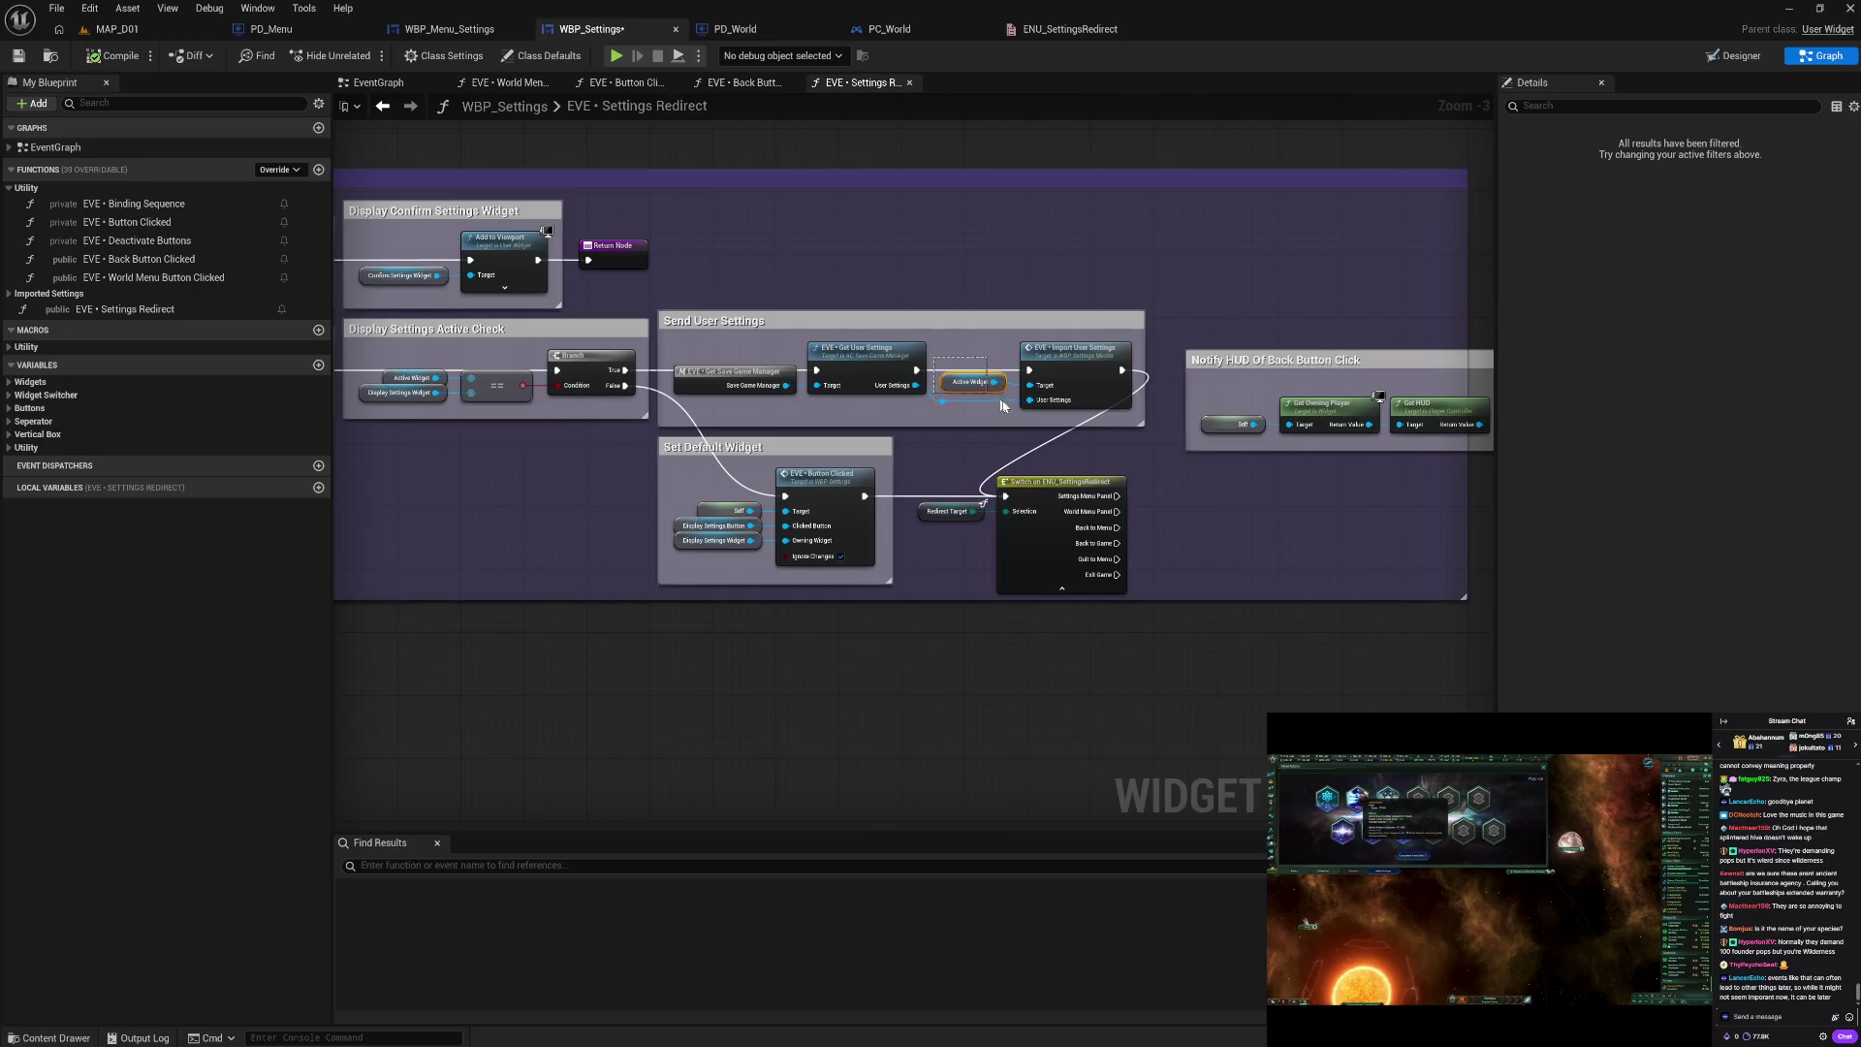
# Step: Nudge the Active Widget and Import User Settings nodes right, then drag from the Exit Game output
pyautogui.moveTo(1073, 365); pyautogui.dragTo(1072, 367)
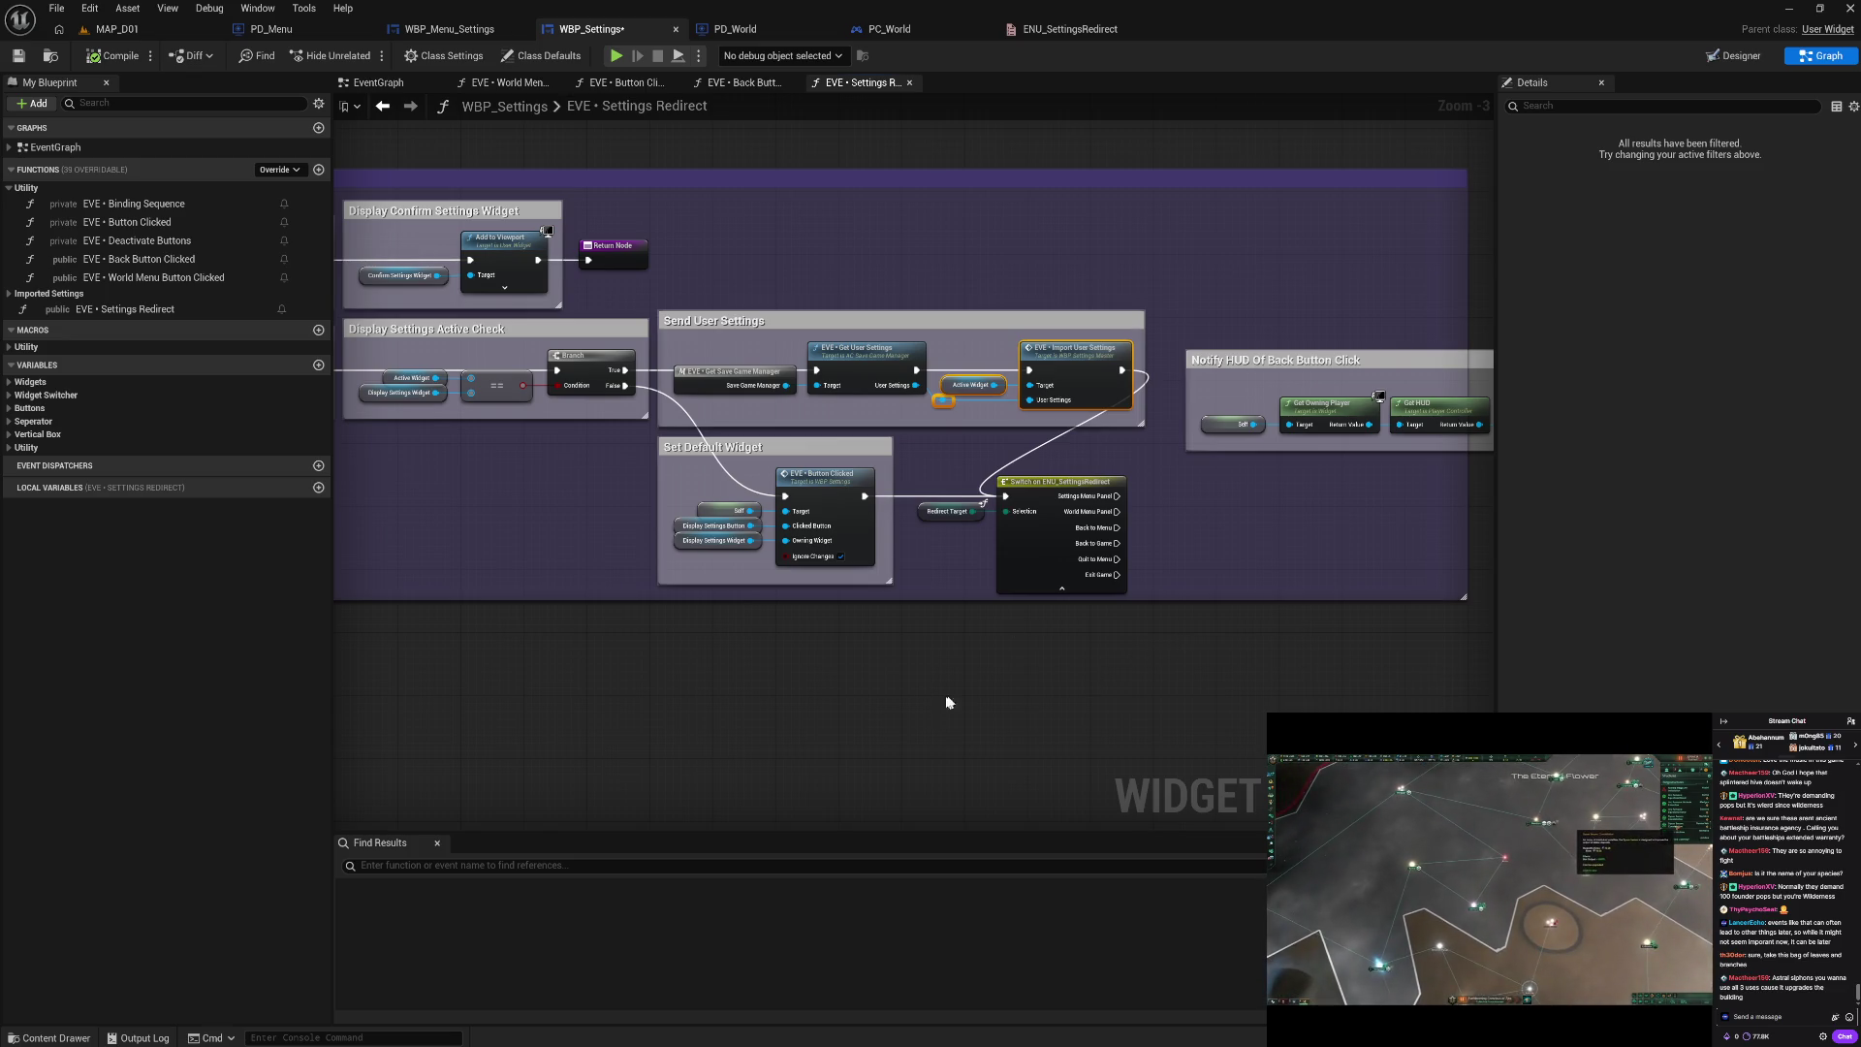
pyautogui.moveTo(1118, 575)
pyautogui.mouseDown()
pyautogui.moveTo(1232, 603)
pyautogui.moveTo(1200, 545)
pyautogui.mouseUp()
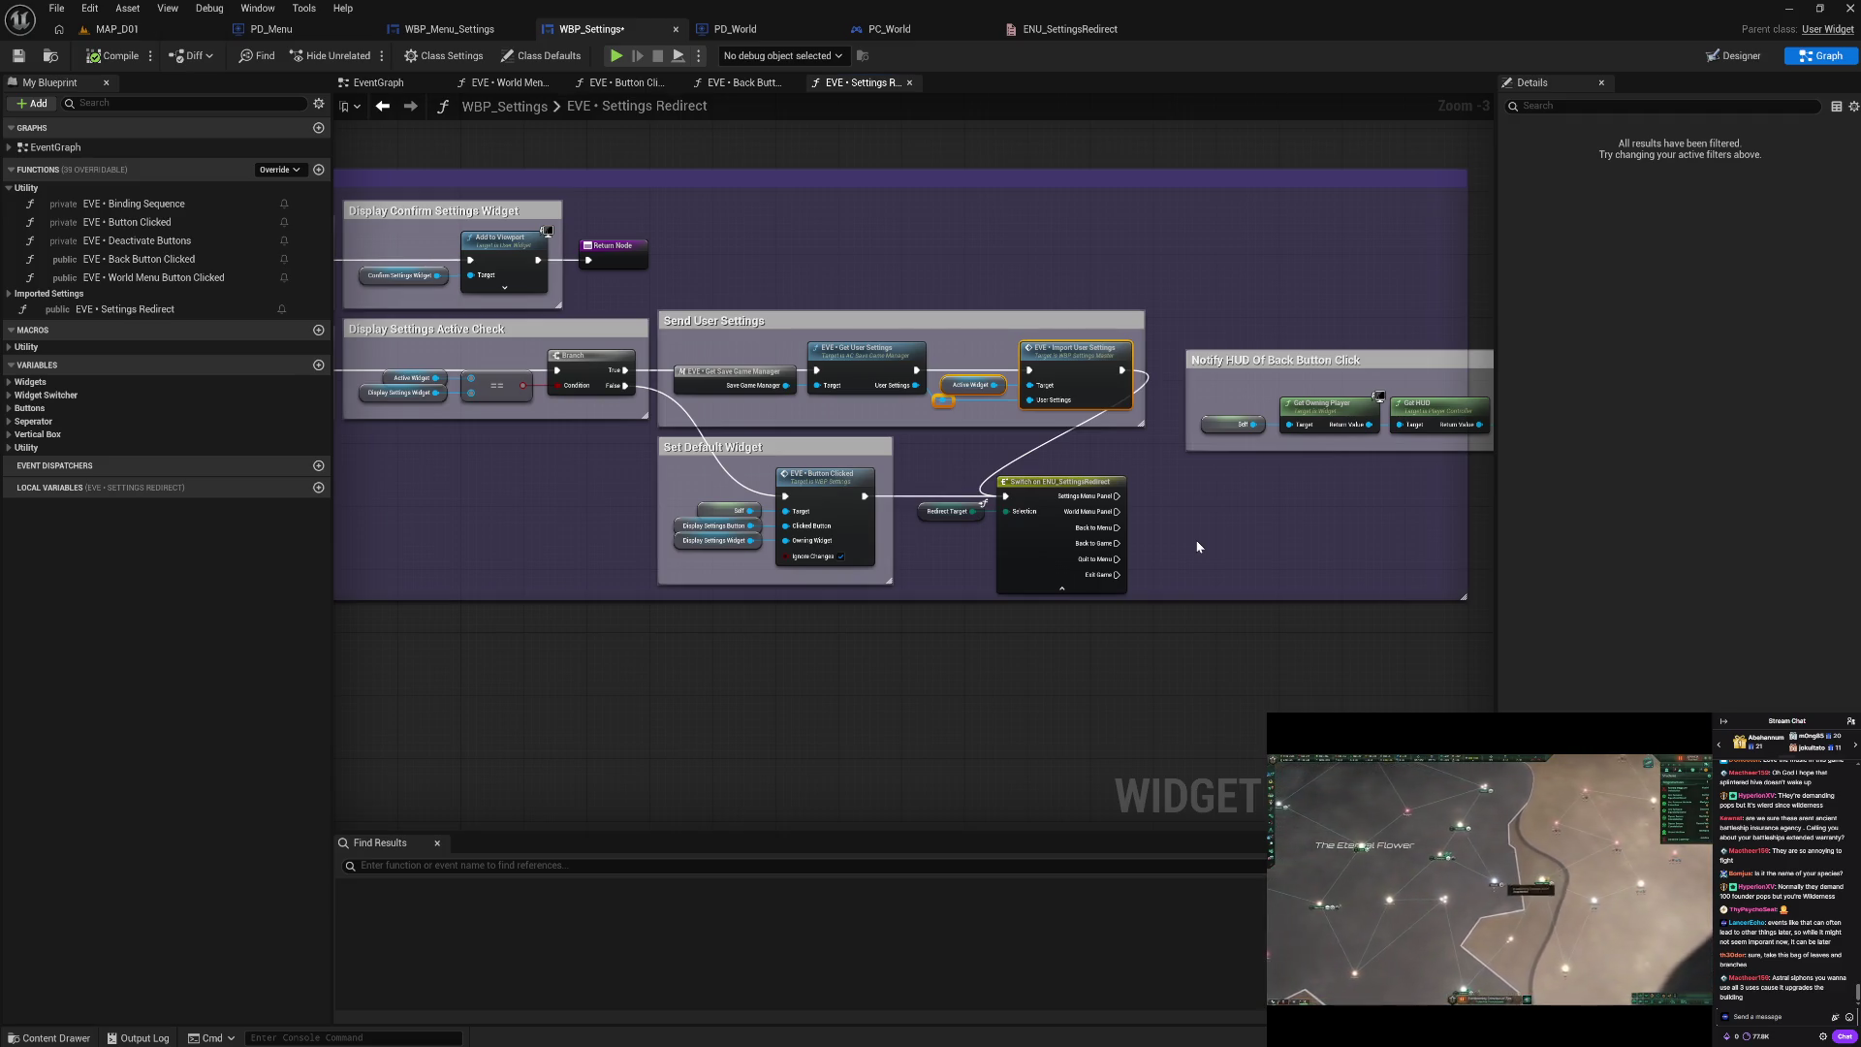
# Step: Pan the Settings Redirect graph to the Send User Settings and Notify HUD groups and deselect the nodes
pyautogui.moveTo(880, 224)
pyautogui.mouseDown()
pyautogui.moveTo(998, 282)
pyautogui.moveTo(1233, 315)
pyautogui.mouseUp()
pyautogui.moveTo(862, 230); pyautogui.dragTo(1114, 218)
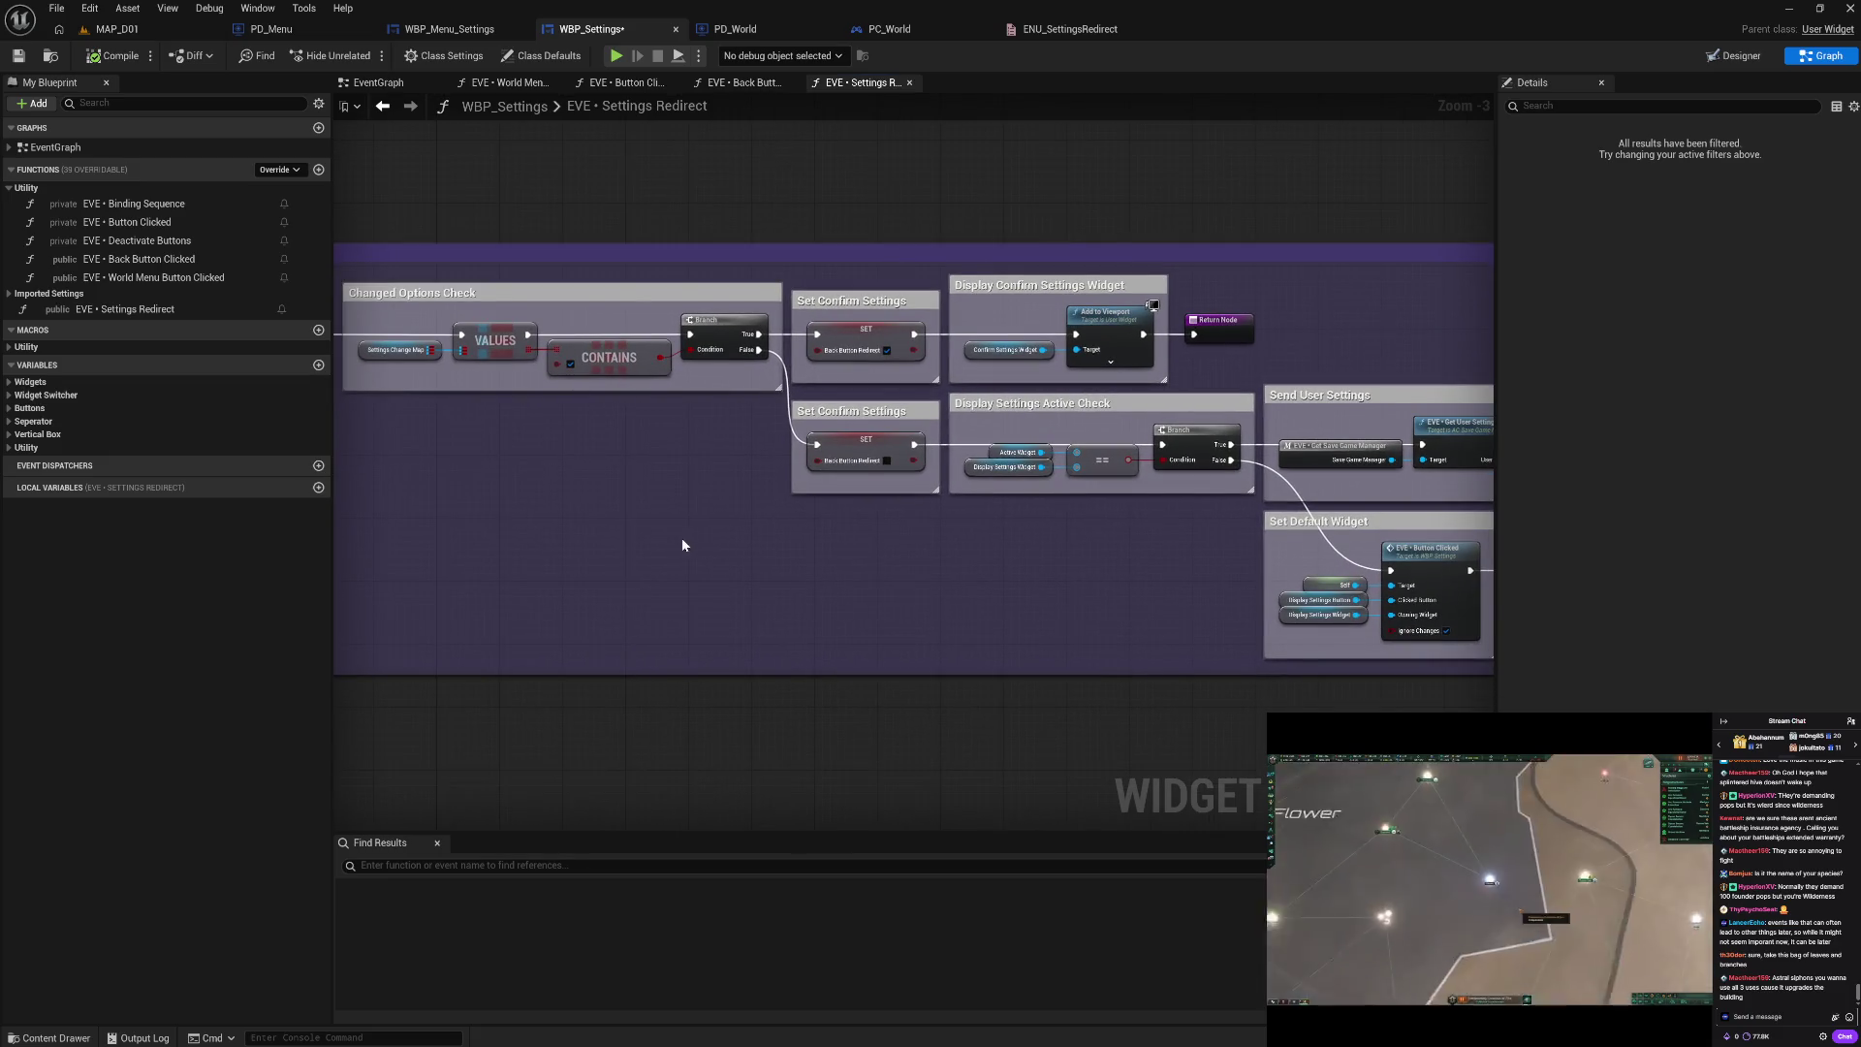
pyautogui.moveTo(683, 545)
pyautogui.mouseDown()
pyautogui.moveTo(887, 532)
pyautogui.moveTo(848, 552)
pyautogui.moveTo(956, 464)
pyautogui.mouseUp()
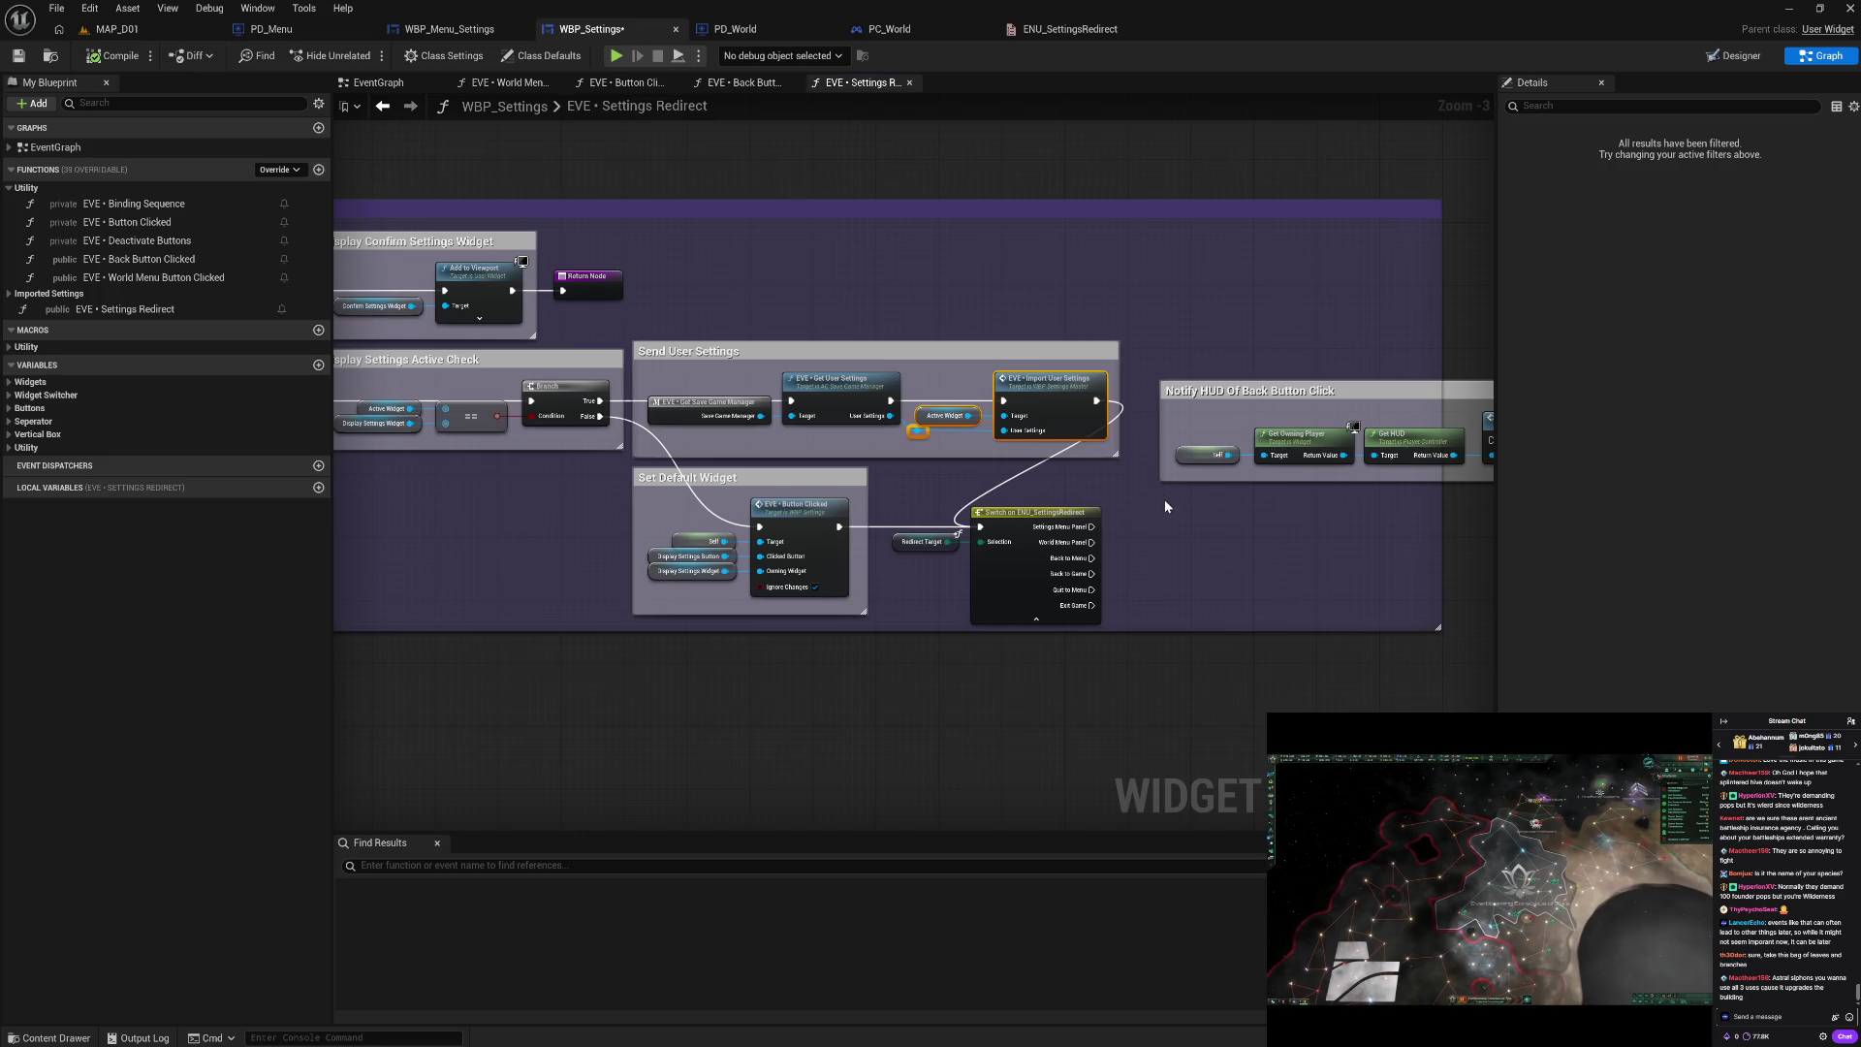
pyautogui.click(1074, 479)
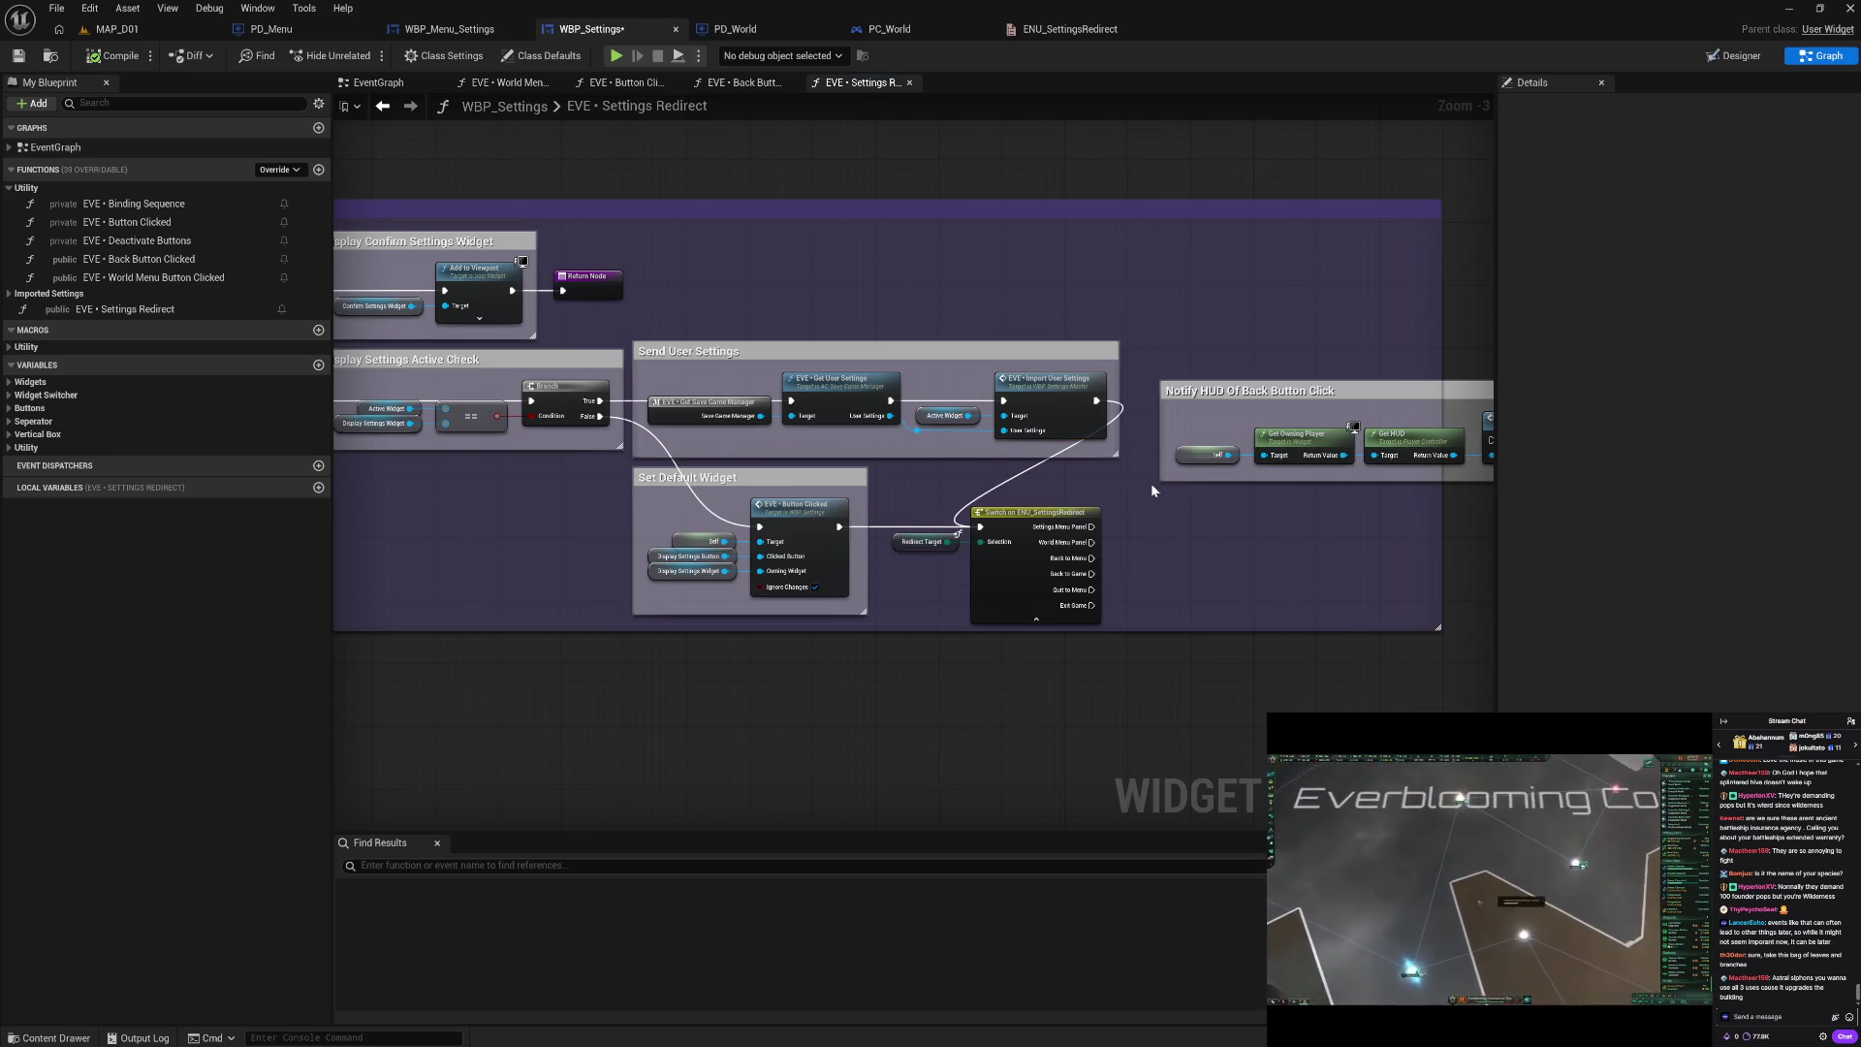
# Step: Compile and save the WBP_Settings blueprint without adding a node
pyautogui.moveTo(1091, 526)
pyautogui.mouseDown()
pyautogui.moveTo(1265, 490)
pyautogui.moveTo(1278, 458)
pyautogui.moveTo(1314, 448)
pyautogui.moveTo(1241, 521)
pyautogui.mouseUp()
pyautogui.click(1050, 502)
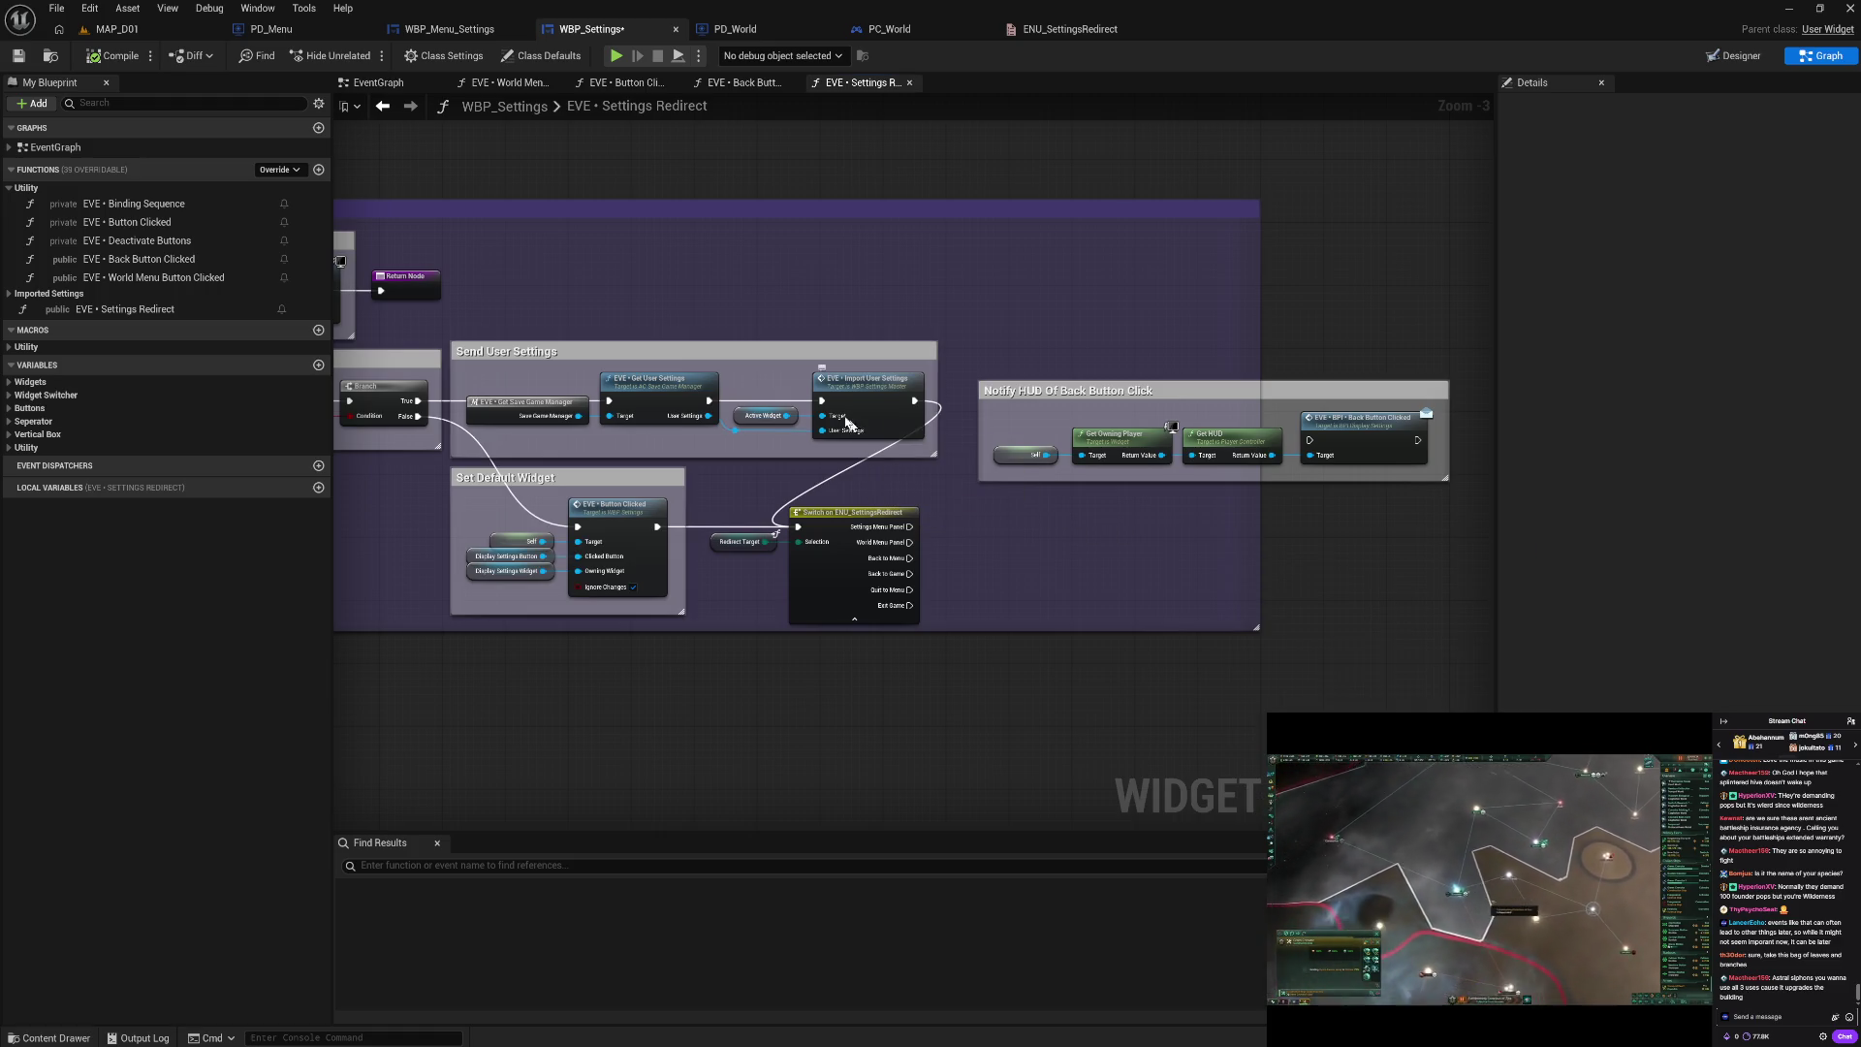
pyautogui.click(106, 60)
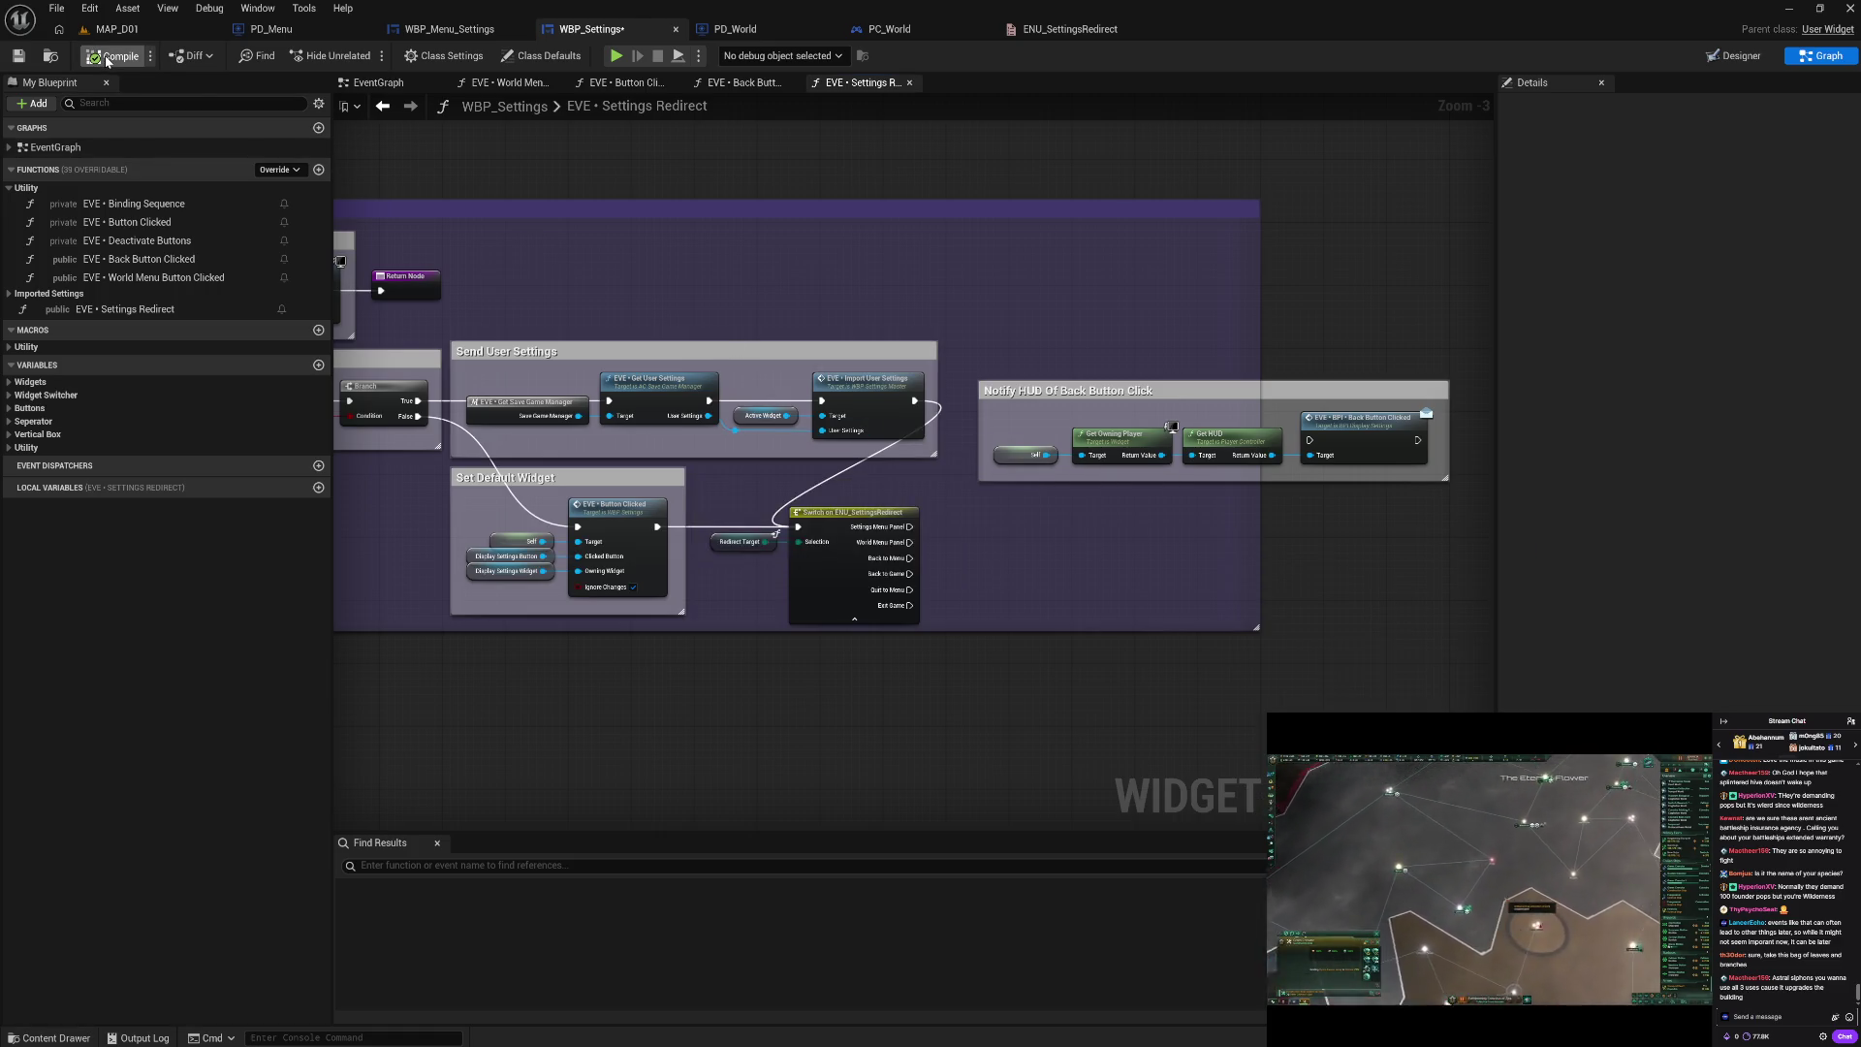
pyautogui.click(20, 56)
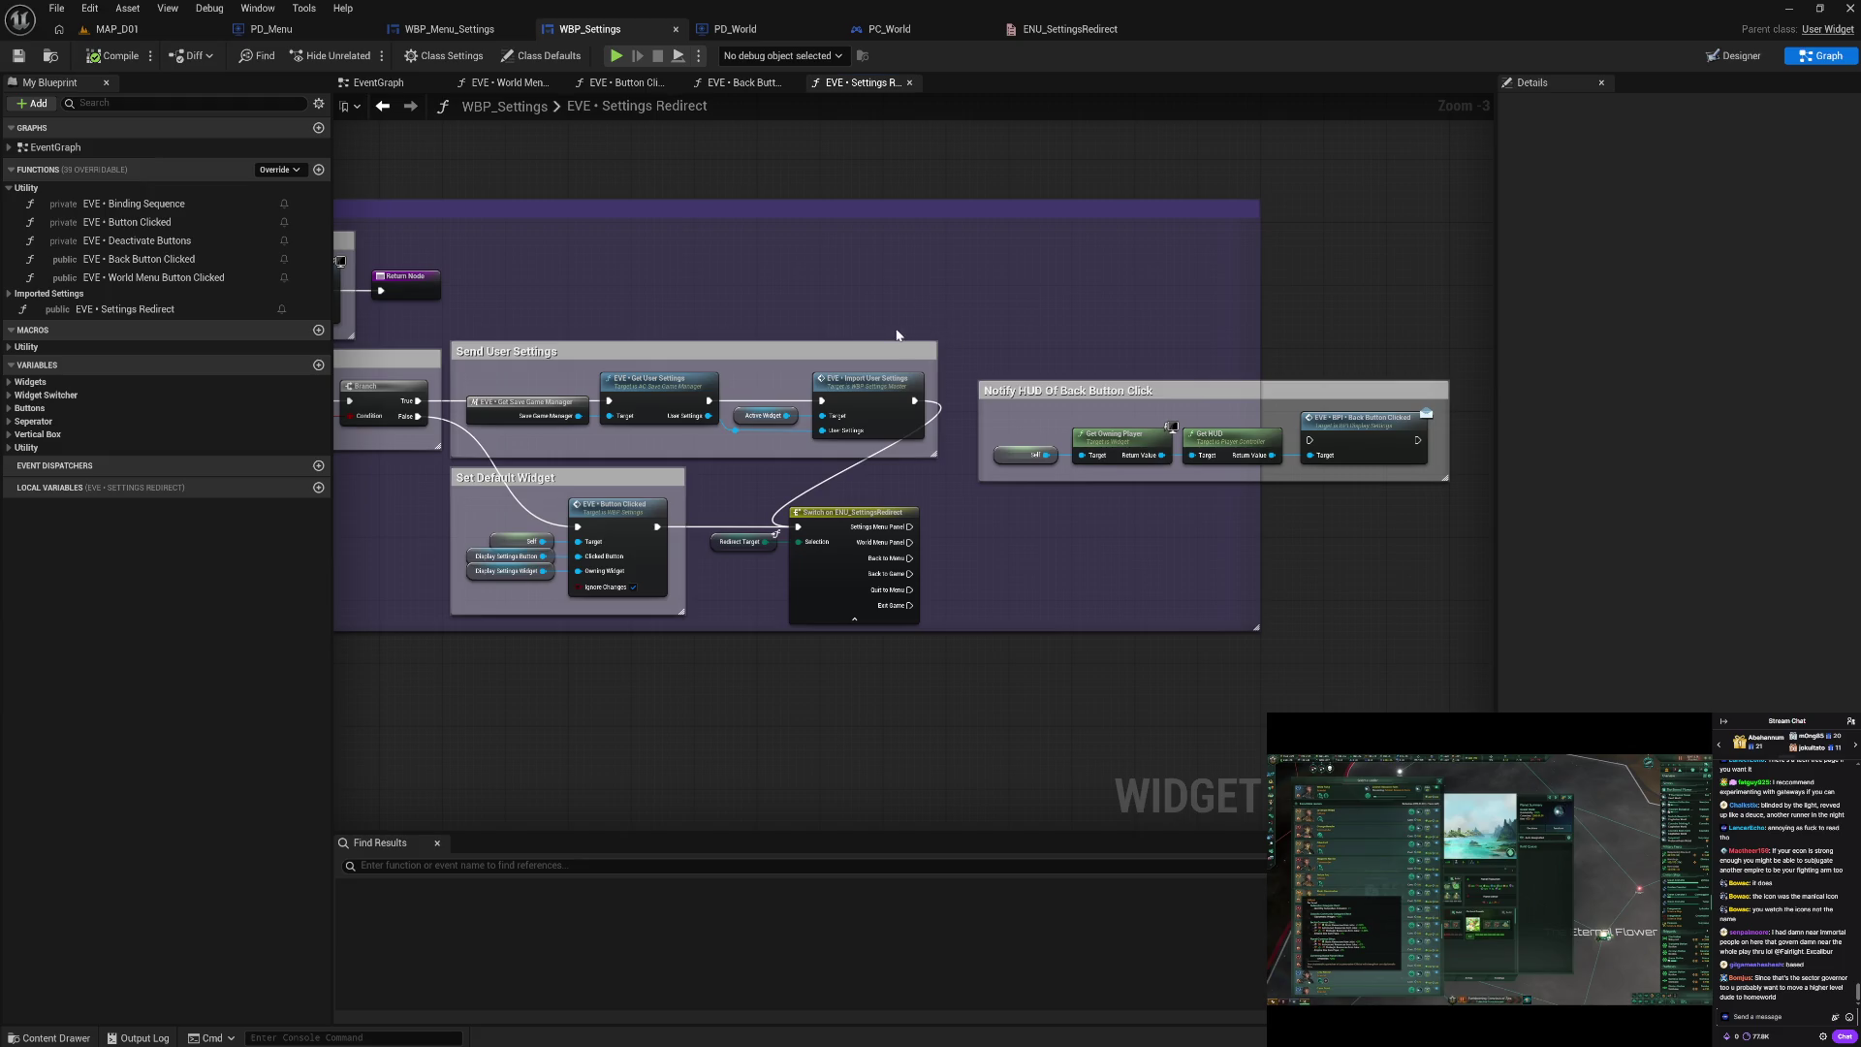
pyautogui.moveTo(897, 336); pyautogui.dragTo(1415, 354)
pyautogui.moveTo(1003, 340)
pyautogui.mouseDown()
pyautogui.moveTo(1229, 358)
pyautogui.moveTo(1101, 382)
pyautogui.moveTo(922, 374)
pyautogui.moveTo(1167, 370)
pyautogui.moveTo(938, 359)
pyautogui.mouseUp()
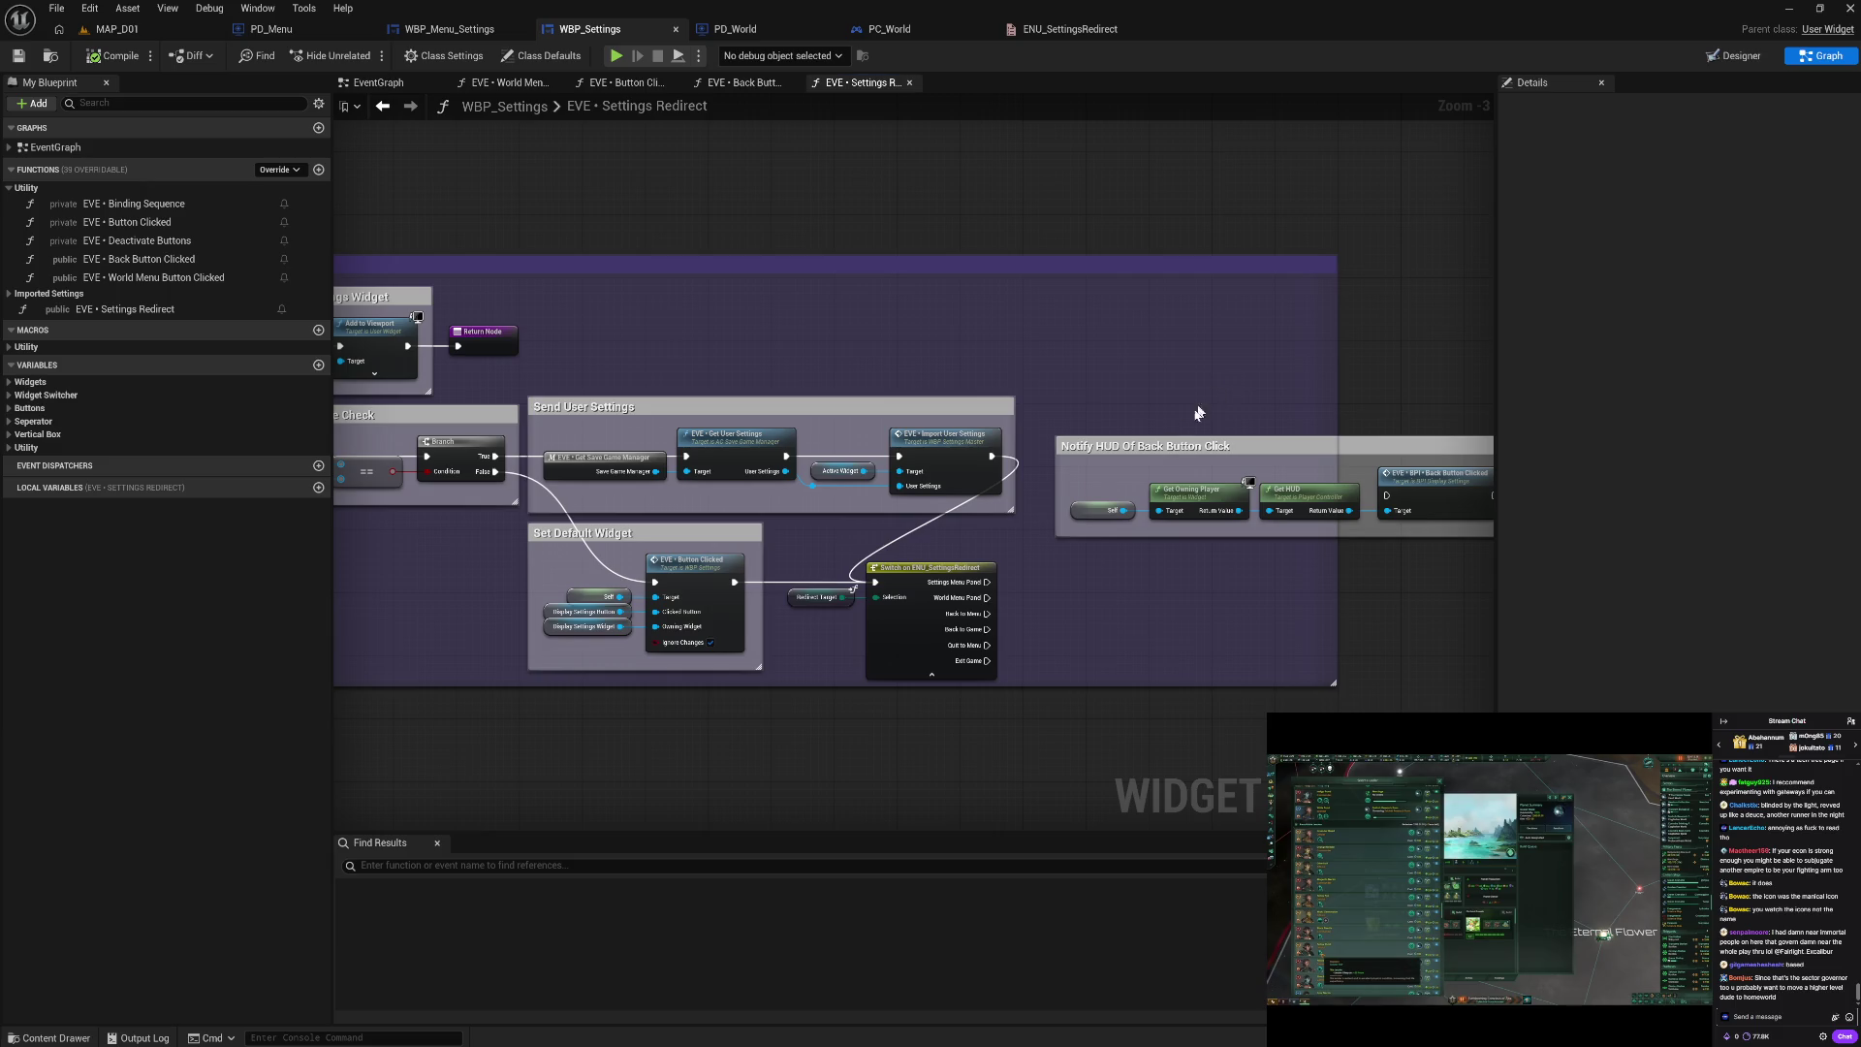
pyautogui.moveTo(1070, 598); pyautogui.dragTo(1294, 486)
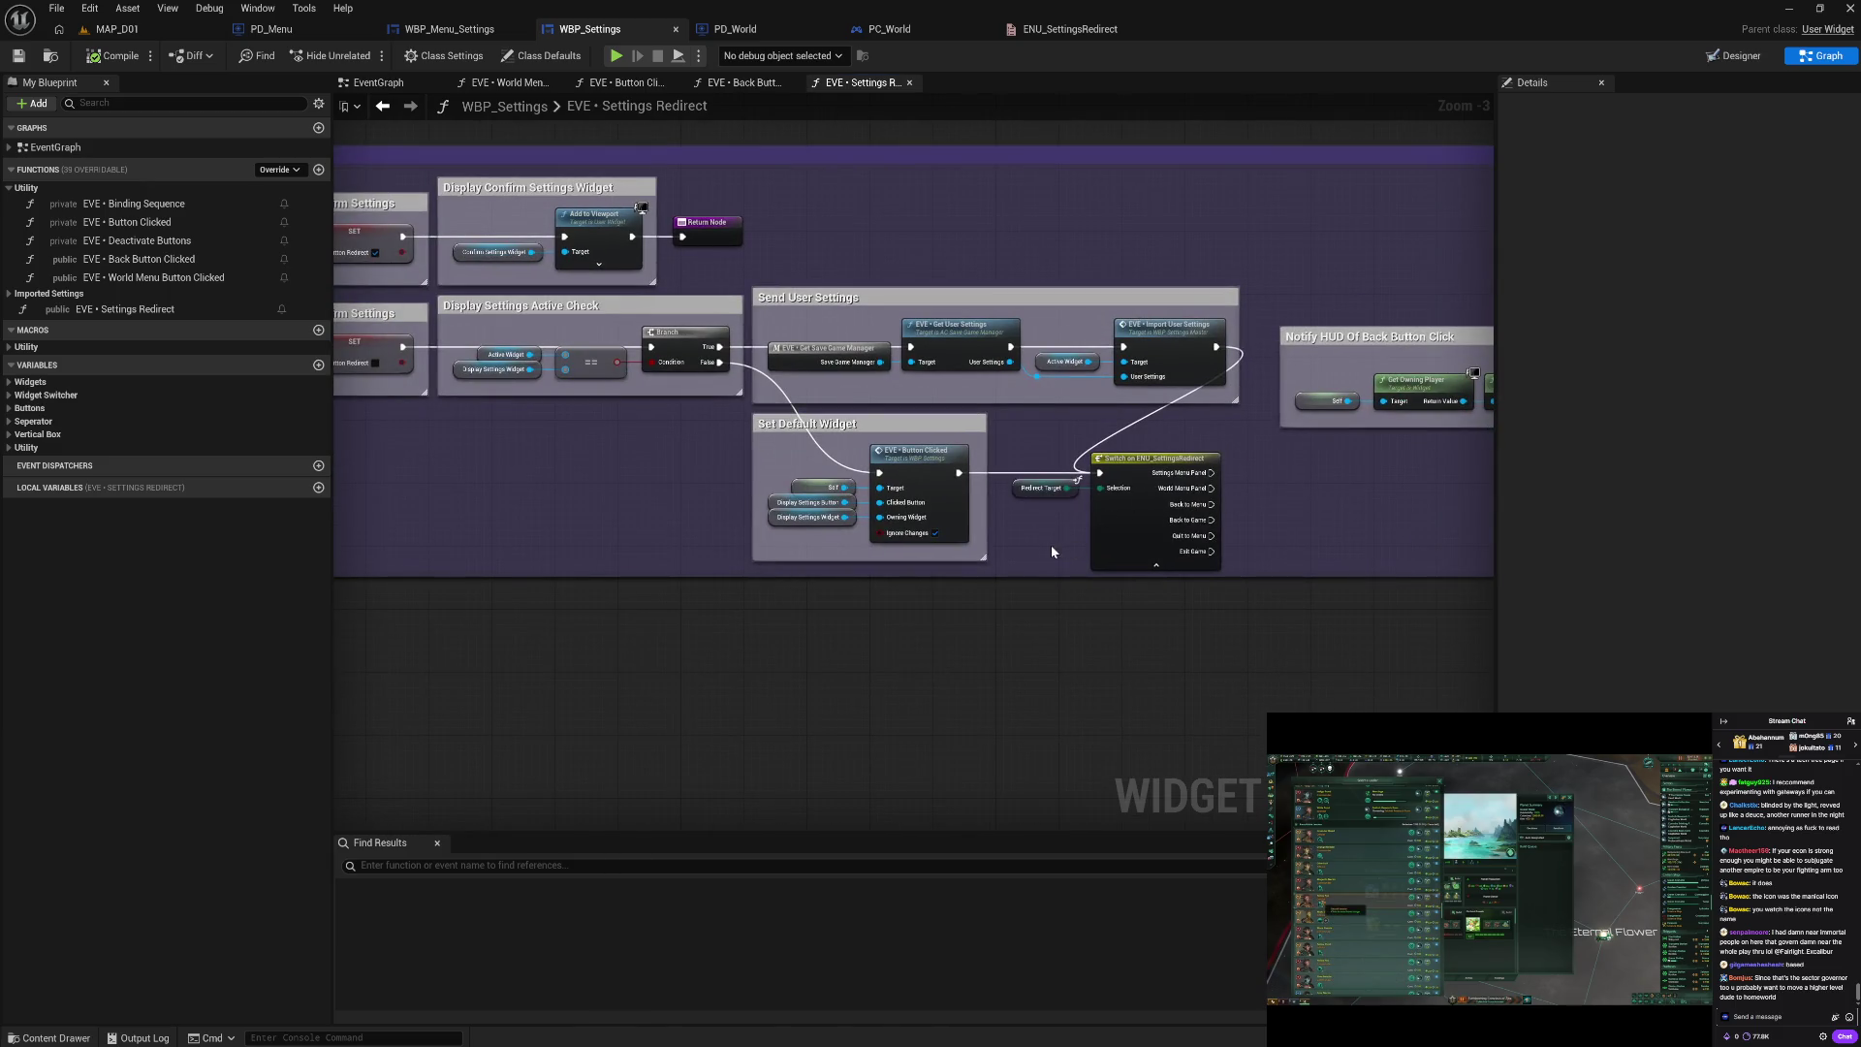
pyautogui.moveTo(1051, 545); pyautogui.dragTo(987, 550)
pyautogui.moveTo(1300, 504); pyautogui.dragTo(1072, 584)
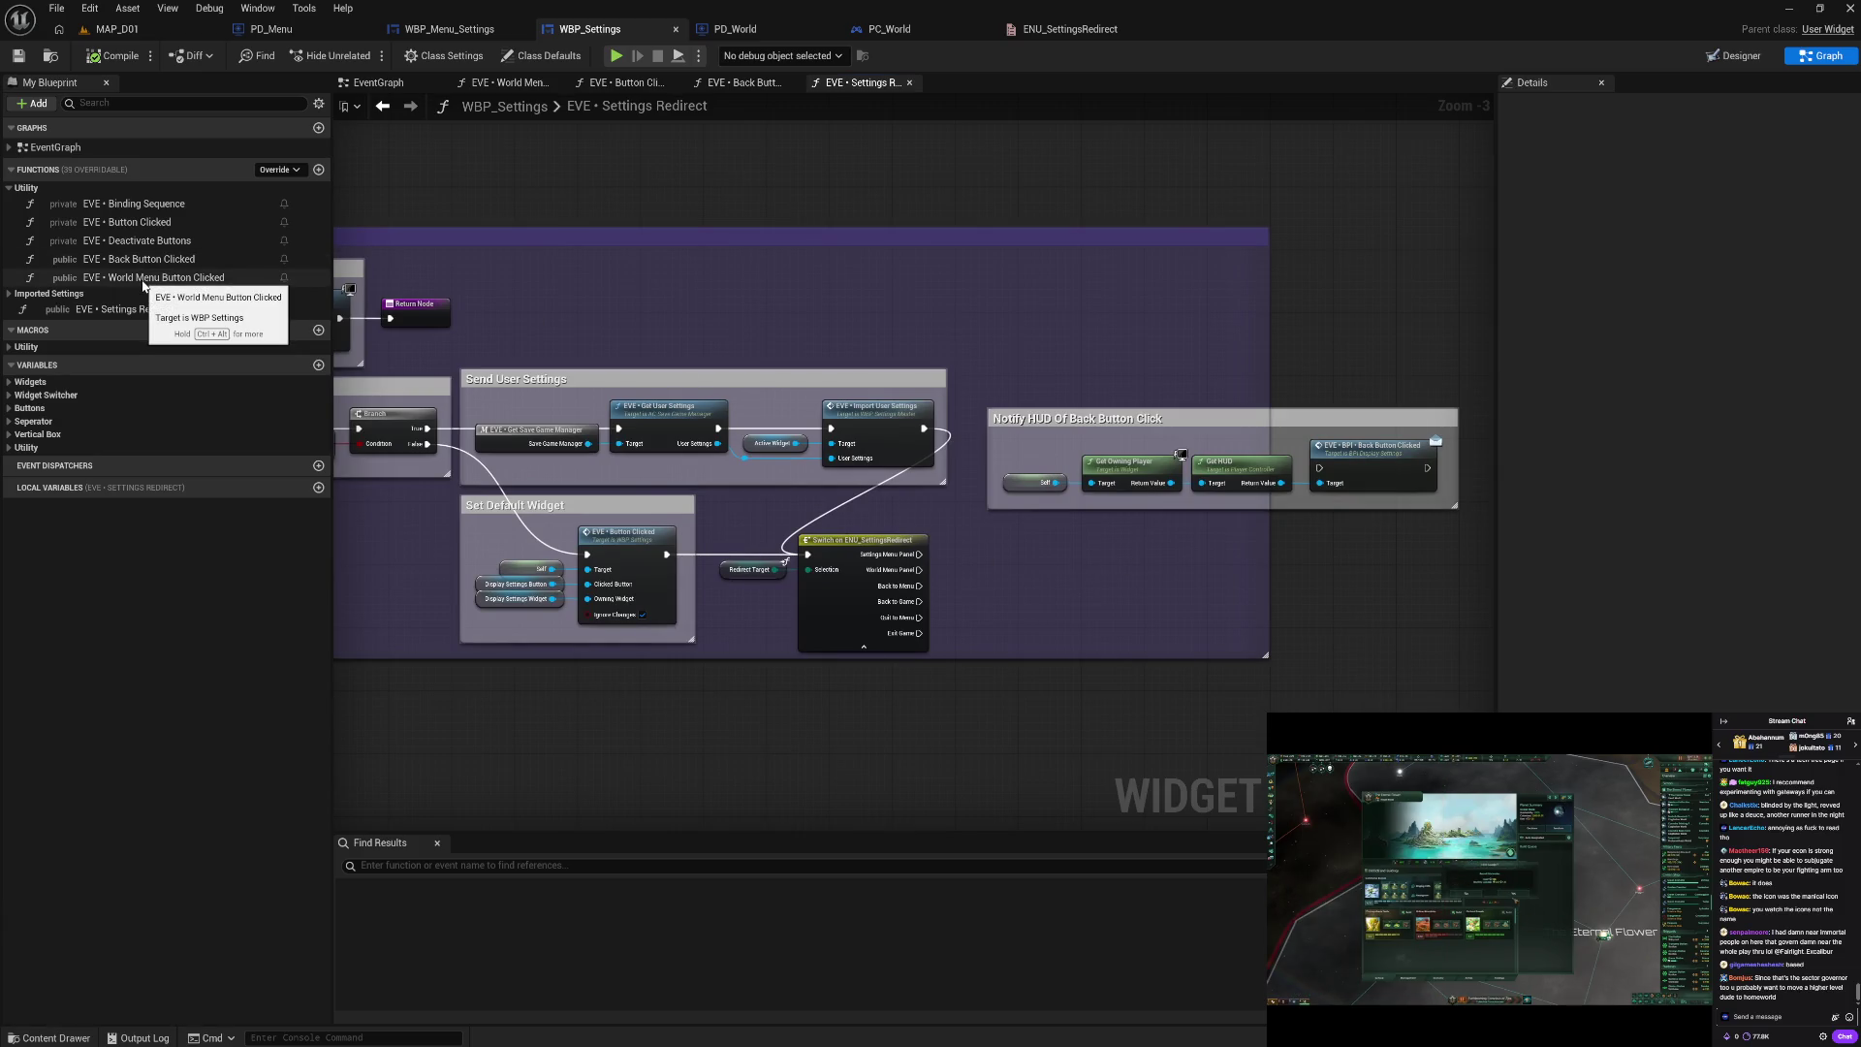
pyautogui.moveTo(768, 519); pyautogui.dragTo(1195, 520)
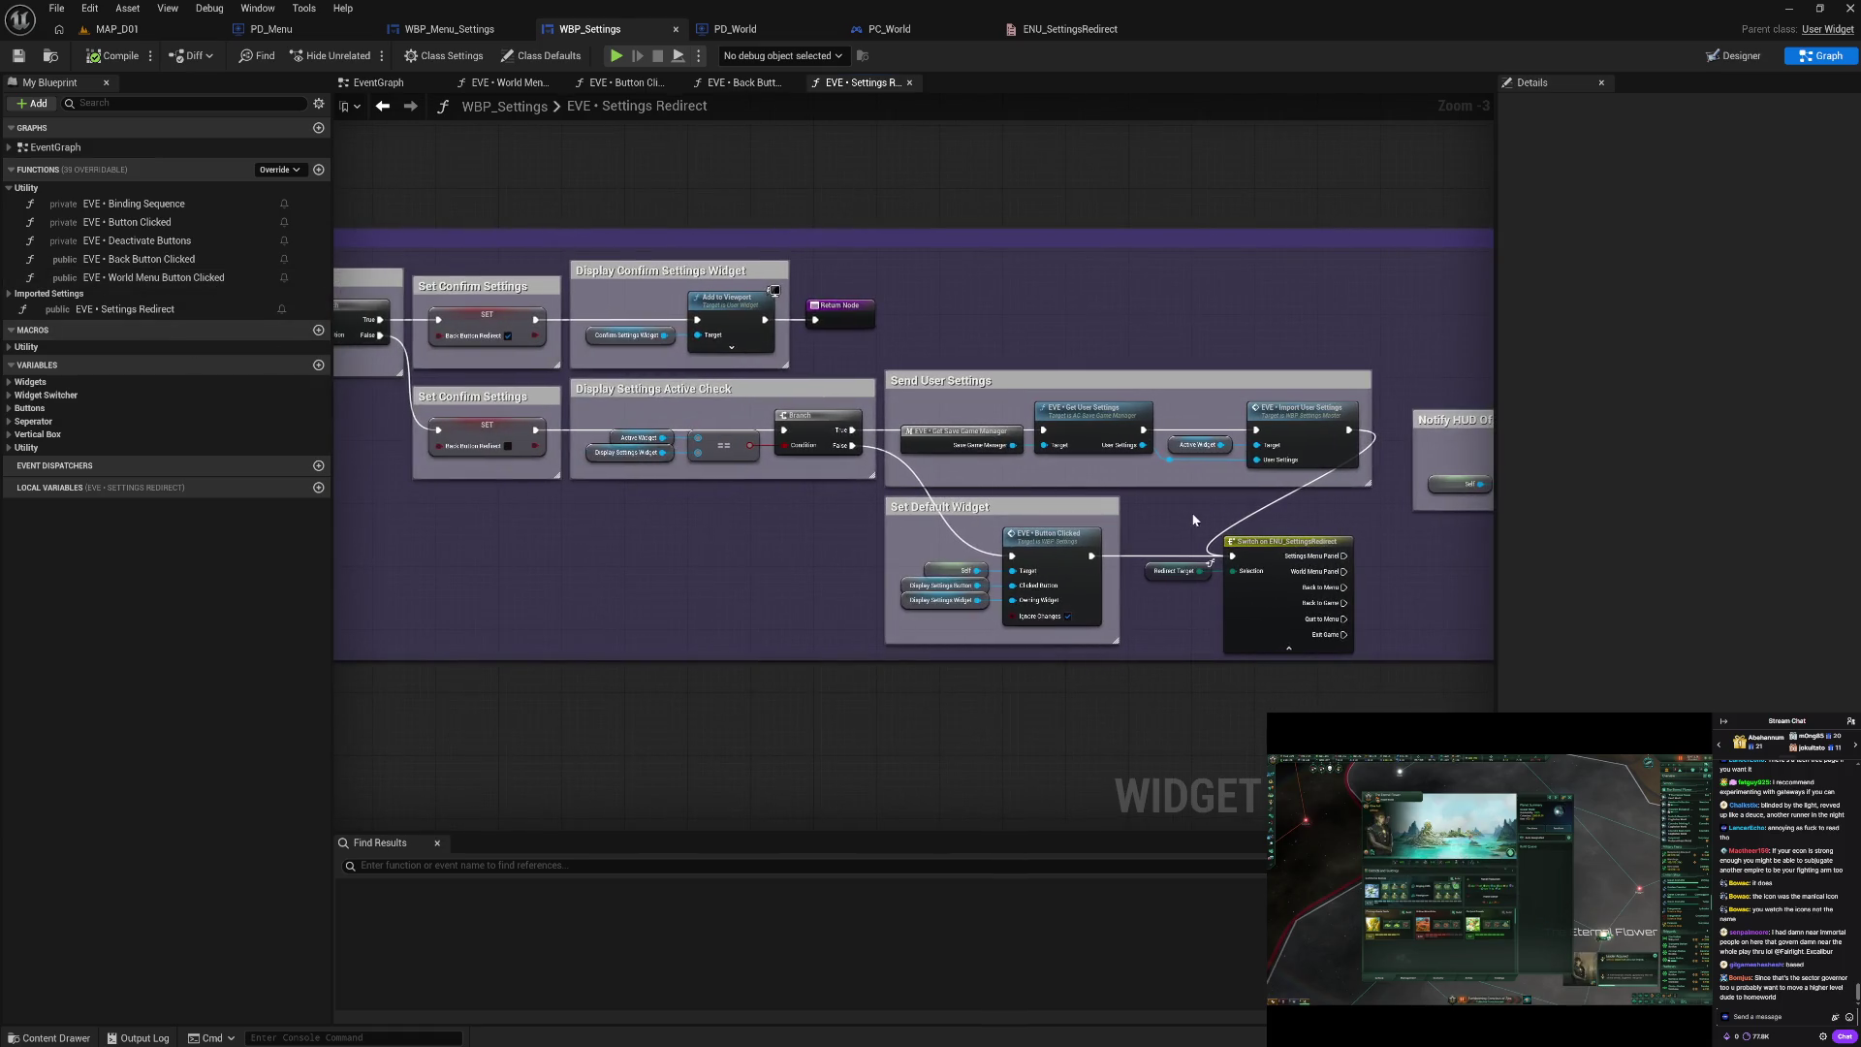
pyautogui.moveTo(929, 472)
pyautogui.mouseDown()
pyautogui.moveTo(1102, 532)
pyautogui.moveTo(740, 428)
pyautogui.mouseUp()
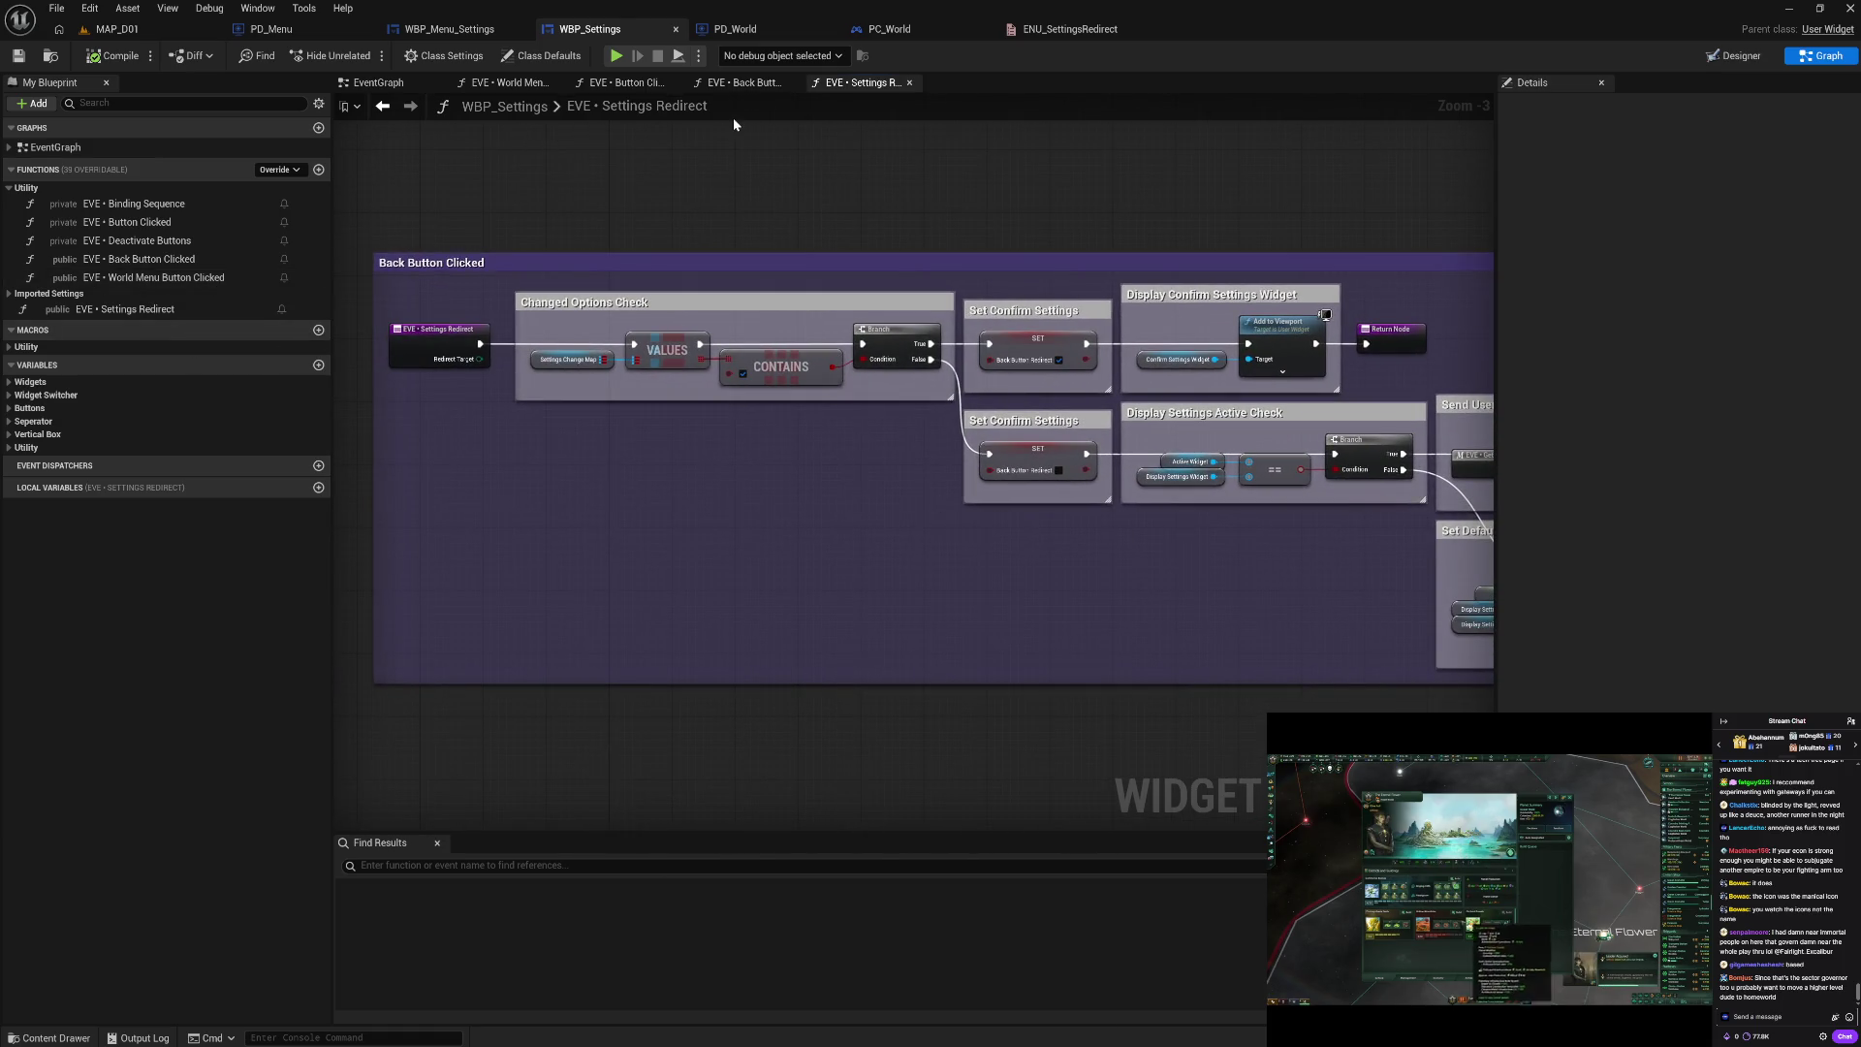
pyautogui.click(636, 86)
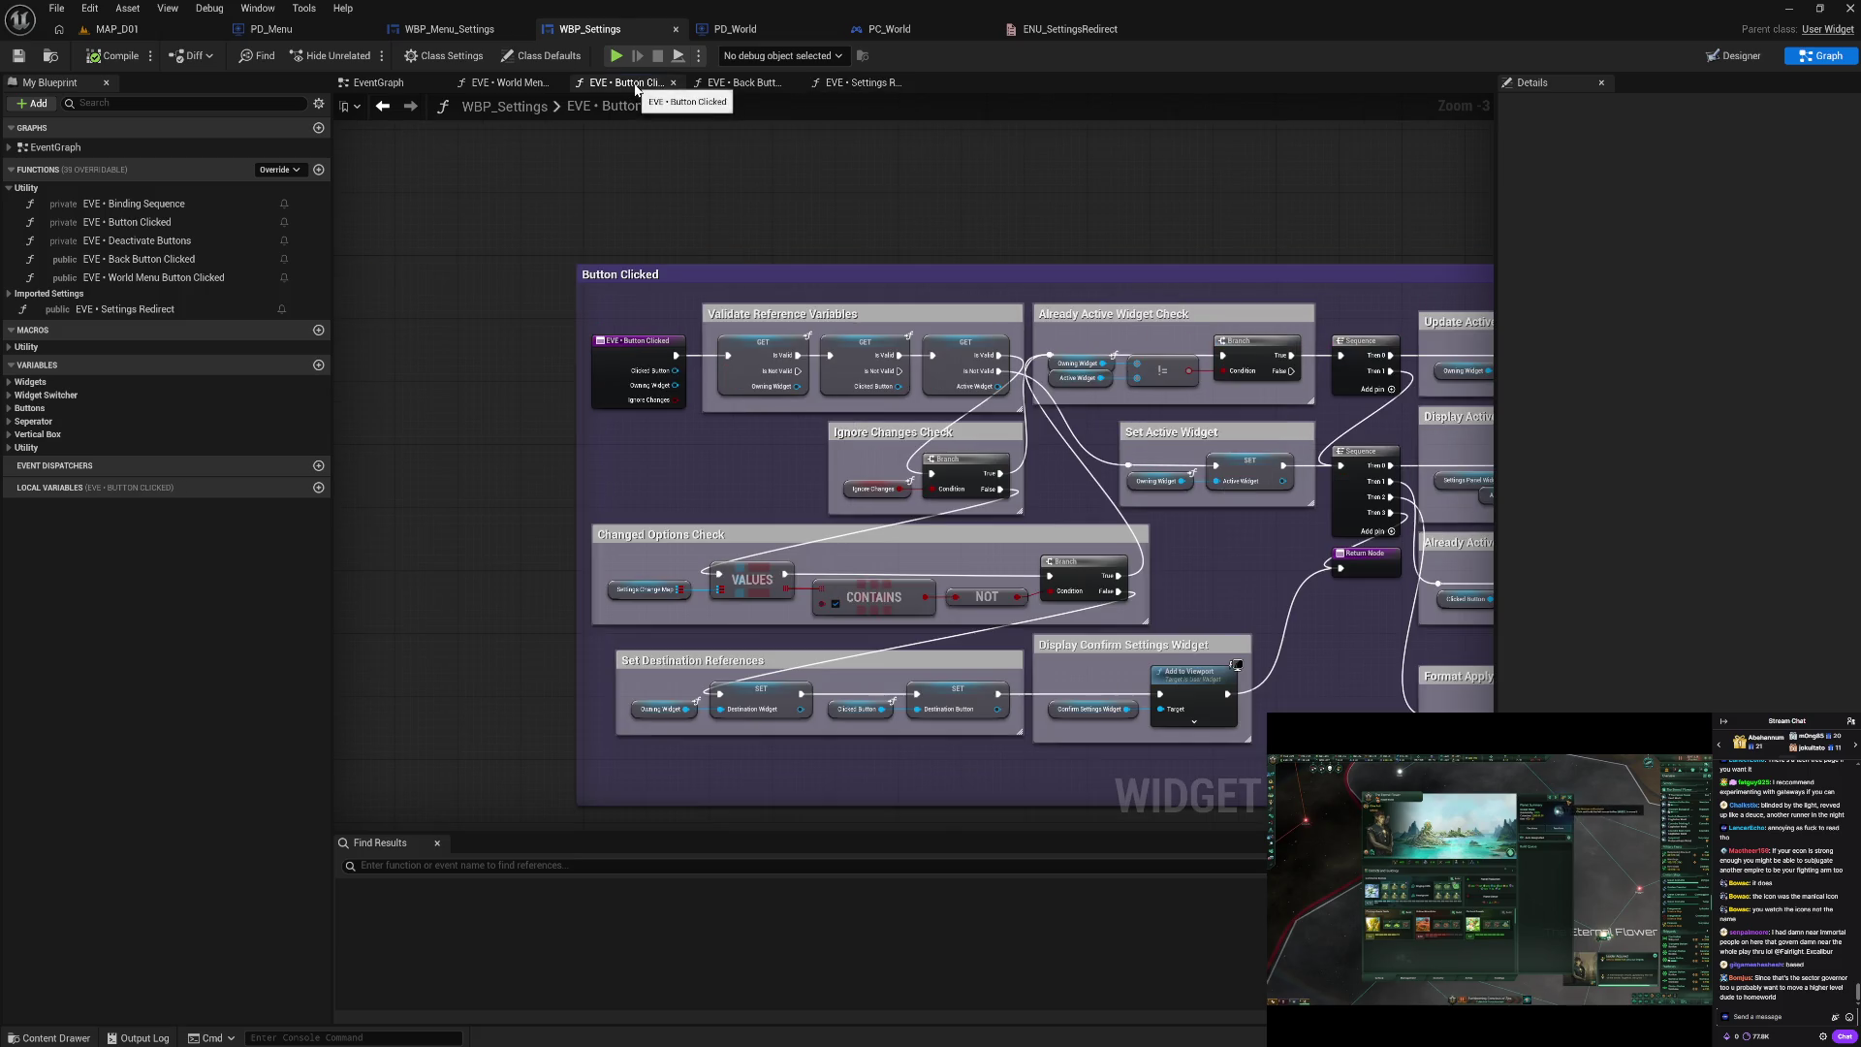
# Step: Open the World Menu Button Clicked graph and pan through its Branch, Set Confirm Settings and Send User Settings nodes
pyautogui.click(764, 86)
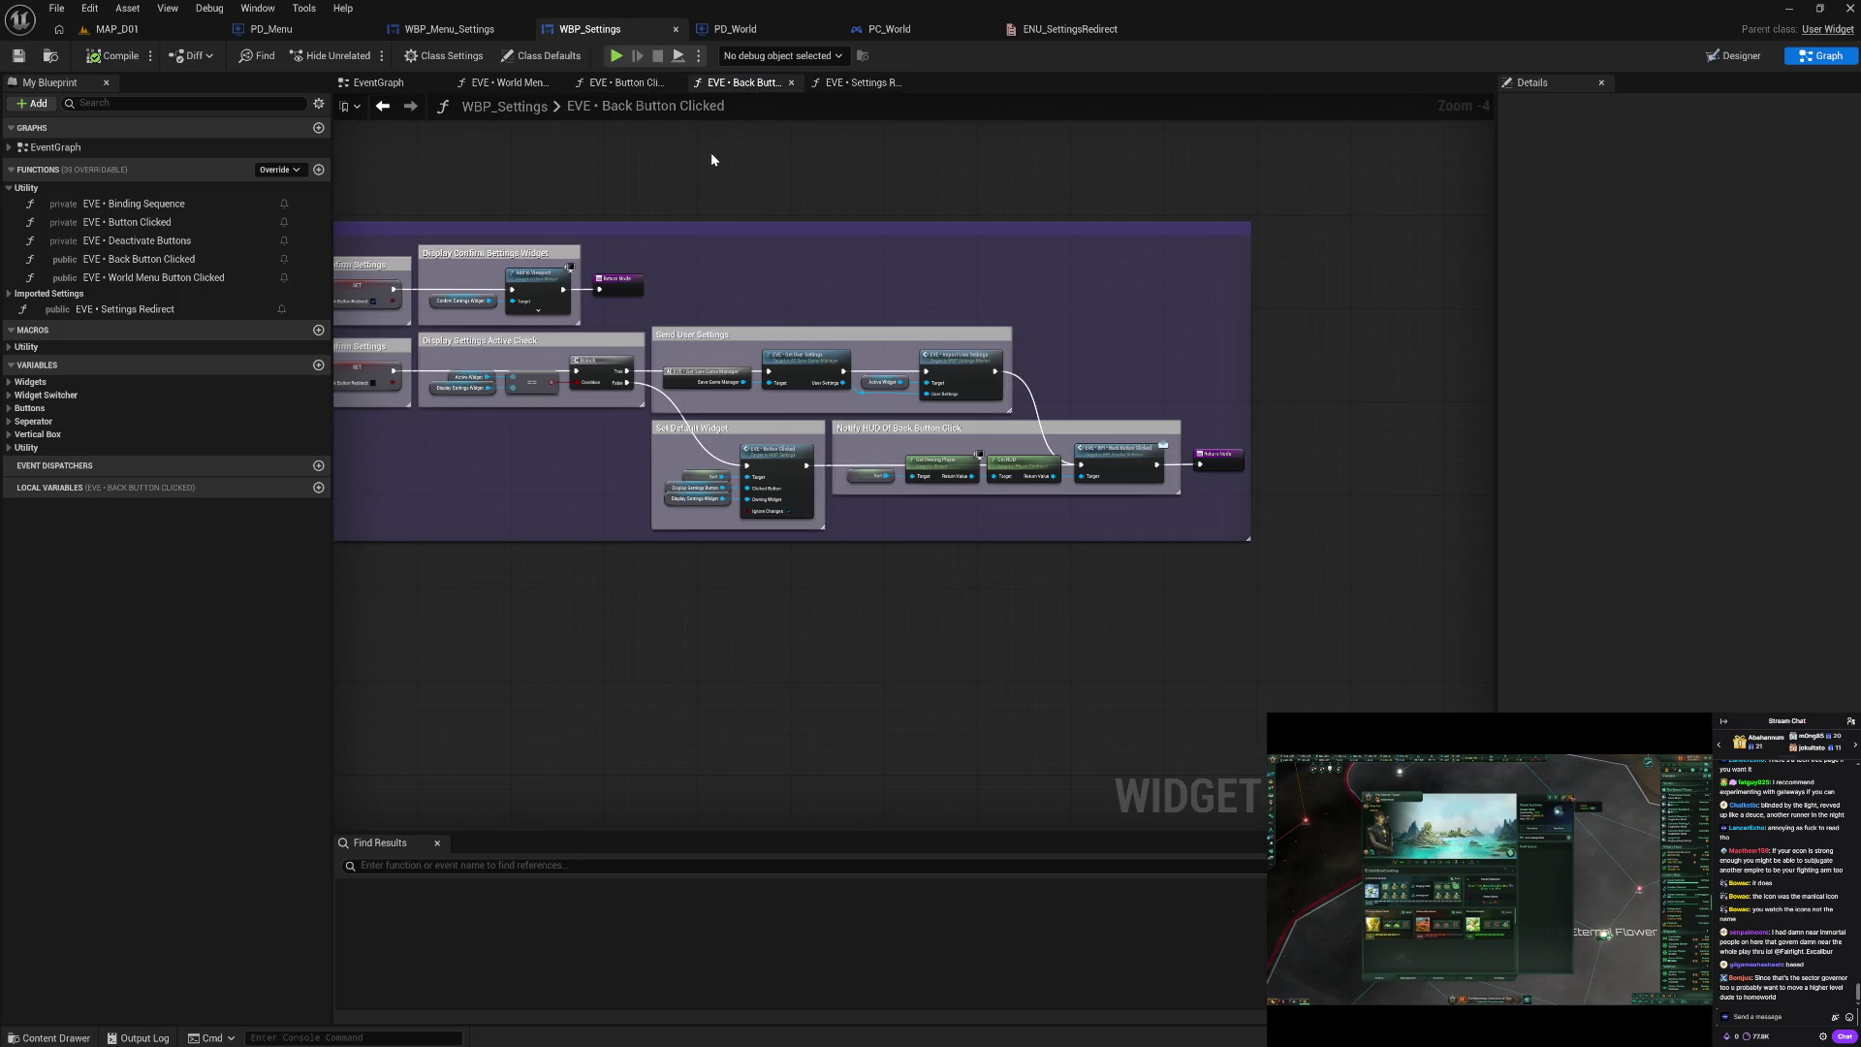
pyautogui.click(510, 85)
pyautogui.moveTo(556, 278); pyautogui.dragTo(832, 325)
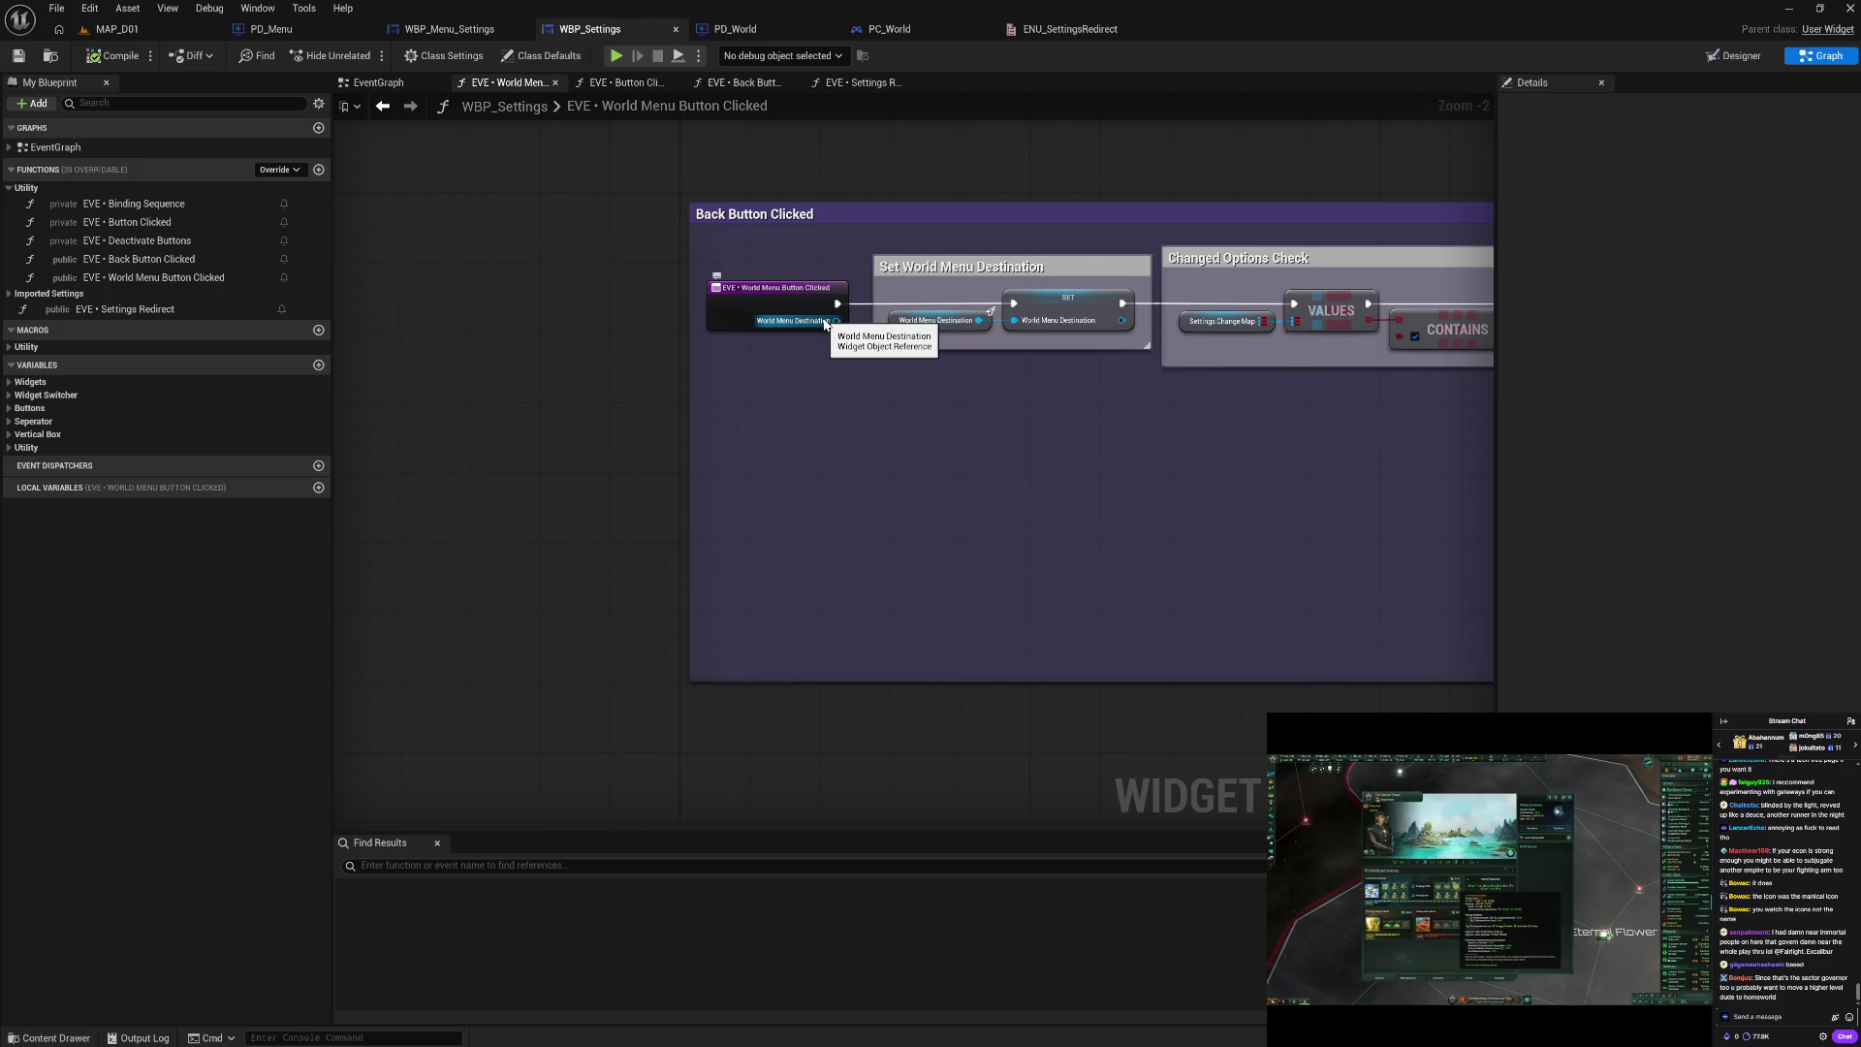
pyautogui.moveTo(1276, 486)
pyautogui.mouseDown()
pyautogui.moveTo(1093, 469)
pyautogui.moveTo(1247, 501)
pyautogui.moveTo(931, 465)
pyautogui.mouseUp()
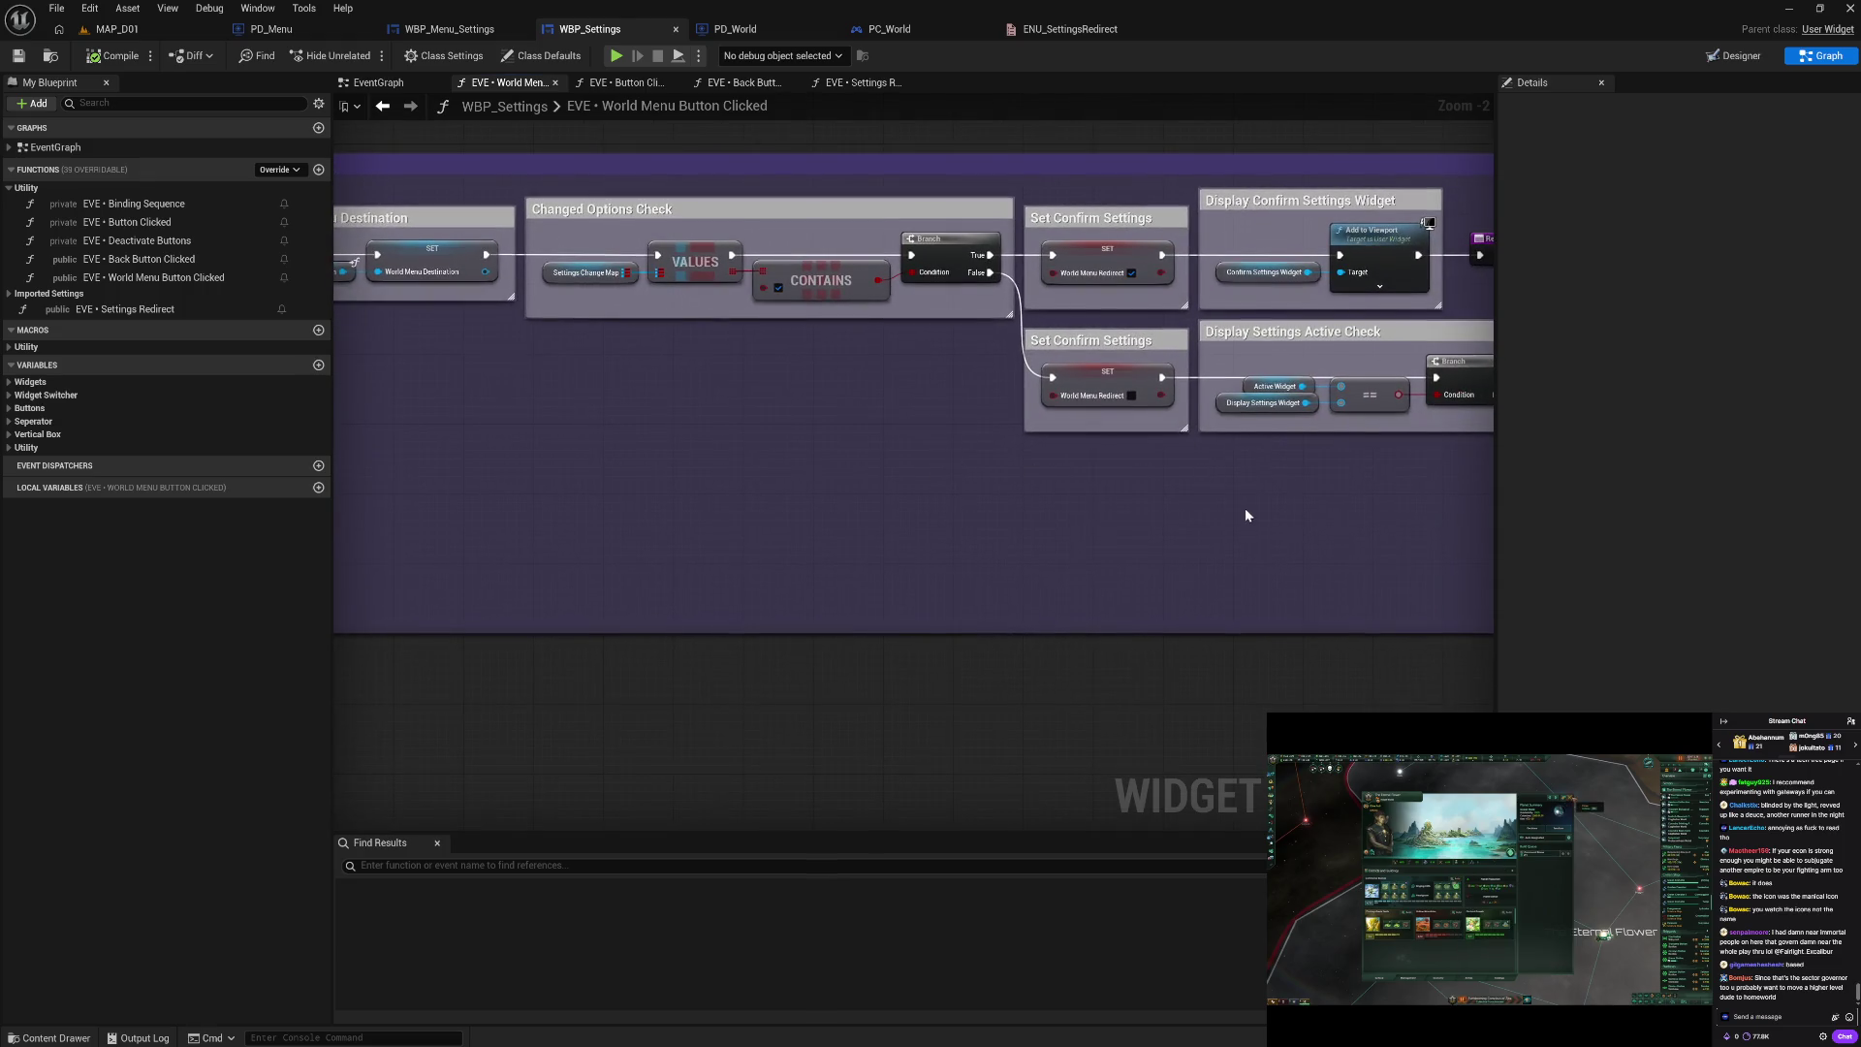
pyautogui.moveTo(1247, 508)
pyautogui.mouseDown()
pyautogui.moveTo(840, 507)
pyautogui.moveTo(913, 491)
pyautogui.moveTo(452, 447)
pyautogui.mouseUp()
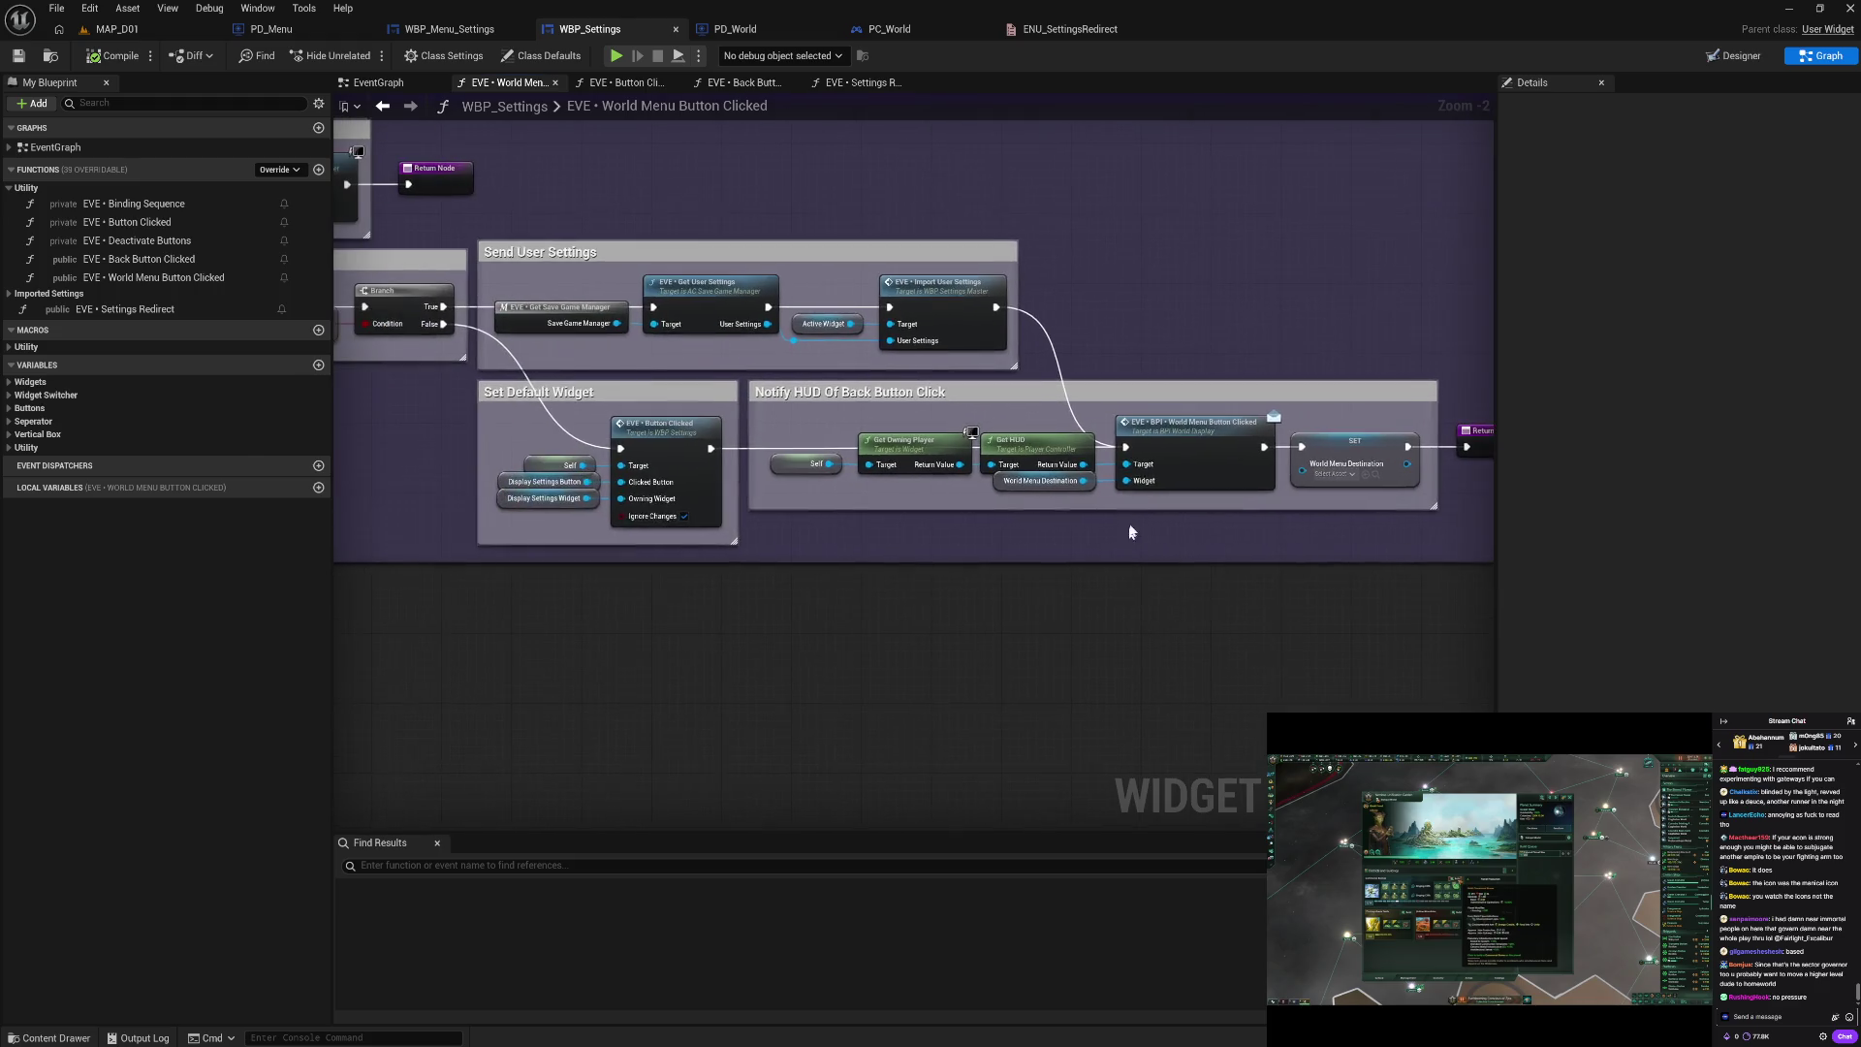
# Step: Show the EventGraph's Confirm Widget Functionality section, save, and select the Sound Settings button's nodes
pyautogui.click(379, 82)
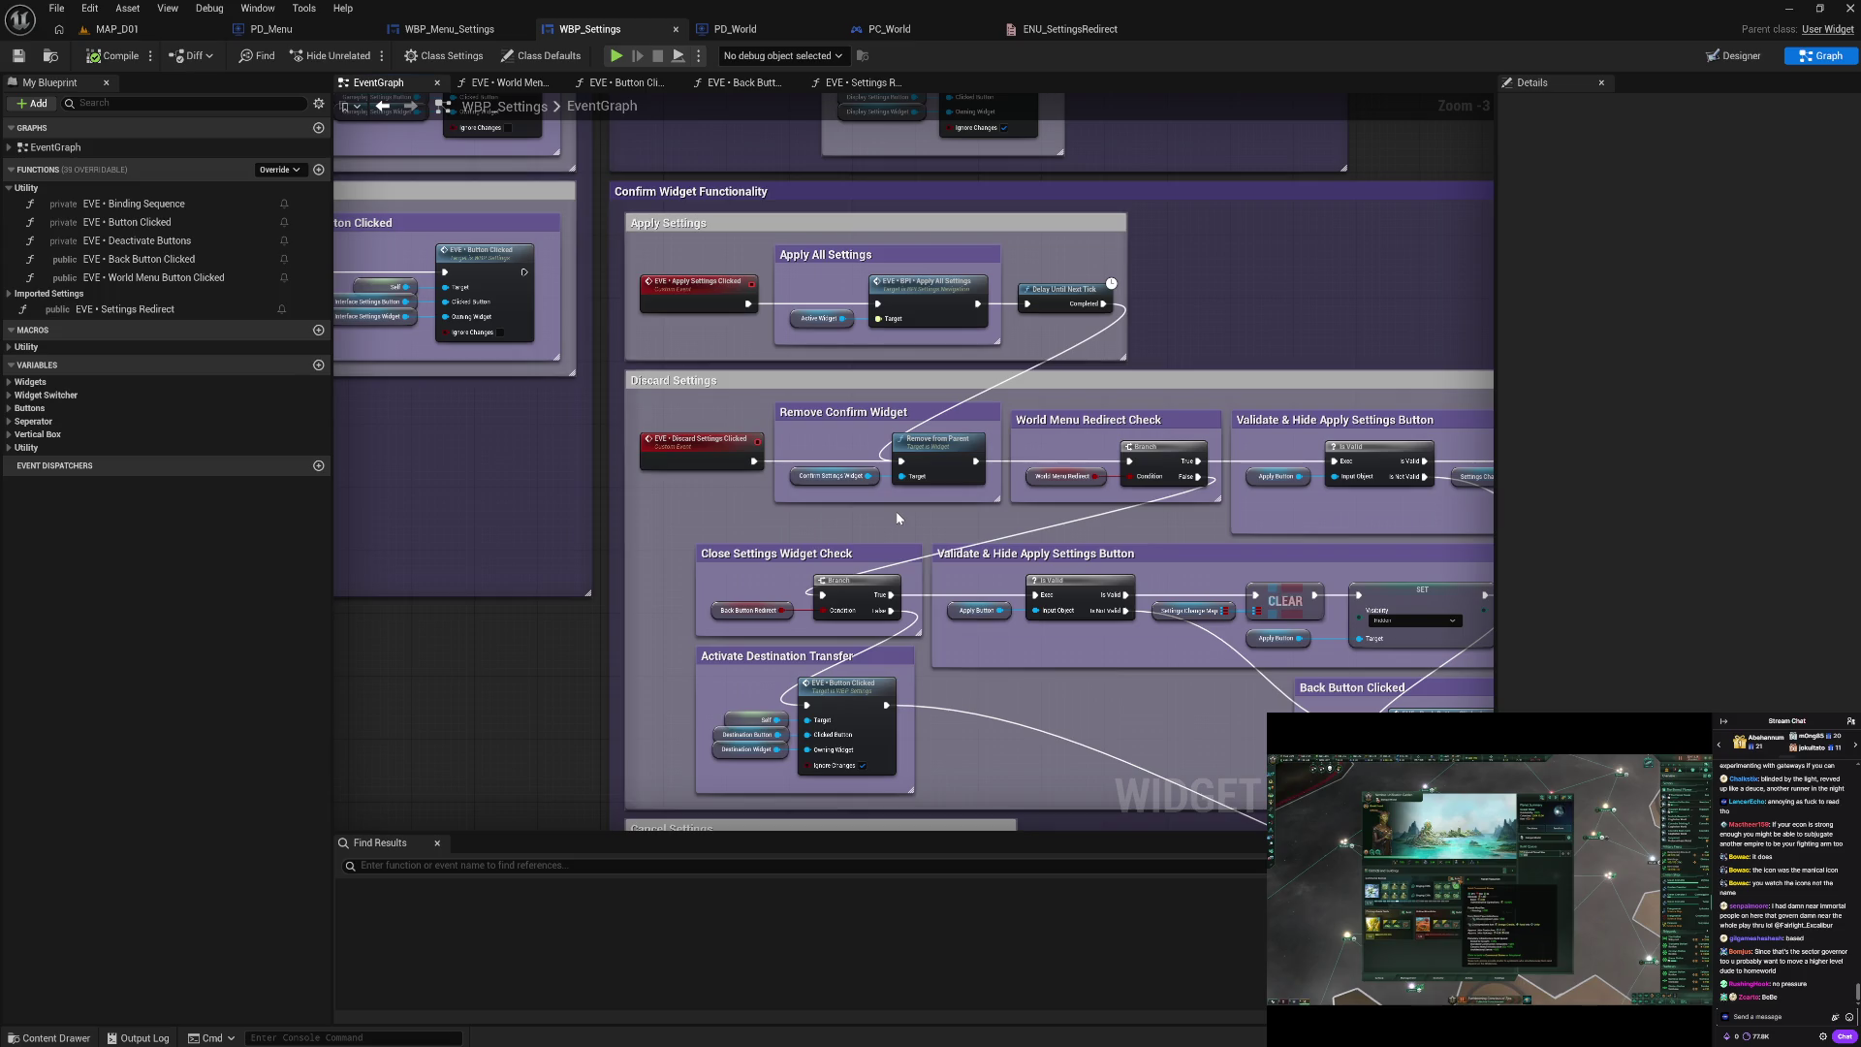
pyautogui.scroll(-3, 896, 510)
pyautogui.scroll(2, 896, 510)
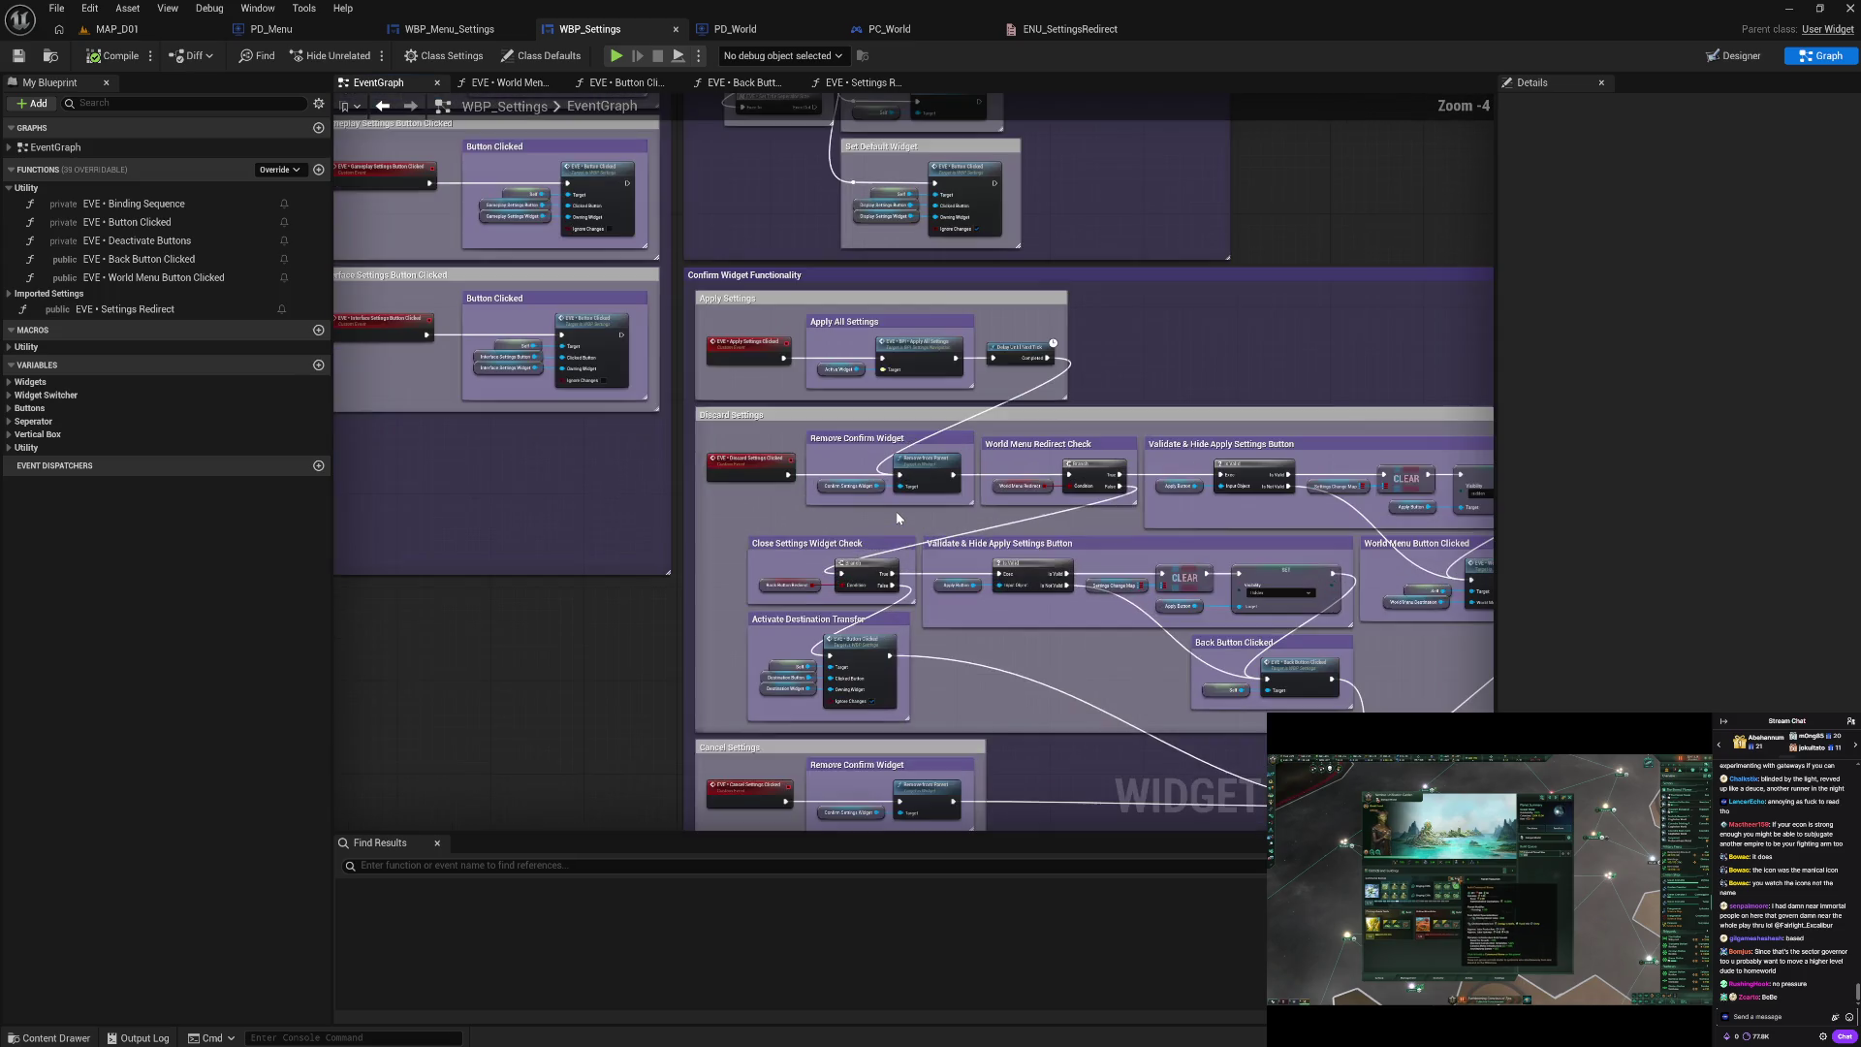
pyautogui.moveTo(1254, 355); pyautogui.dragTo(1153, 346)
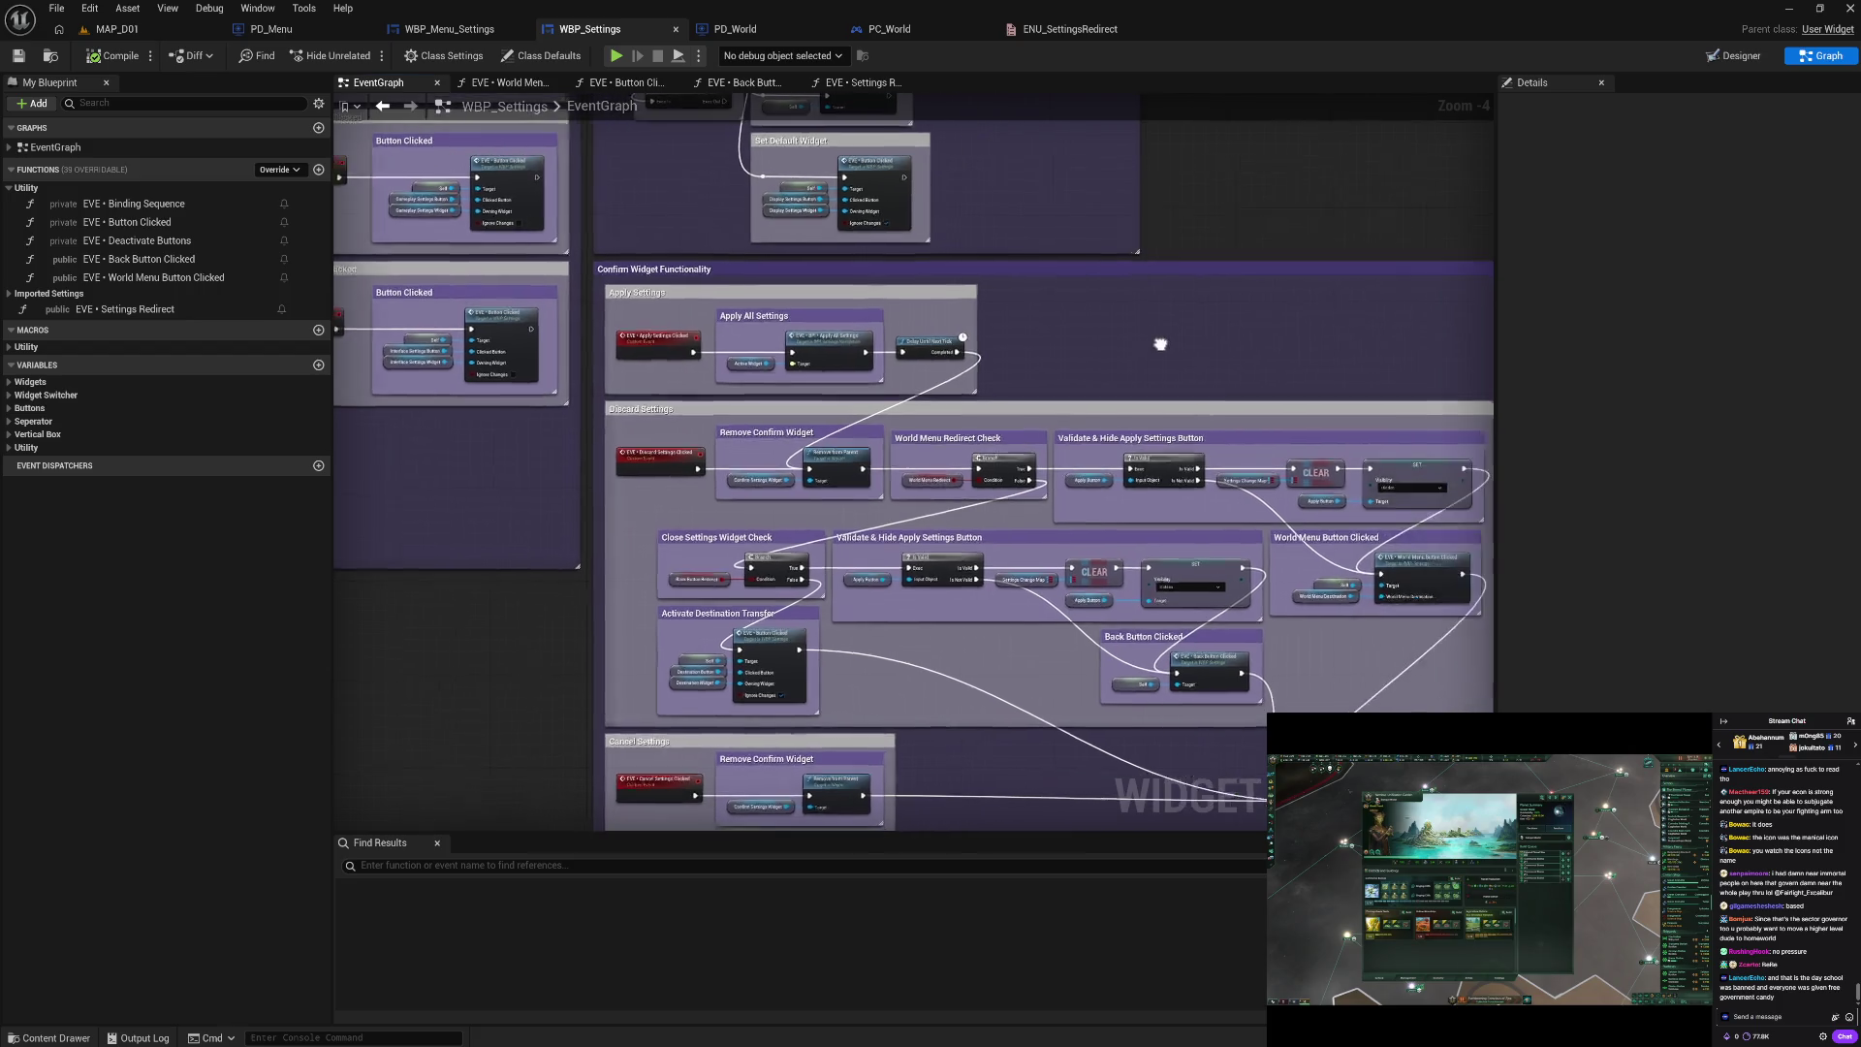
pyautogui.click(19, 58)
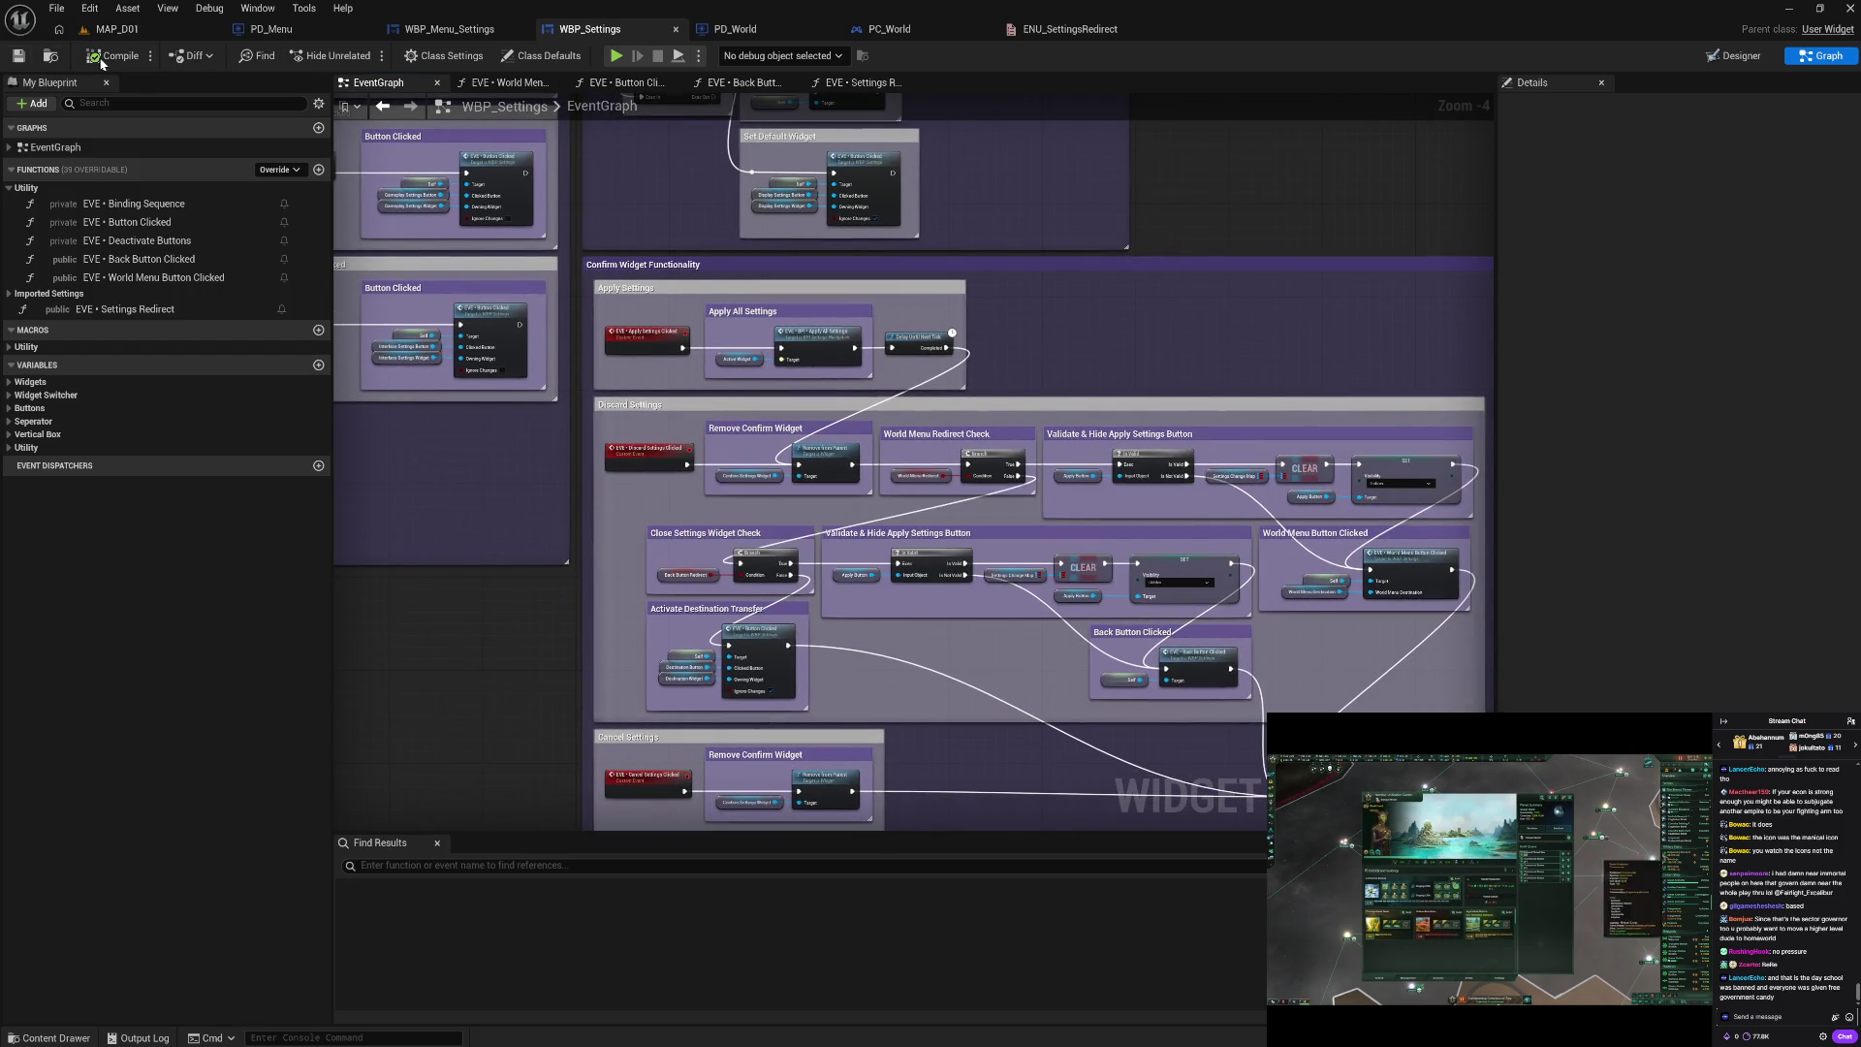
pyautogui.moveTo(484, 480); pyautogui.dragTo(1049, 534)
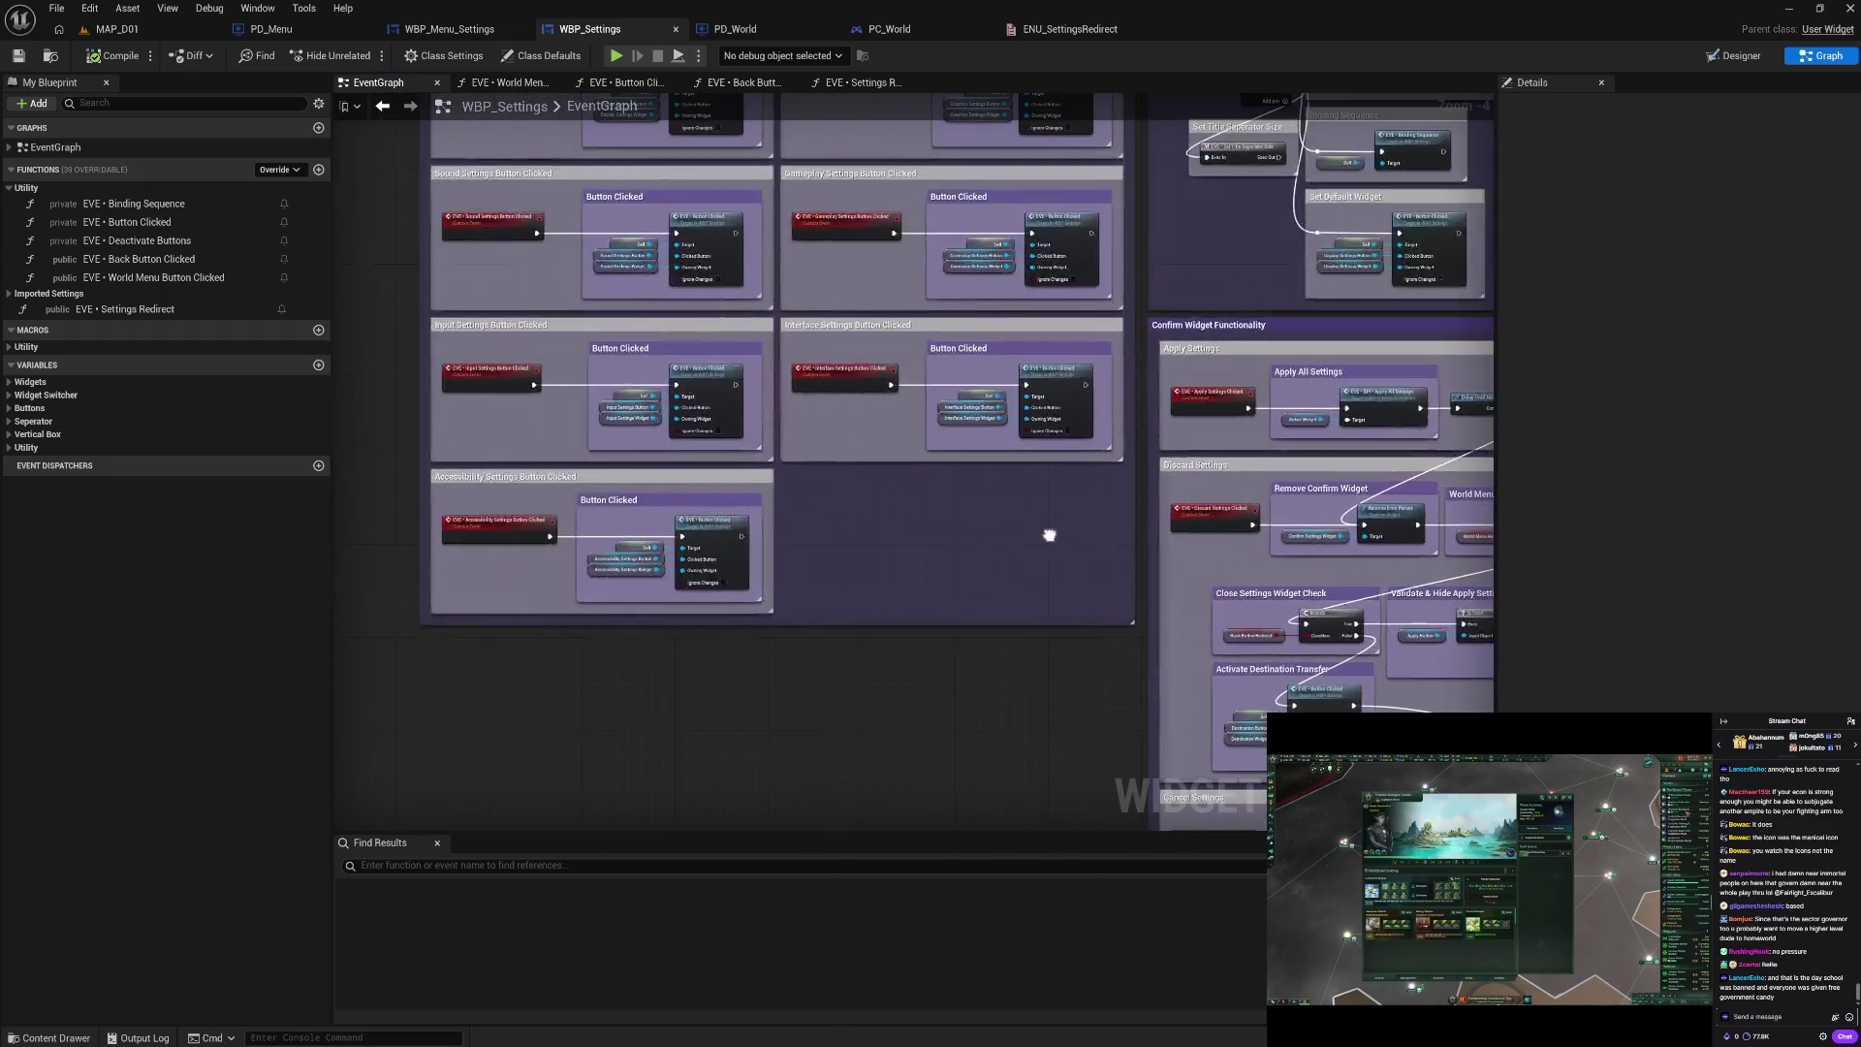
pyautogui.moveTo(638, 232); pyautogui.dragTo(702, 283)
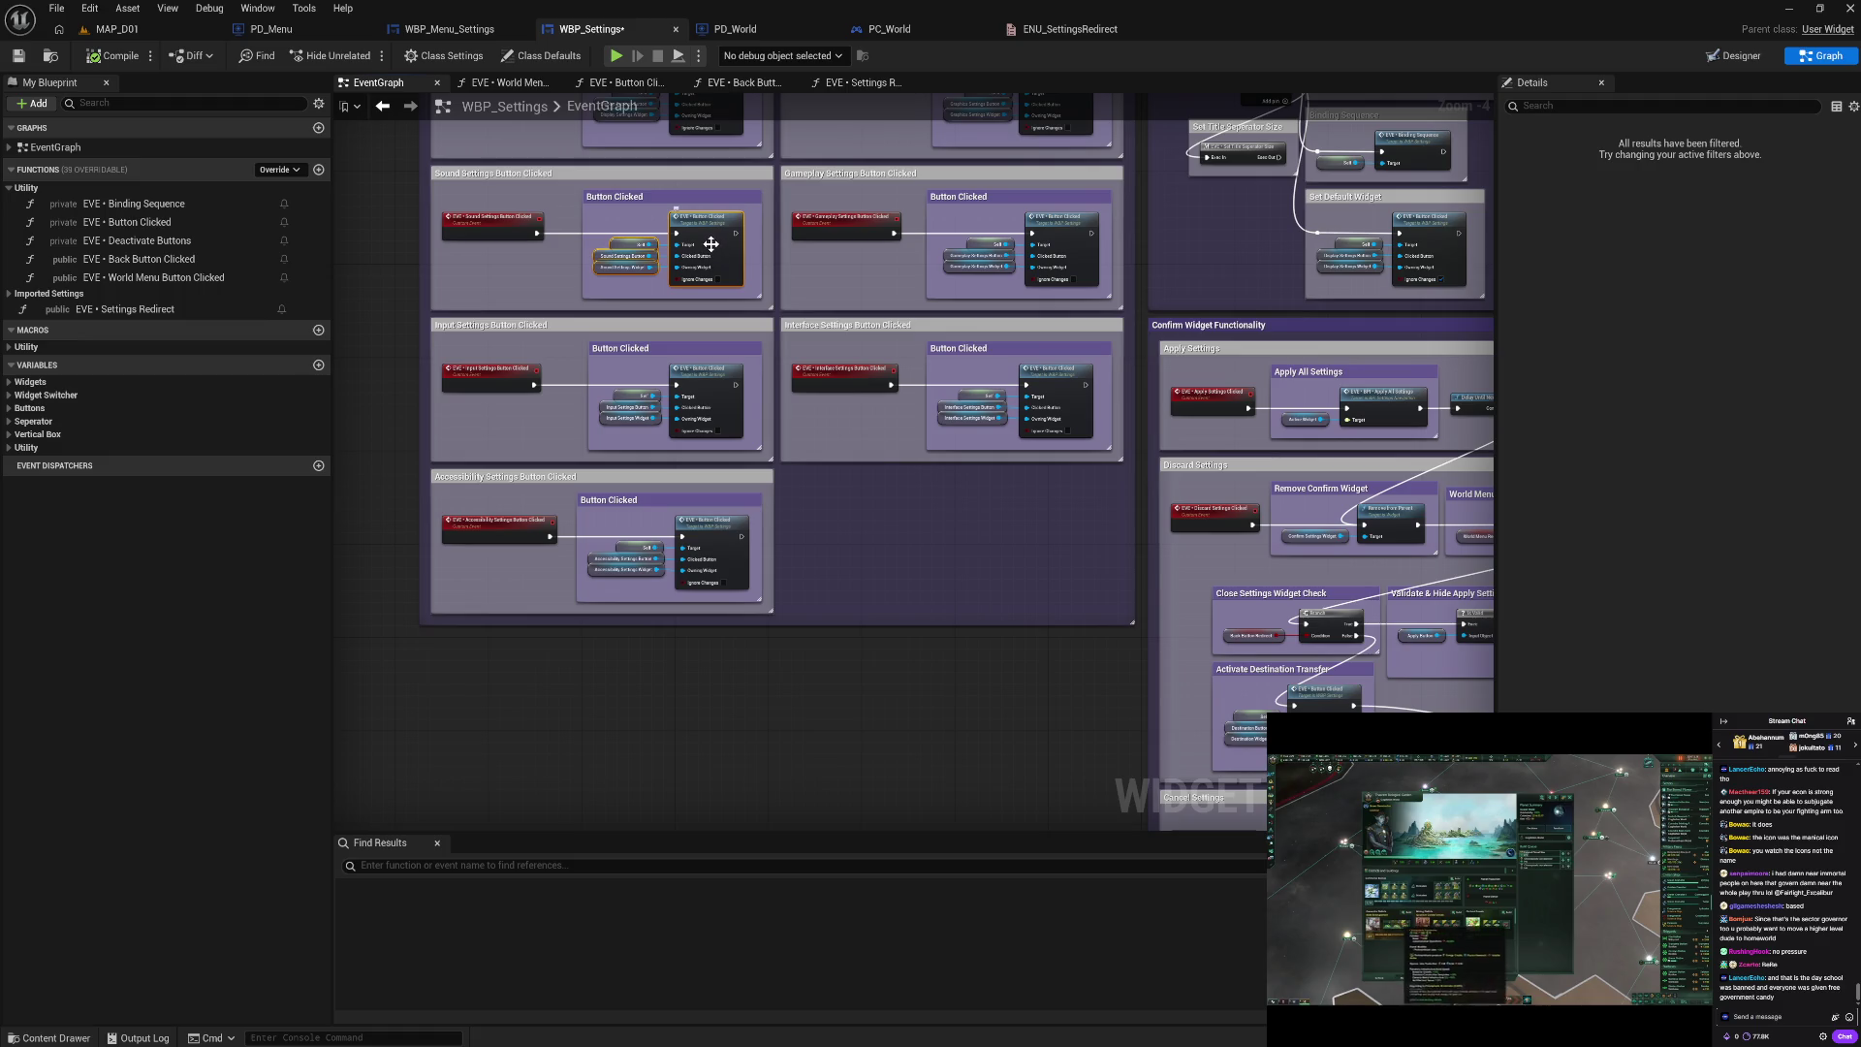
# Step: Nudge the Accessibility Button Clicked node, undo the move with Ctrl+Z, and clear the selection
pyautogui.click(715, 249)
pyautogui.click(877, 524)
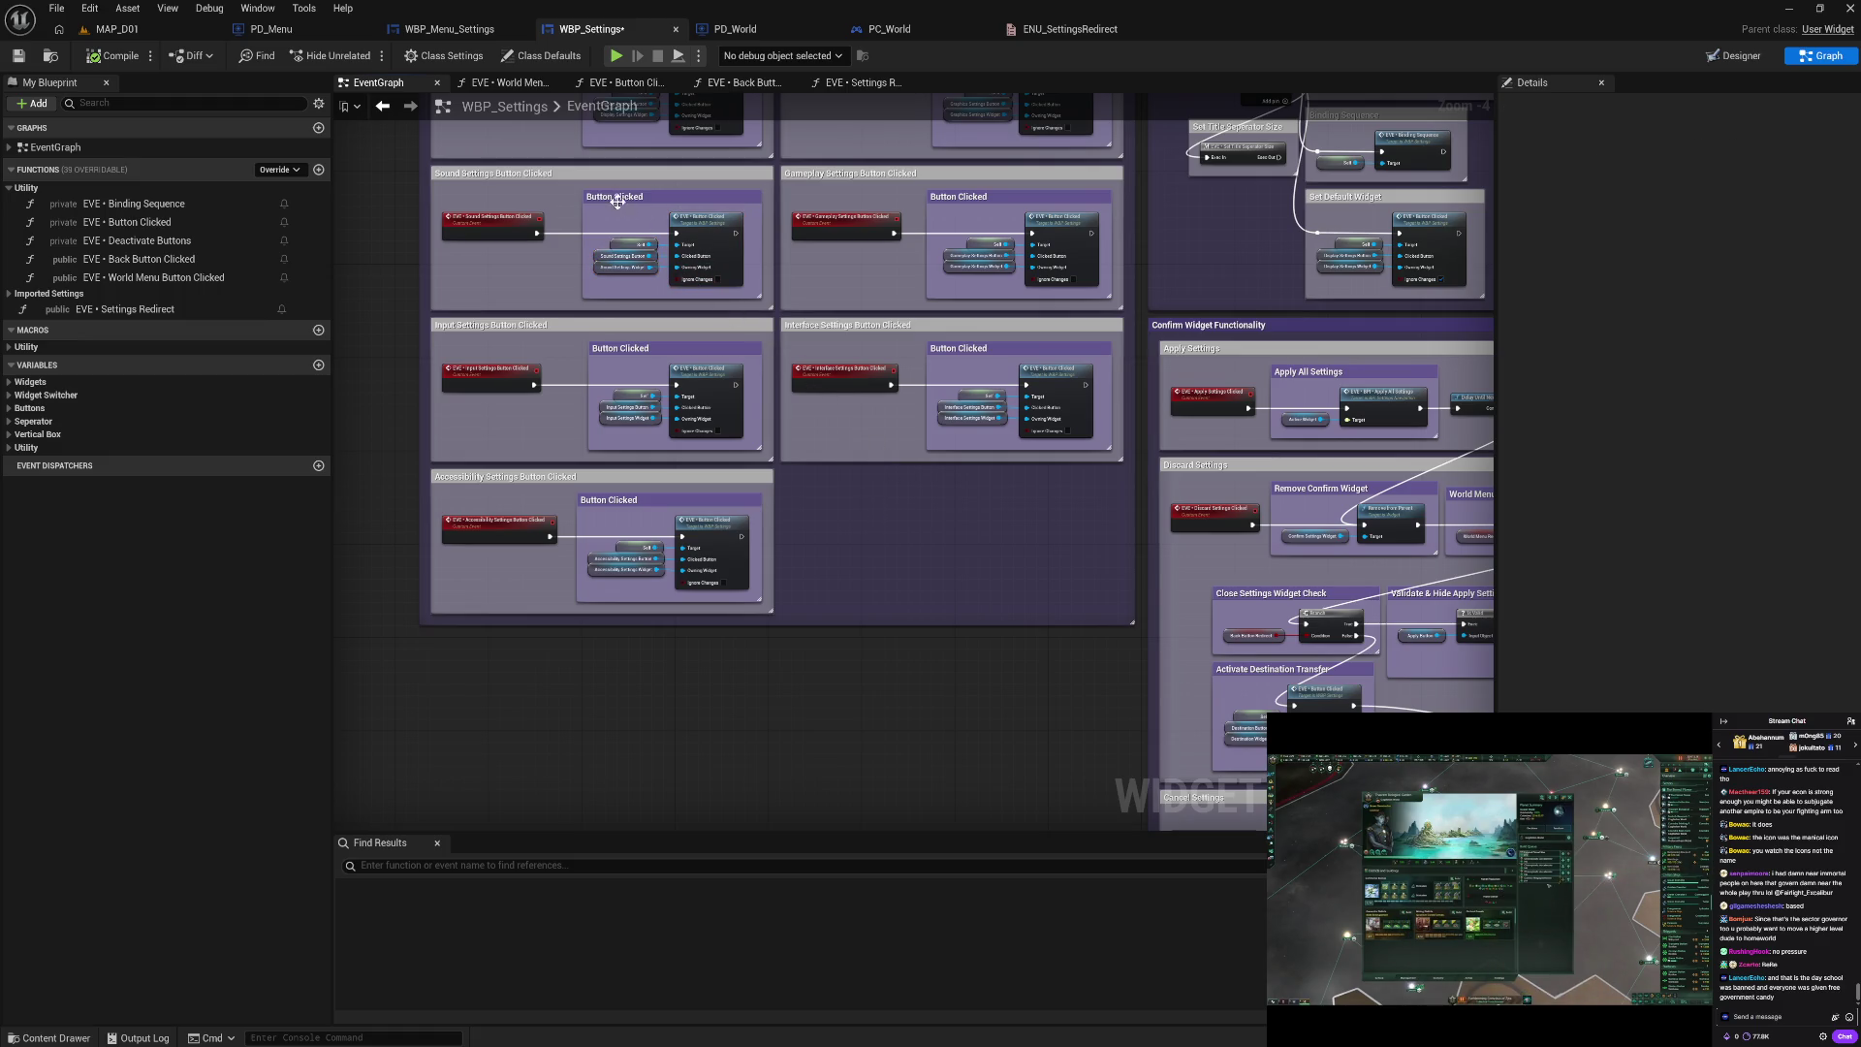
pyautogui.moveTo(901, 528); pyautogui.dragTo(948, 502)
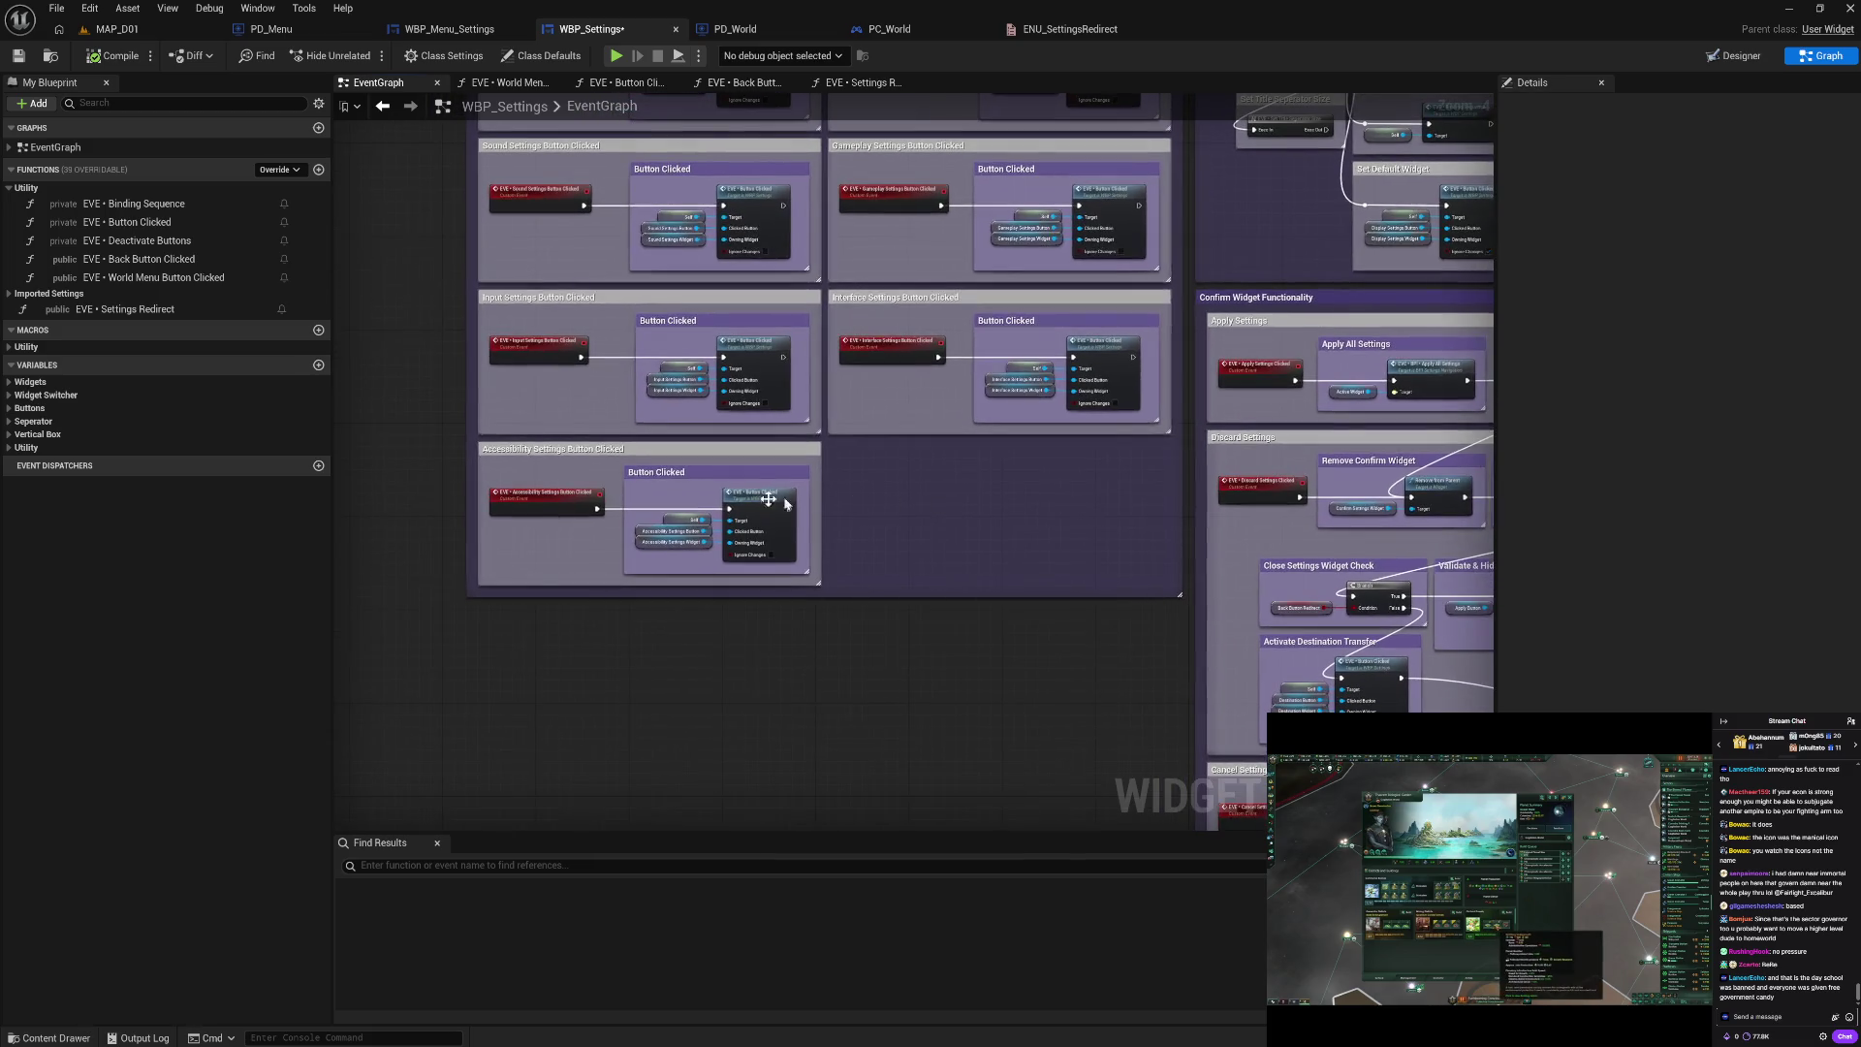
pyautogui.click(785, 541)
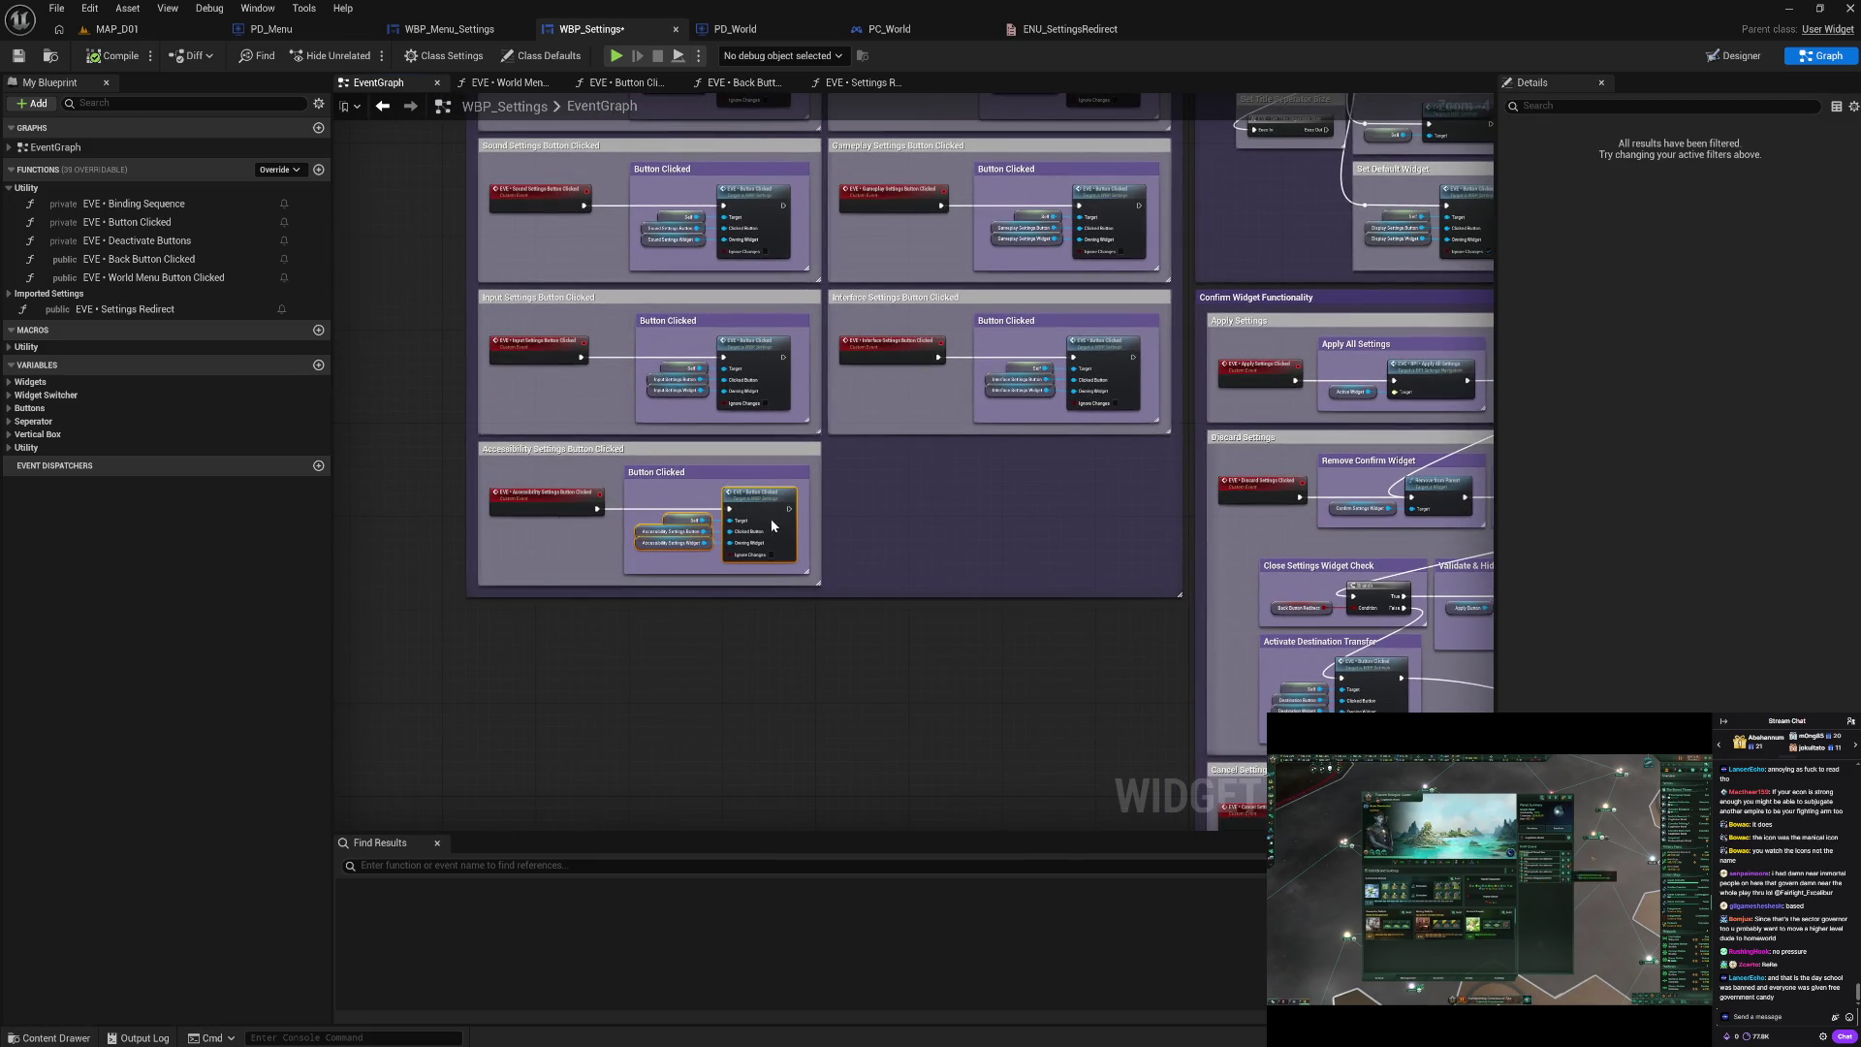
pyautogui.moveTo(769, 520); pyautogui.dragTo(776, 525)
pyautogui.hotkey('ctrl', 'z')
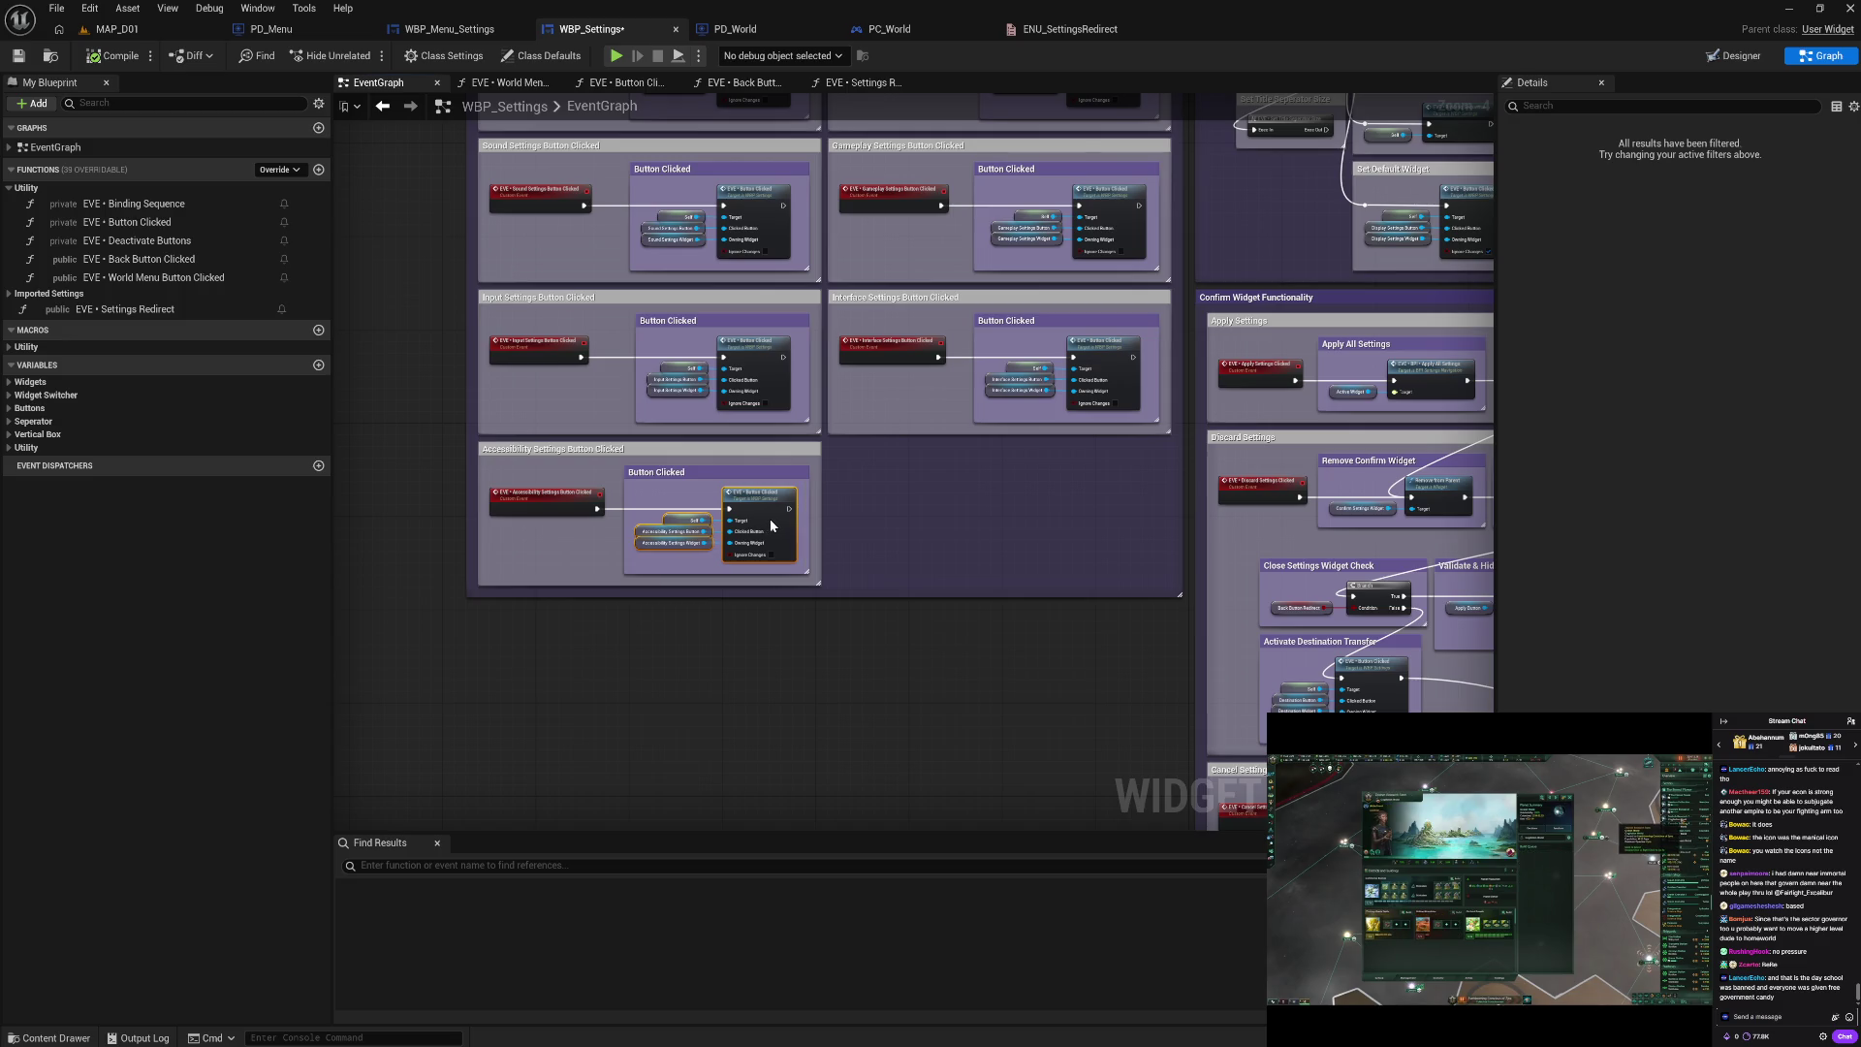
pyautogui.click(1102, 550)
# Step: Center the Confirm Widget Functionality block in the graph view
pyautogui.moveTo(1101, 550); pyautogui.dragTo(828, 527)
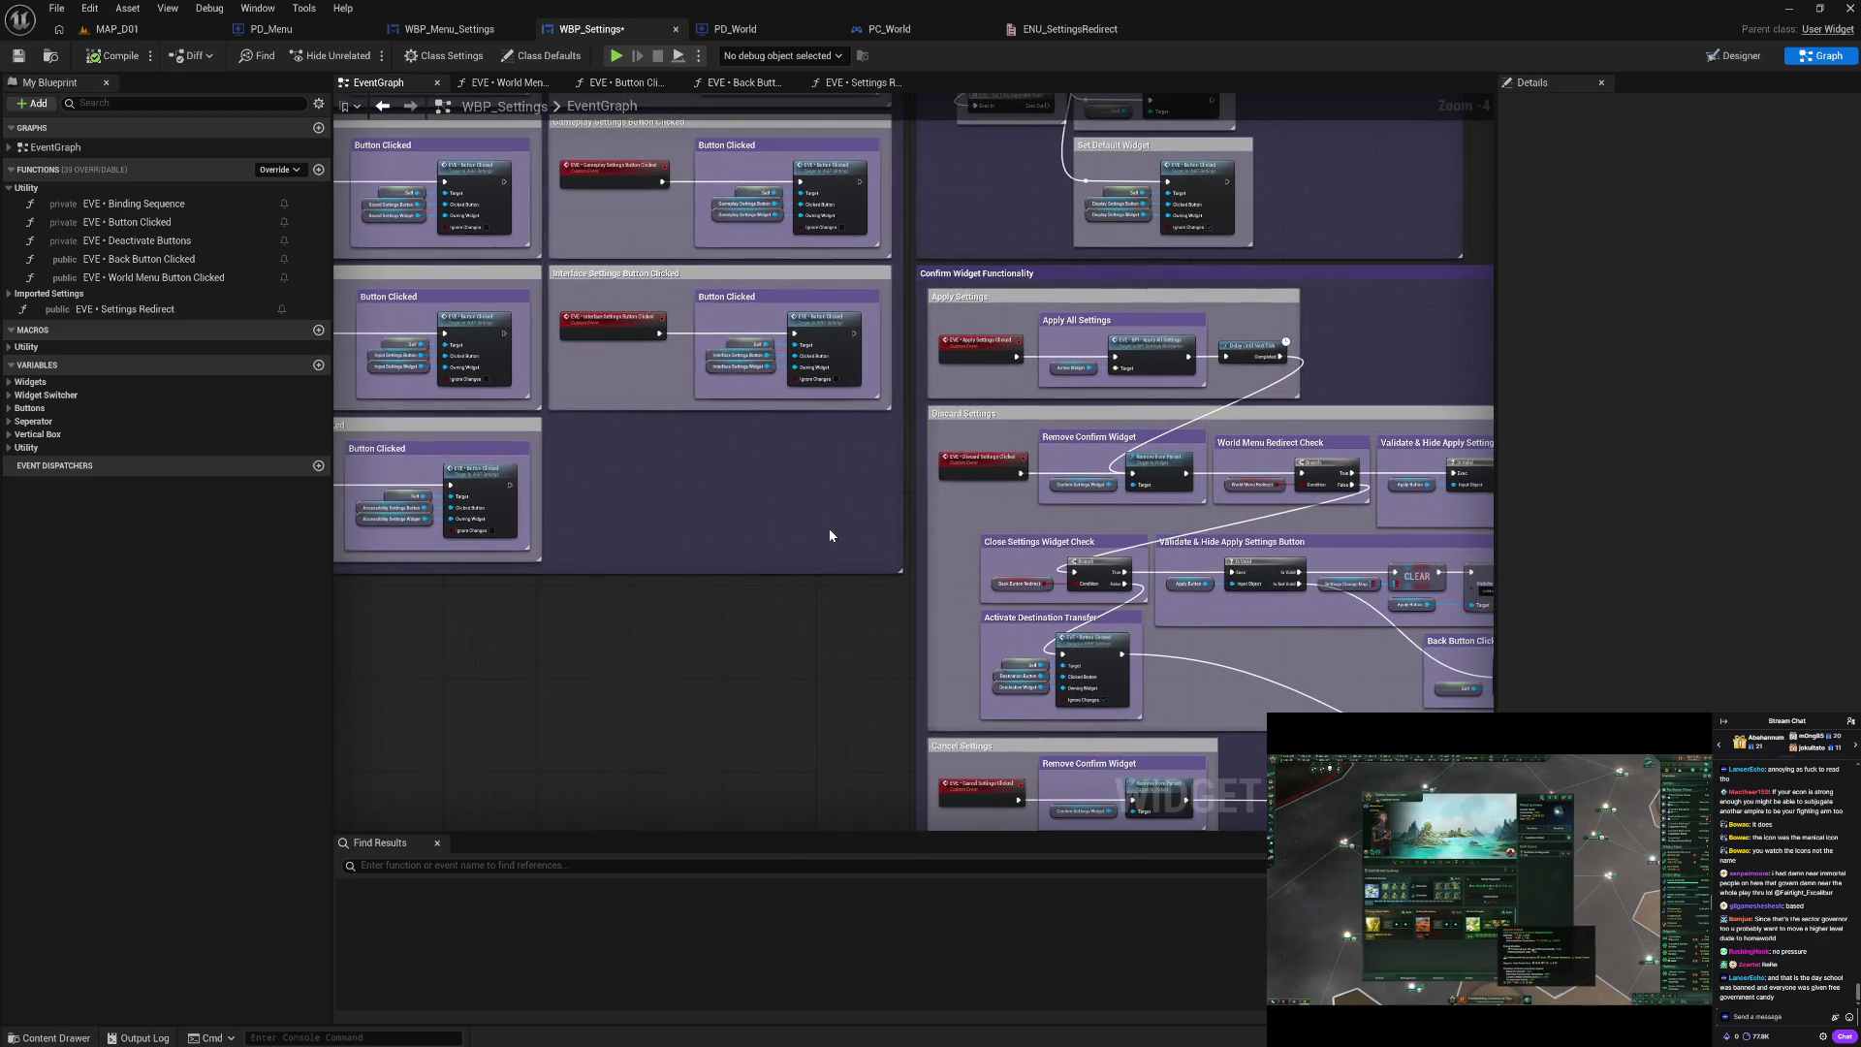
pyautogui.moveTo(1235, 710); pyautogui.dragTo(832, 497)
pyautogui.moveTo(1062, 591); pyautogui.dragTo(960, 581)
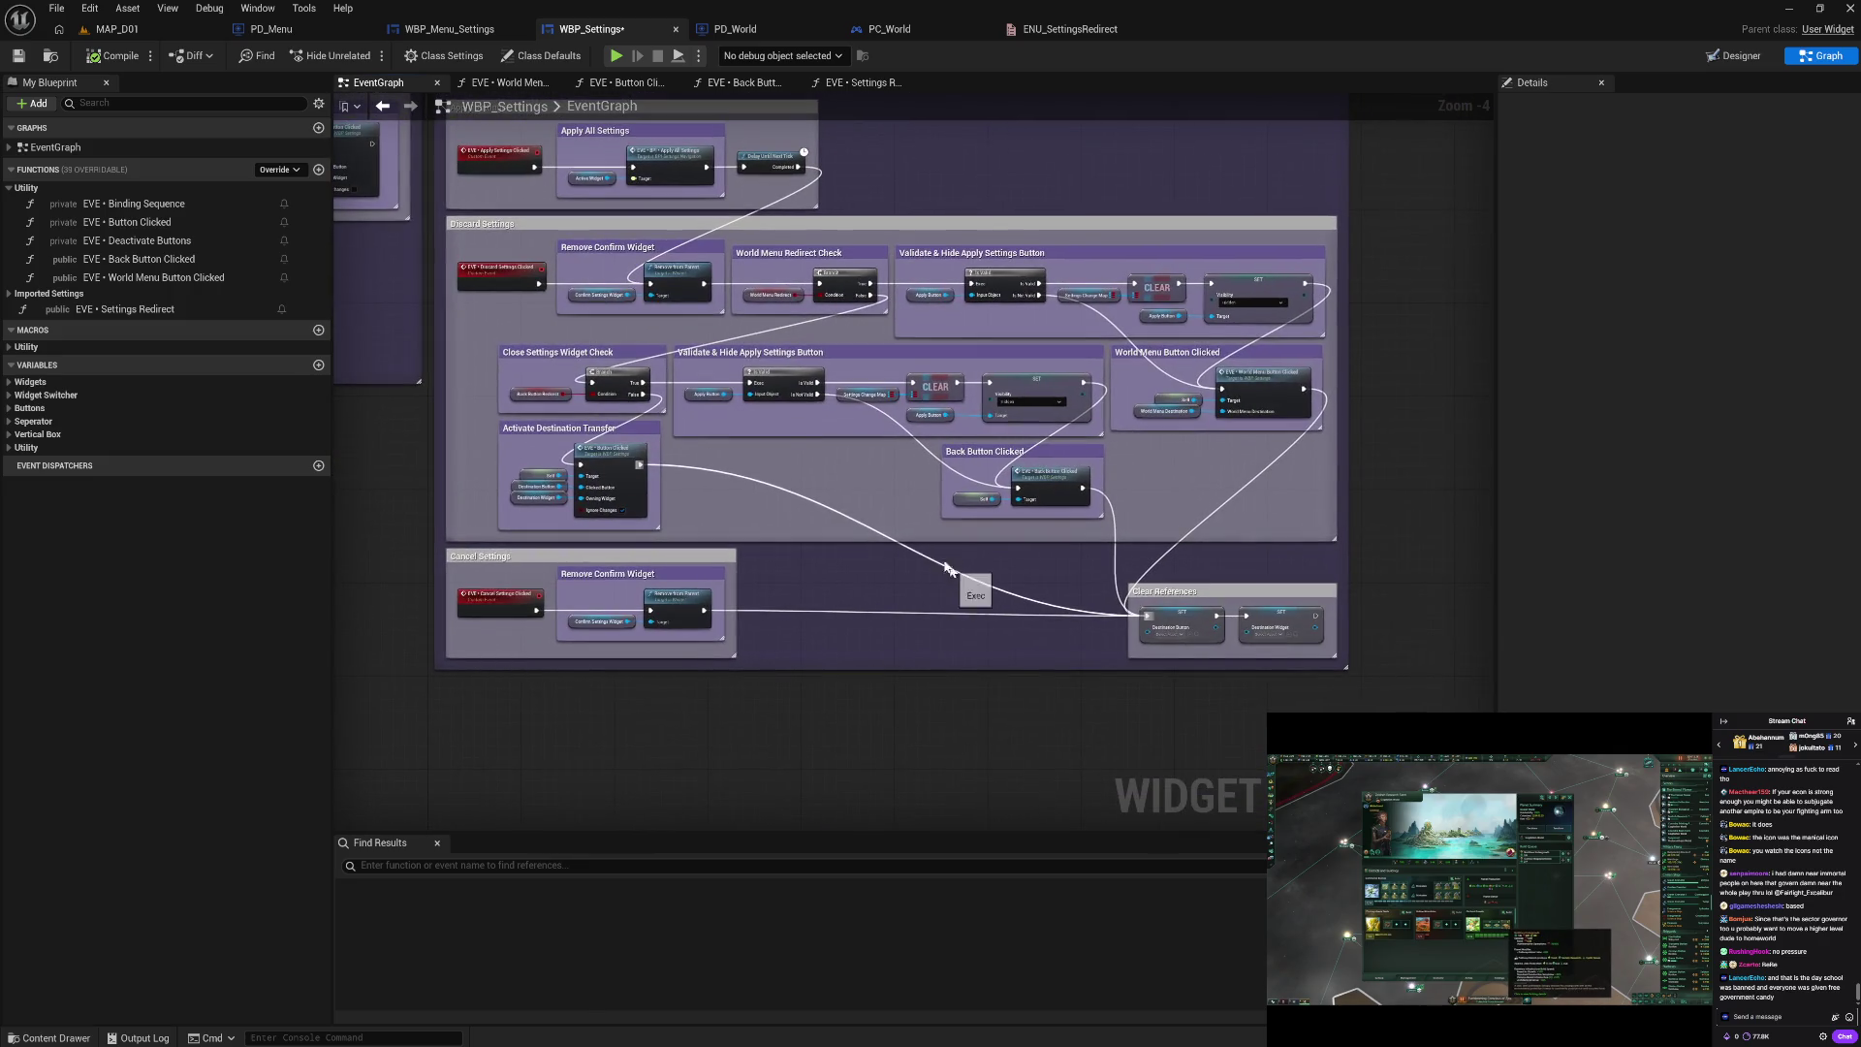
pyautogui.moveTo(835, 481); pyautogui.dragTo(979, 591)
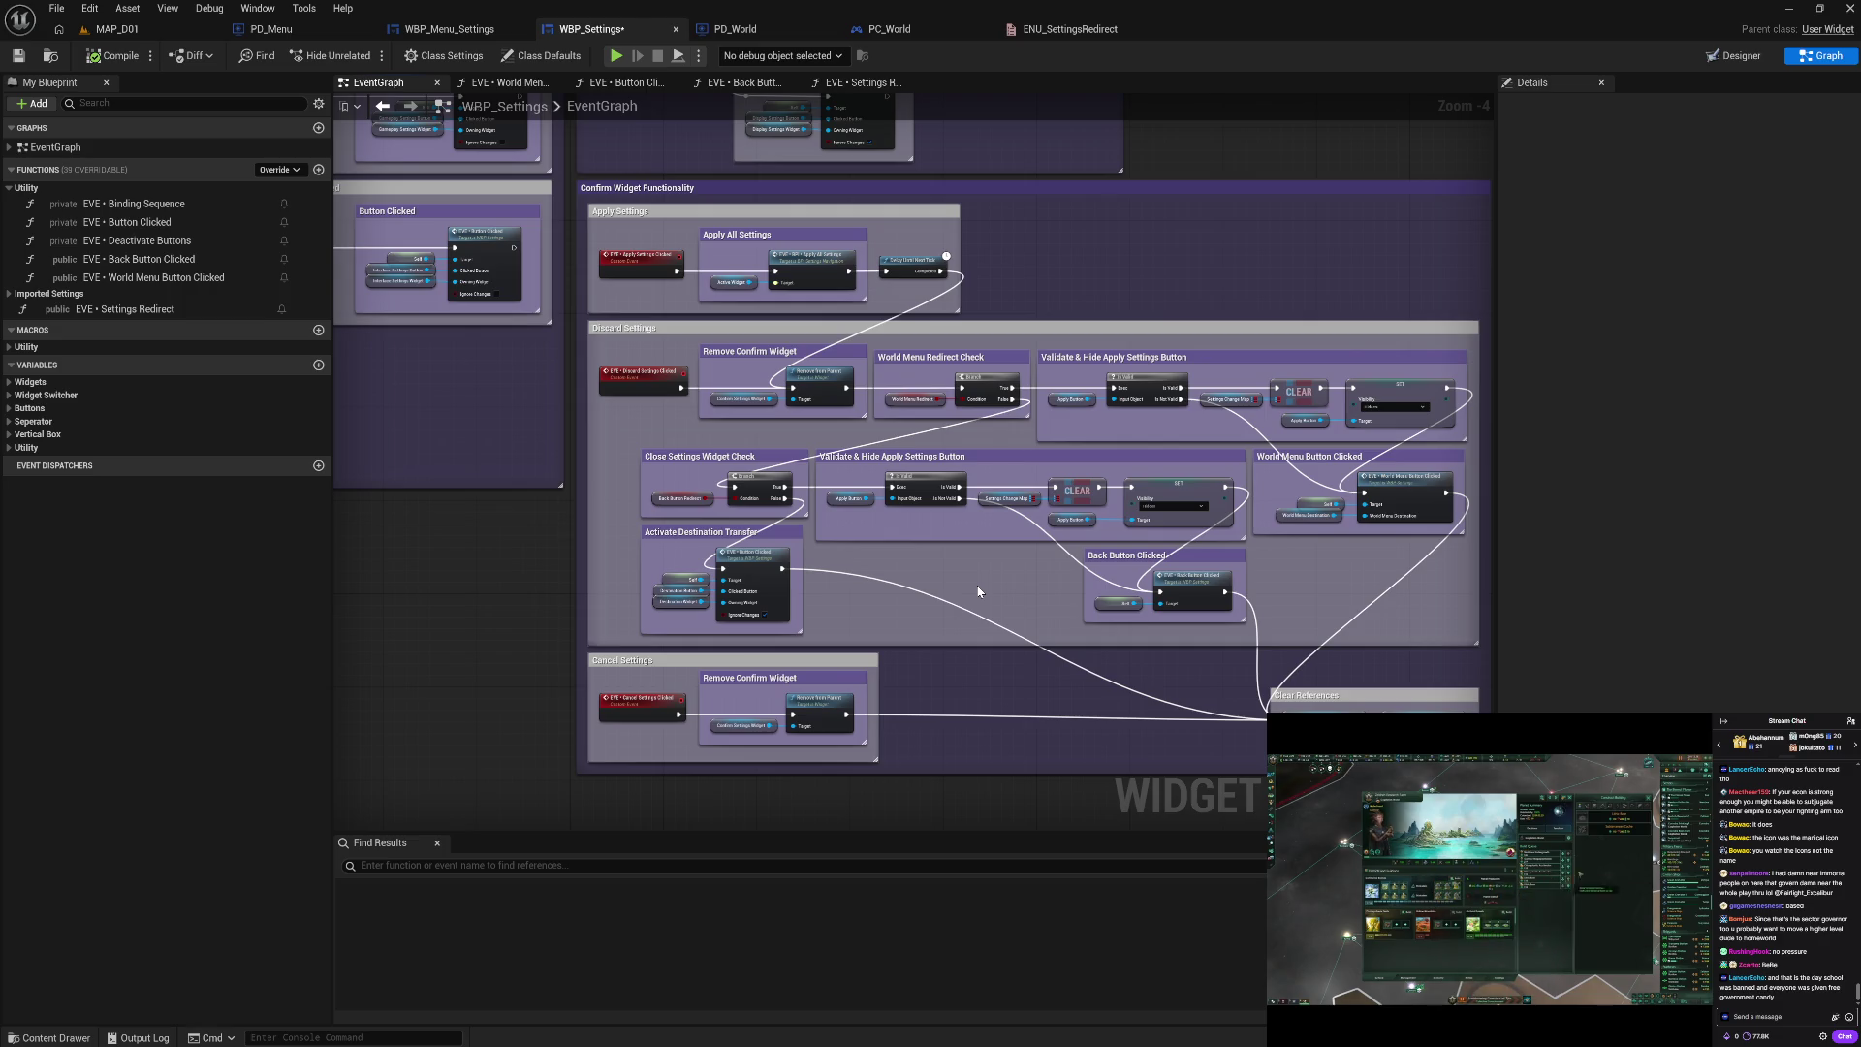
# Step: Compile and save the WBP_Settings blueprint
pyautogui.moveTo(978, 592)
pyautogui.mouseDown()
pyautogui.moveTo(956, 451)
pyautogui.moveTo(925, 547)
pyautogui.moveTo(904, 524)
pyautogui.mouseUp()
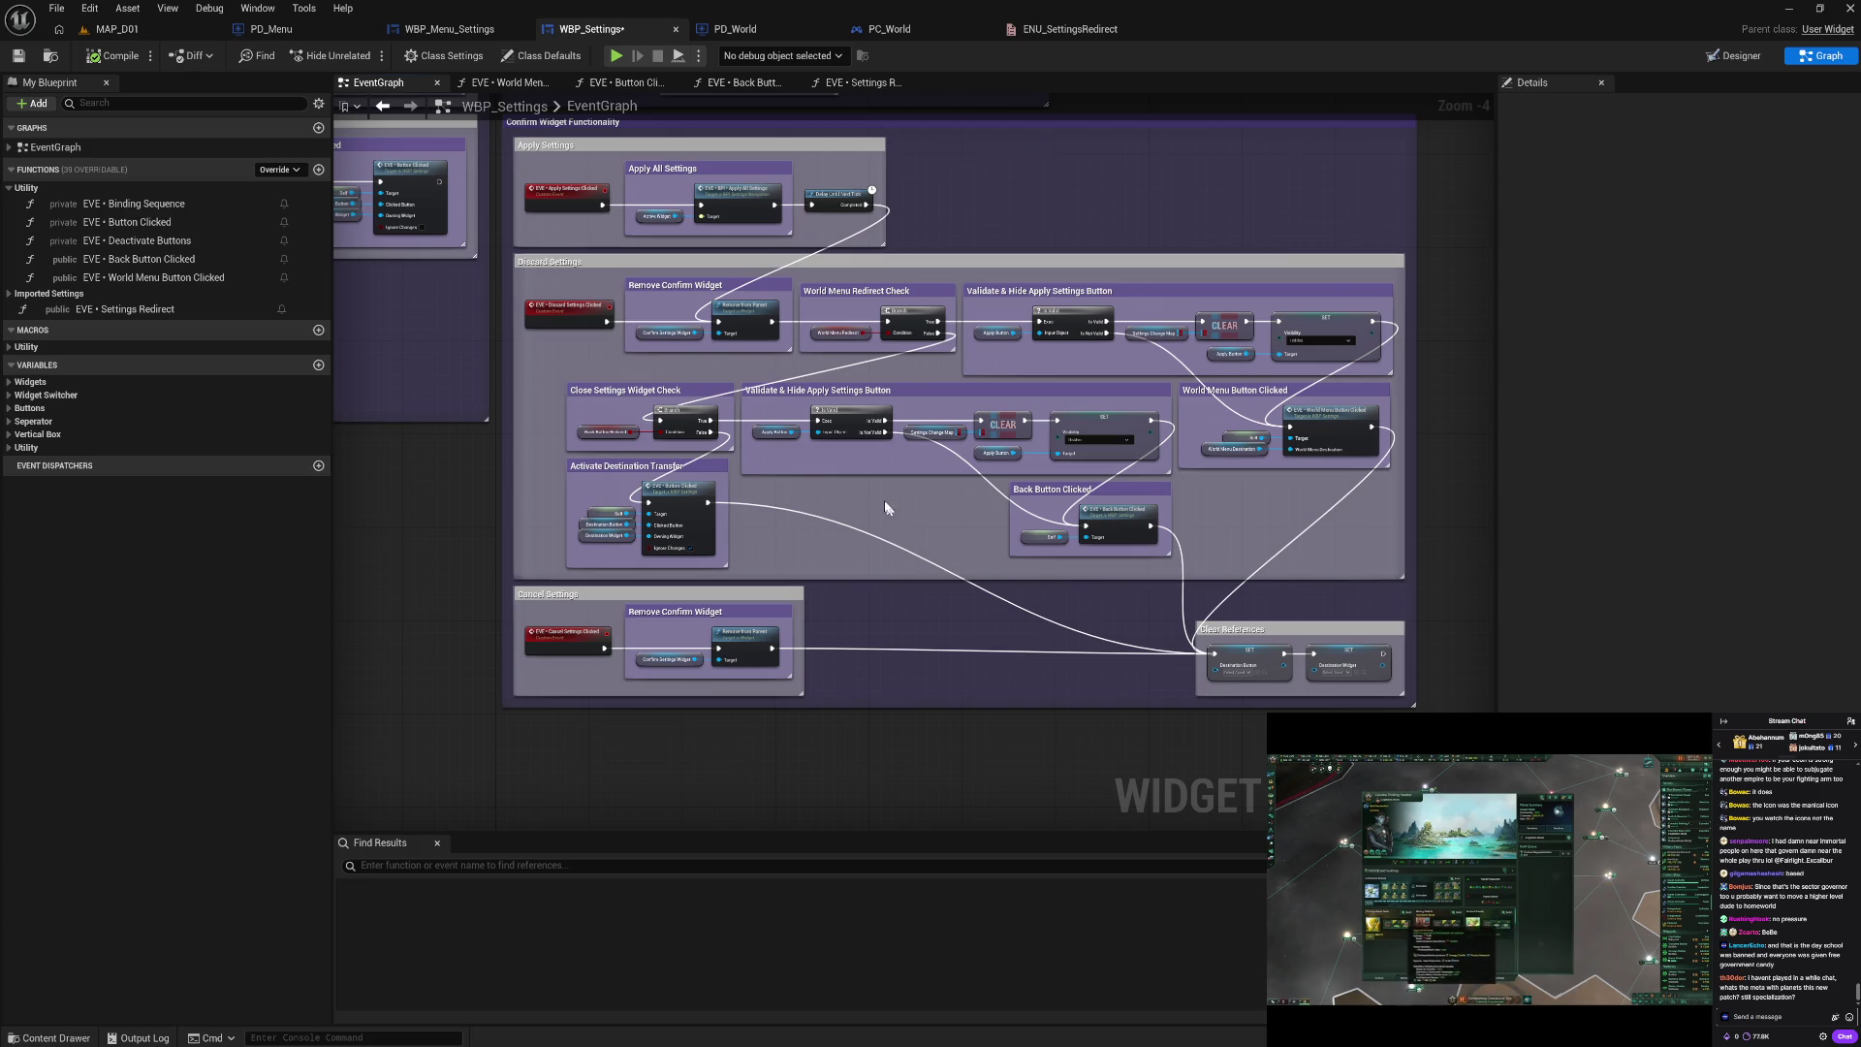
pyautogui.moveTo(875, 492); pyautogui.dragTo(920, 539)
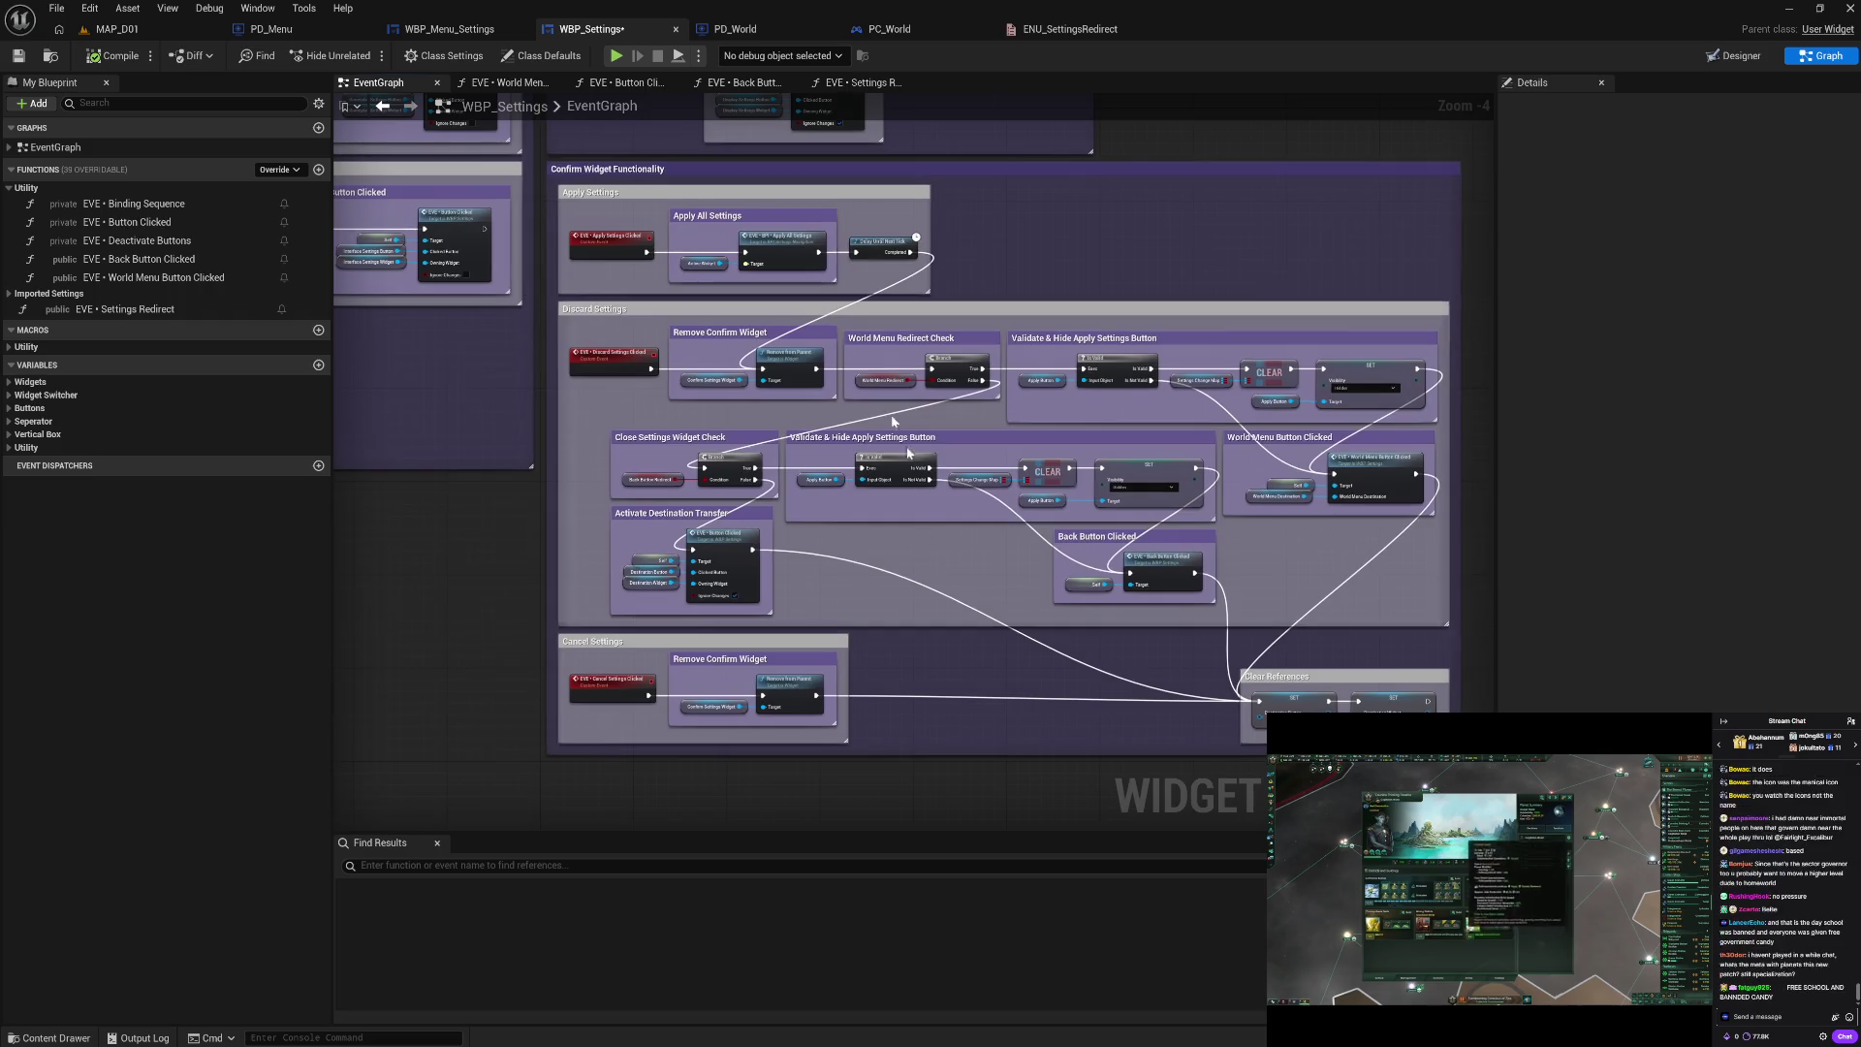
pyautogui.click(95, 57)
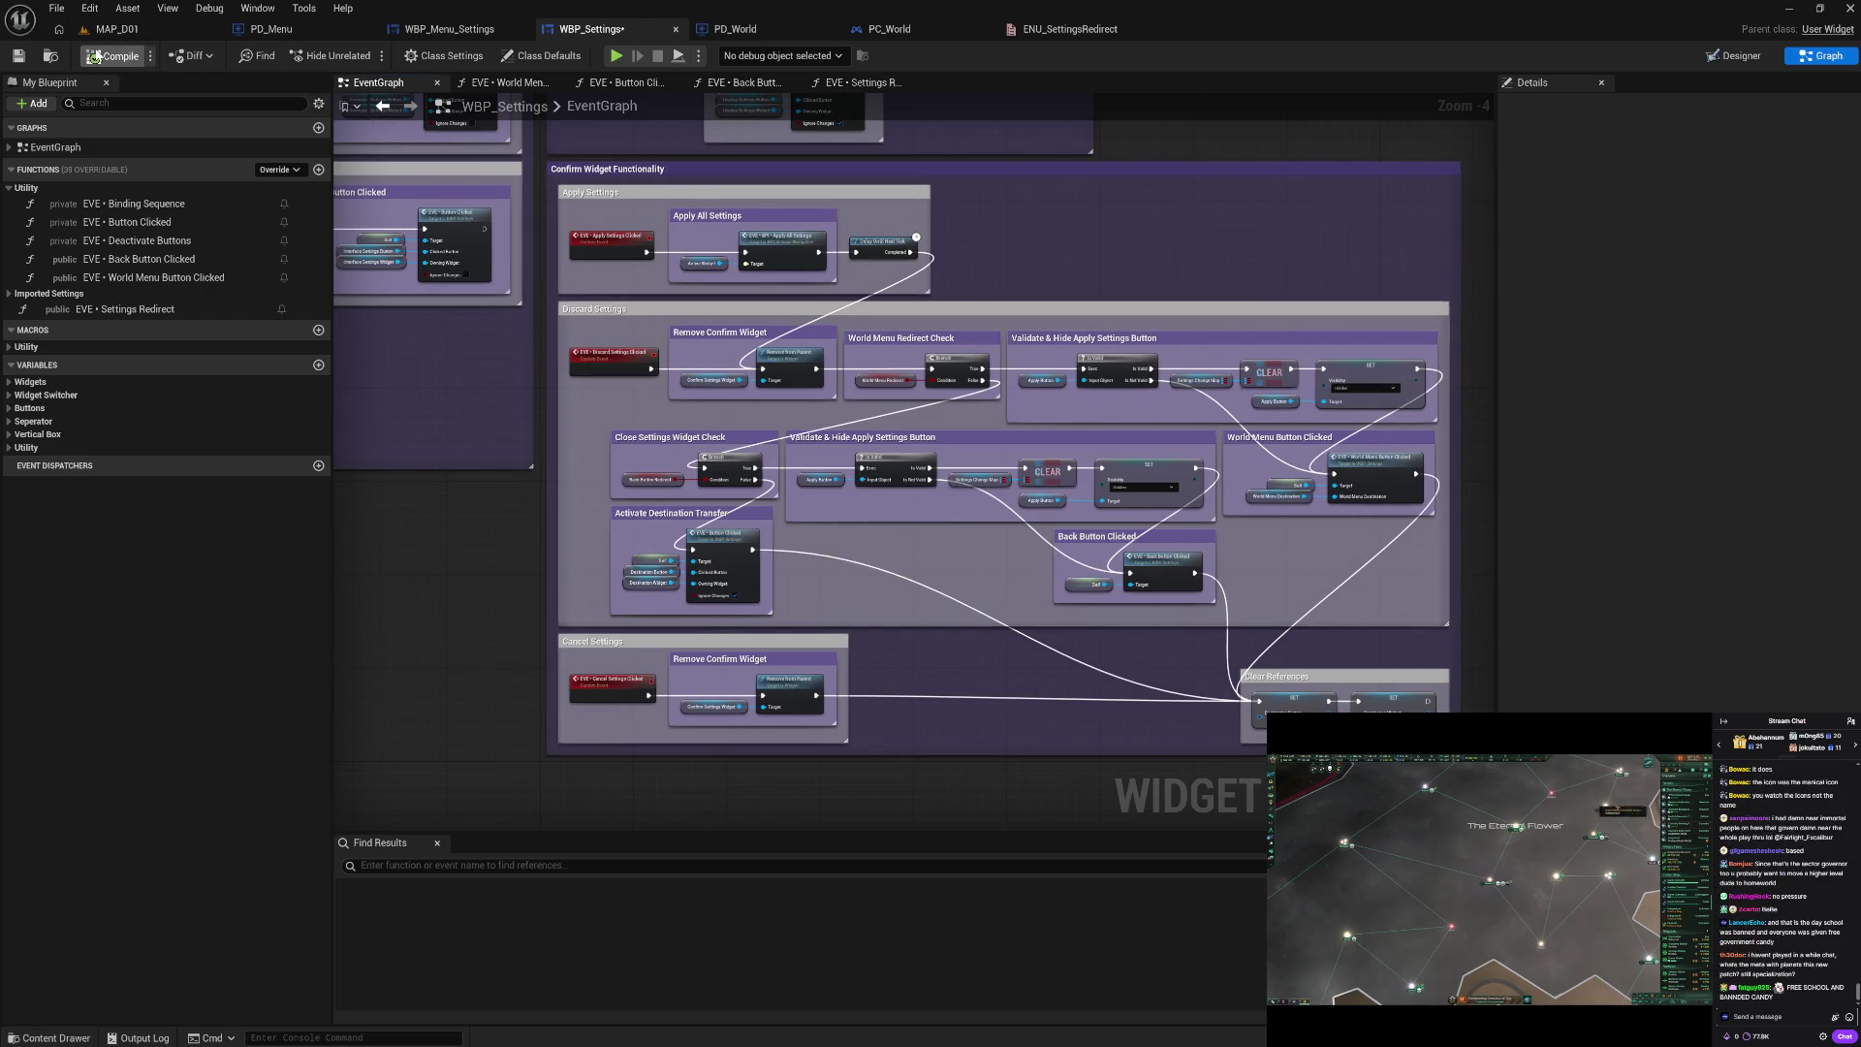
pyautogui.click(18, 55)
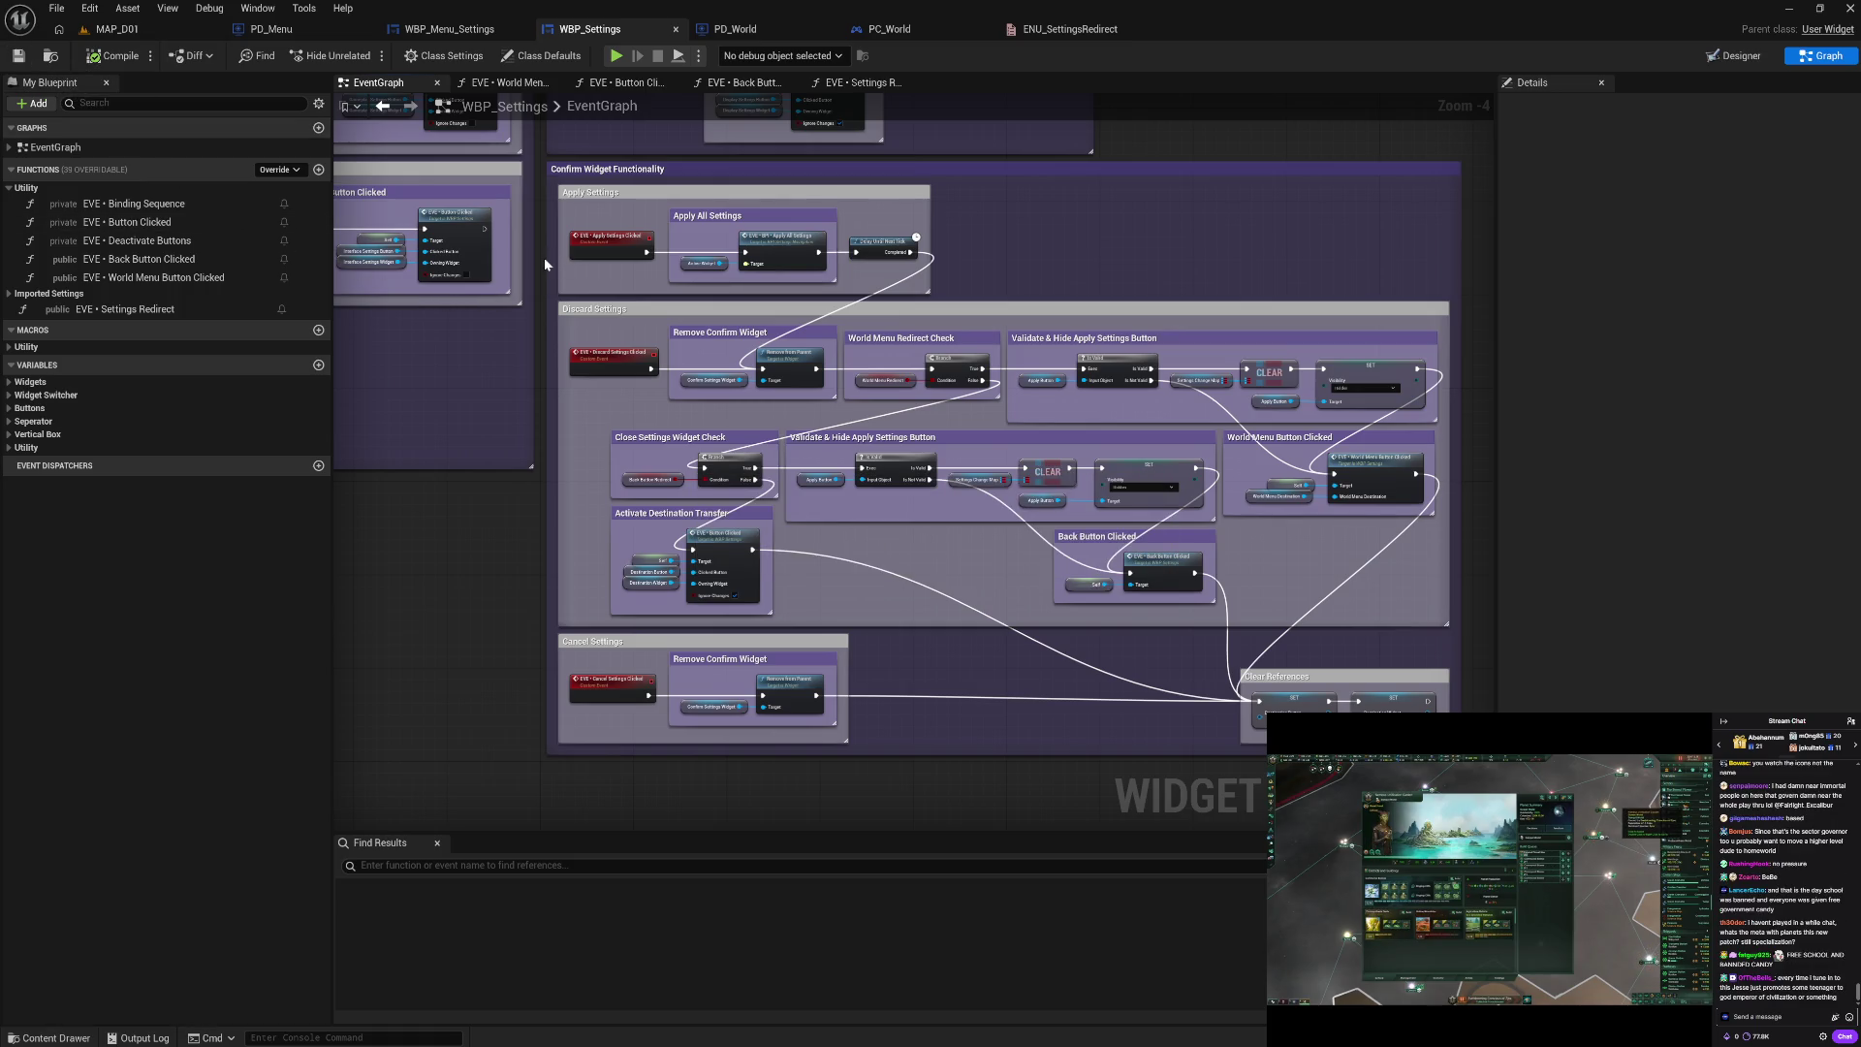
# Step: Pan the graph up to the On Initialized and Settings Change nodes
pyautogui.moveTo(543, 258); pyautogui.dragTo(615, 503)
pyautogui.moveTo(628, 371); pyautogui.dragTo(636, 573)
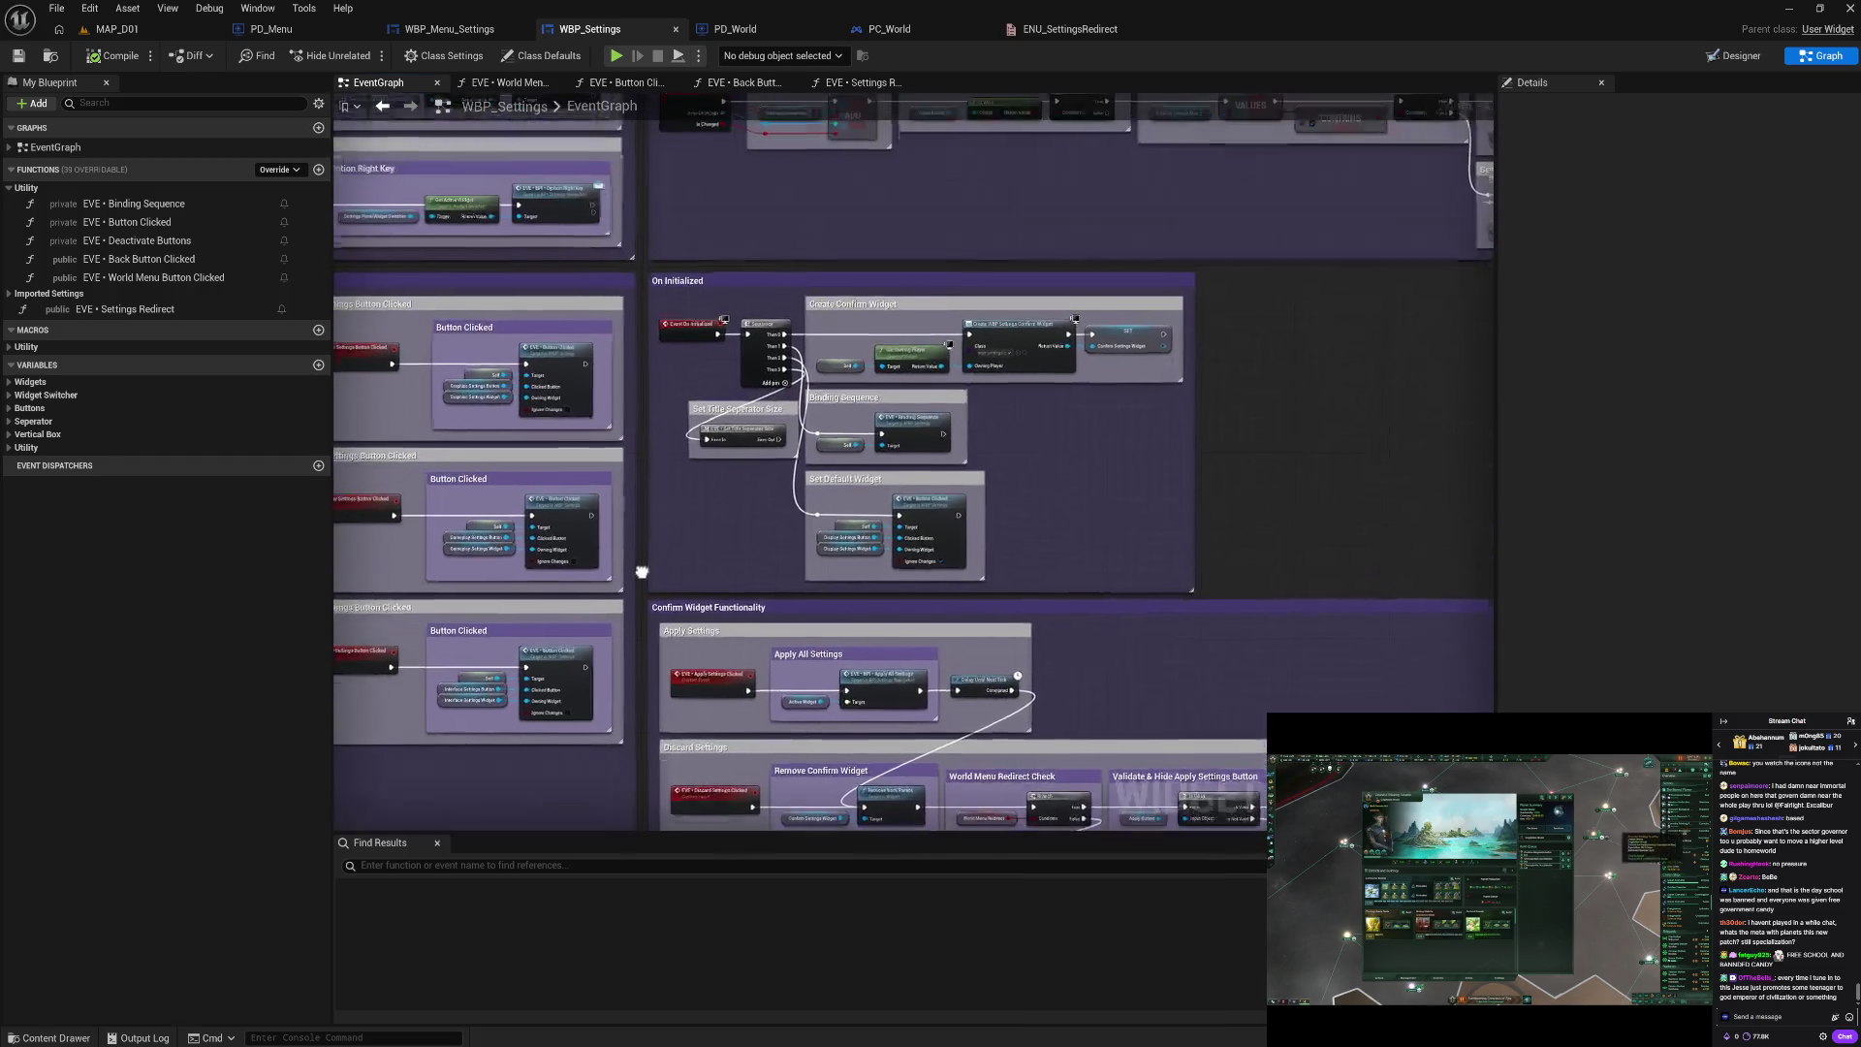
pyautogui.moveTo(643, 465); pyautogui.dragTo(651, 568)
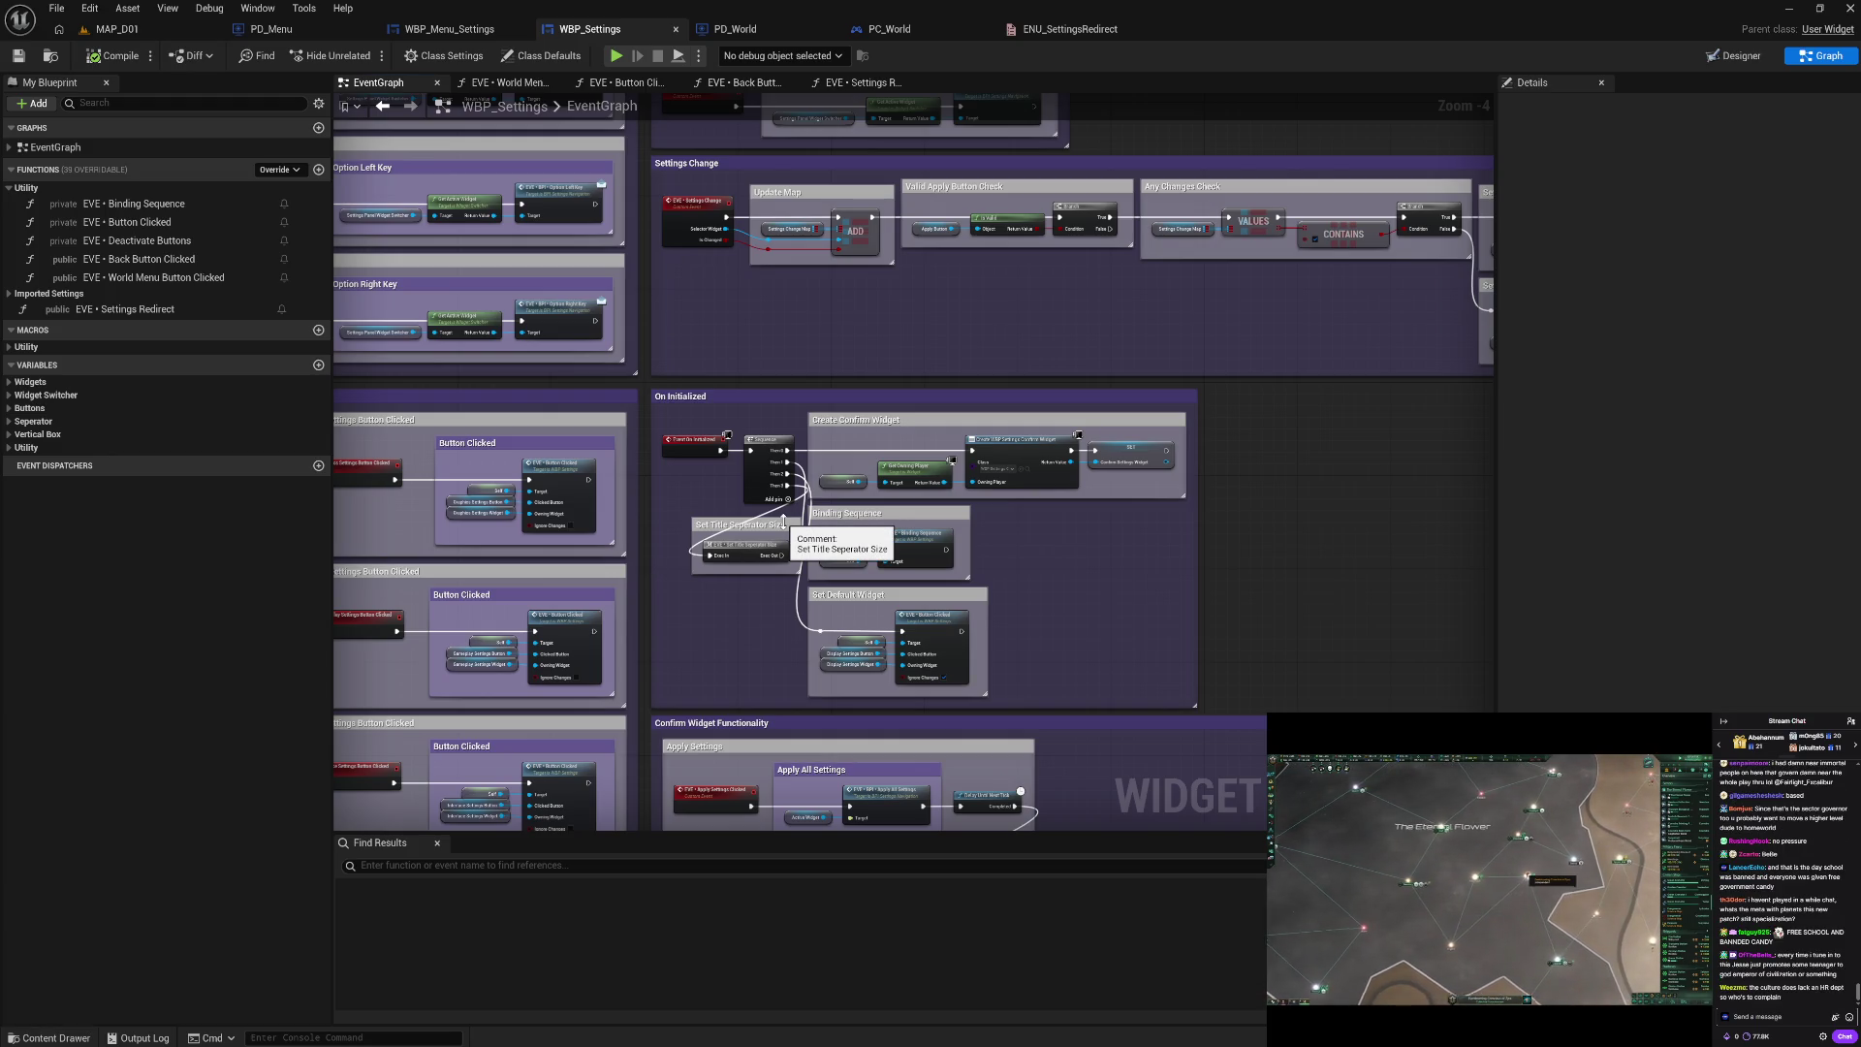
pyautogui.moveTo(1103, 560)
pyautogui.mouseDown()
pyautogui.moveTo(998, 485)
pyautogui.moveTo(1060, 614)
pyautogui.moveTo(914, 398)
pyautogui.moveTo(1063, 332)
pyautogui.moveTo(1178, 323)
pyautogui.mouseUp()
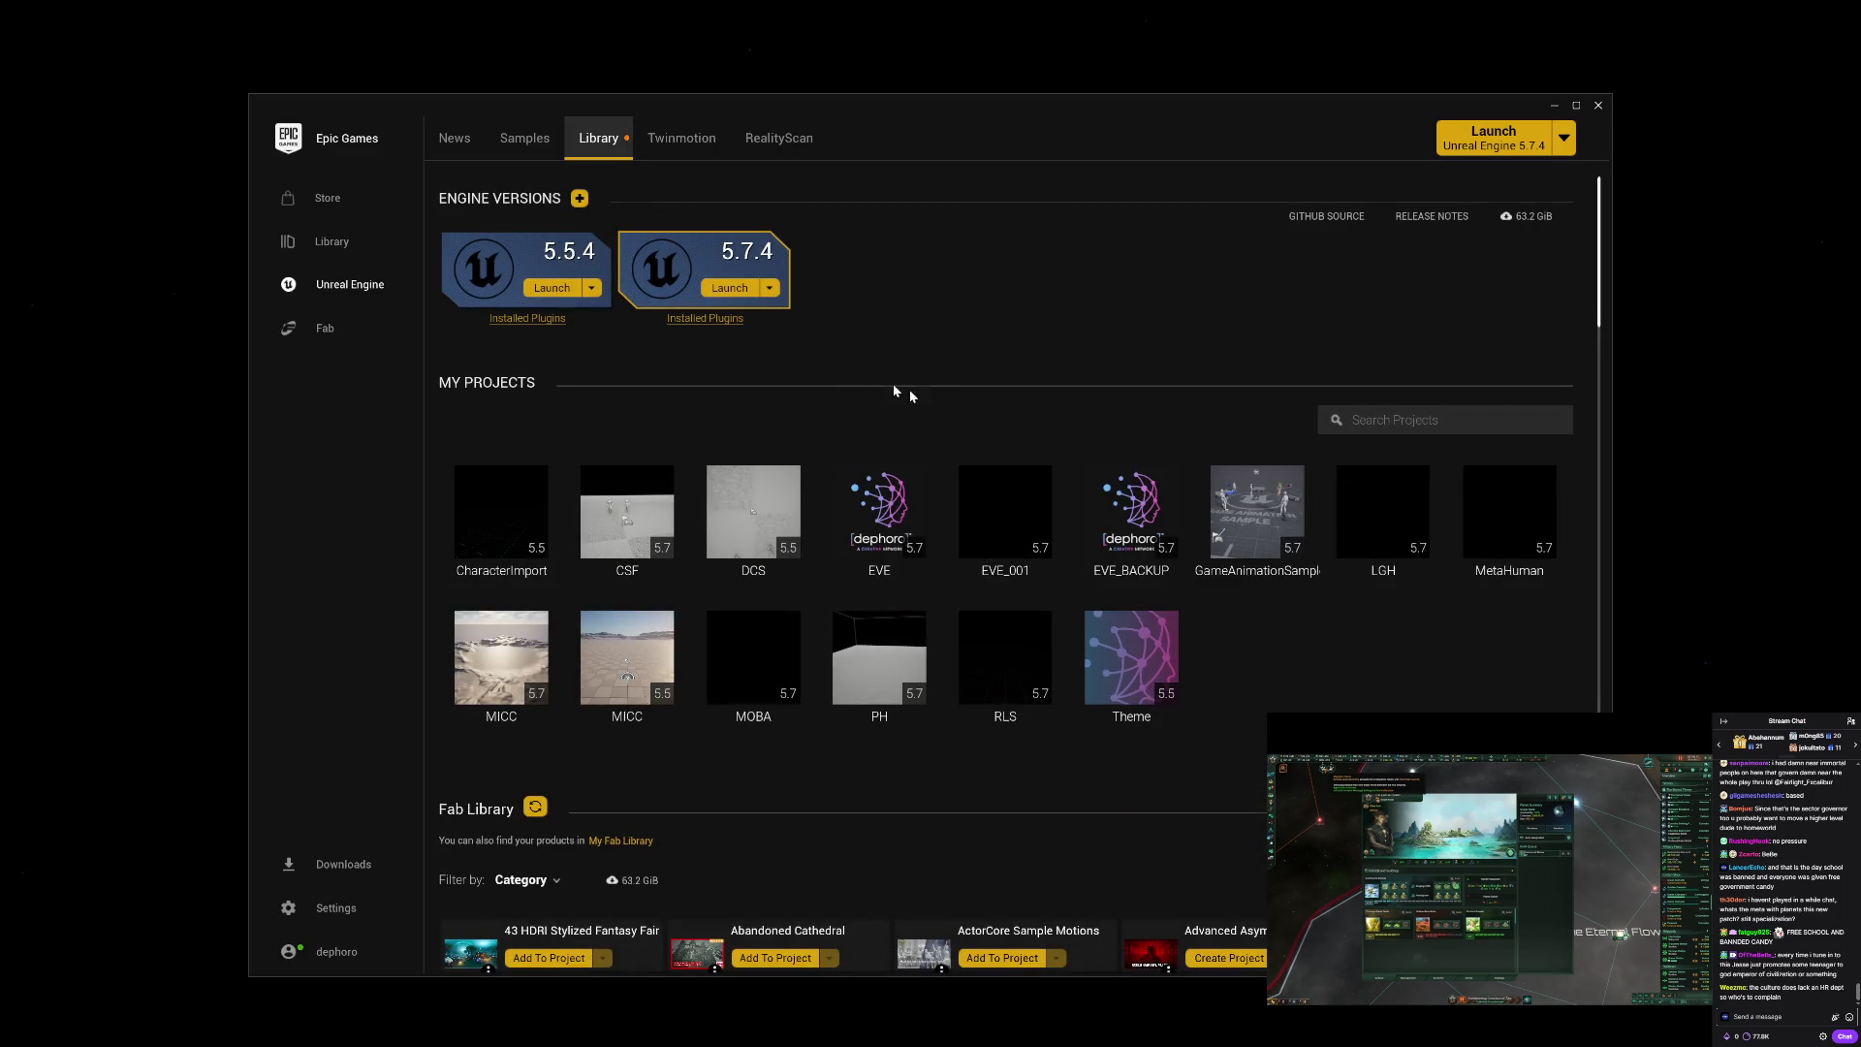
# Step: Open the EVE_BACKUP project's folder from the Unreal Engine library, dismissing the update card
pyautogui.moveTo(627, 141)
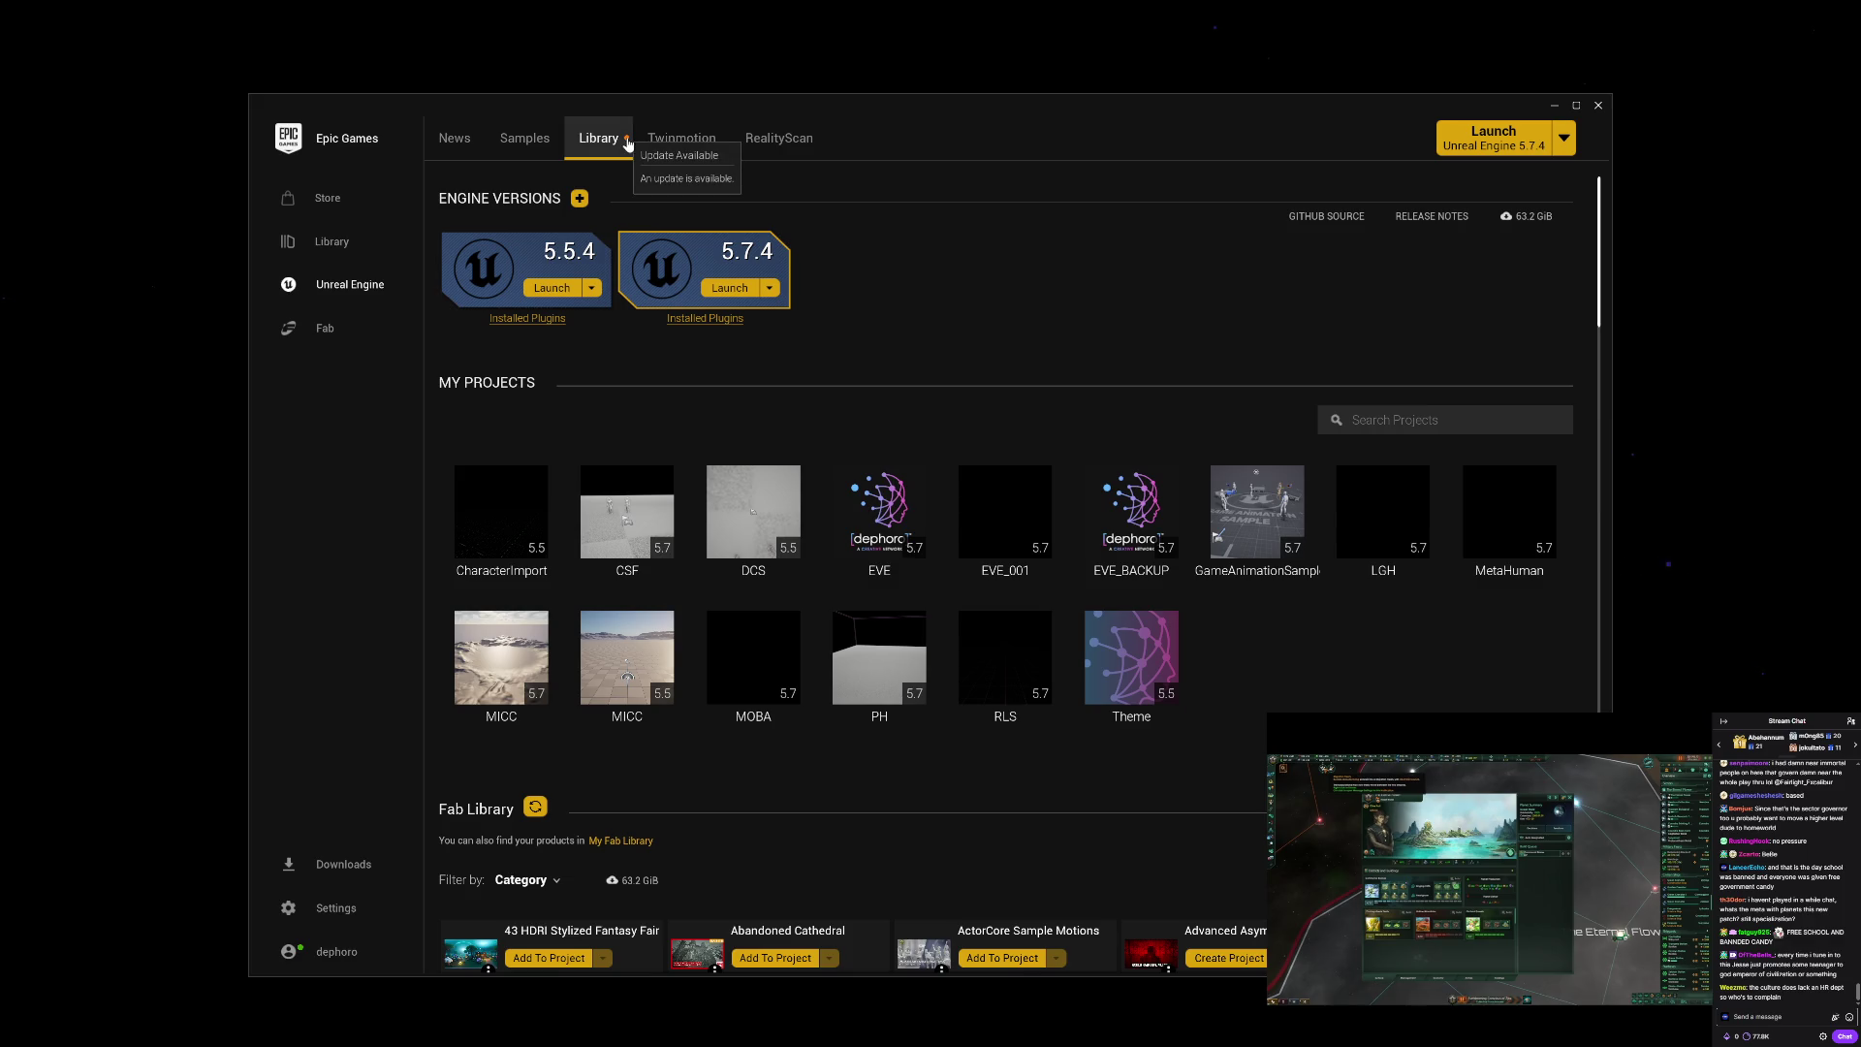
pyautogui.rightClick(1129, 524)
pyautogui.click(1168, 572)
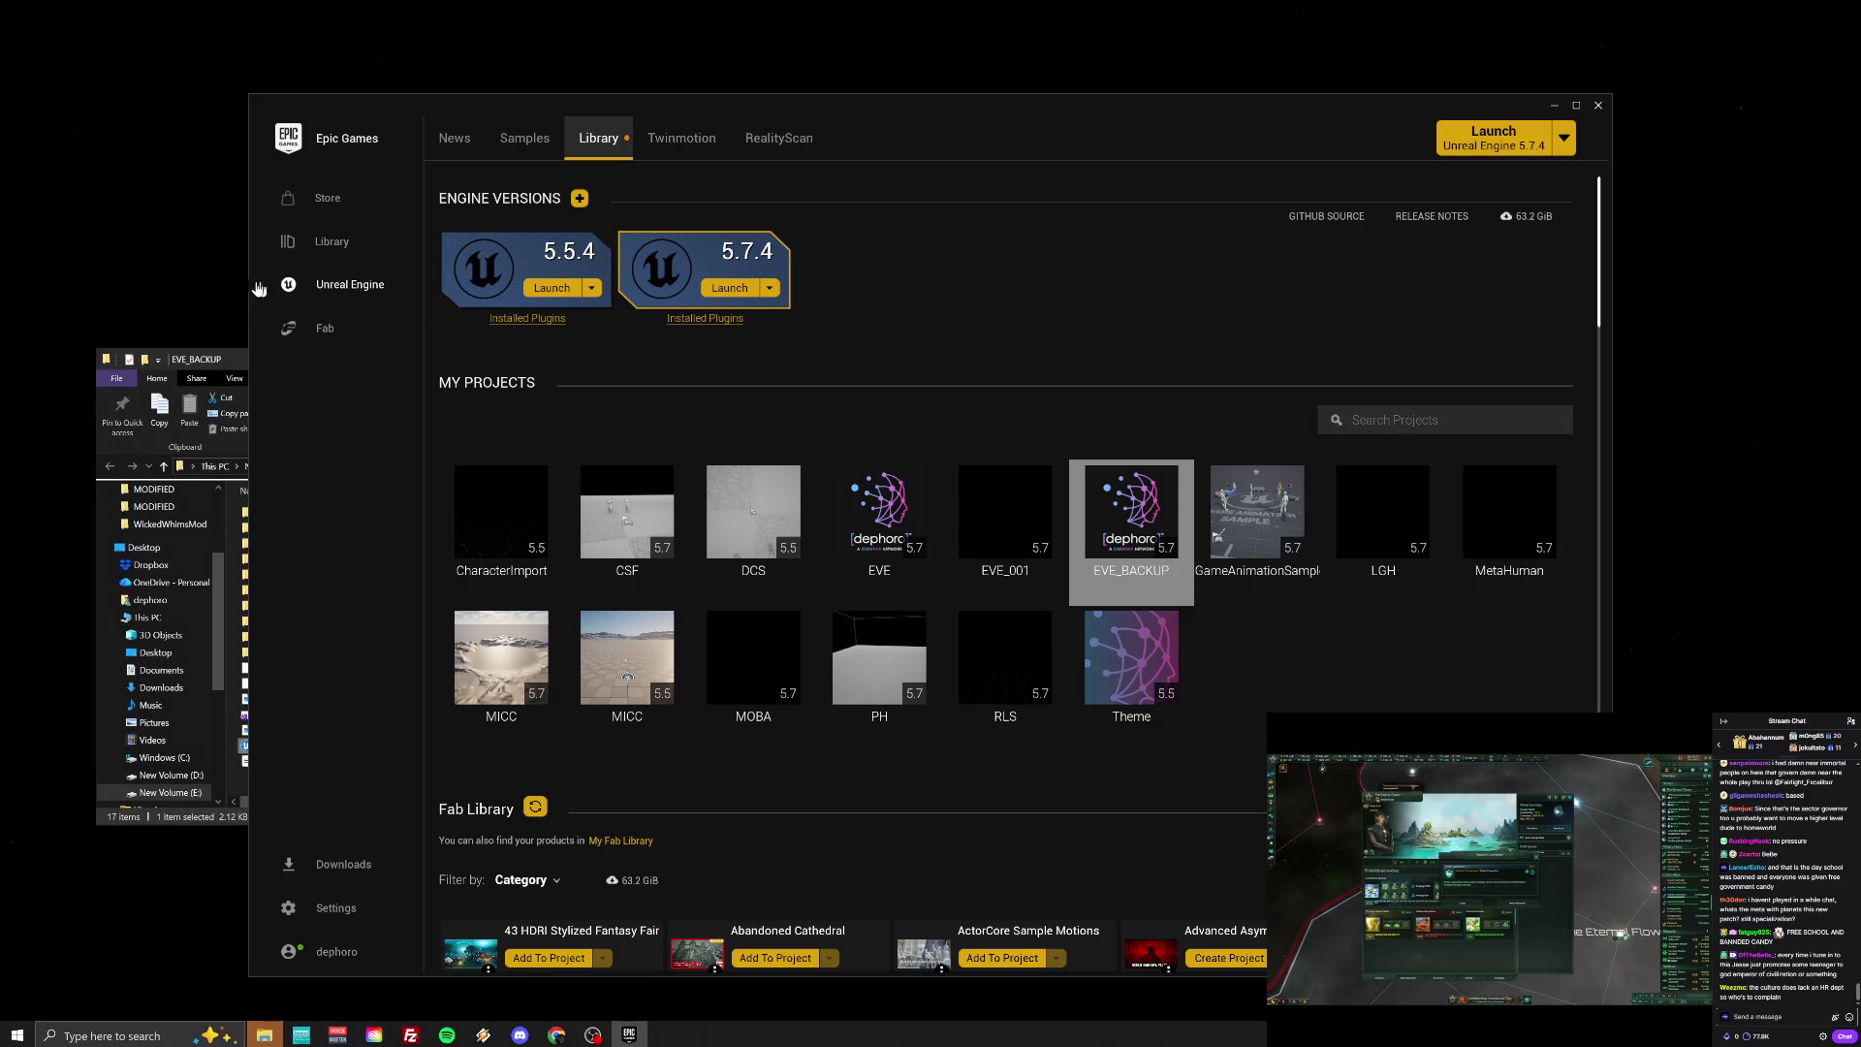
# Step: Go up to the Games folder and delete the EVE_BACKUP project folder
pyautogui.click(223, 375)
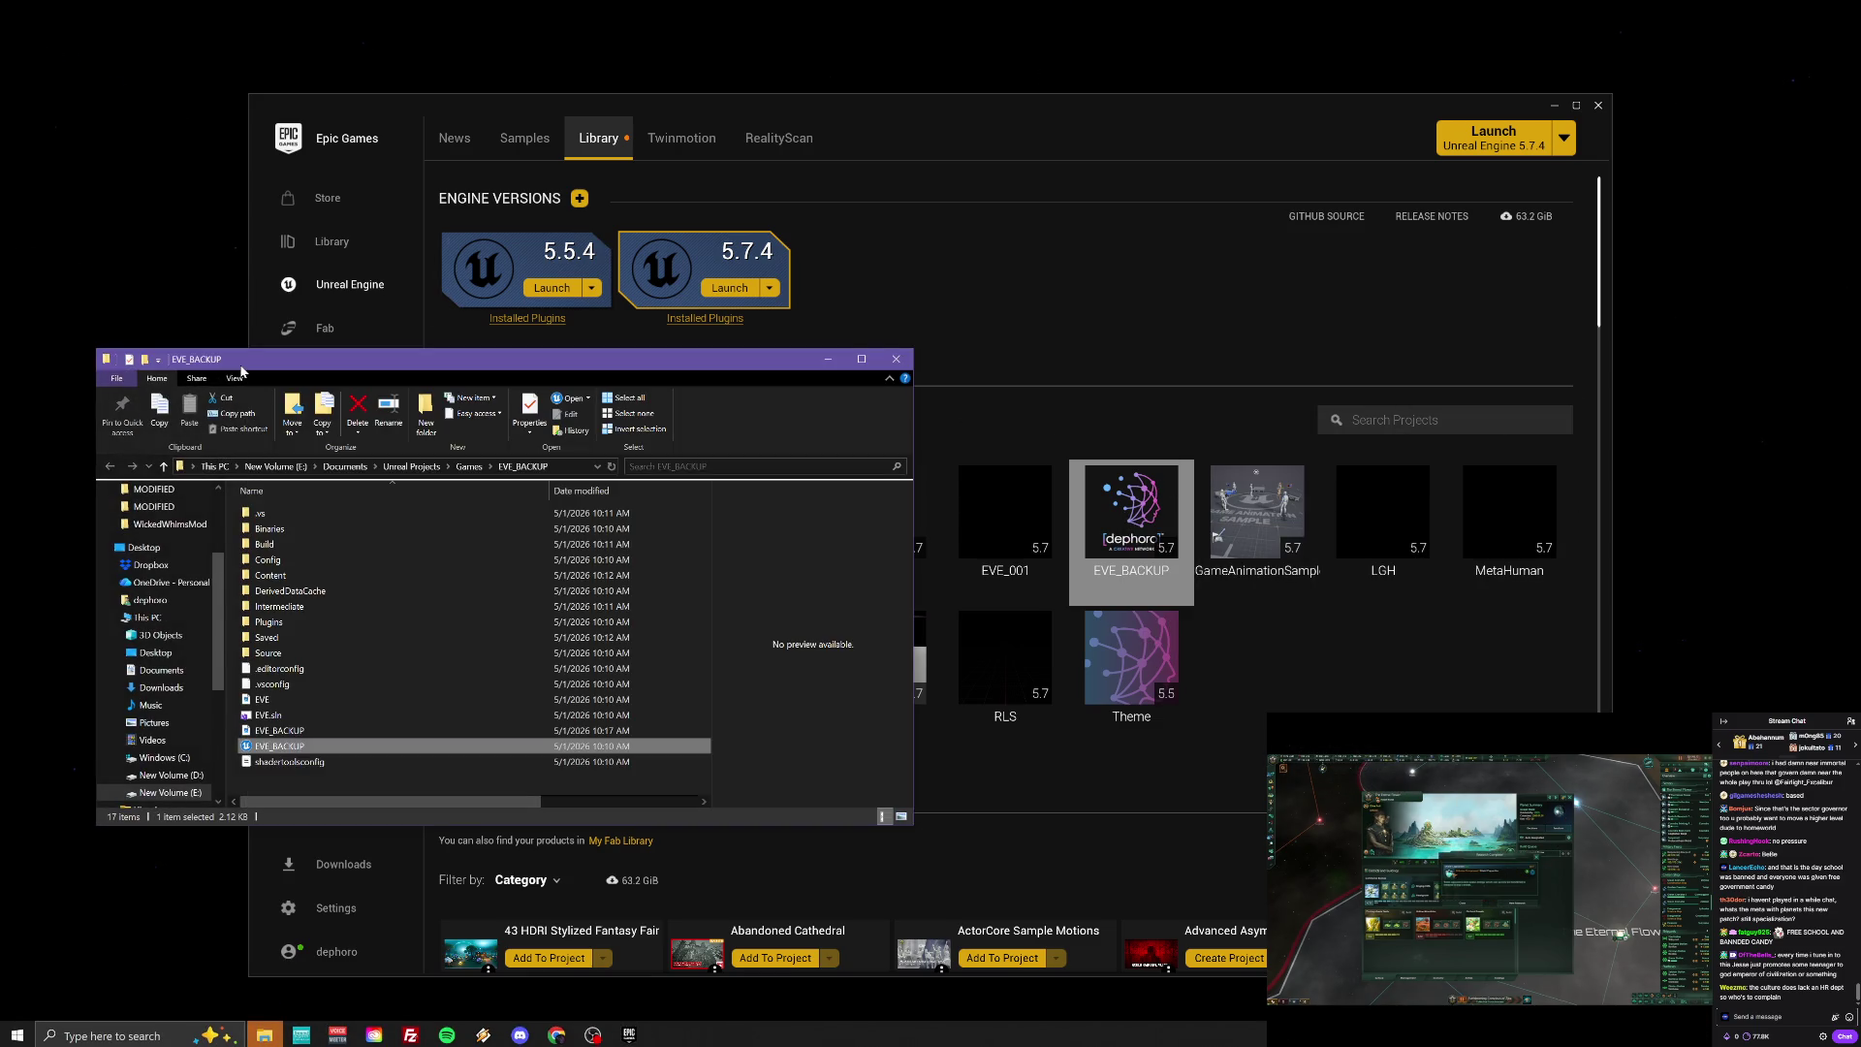
pyautogui.click(164, 470)
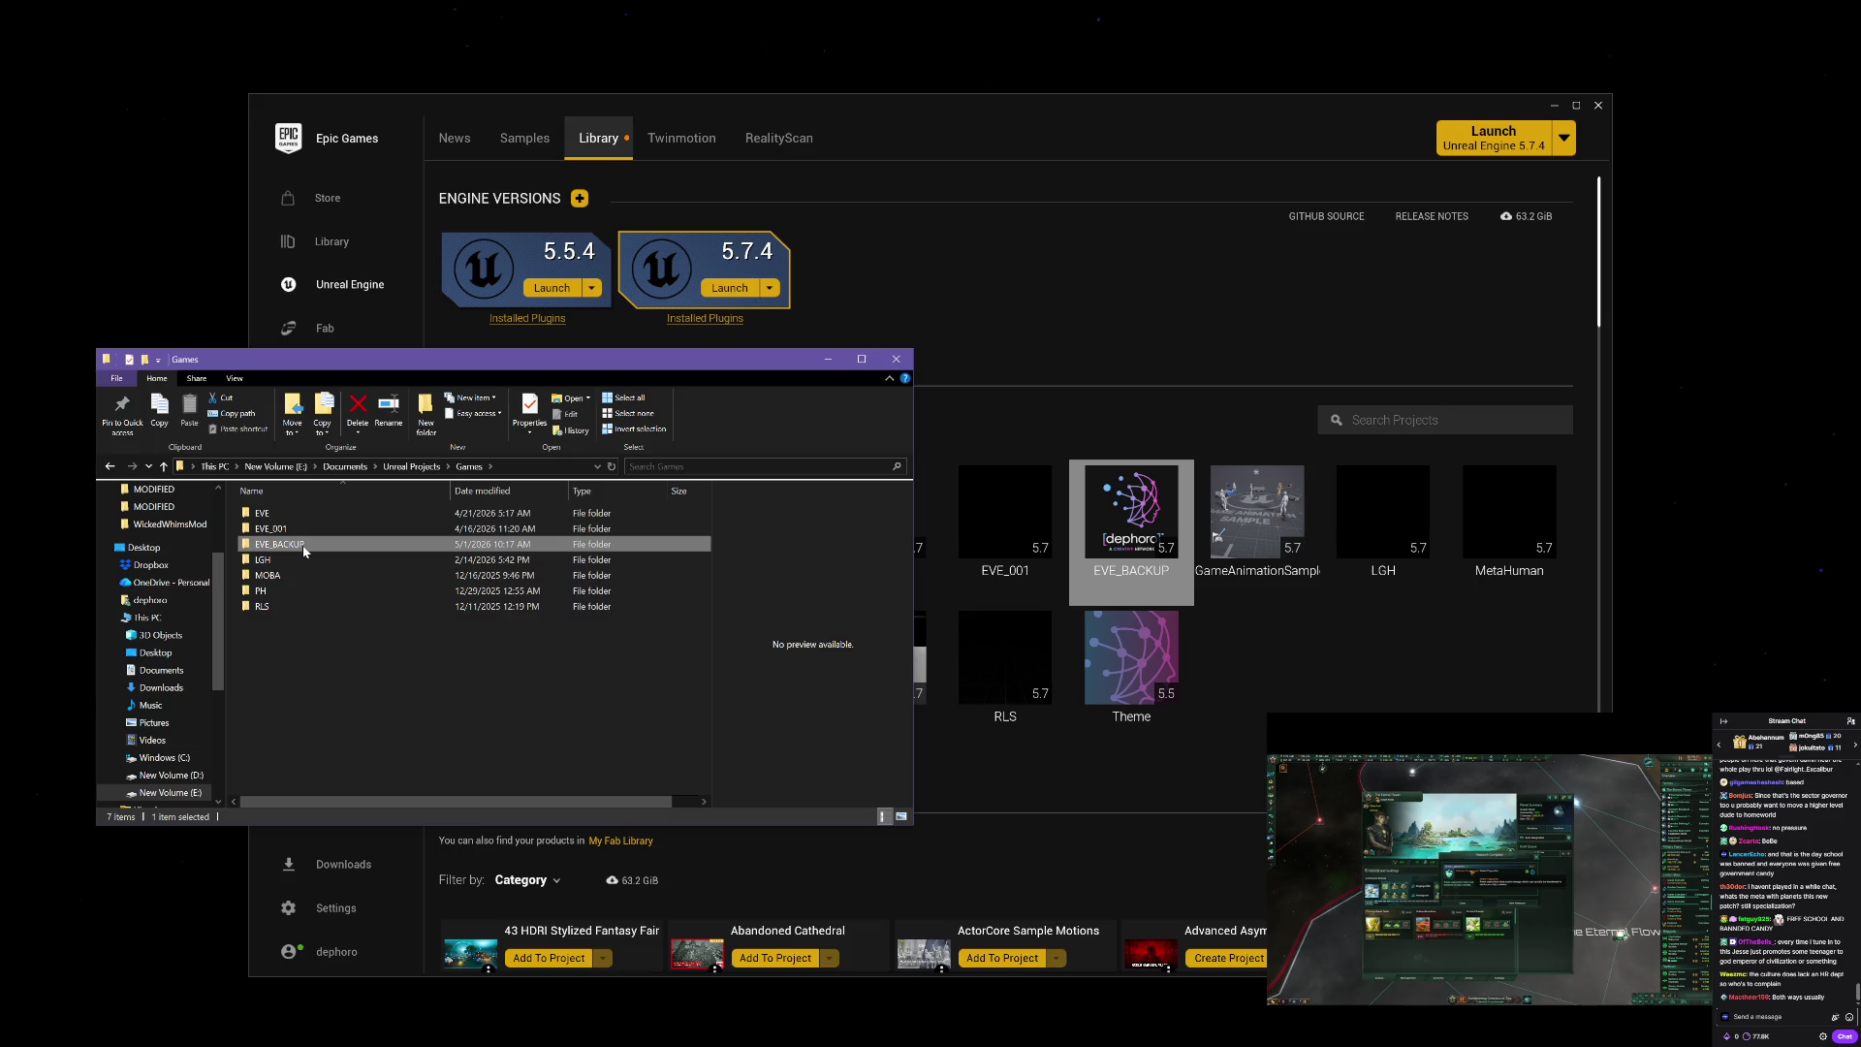
pyautogui.press('Delete')
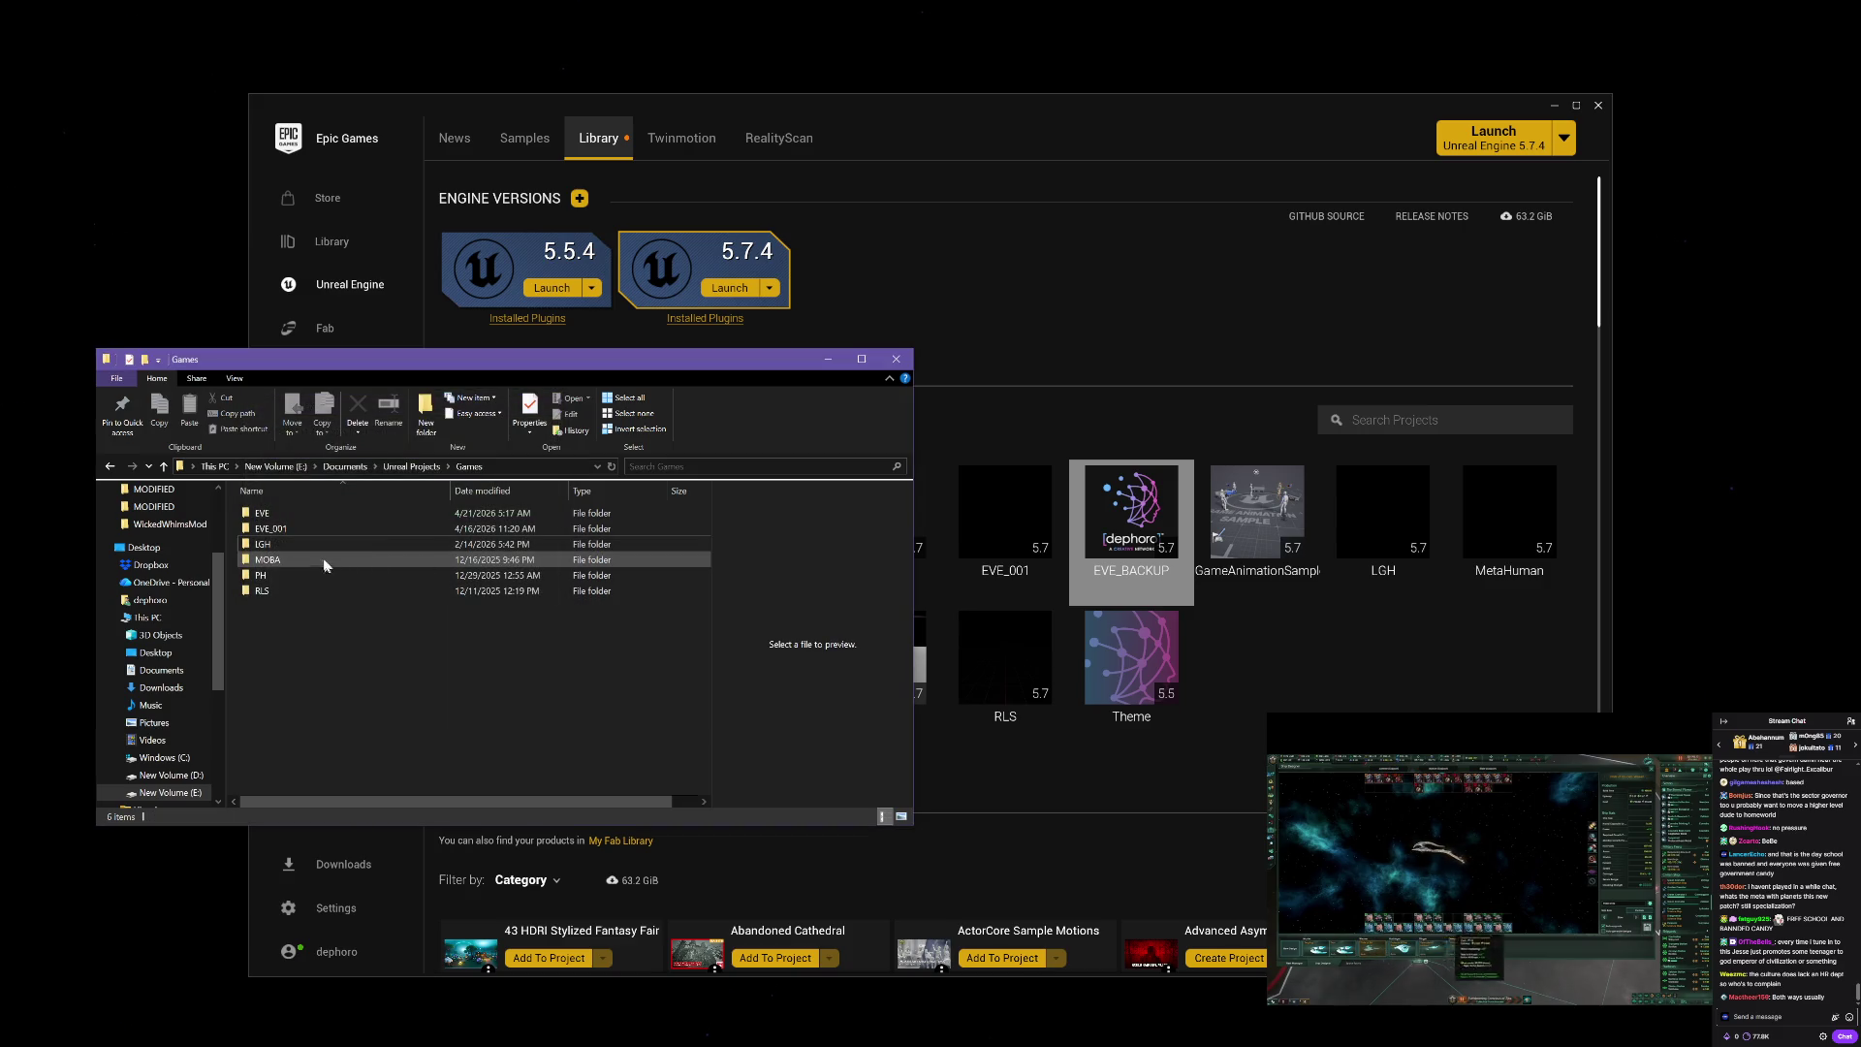
# Step: Look over the EVE, EVE_001, LGH, MOBA and RLS folders, then close the Explorer window
pyautogui.click(313, 530)
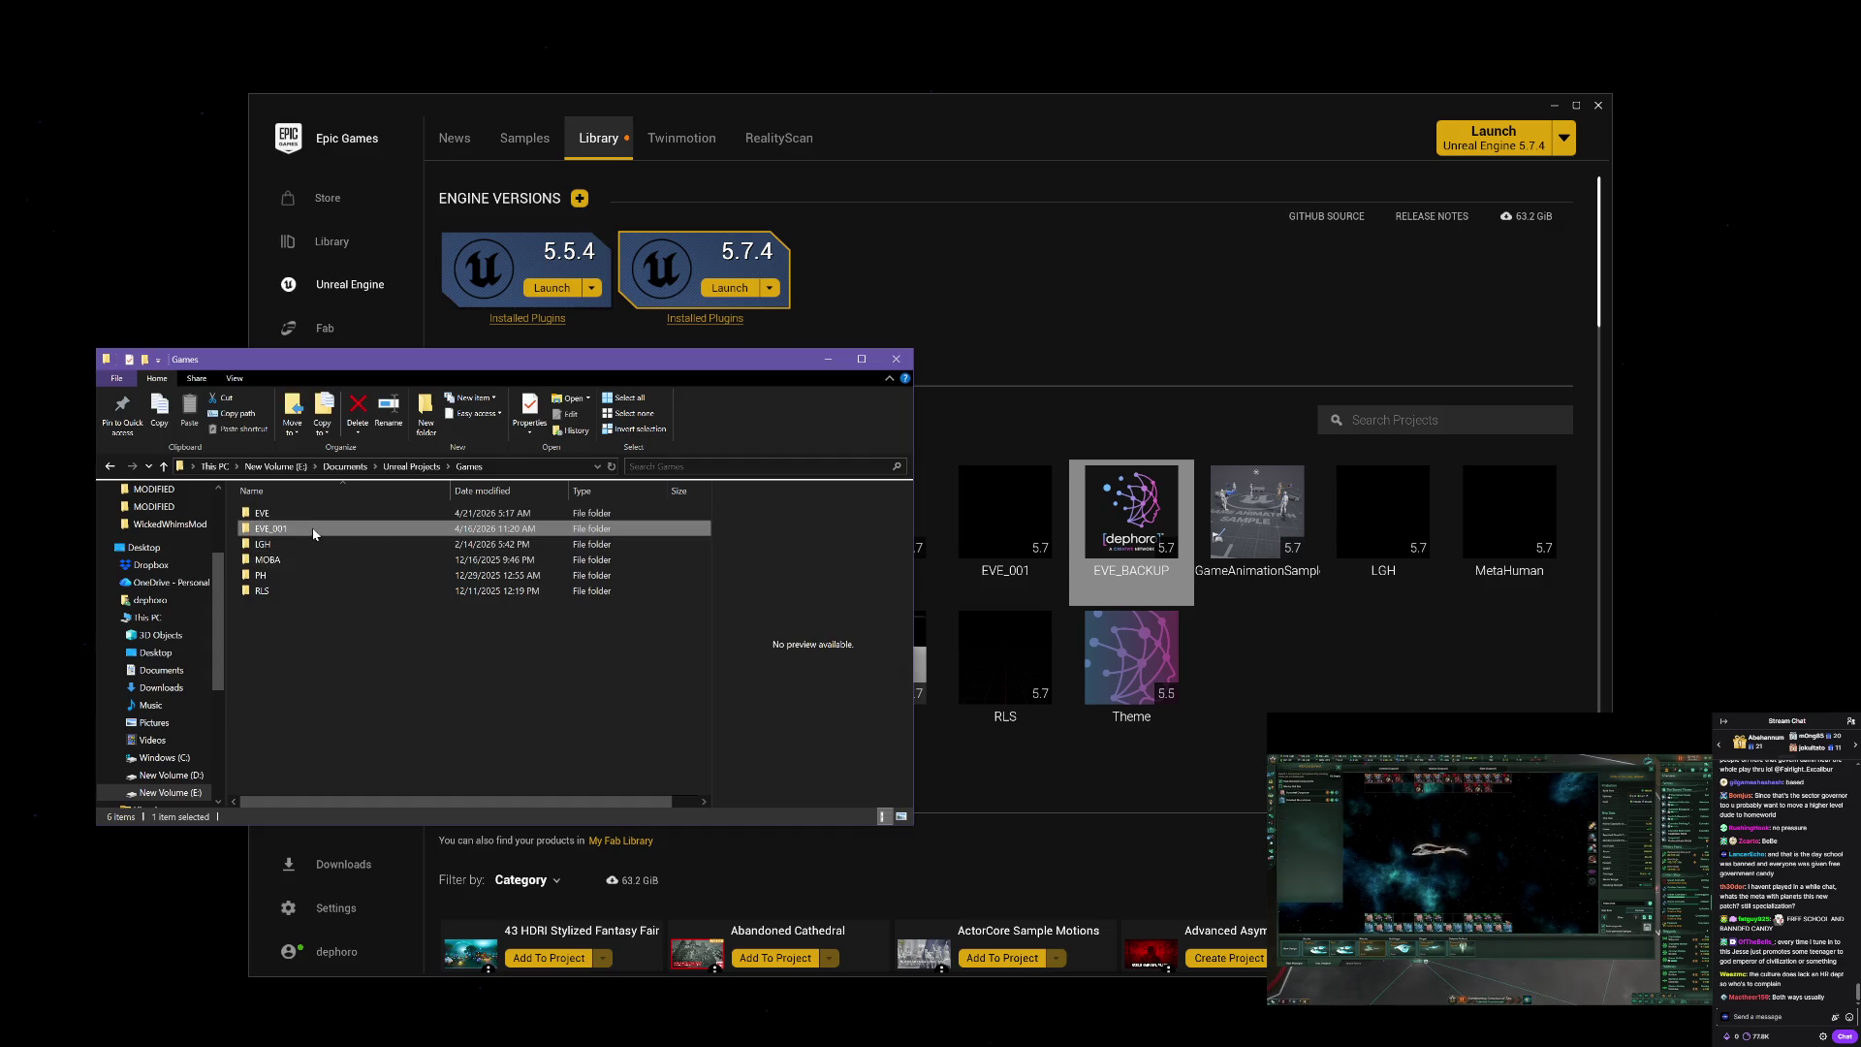
pyautogui.click(318, 593)
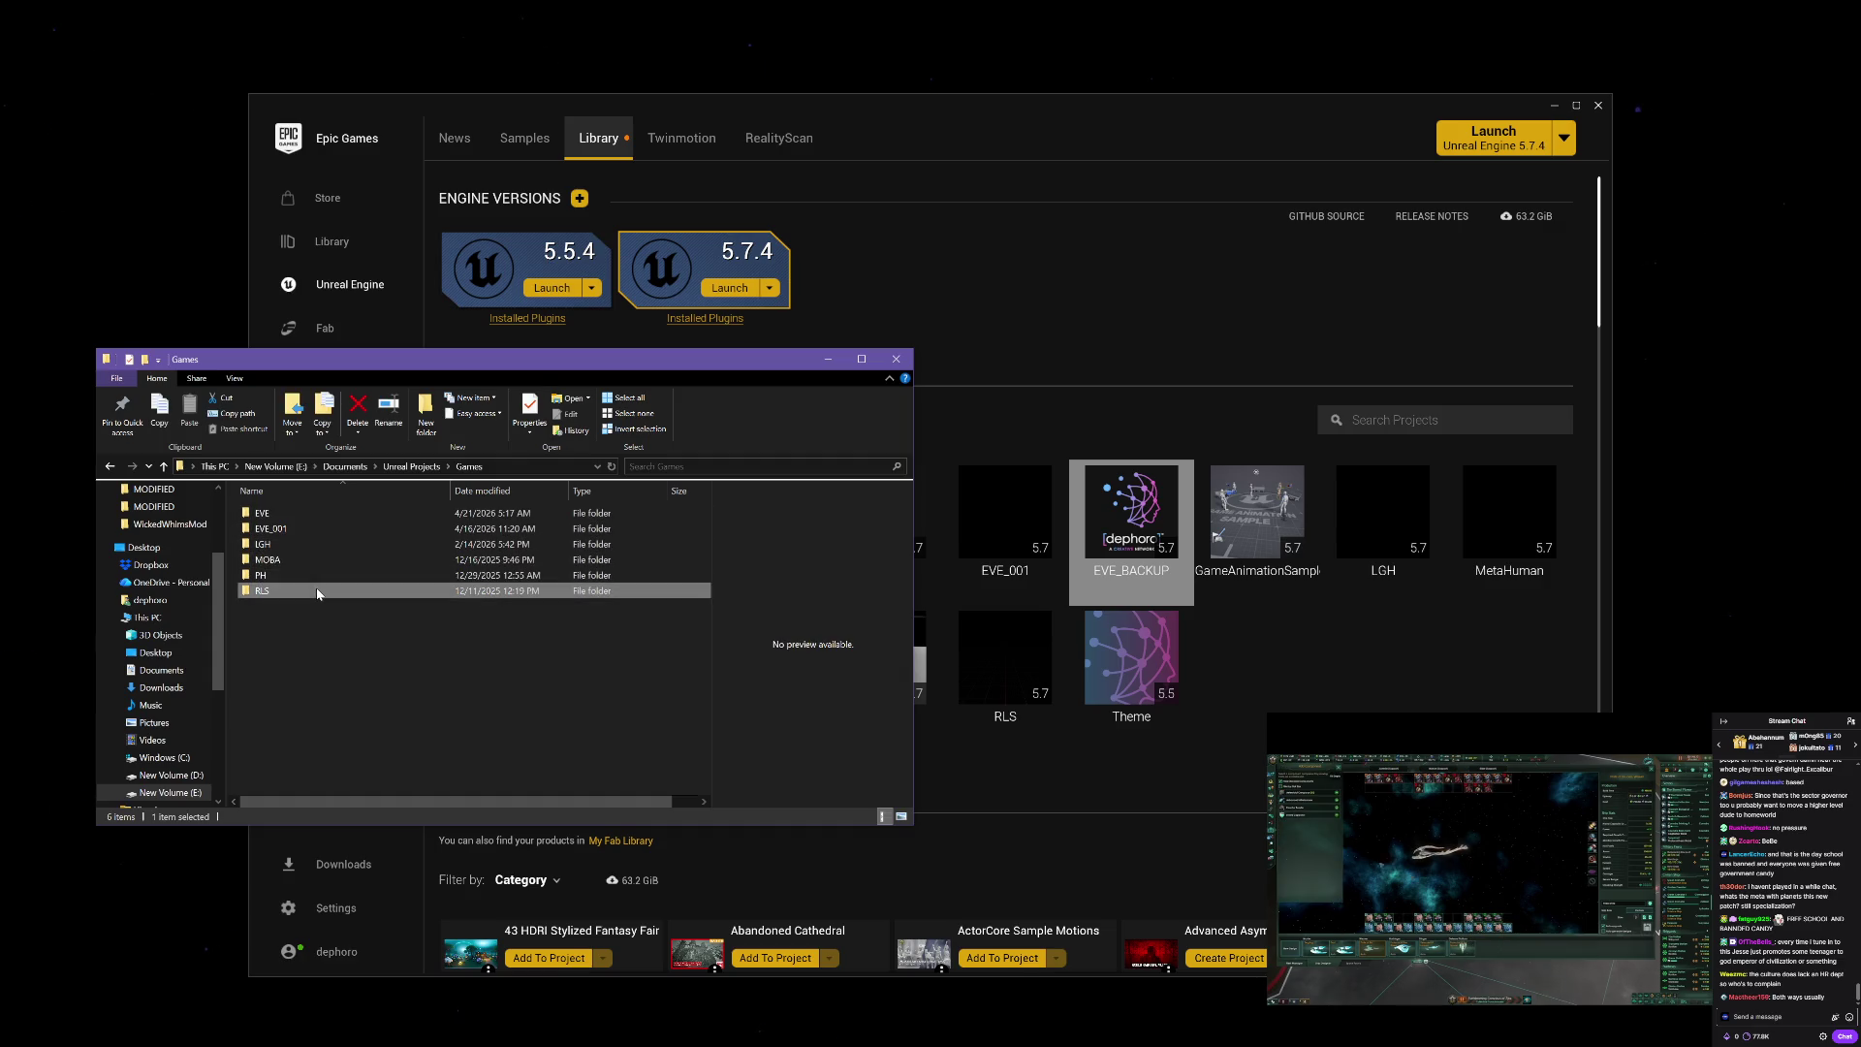
pyautogui.click(318, 513)
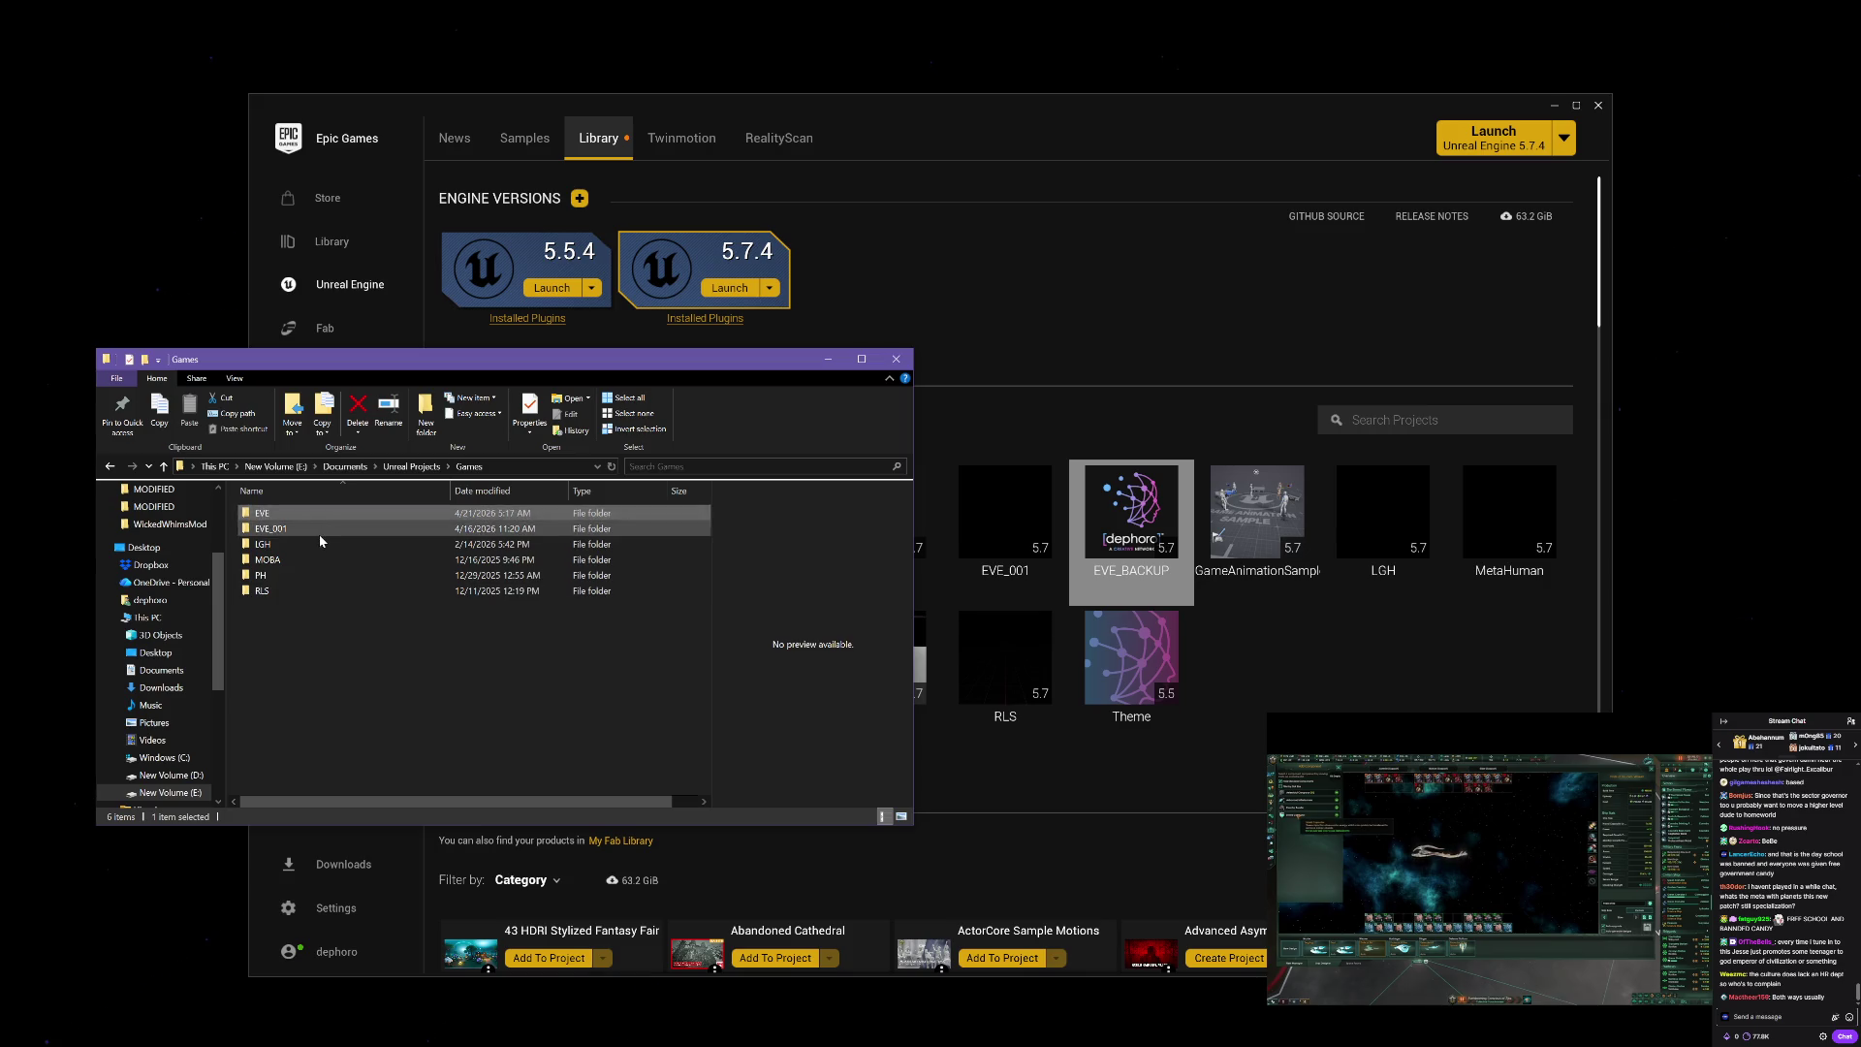
pyautogui.click(318, 533)
pyautogui.click(319, 556)
pyautogui.click(317, 585)
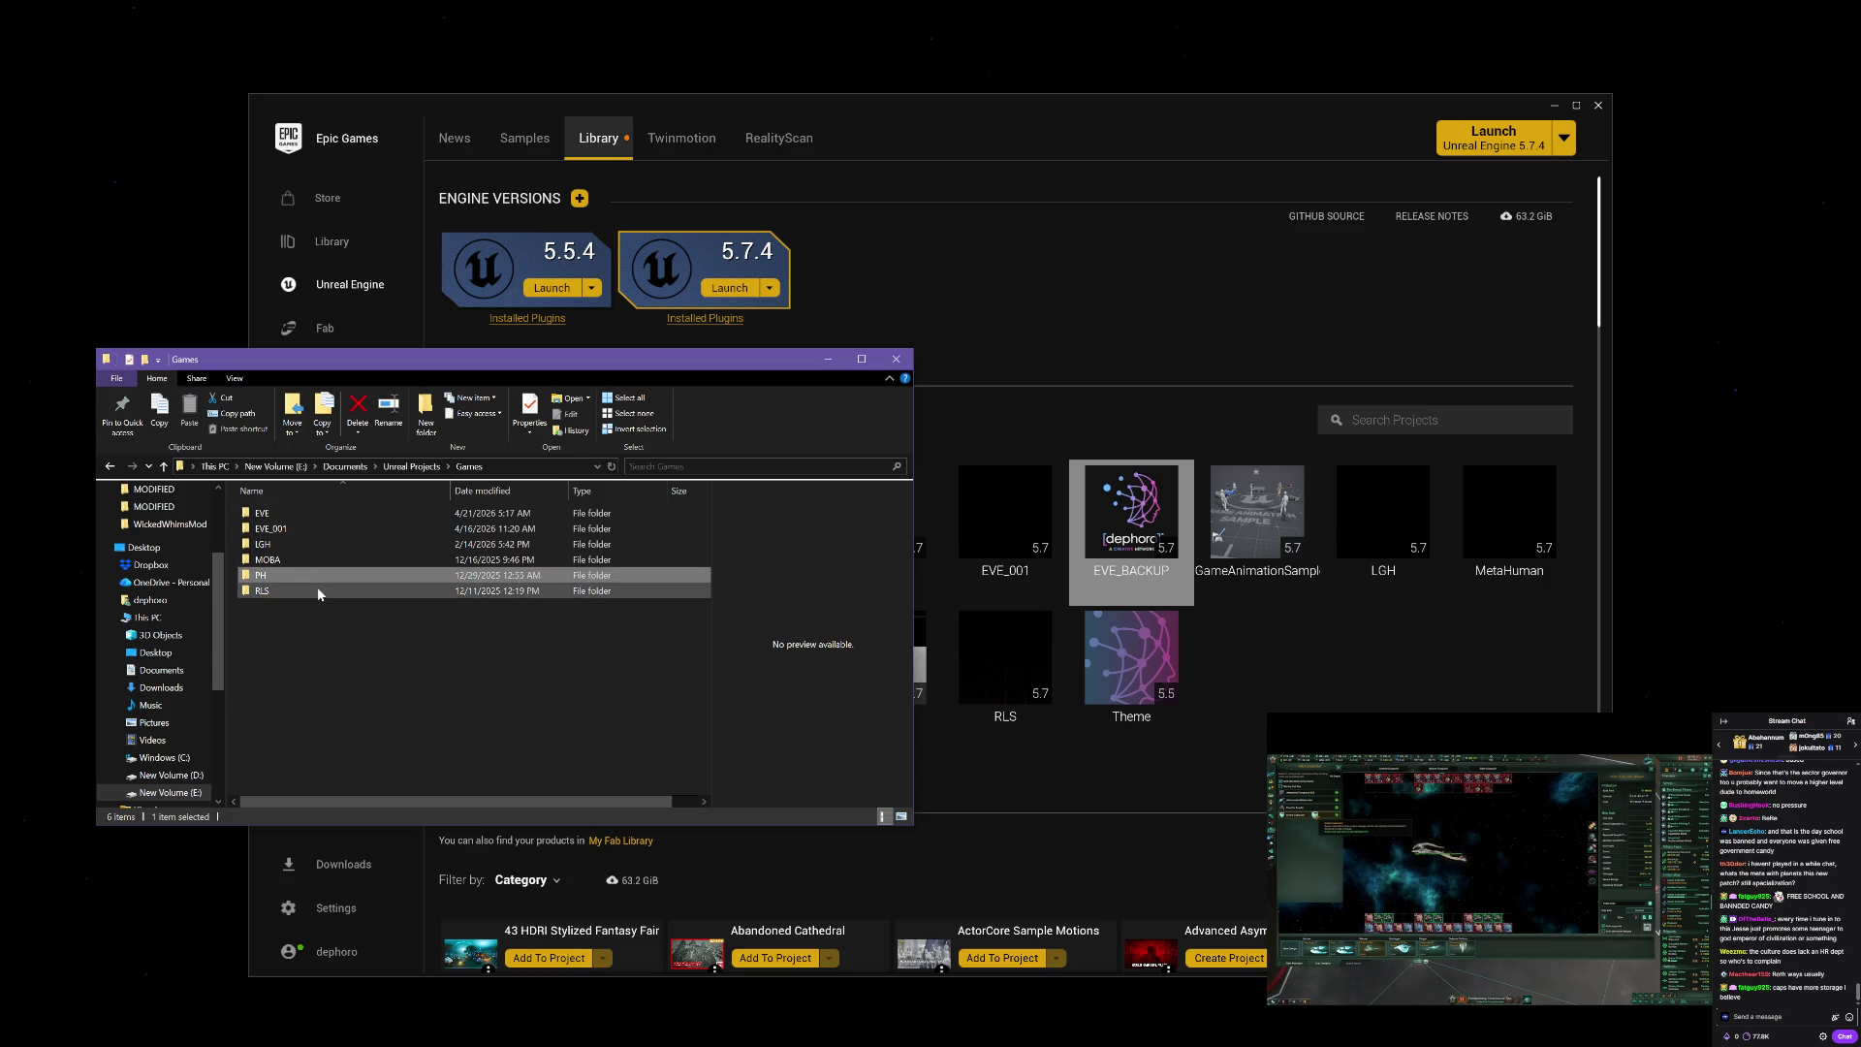
pyautogui.click(328, 529)
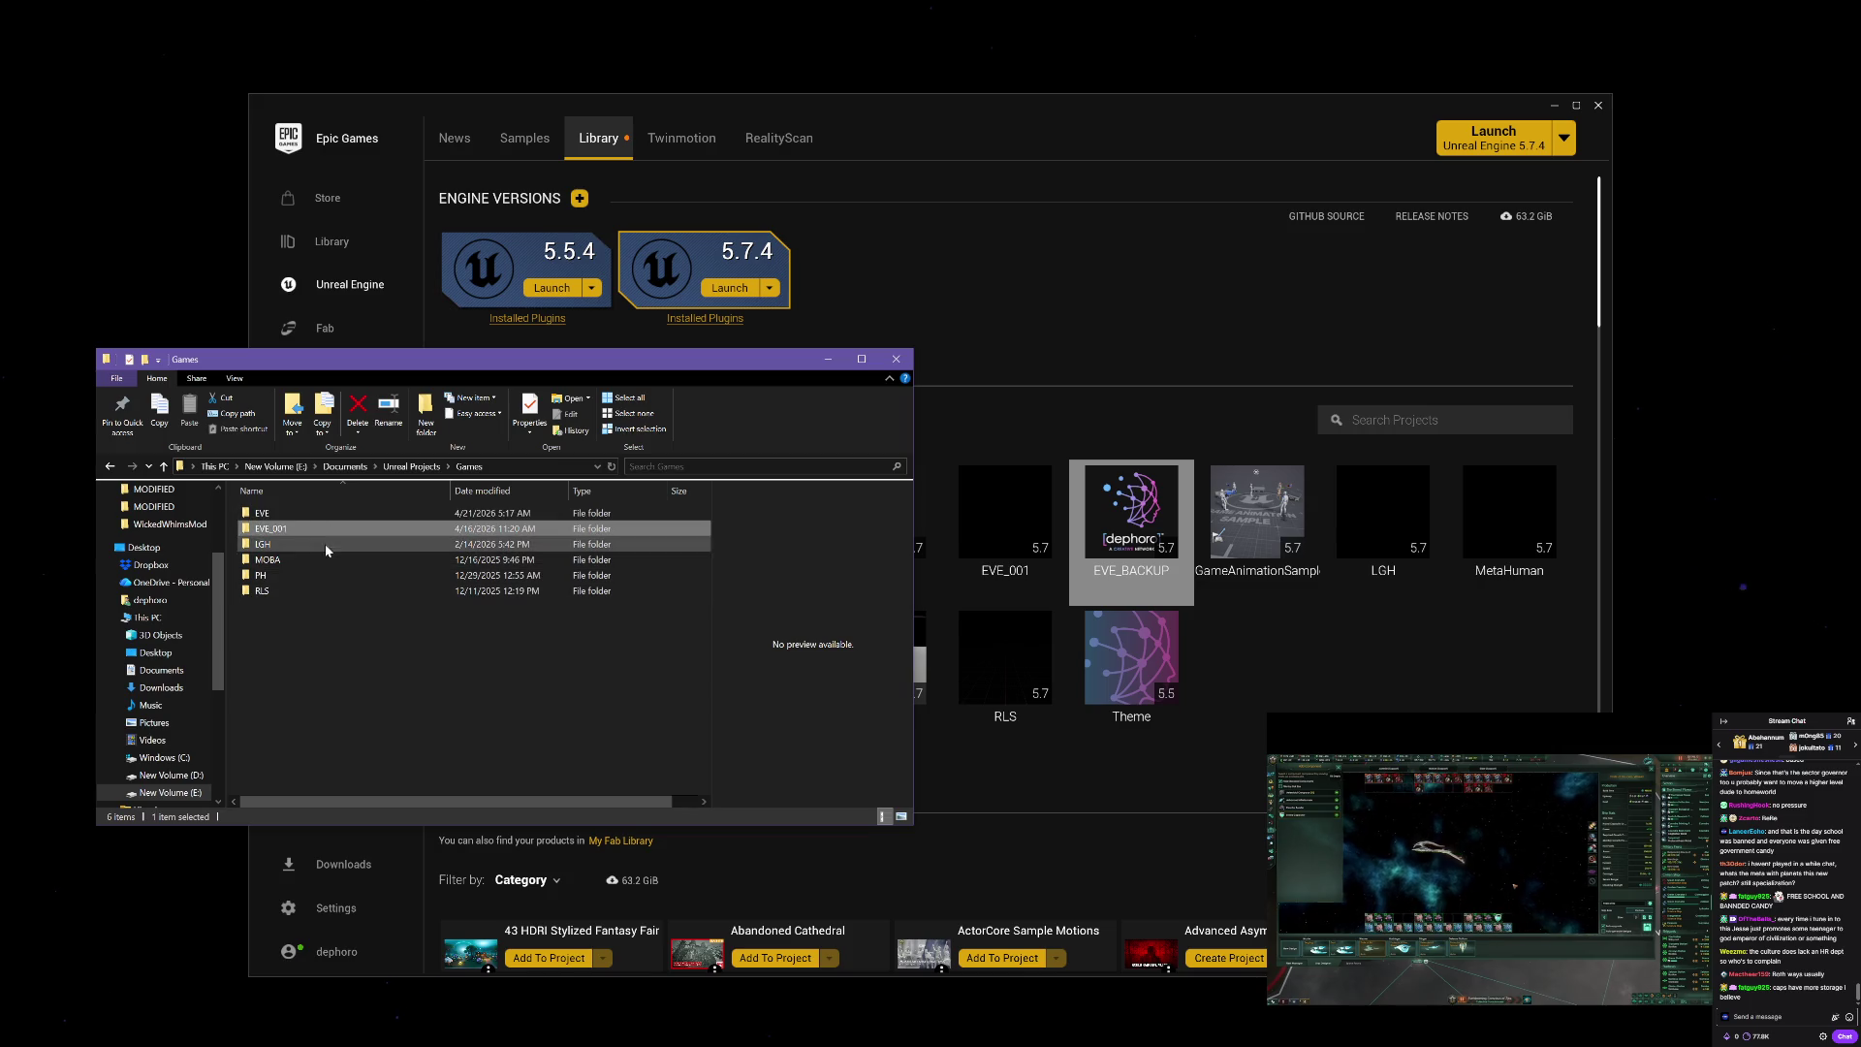
pyautogui.click(325, 545)
pyautogui.click(324, 559)
pyautogui.click(322, 588)
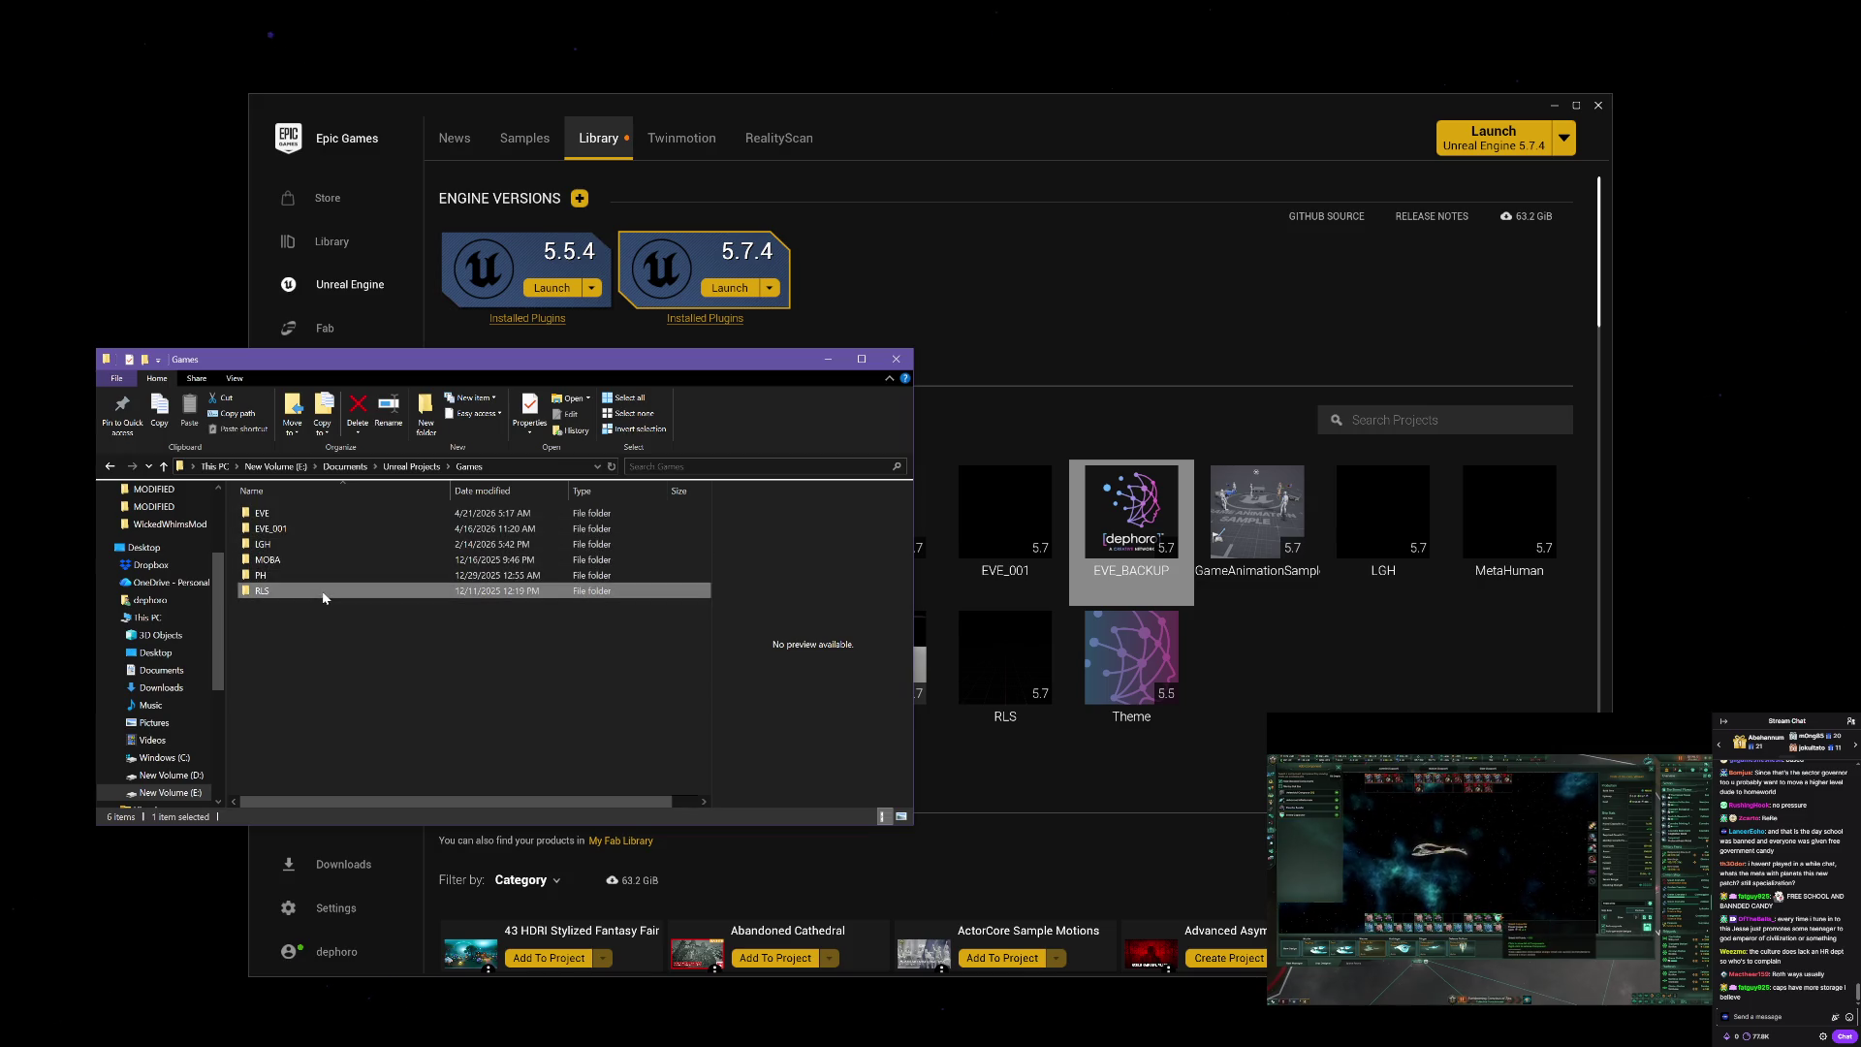
pyautogui.click(892, 360)
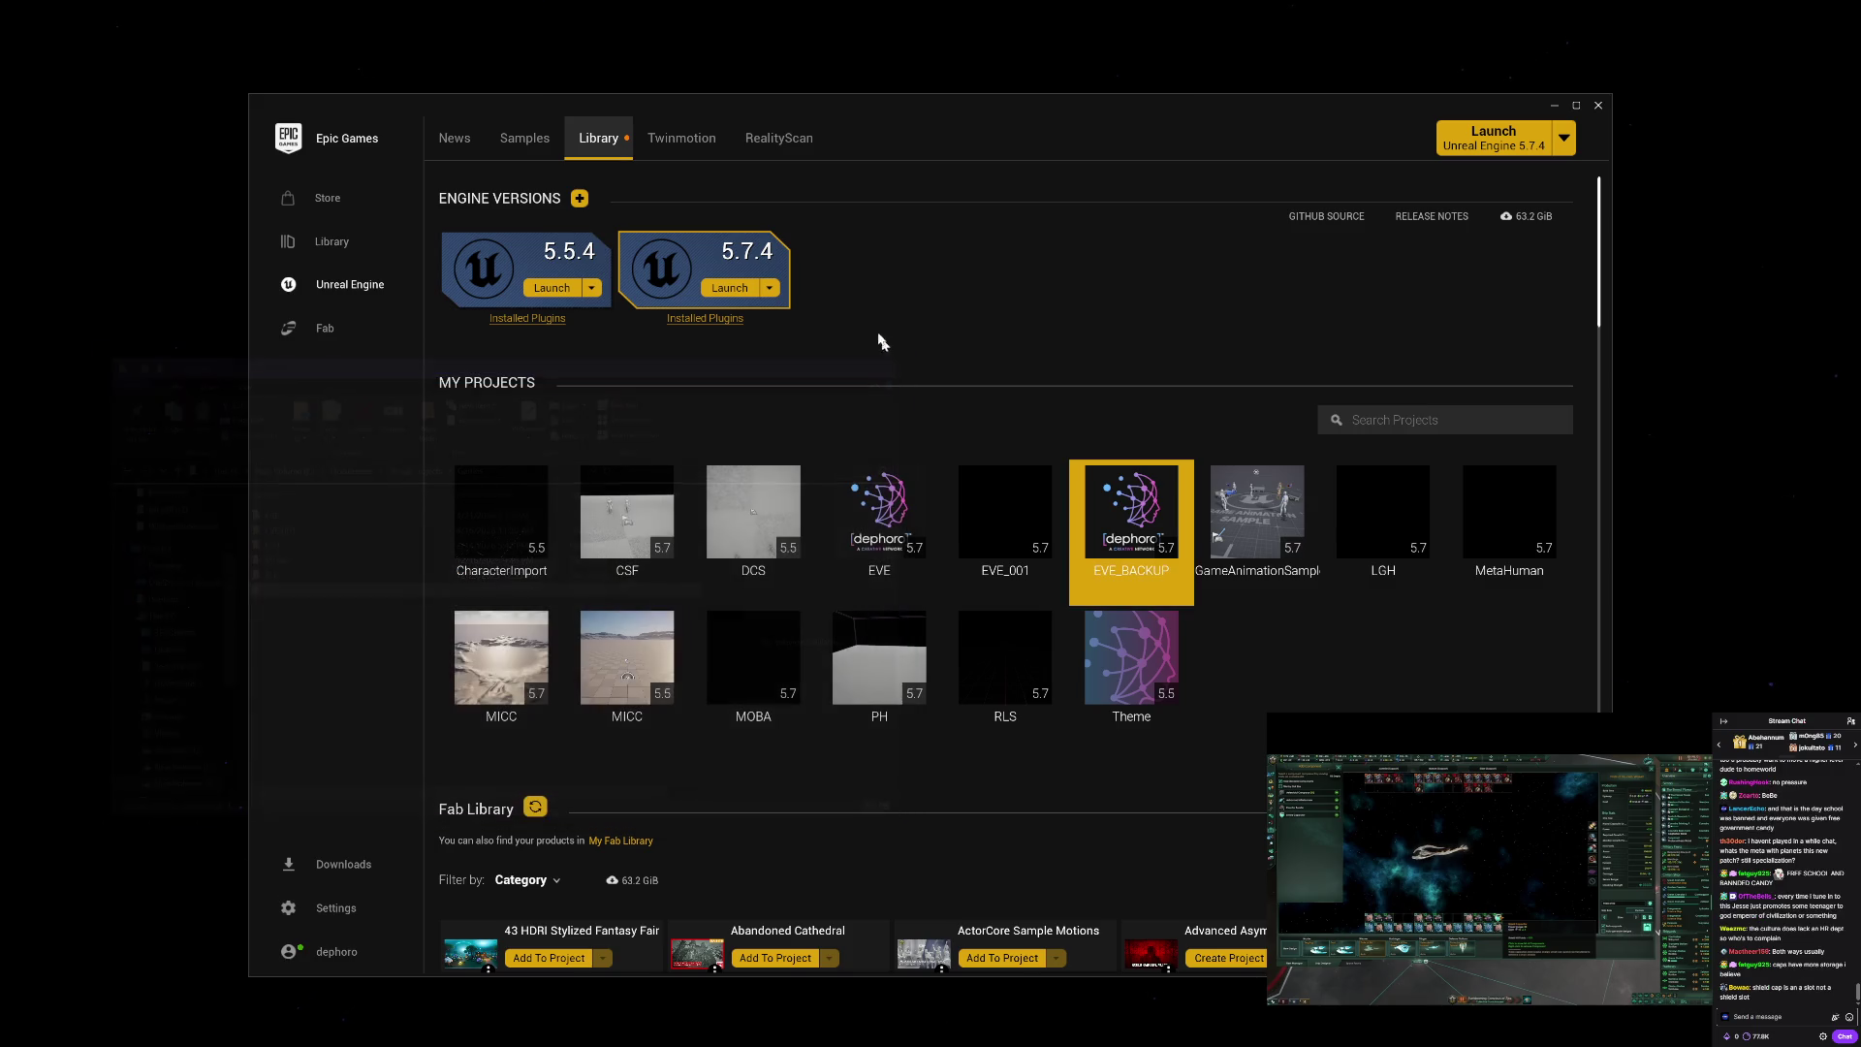
# Step: Clone the EVE project as EVE_BACKUP, accept the code-project warning, and refresh My Projects
pyautogui.click(674, 141)
pyautogui.click(577, 141)
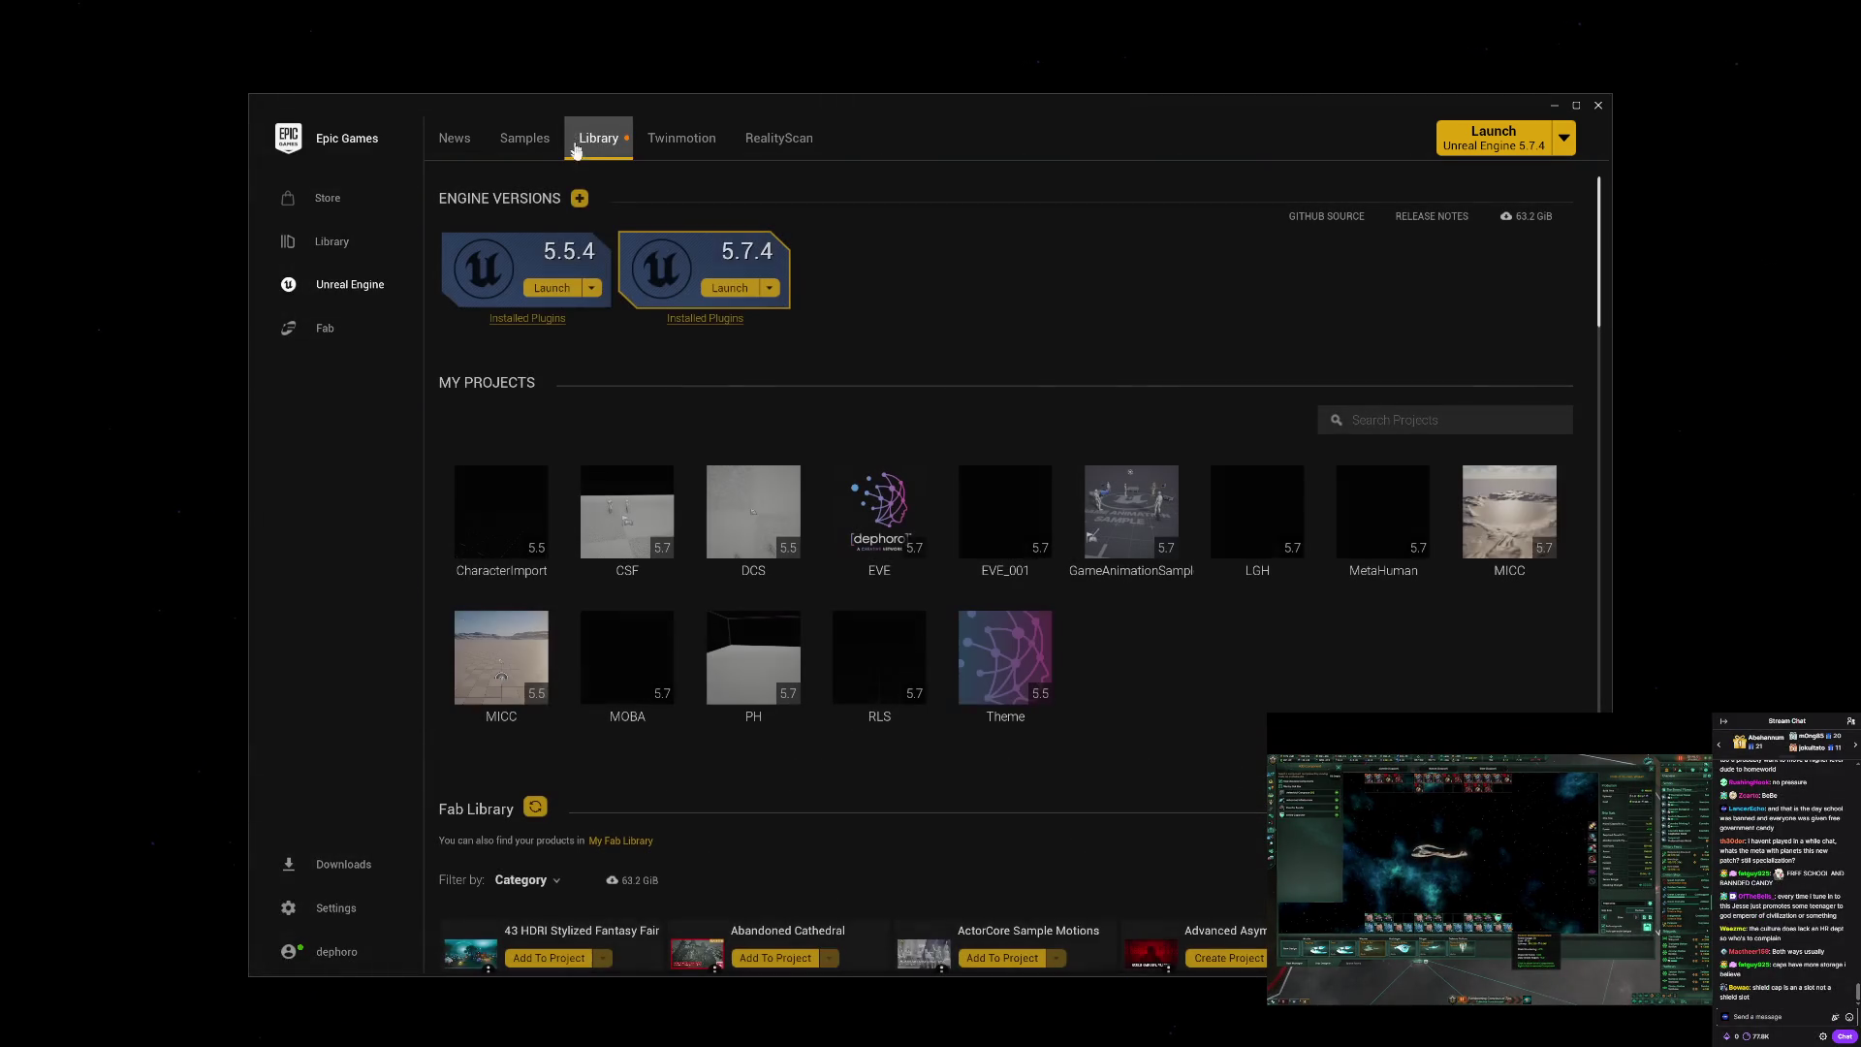
pyautogui.rightClick(887, 505)
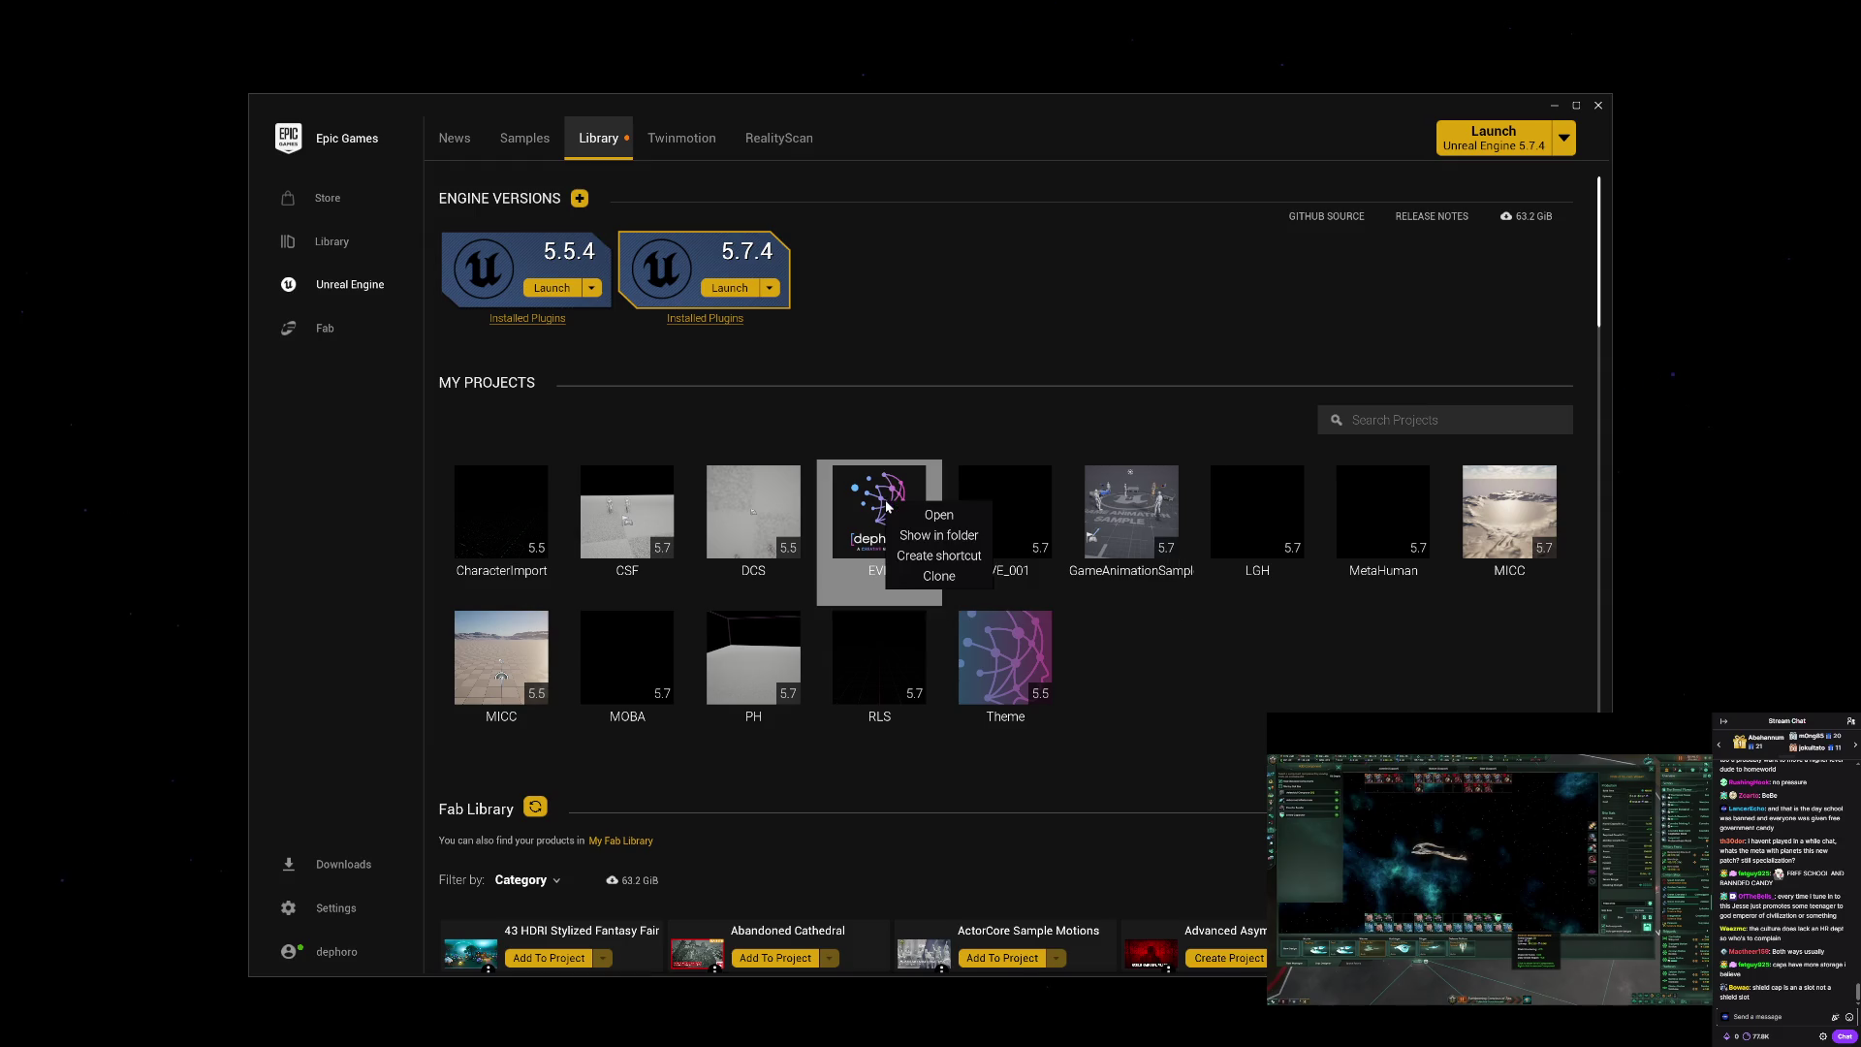
pyautogui.click(922, 576)
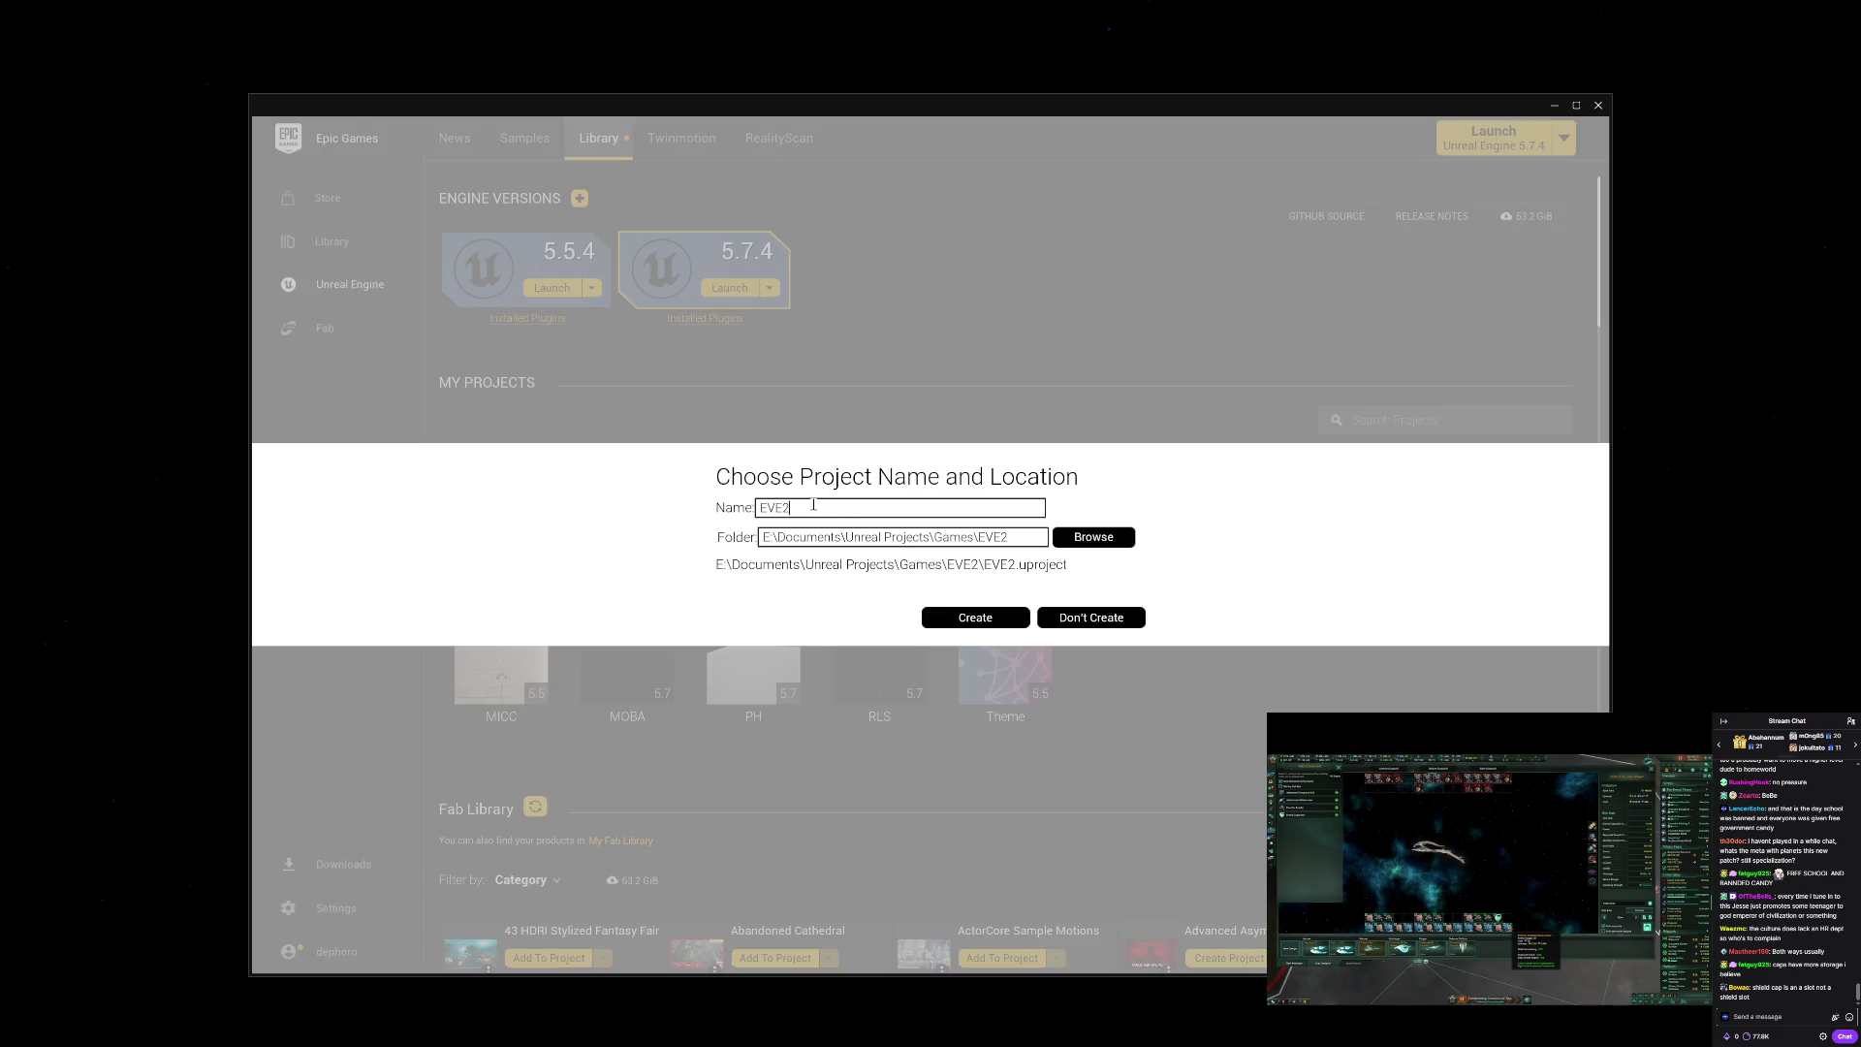
pyautogui.press('BackSpace')
pyautogui.write('_BACKUP')
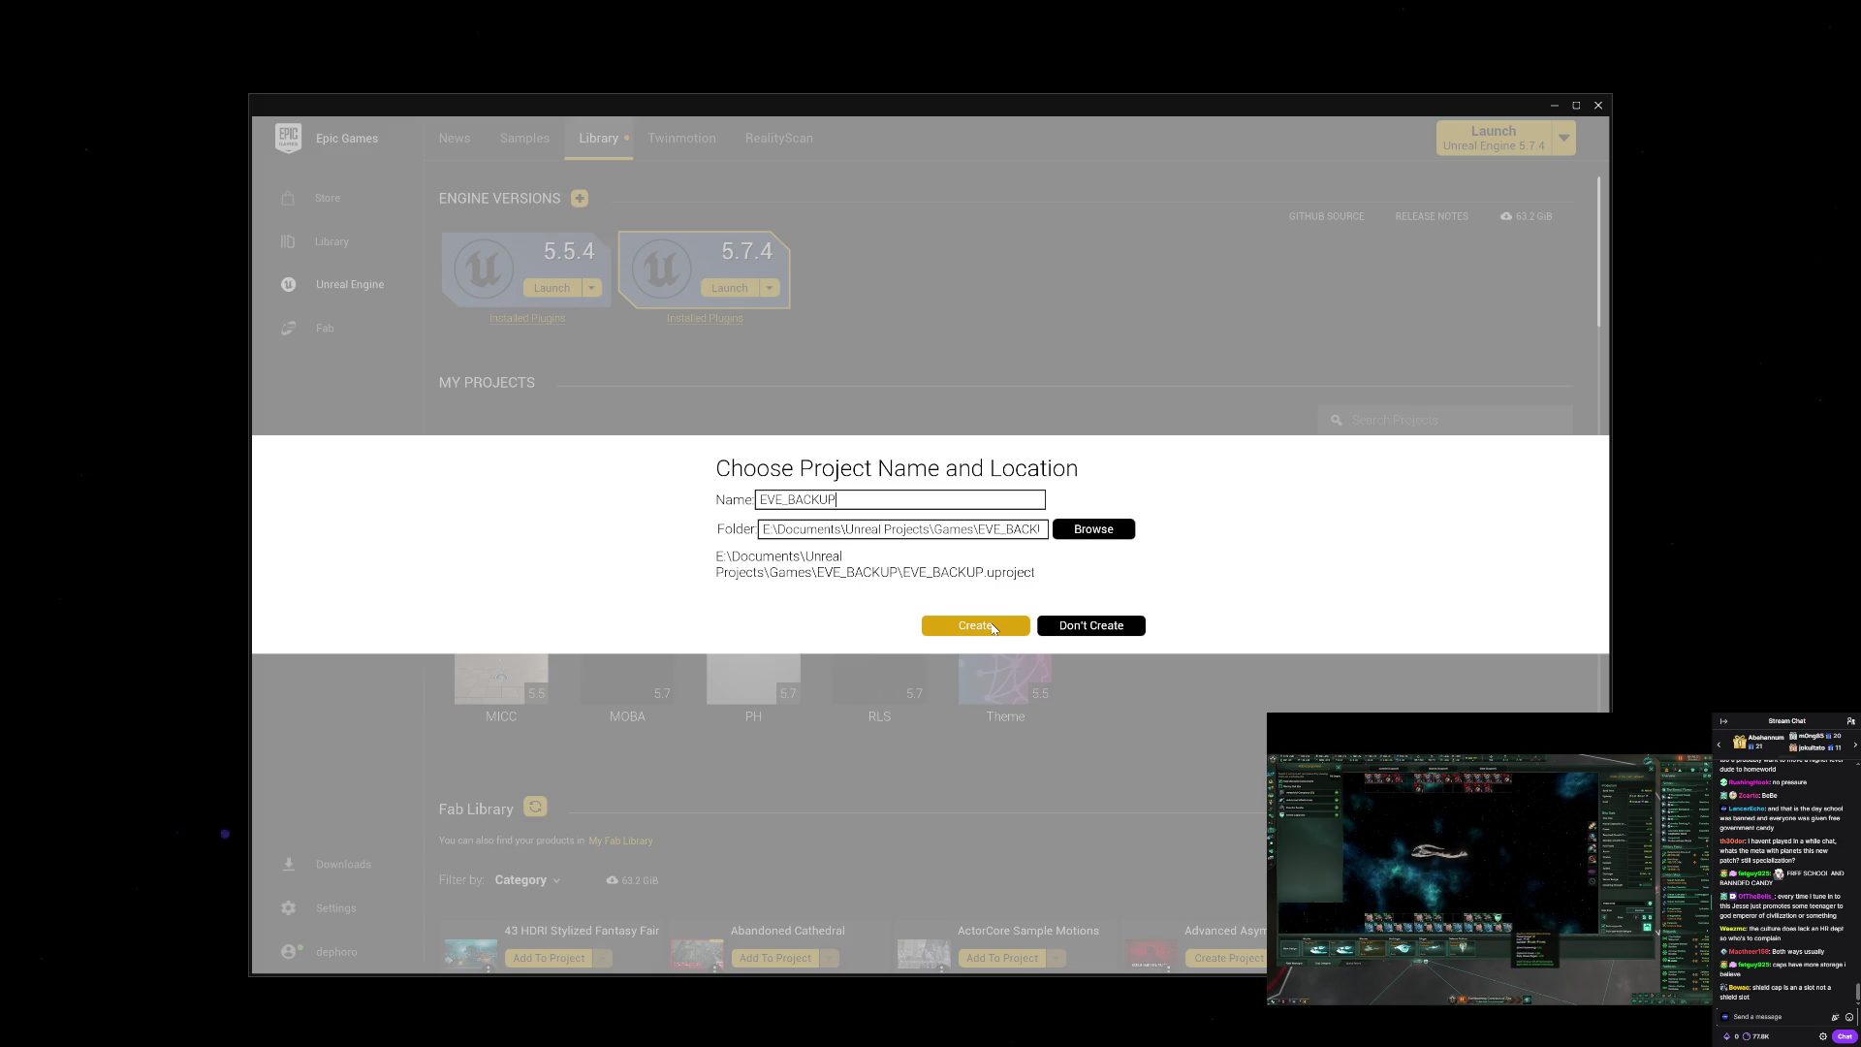
pyautogui.click(993, 627)
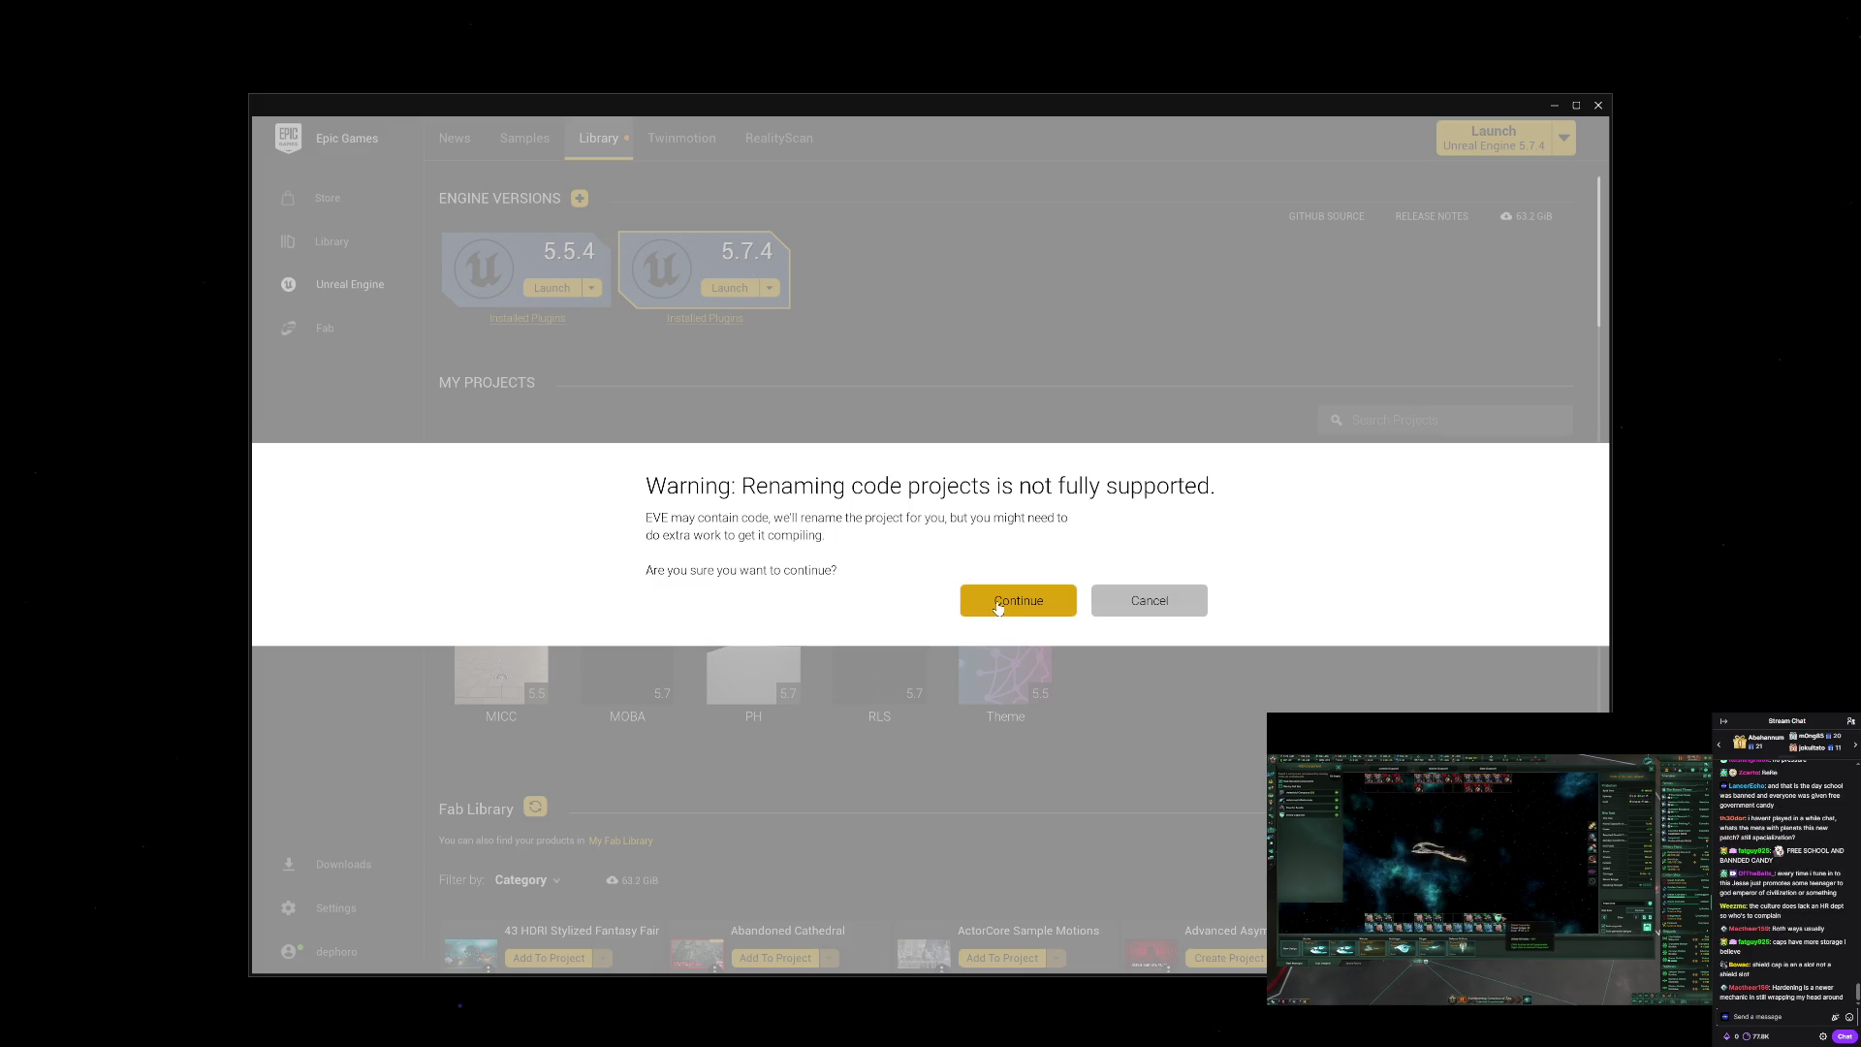
pyautogui.click(997, 605)
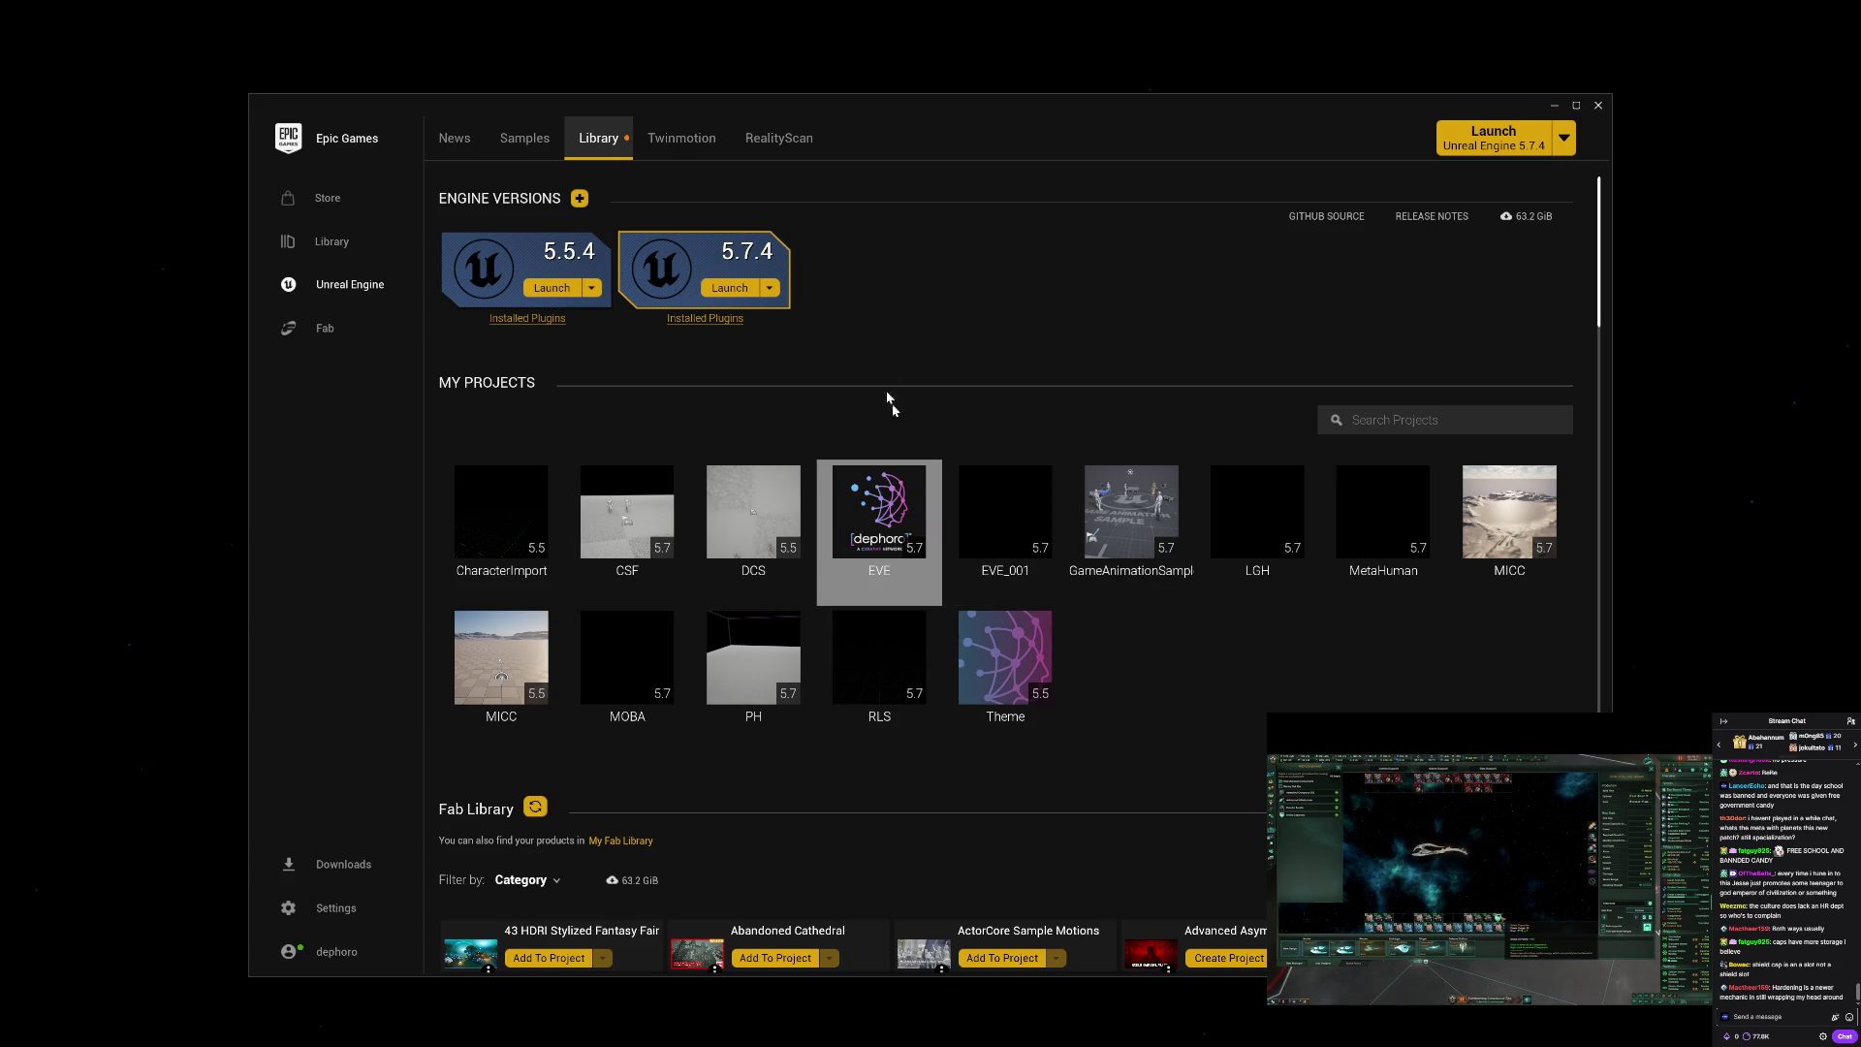
pyautogui.click(705, 161)
pyautogui.click(618, 145)
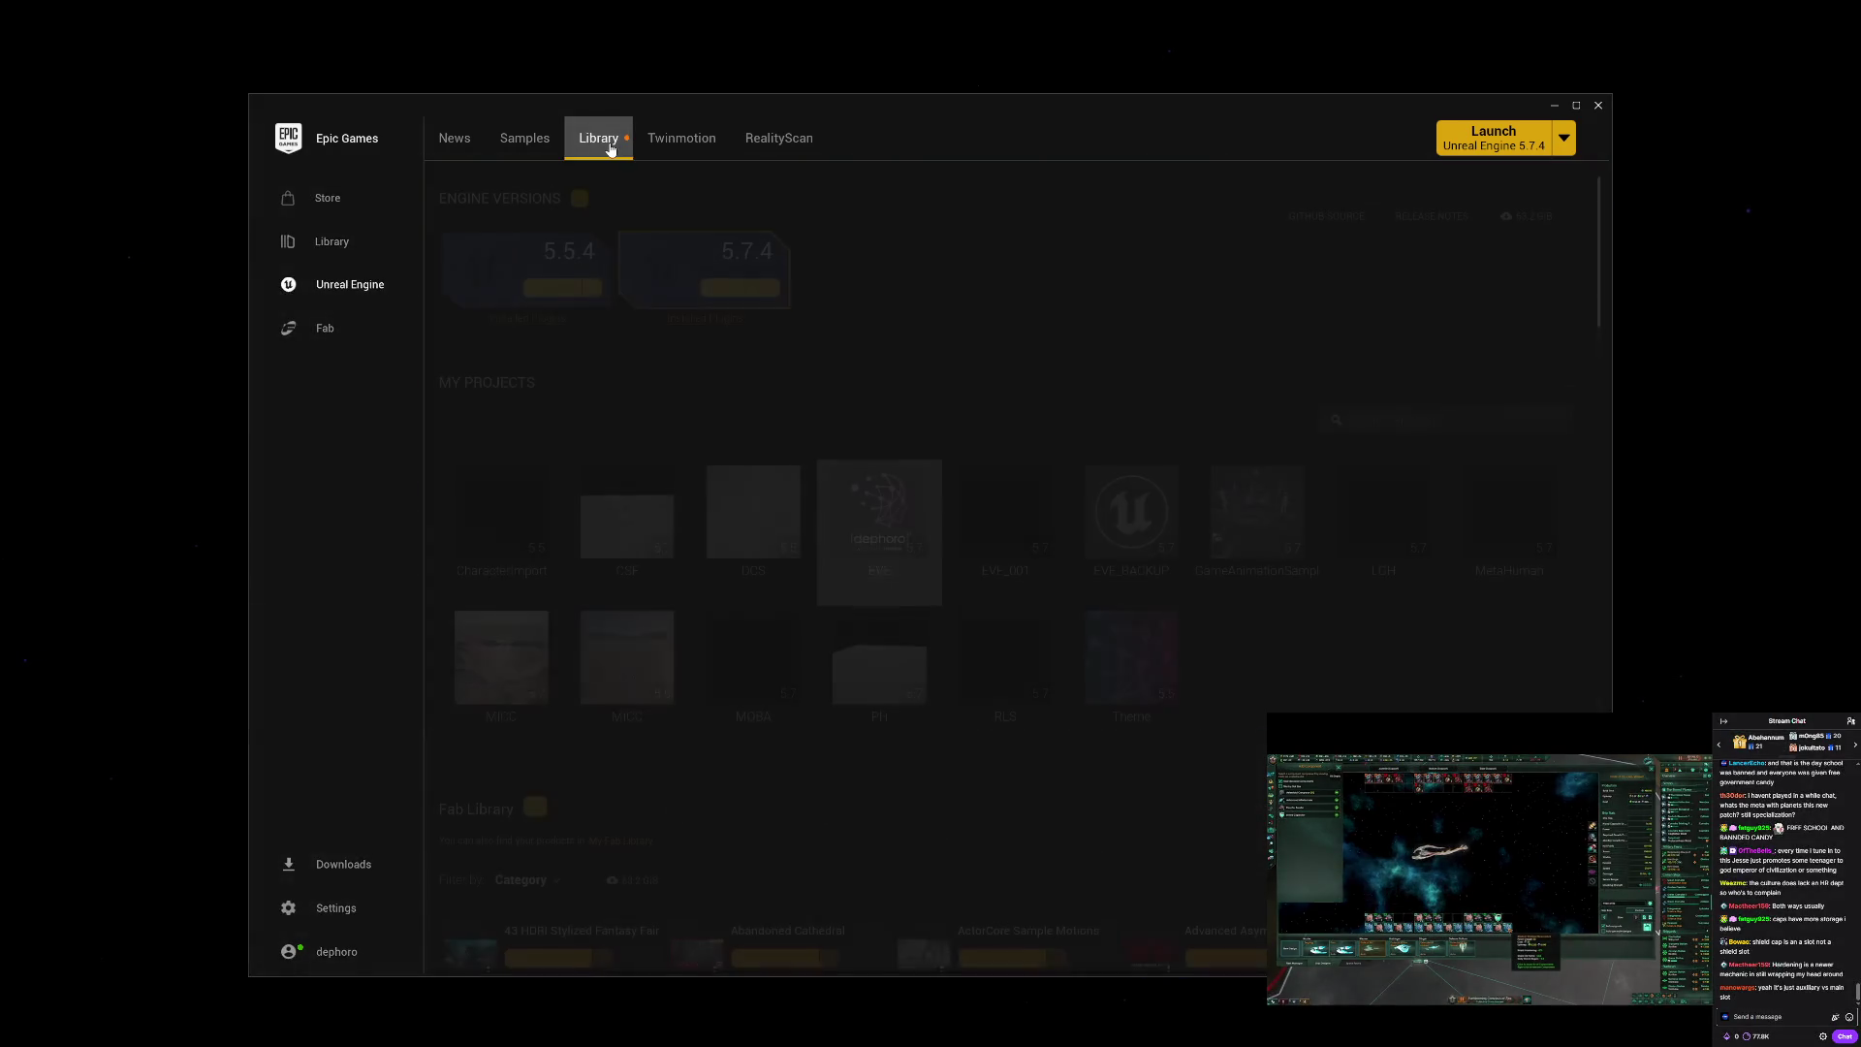
# Step: Show the EVE_BACKUP project's folder on disk and go up to the Games folder
pyautogui.rightClick(1132, 526)
pyautogui.click(1178, 557)
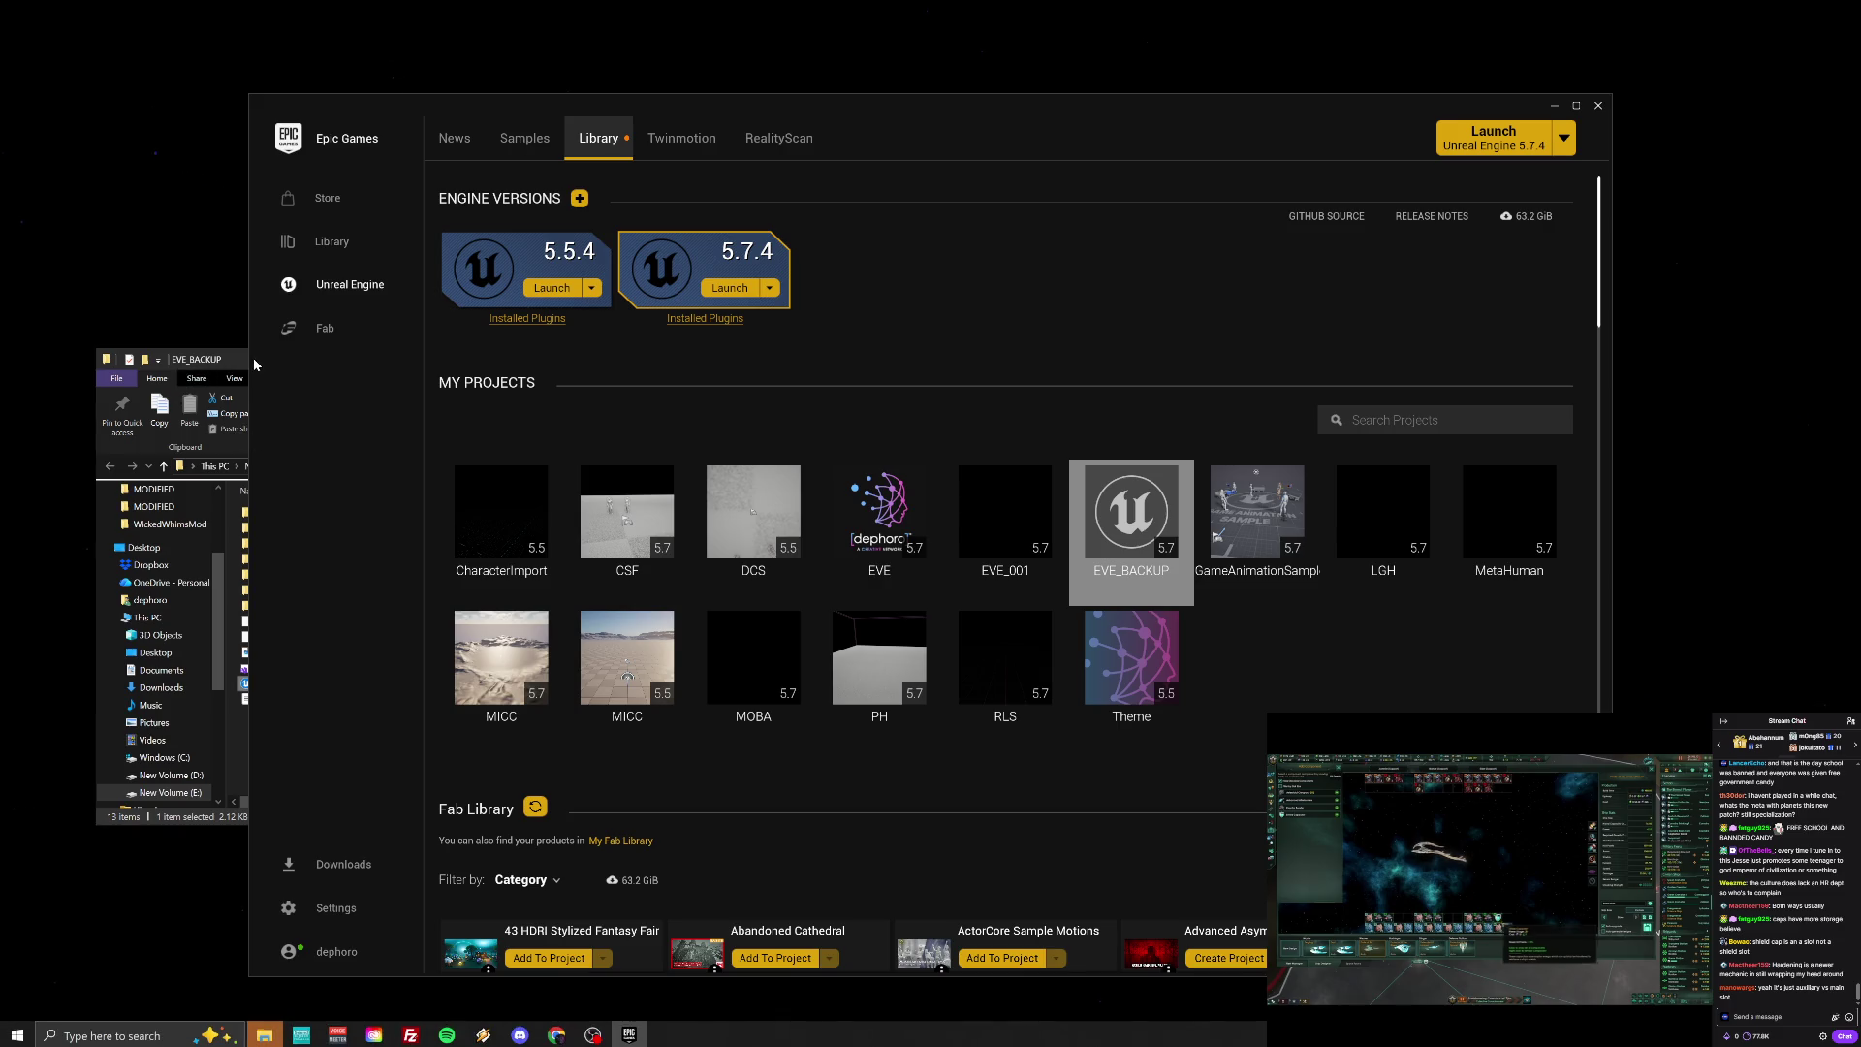
pyautogui.click(164, 467)
# Step: Look over the EVE, EVE_BACKUP and MOBA folders, ending with EVE_BACKUP selected
pyautogui.click(310, 517)
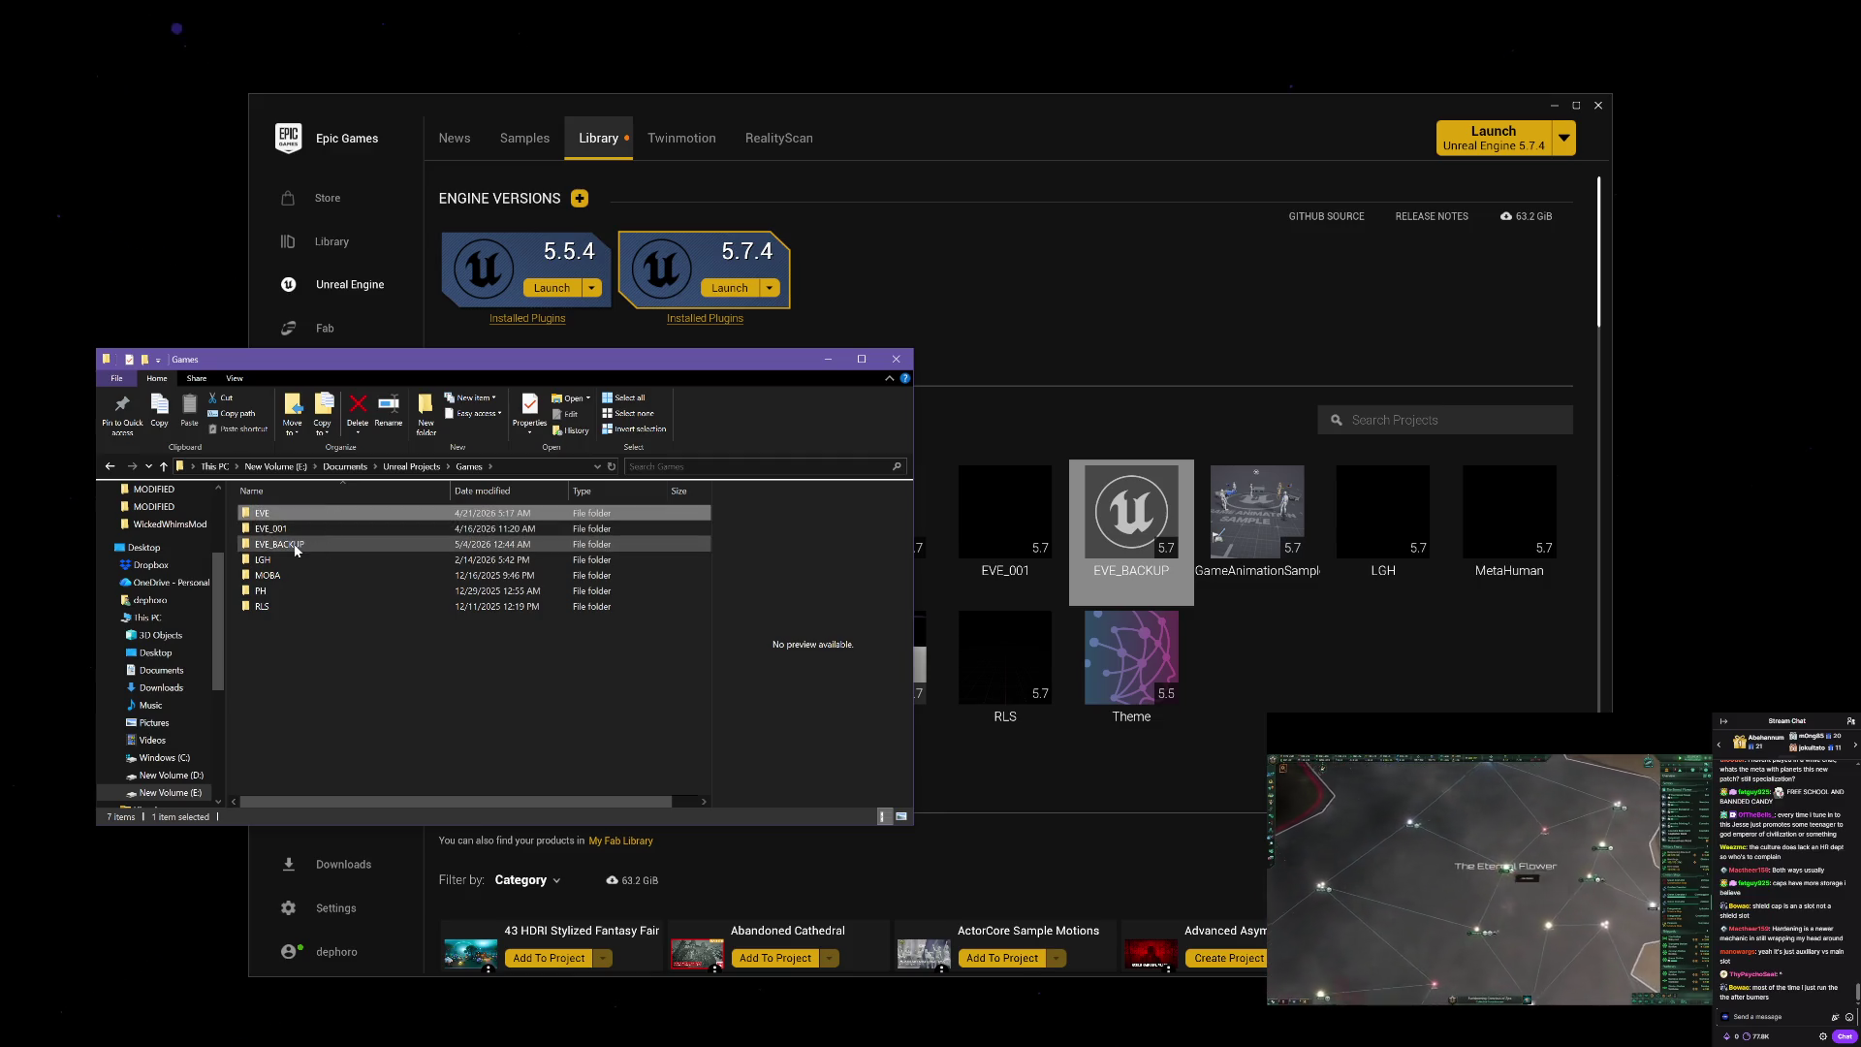
pyautogui.moveTo(296, 551)
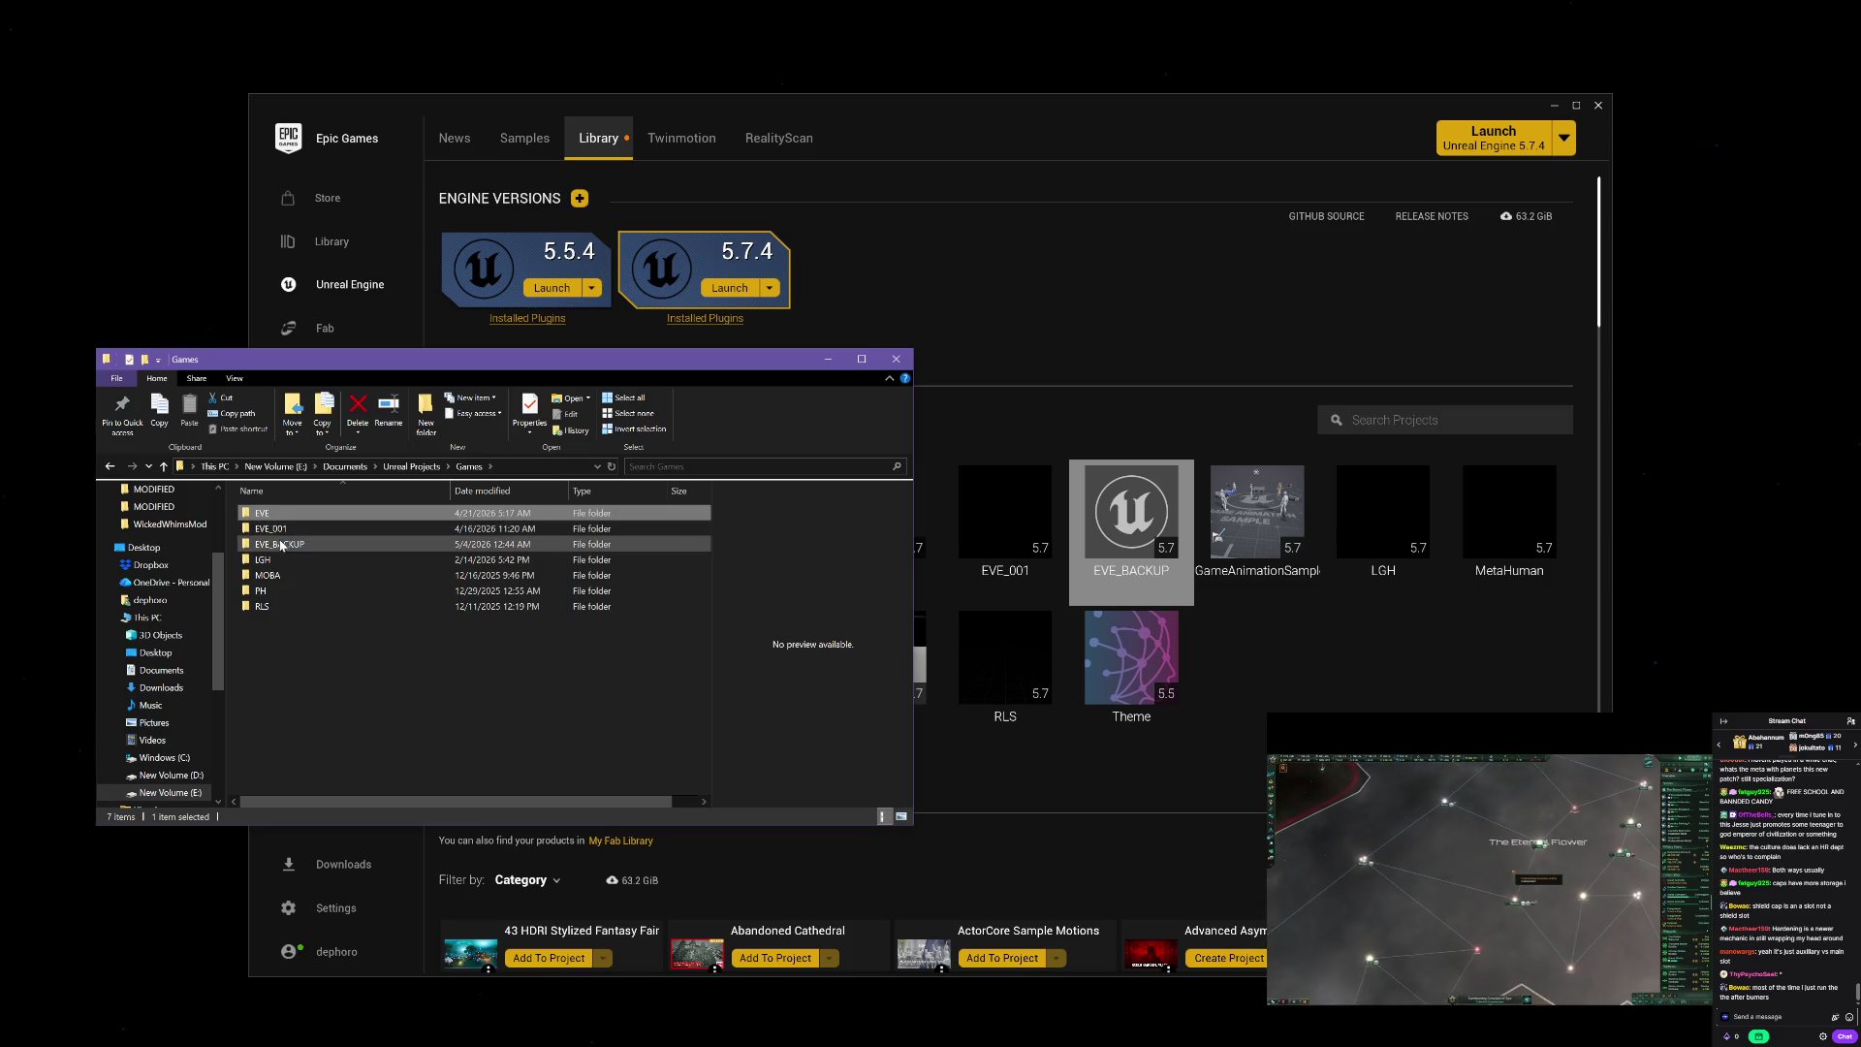
pyautogui.click(281, 545)
pyautogui.click(275, 577)
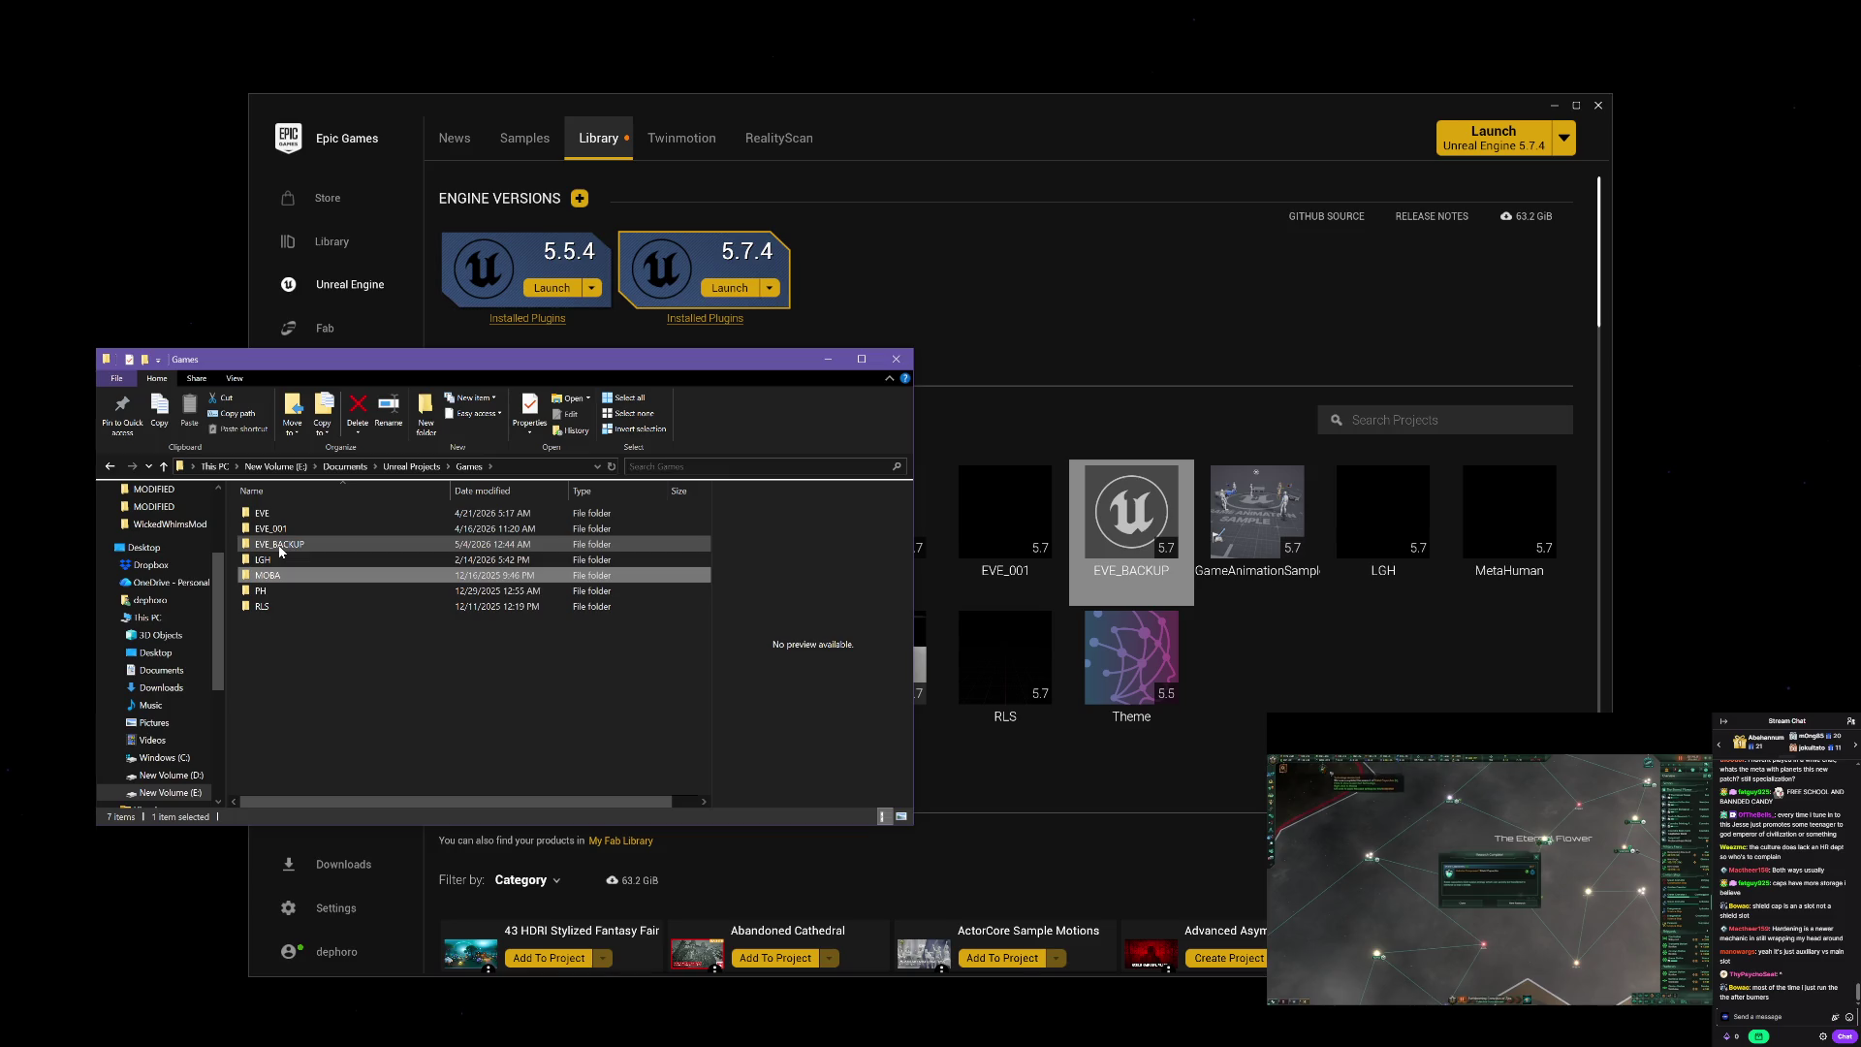
pyautogui.moveTo(280, 551)
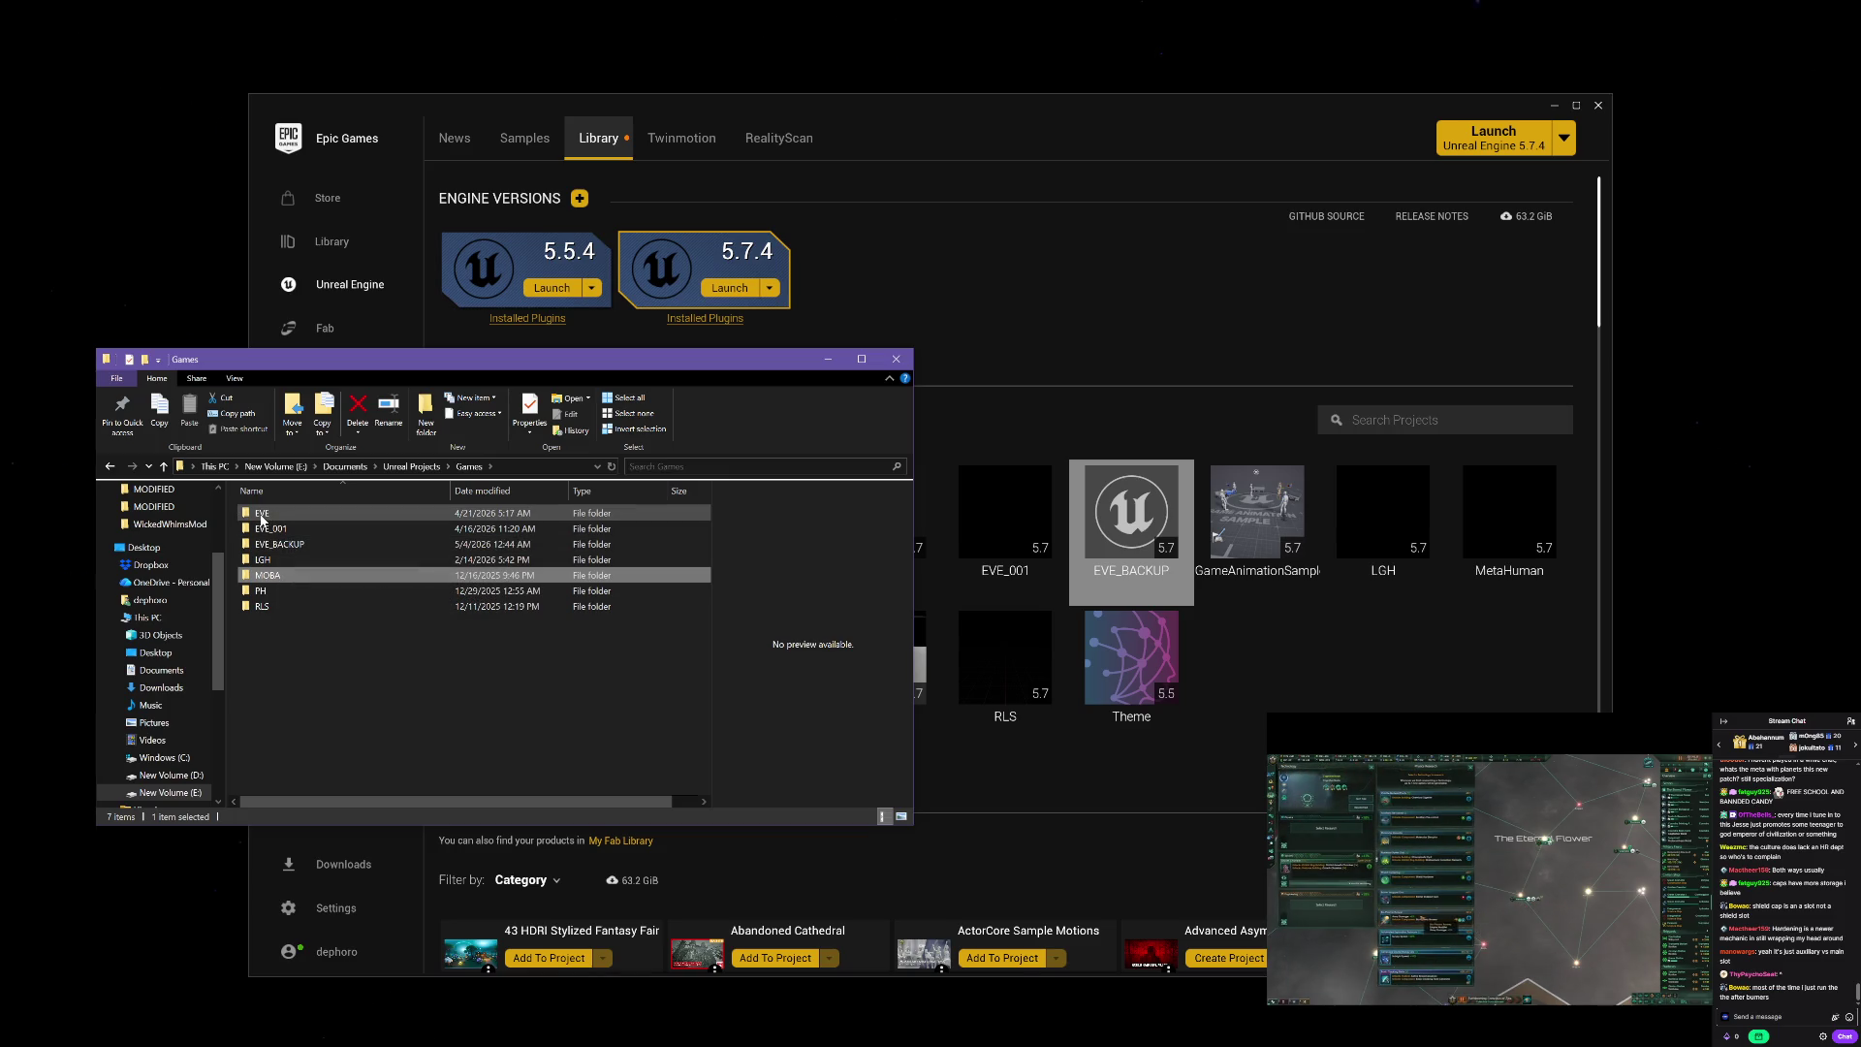
pyautogui.moveTo(261, 521)
pyautogui.click(364, 676)
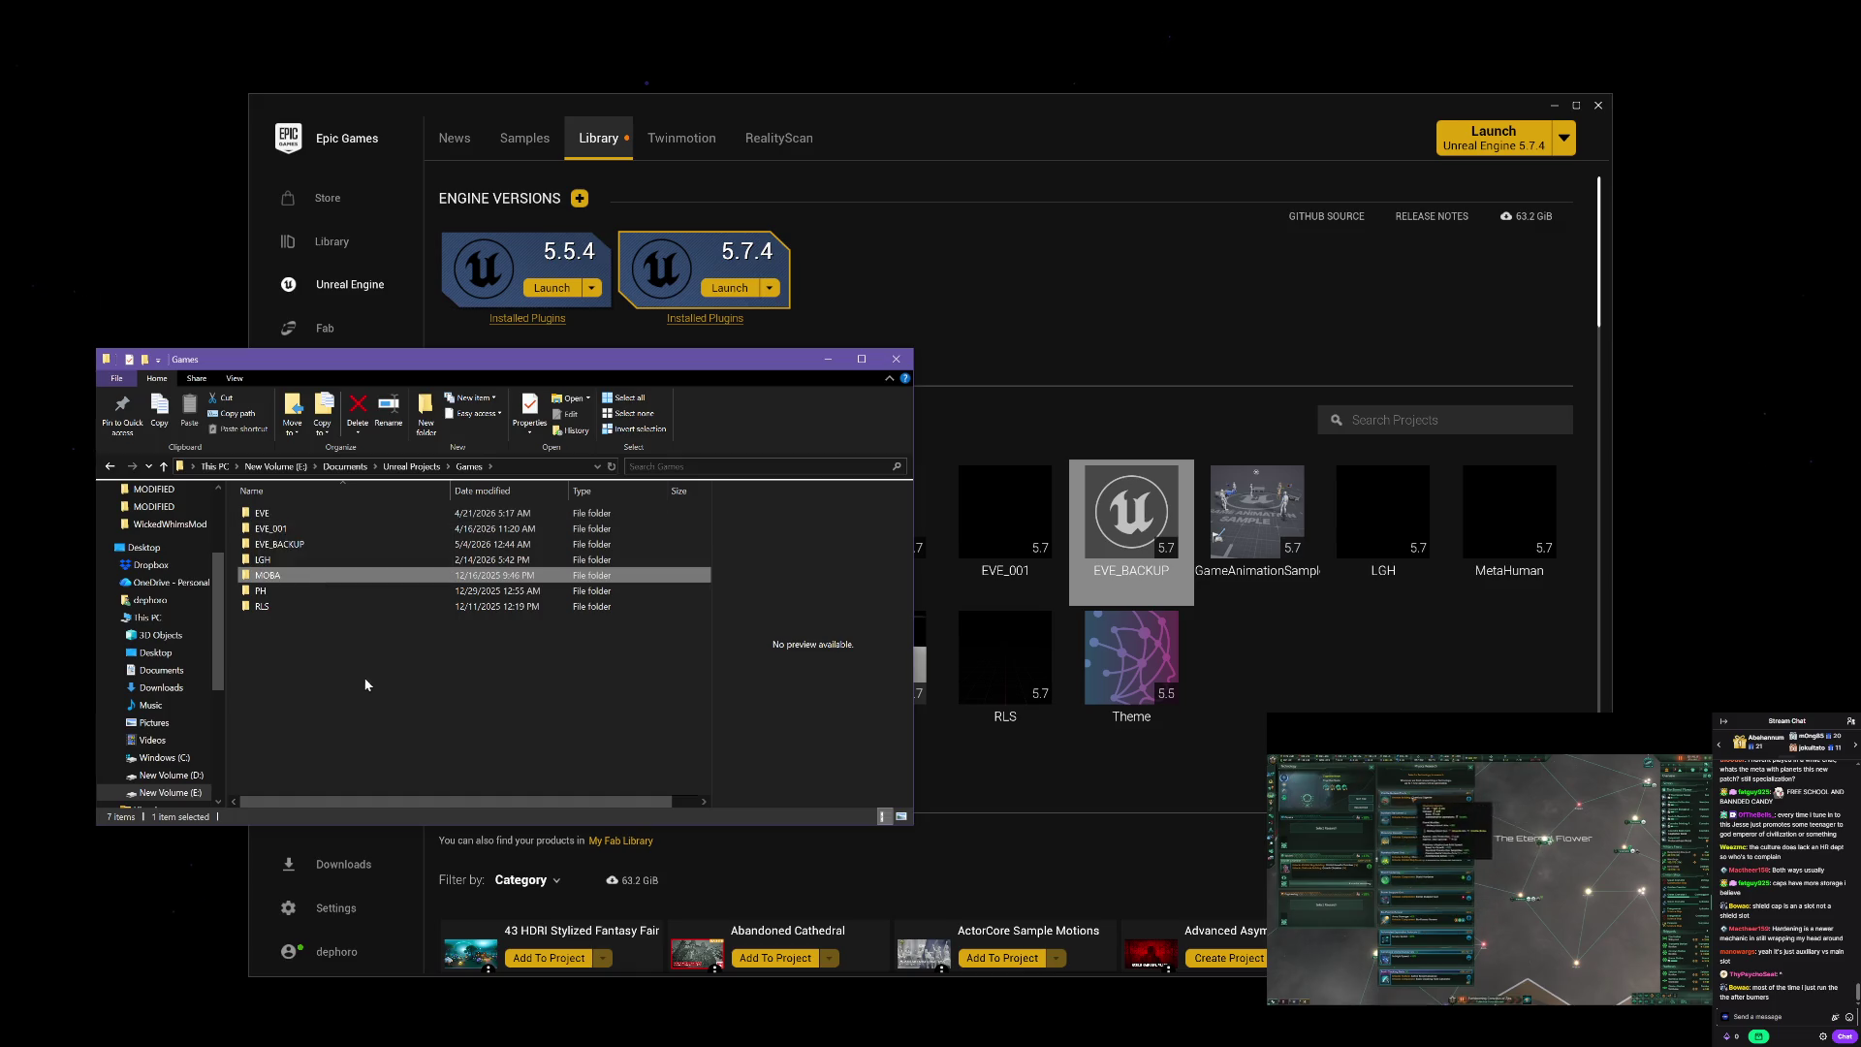
pyautogui.click(330, 546)
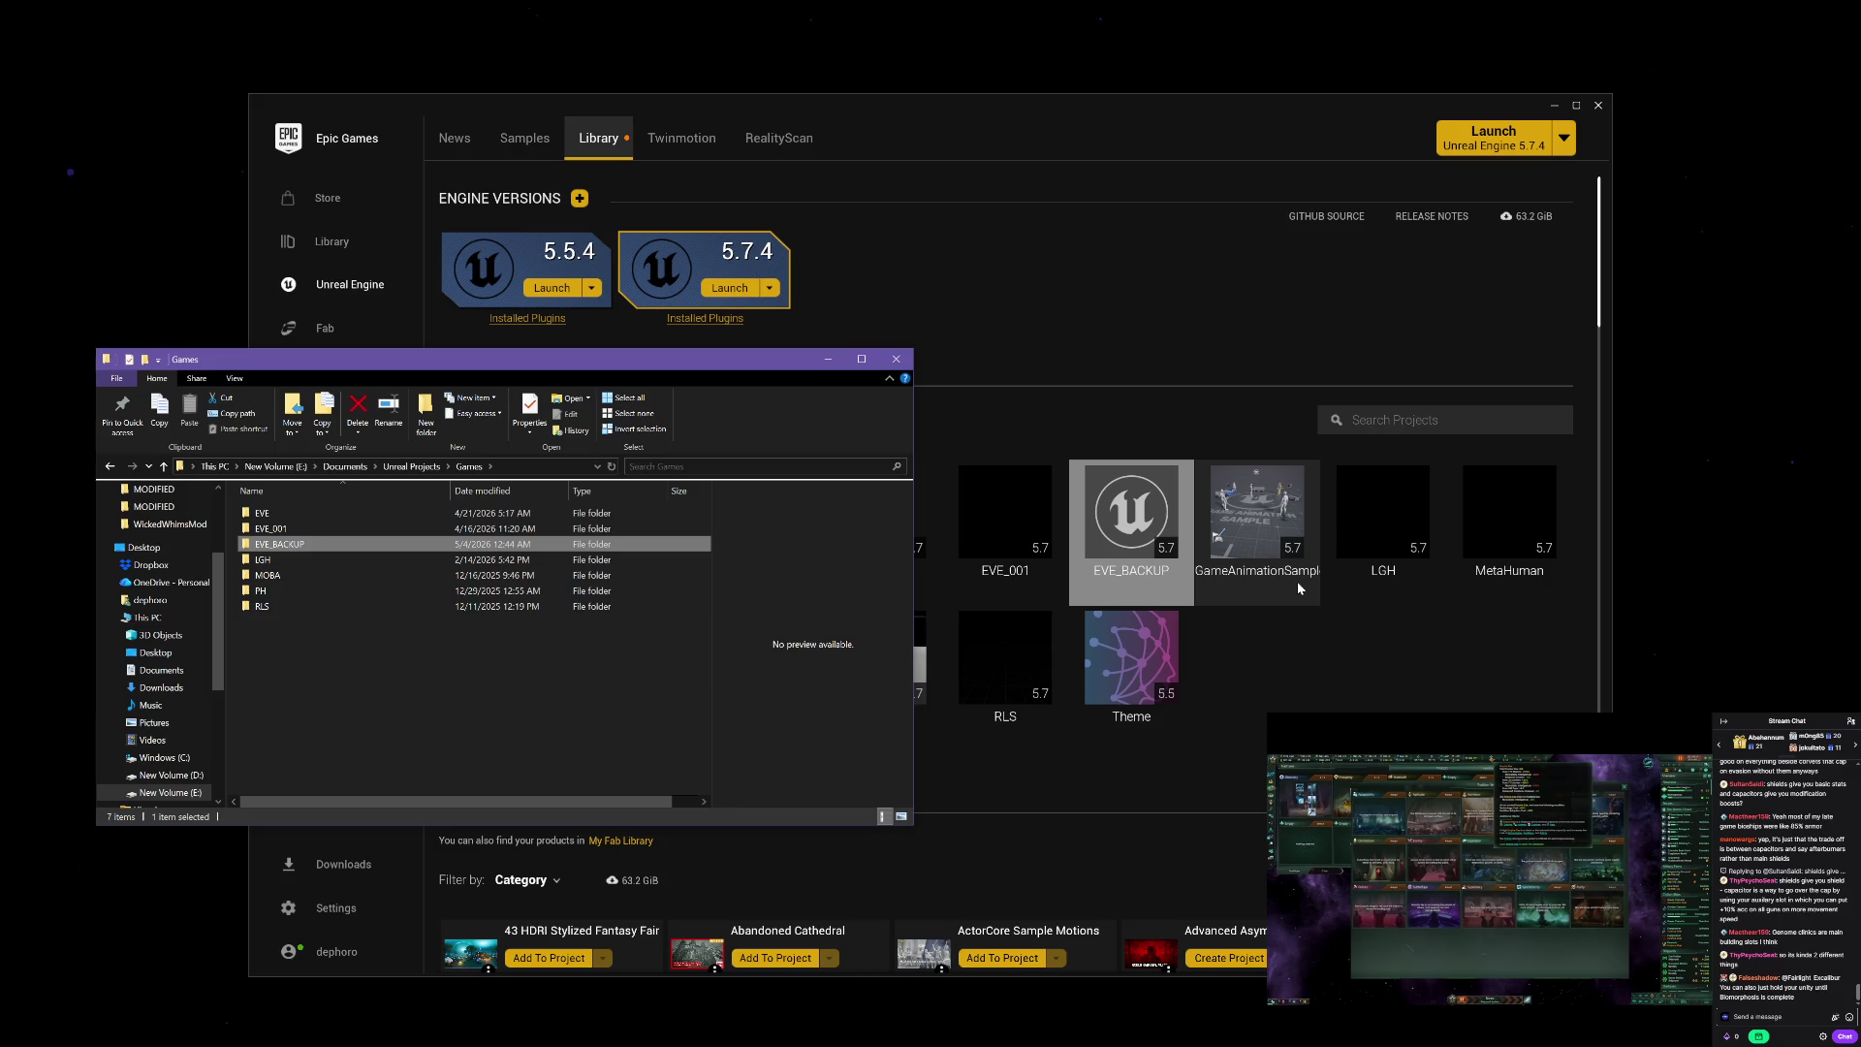
# Step: Expand the Game Animation Sample's full description and show its formats: Unreal Engine 5.4–5.7 on Windows, Mac and Linux
pyautogui.click(1430, 630)
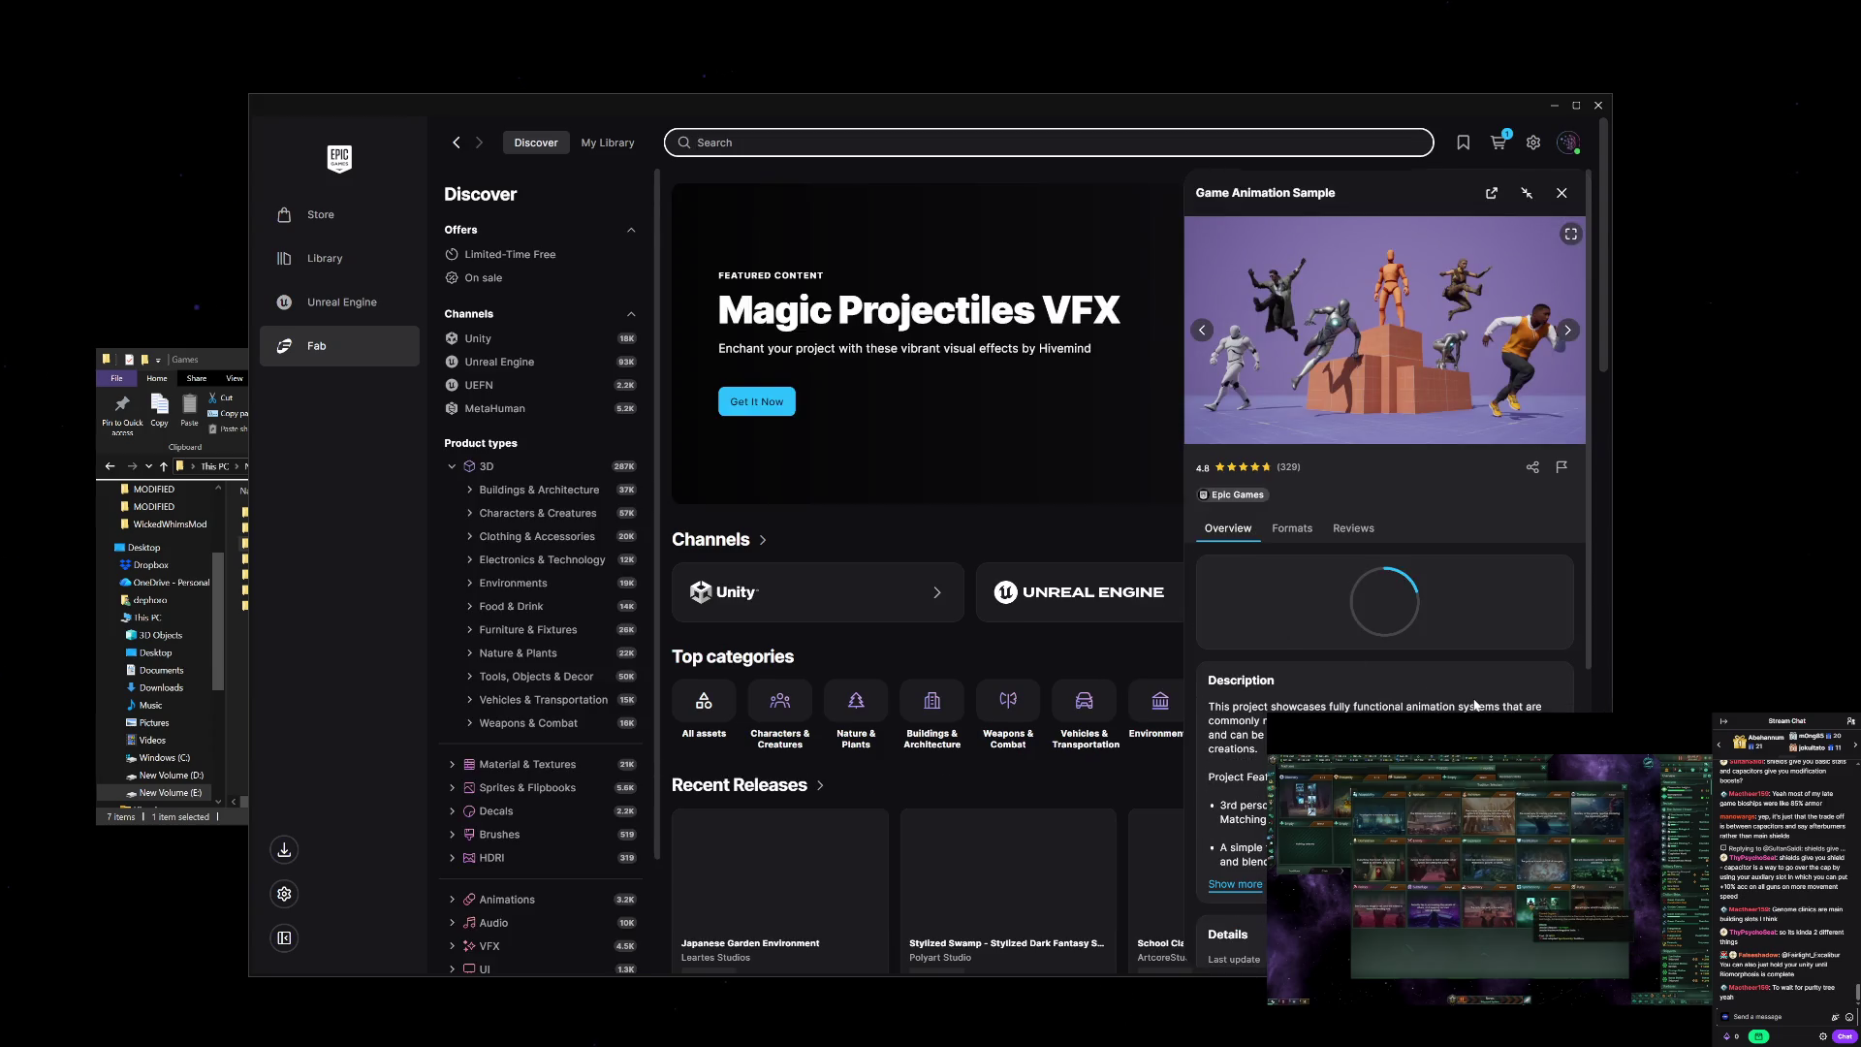
pyautogui.scroll(-3, 1475, 702)
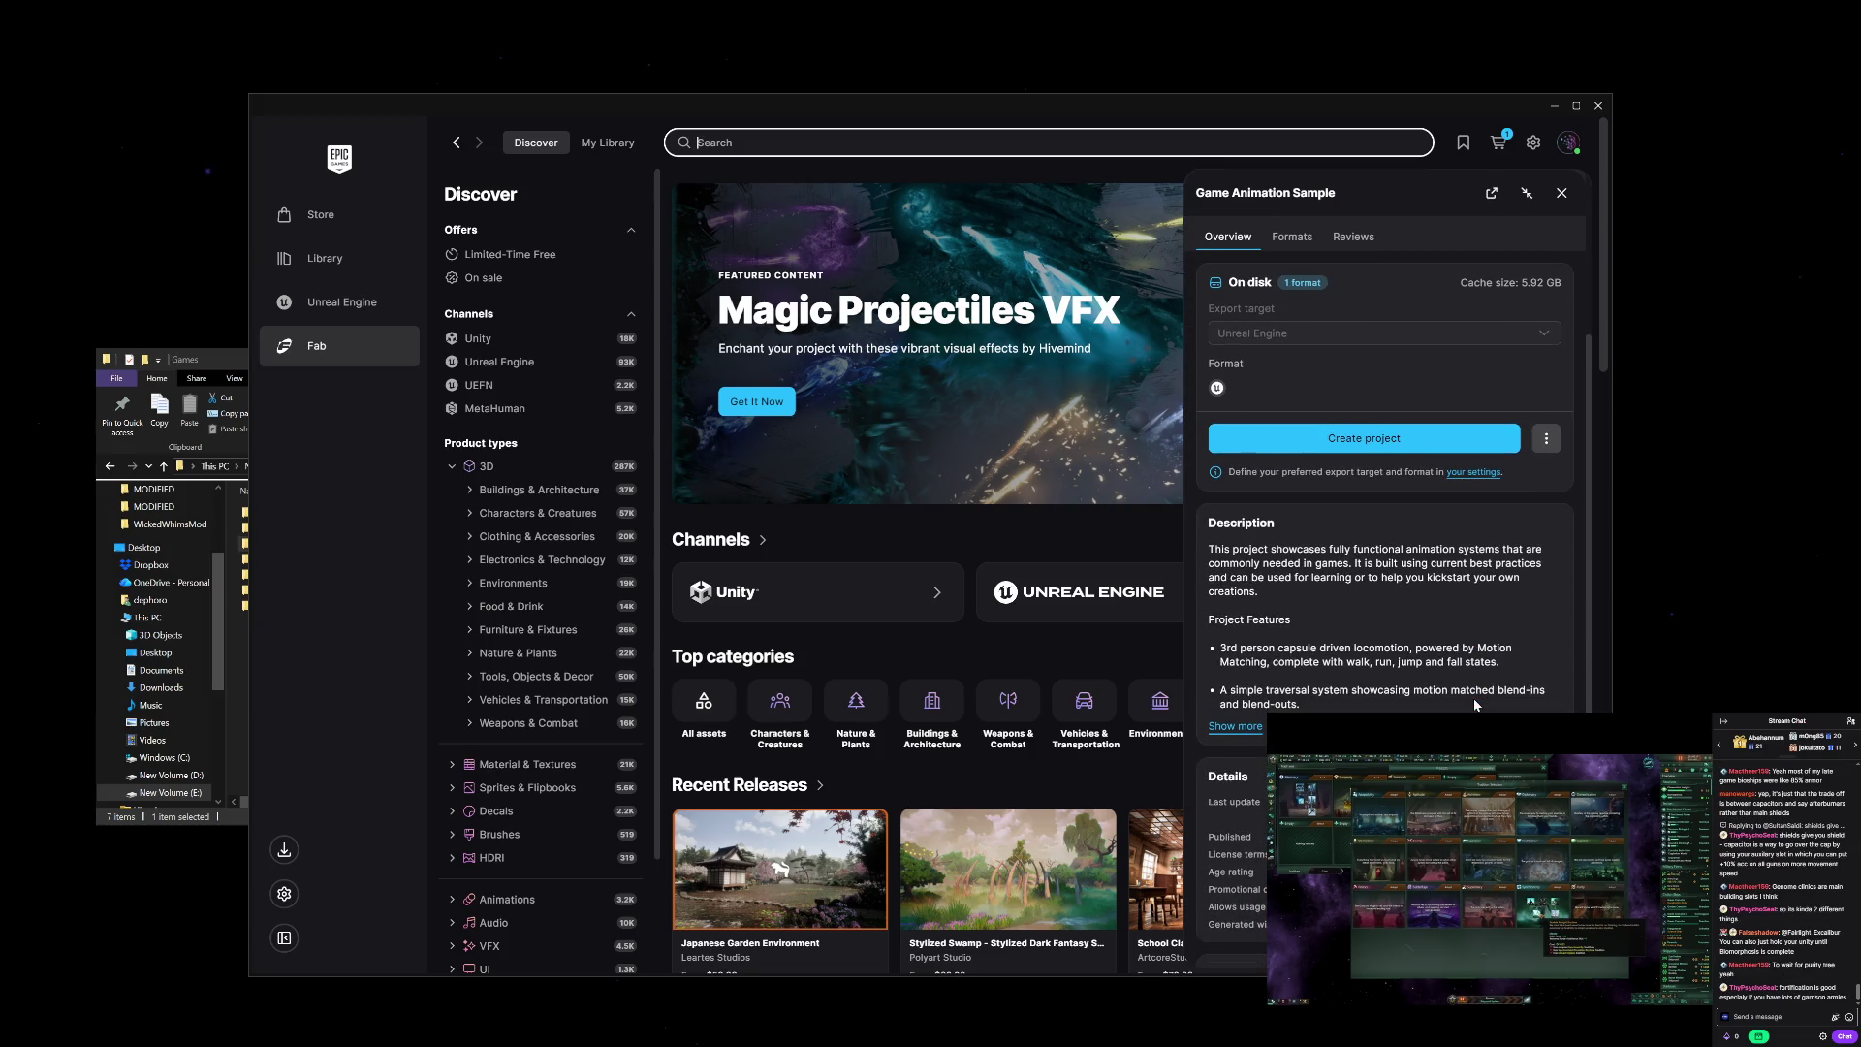
pyautogui.scroll(-1, 1474, 704)
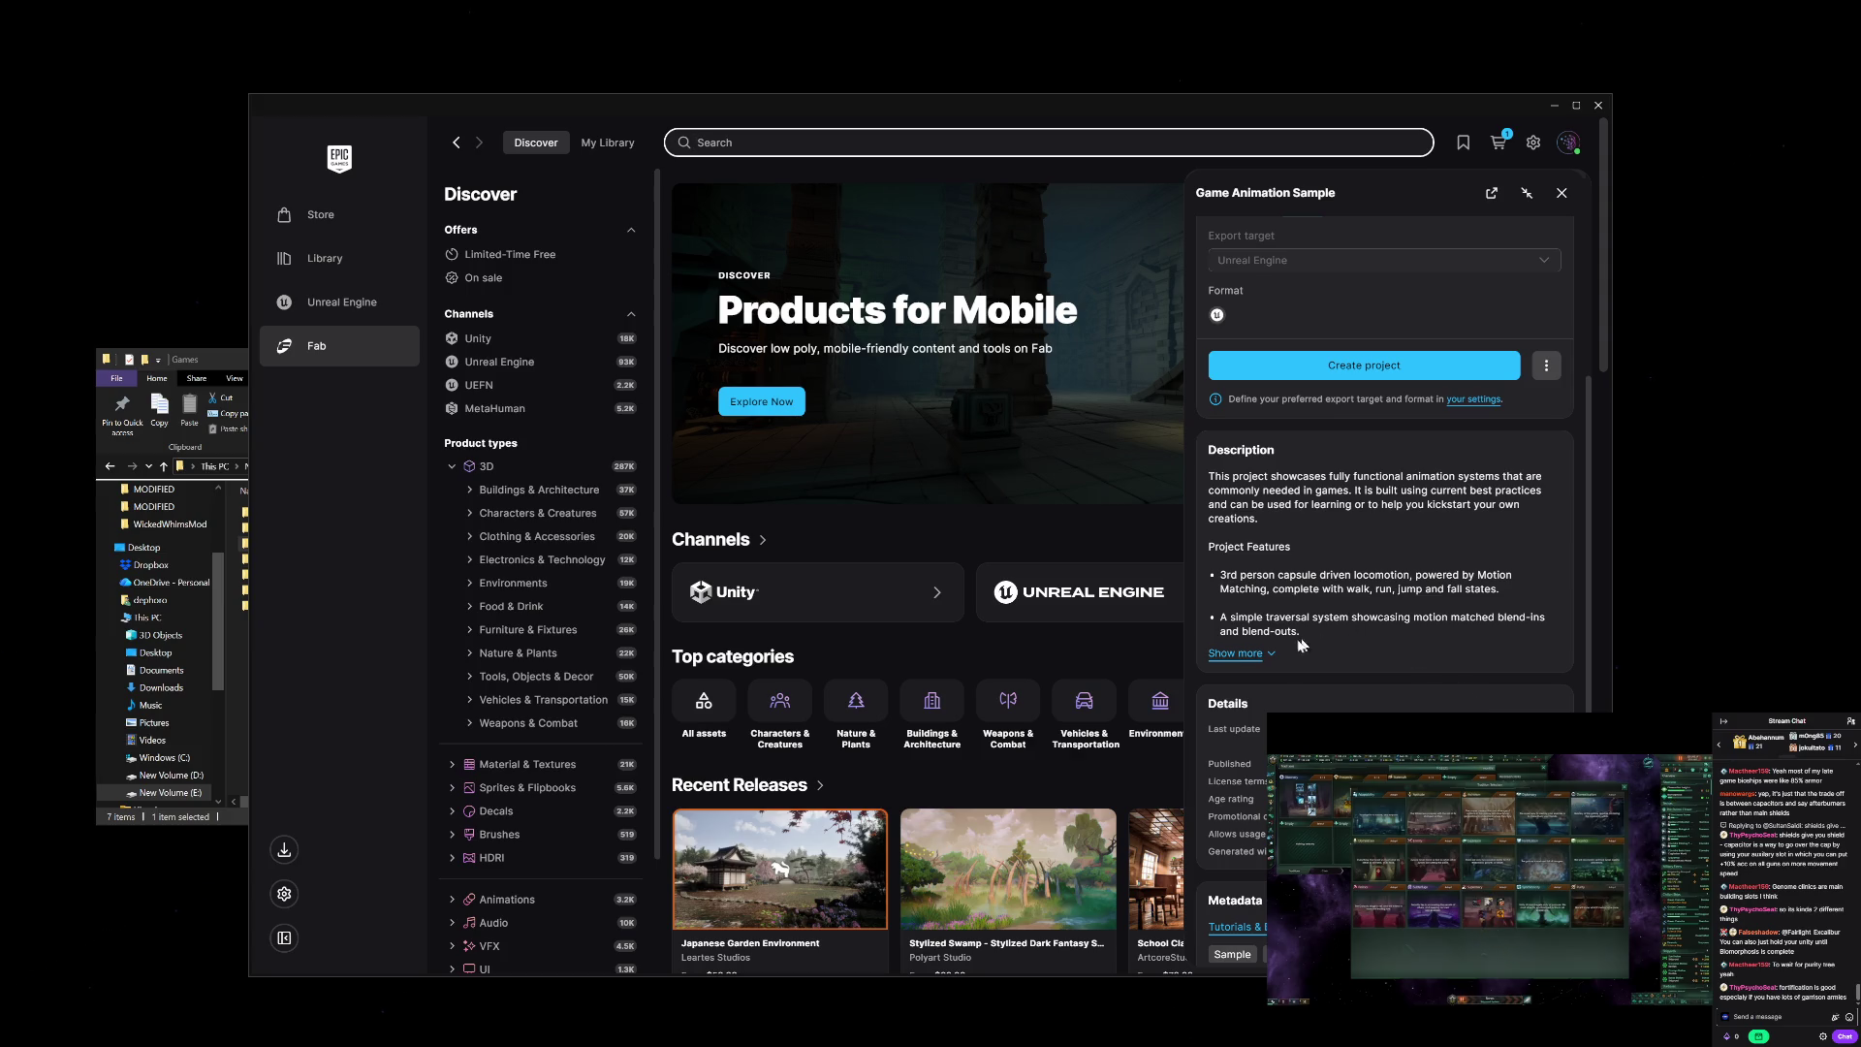
pyautogui.click(1239, 652)
pyautogui.scroll(-1, 1352, 634)
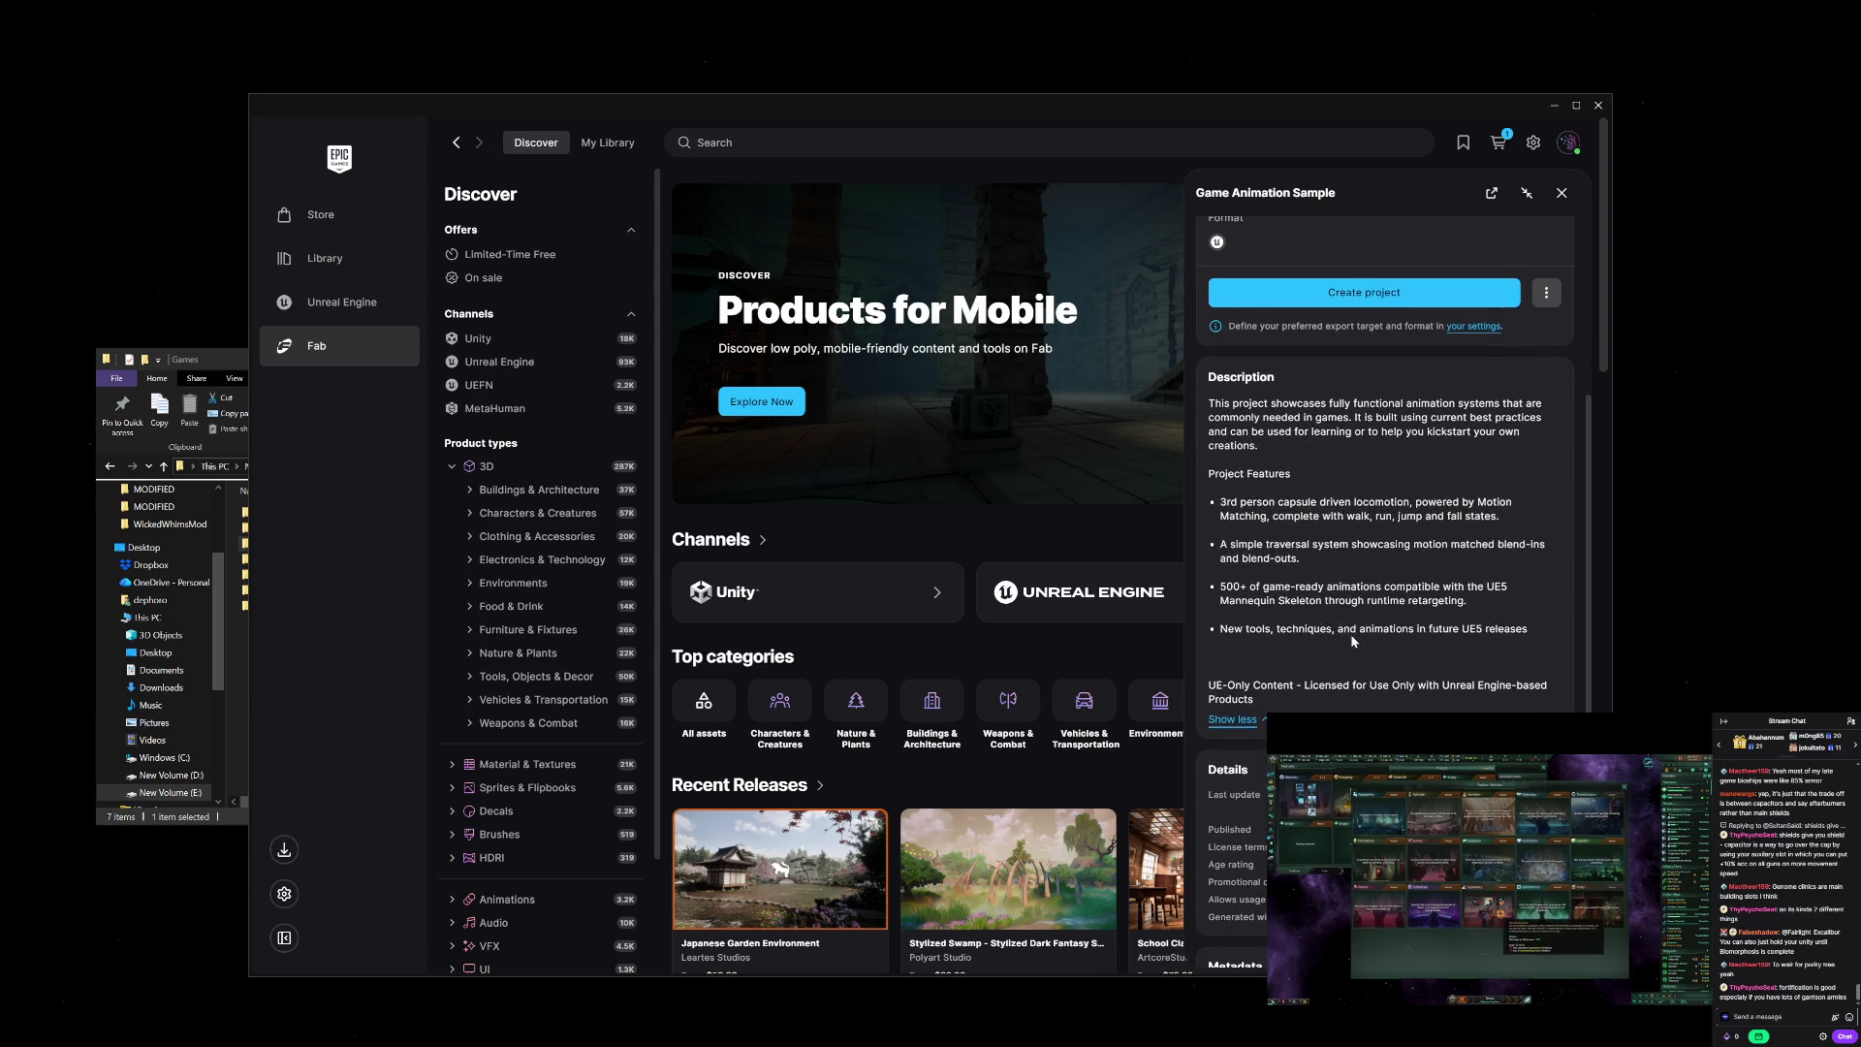
pyautogui.scroll(-1, 1351, 634)
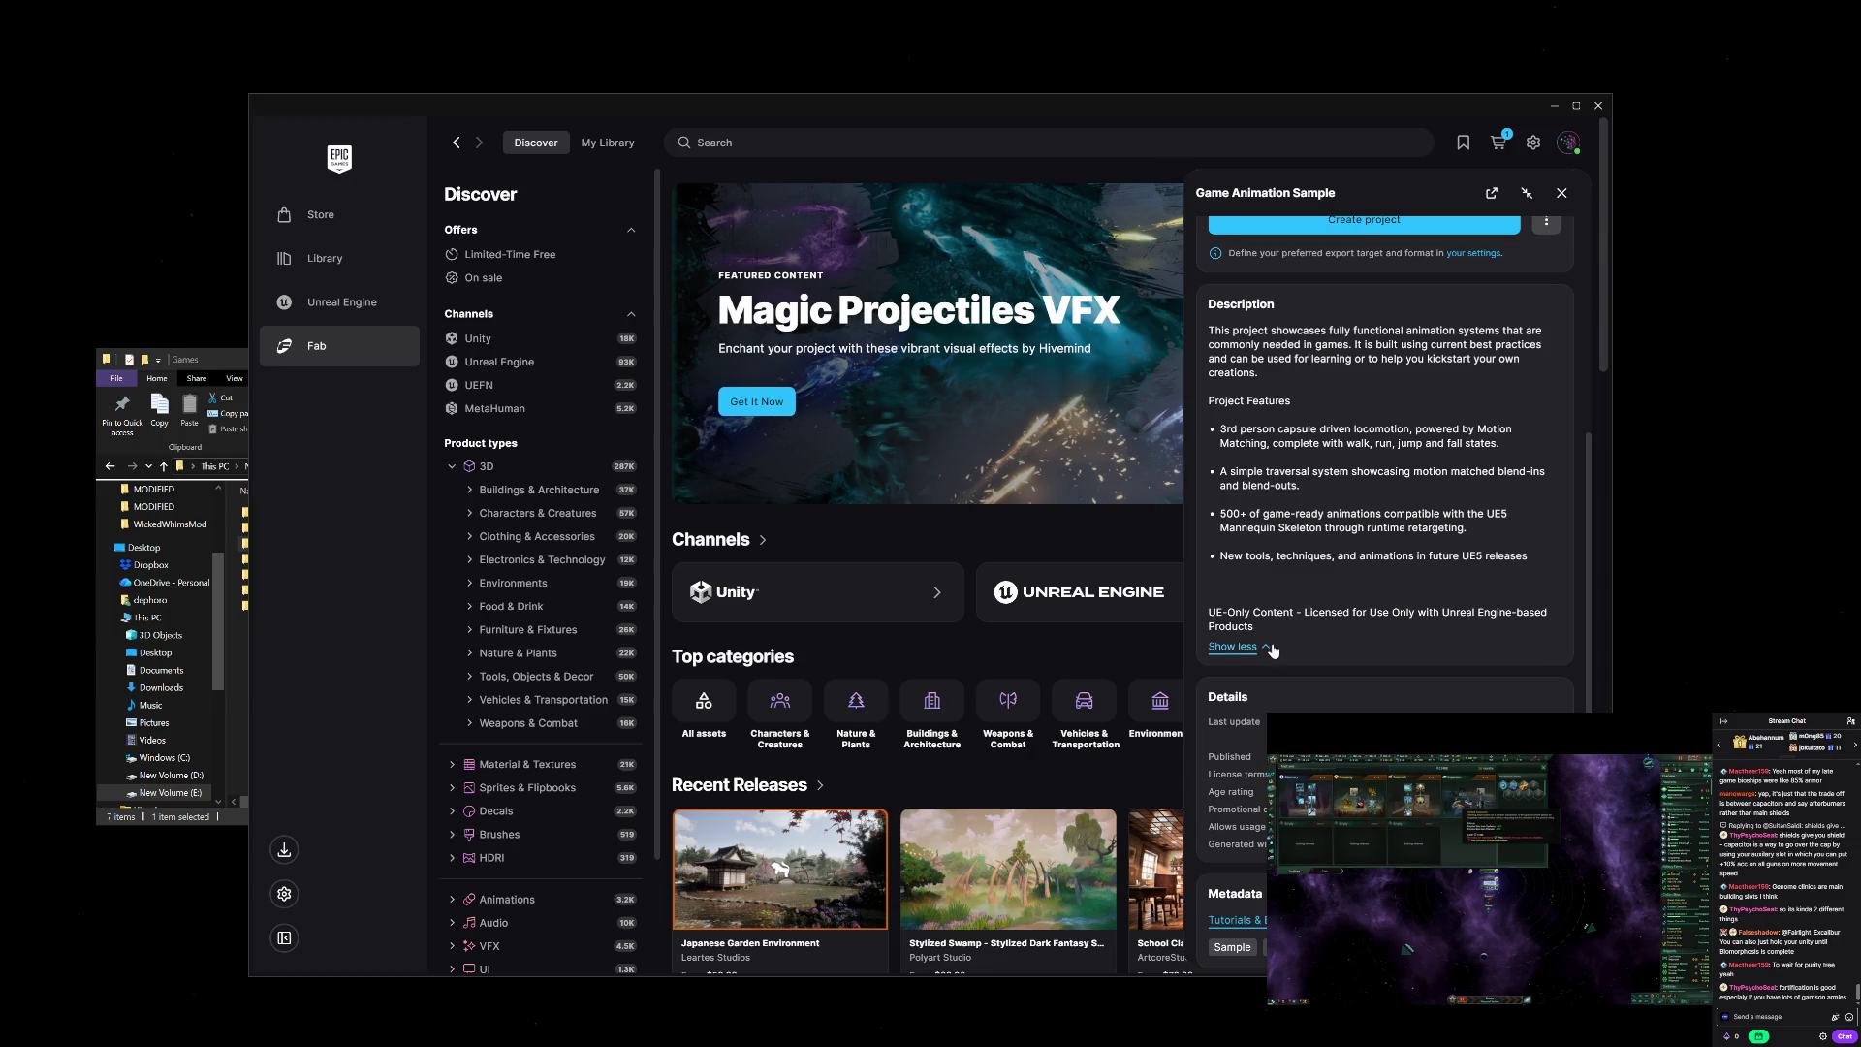
pyautogui.scroll(-3, 1273, 650)
pyautogui.scroll(8, 1275, 649)
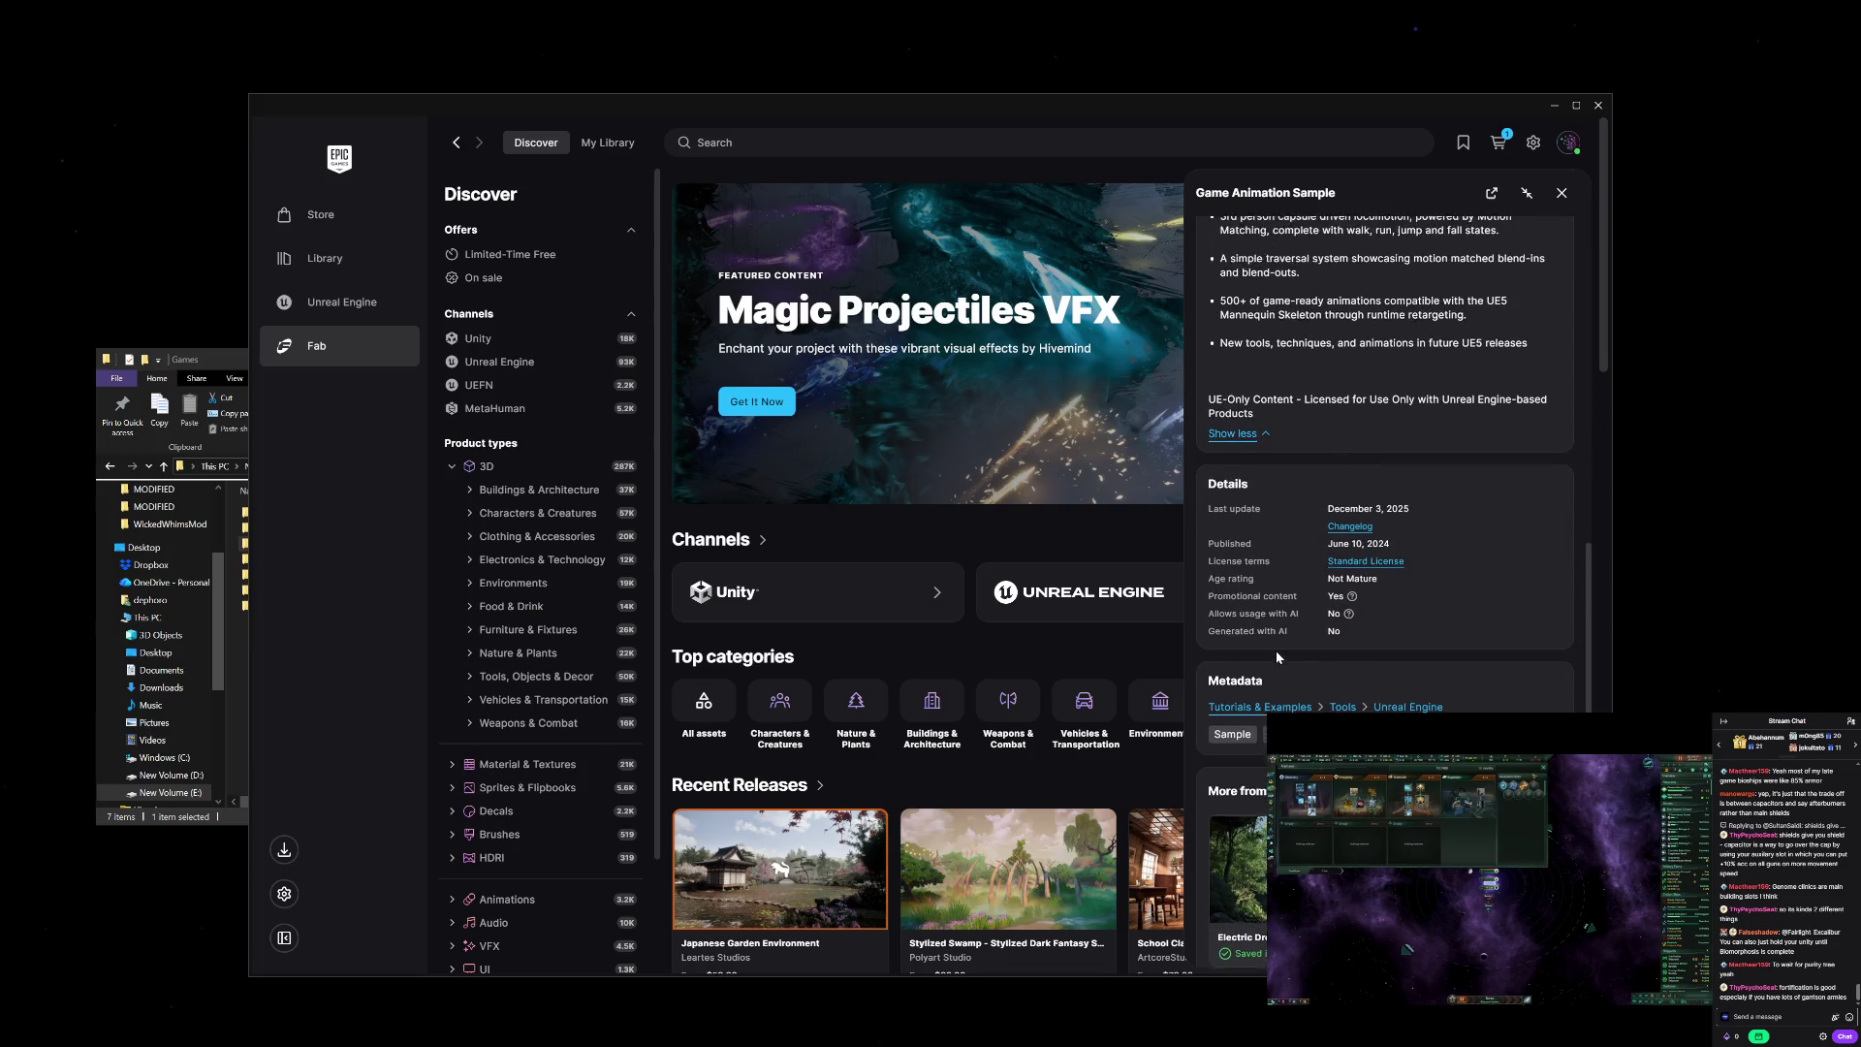
pyautogui.scroll(2, 1276, 650)
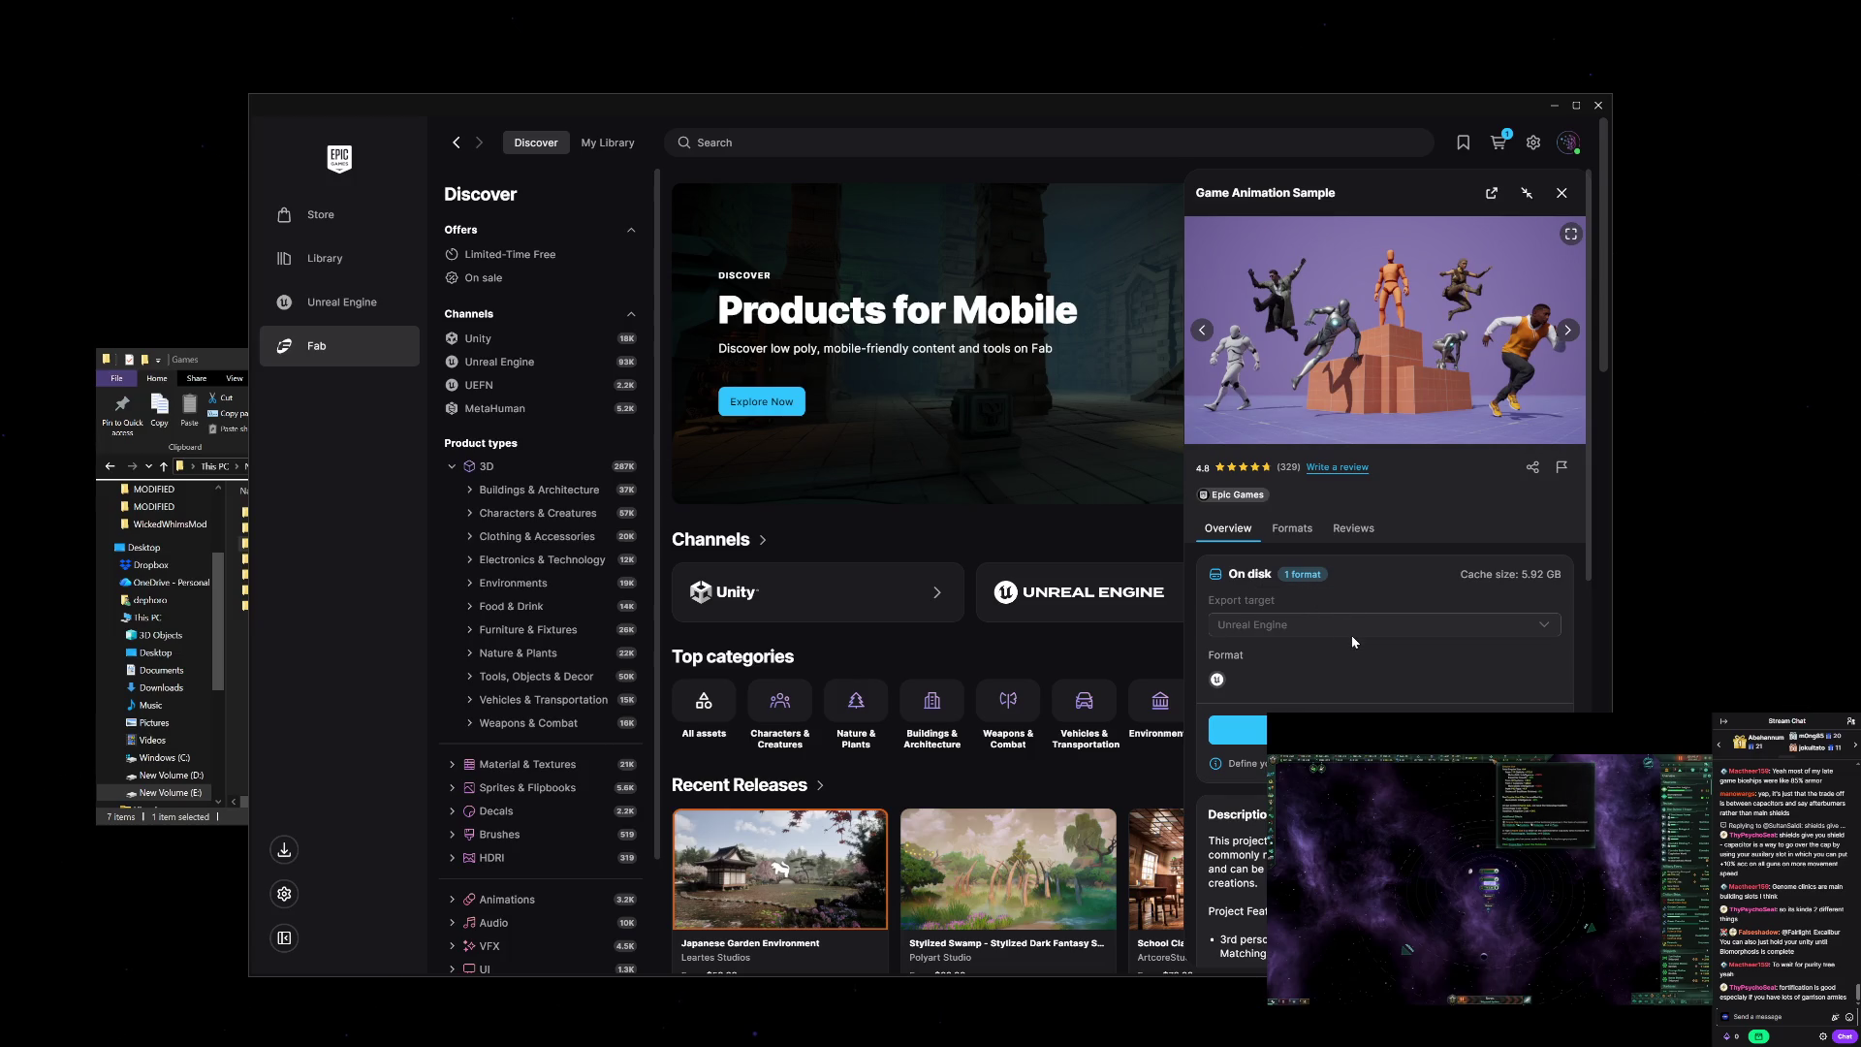
pyautogui.click(1295, 530)
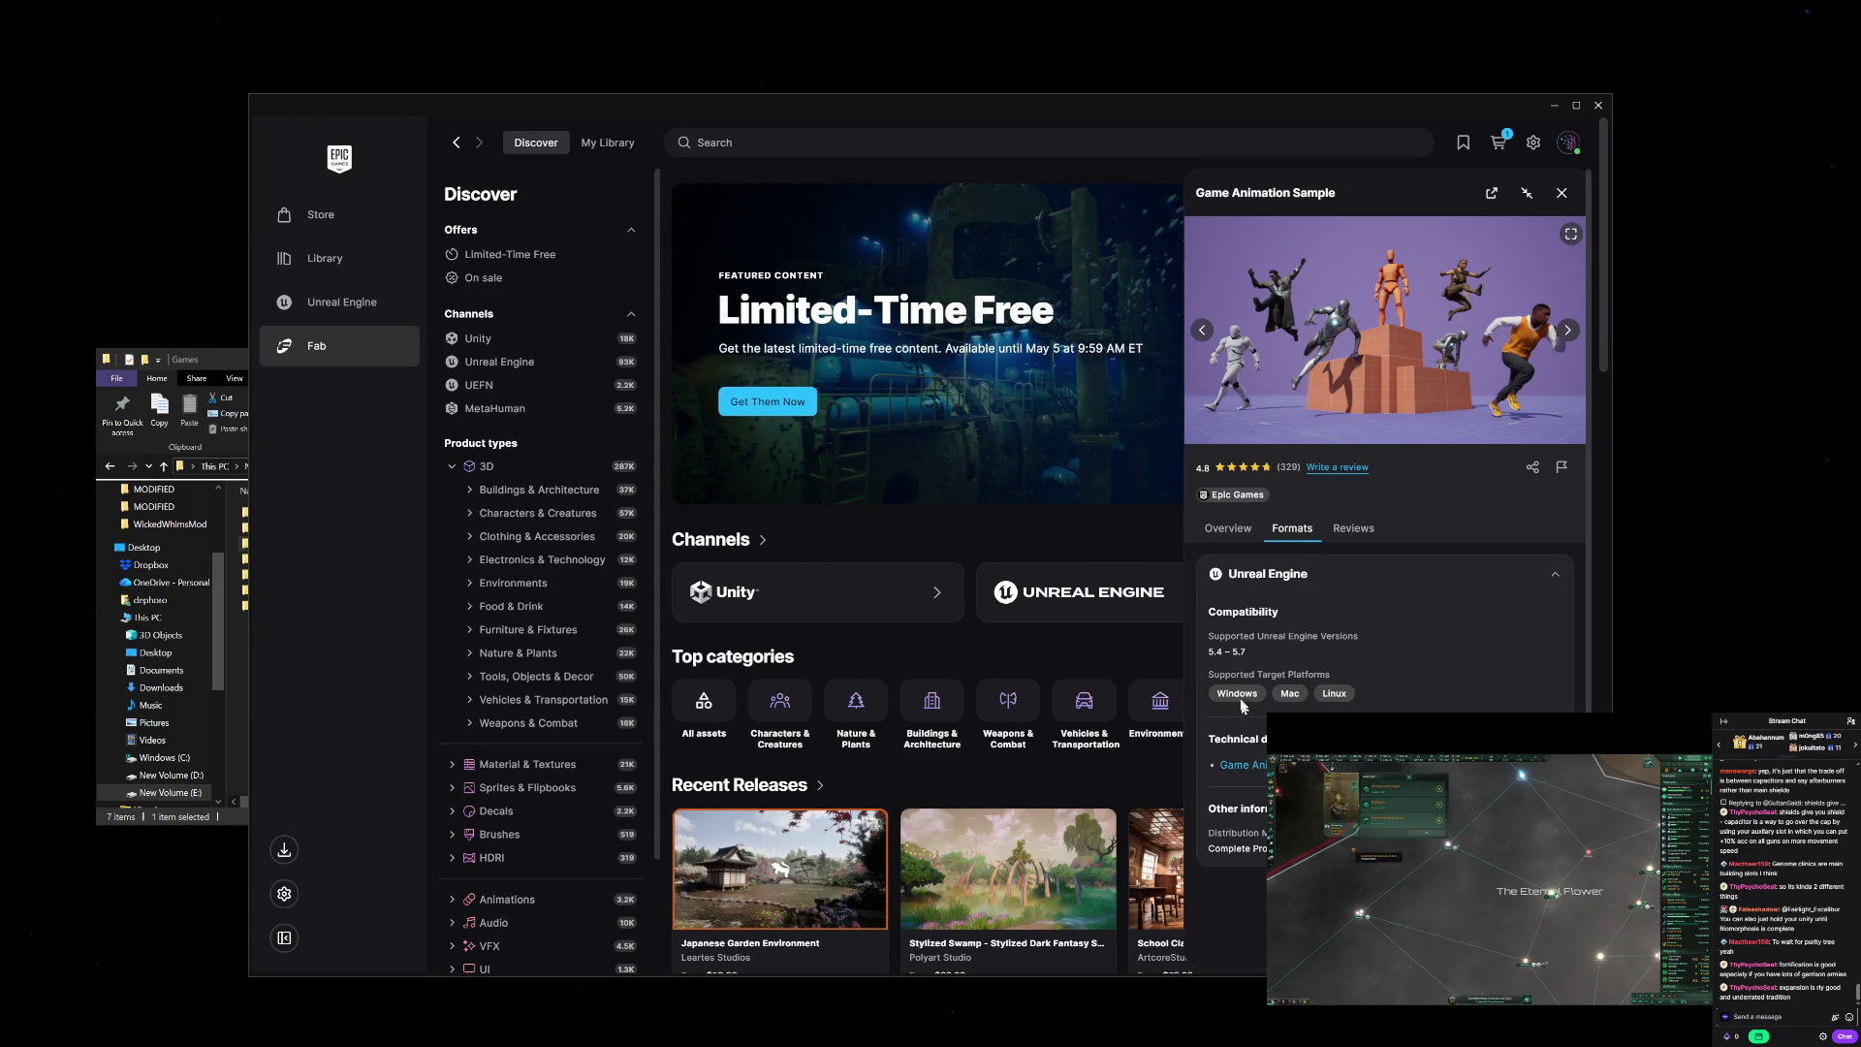
# Step: Show the Game Animation Sample's reviews, a 4.8 rating from 329 reviews
pyautogui.click(1354, 539)
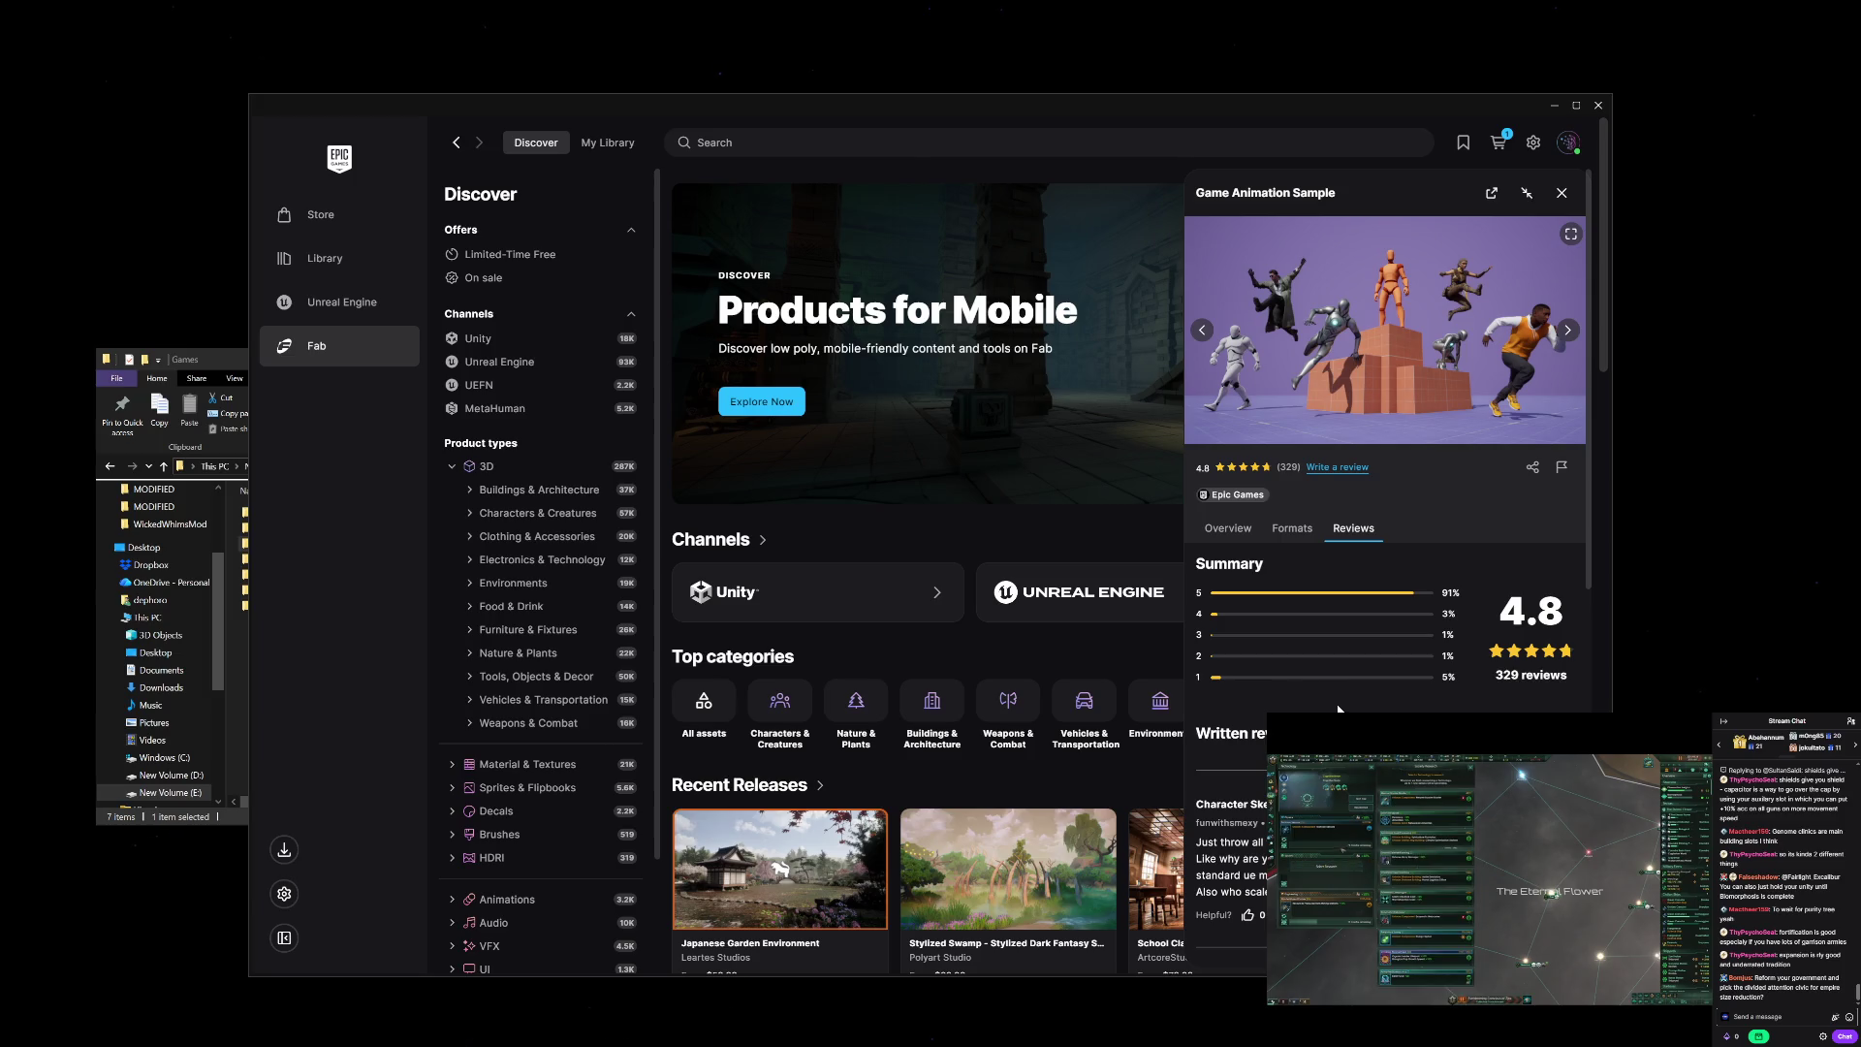
pyautogui.scroll(-4, 1338, 710)
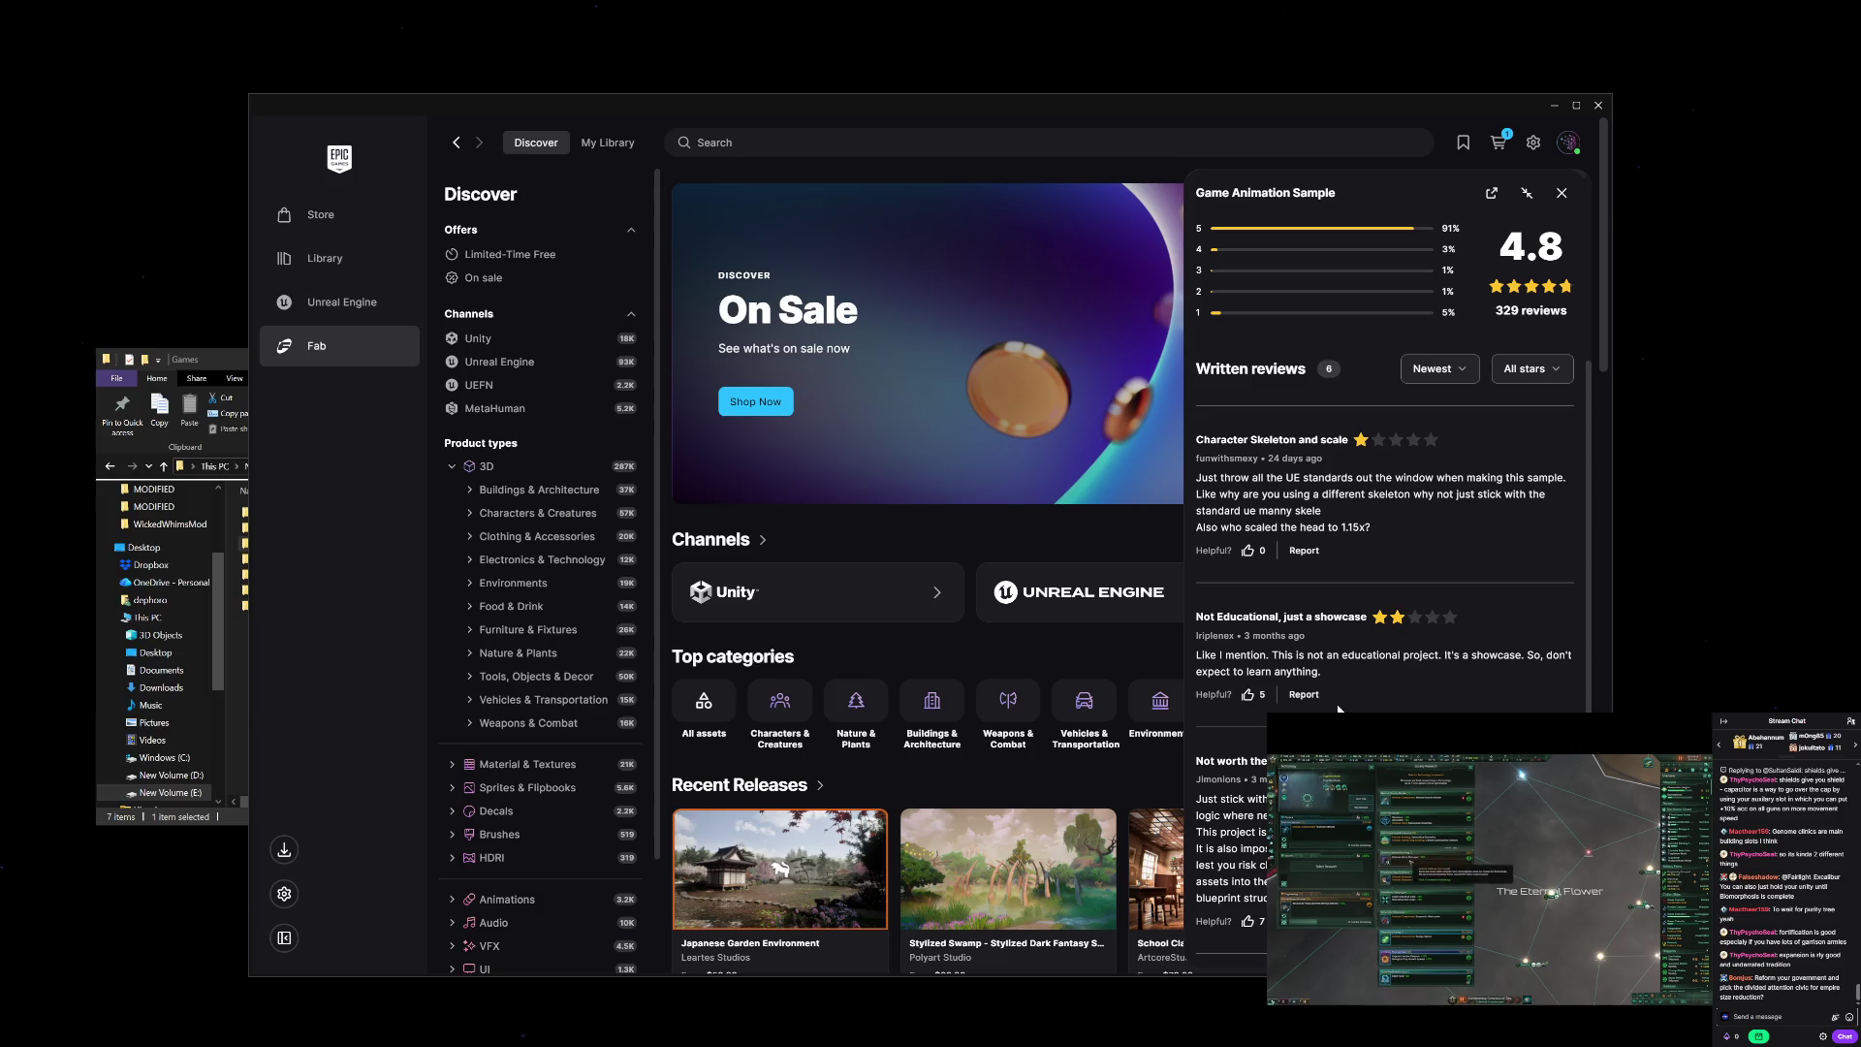
pyautogui.scroll(-3, 1338, 709)
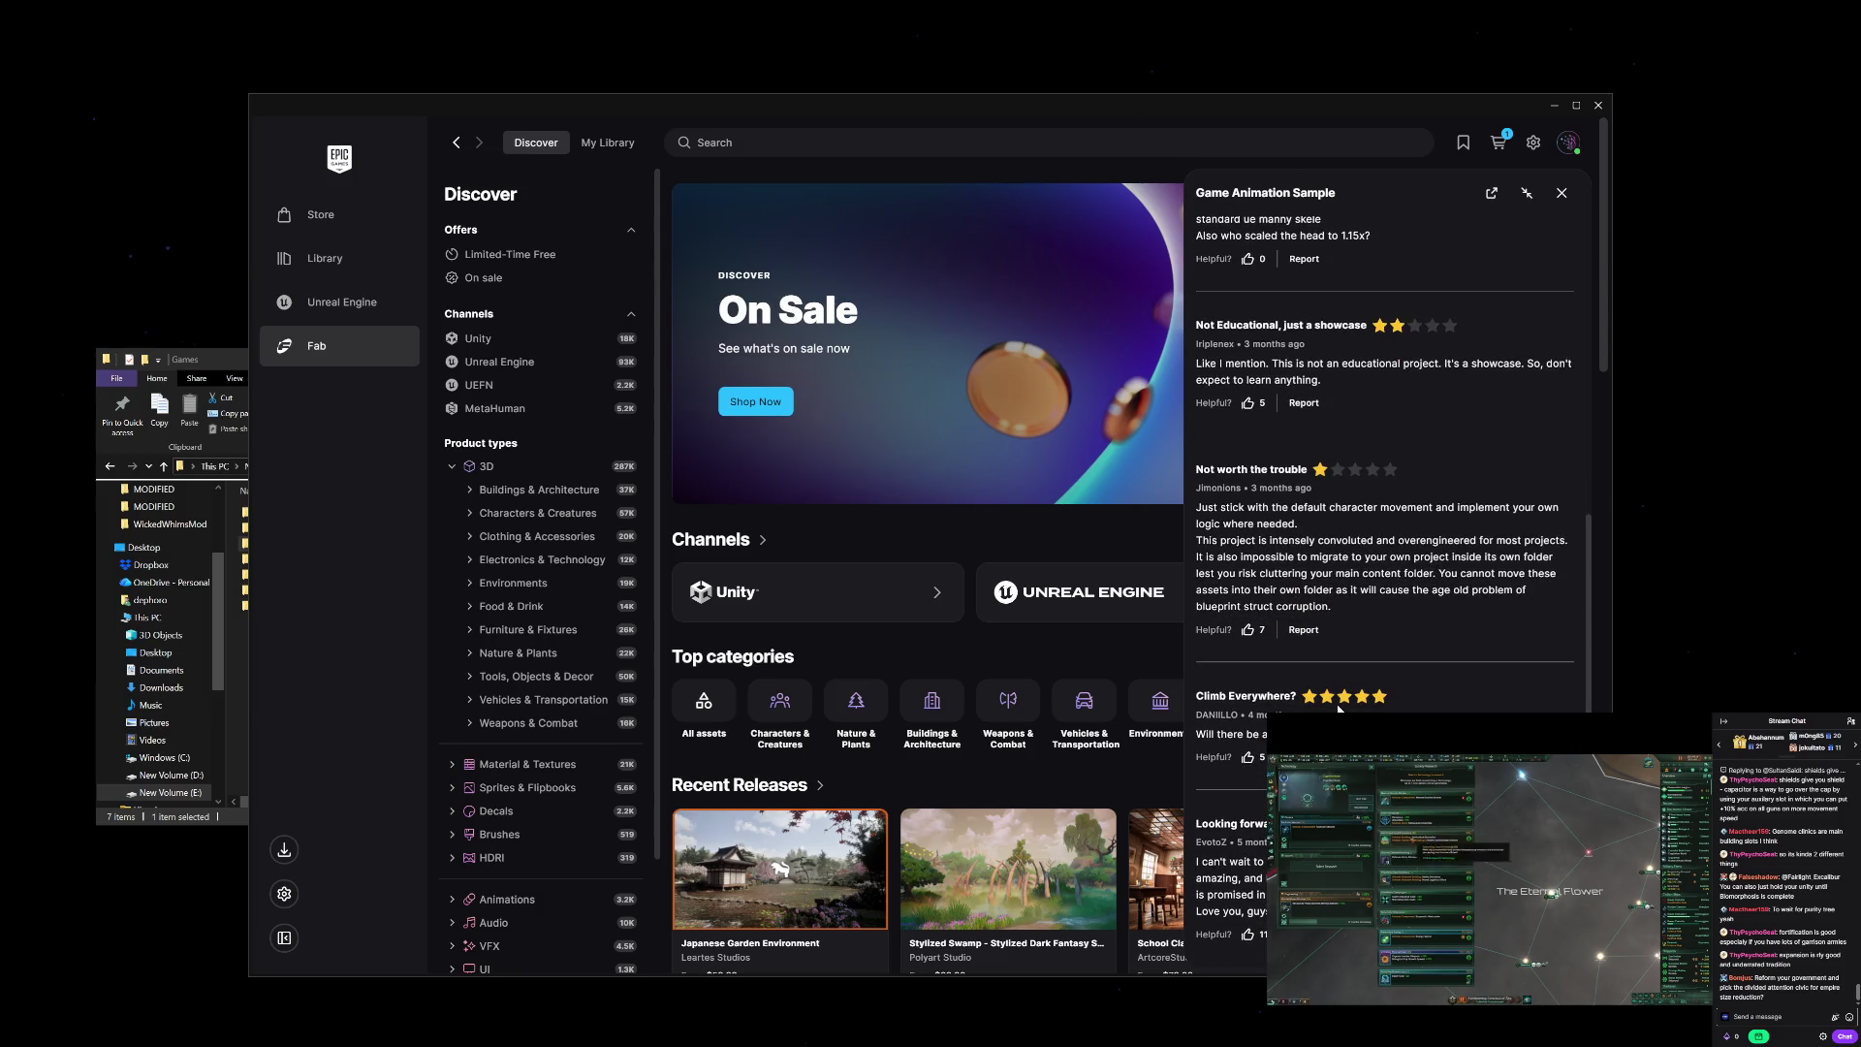
pyautogui.scroll(-1, 1338, 709)
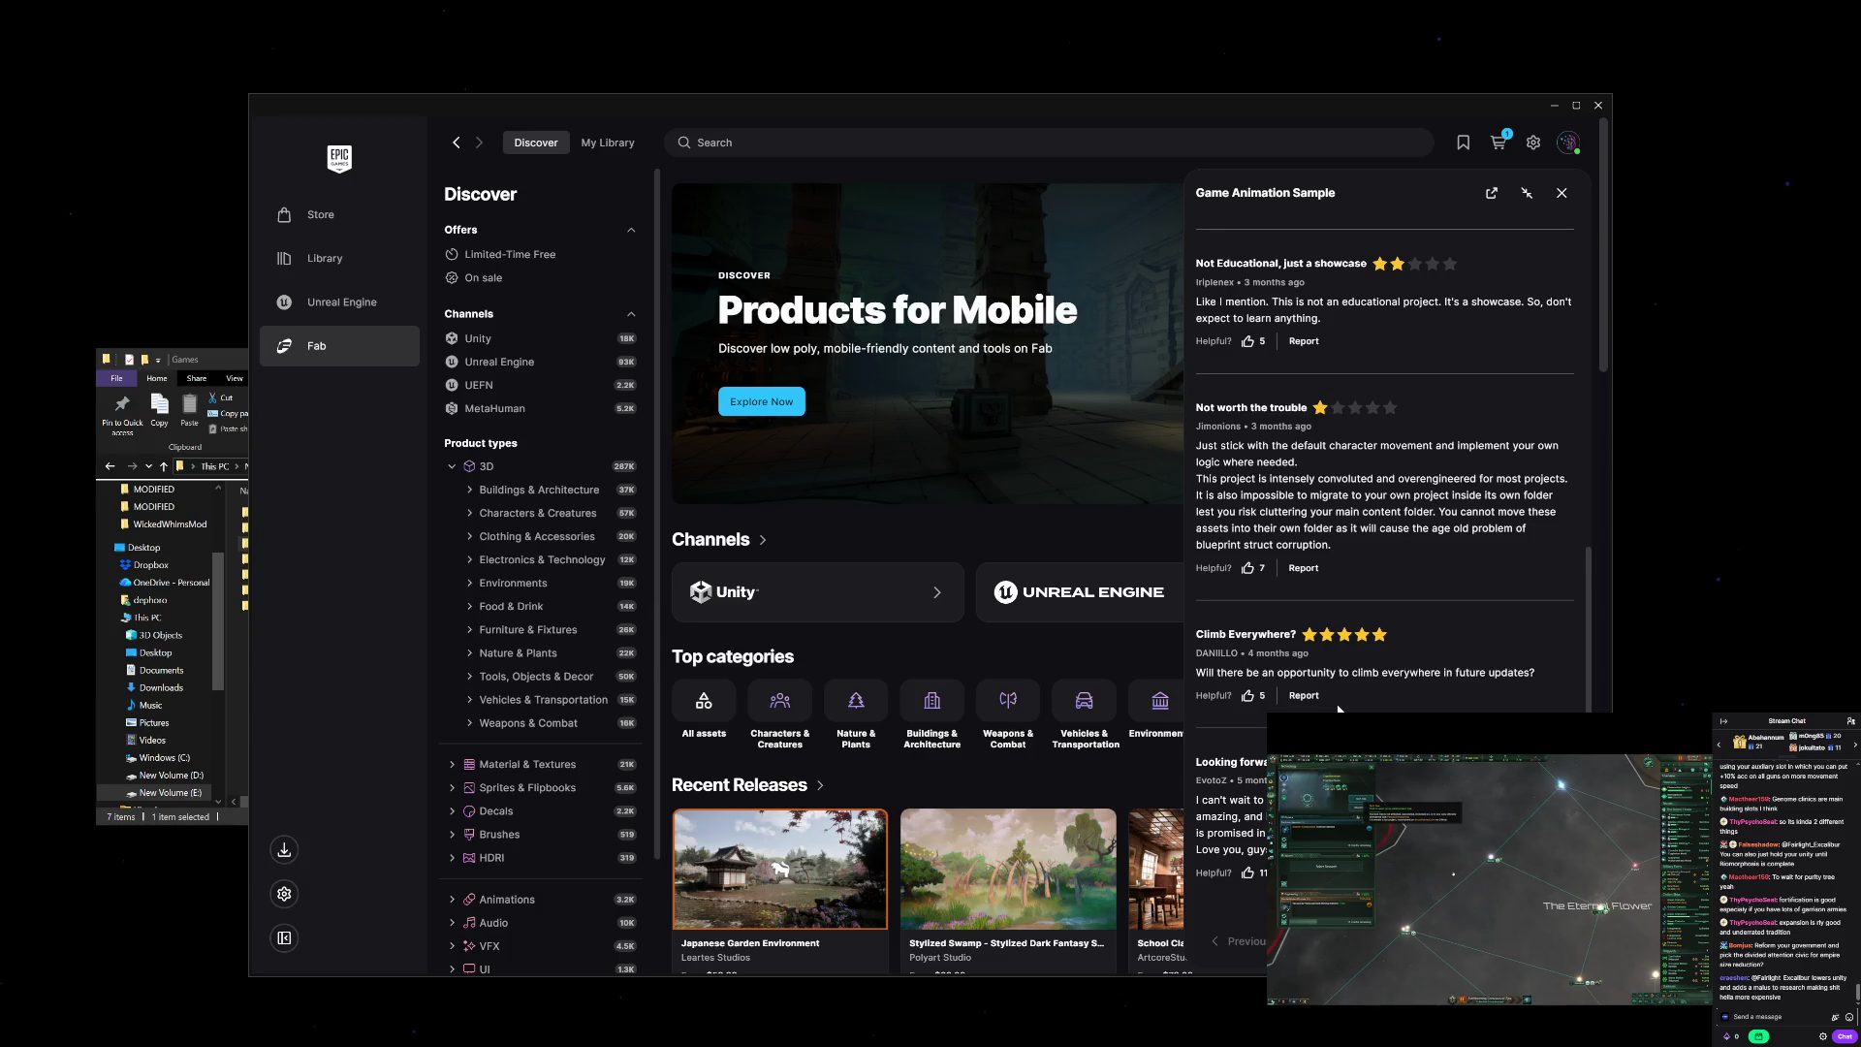
pyautogui.scroll(1, 1338, 709)
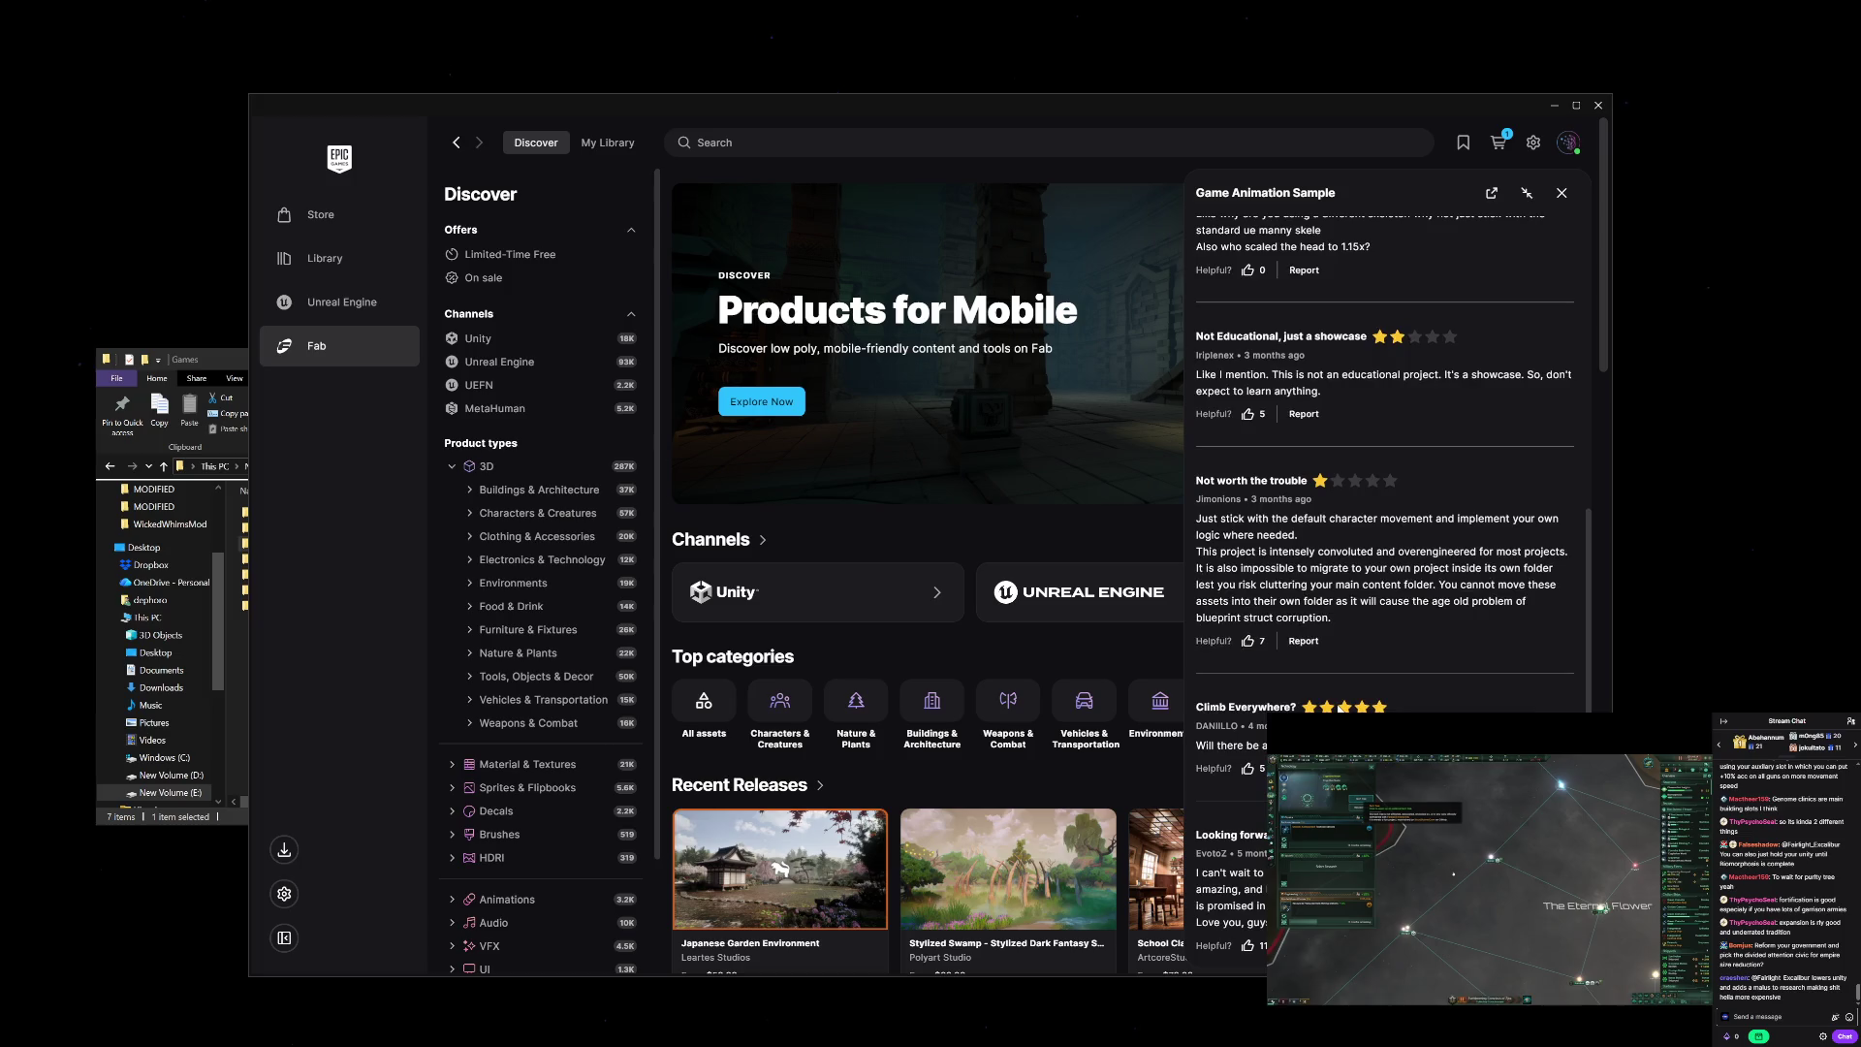
pyautogui.scroll(9, 1341, 709)
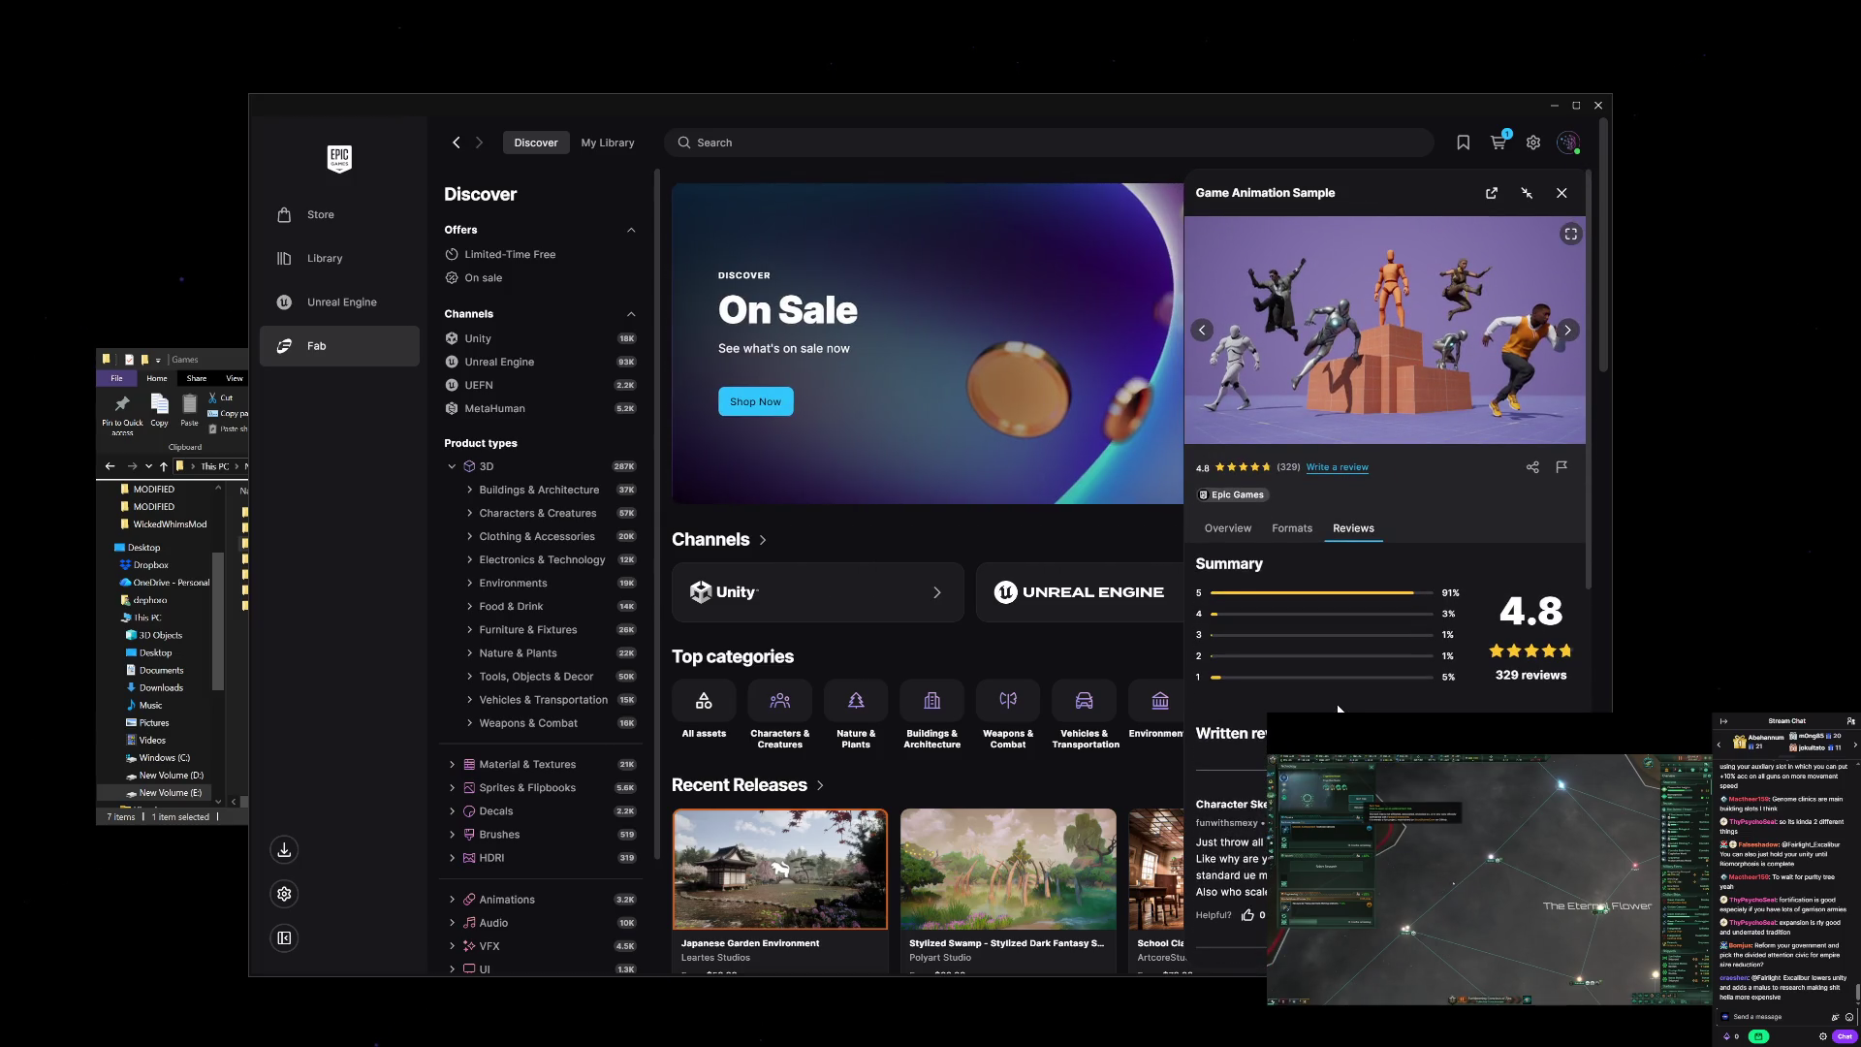
pyautogui.scroll(-10, 1338, 709)
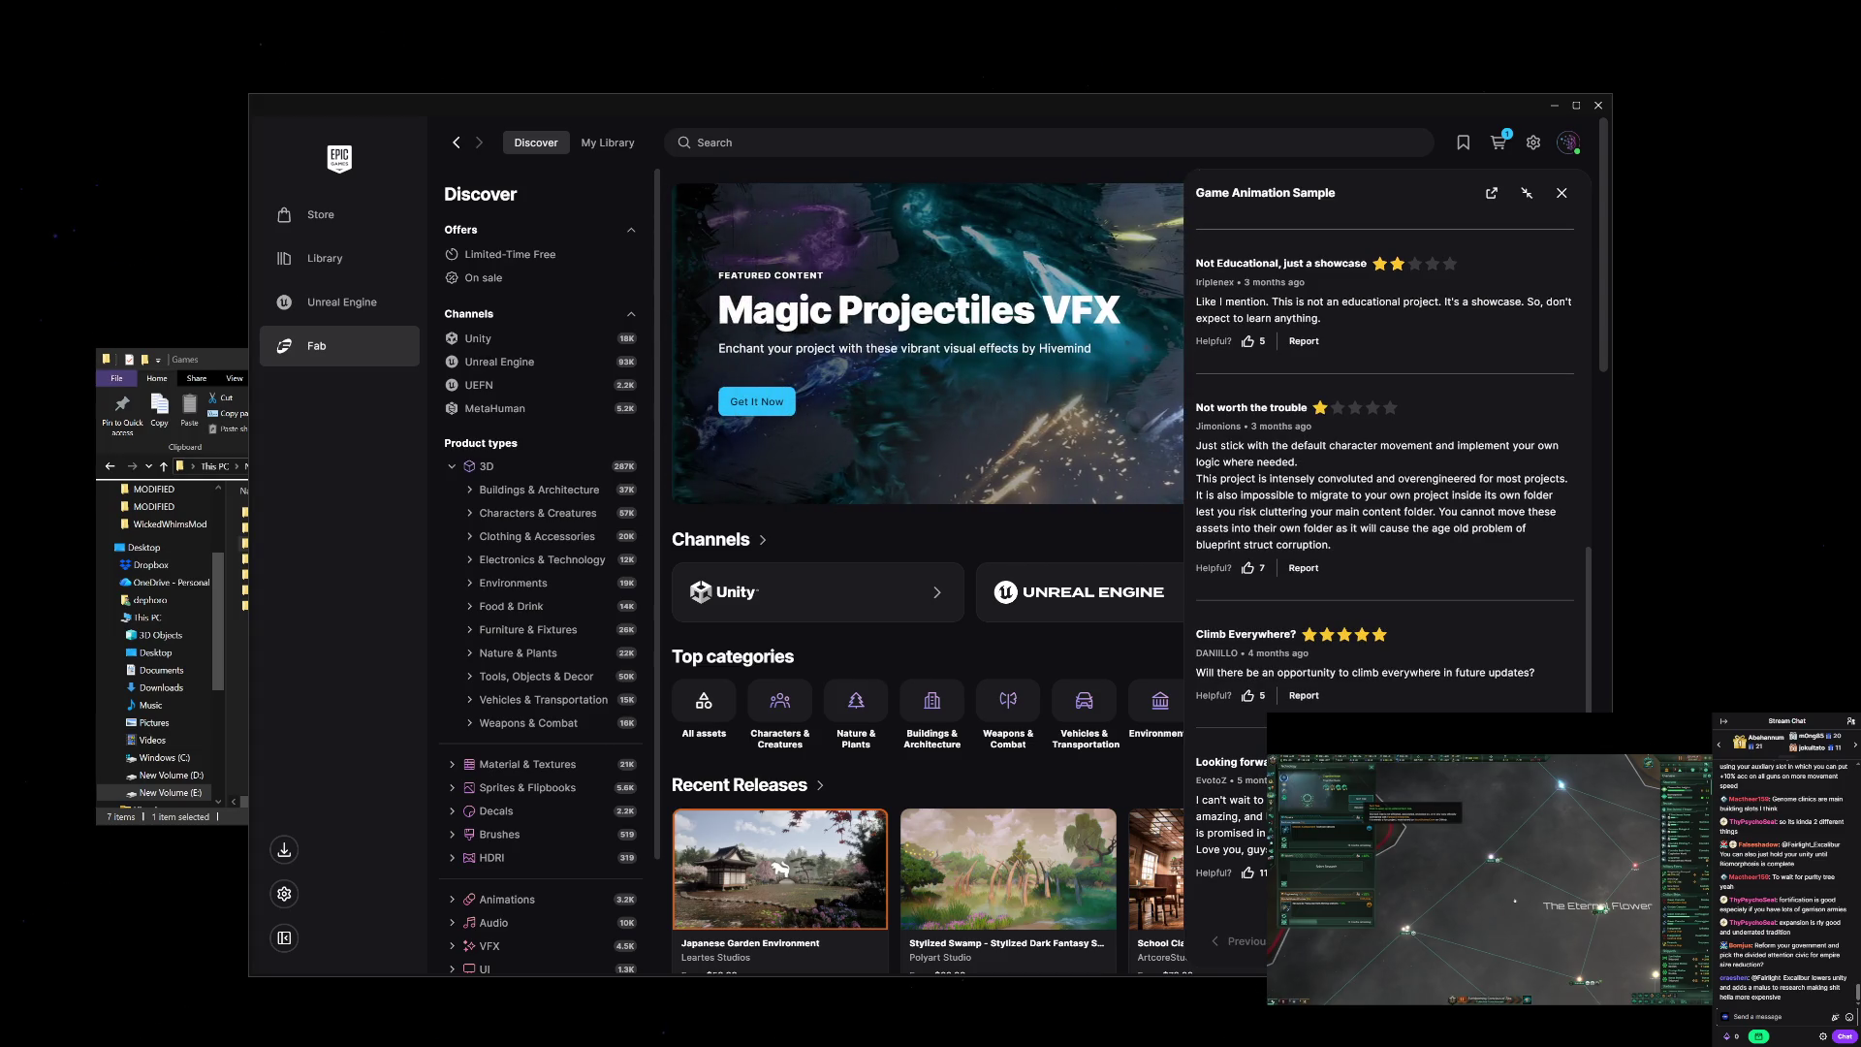
pyautogui.scroll(10, 1386, 485)
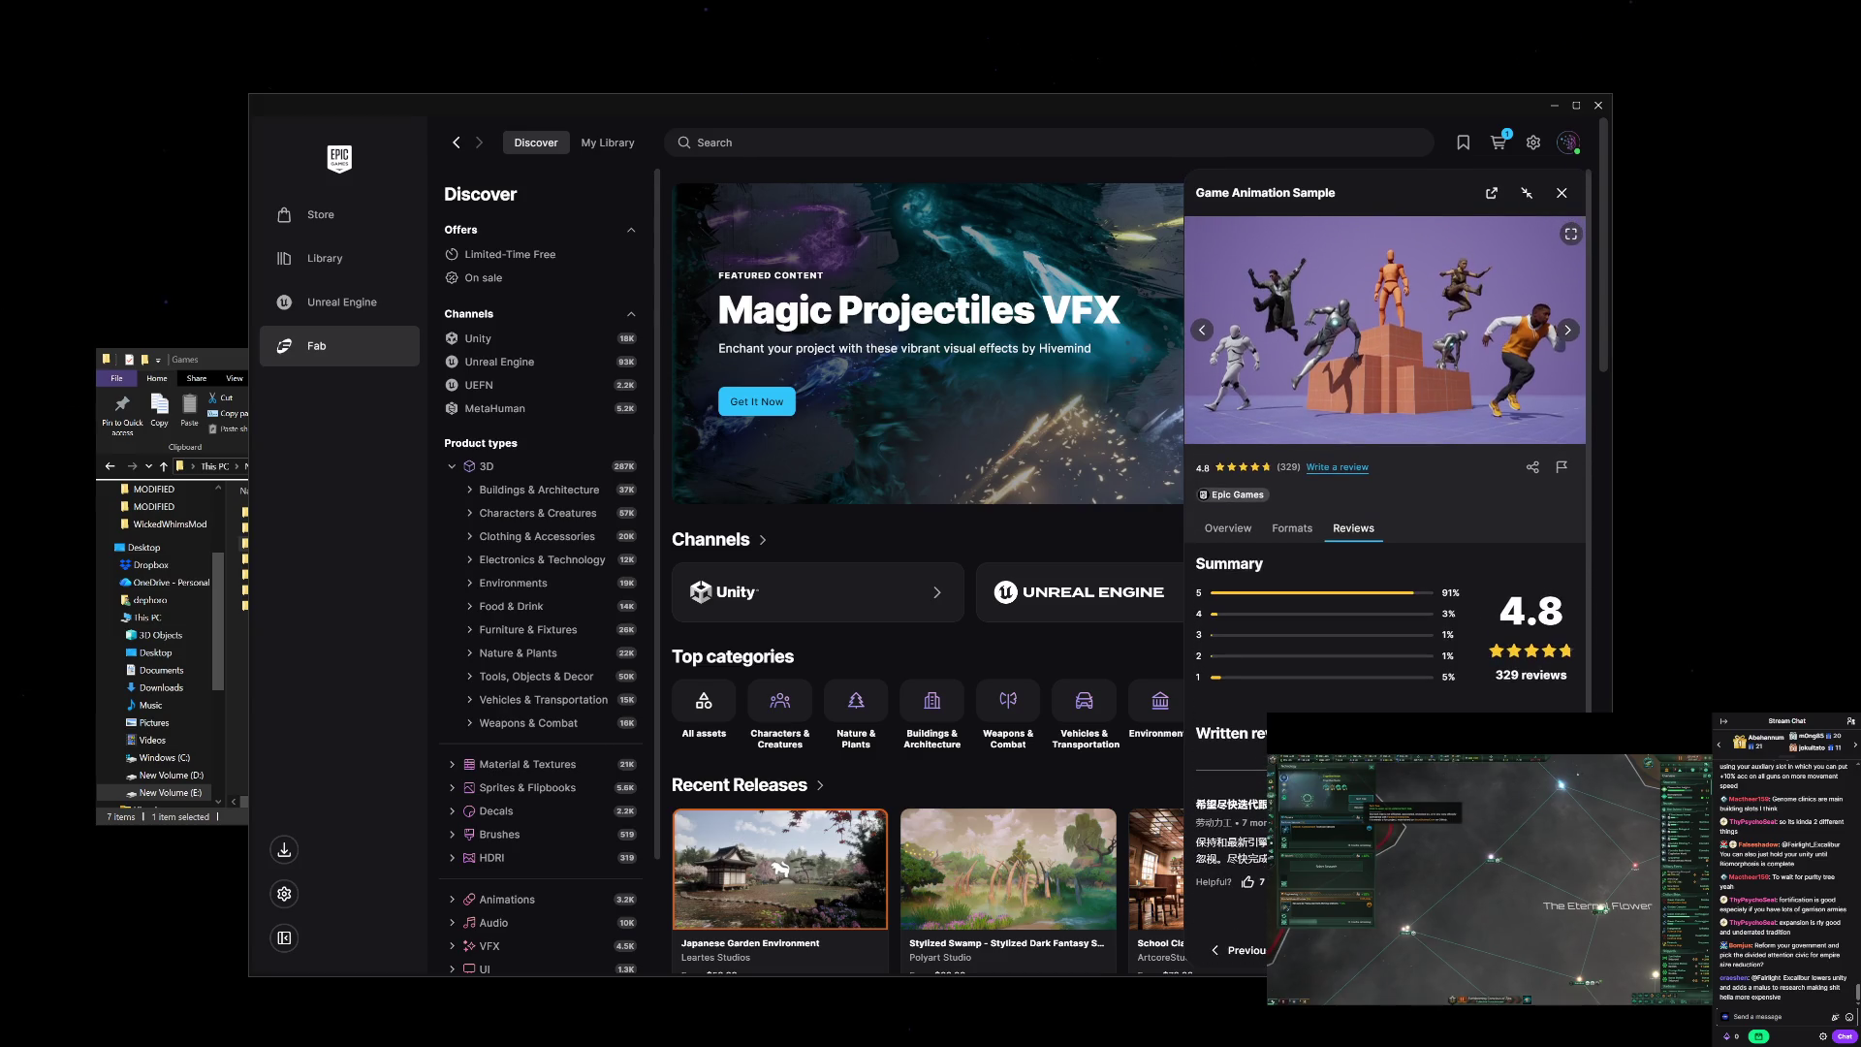
pyautogui.scroll(-1, 1386, 436)
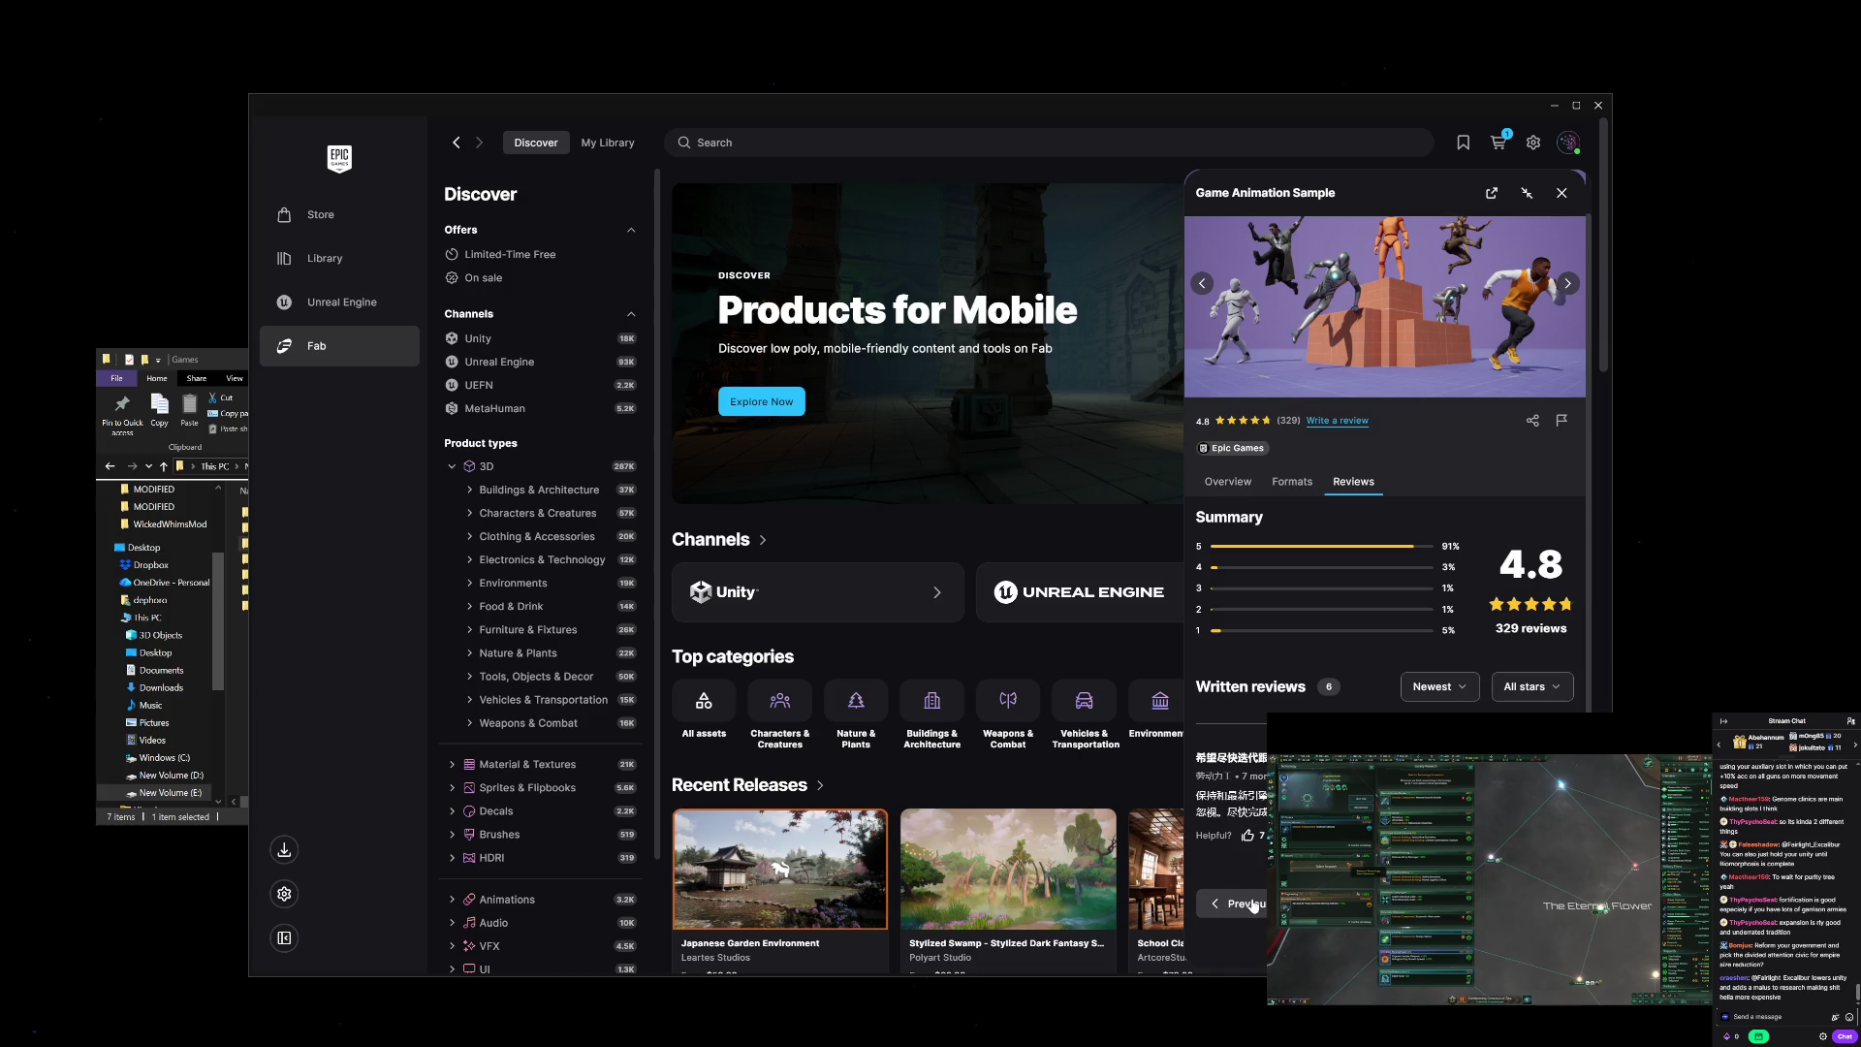
pyautogui.click(1254, 906)
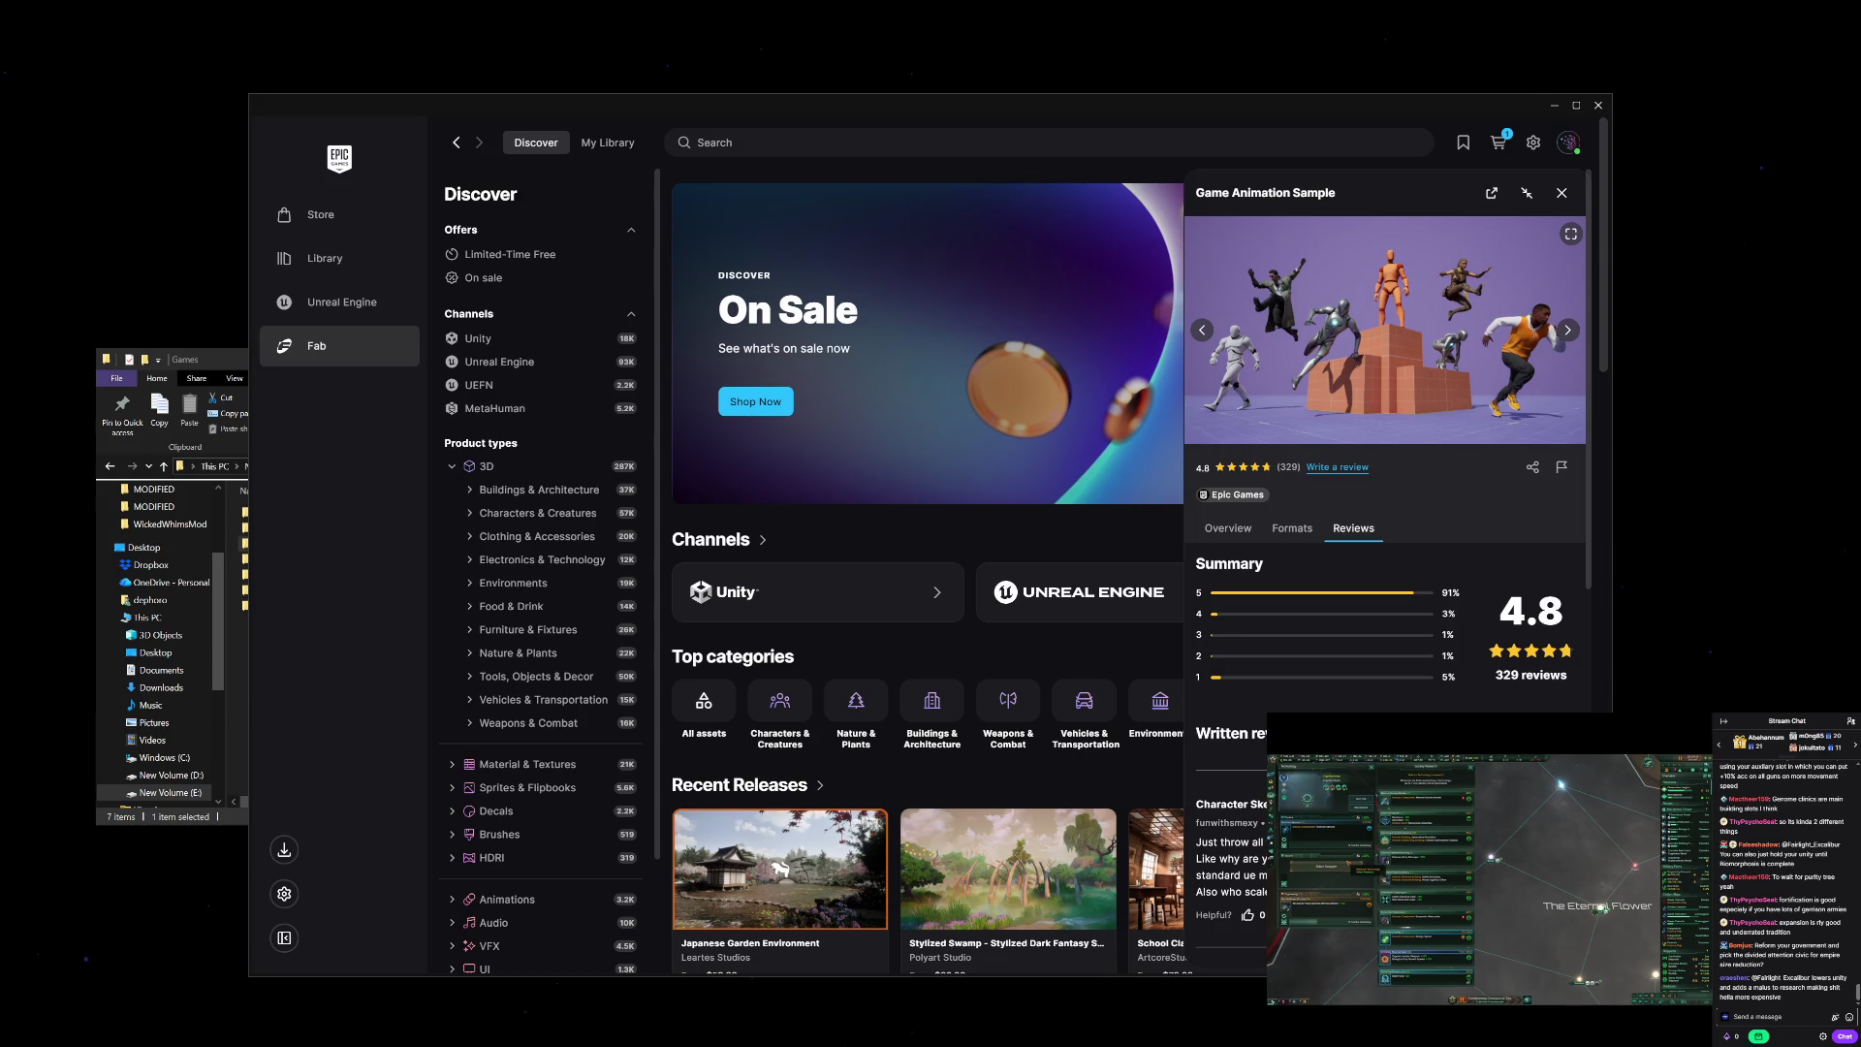
pyautogui.scroll(-4, 1386, 582)
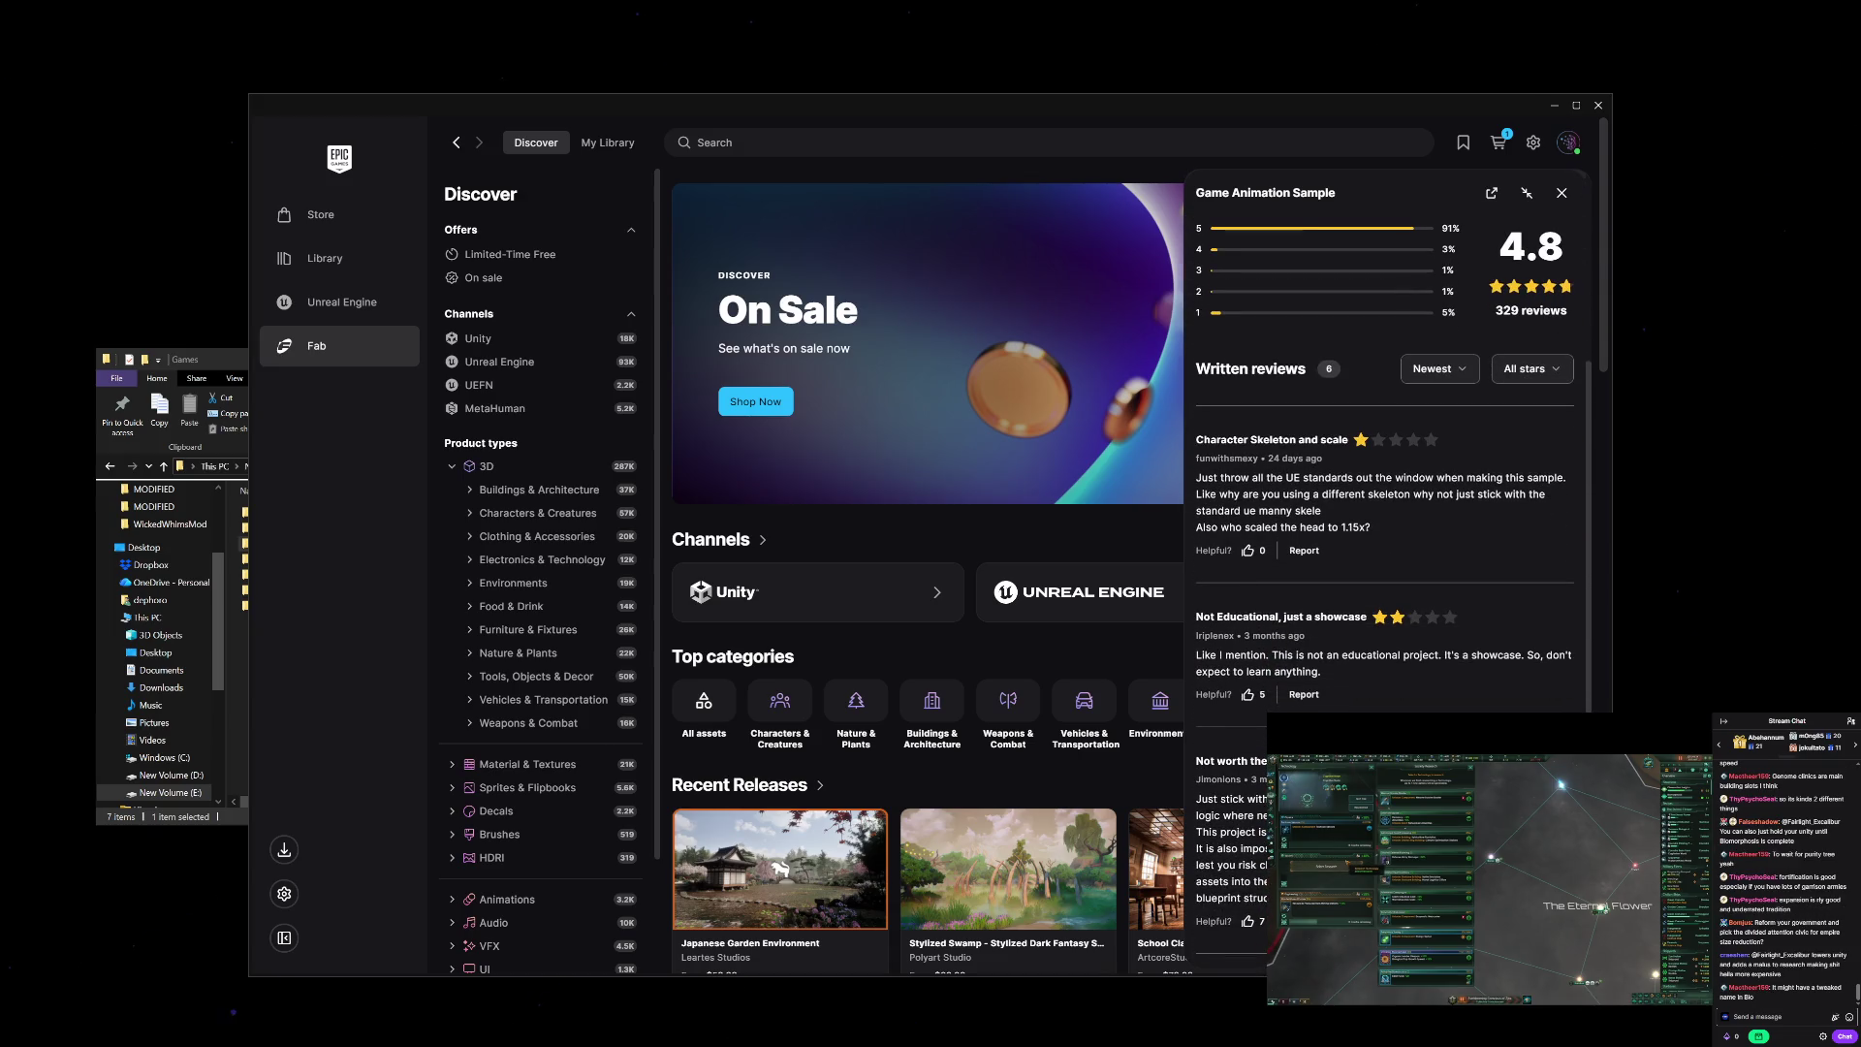
pyautogui.scroll(2, 1387, 582)
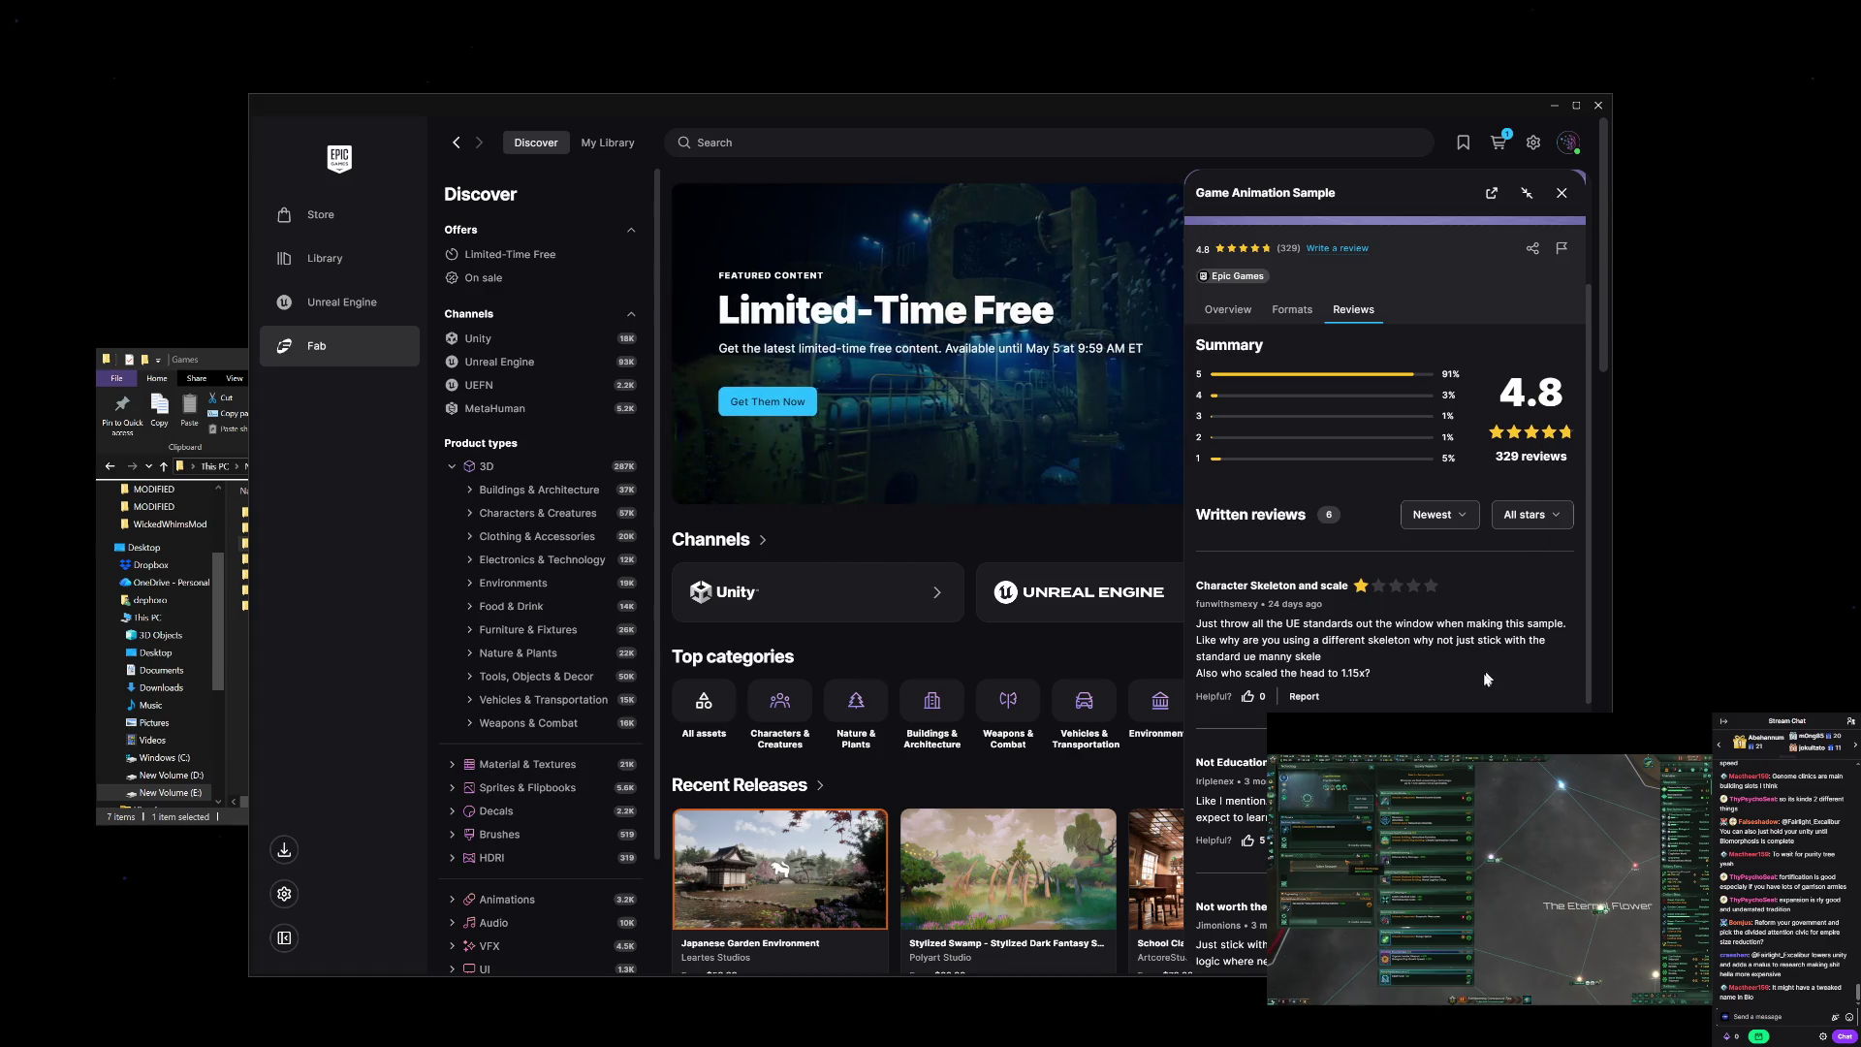
pyautogui.scroll(-2, 1485, 678)
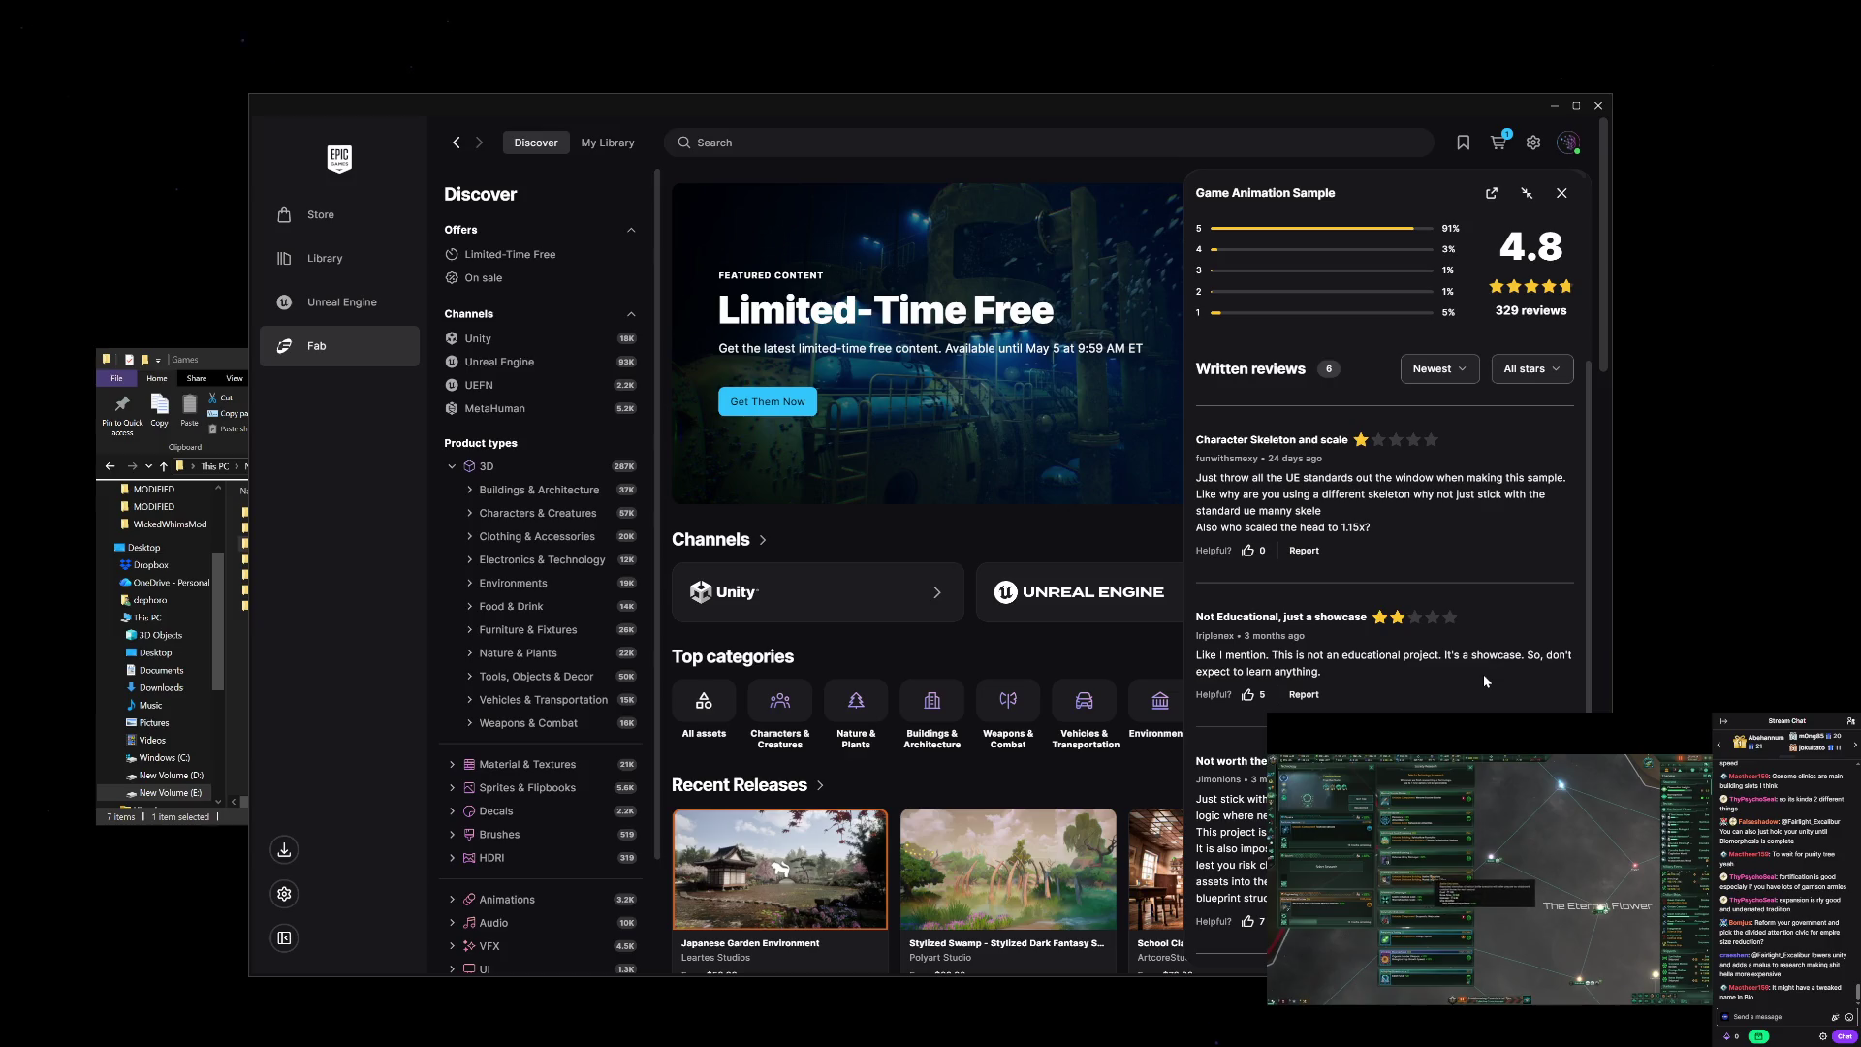
pyautogui.scroll(-3, 1483, 678)
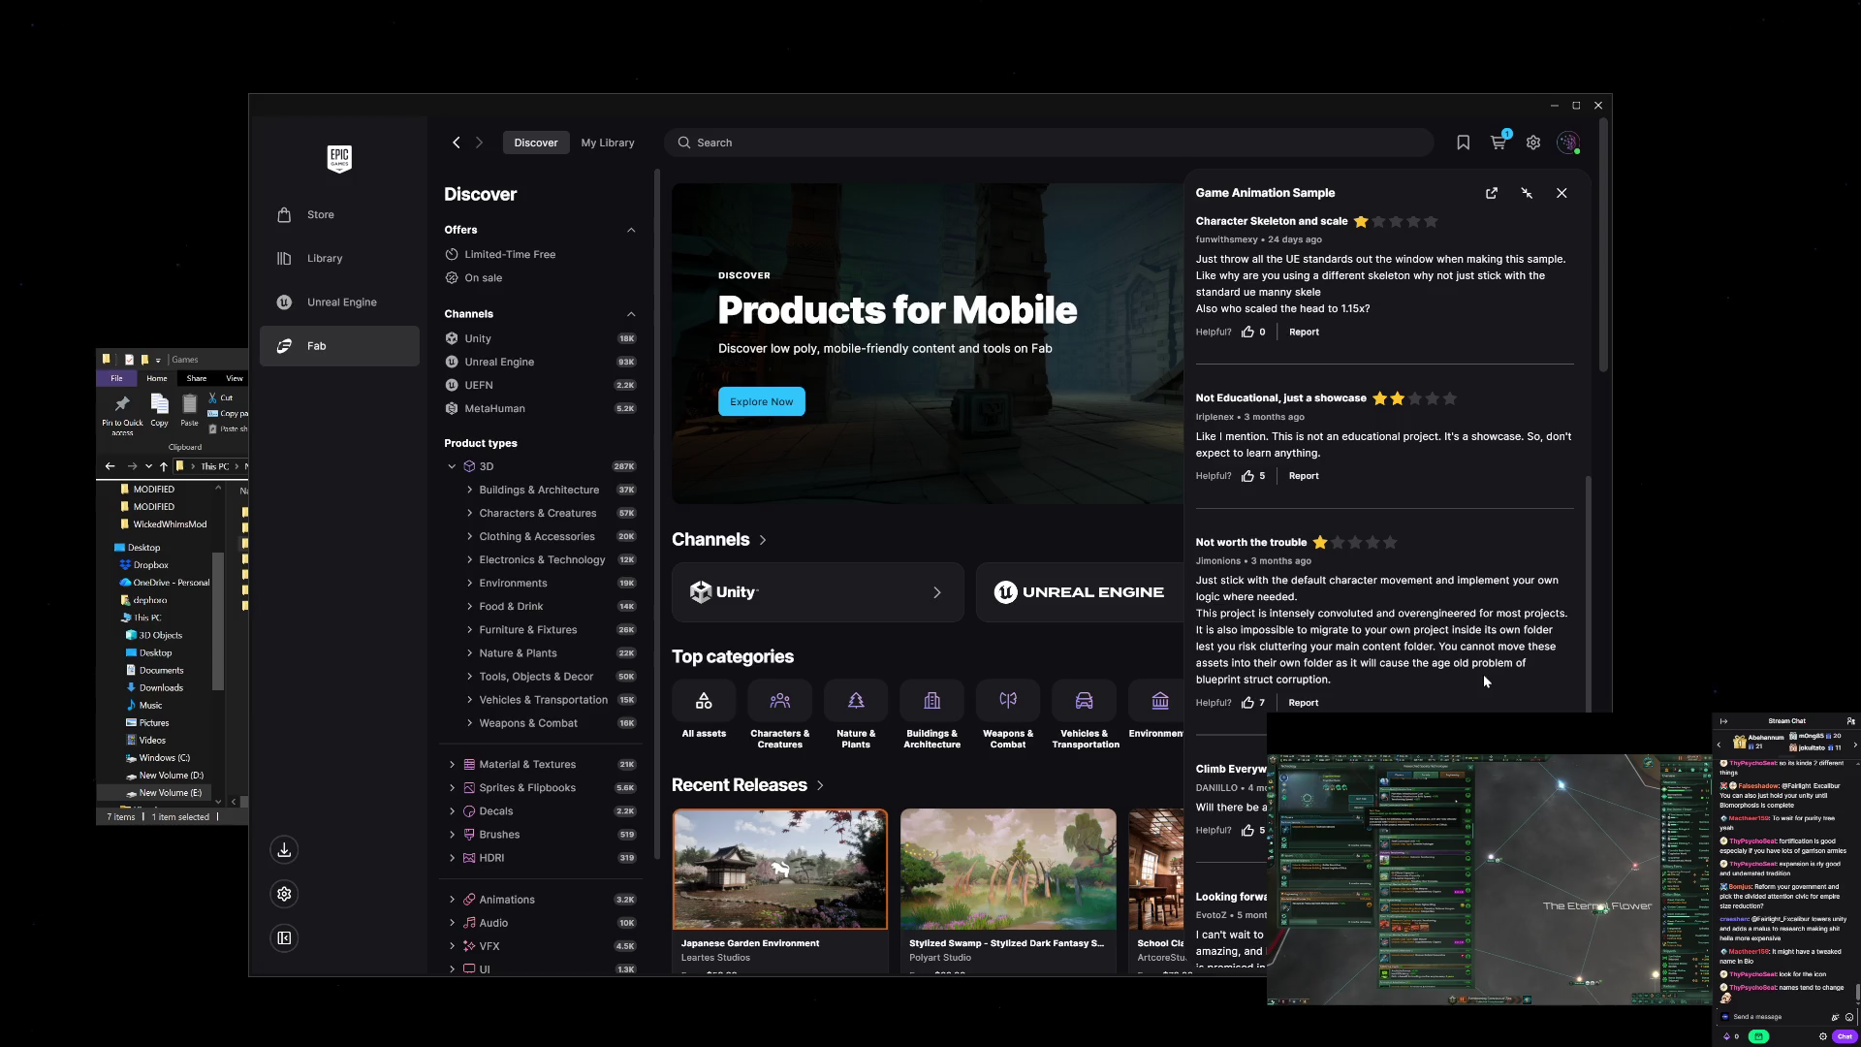
pyautogui.scroll(-2, 1484, 680)
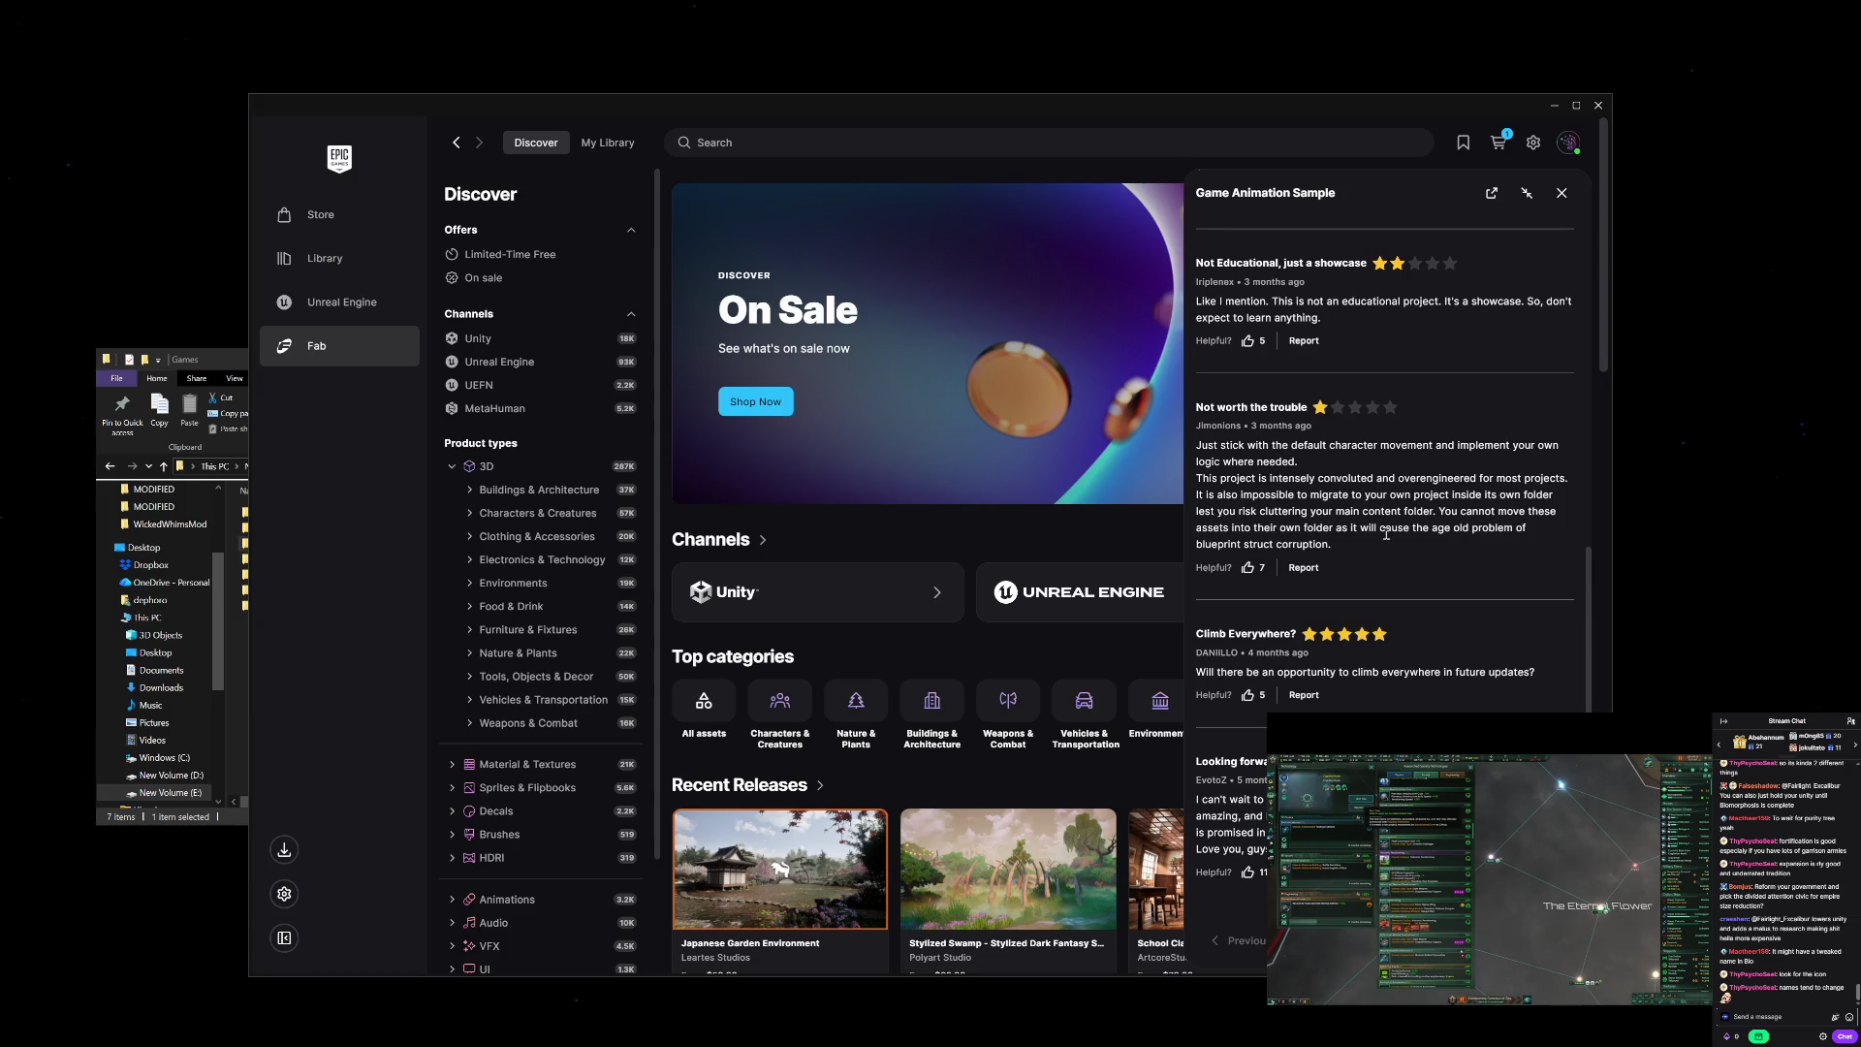
pyautogui.scroll(1, 1373, 543)
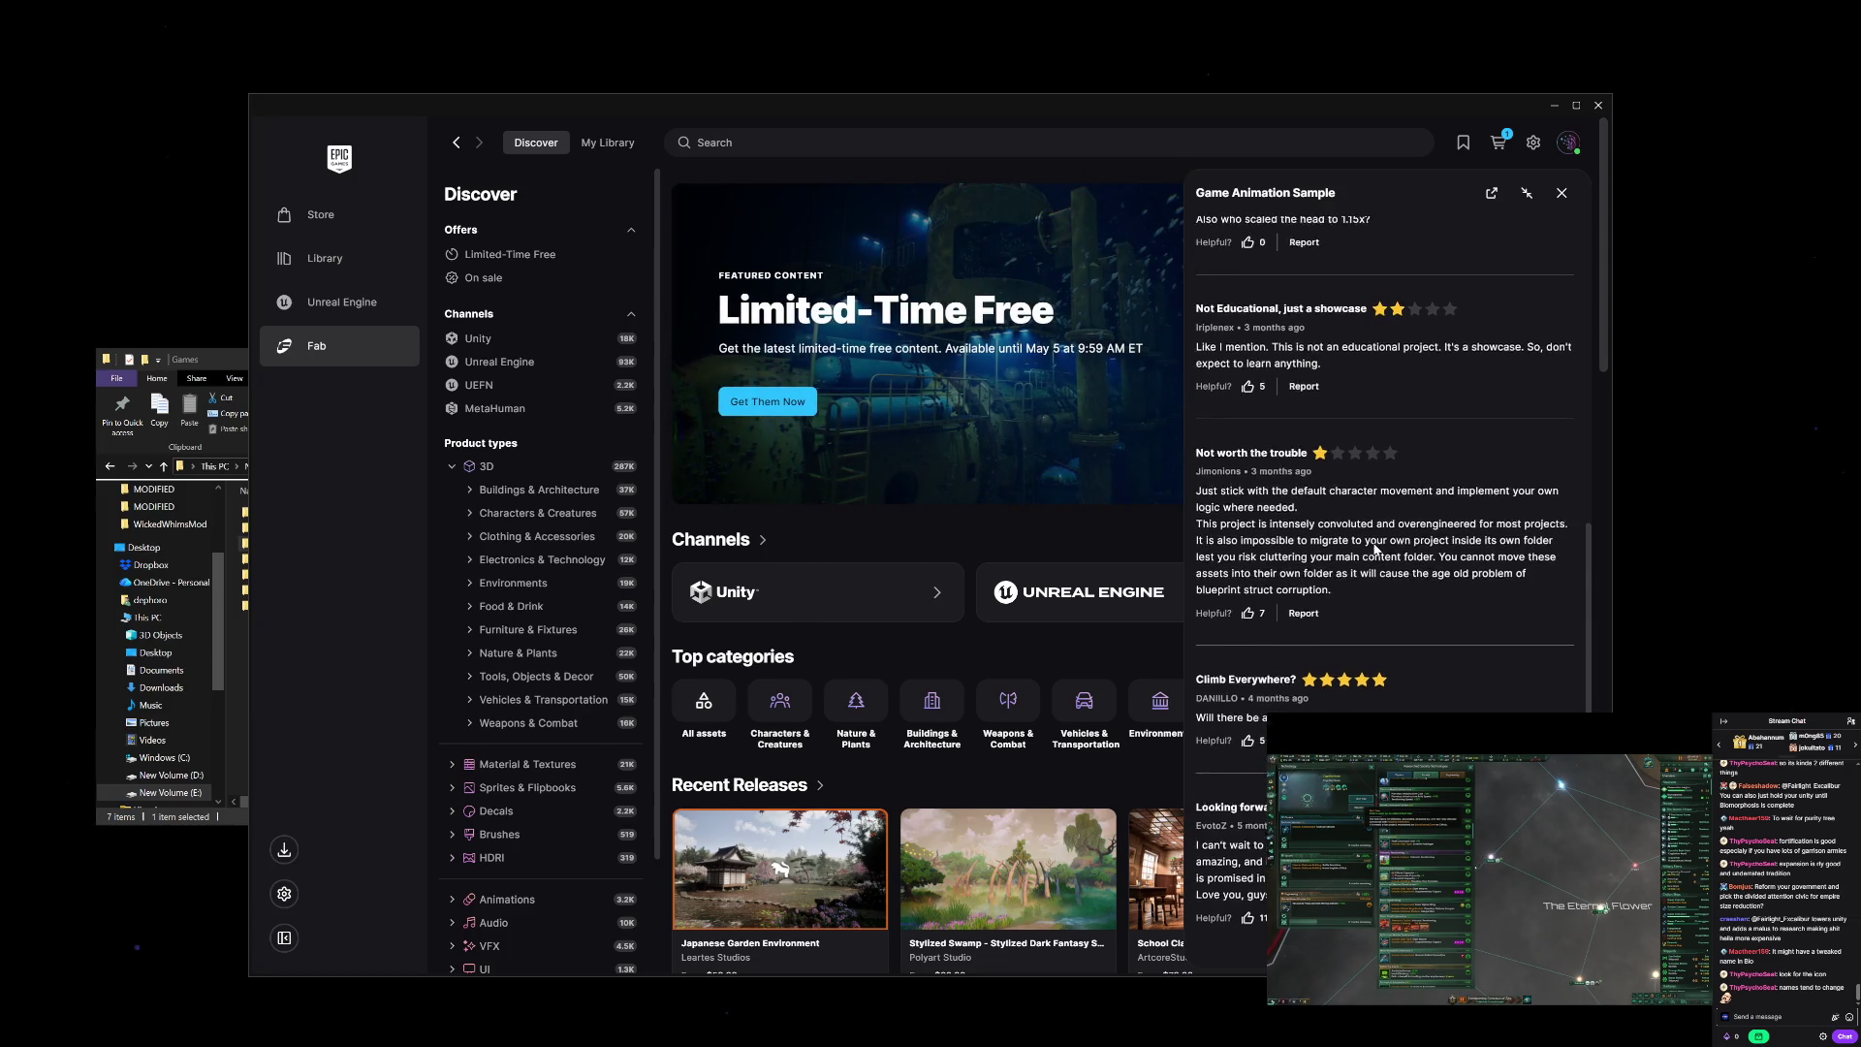
pyautogui.scroll(2, 1375, 548)
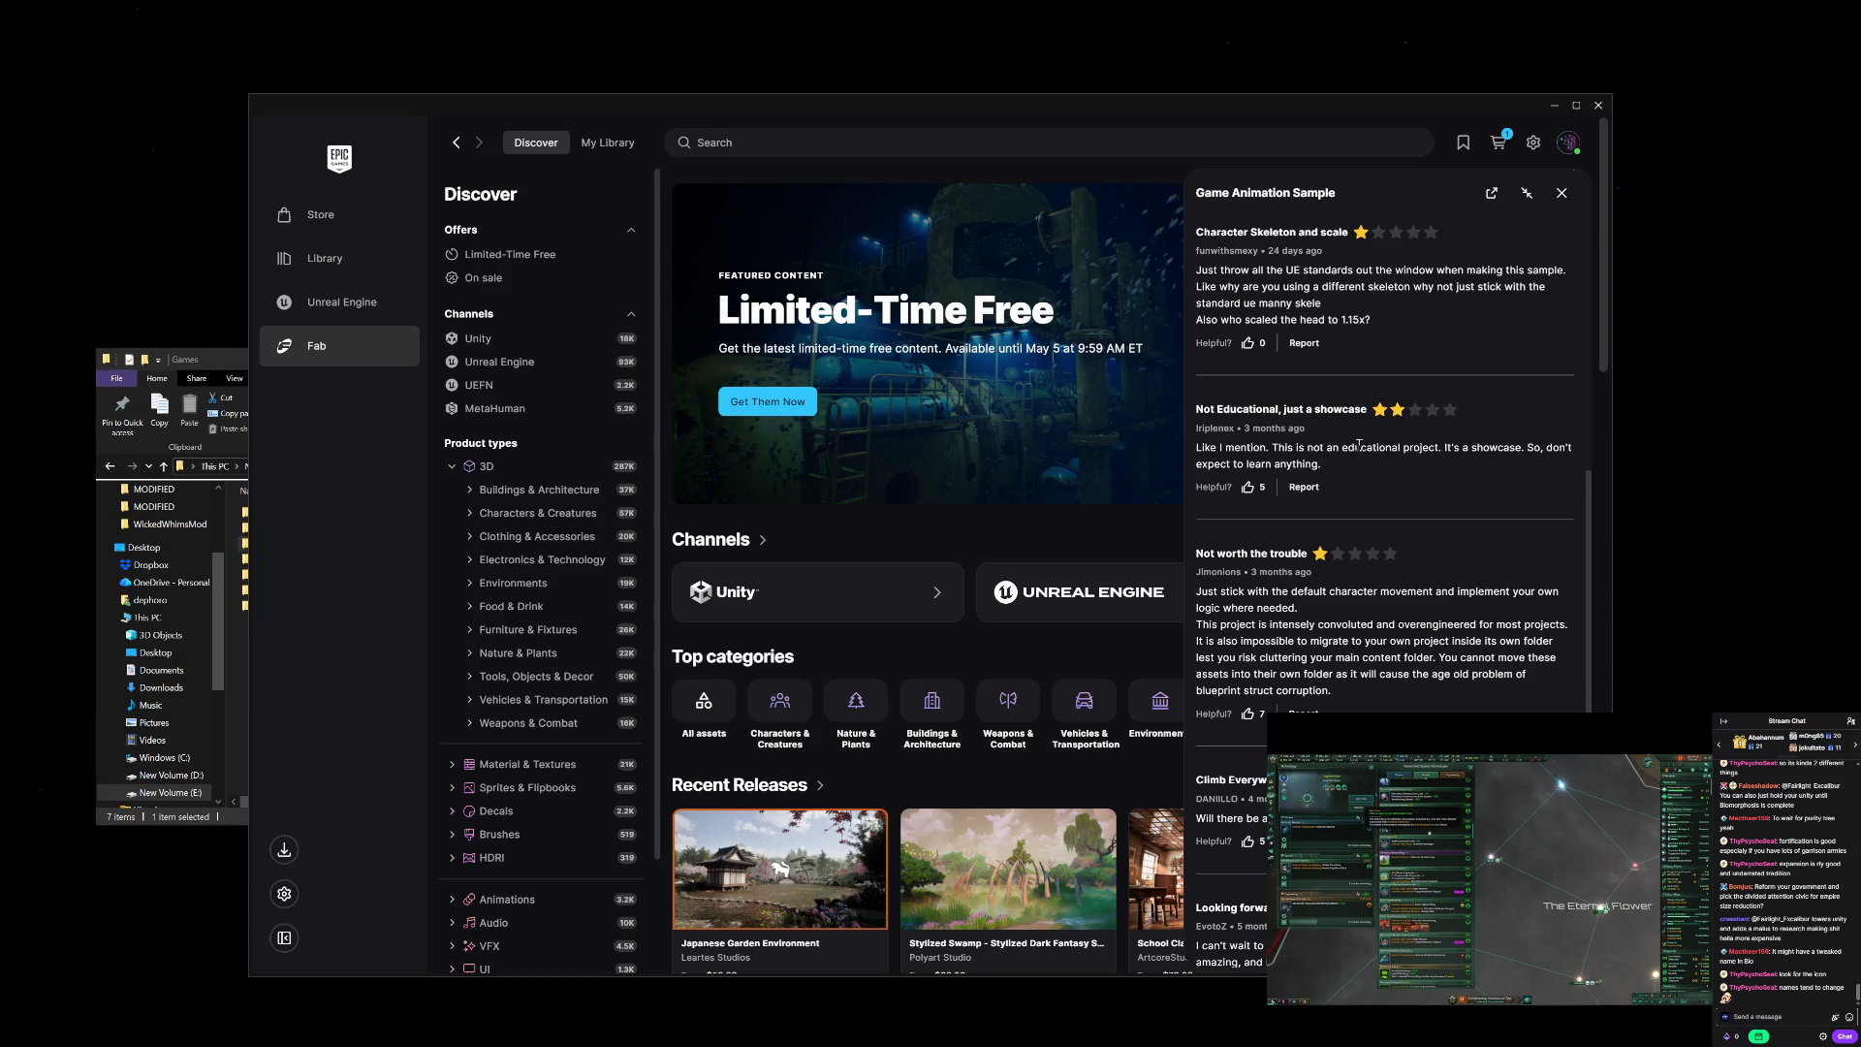
pyautogui.moveTo(1333, 447); pyautogui.dragTo(1441, 448)
pyautogui.moveTo(1471, 448); pyautogui.dragTo(1525, 451)
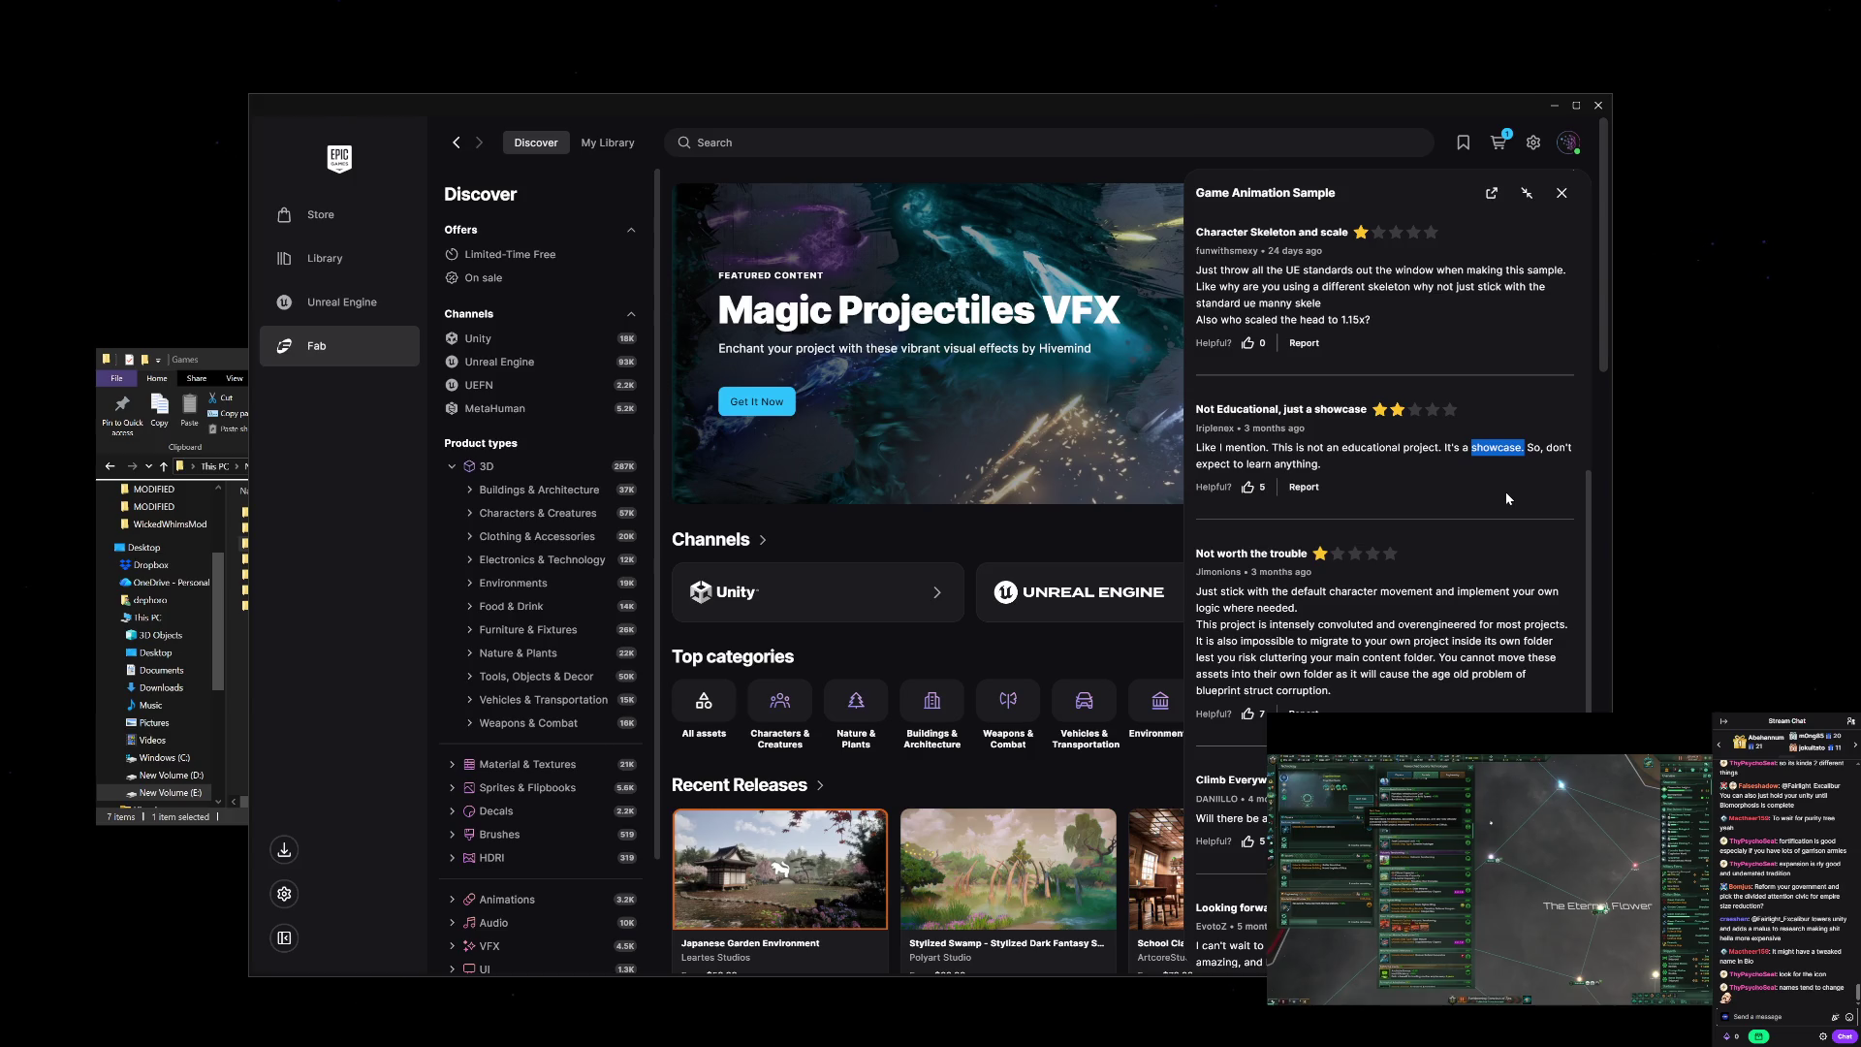
pyautogui.moveTo(1235, 464); pyautogui.dragTo(1294, 461)
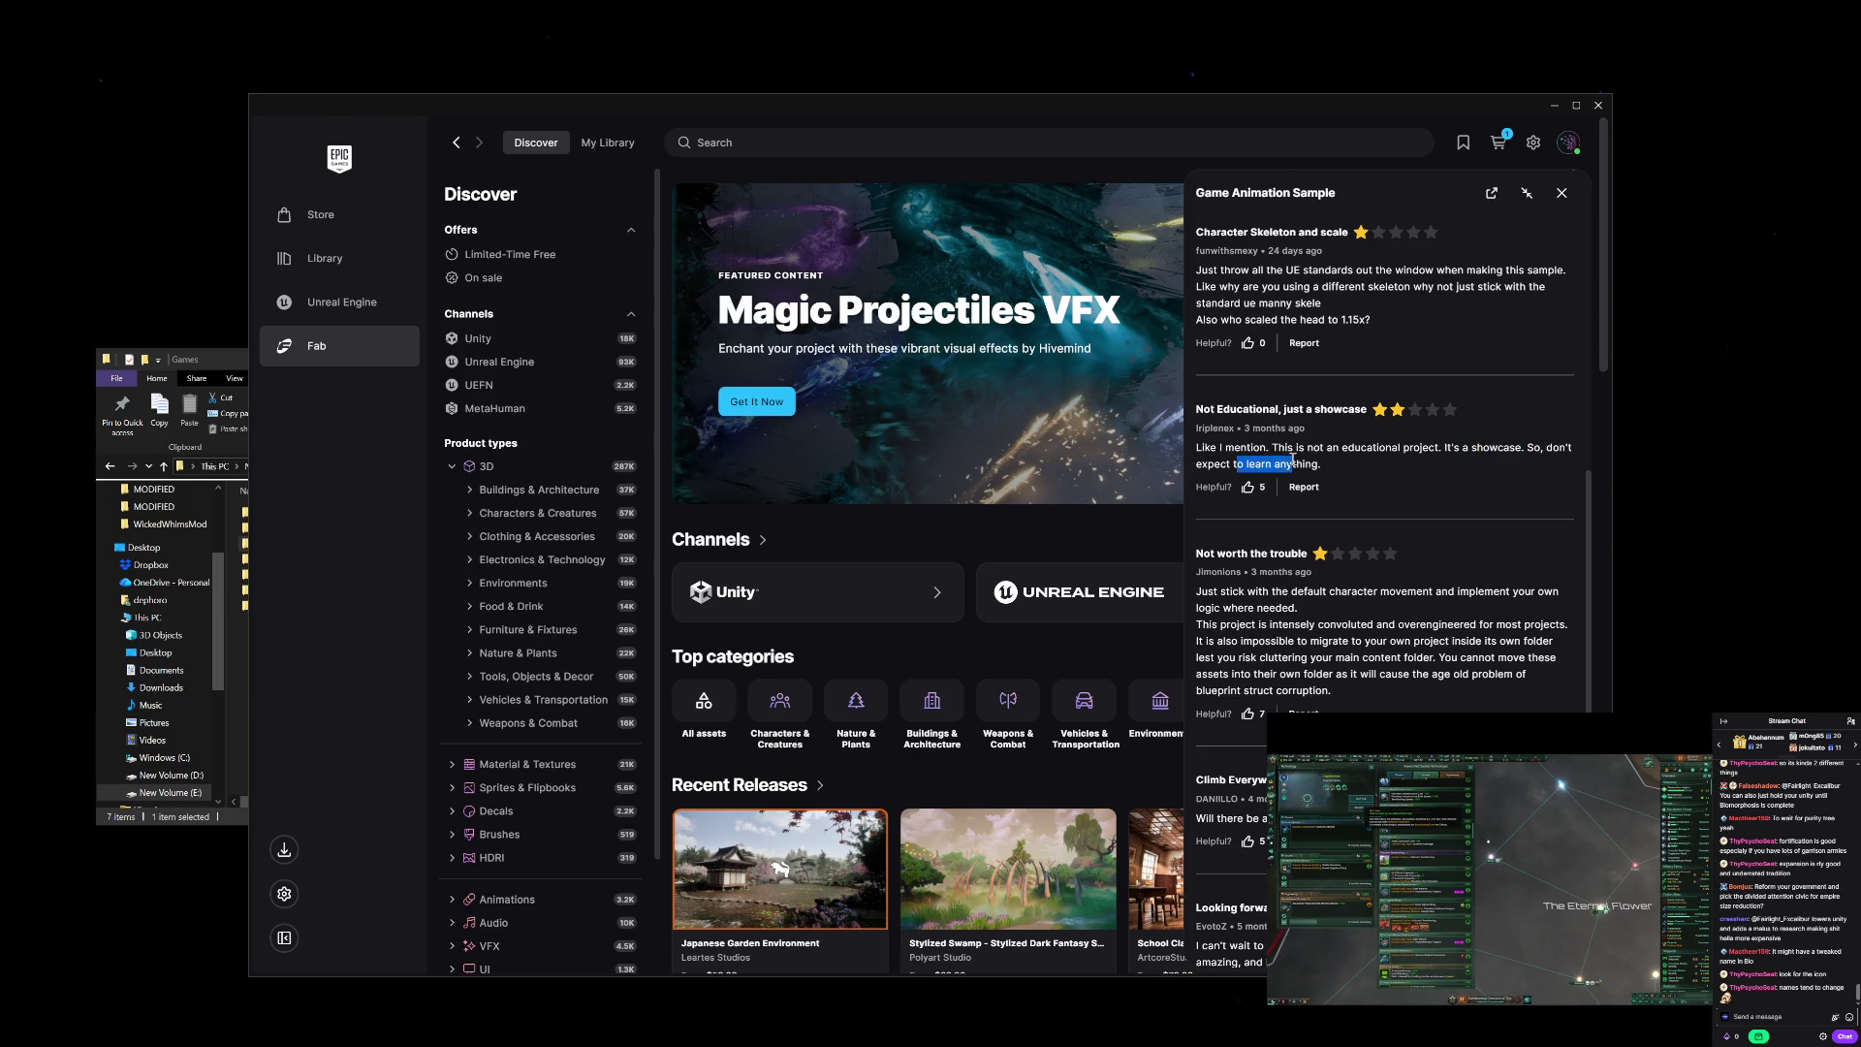
pyautogui.click(1361, 444)
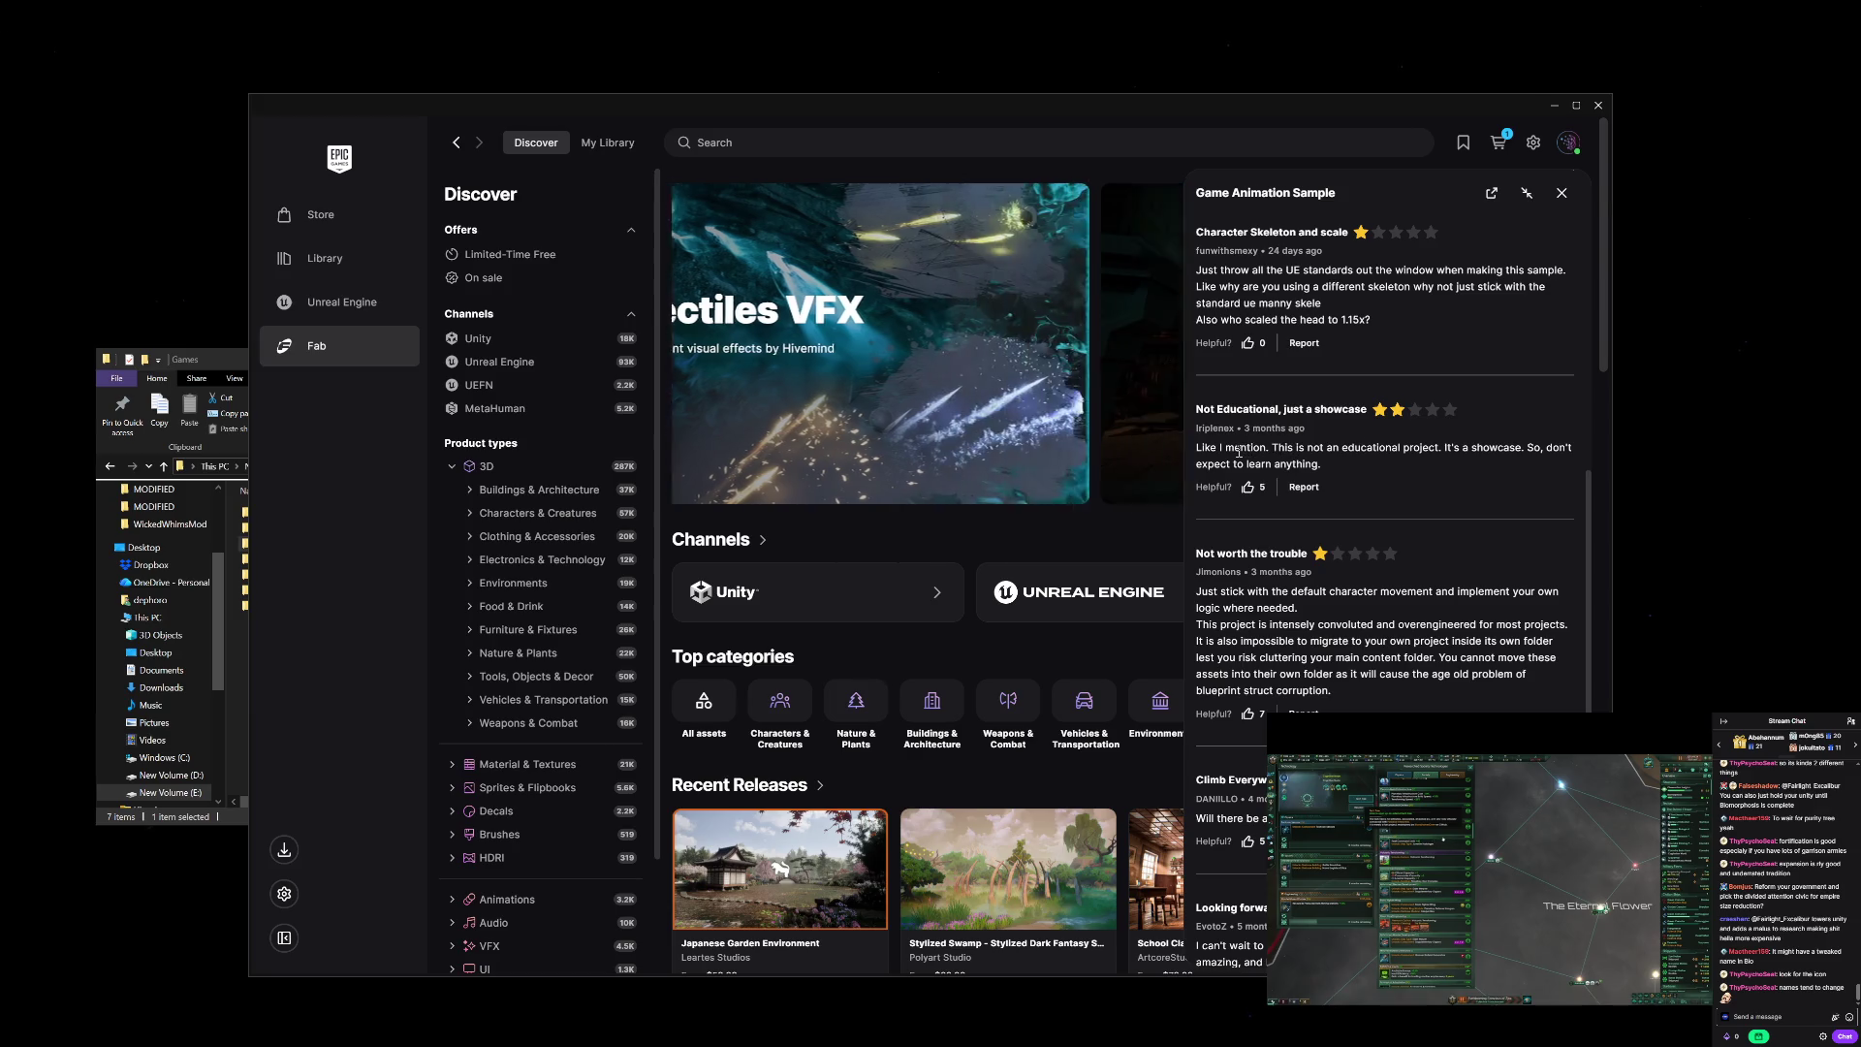
pyautogui.scroll(2, 1427, 549)
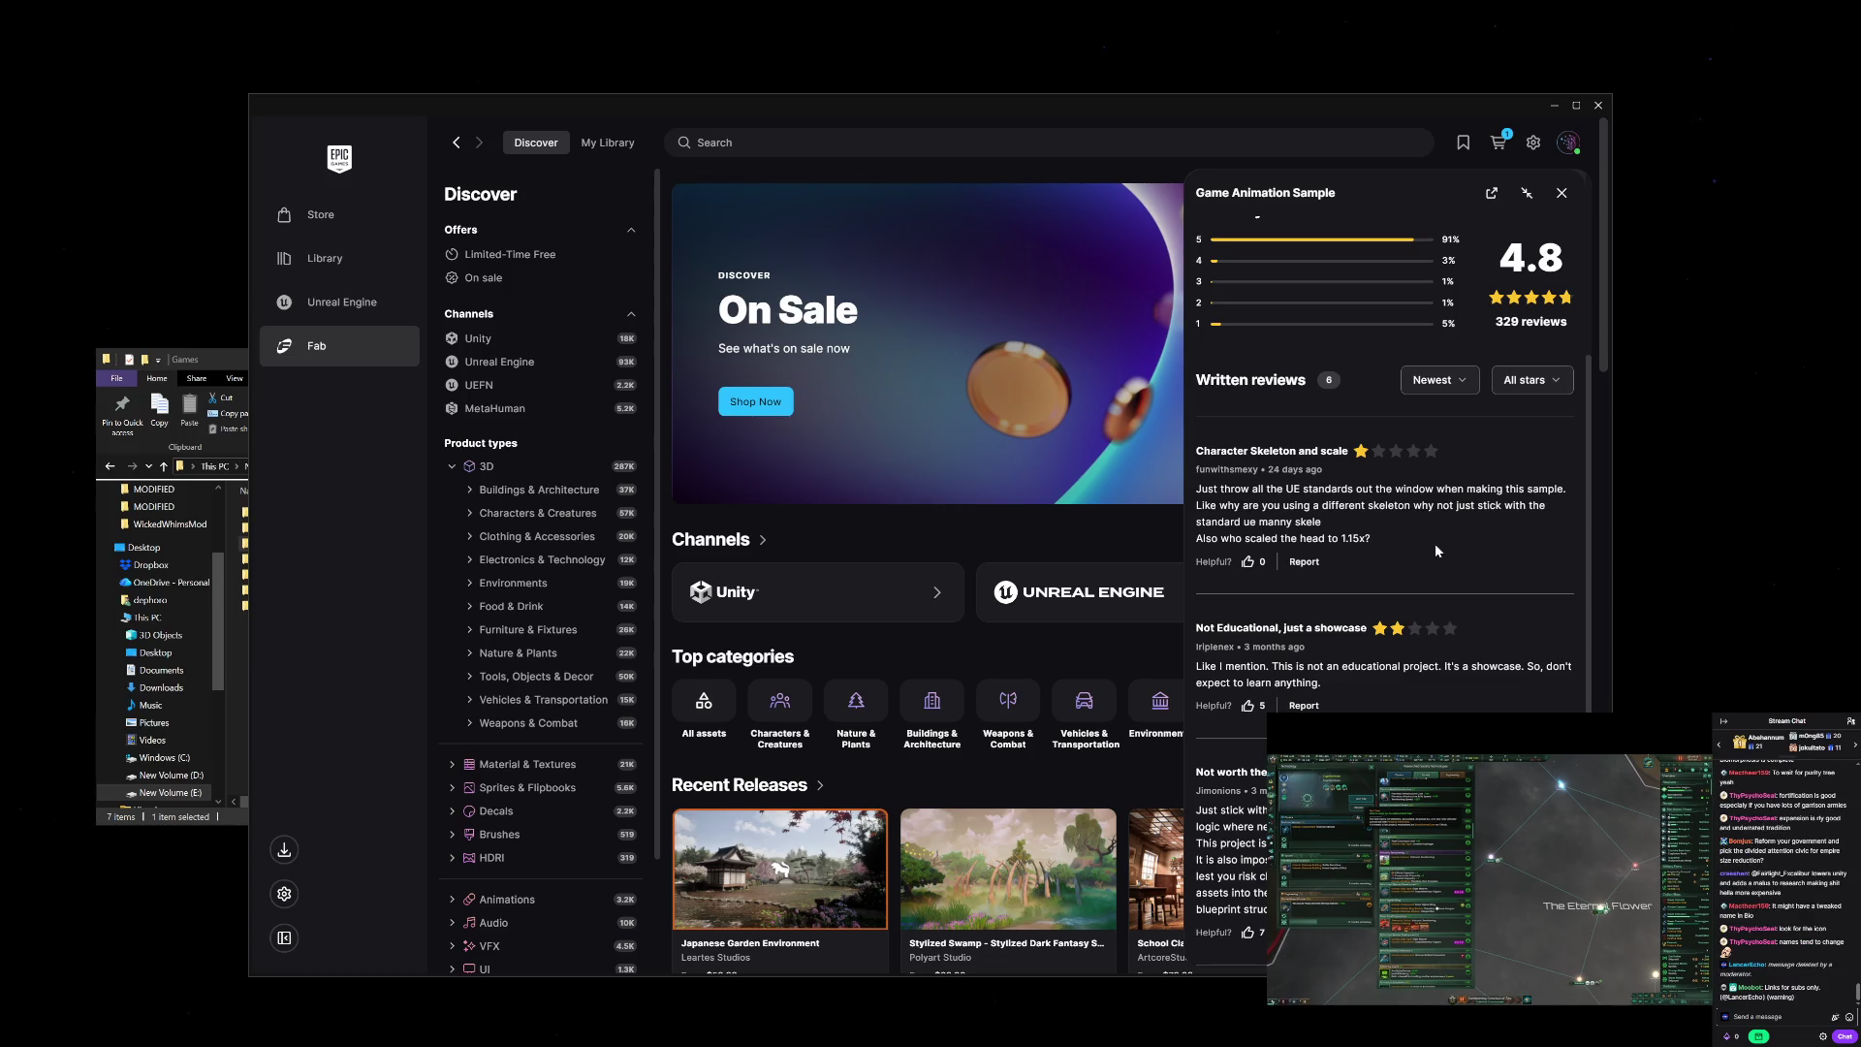
pyautogui.scroll(-3, 1436, 549)
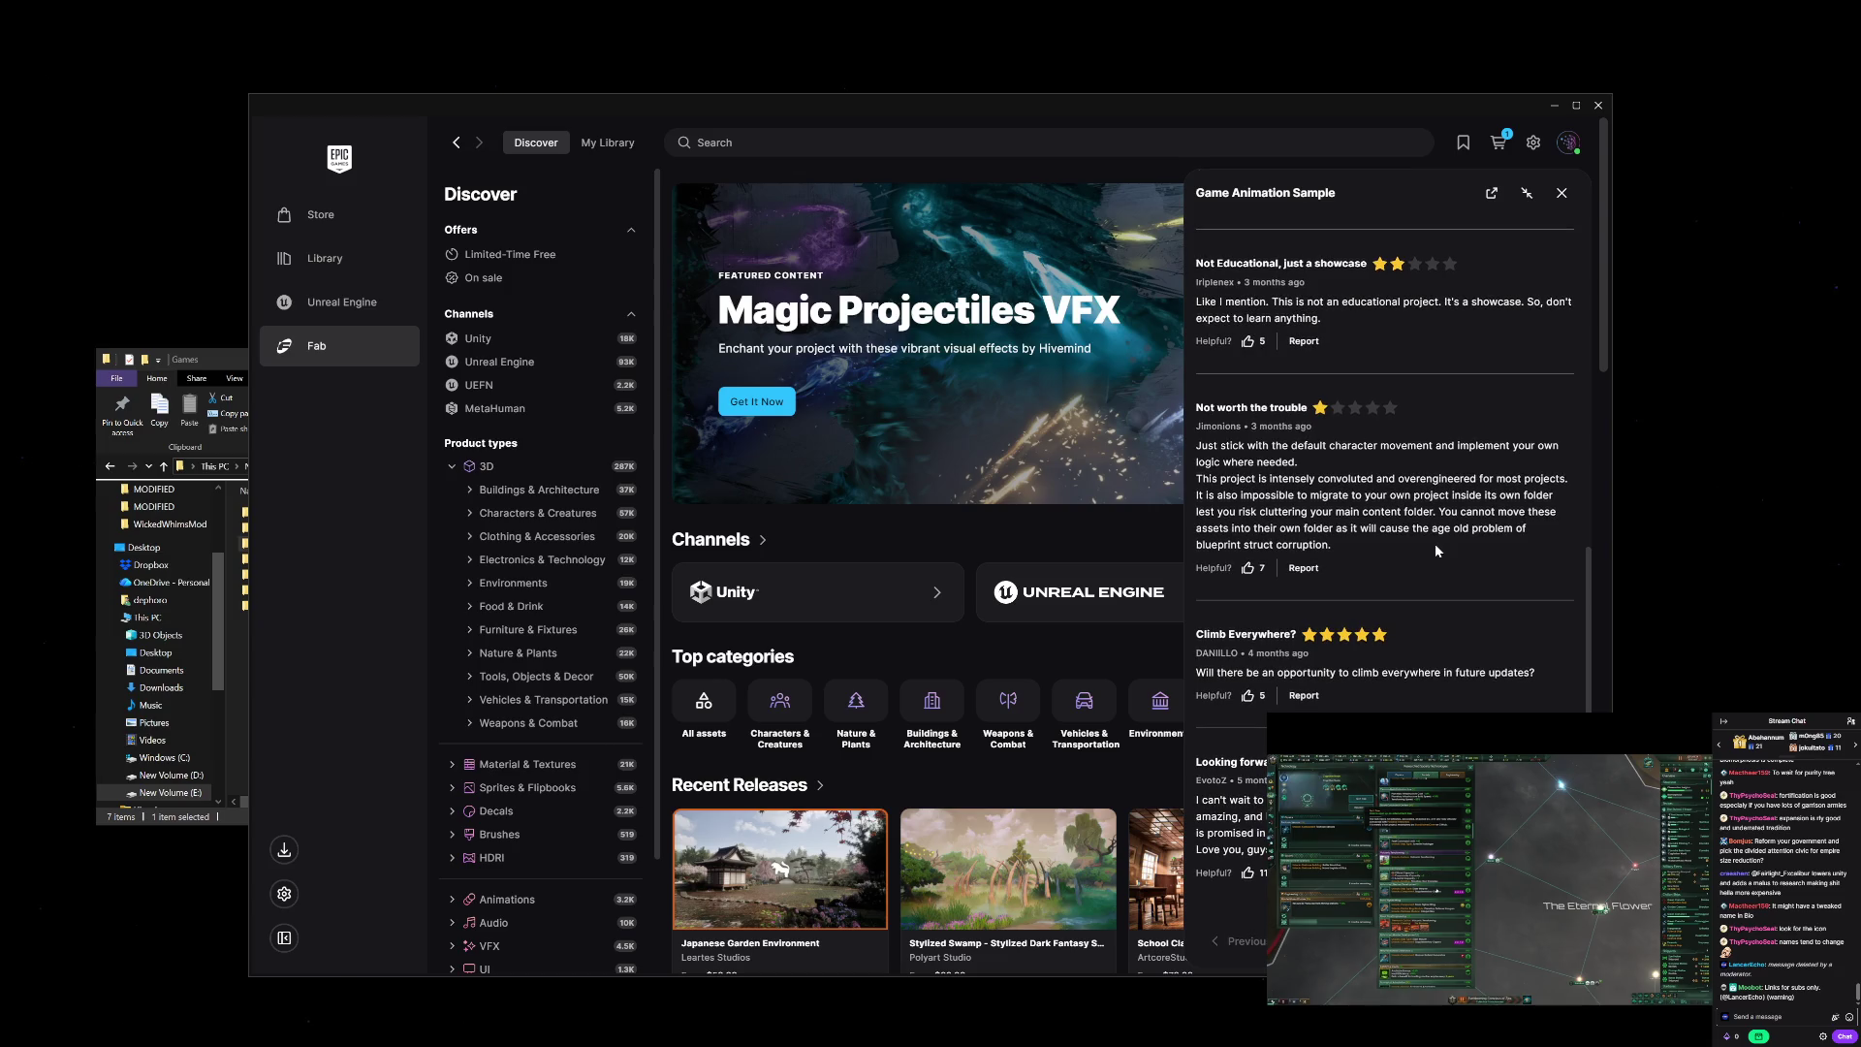
pyautogui.scroll(6, 1436, 550)
pyautogui.scroll(2, 1436, 549)
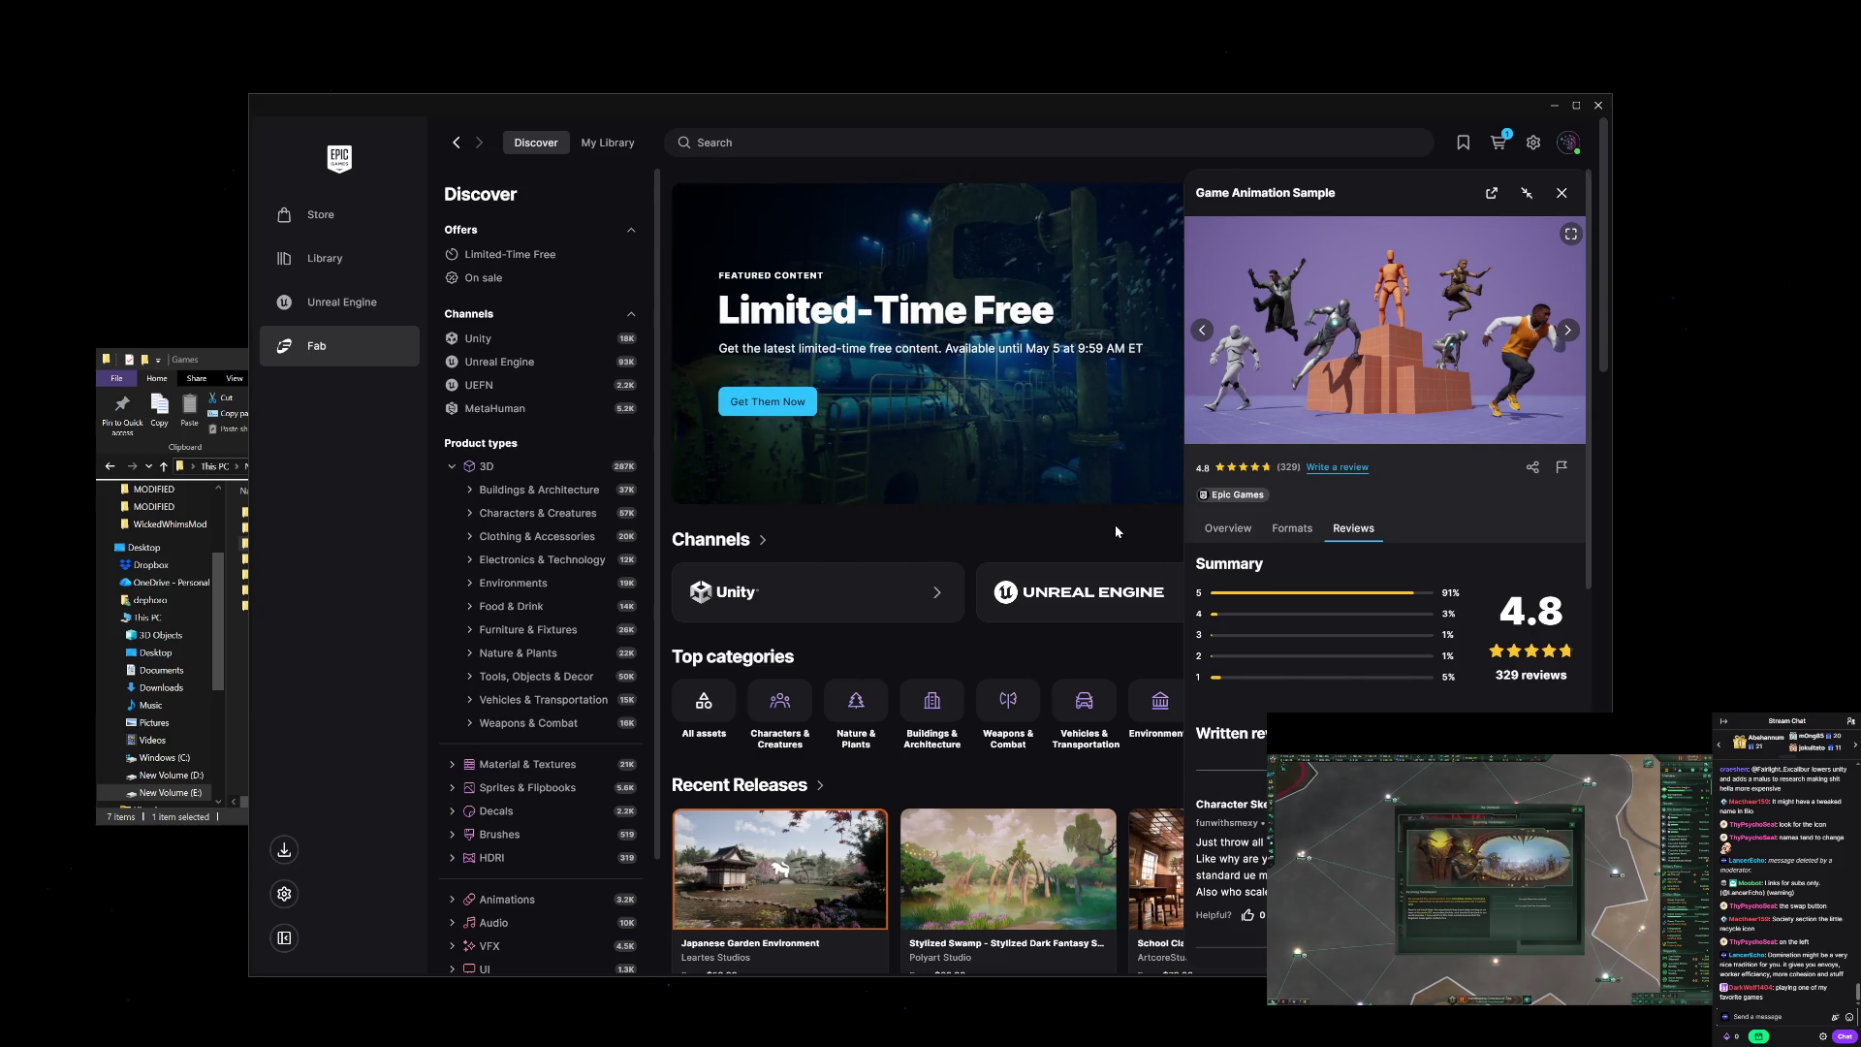
# Step: Close the Game Animation Sample panel, switch to the Unreal Engine section, and close the launcher
pyautogui.click(1562, 193)
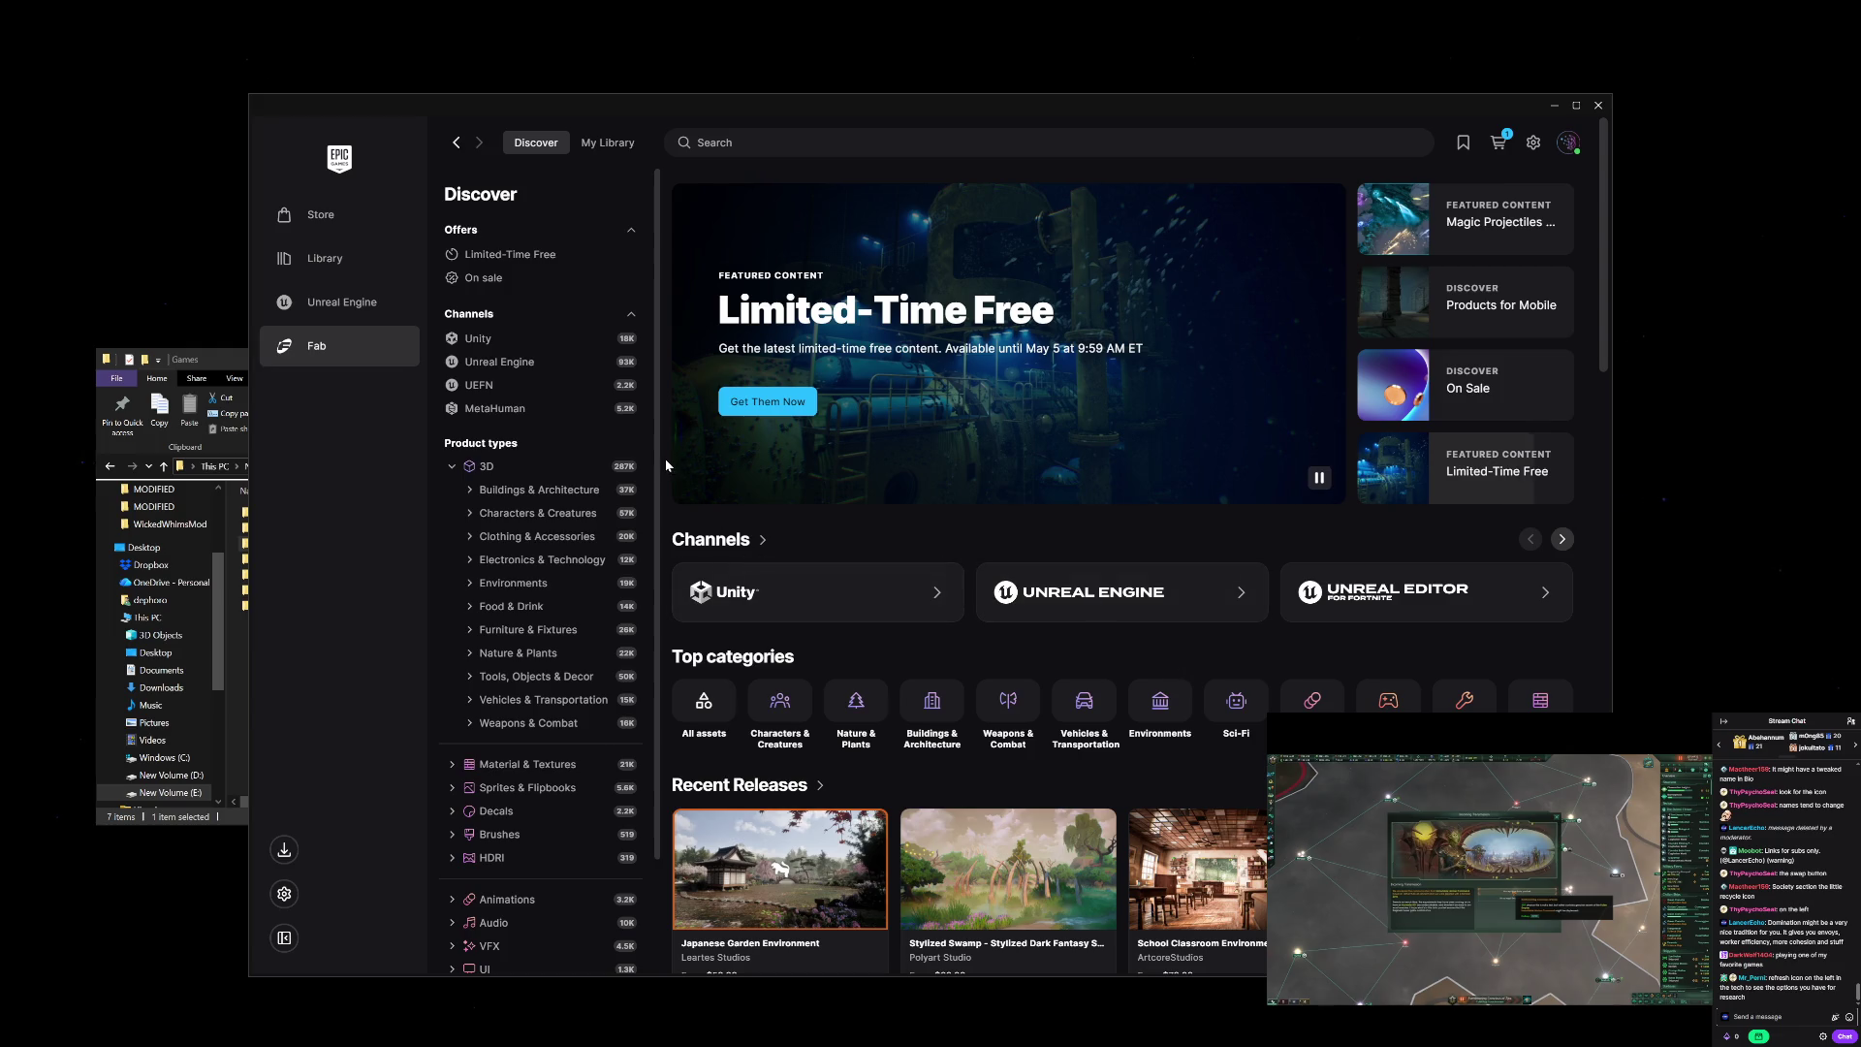
pyautogui.click(365, 310)
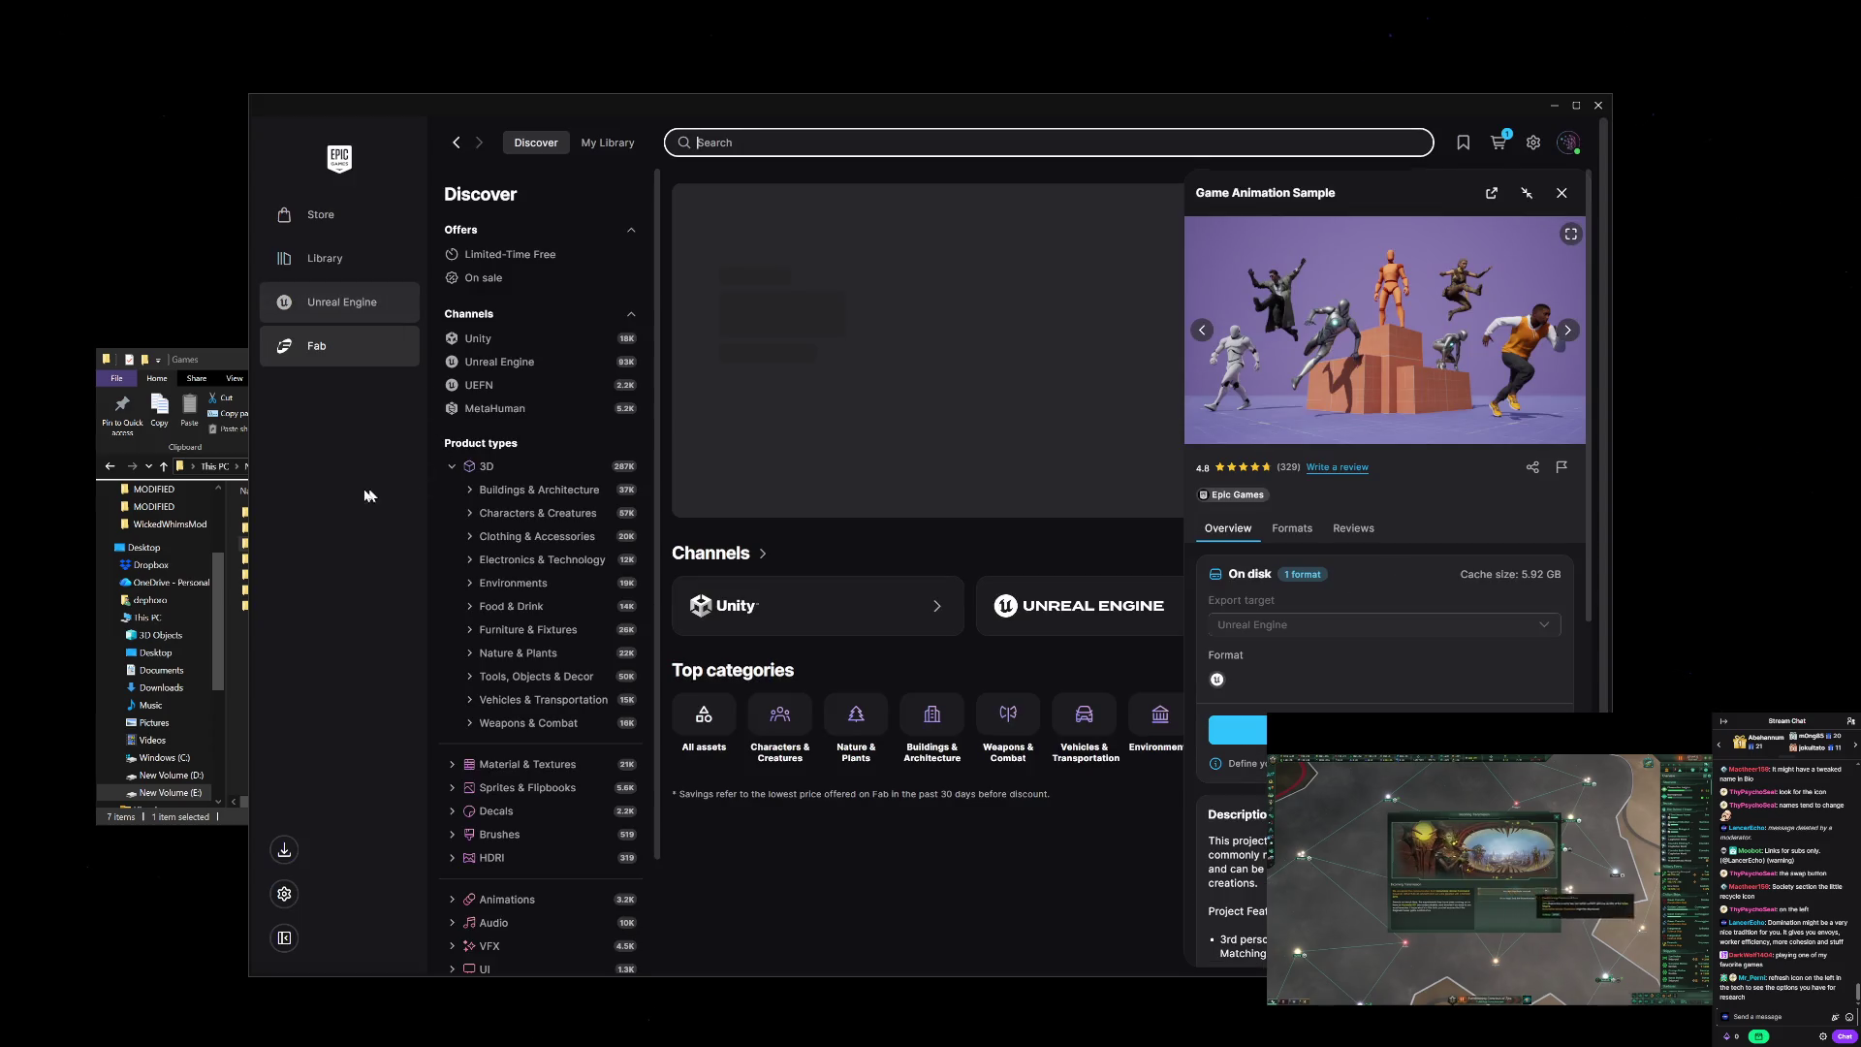
pyautogui.click(1597, 109)
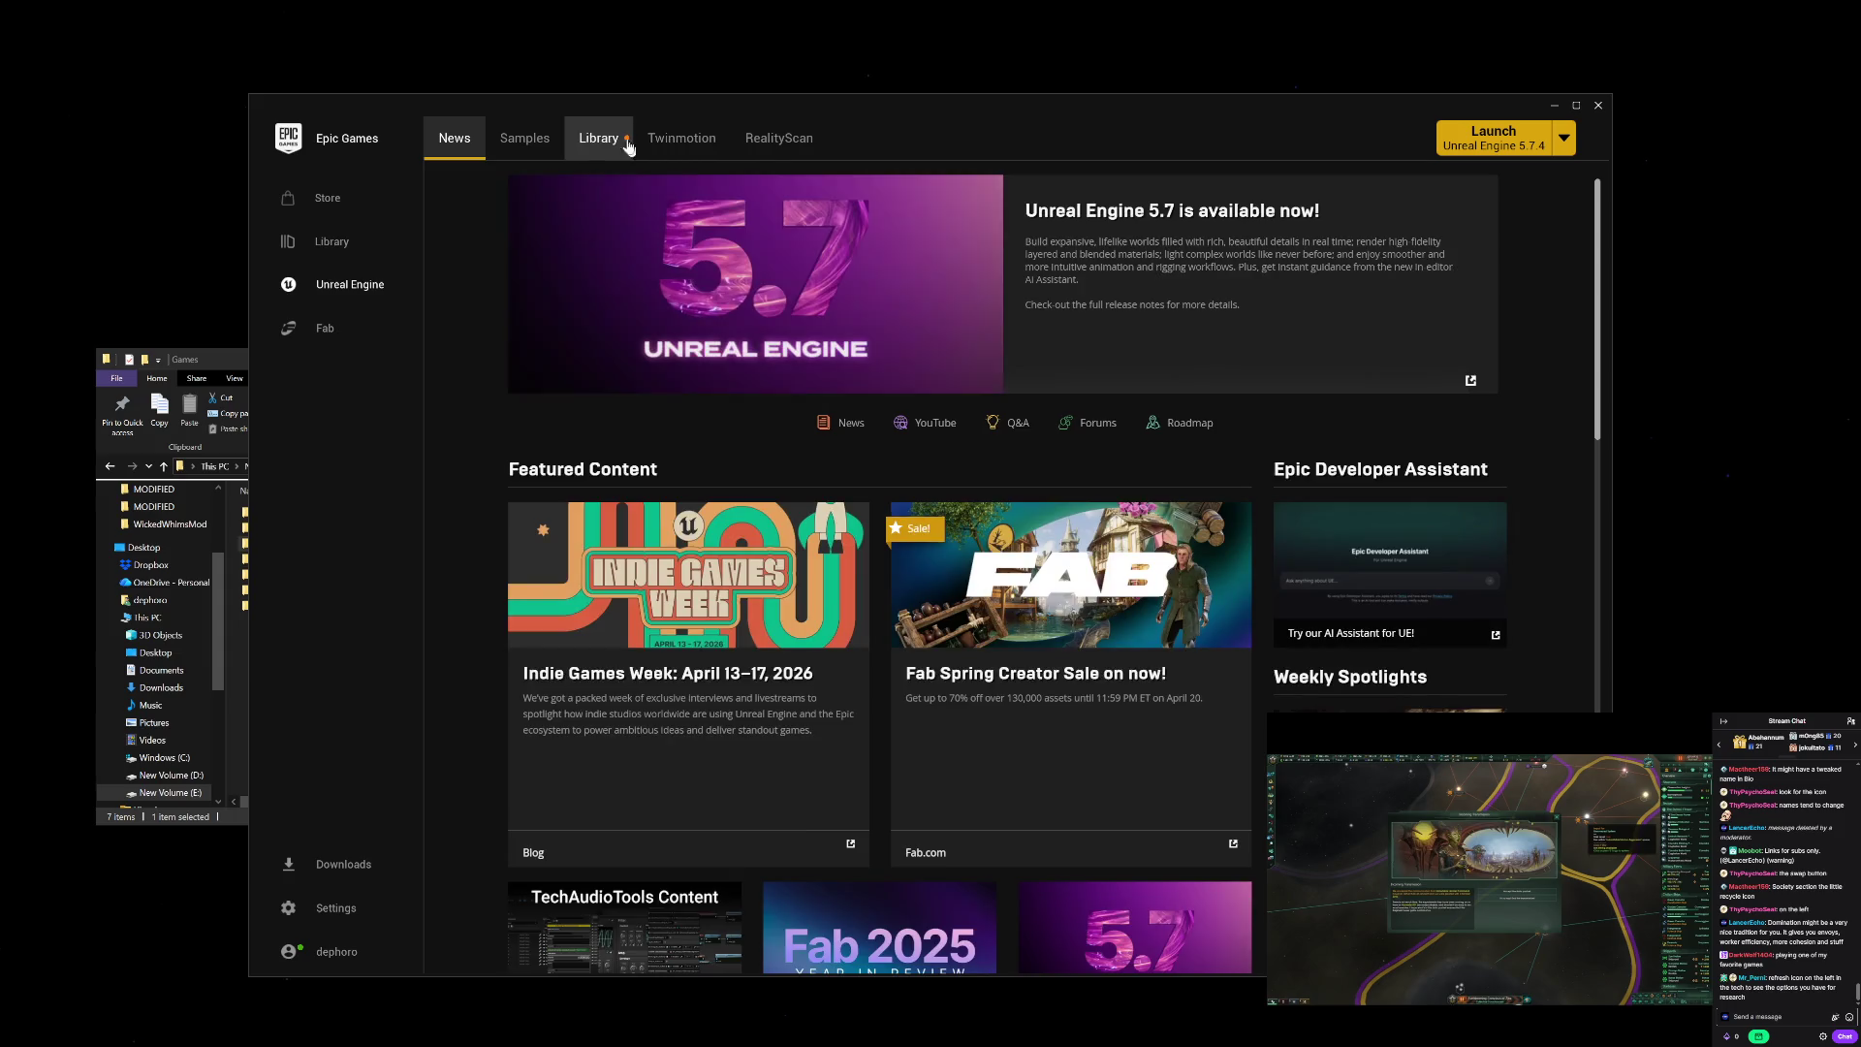
# Step: Show the launcher's engine versions and projects library, and close the Games folder window
pyautogui.click(598, 138)
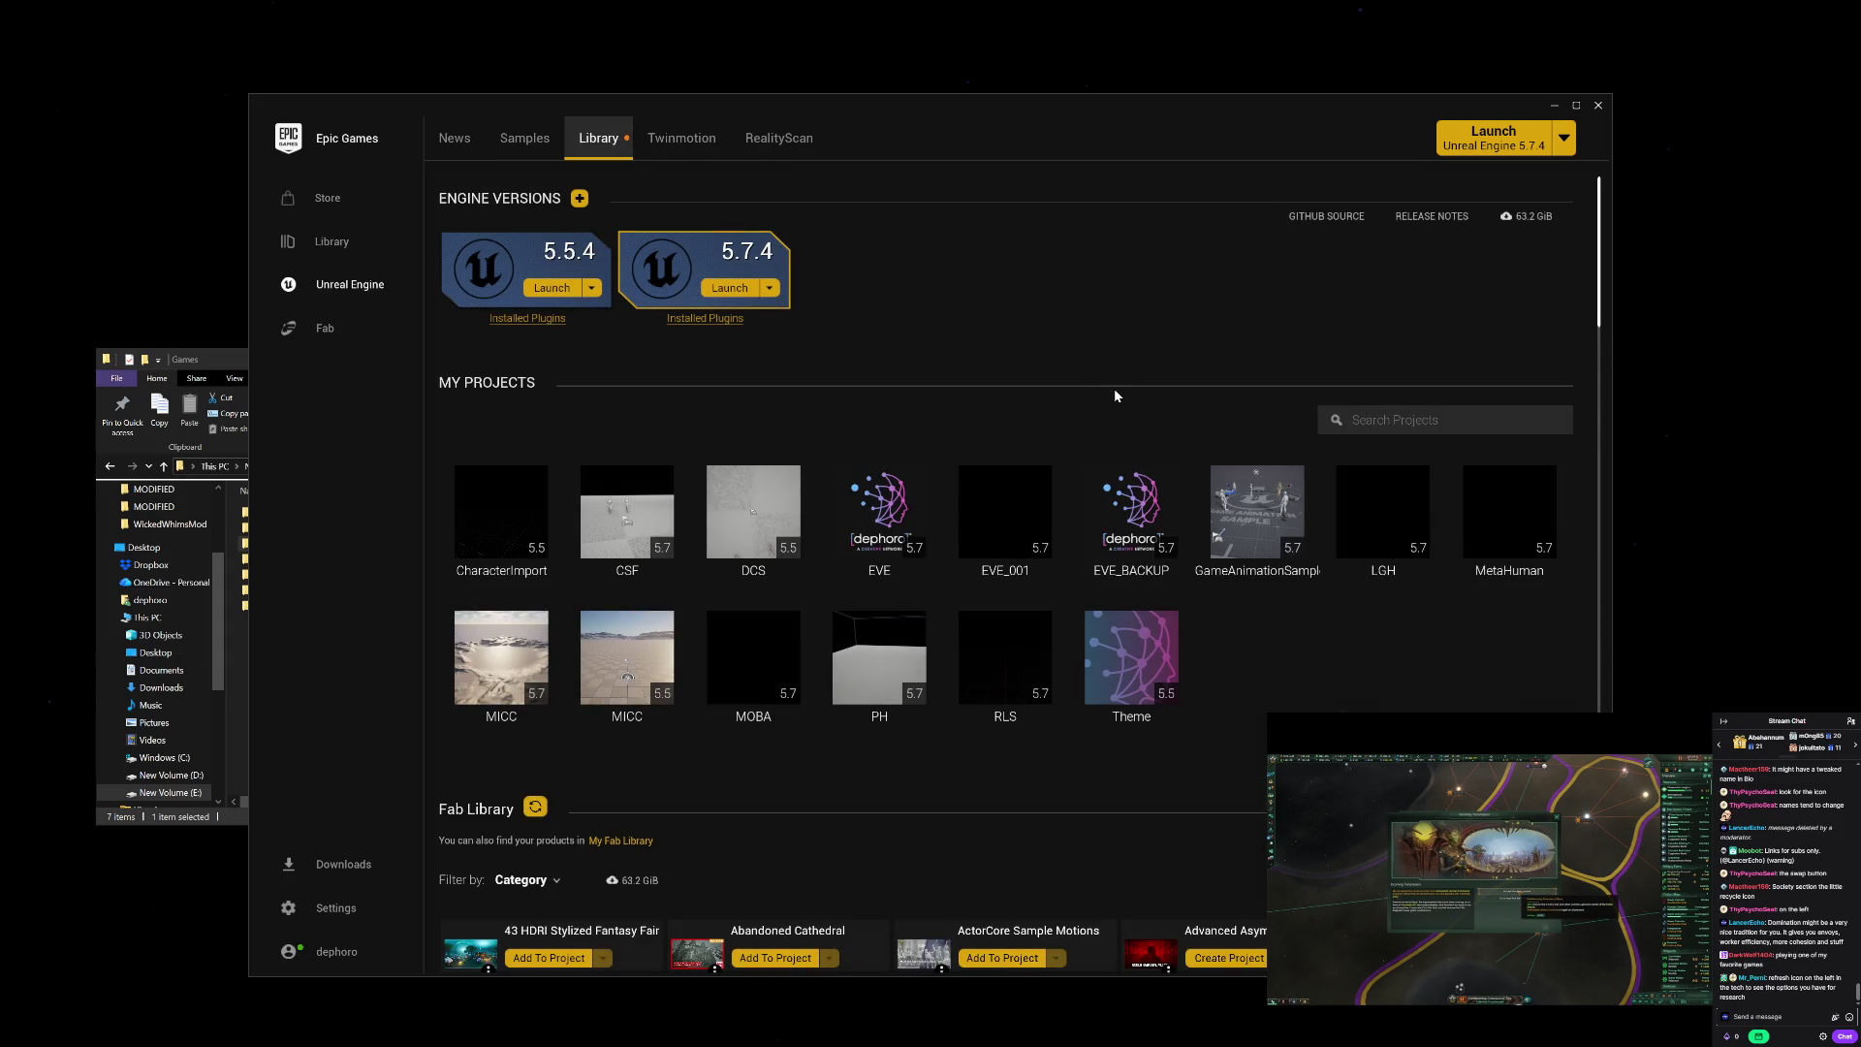
pyautogui.click(220, 356)
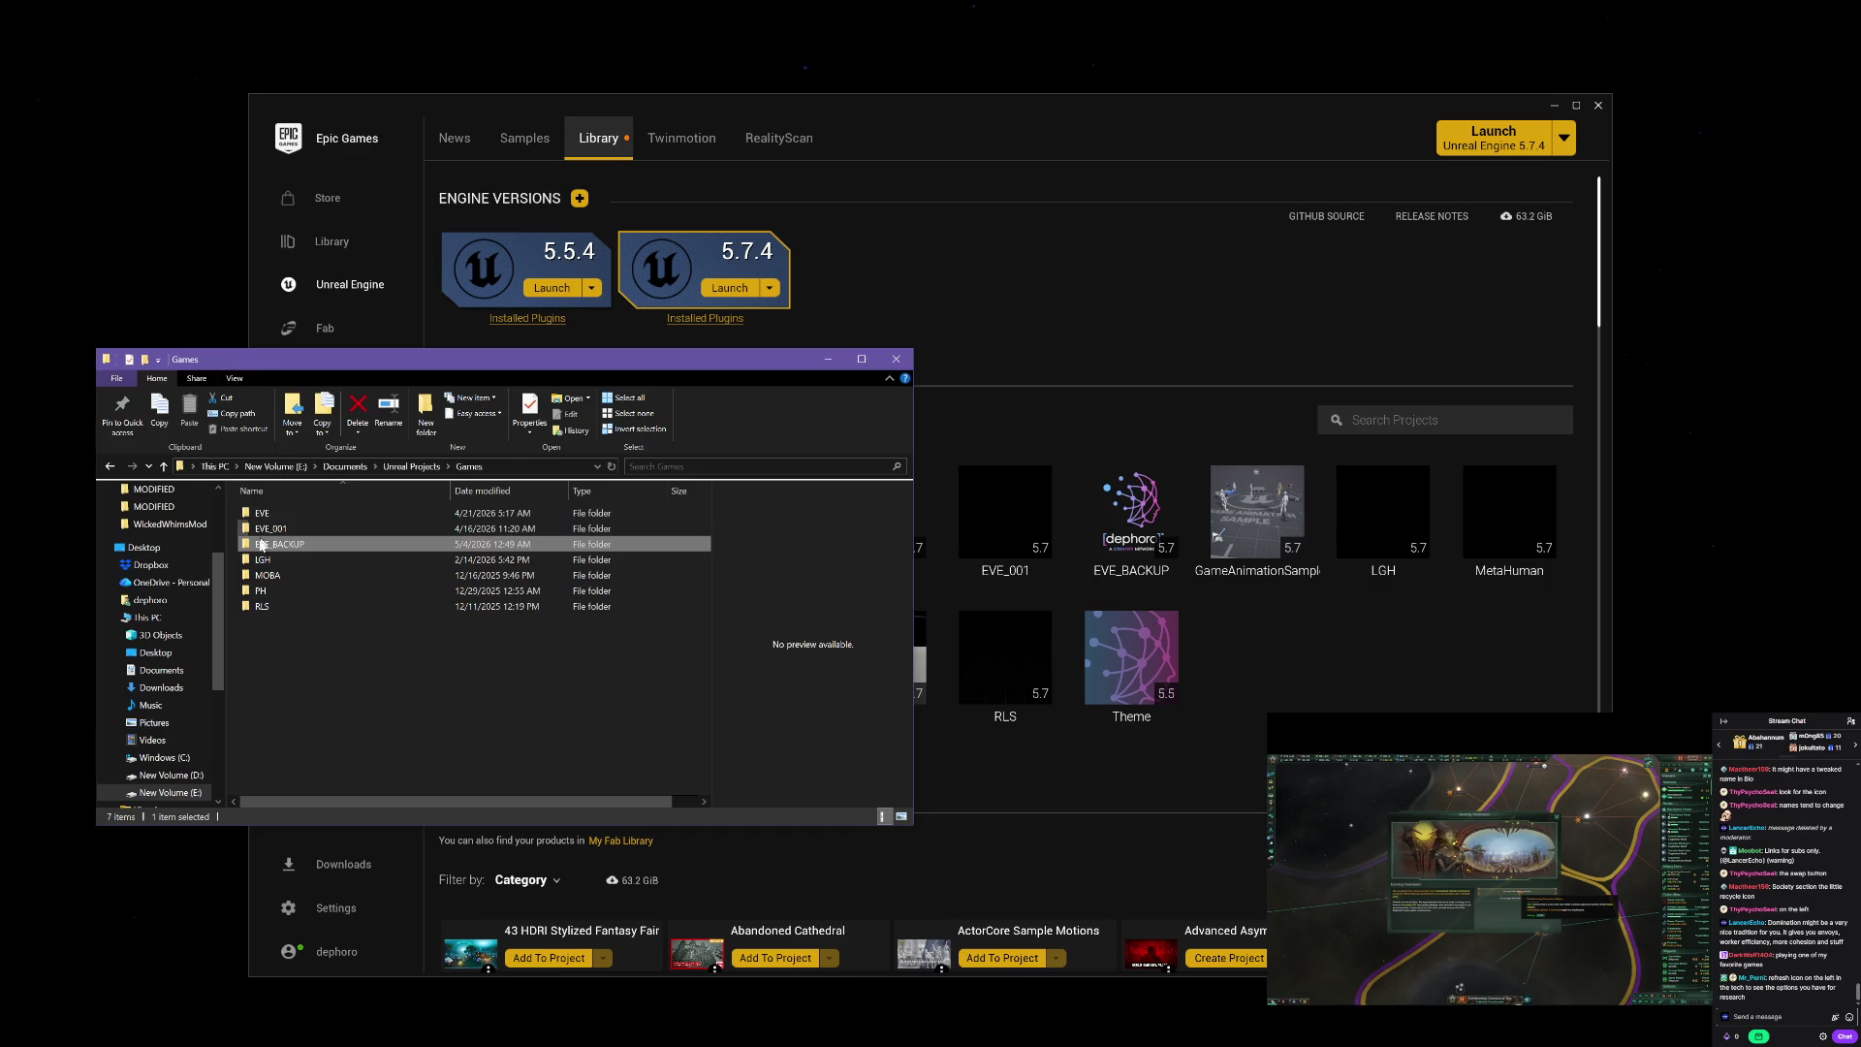
pyautogui.moveTo(259, 552)
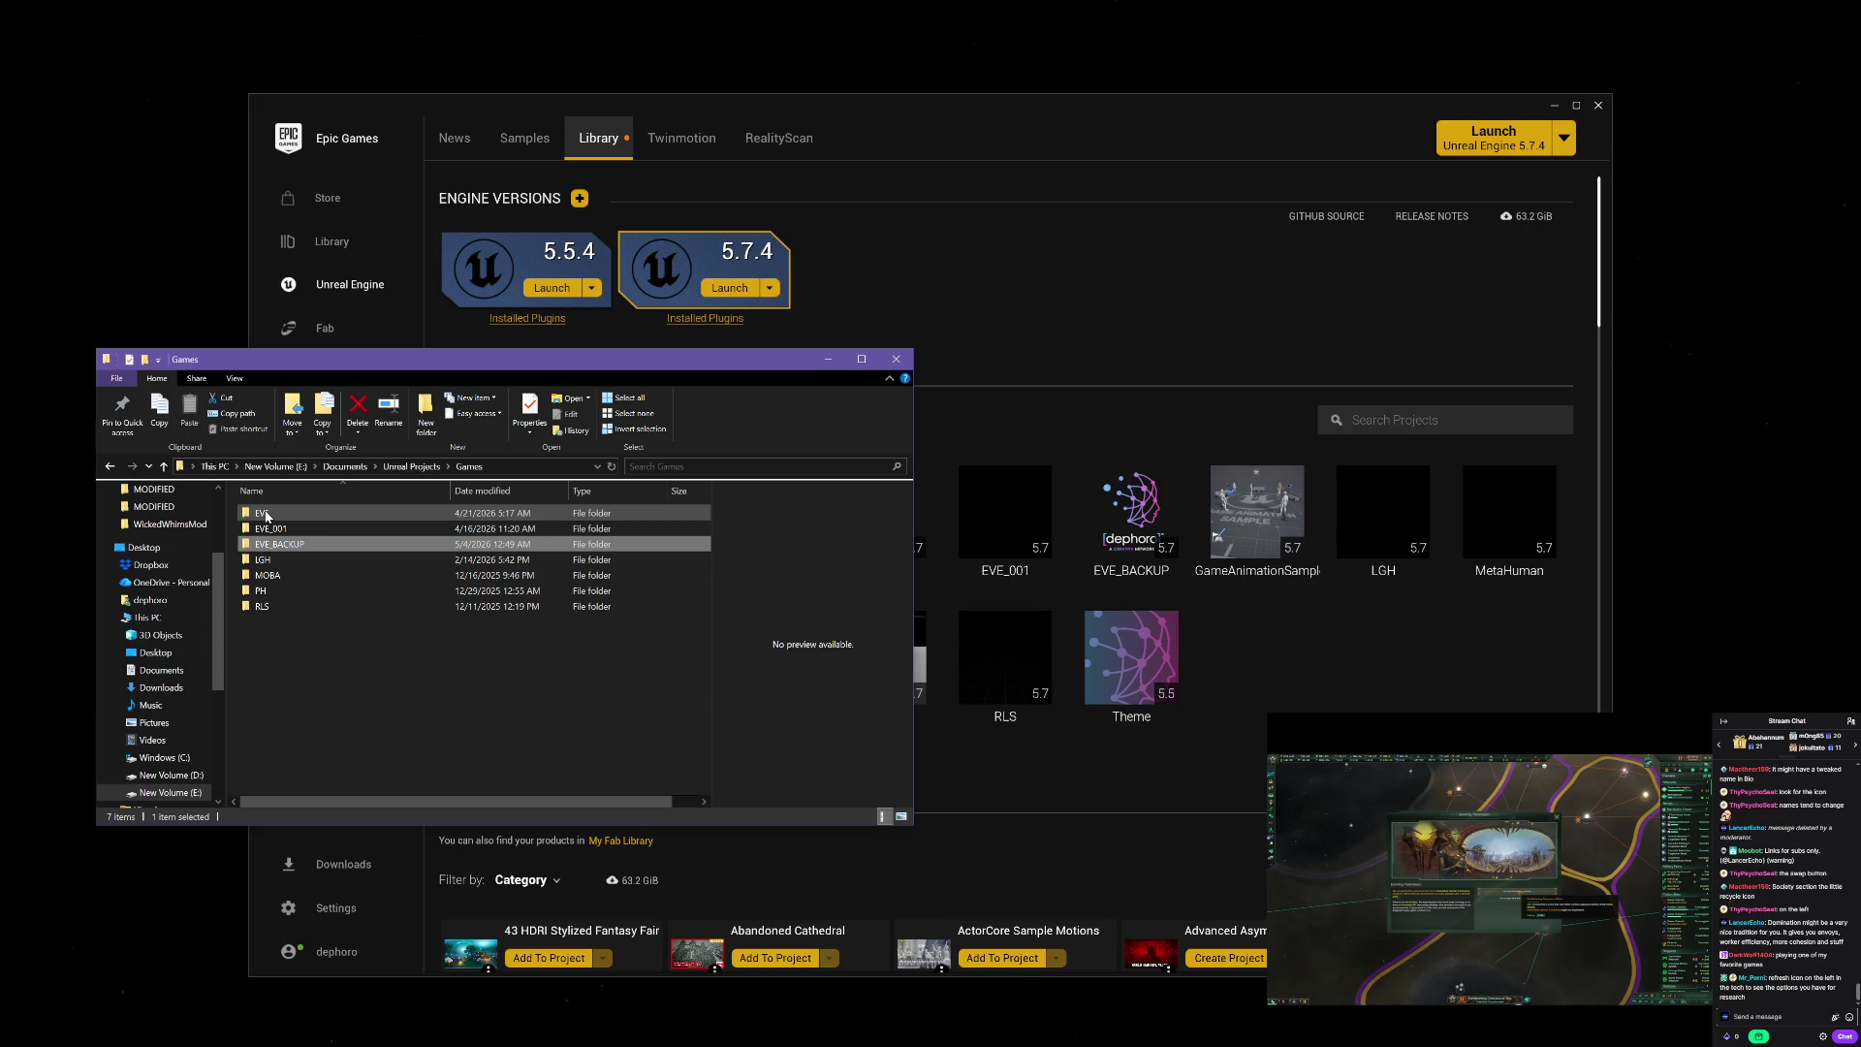
pyautogui.moveTo(267, 516)
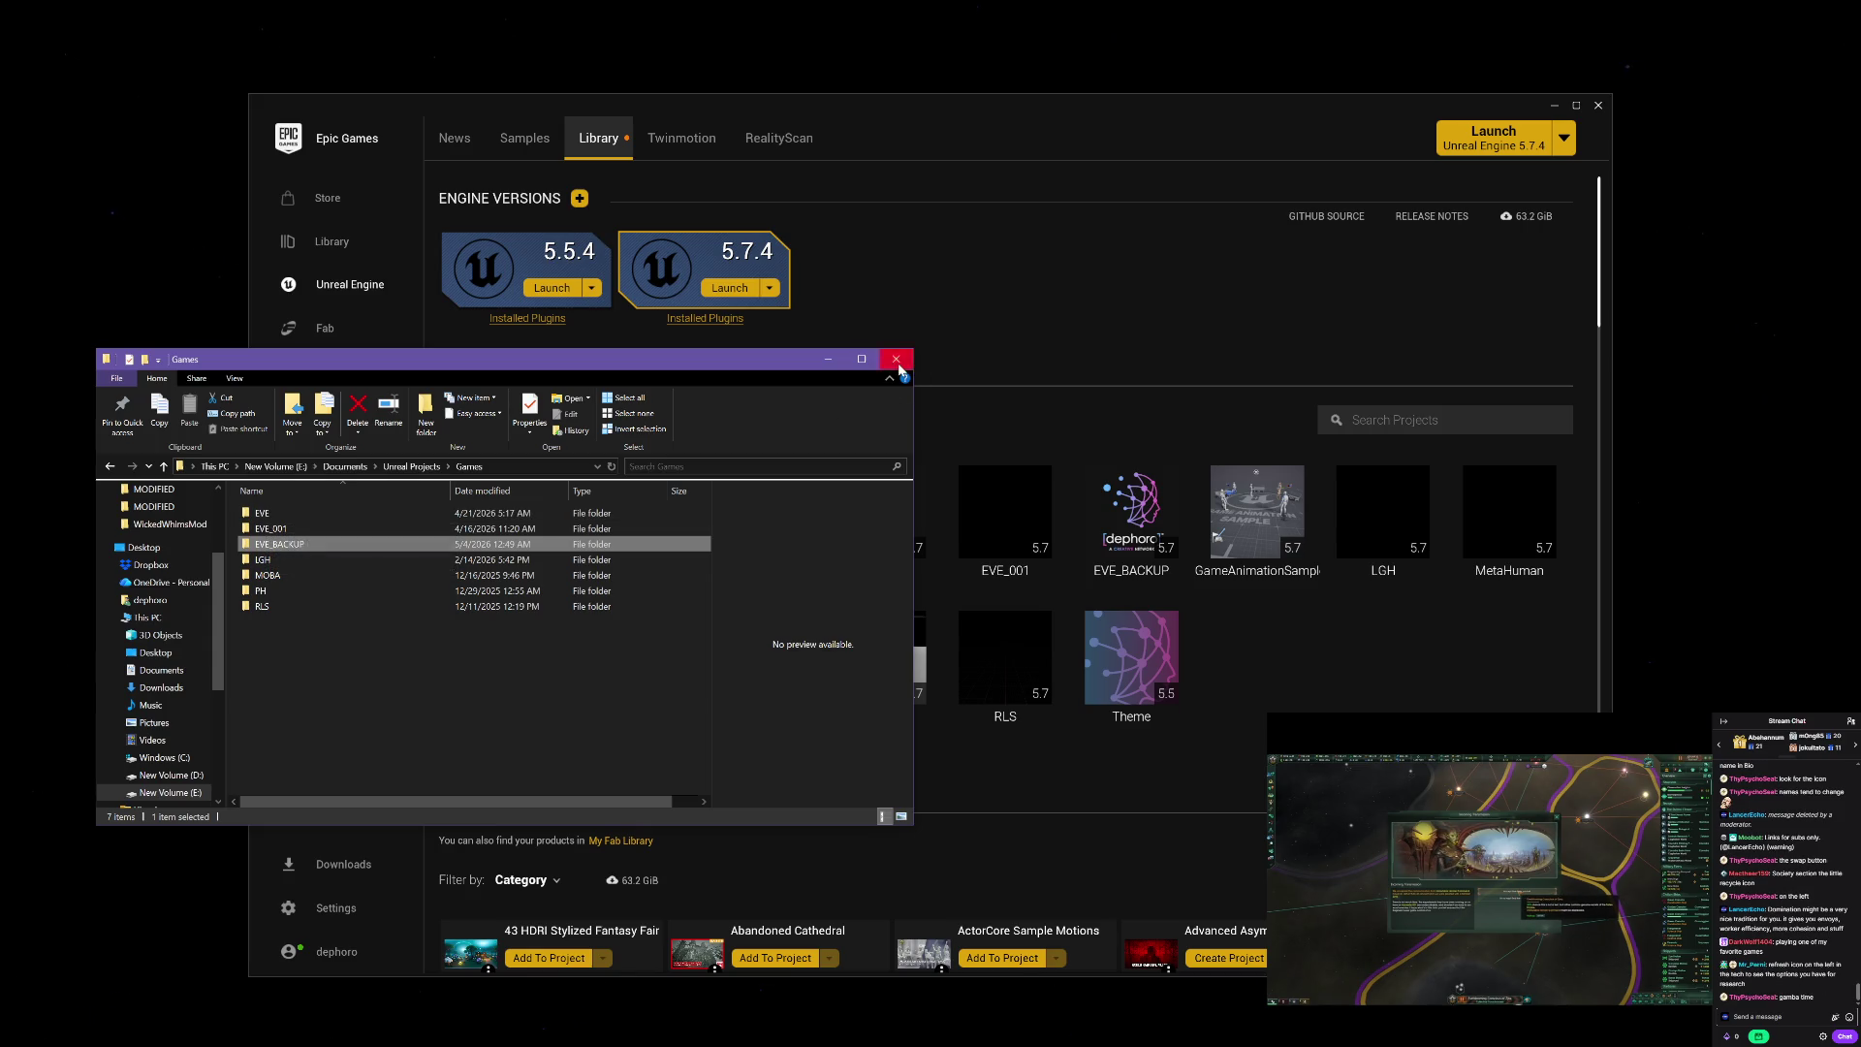
pyautogui.click(896, 359)
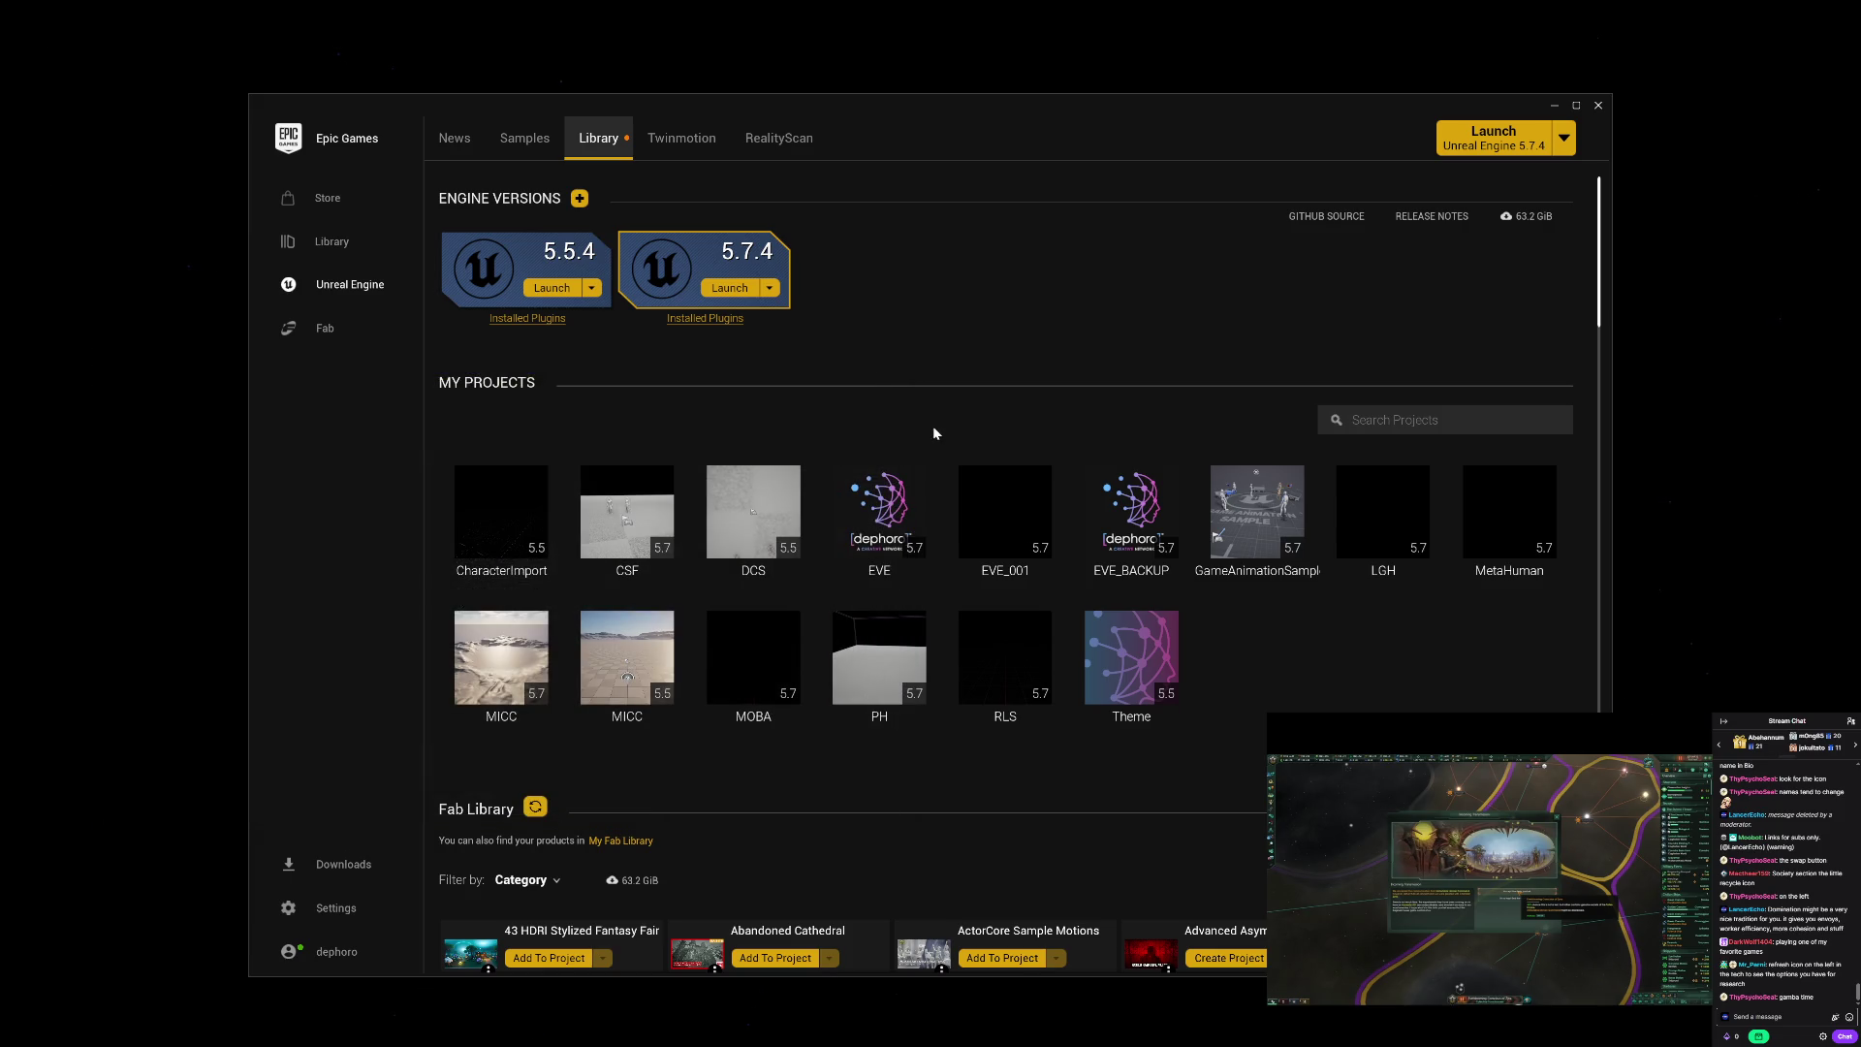
# Step: Open the EVE project's folder on disk via Show in folder
pyautogui.moveTo(882, 508)
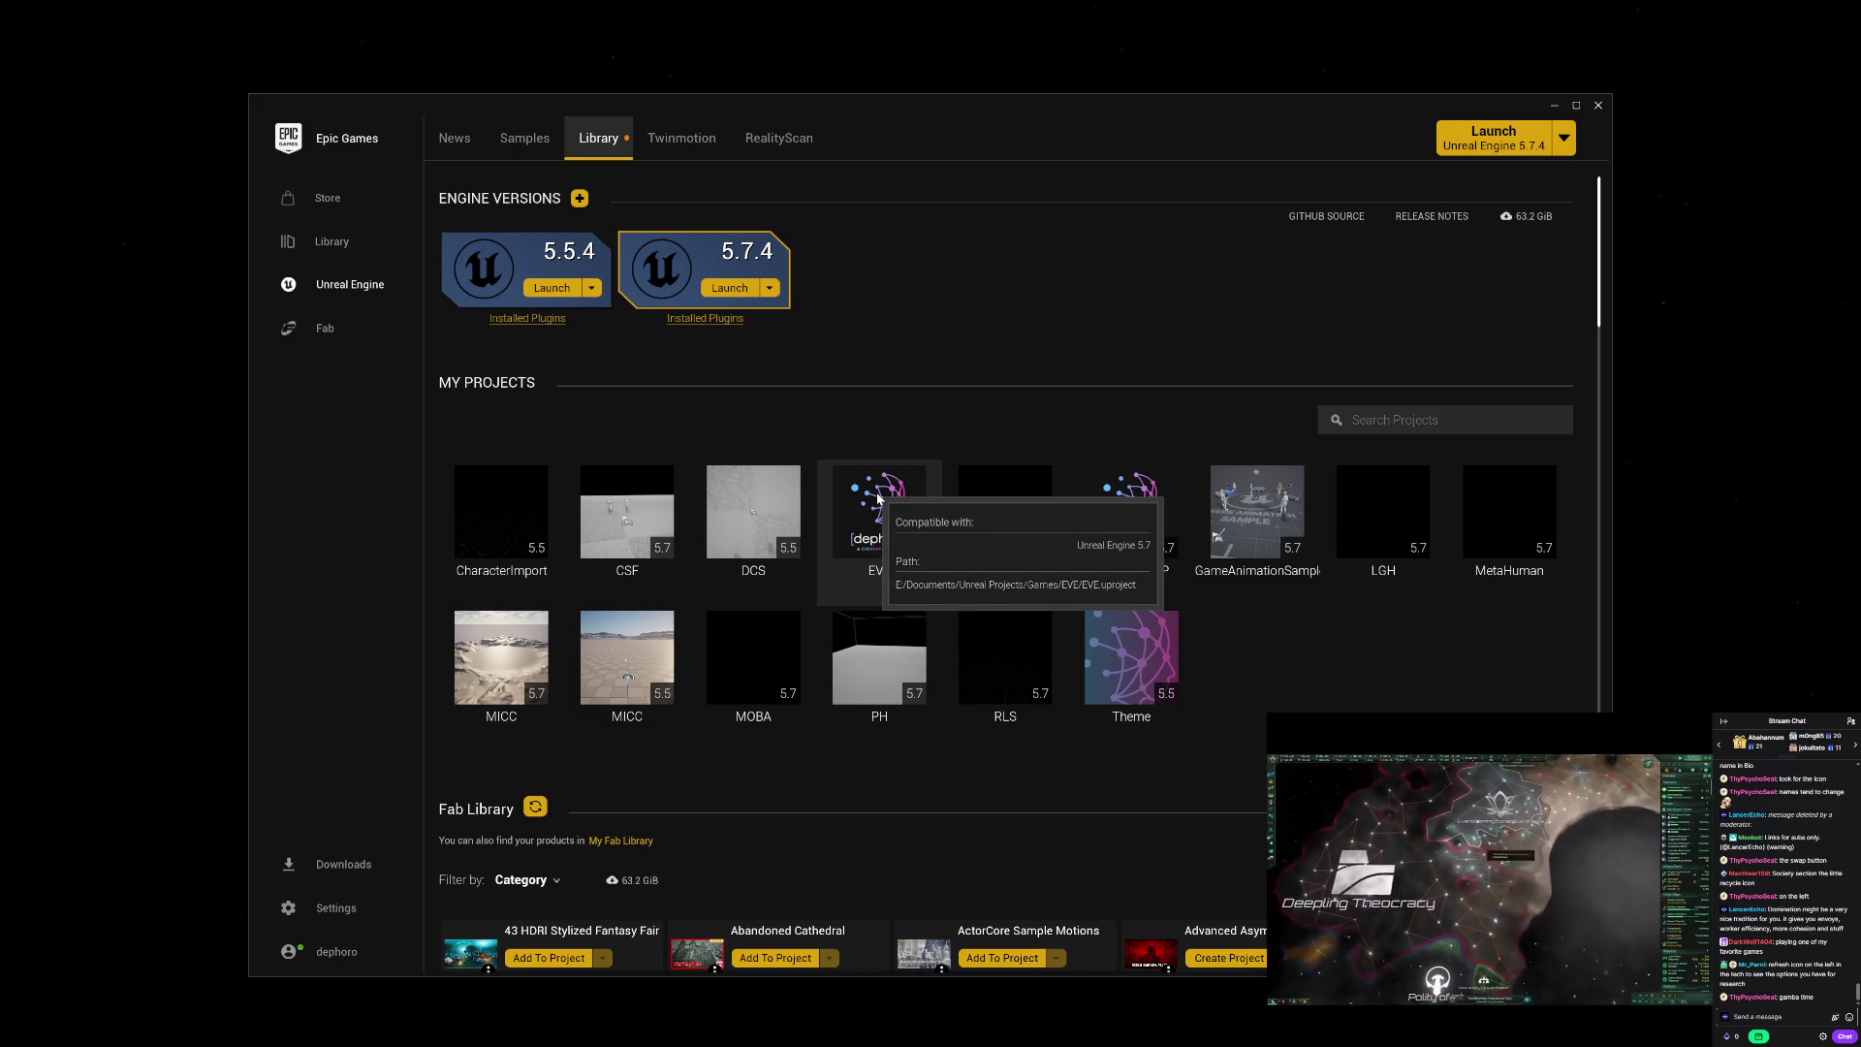
pyautogui.rightClick(878, 499)
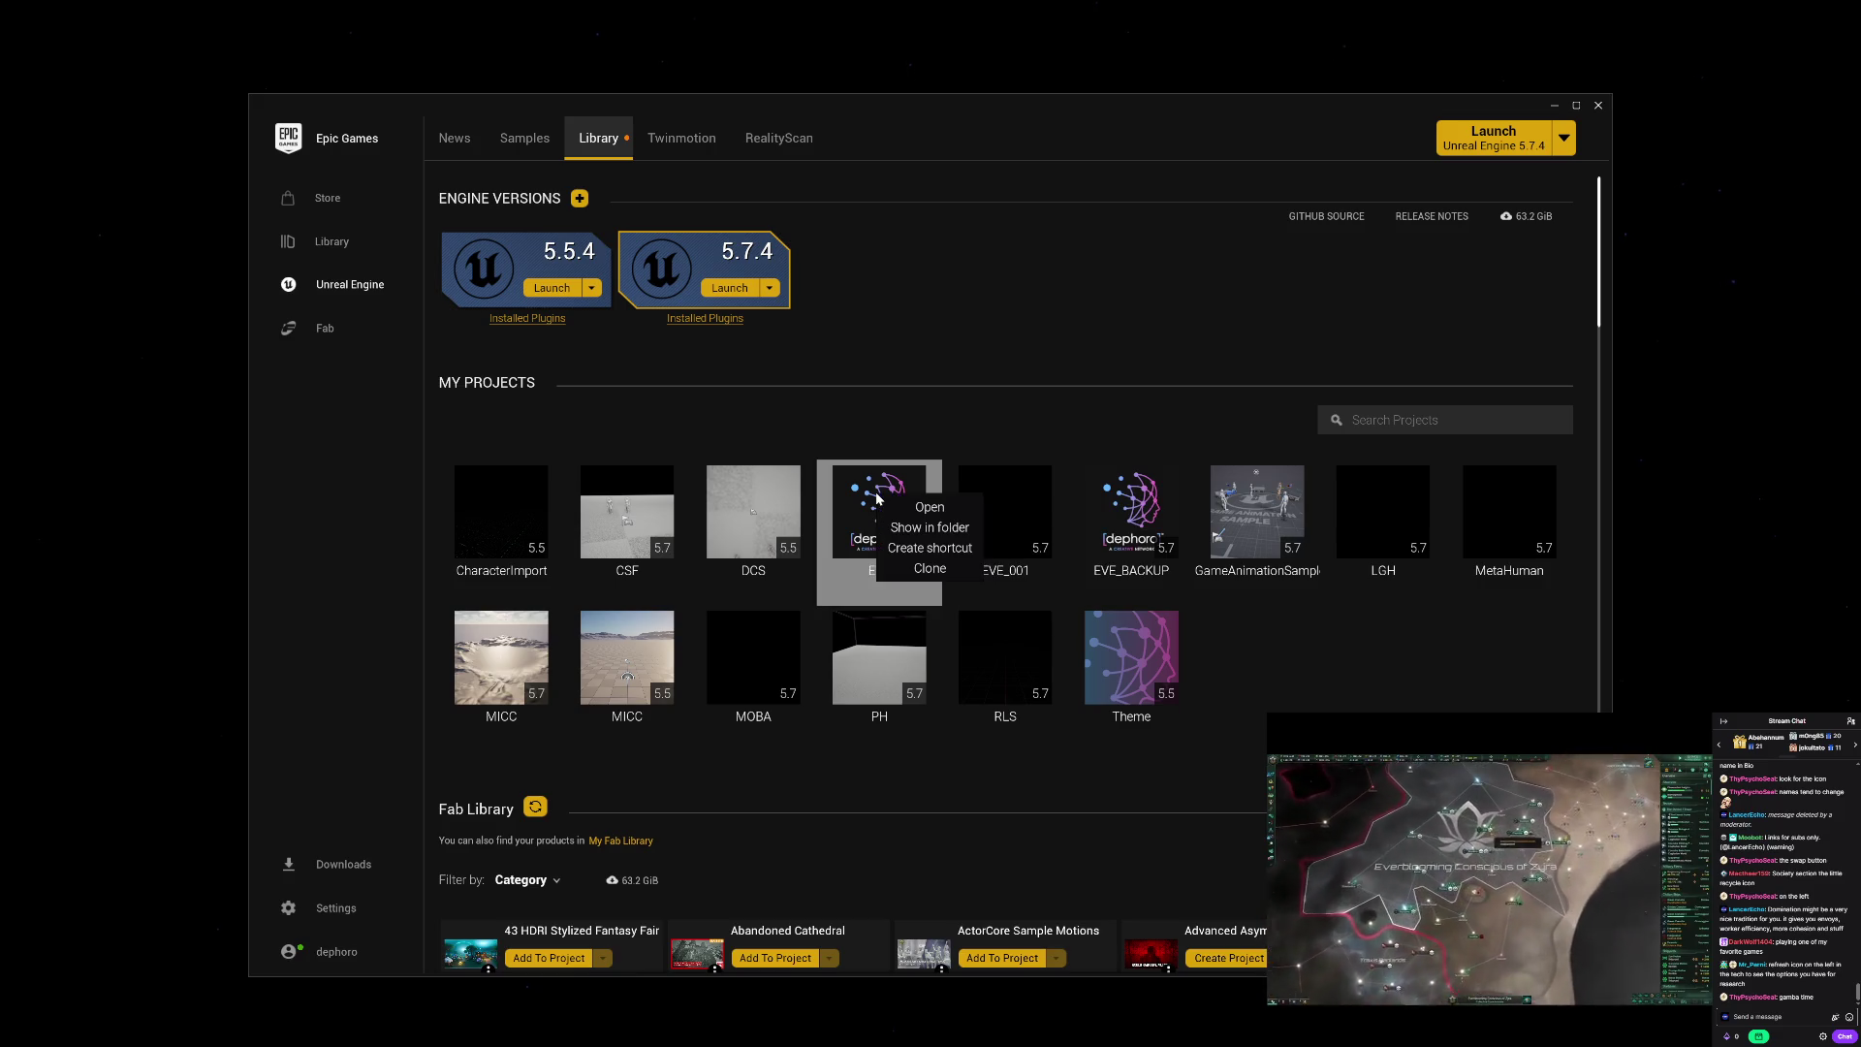
pyautogui.click(911, 539)
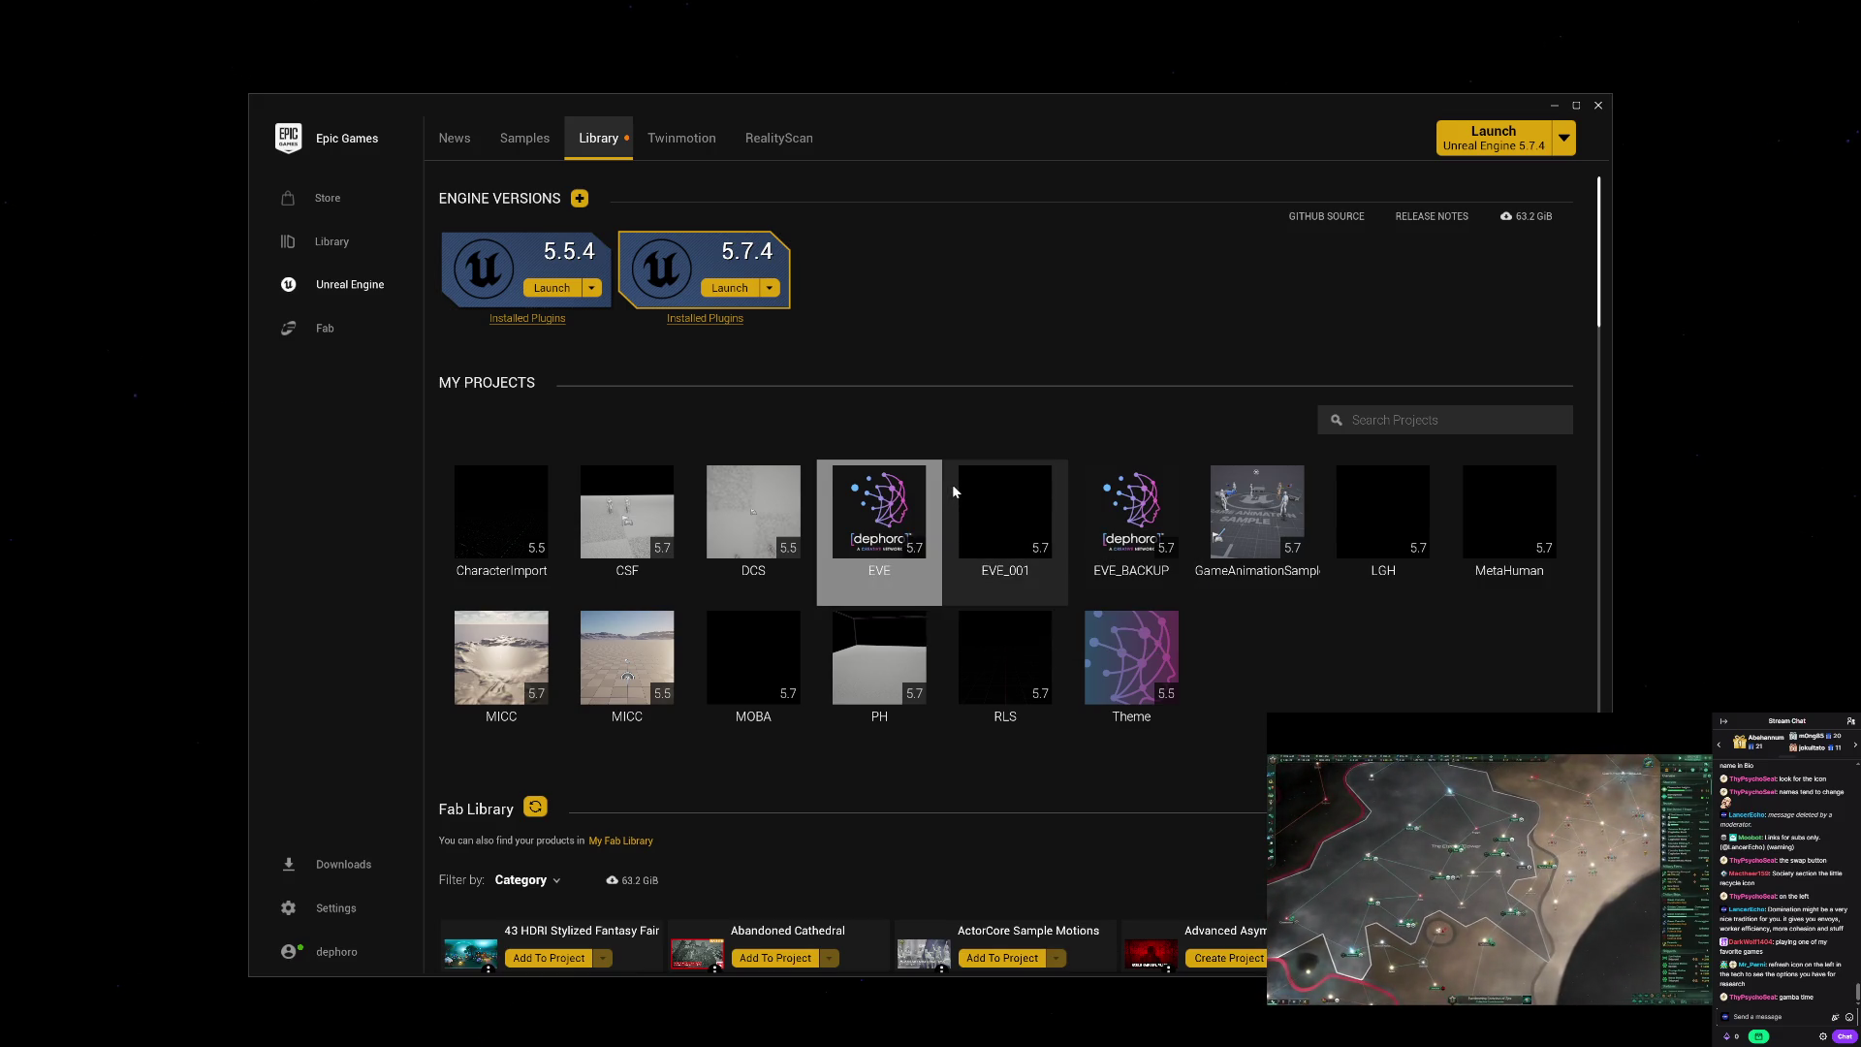
pyautogui.click(264, 1033)
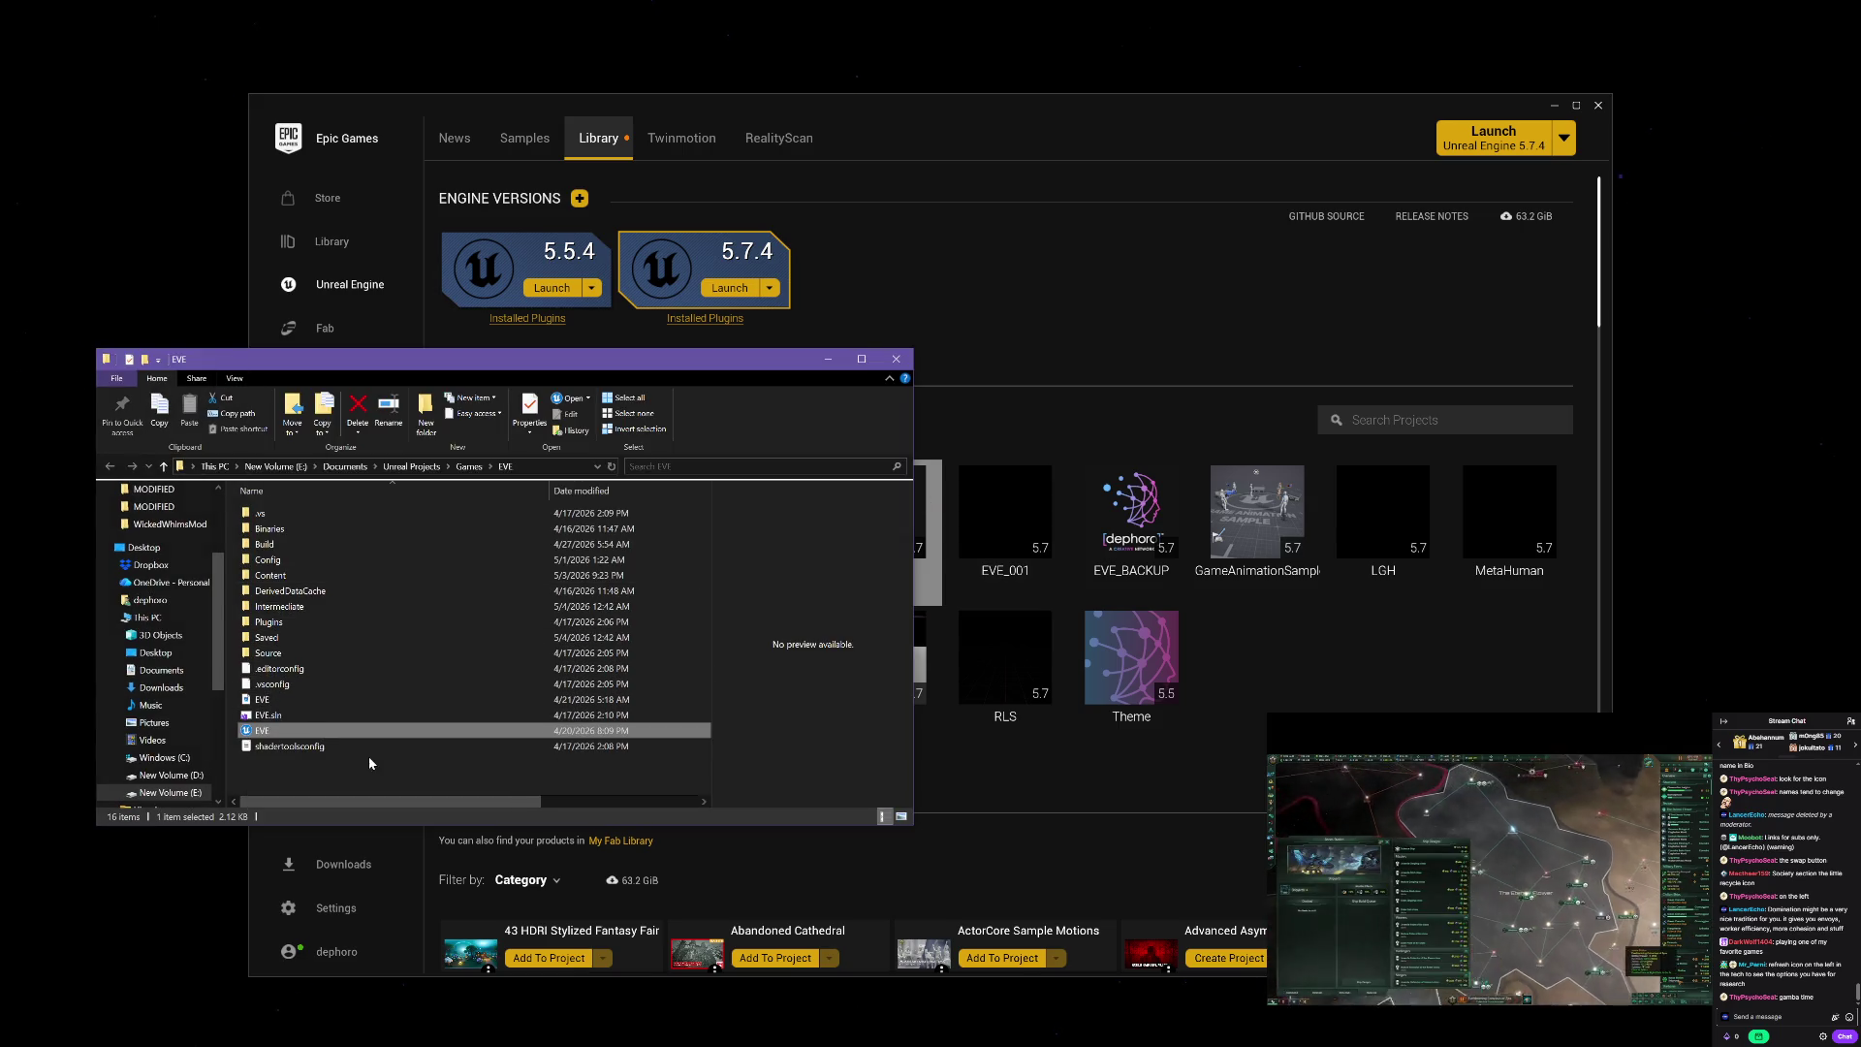
# Step: Rename EVE.uproject to EVE_002
pyautogui.press('F2')
pyautogui.press('End')
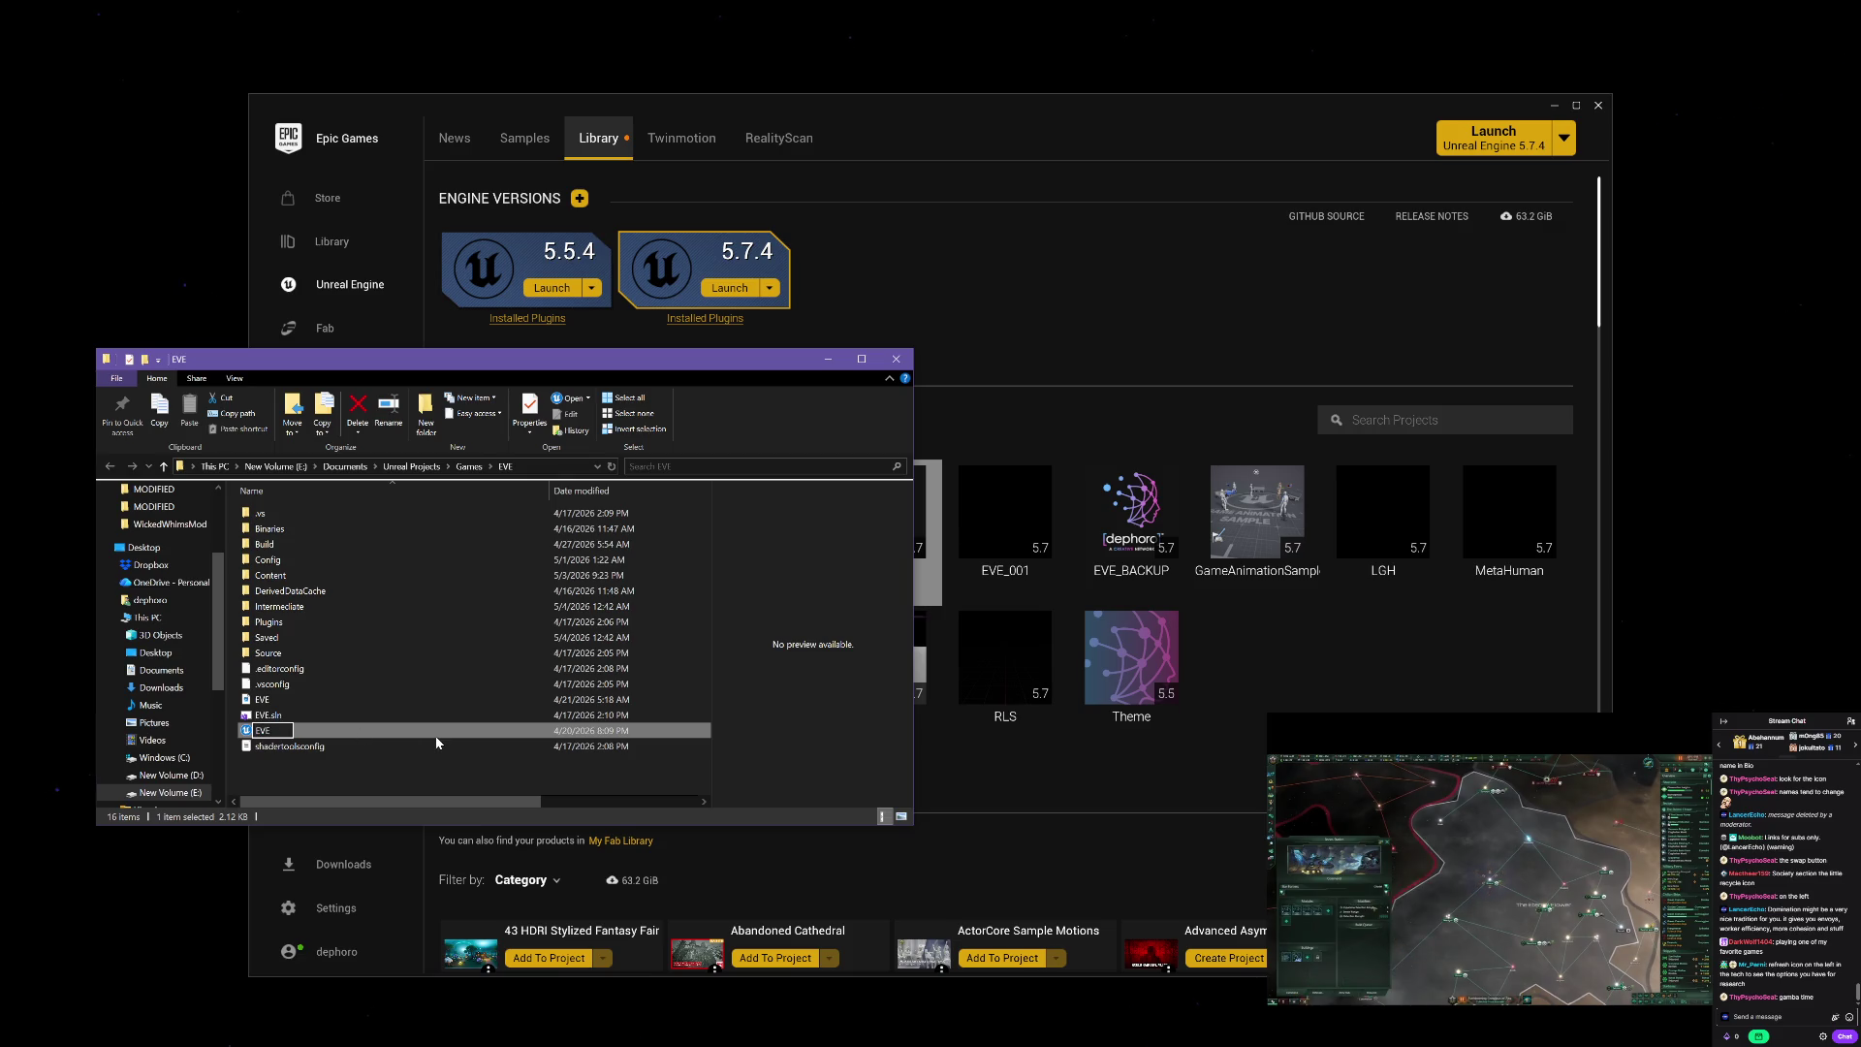
pyautogui.write('_002')
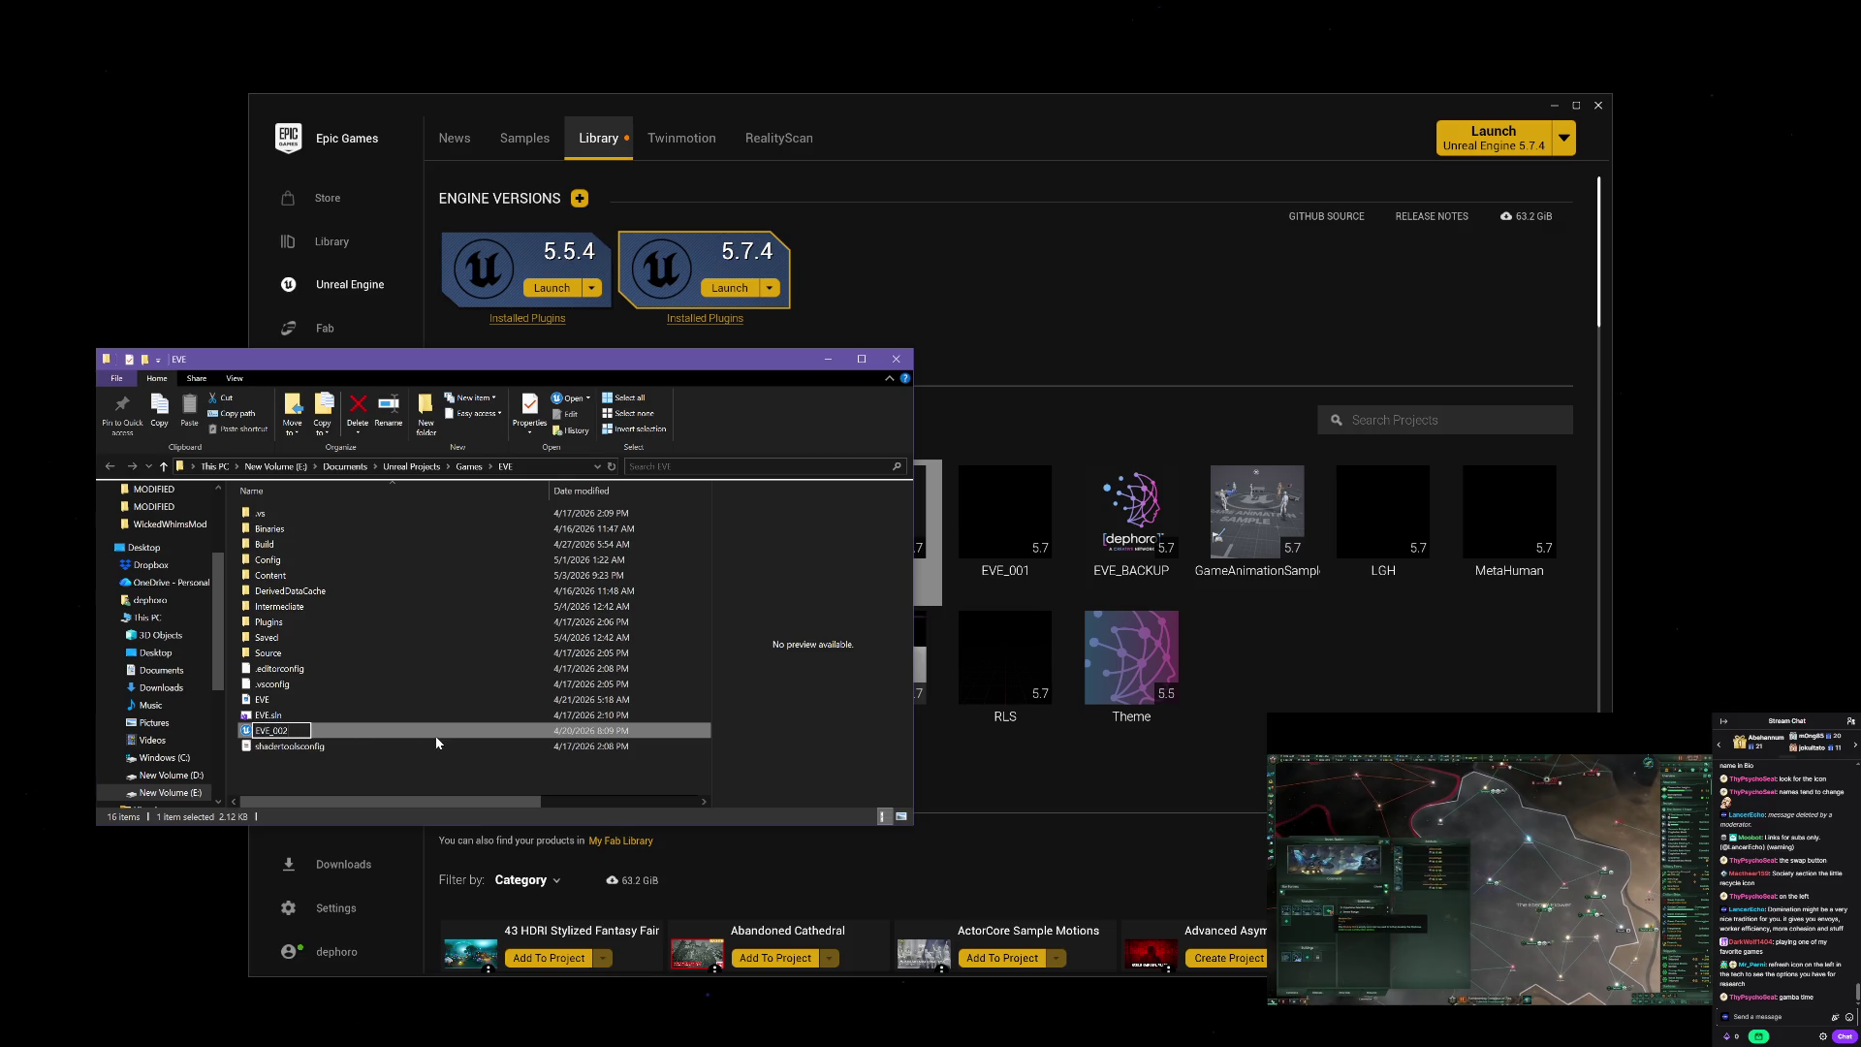
pyautogui.press('Return')
# Step: Rename the EVE.sln solution to EVE_002.sln
pyautogui.press('Up')
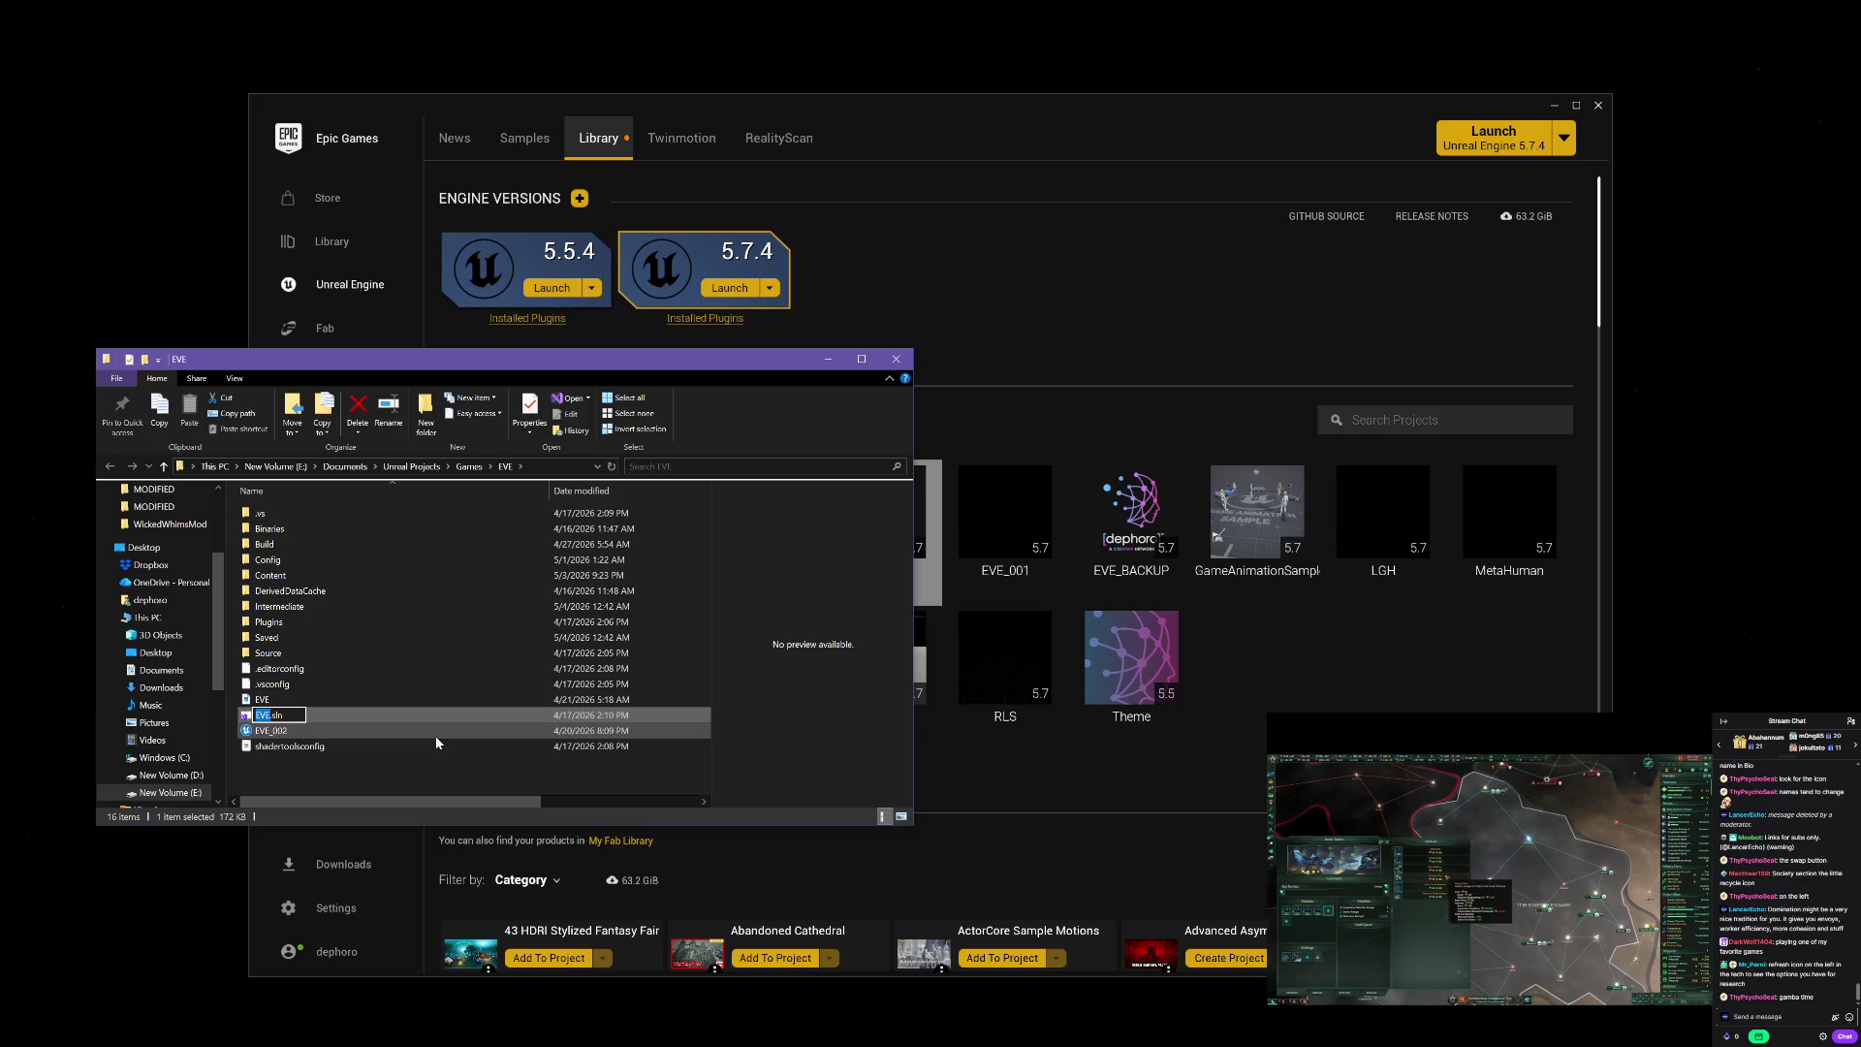
pyautogui.press('F2')
pyautogui.press('Right')
pyautogui.write('_002')
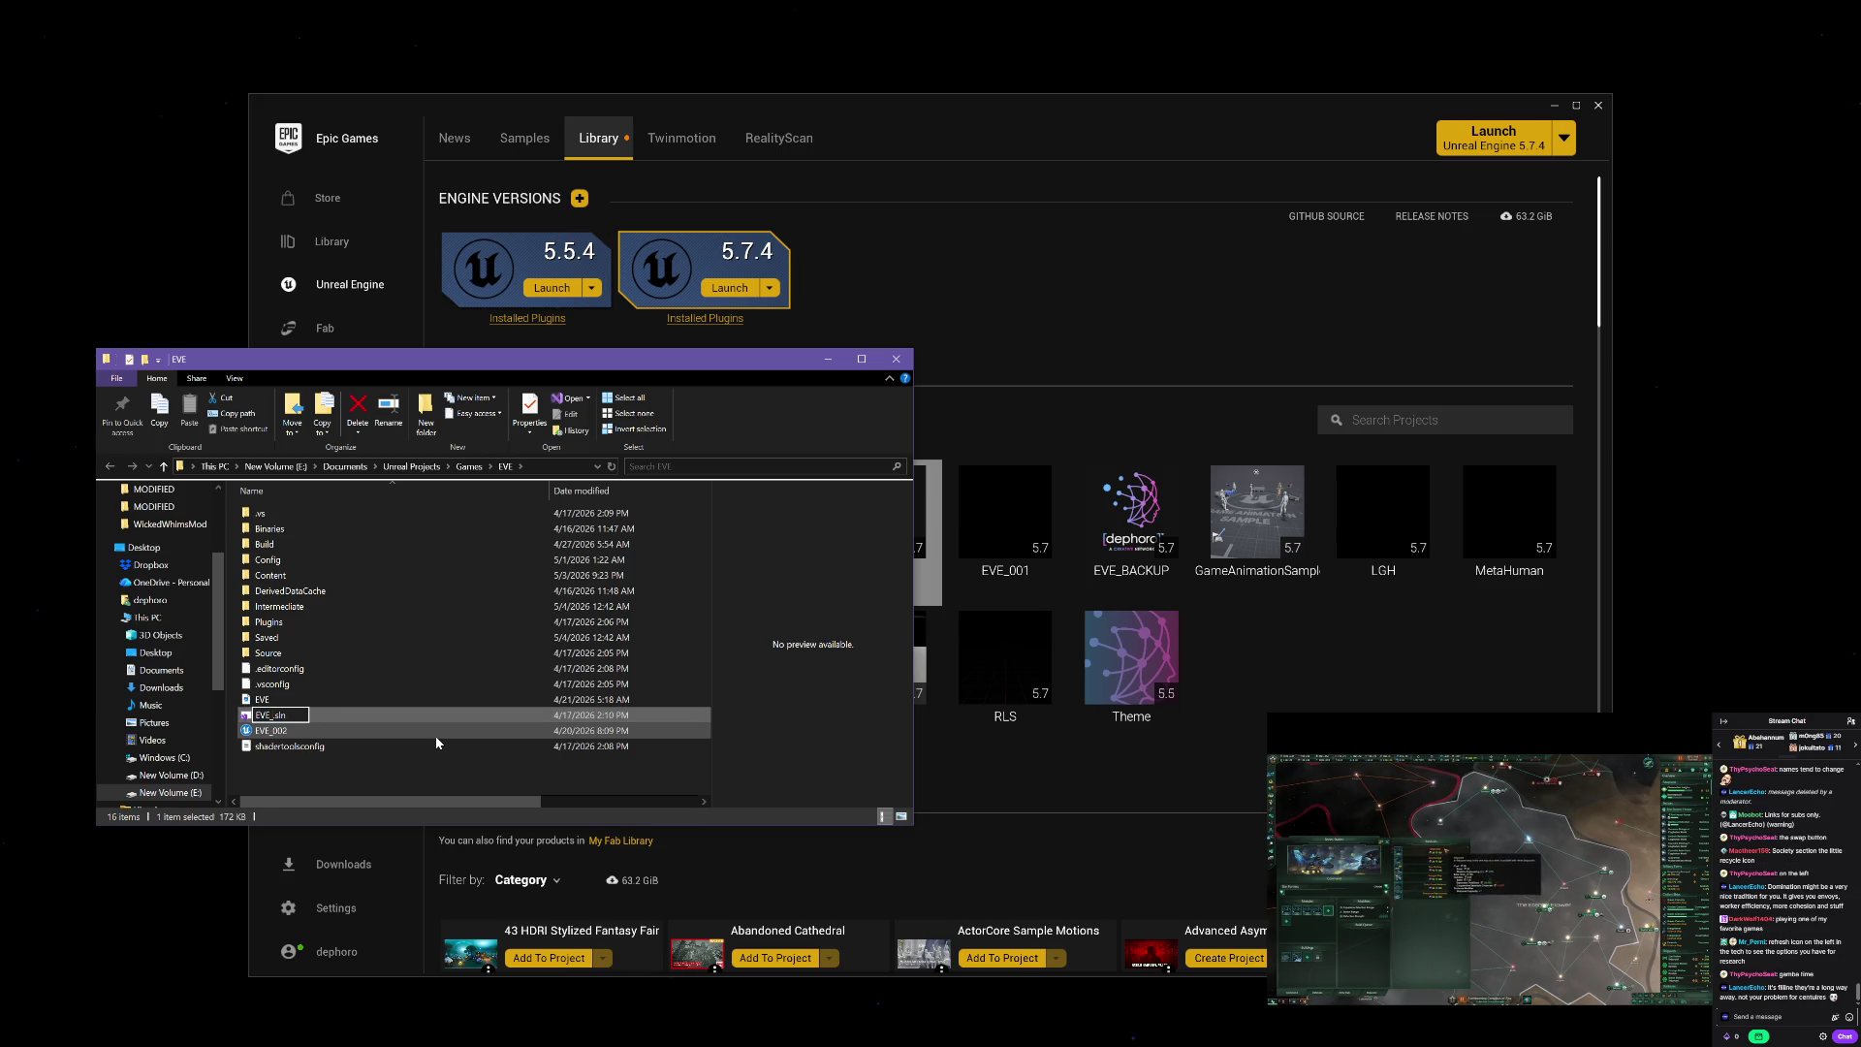
pyautogui.press('Return')
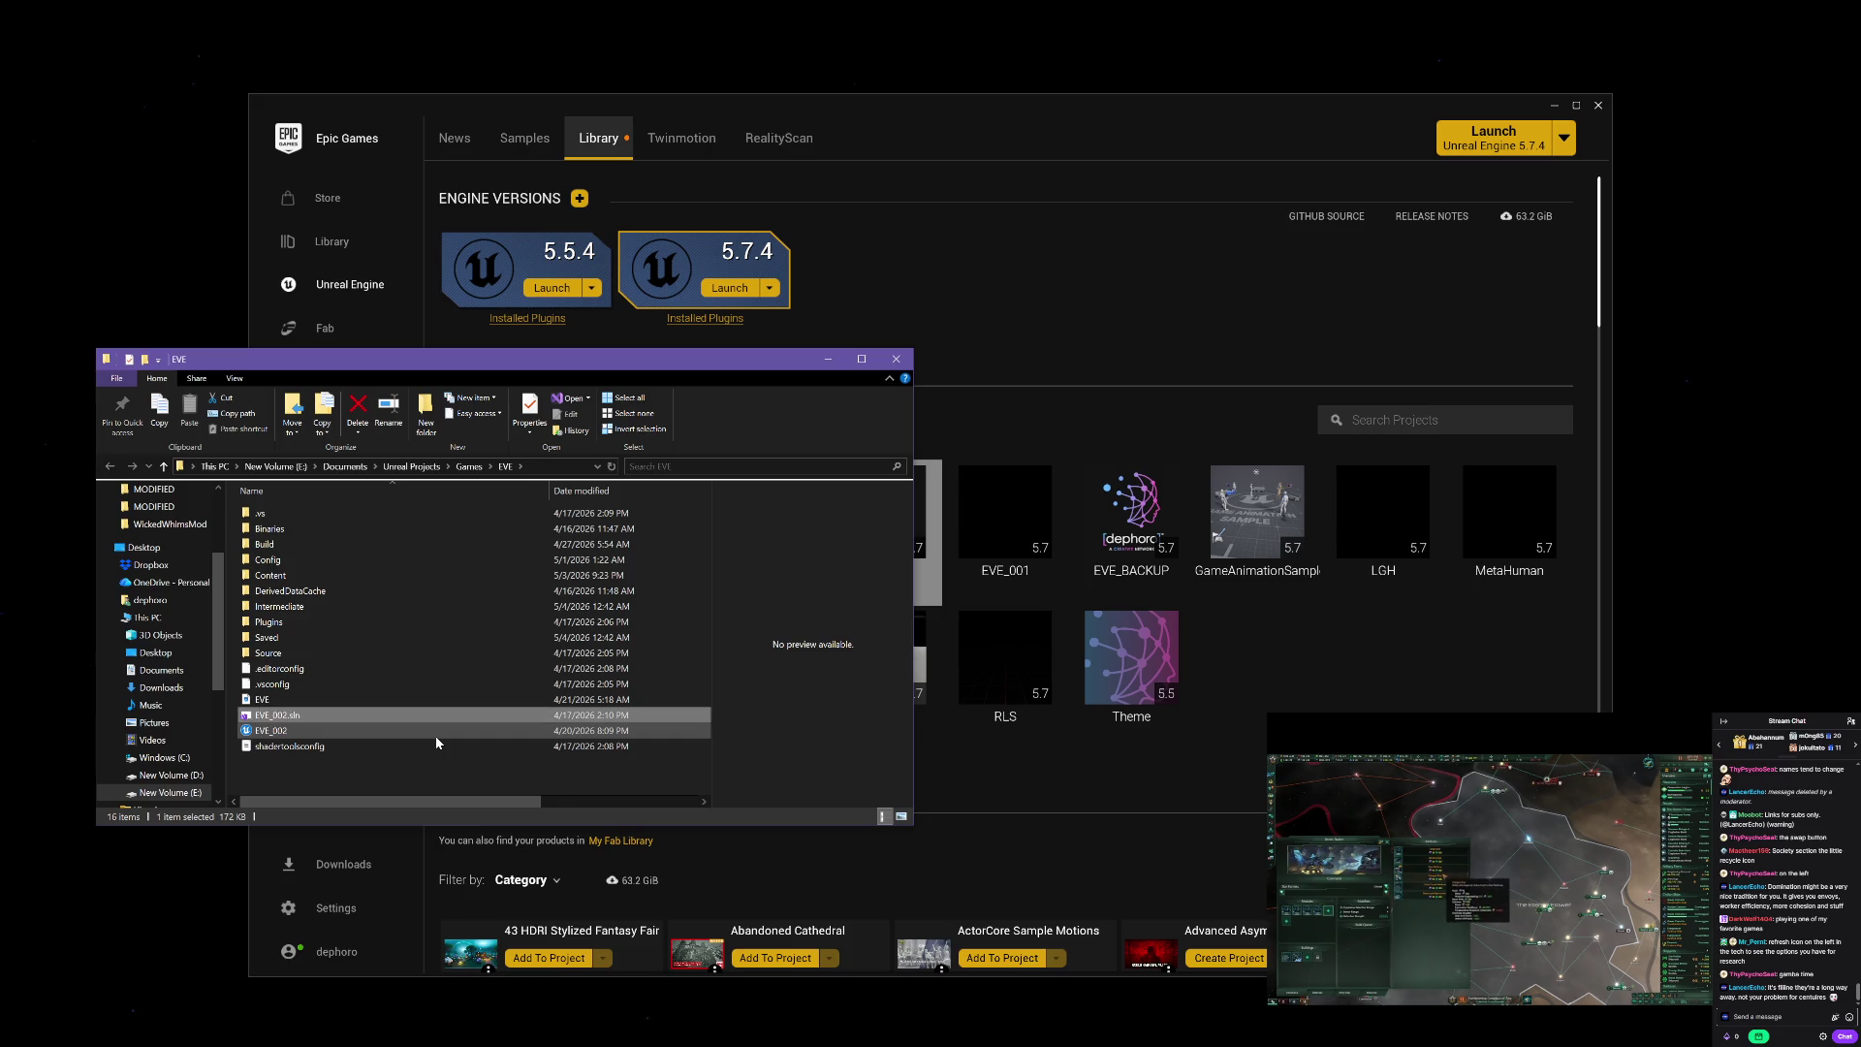
pyautogui.click(347, 698)
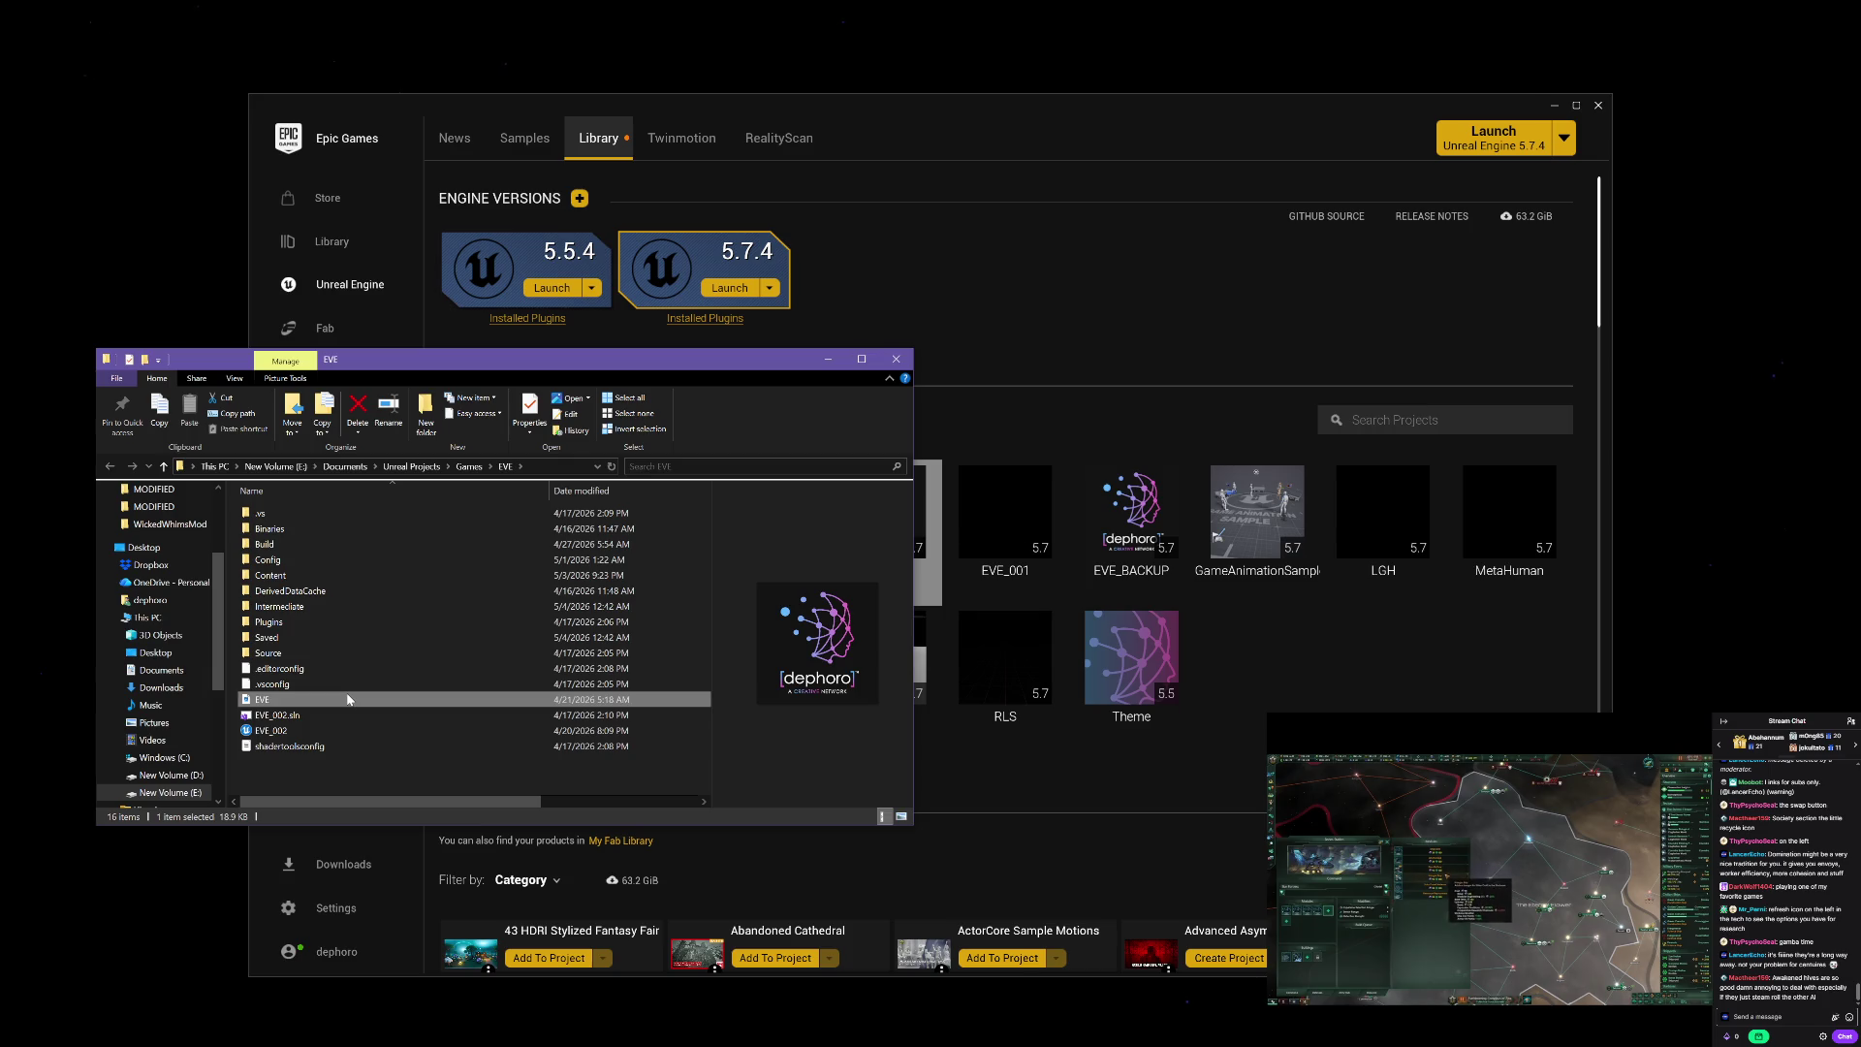
# Step: Open DefaultEngine.ini from the Config folder in Notepad
pyautogui.doubleClick(309, 566)
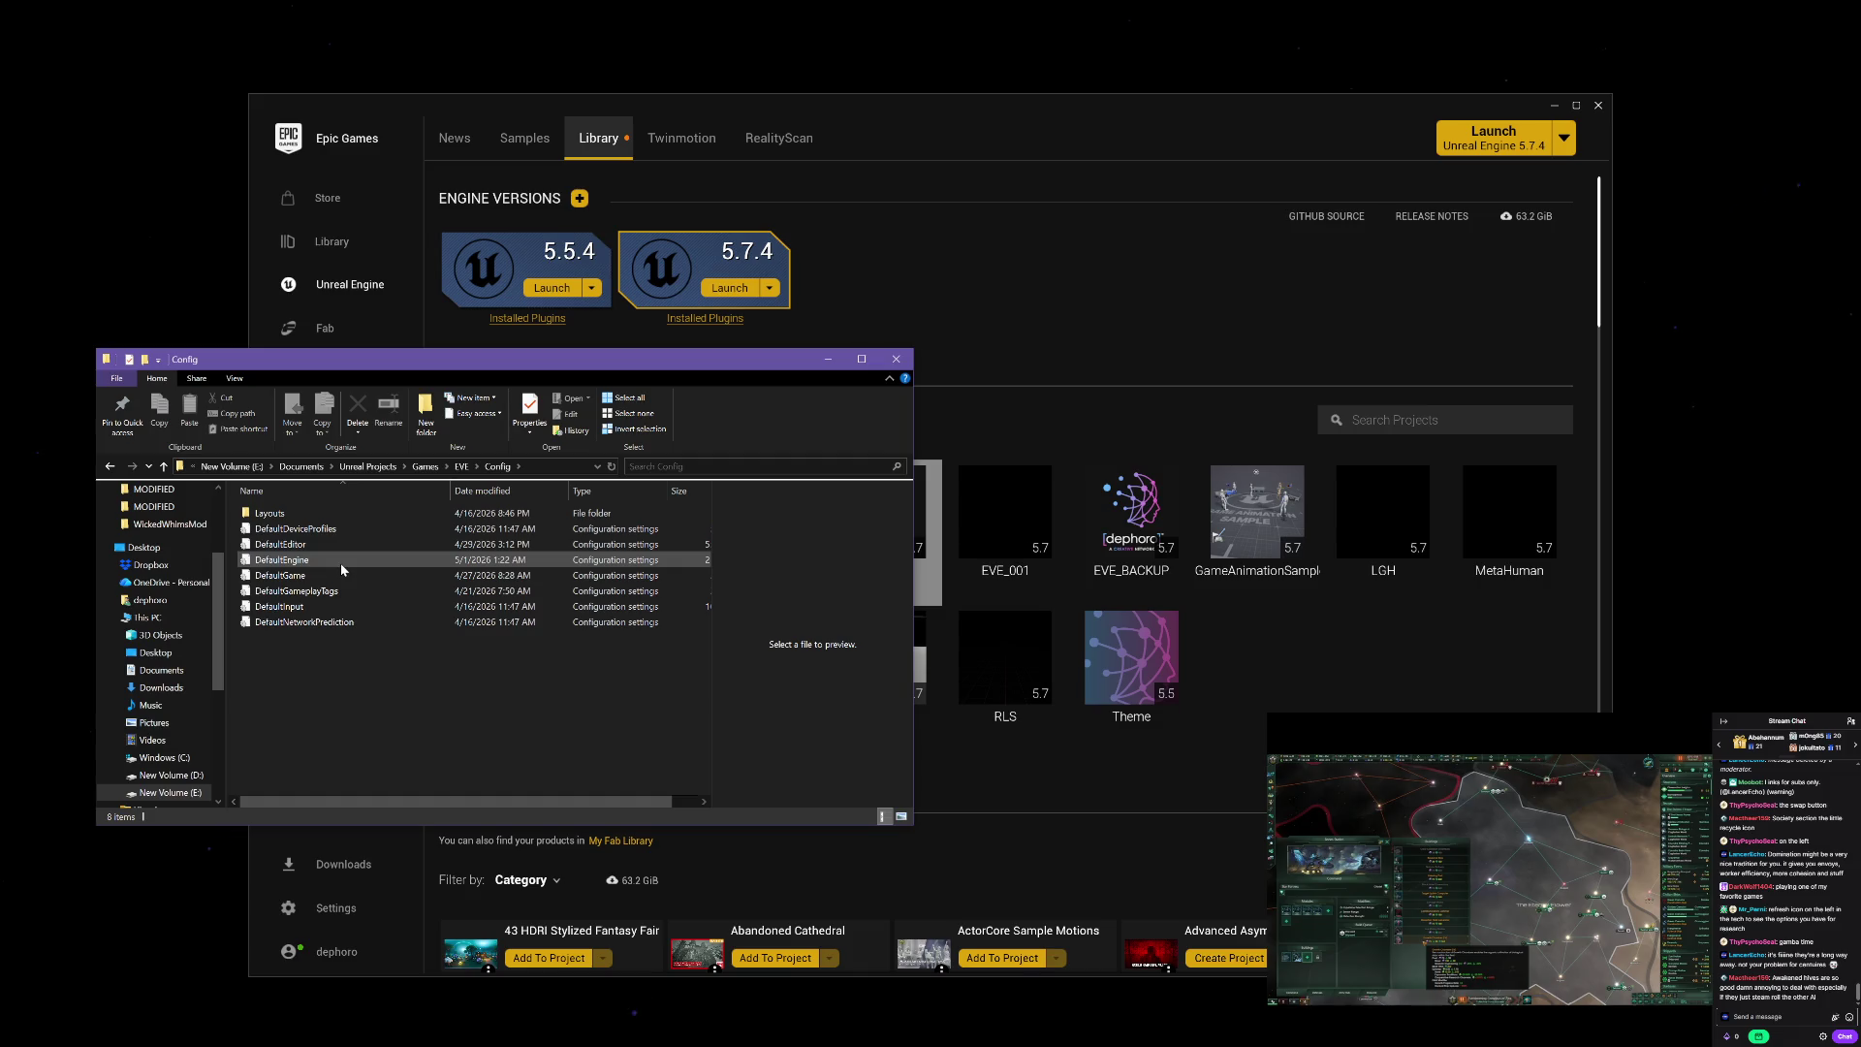
pyautogui.click(341, 562)
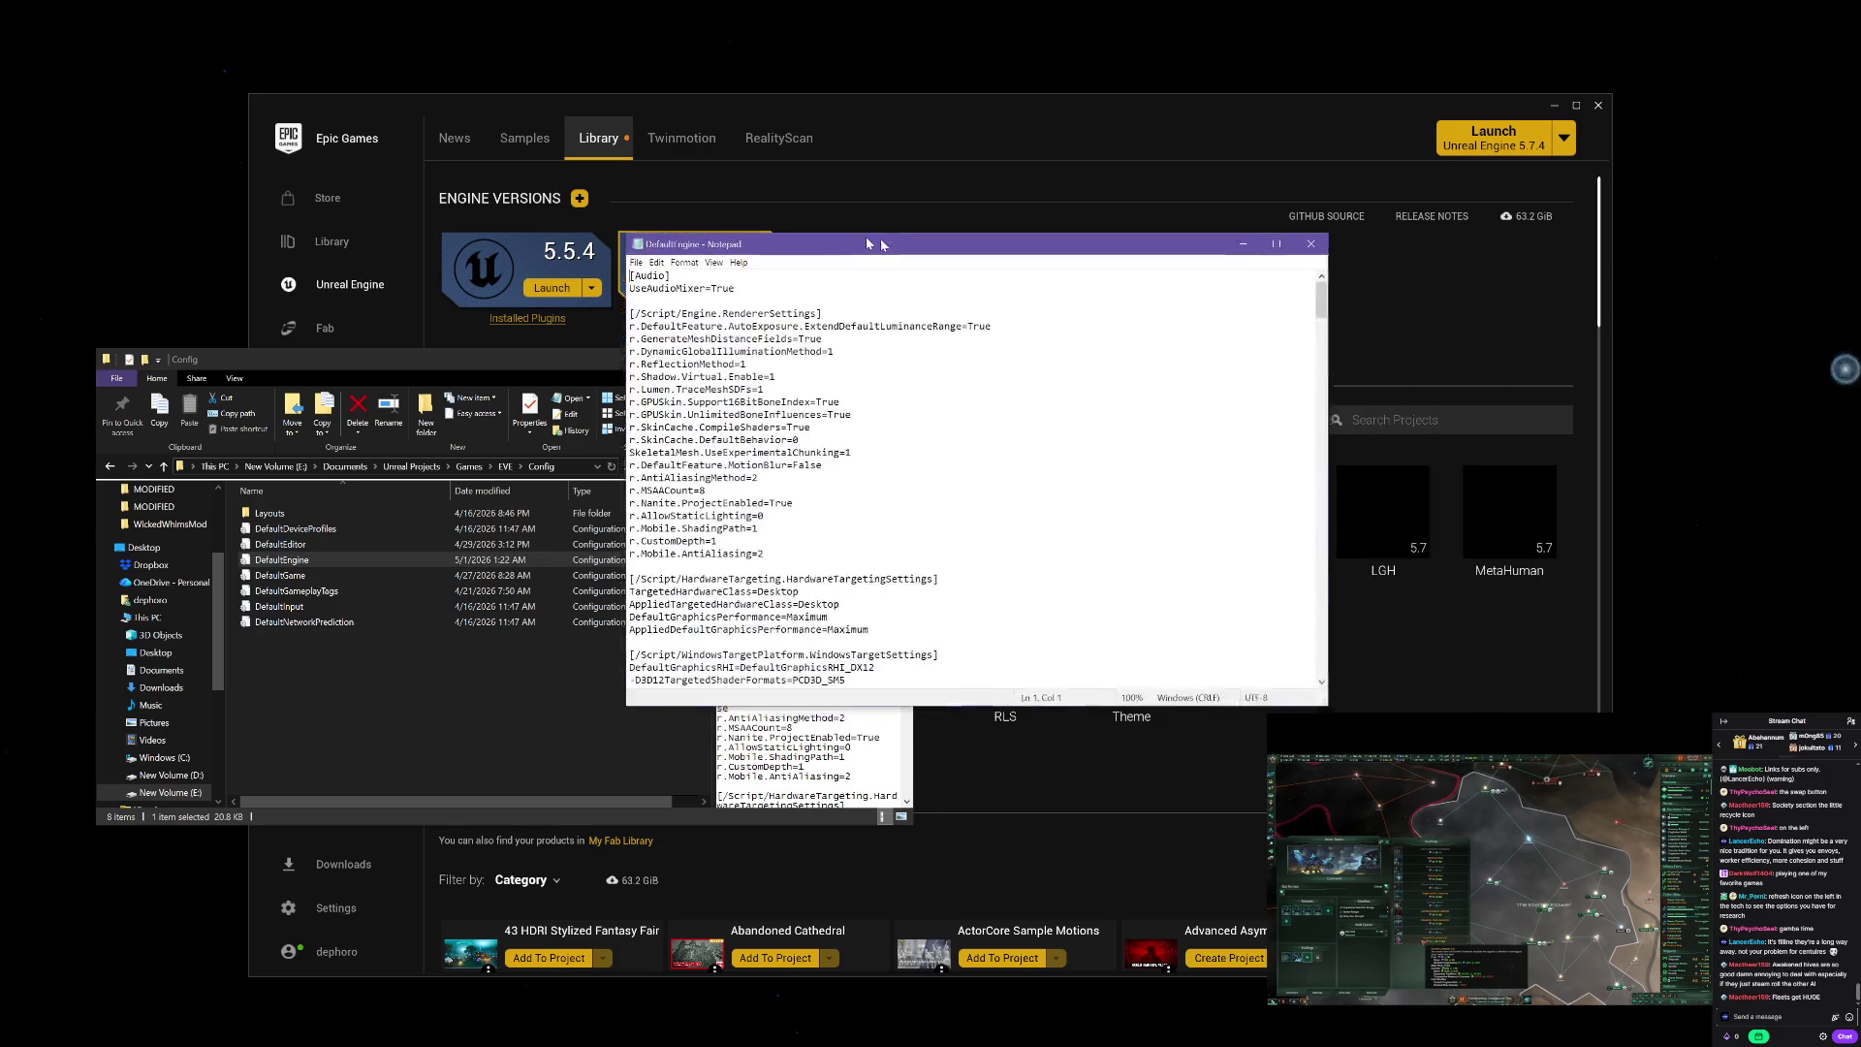
pyautogui.moveTo(875, 240); pyautogui.dragTo(733, 234)
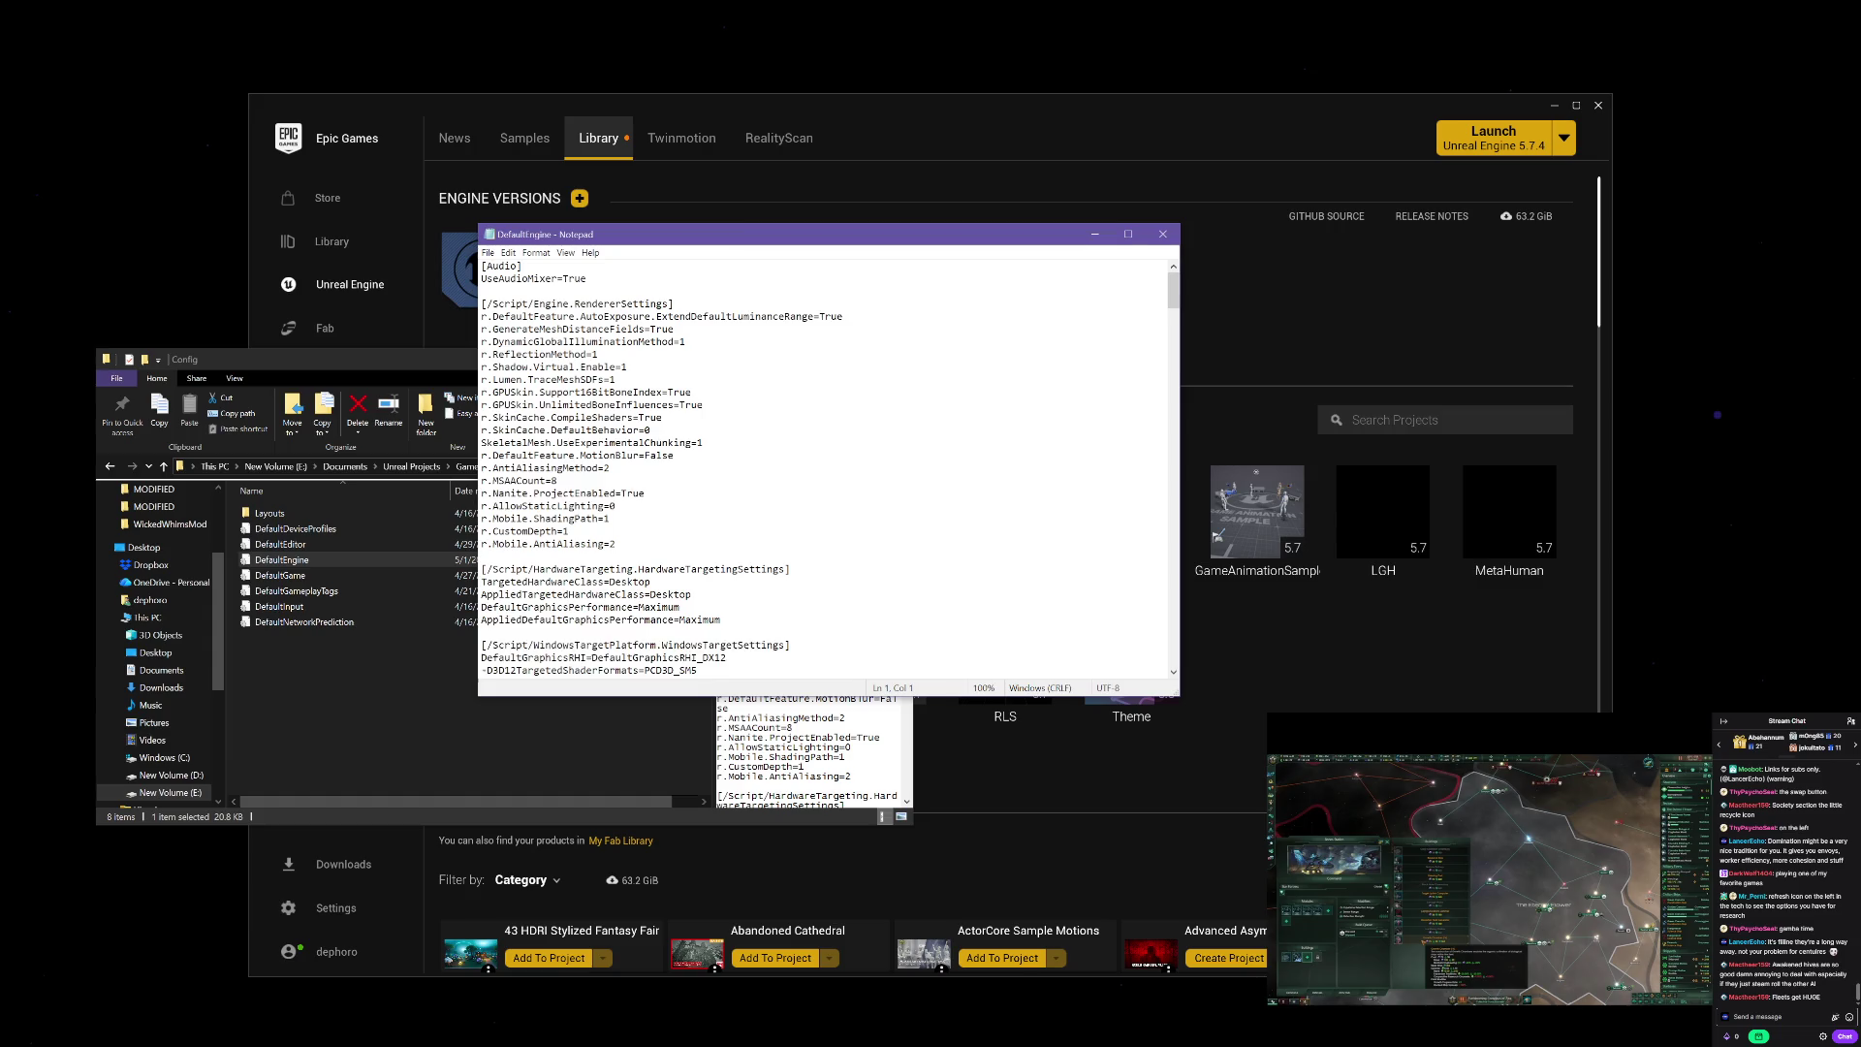
# Step: Add a [URL] section with GameName=EVE_002 at the top, save, and close Notepad
pyautogui.press('Return')
pyautogui.press('Return')
pyautogui.press('Up')
pyautogui.press('Up')
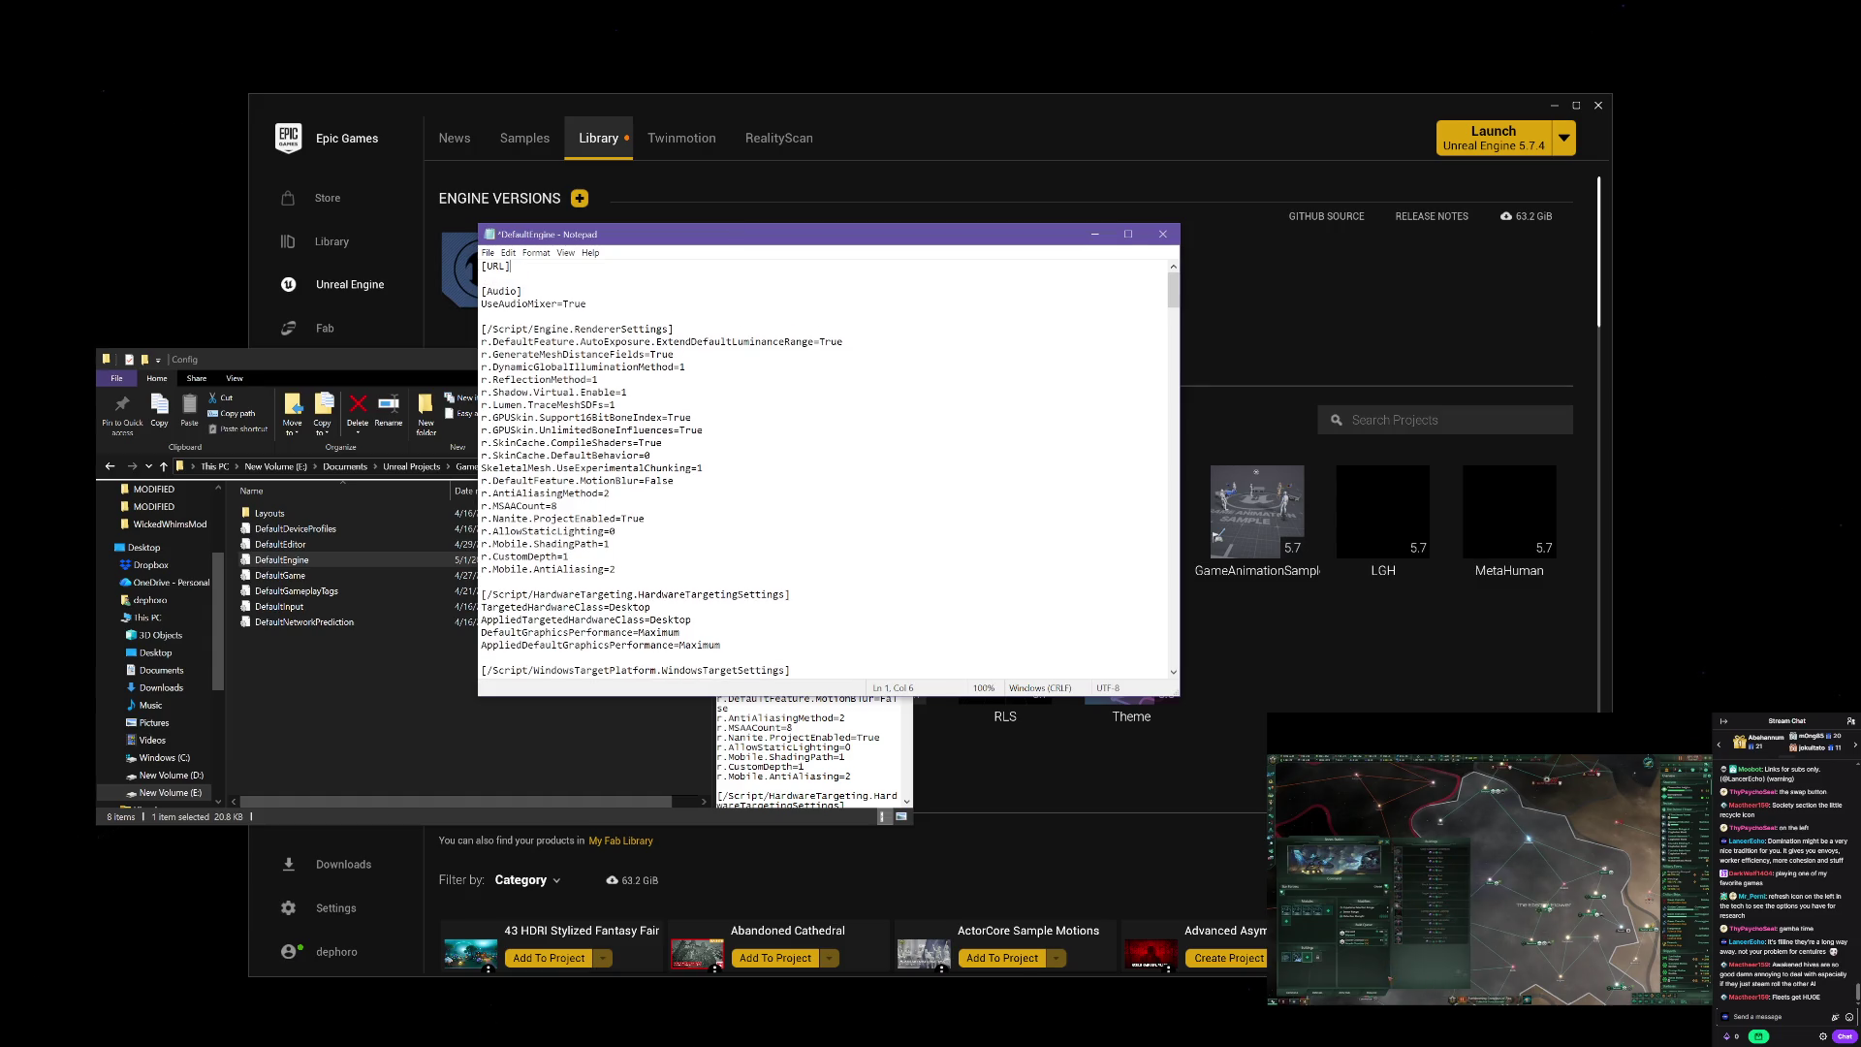
pyautogui.press('Return')
pyautogui.write('GameN')
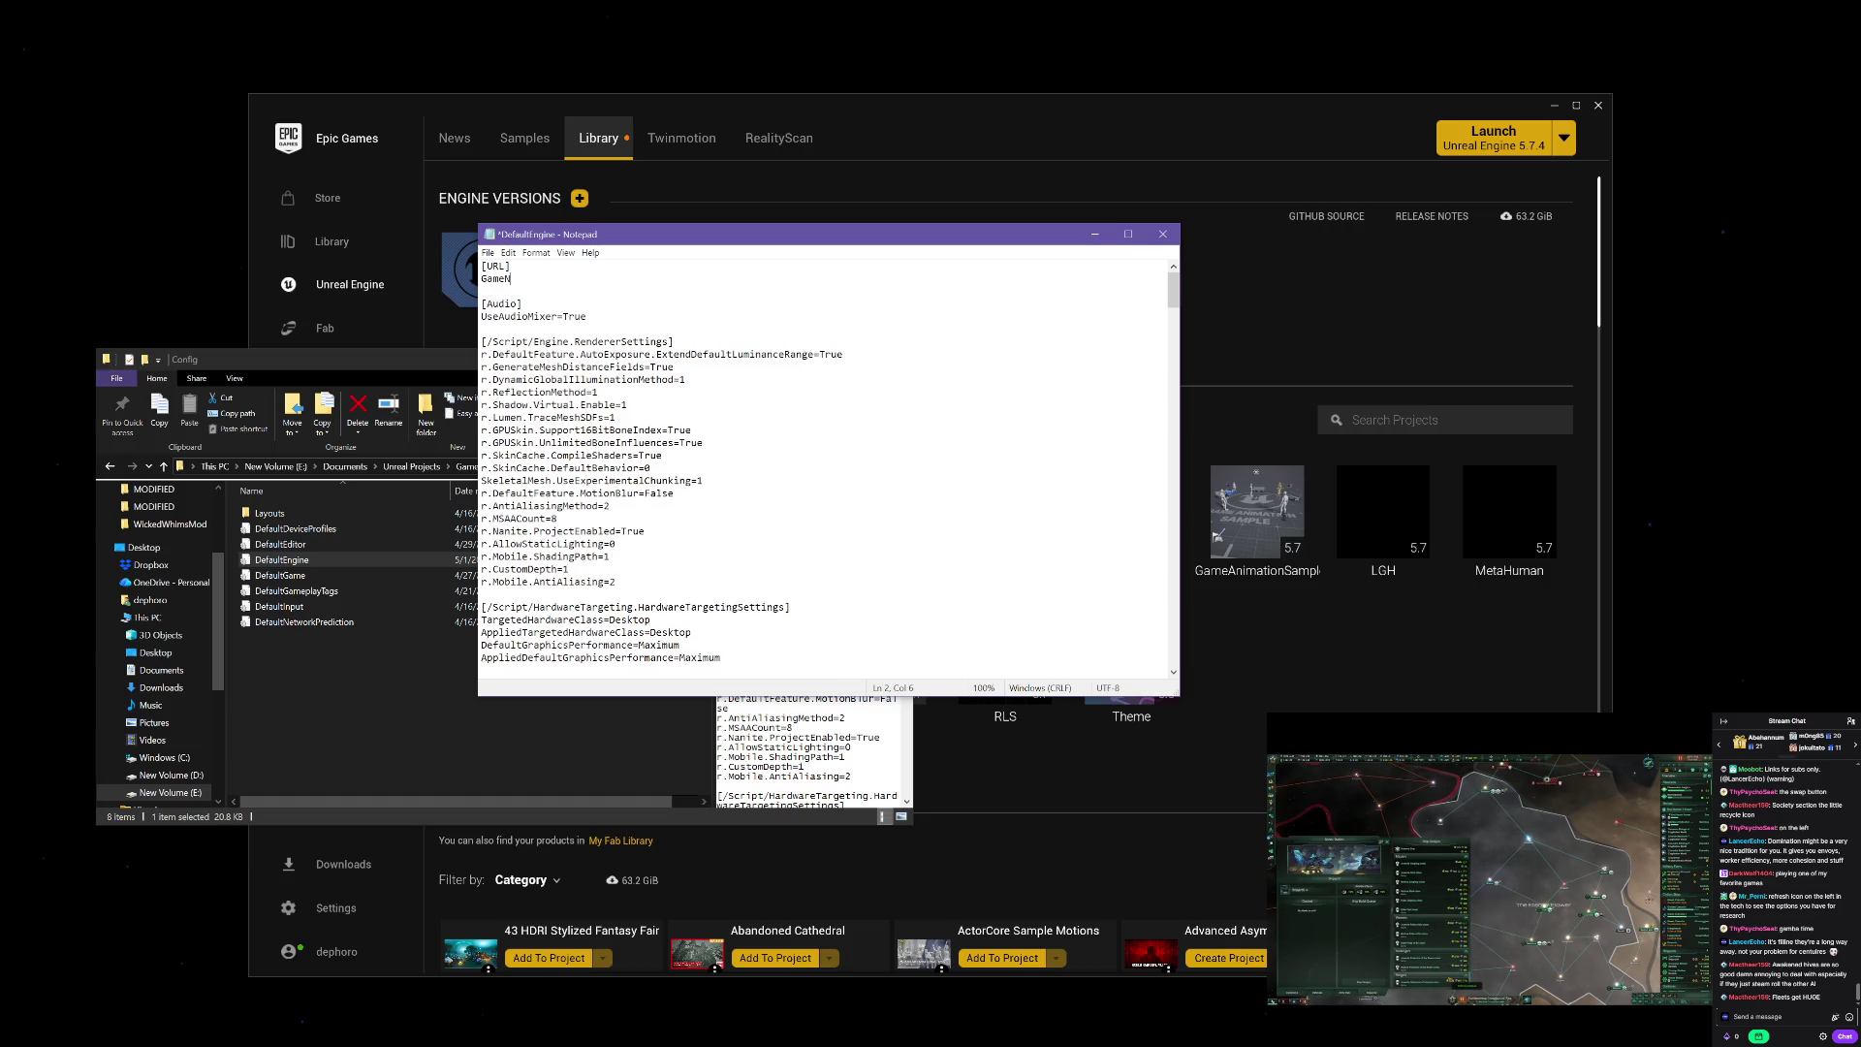
pyautogui.write('ame=')
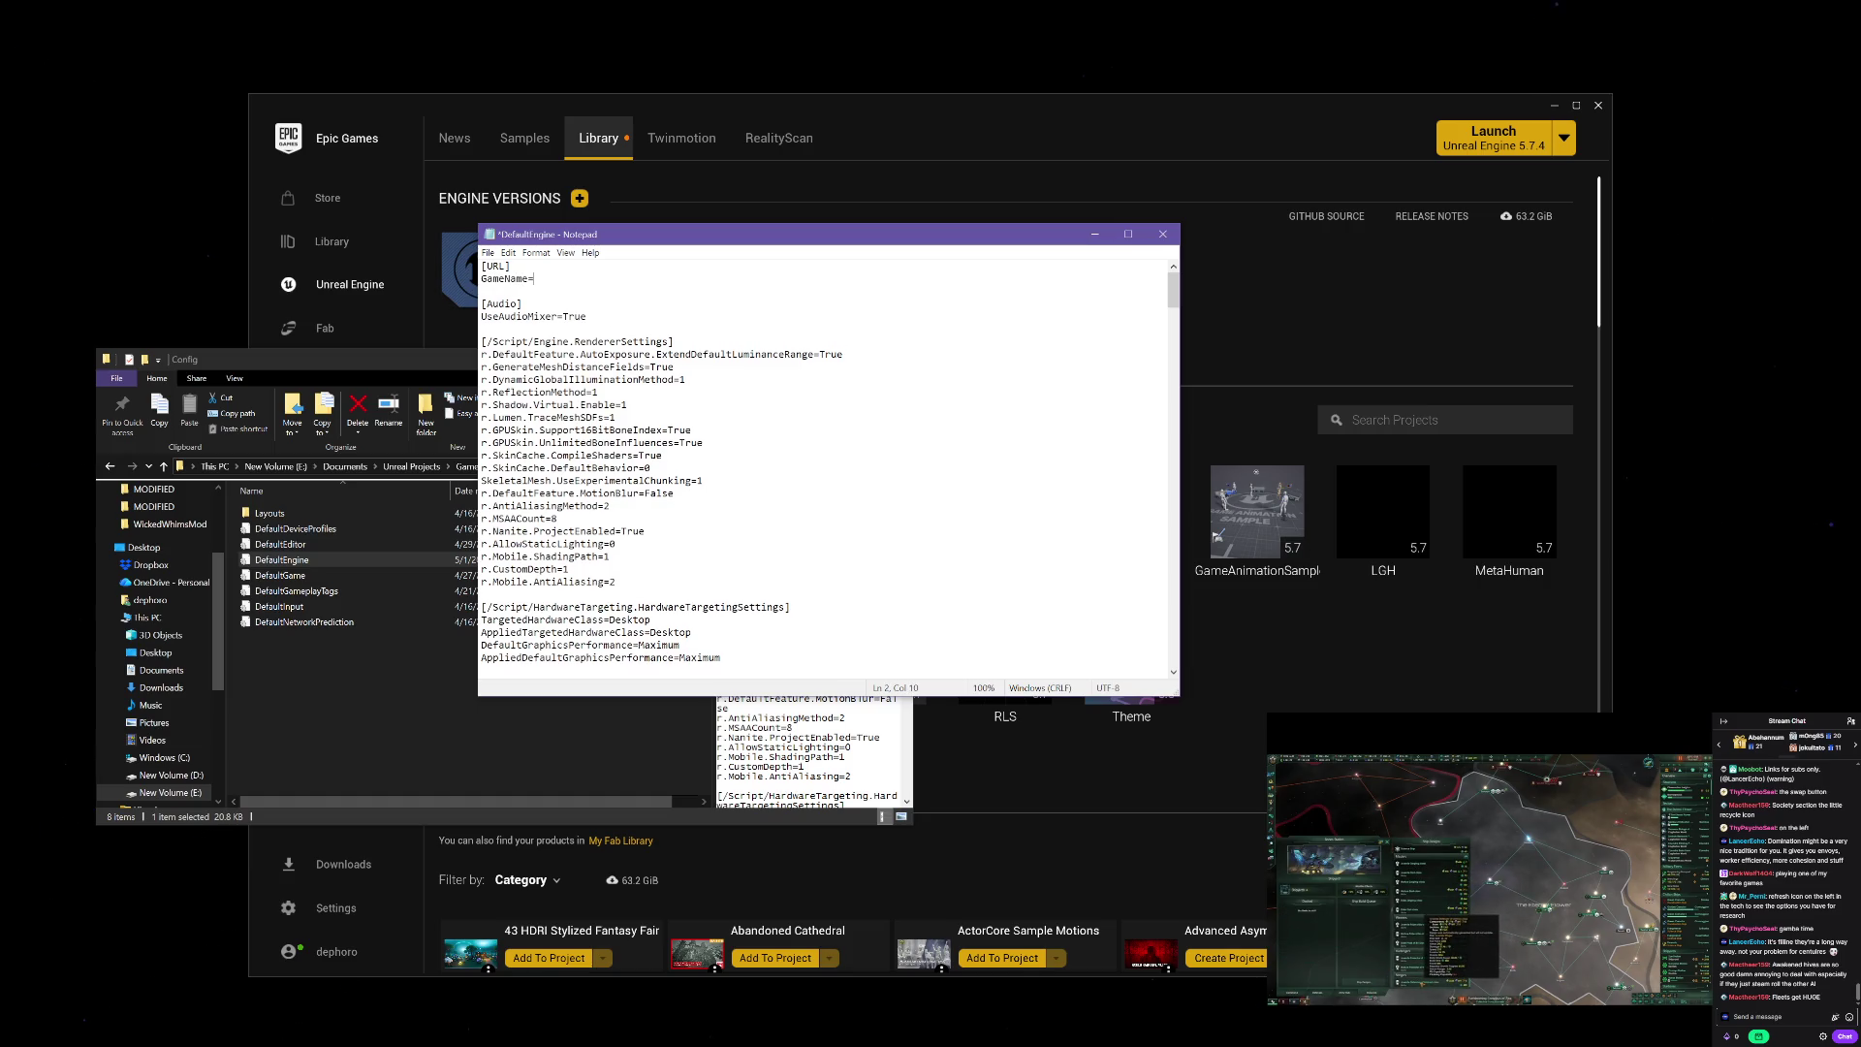
pyautogui.write('EV')
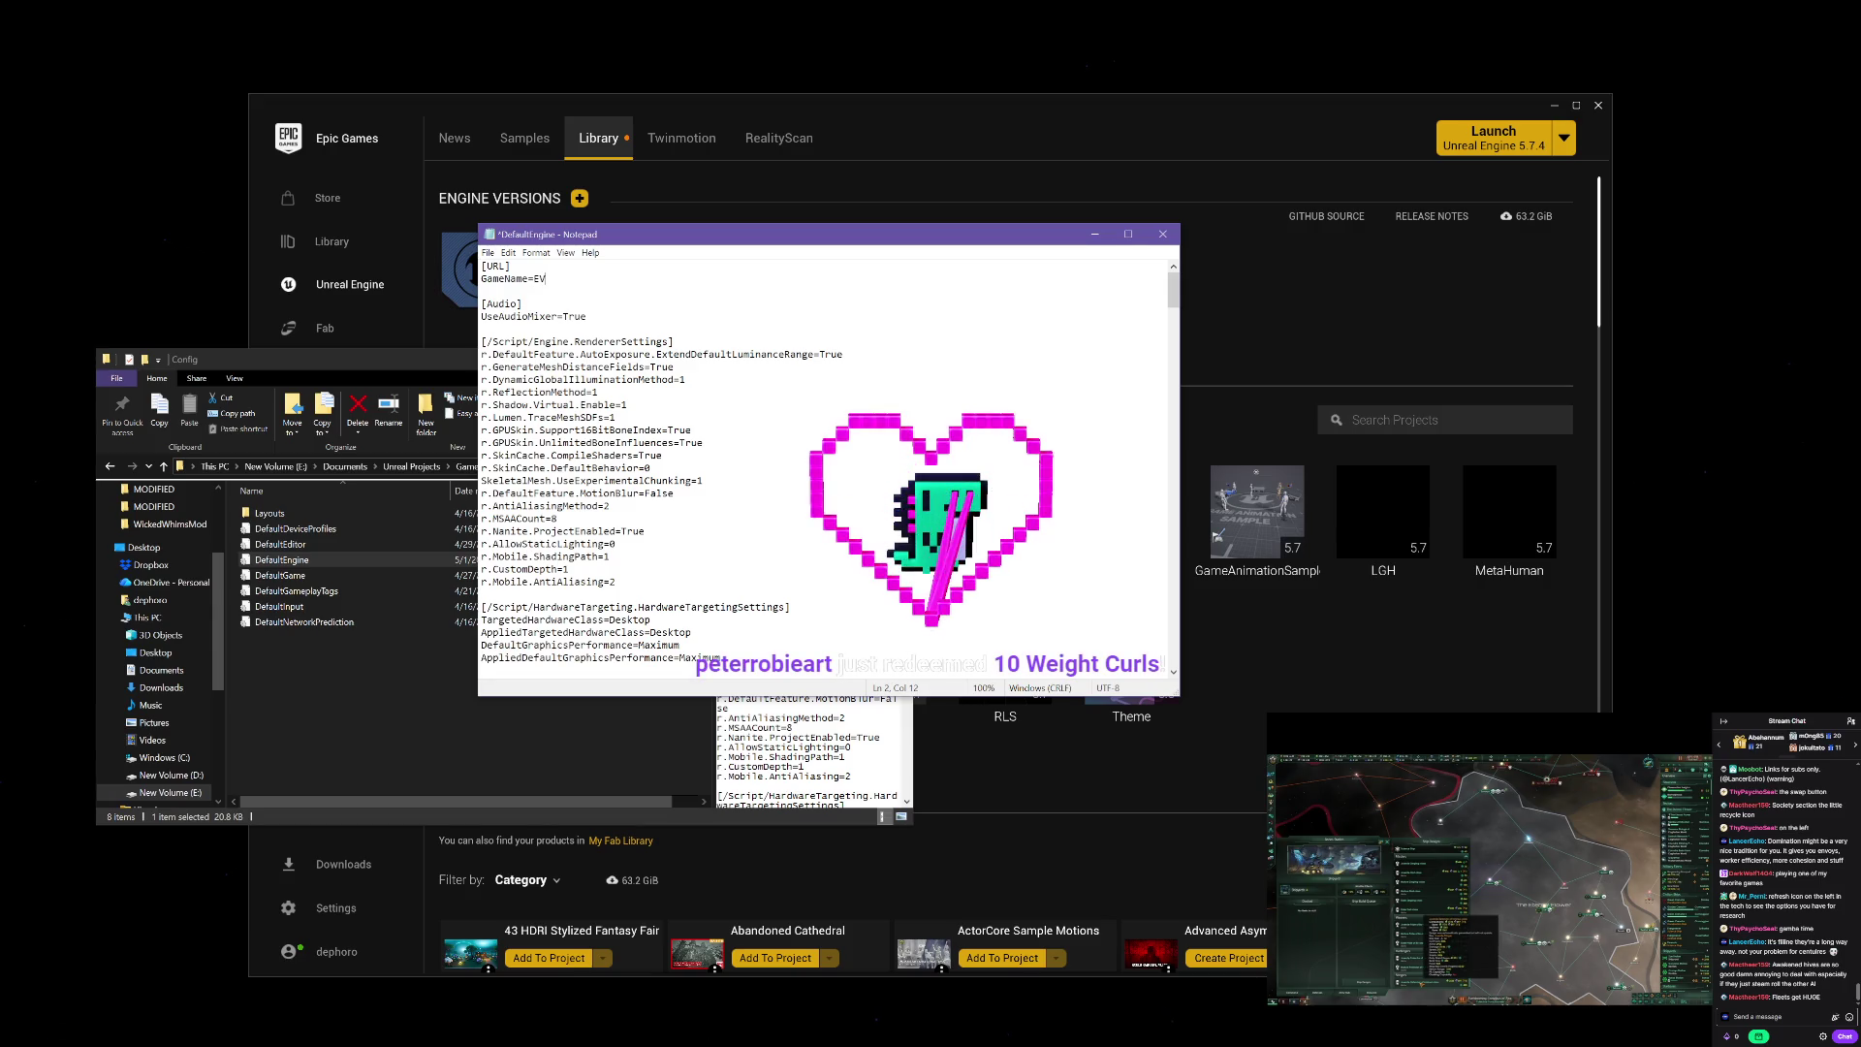
pyautogui.write('E_002')
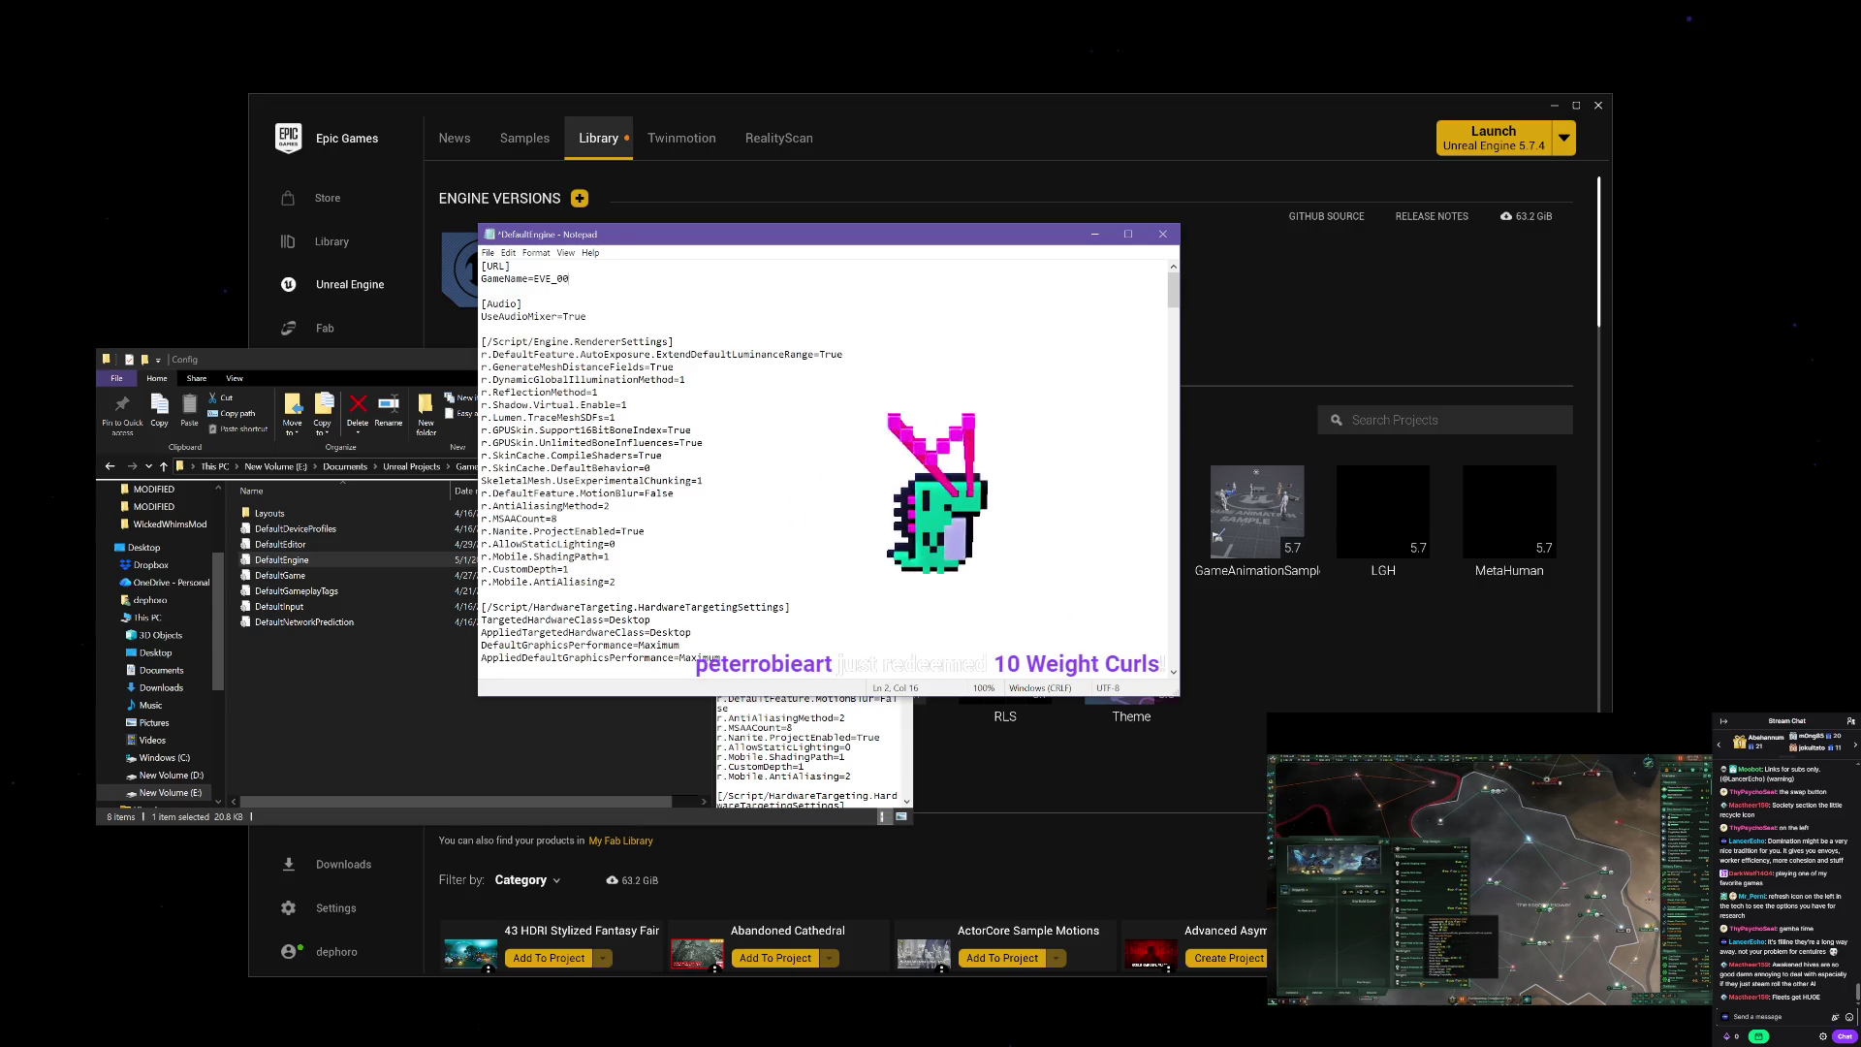
pyautogui.hotkey('ctrl', 's')
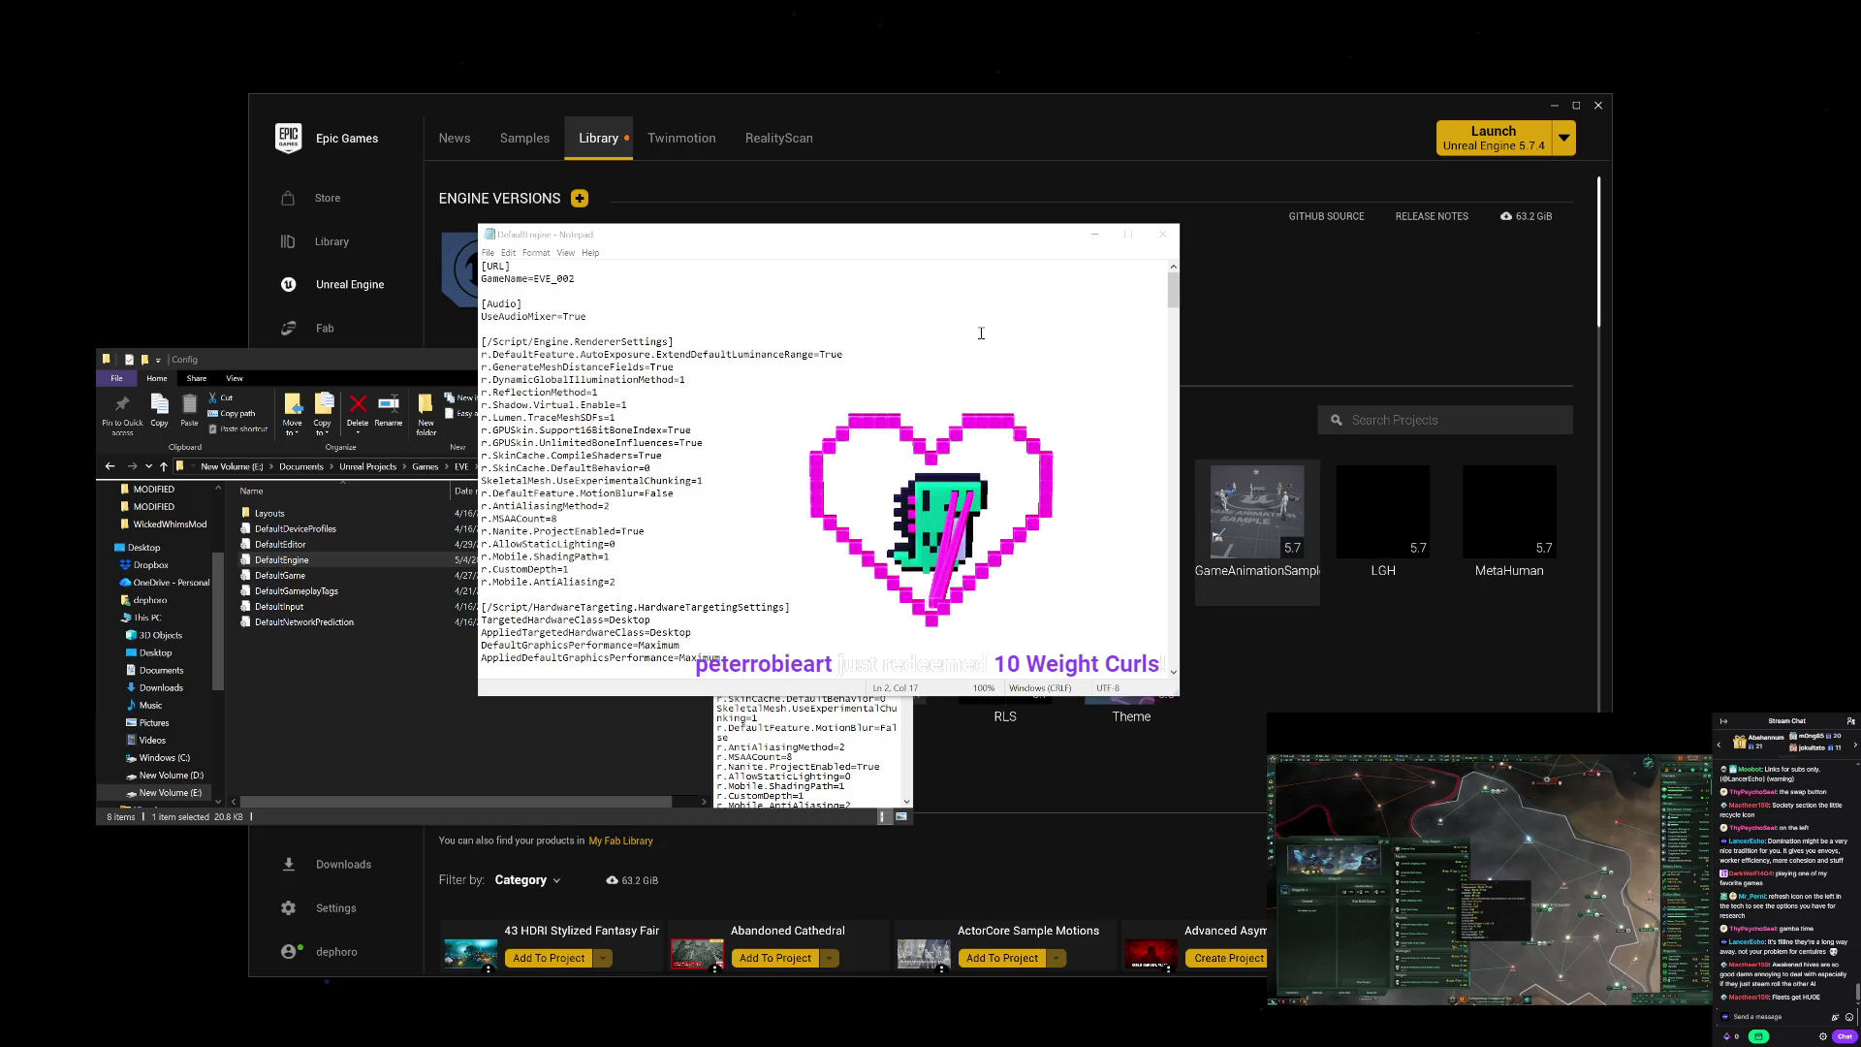
pyautogui.click(1165, 237)
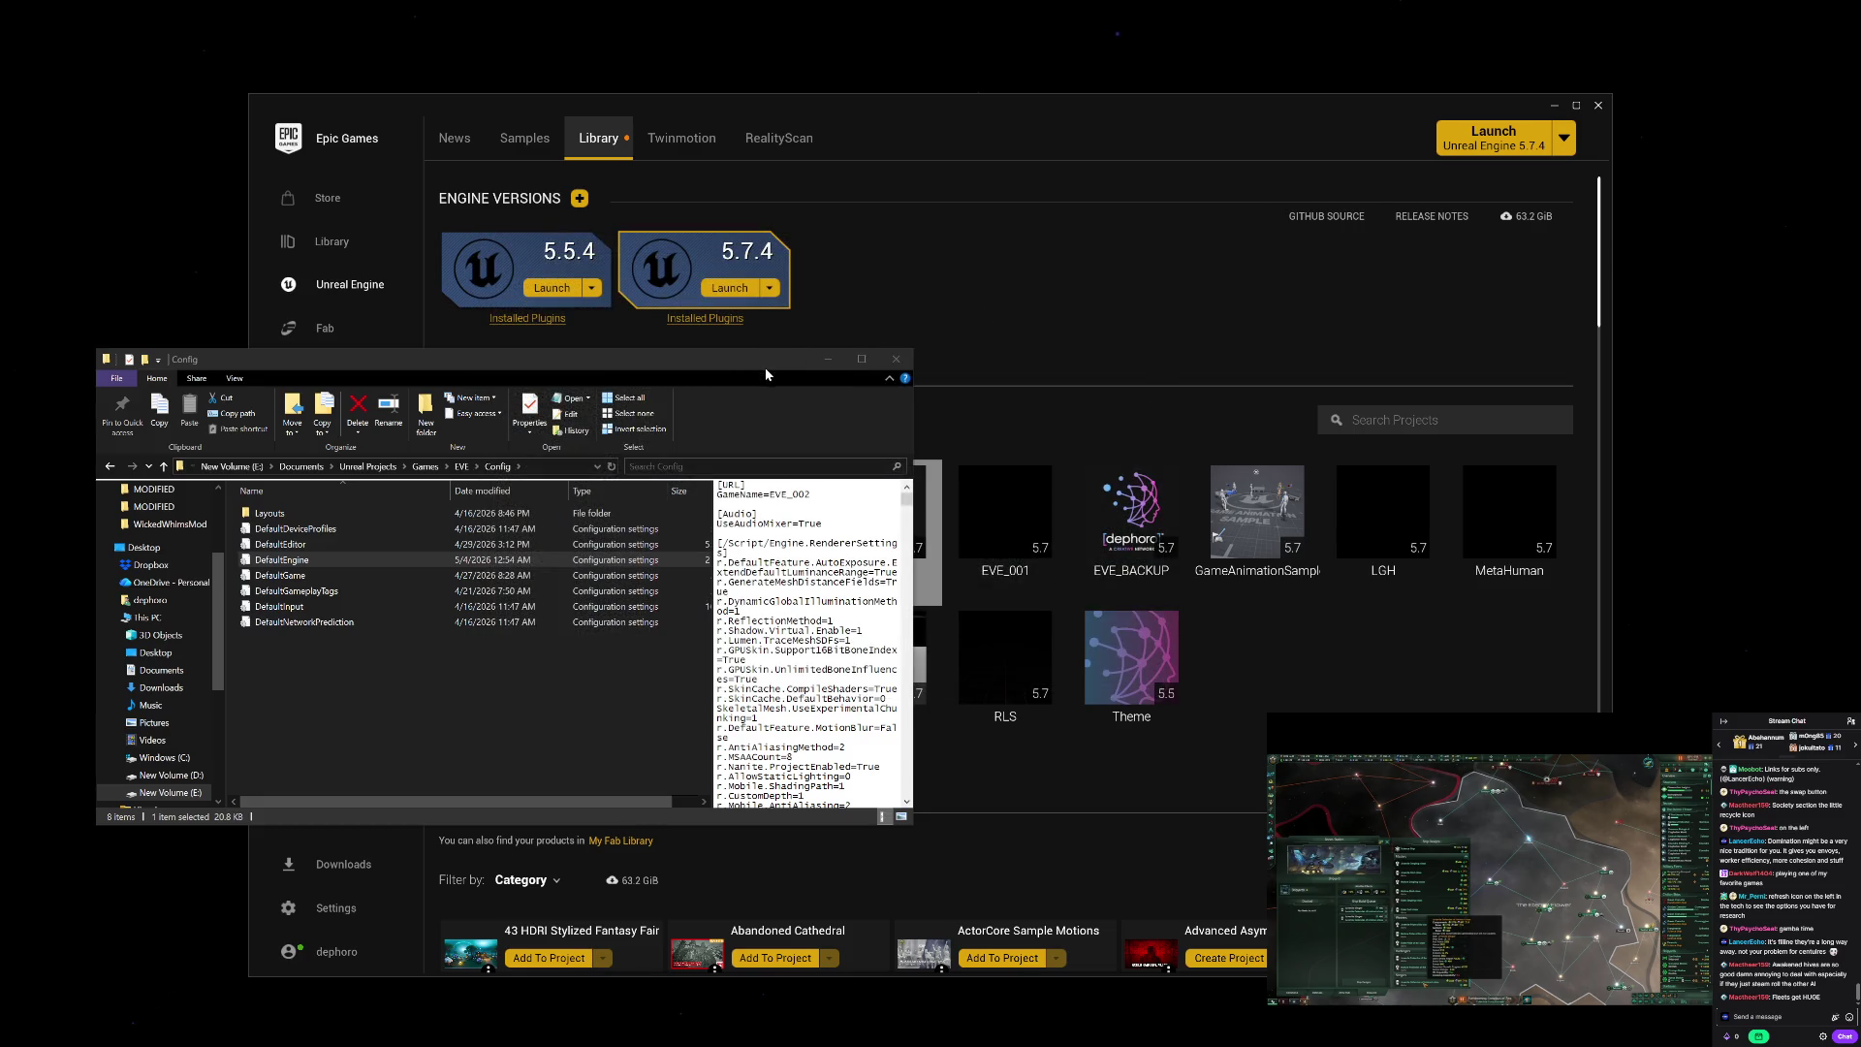
pyautogui.click(783, 359)
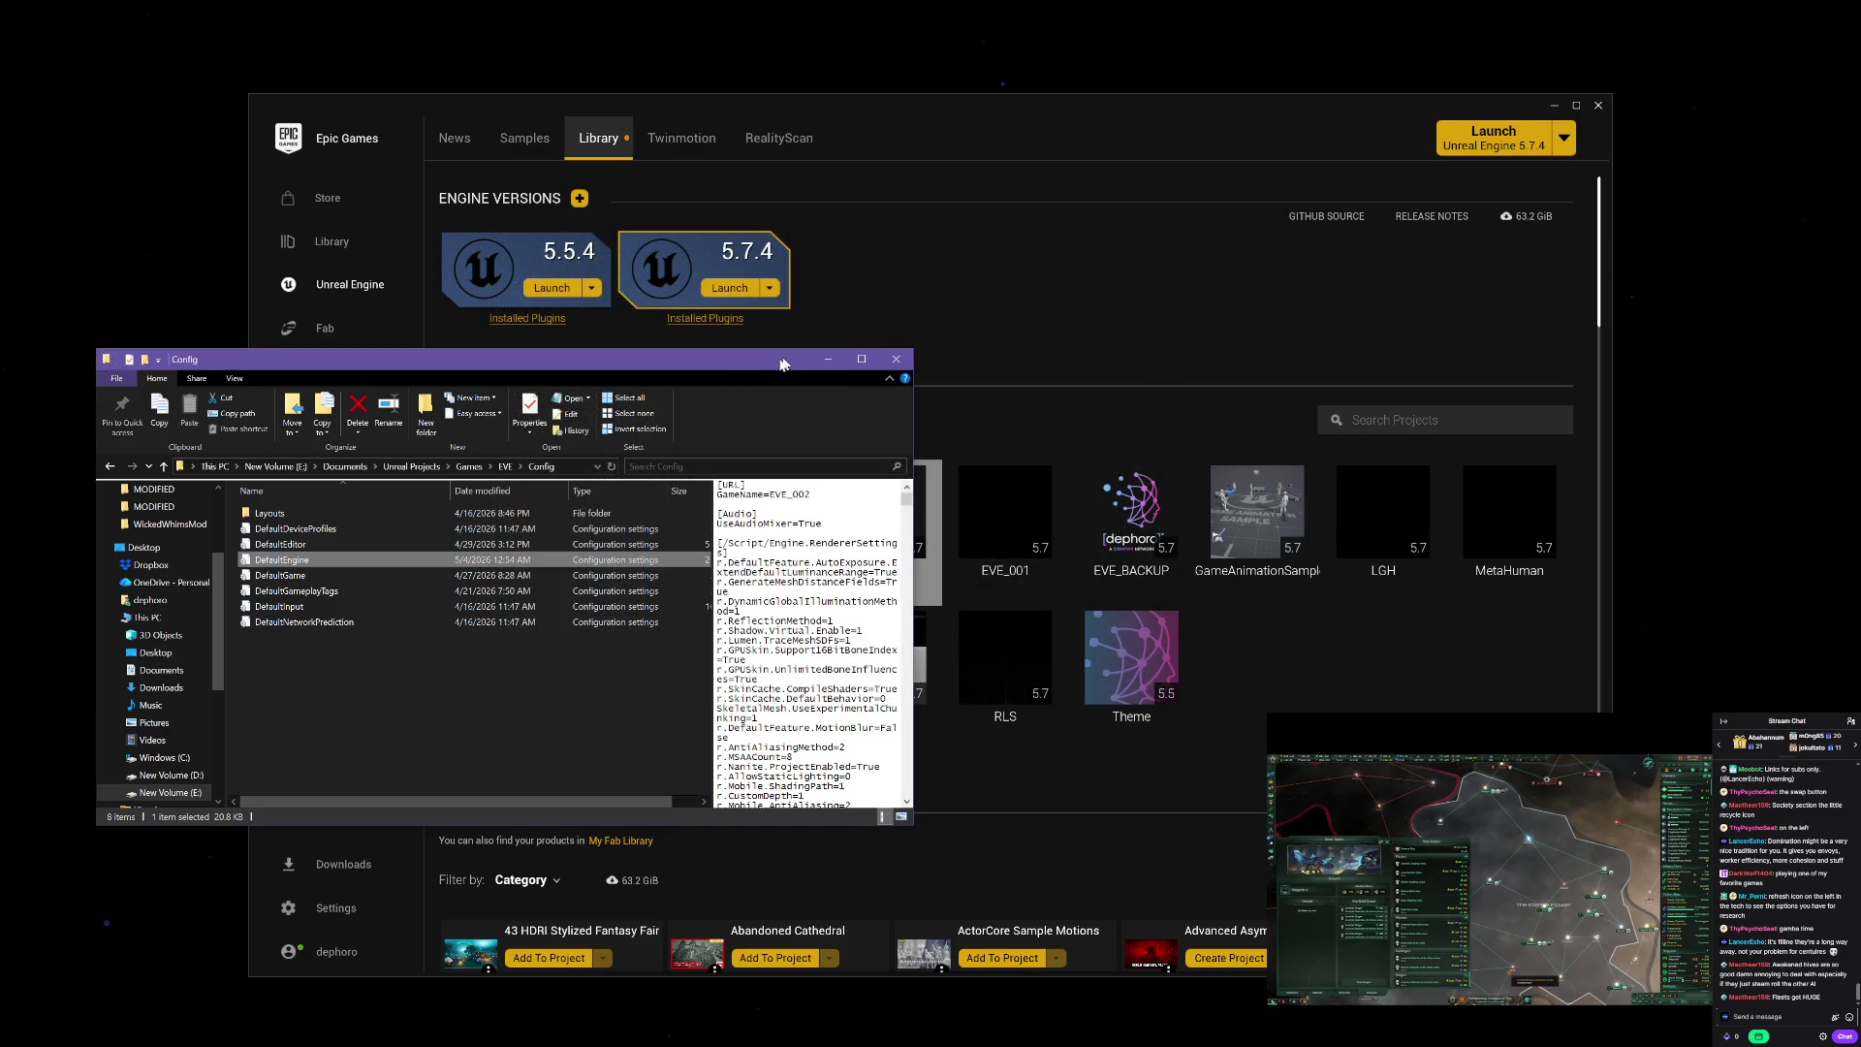
# Step: Go up to the Games folder and rename the EVE project folder to EVE_002
pyautogui.click(164, 467)
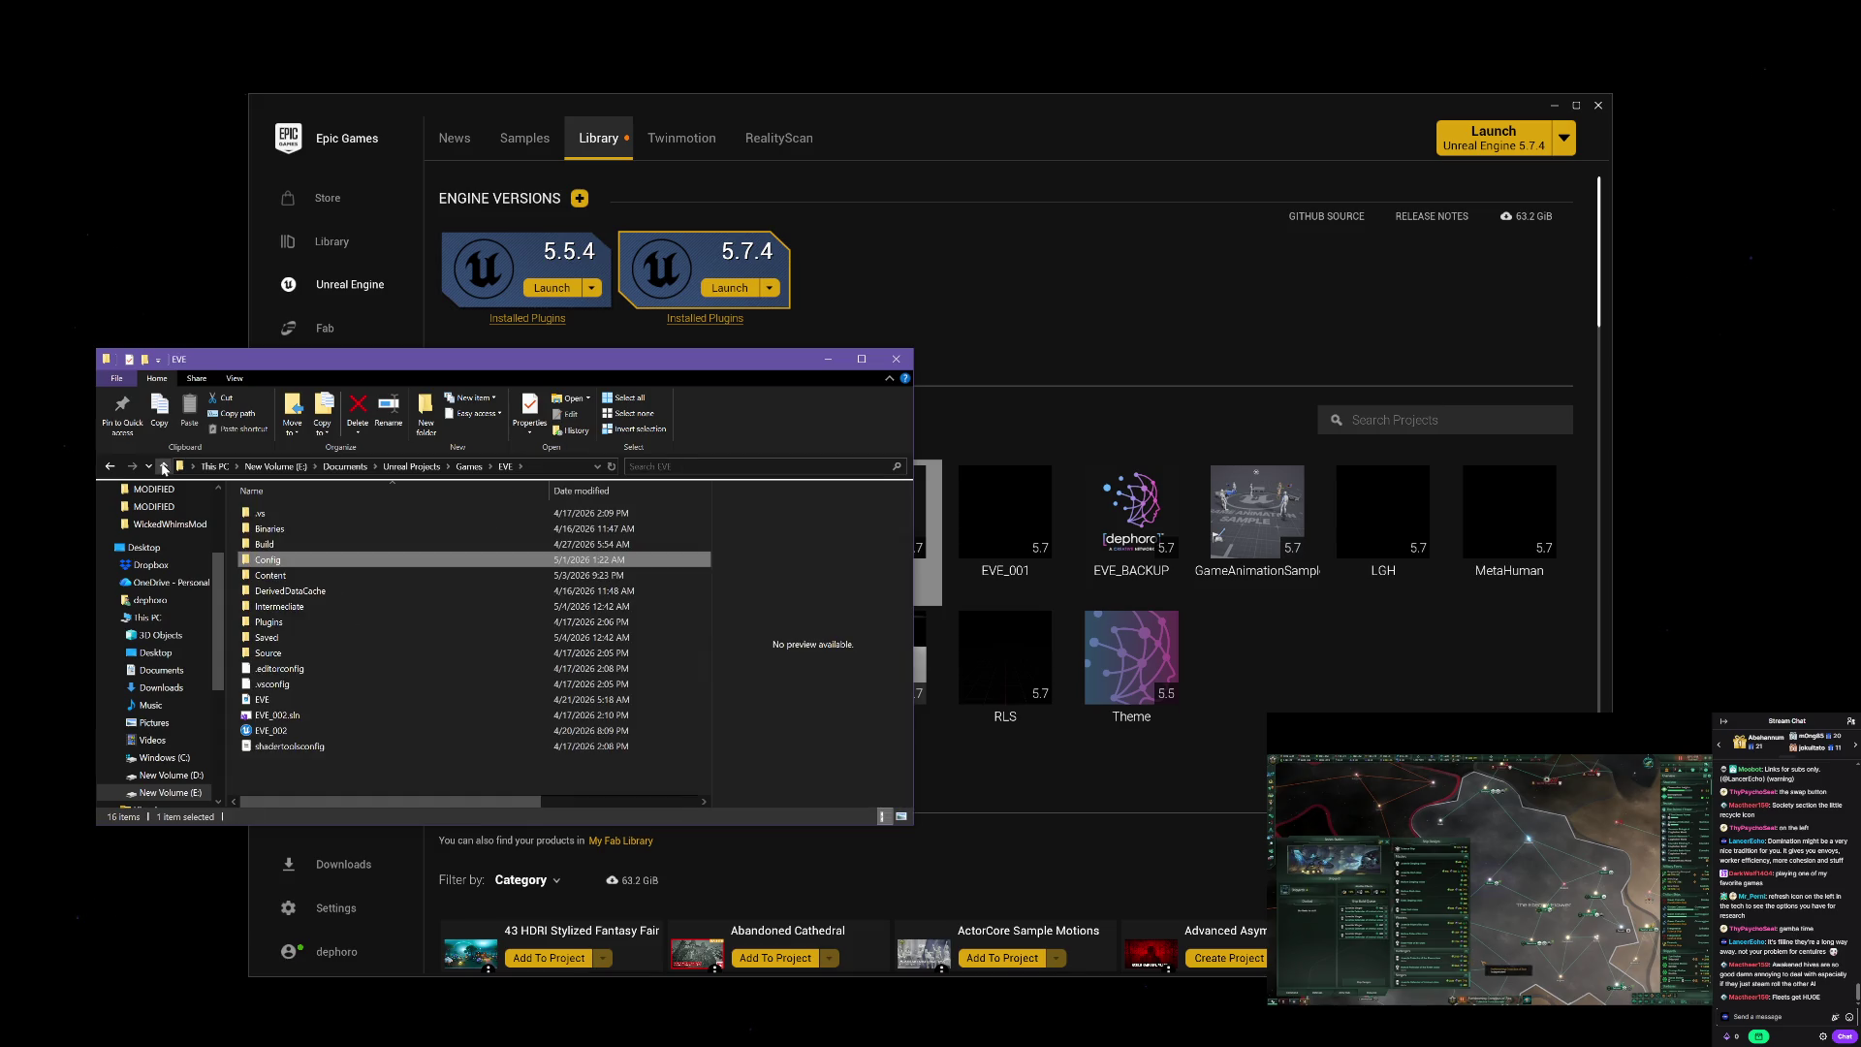
pyautogui.click(164, 468)
pyautogui.click(399, 514)
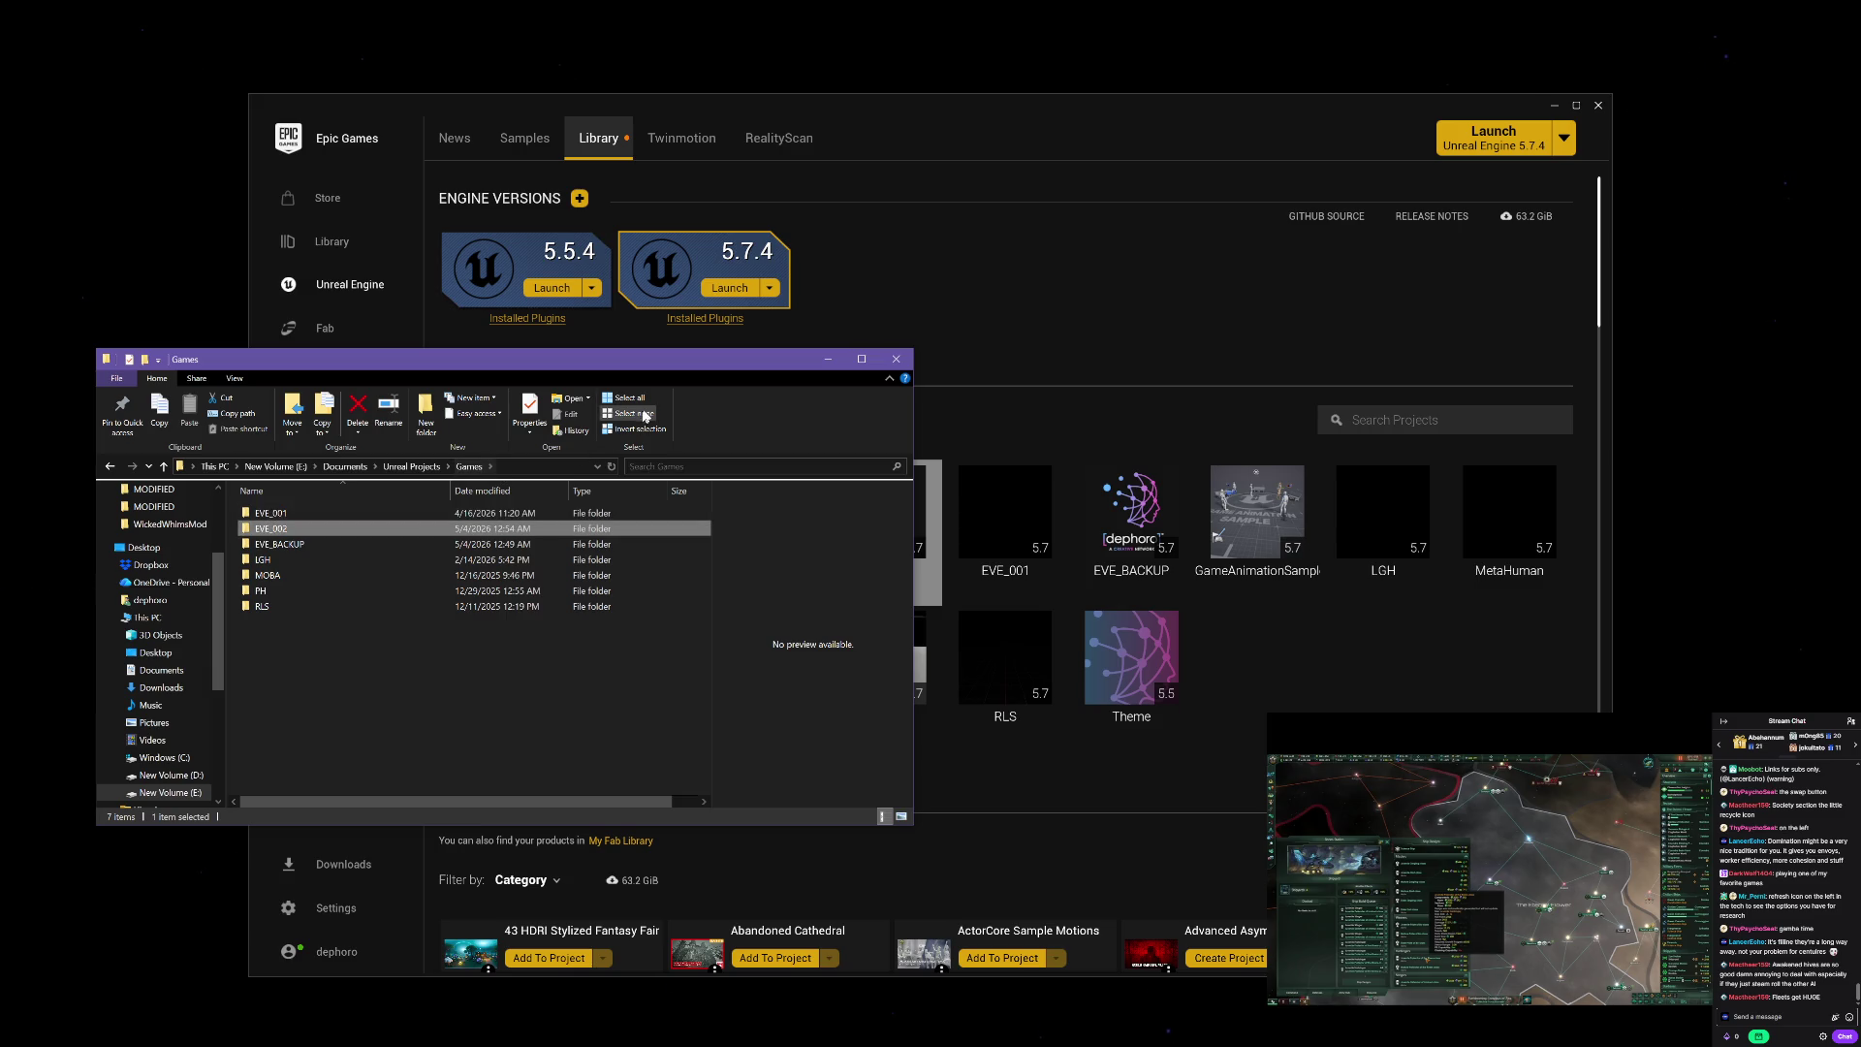
pyautogui.moveTo(849, 348)
pyautogui.mouseDown()
pyautogui.moveTo(665, 364)
pyautogui.moveTo(840, 417)
pyautogui.moveTo(586, 385)
pyautogui.moveTo(679, 404)
pyautogui.mouseUp()
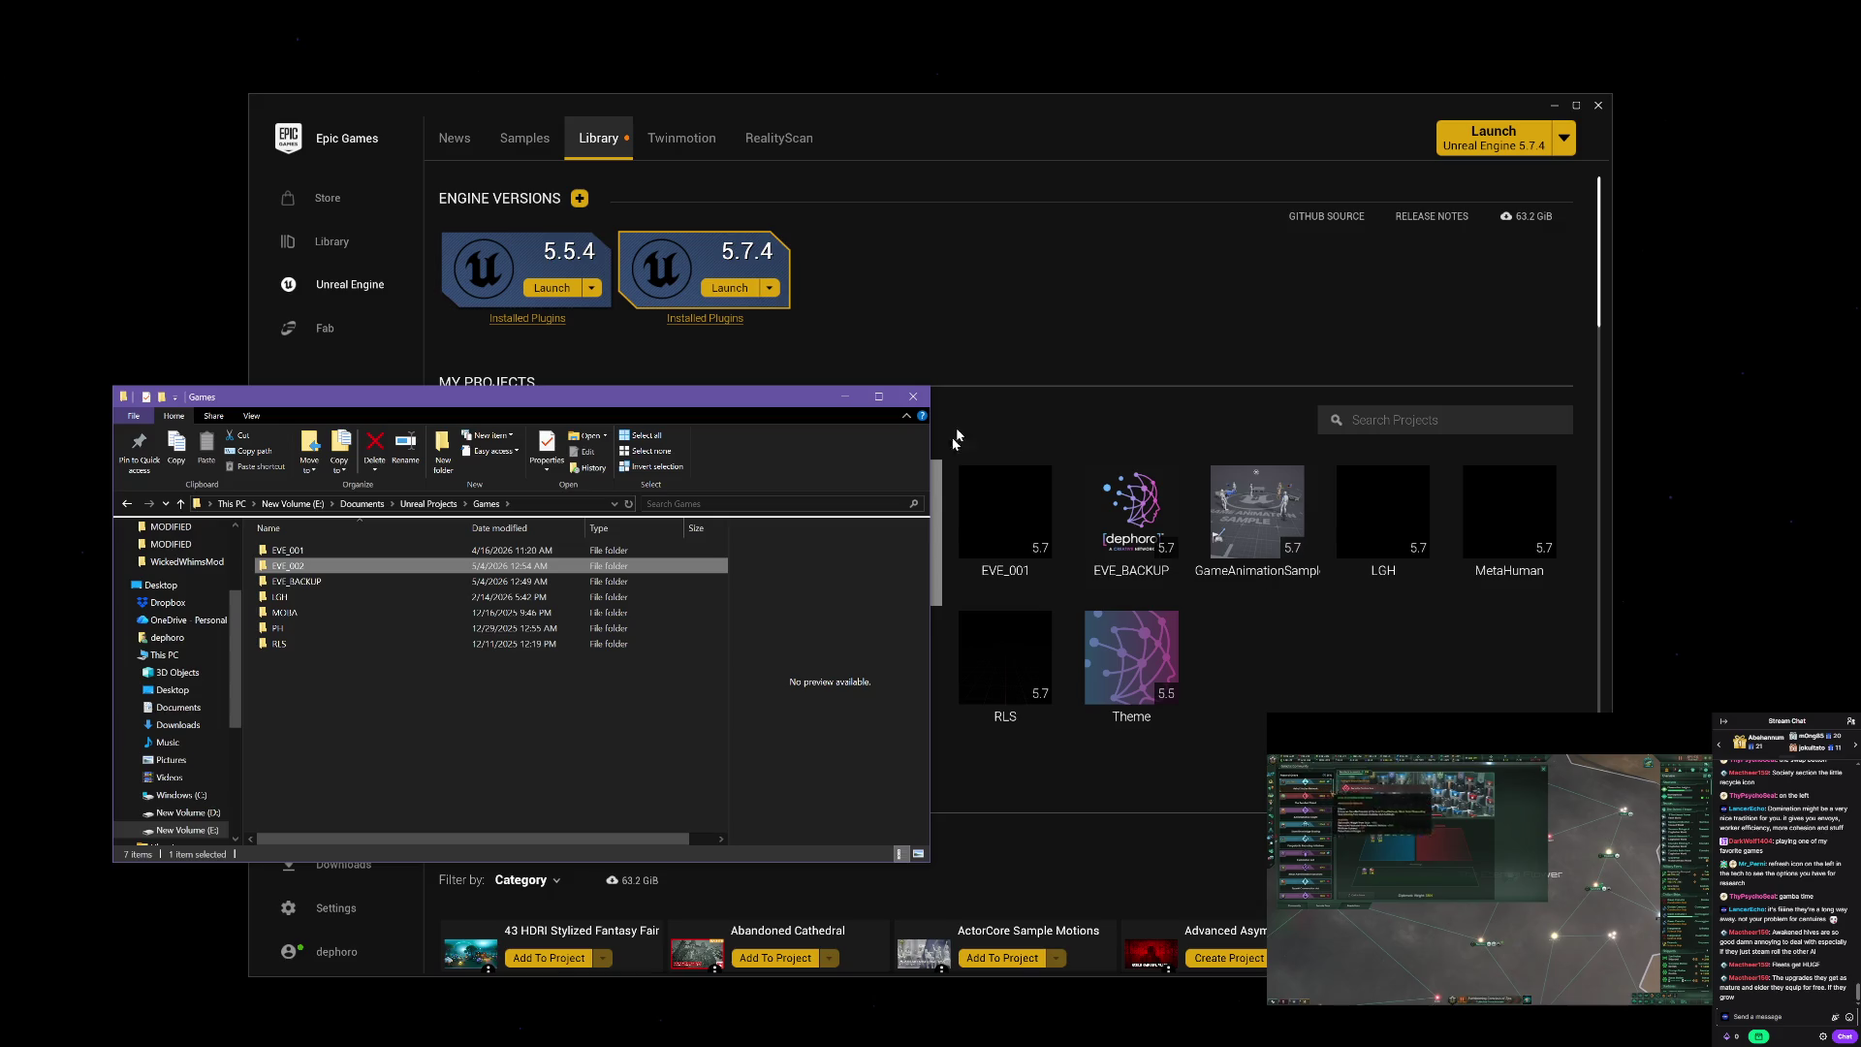
# Step: Select the EVE_001 and EVE projects in the launcher, then bring the Games folder in front to compare
pyautogui.click(1270, 665)
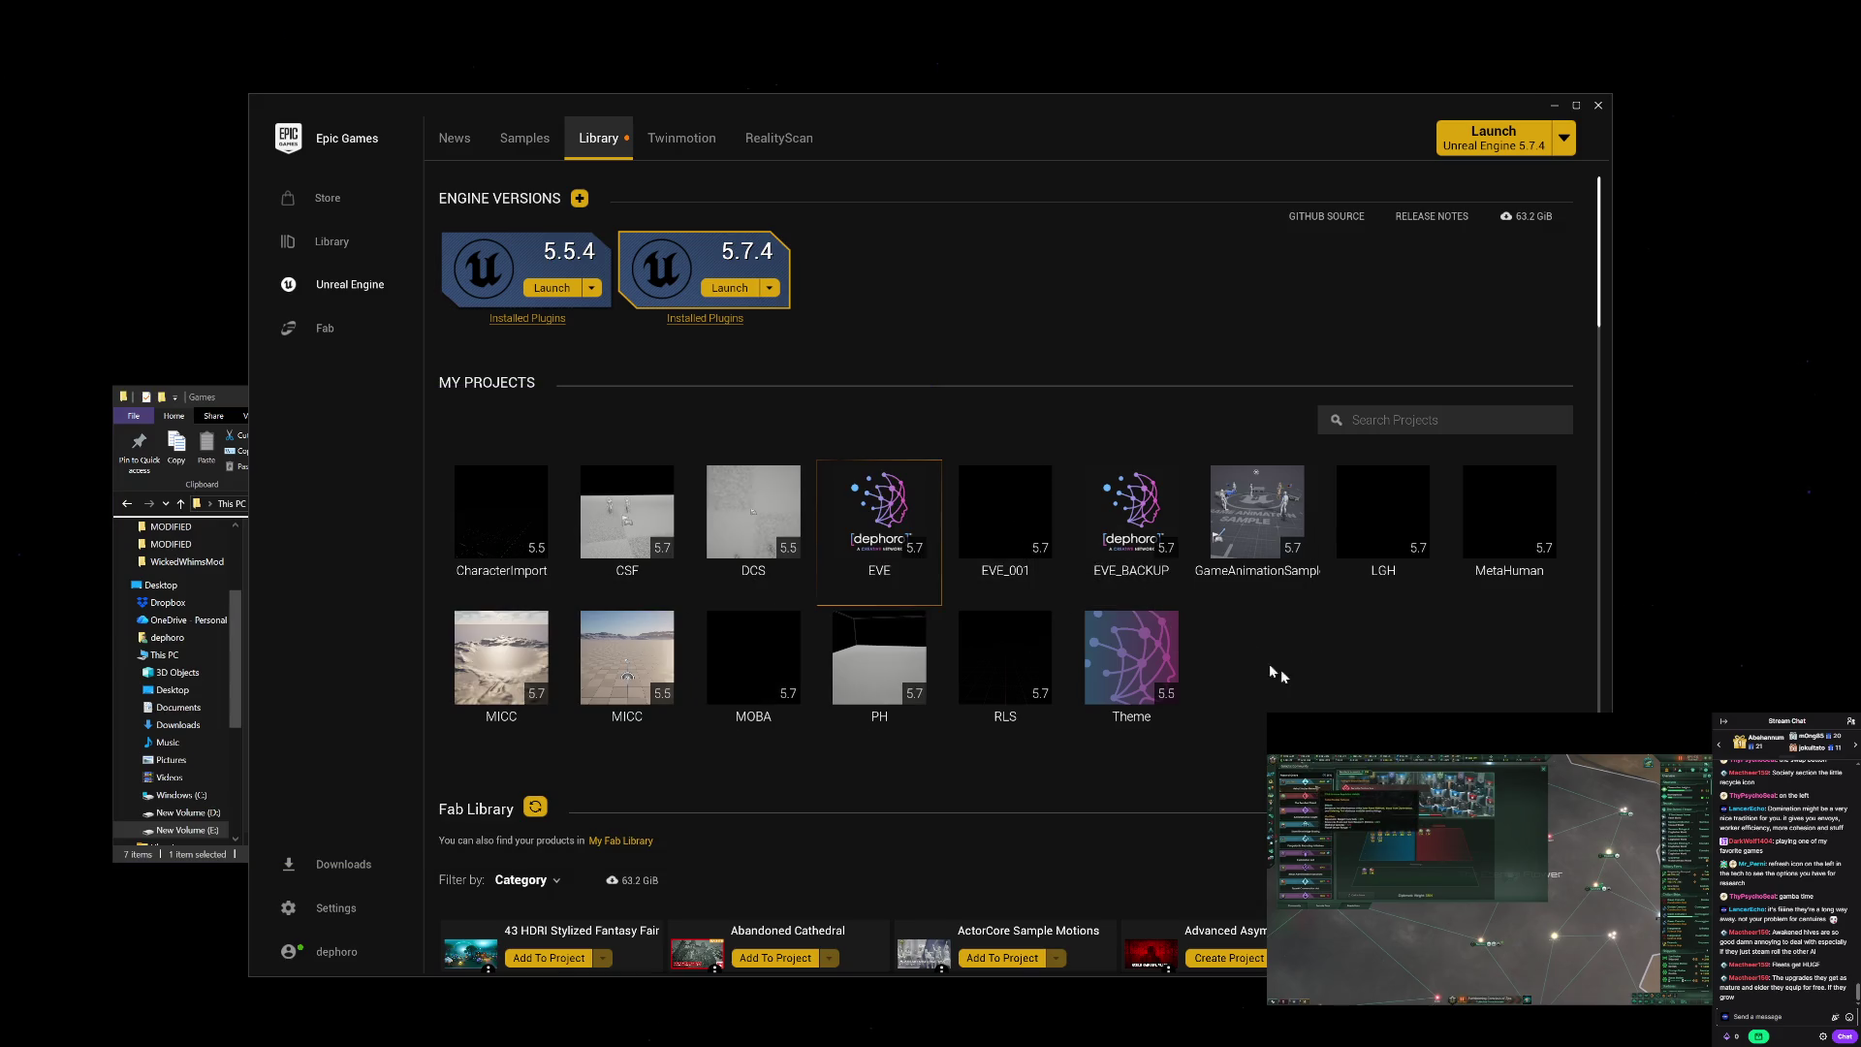
pyautogui.click(1002, 502)
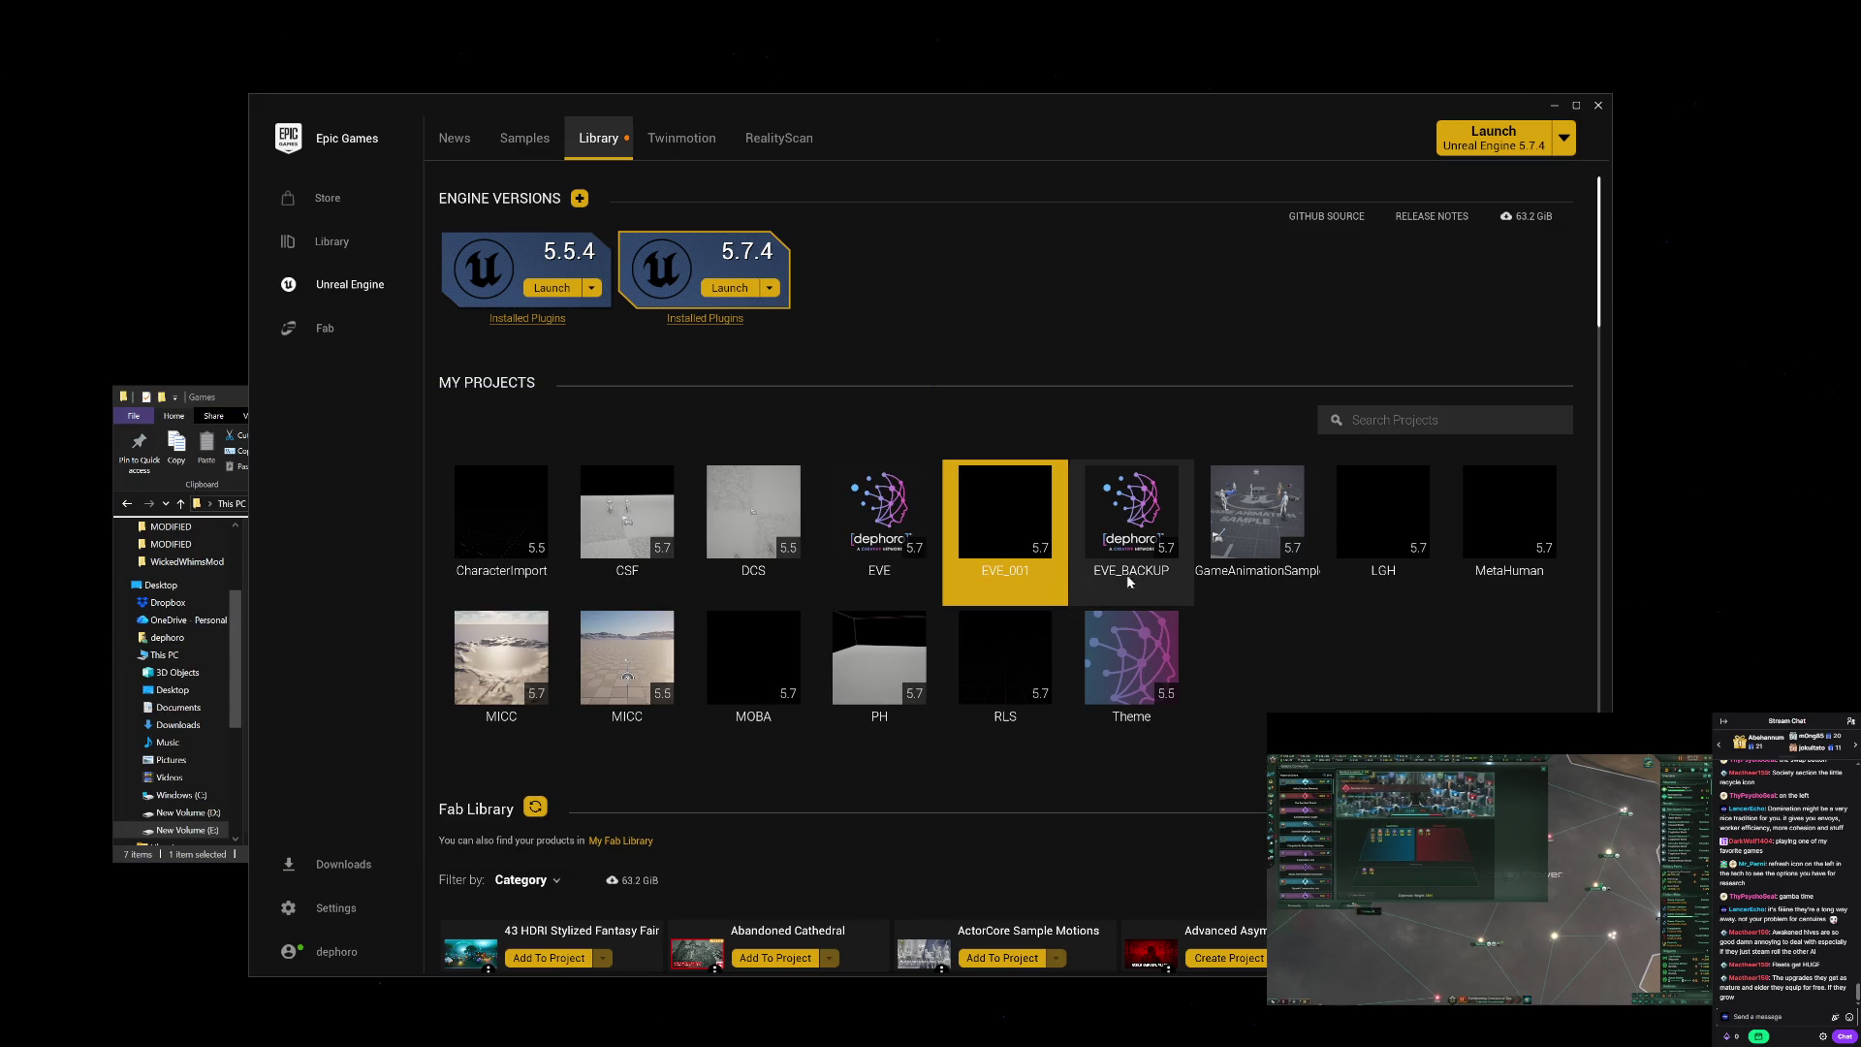
pyautogui.click(877, 512)
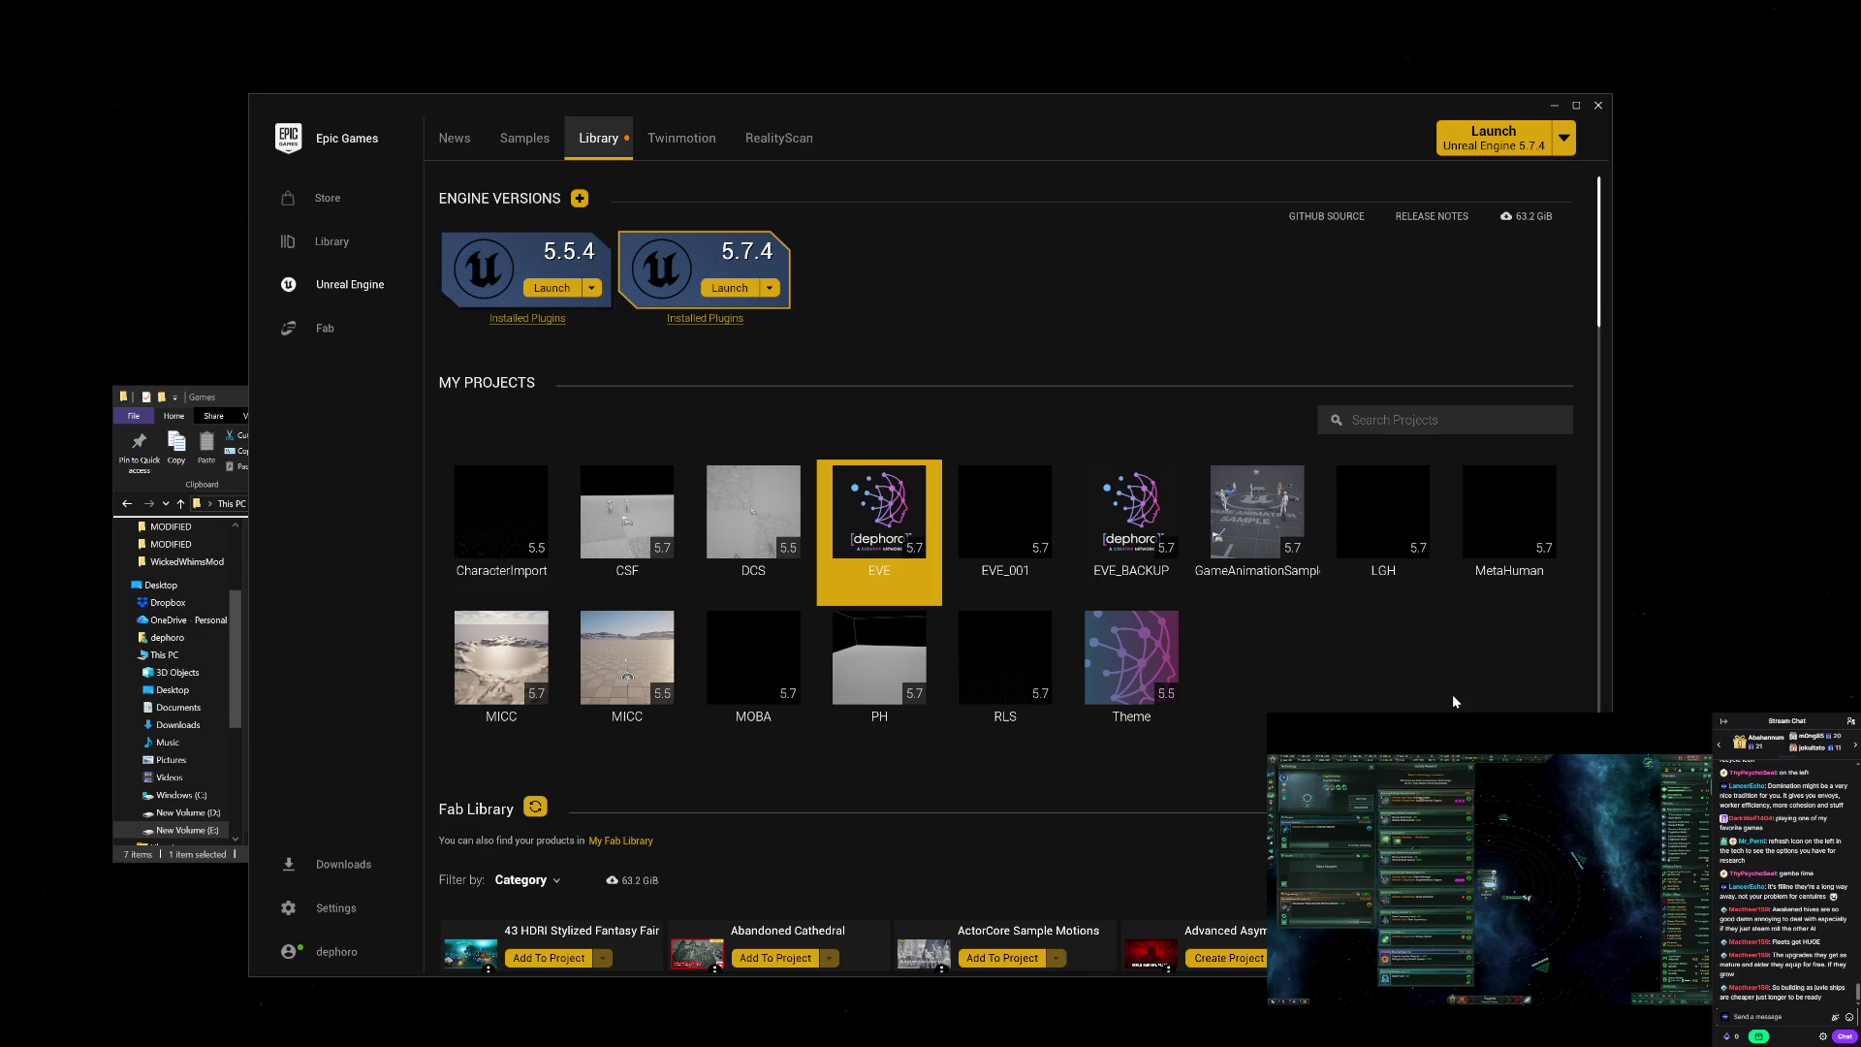
pyautogui.click(234, 405)
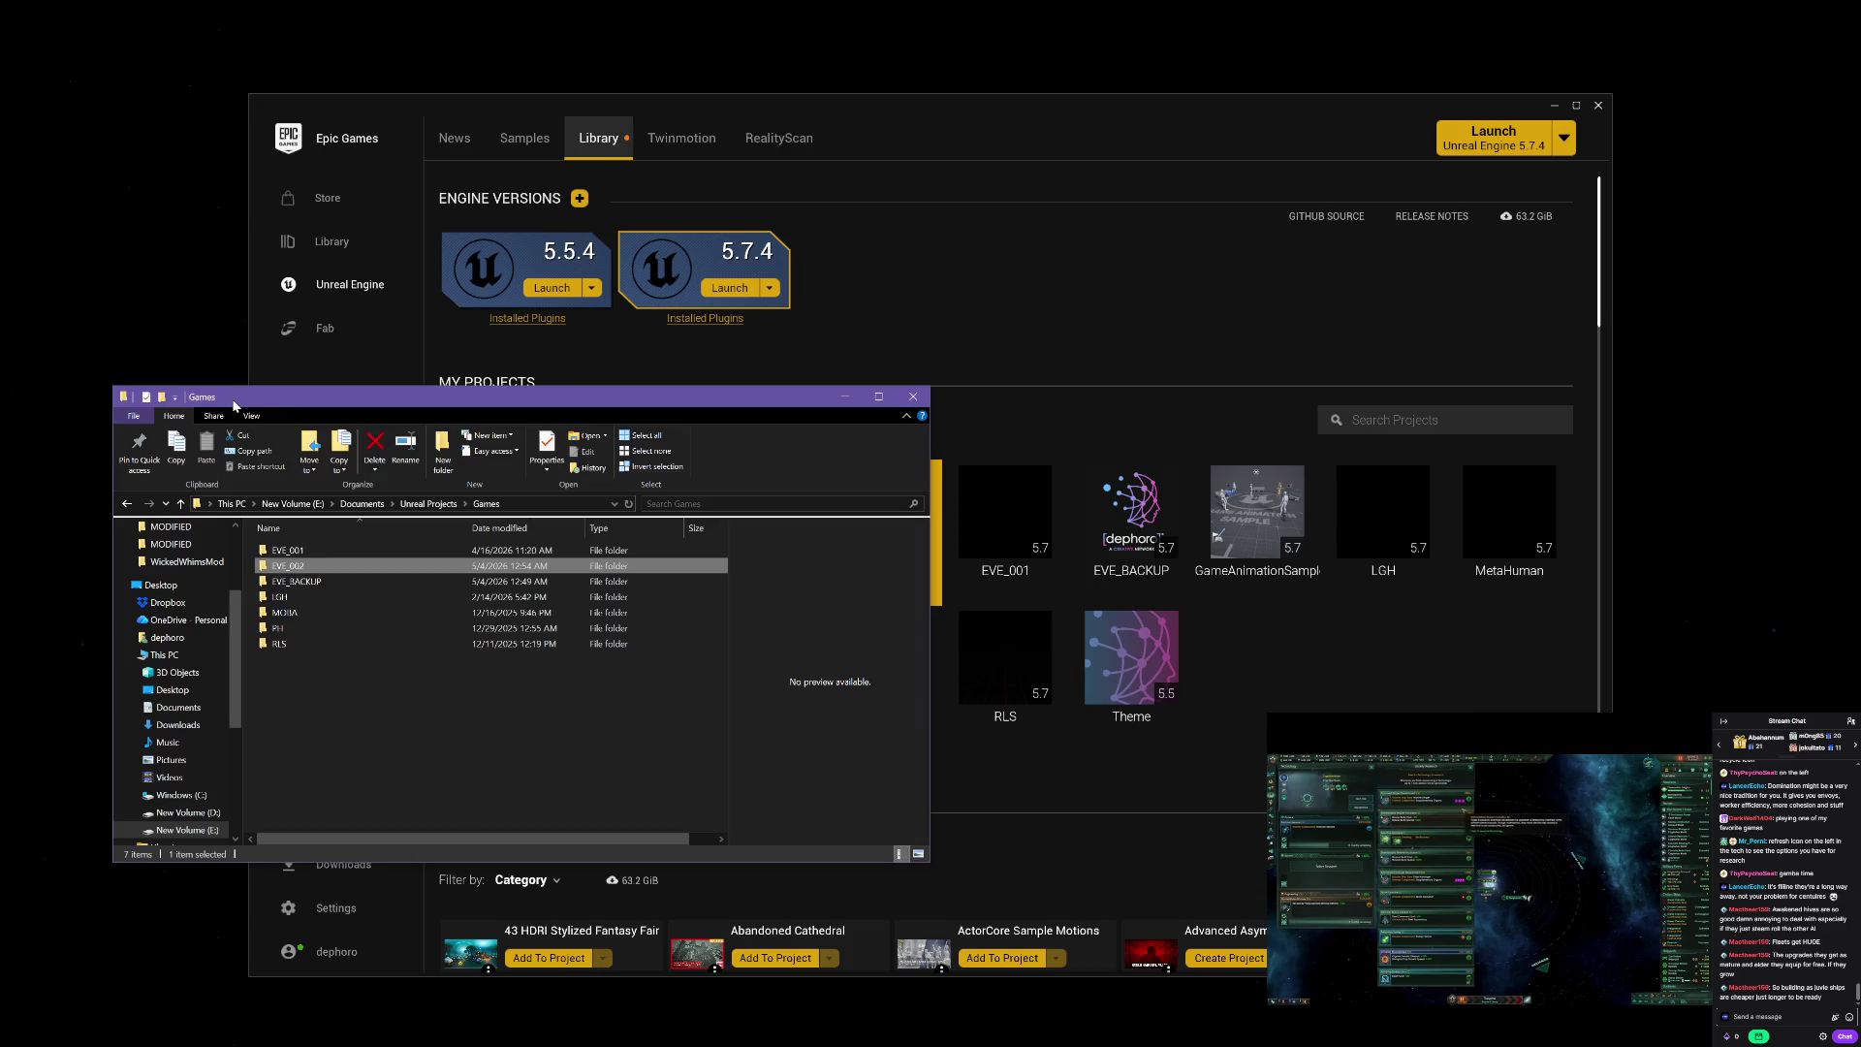
# Step: Reload the launcher Library by switching to Twinmotion and back so My Projects lists EVE_002
pyautogui.click(1134, 342)
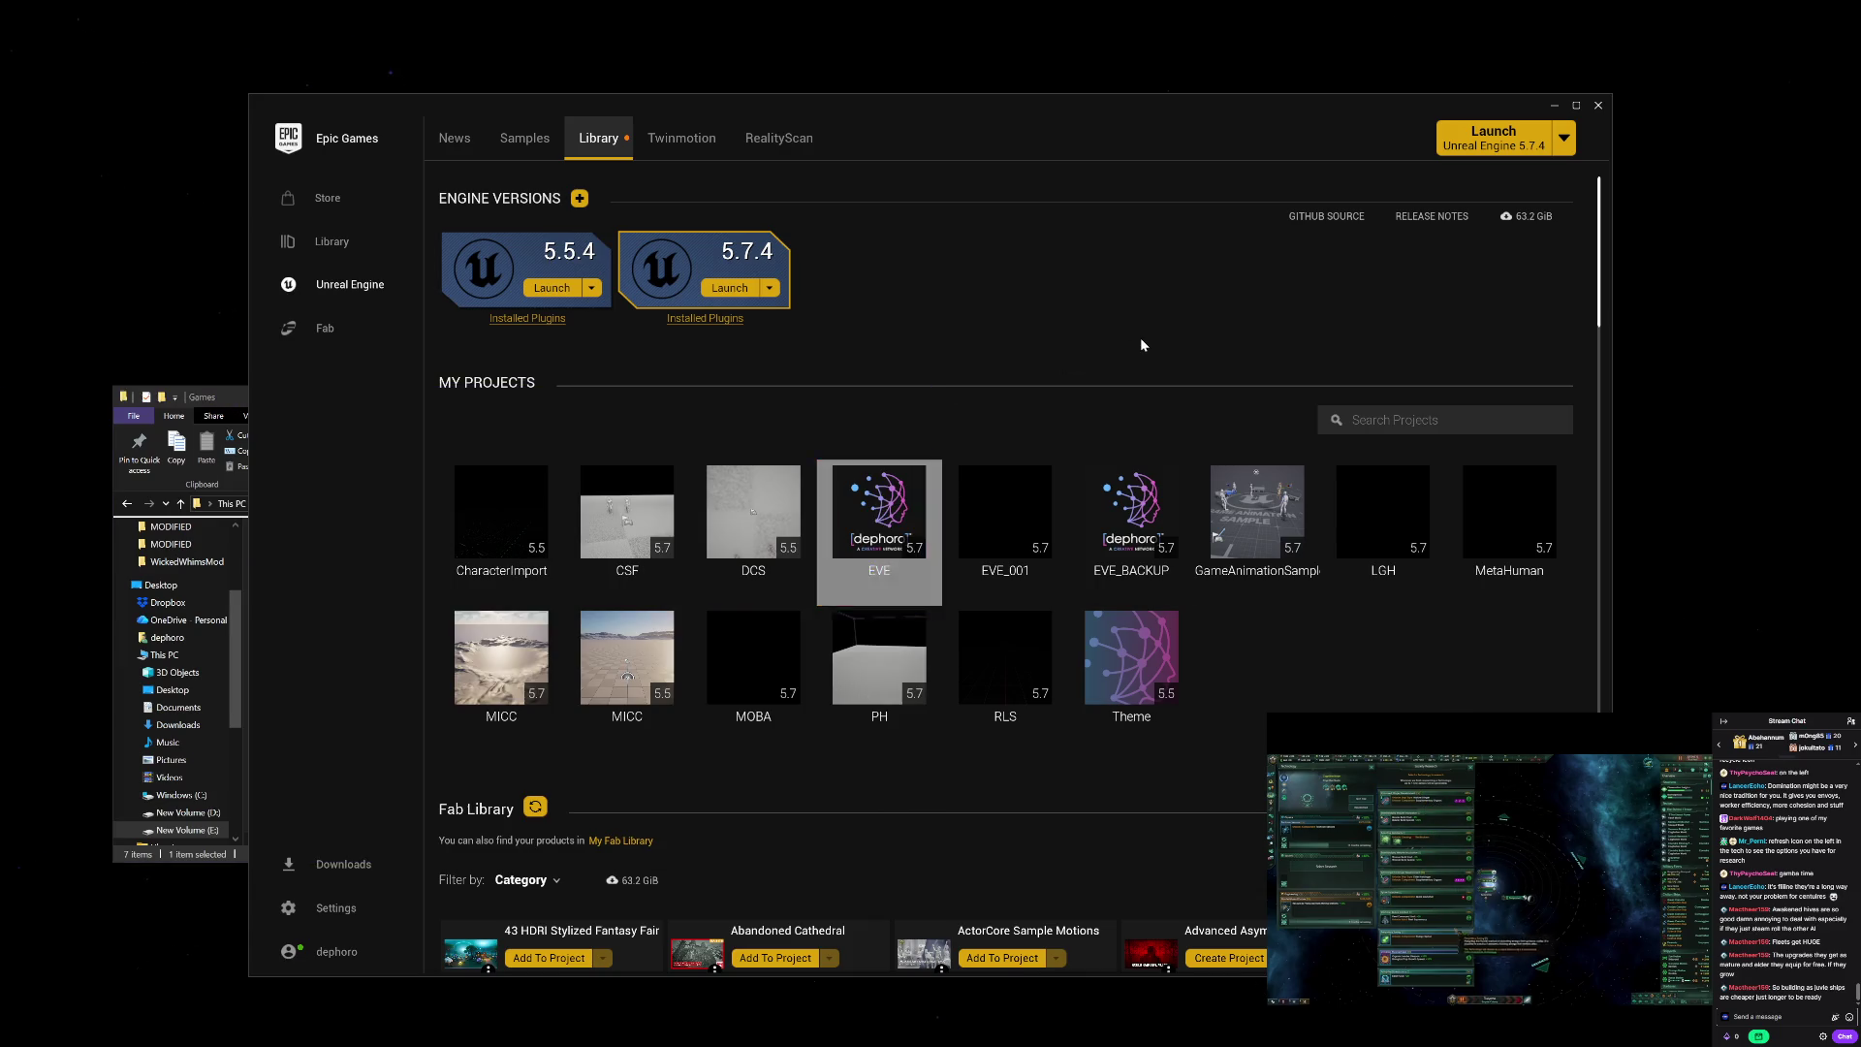
pyautogui.click(682, 142)
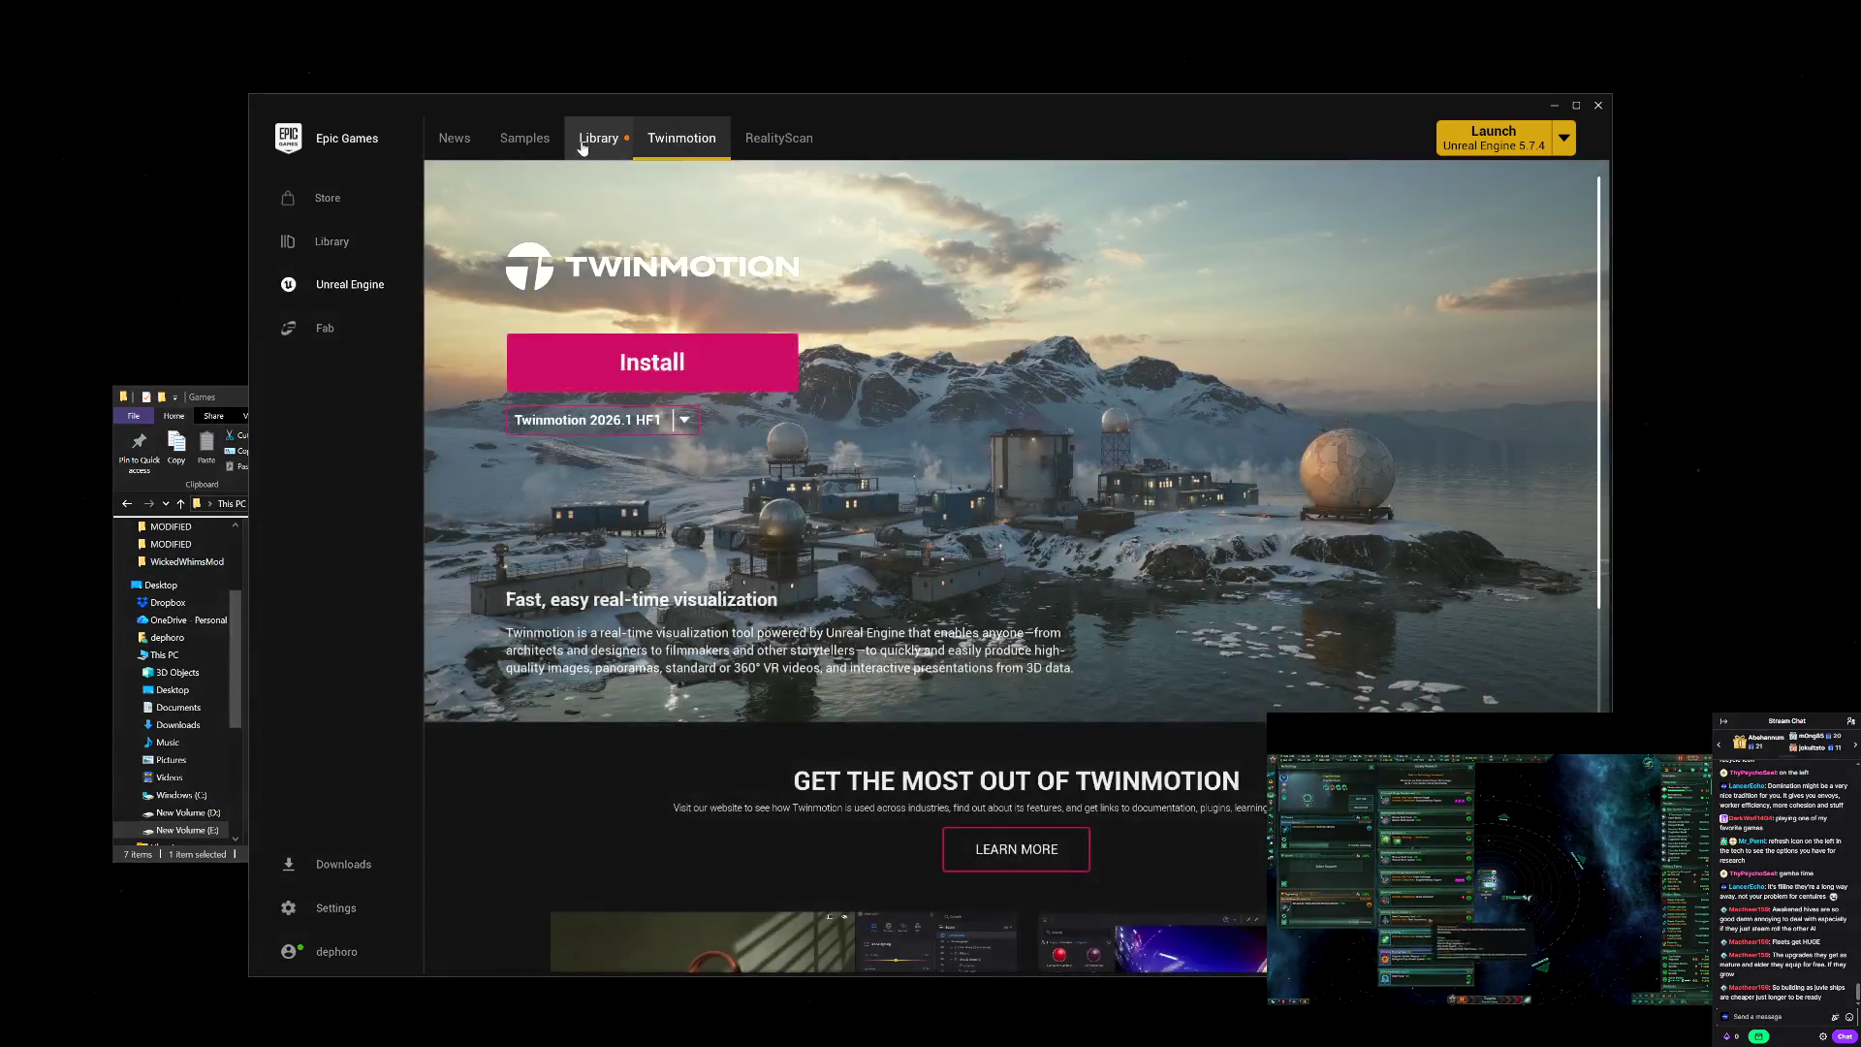
pyautogui.click(594, 139)
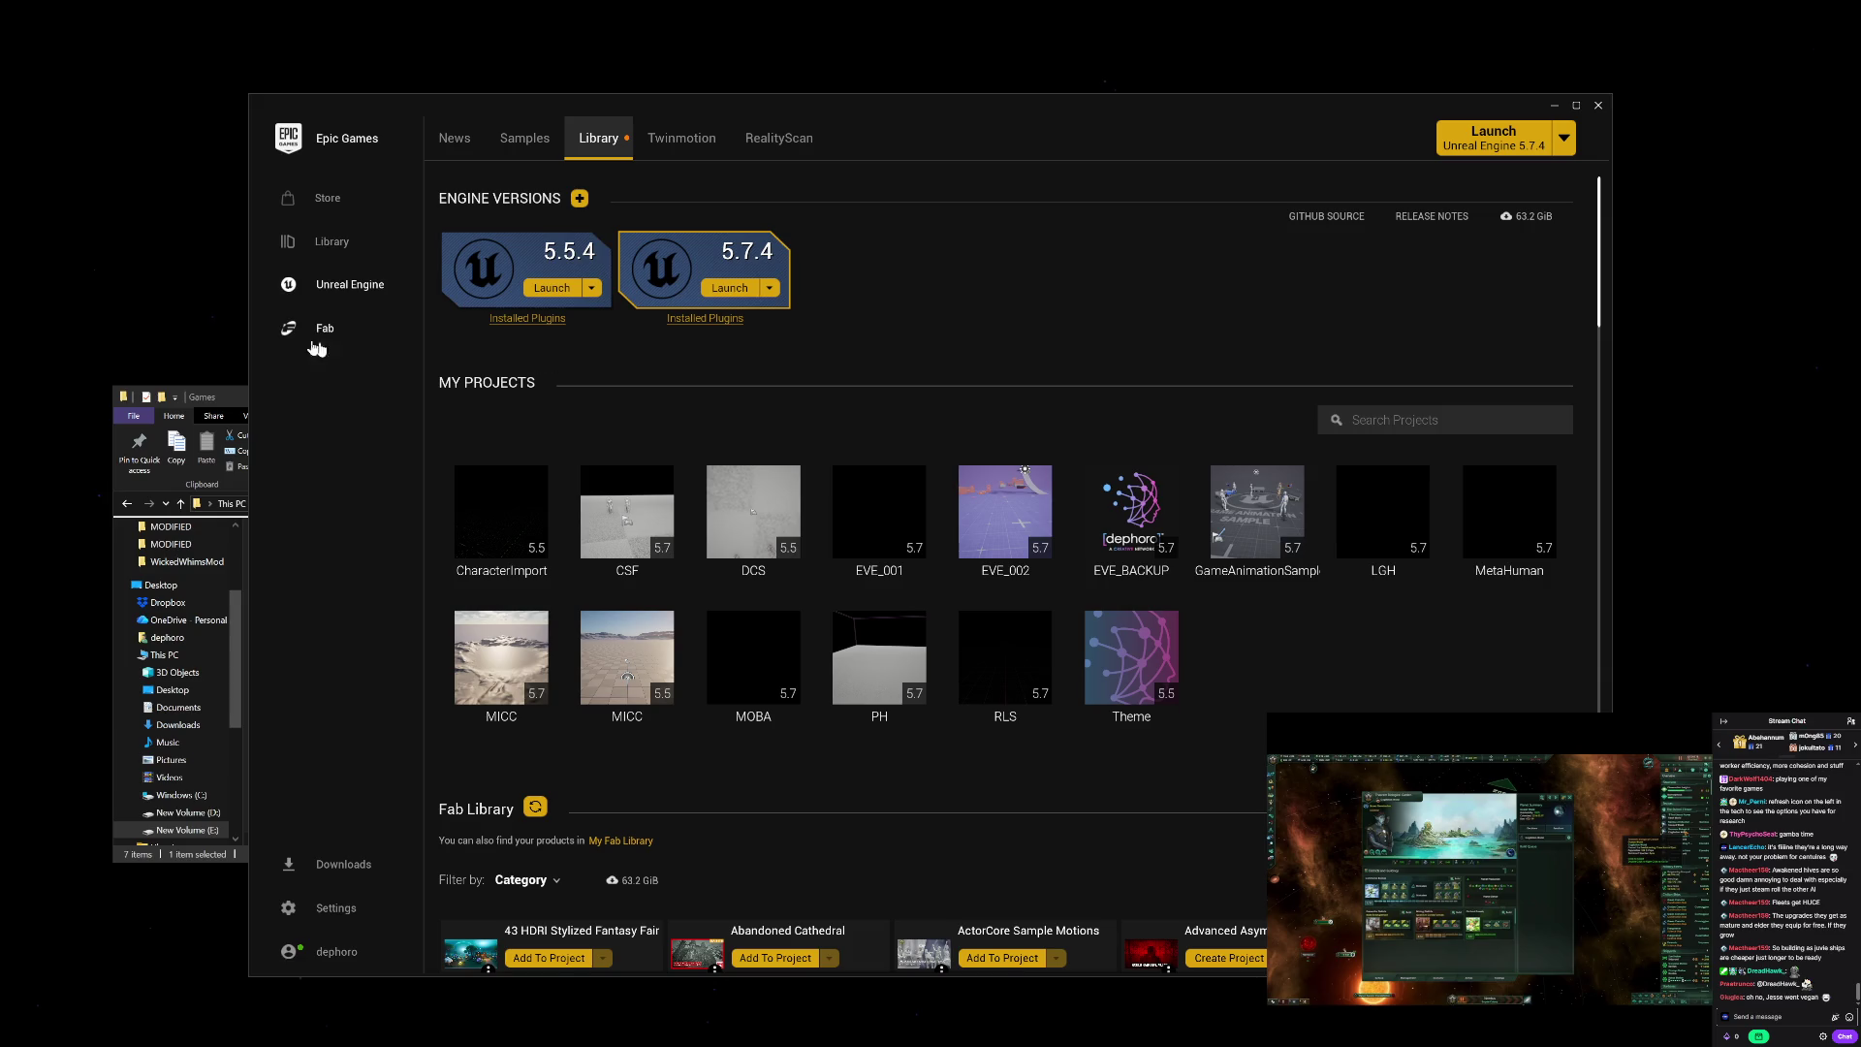
# Step: Close the Games folder window and launch Unreal Engine 5.7.4
pyautogui.click(240, 402)
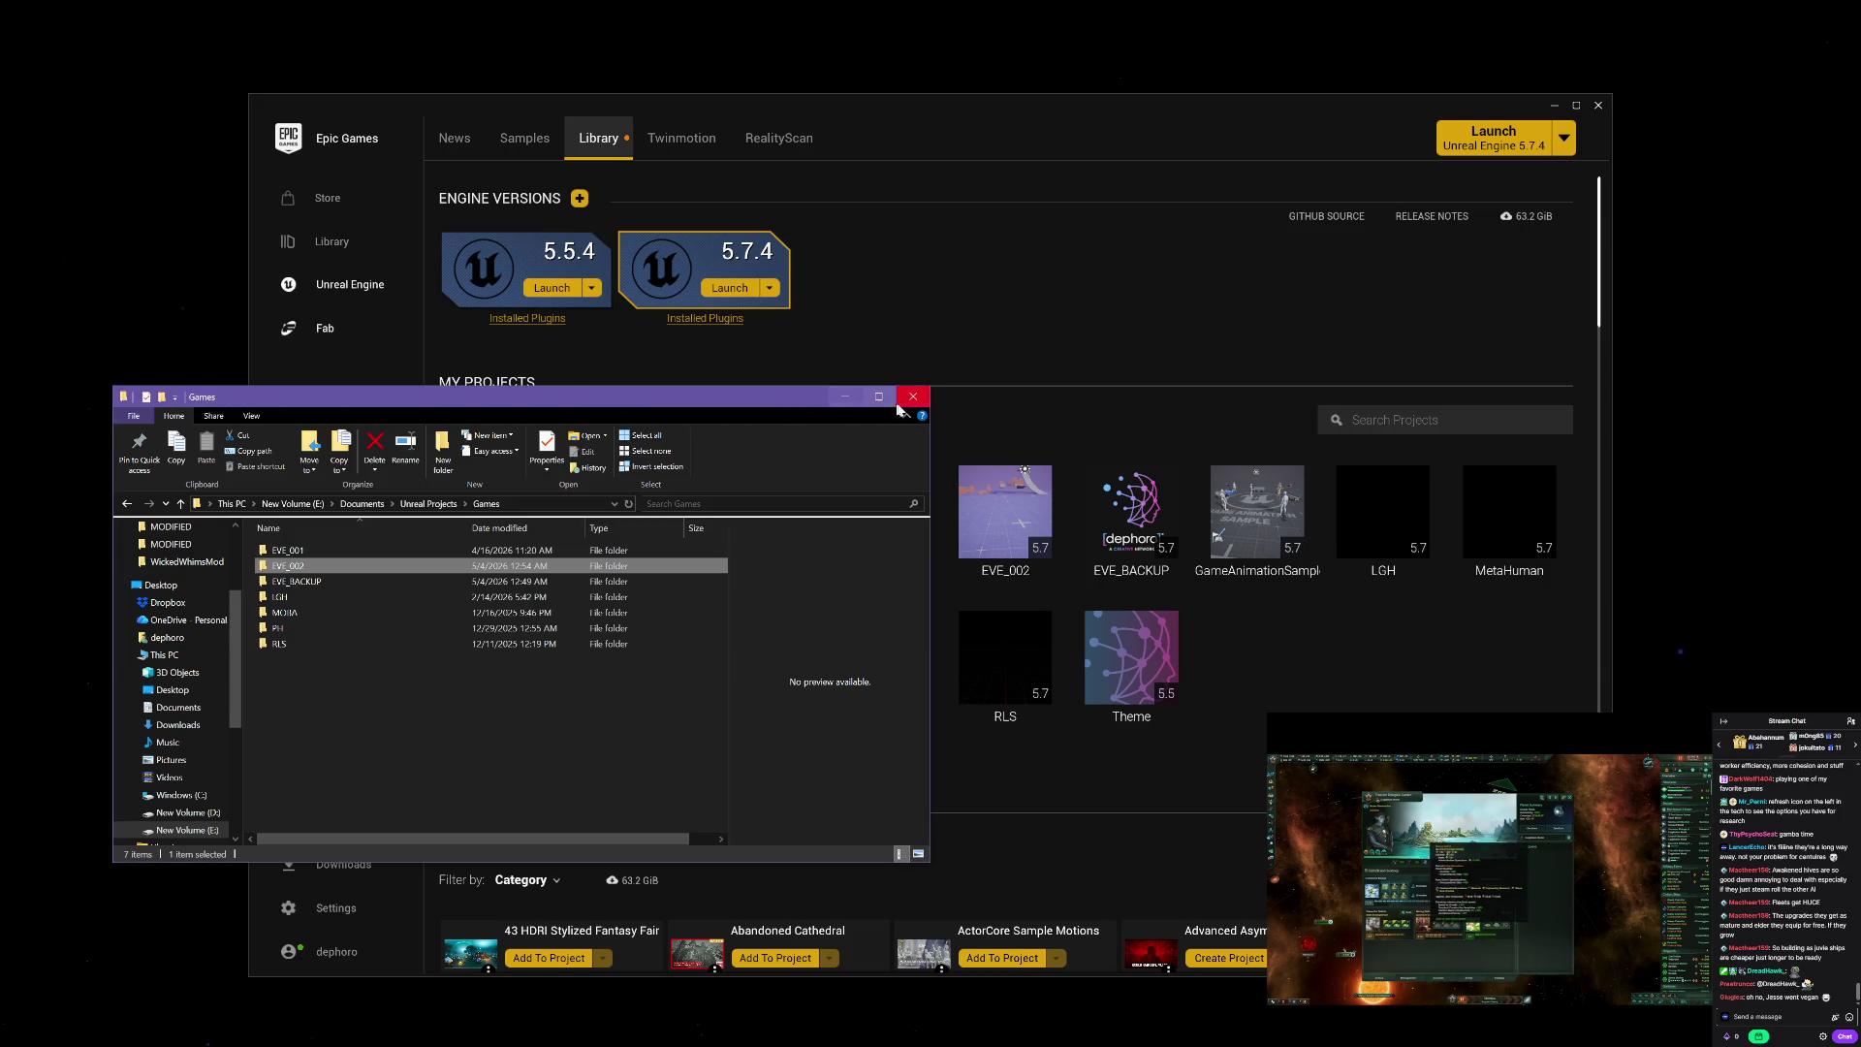
pyautogui.click(912, 396)
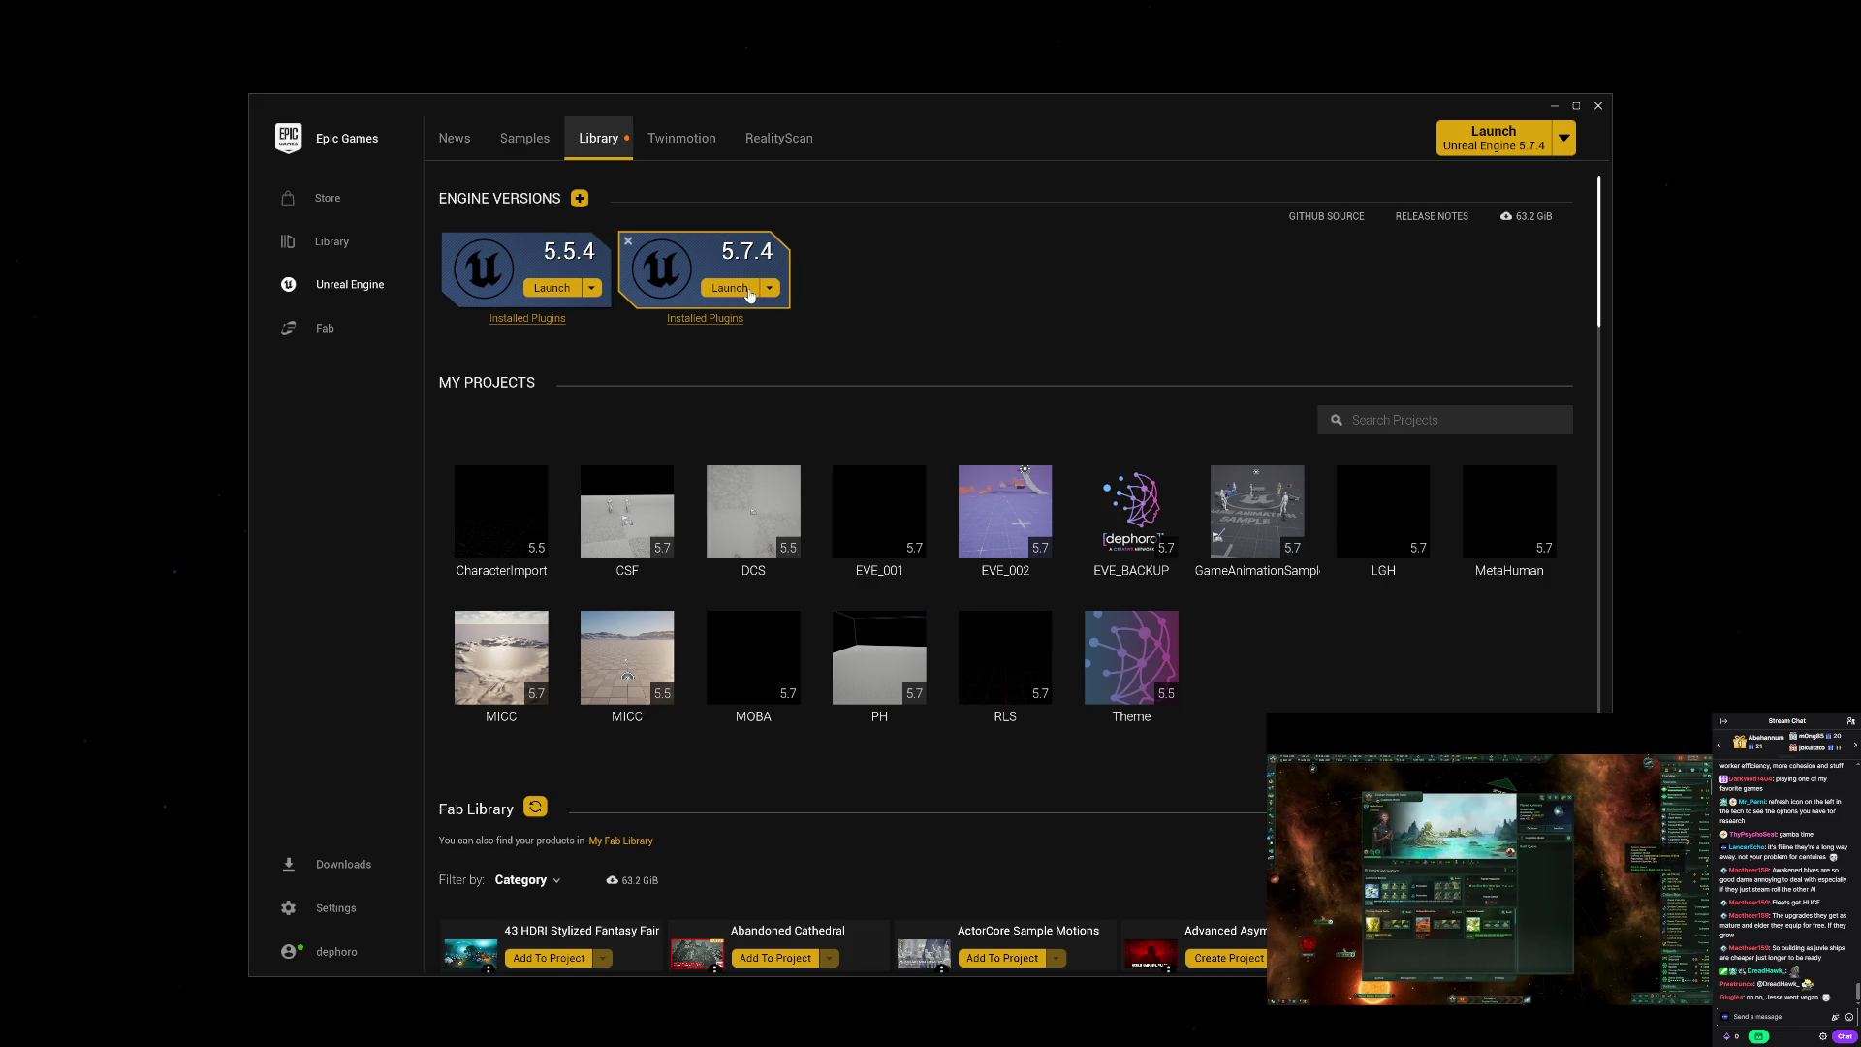
pyautogui.click(749, 294)
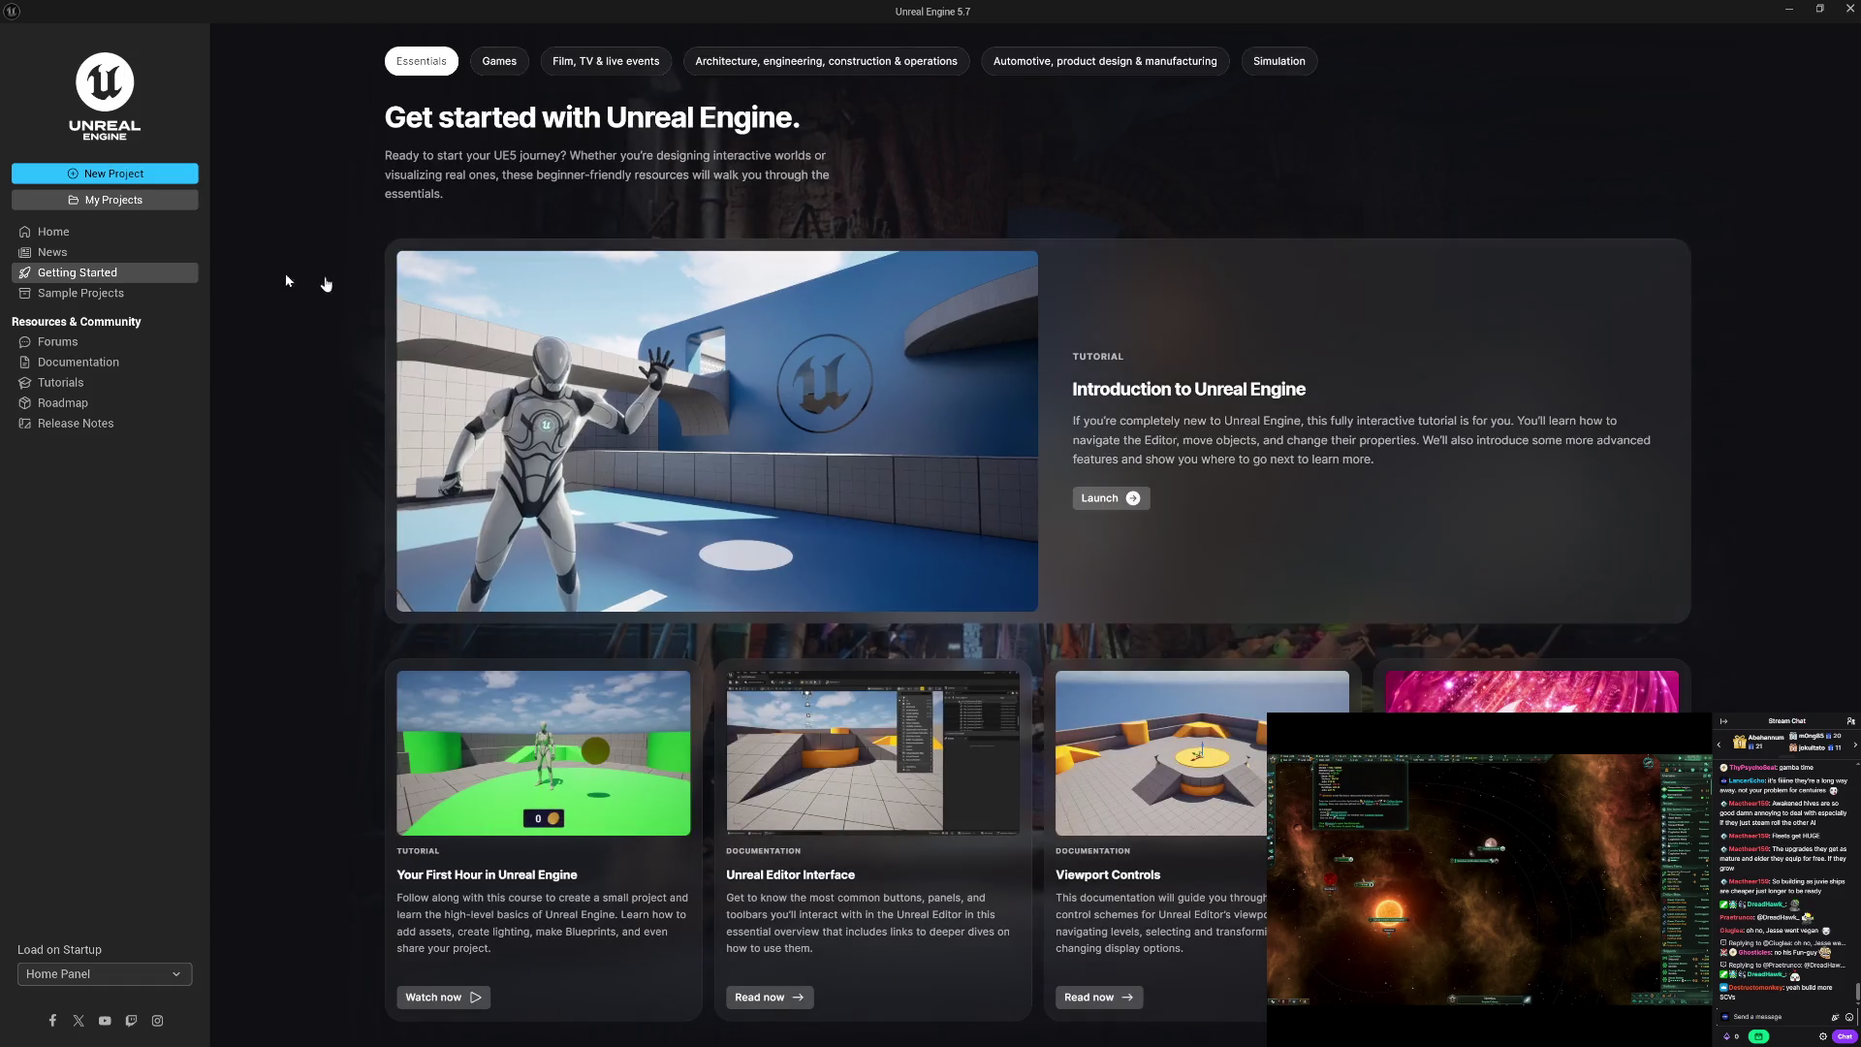
# Step: Start a Blank C++ project and browse for a different project location
pyautogui.click(139, 174)
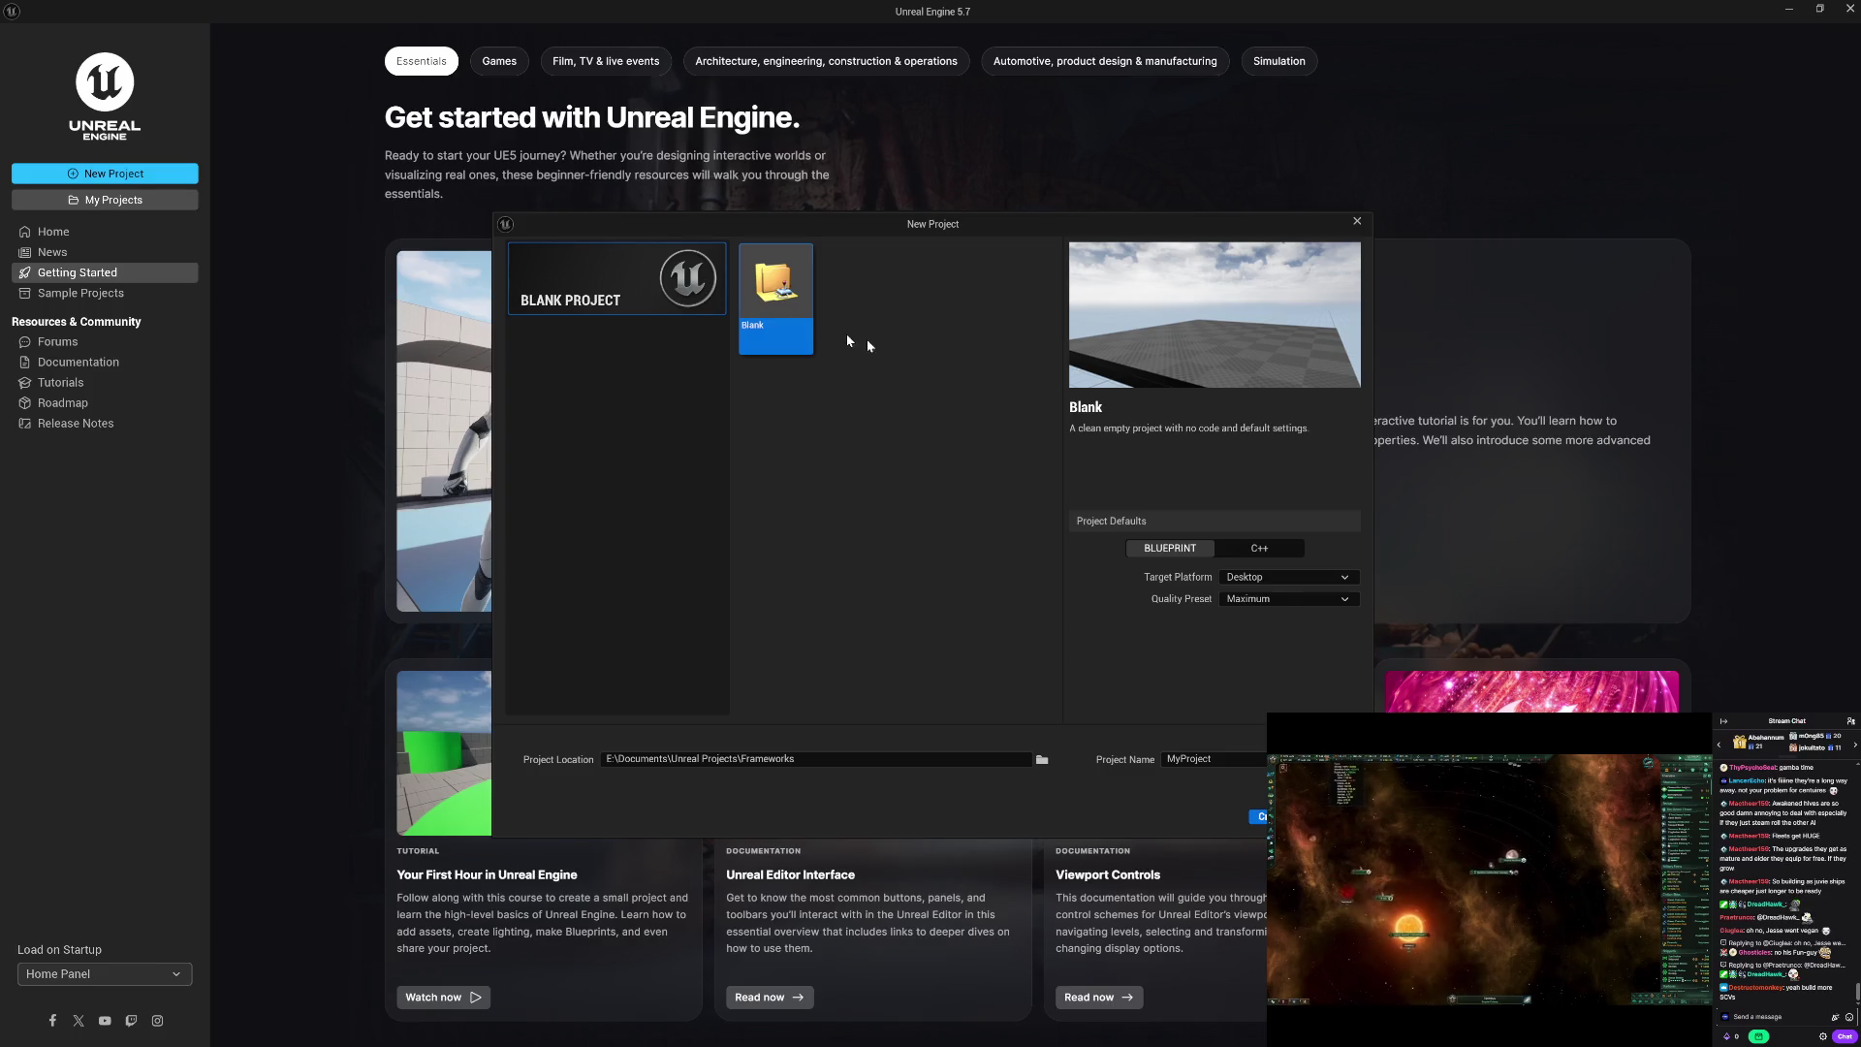
pyautogui.click(1259, 553)
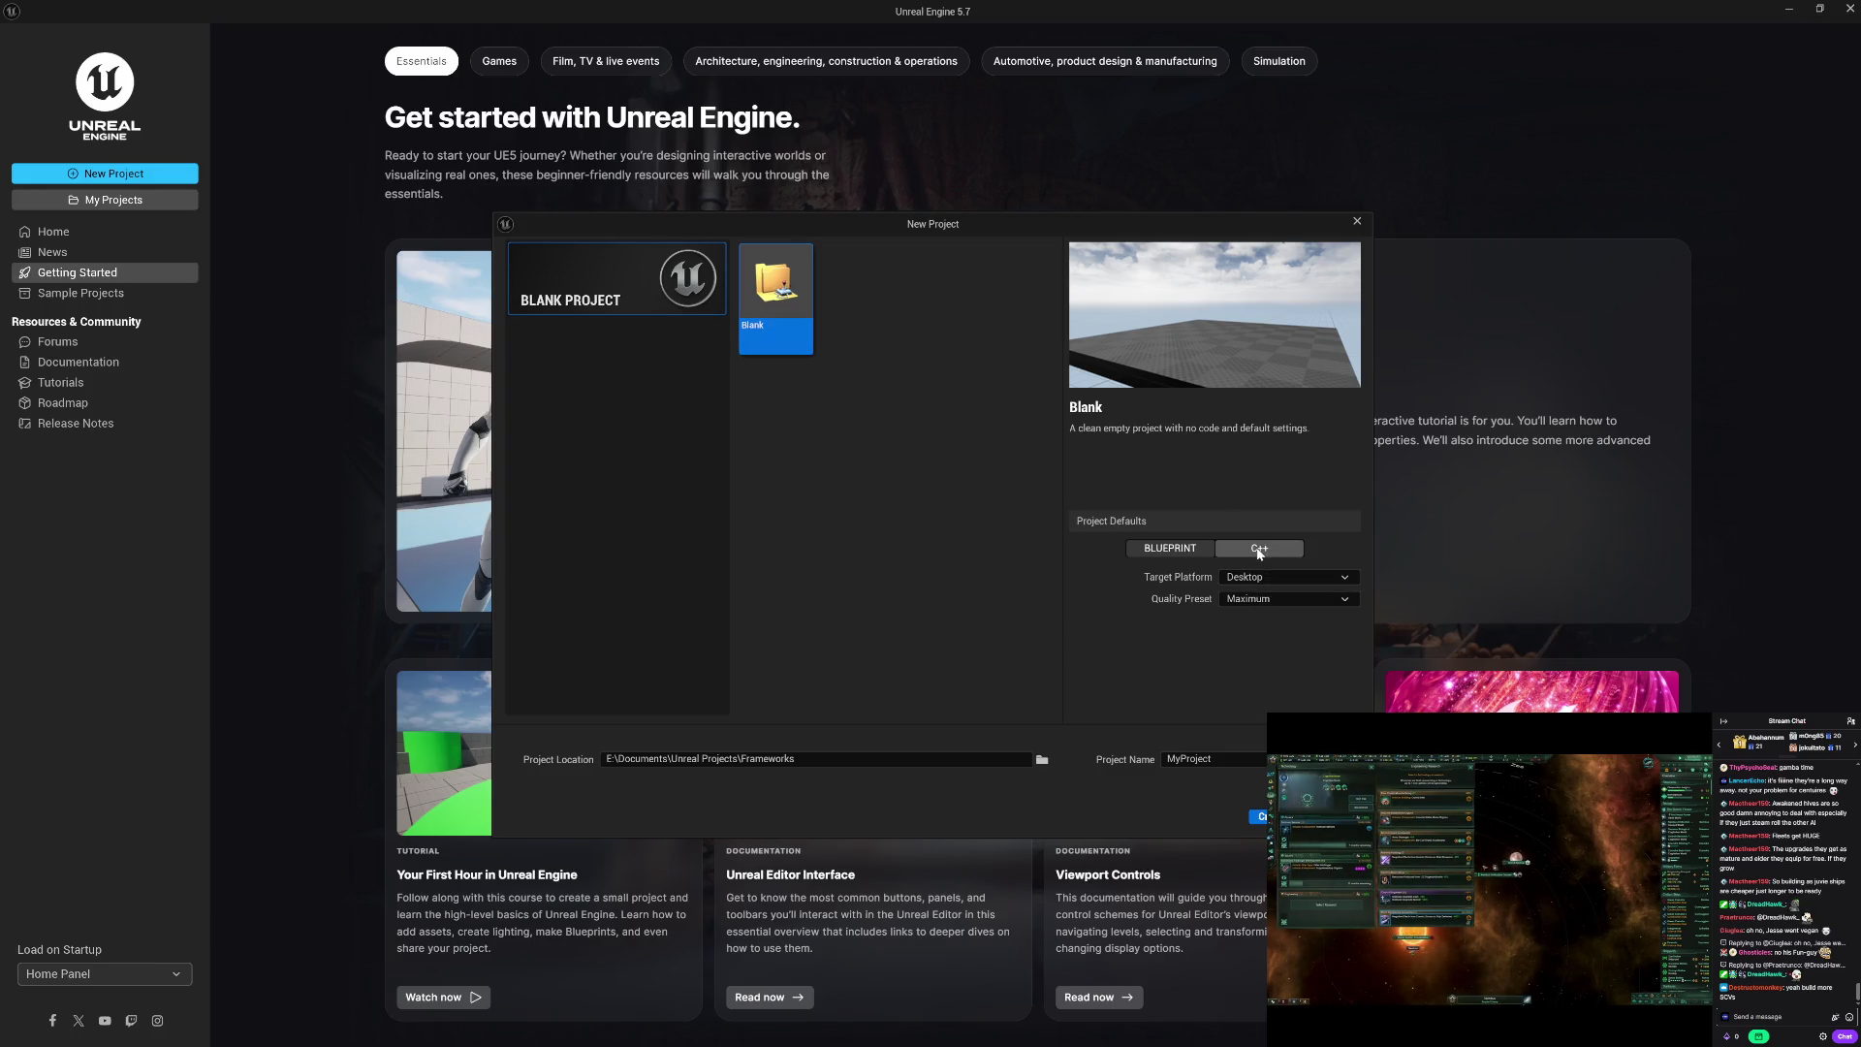
pyautogui.click(1043, 760)
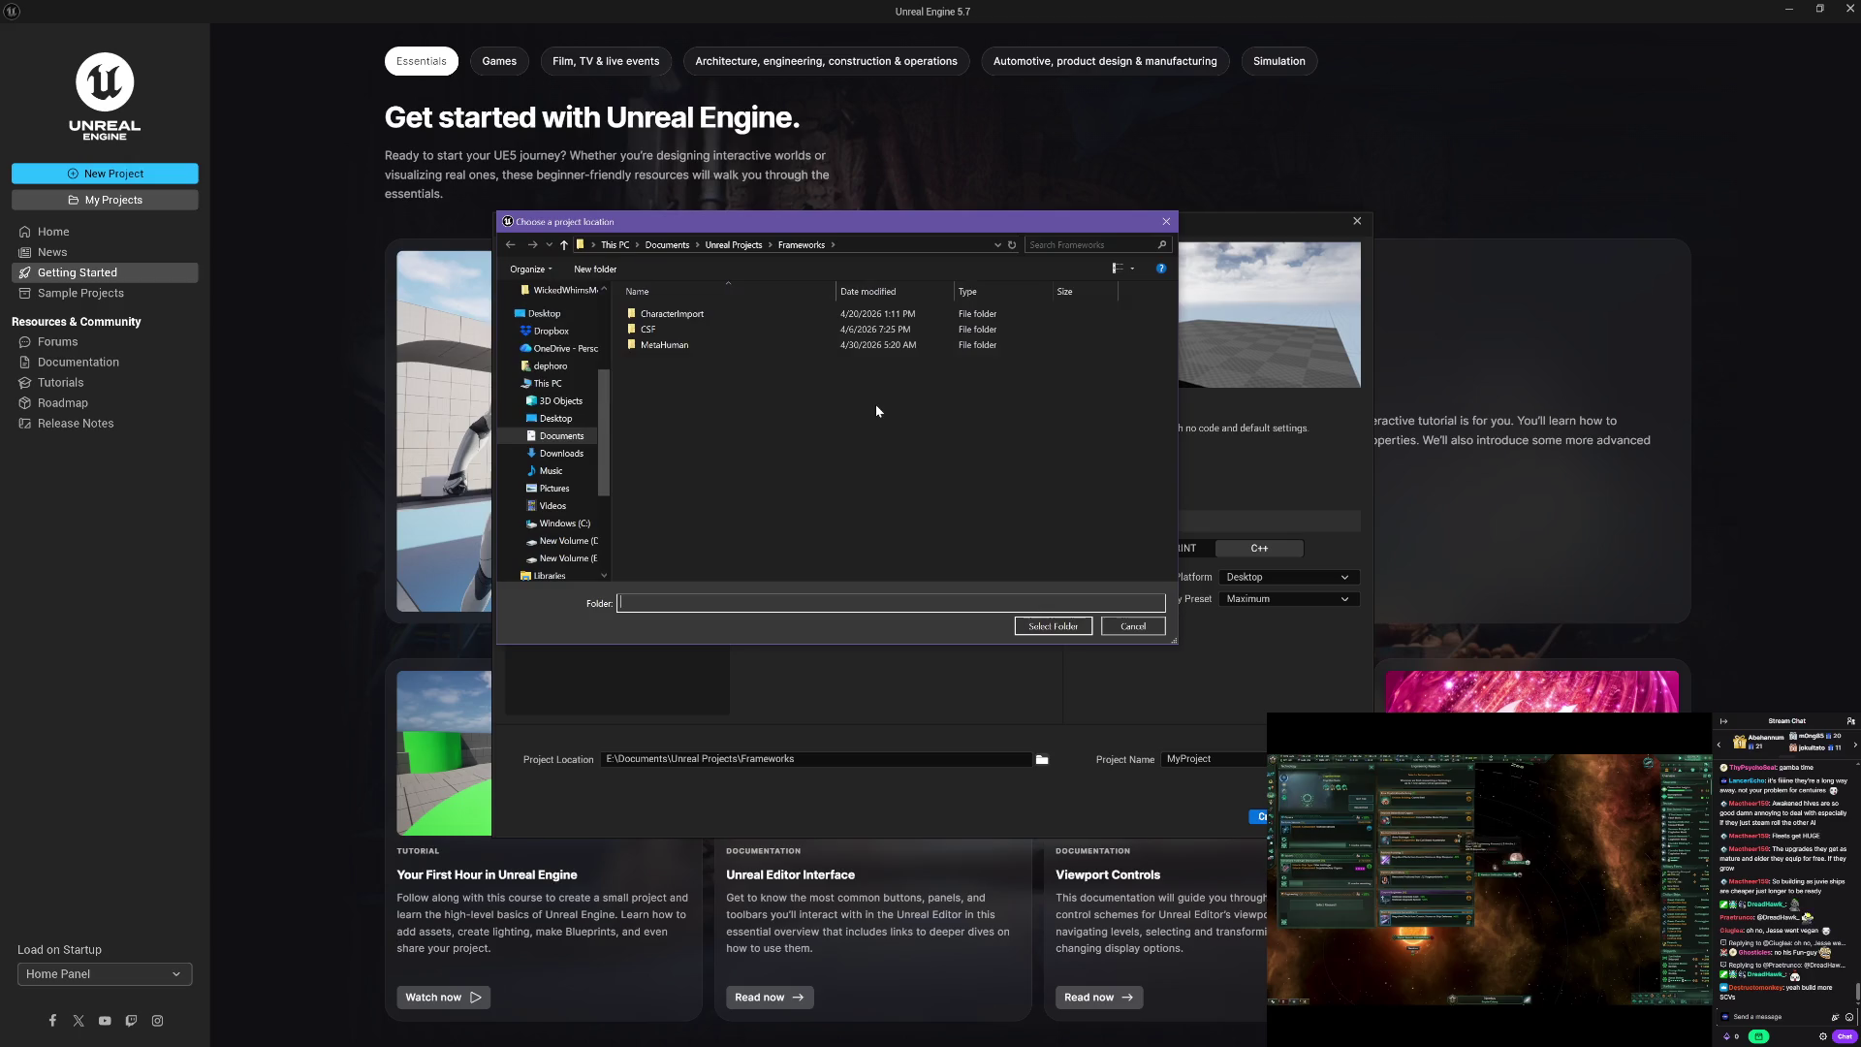
# Step: Create a new EVE folder in Unreal Projects and select it as the project location
pyautogui.click(731, 246)
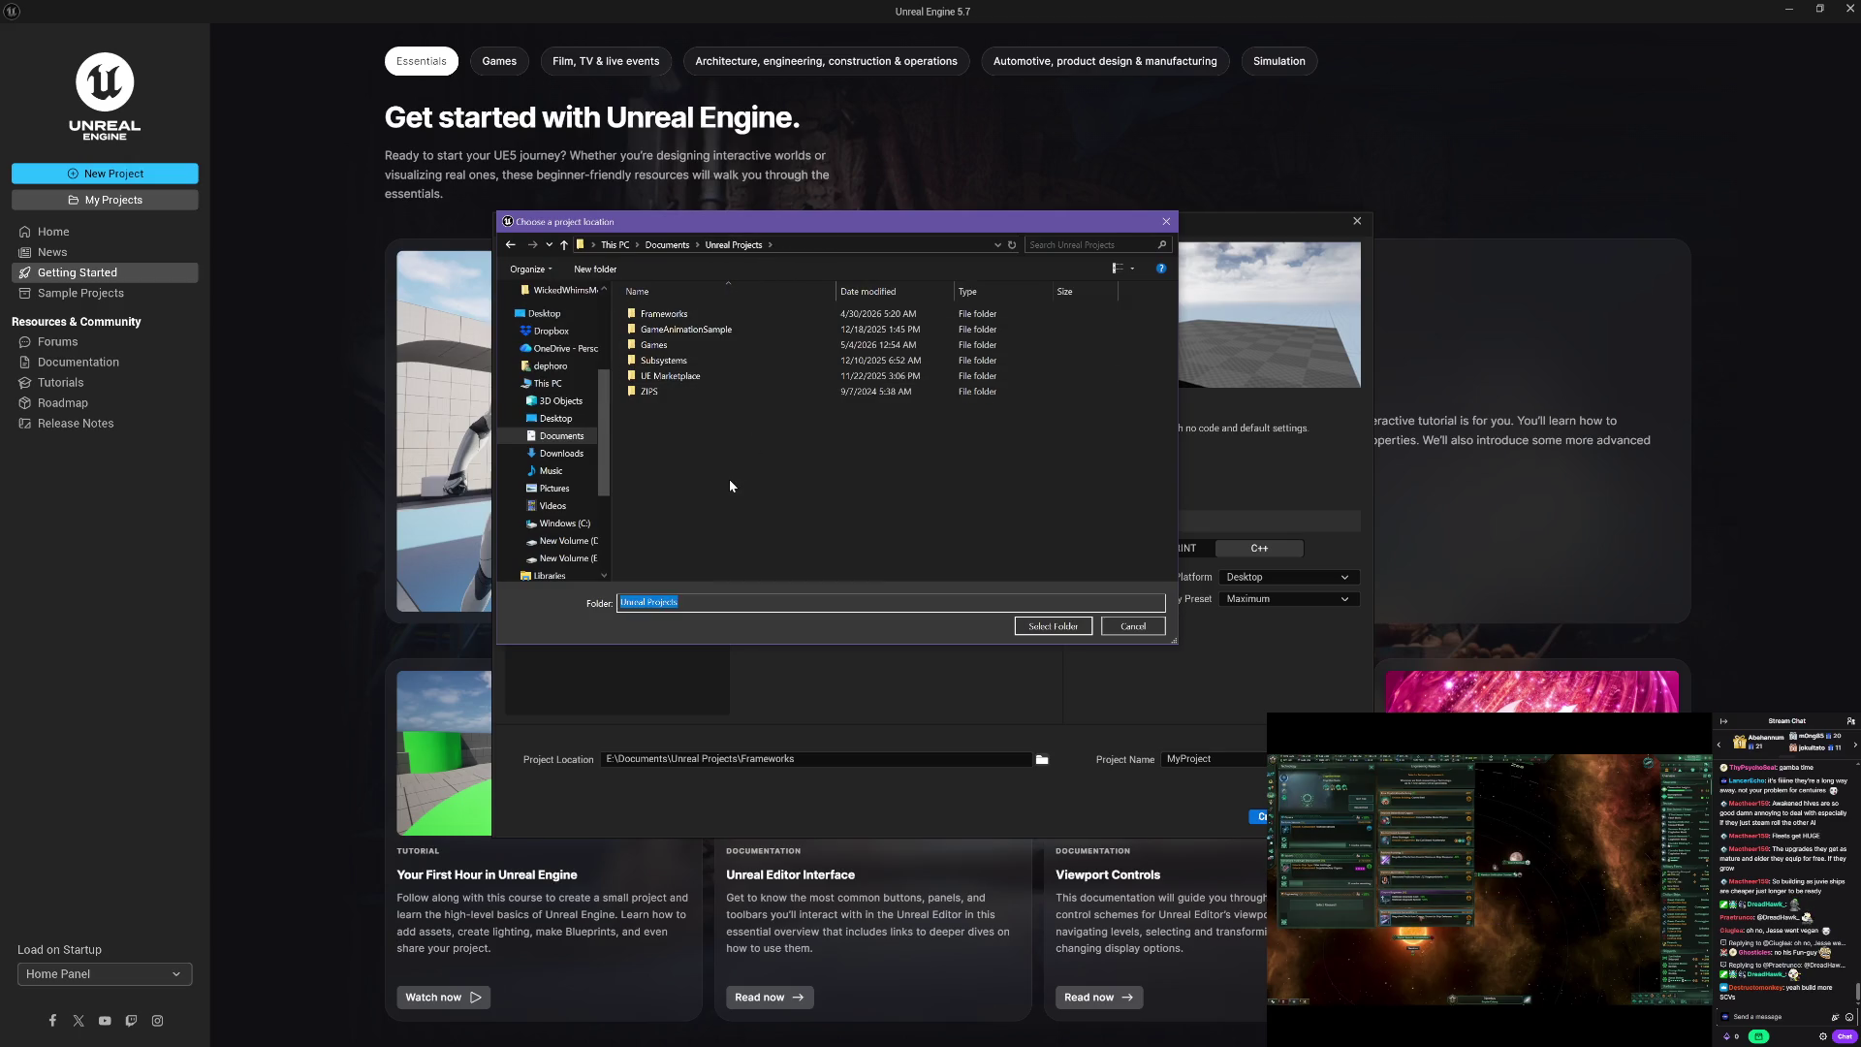
pyautogui.rightClick(692, 456)
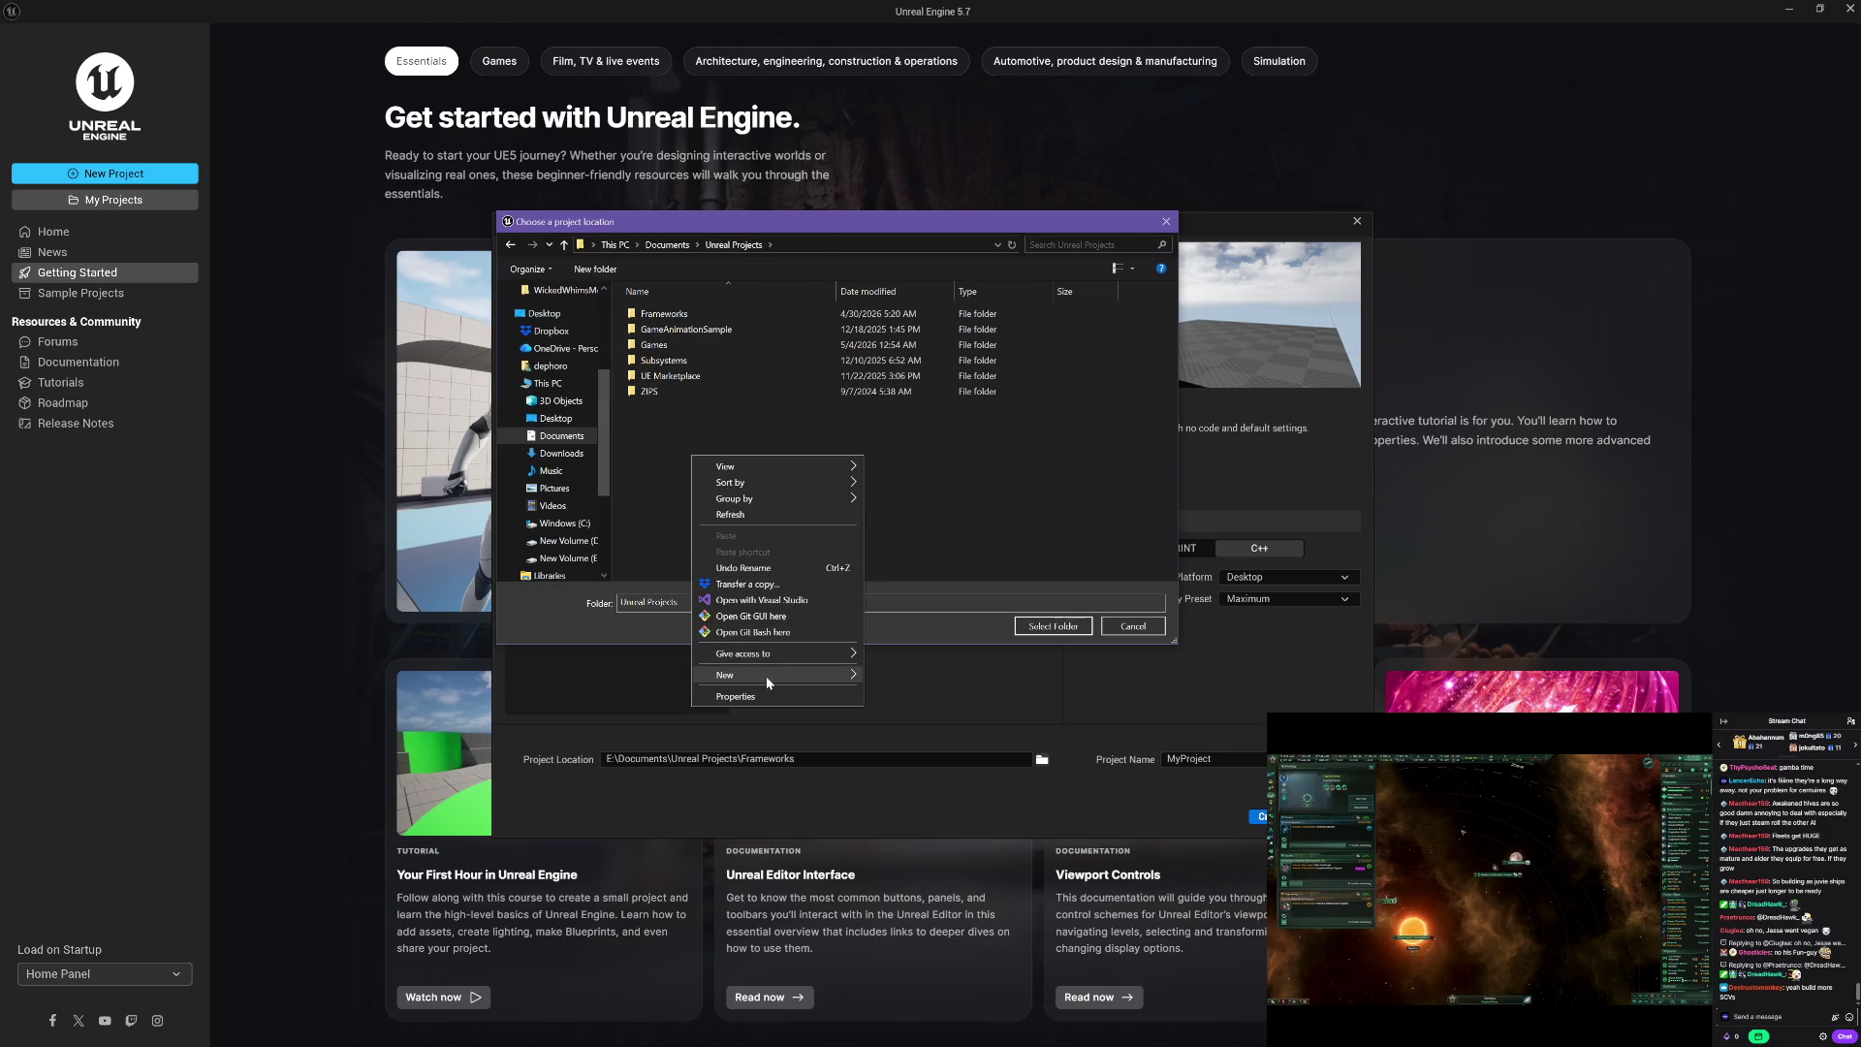
pyautogui.moveTo(766, 677)
pyautogui.click(940, 678)
pyautogui.write('EVE')
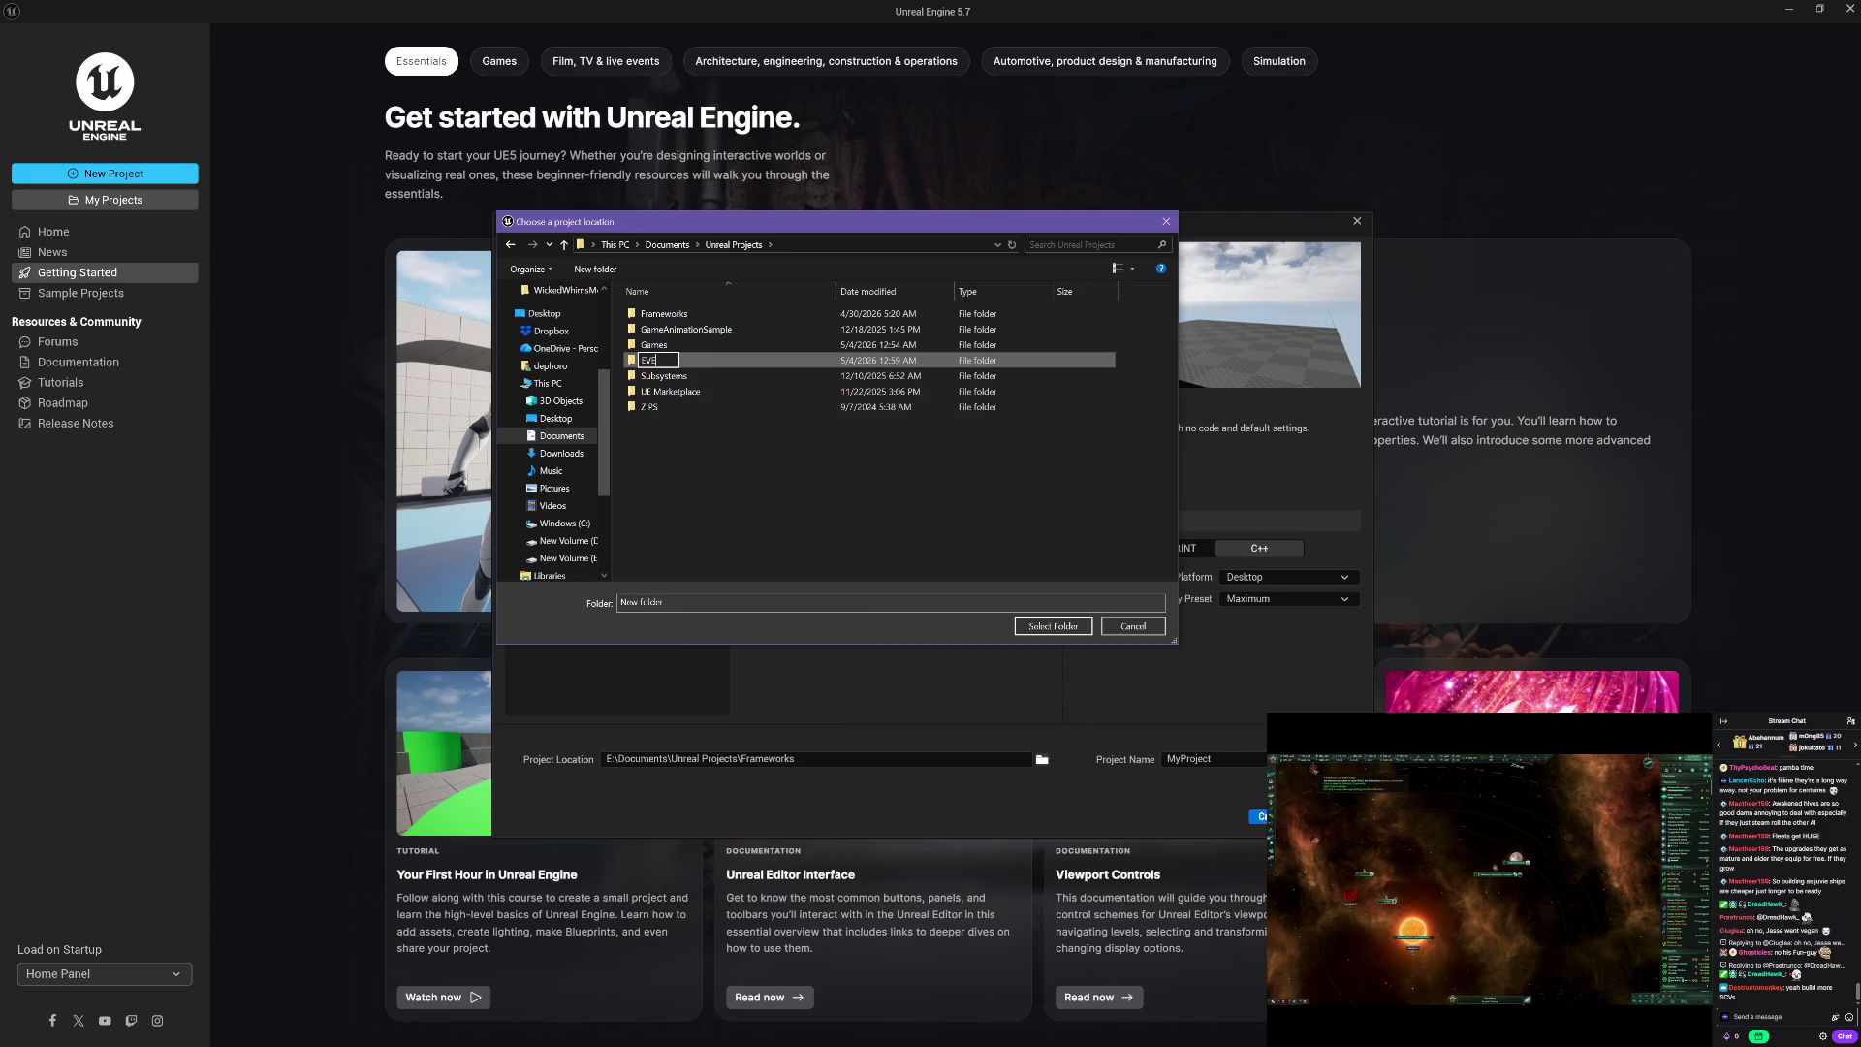
pyautogui.press('Return')
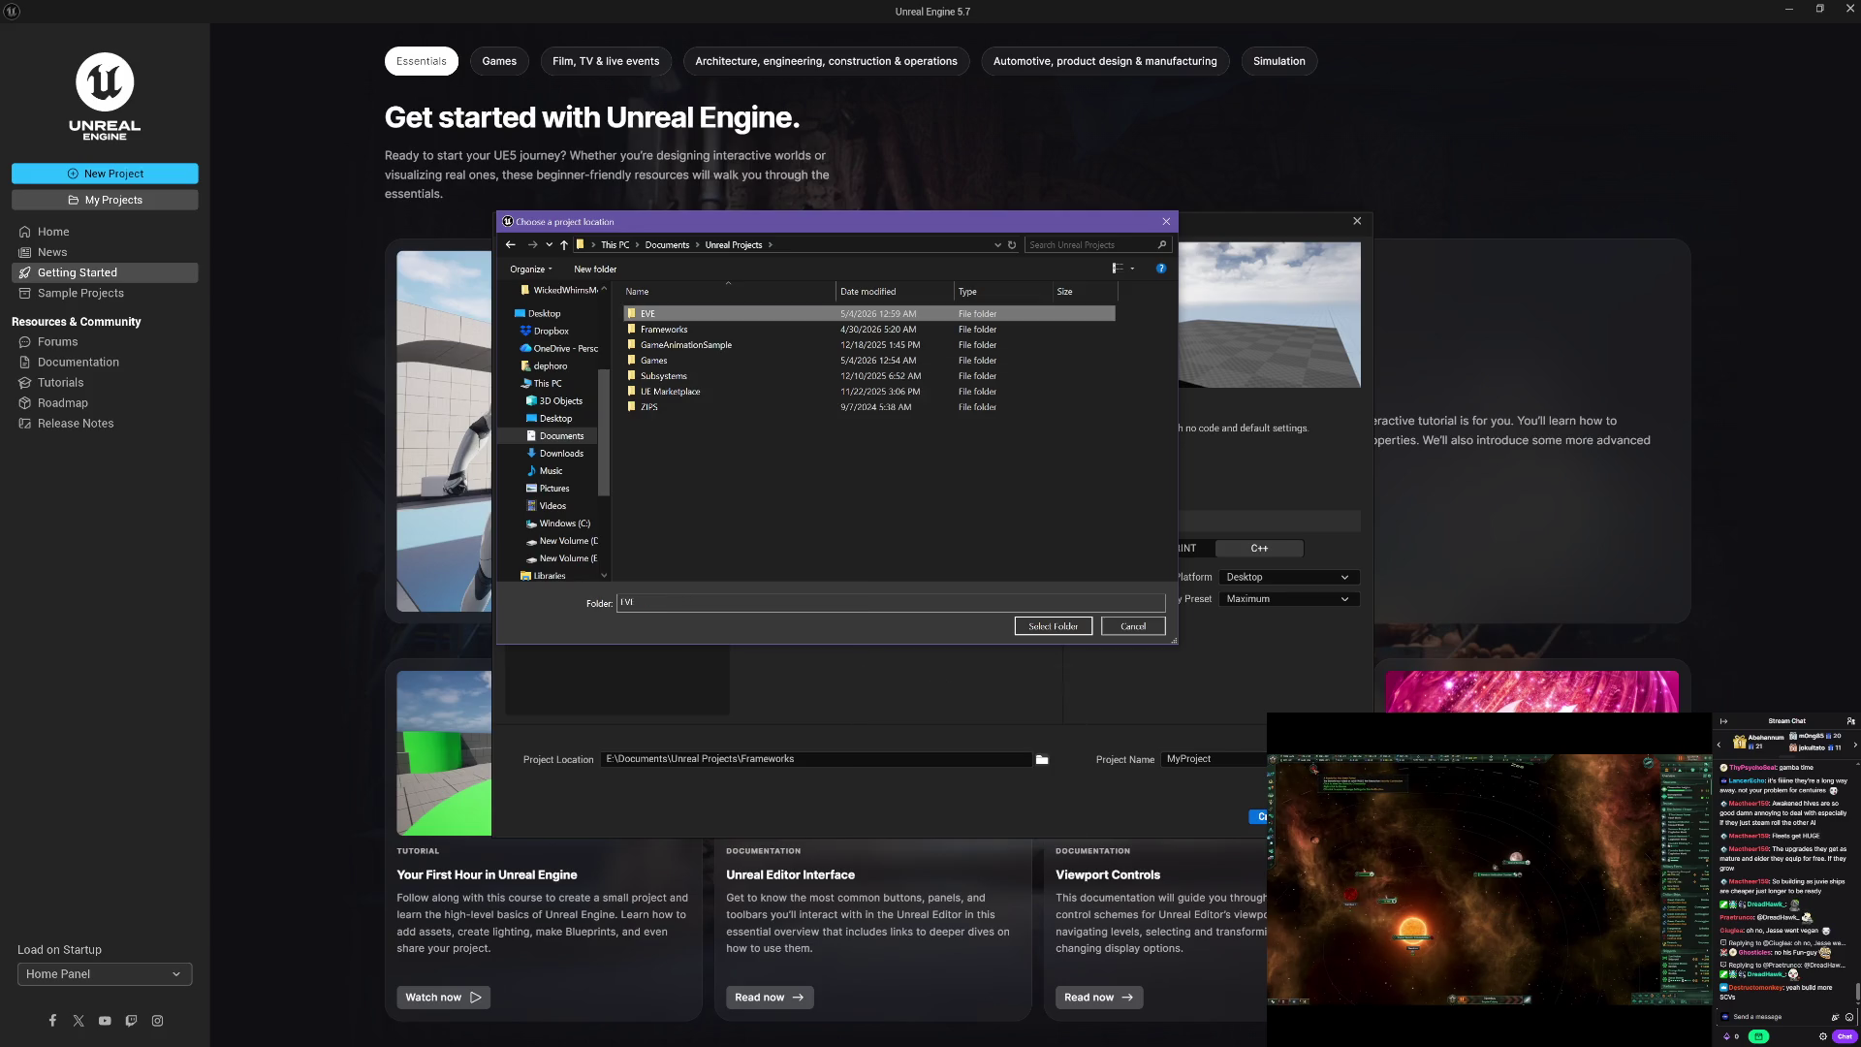
pyautogui.press('Return')
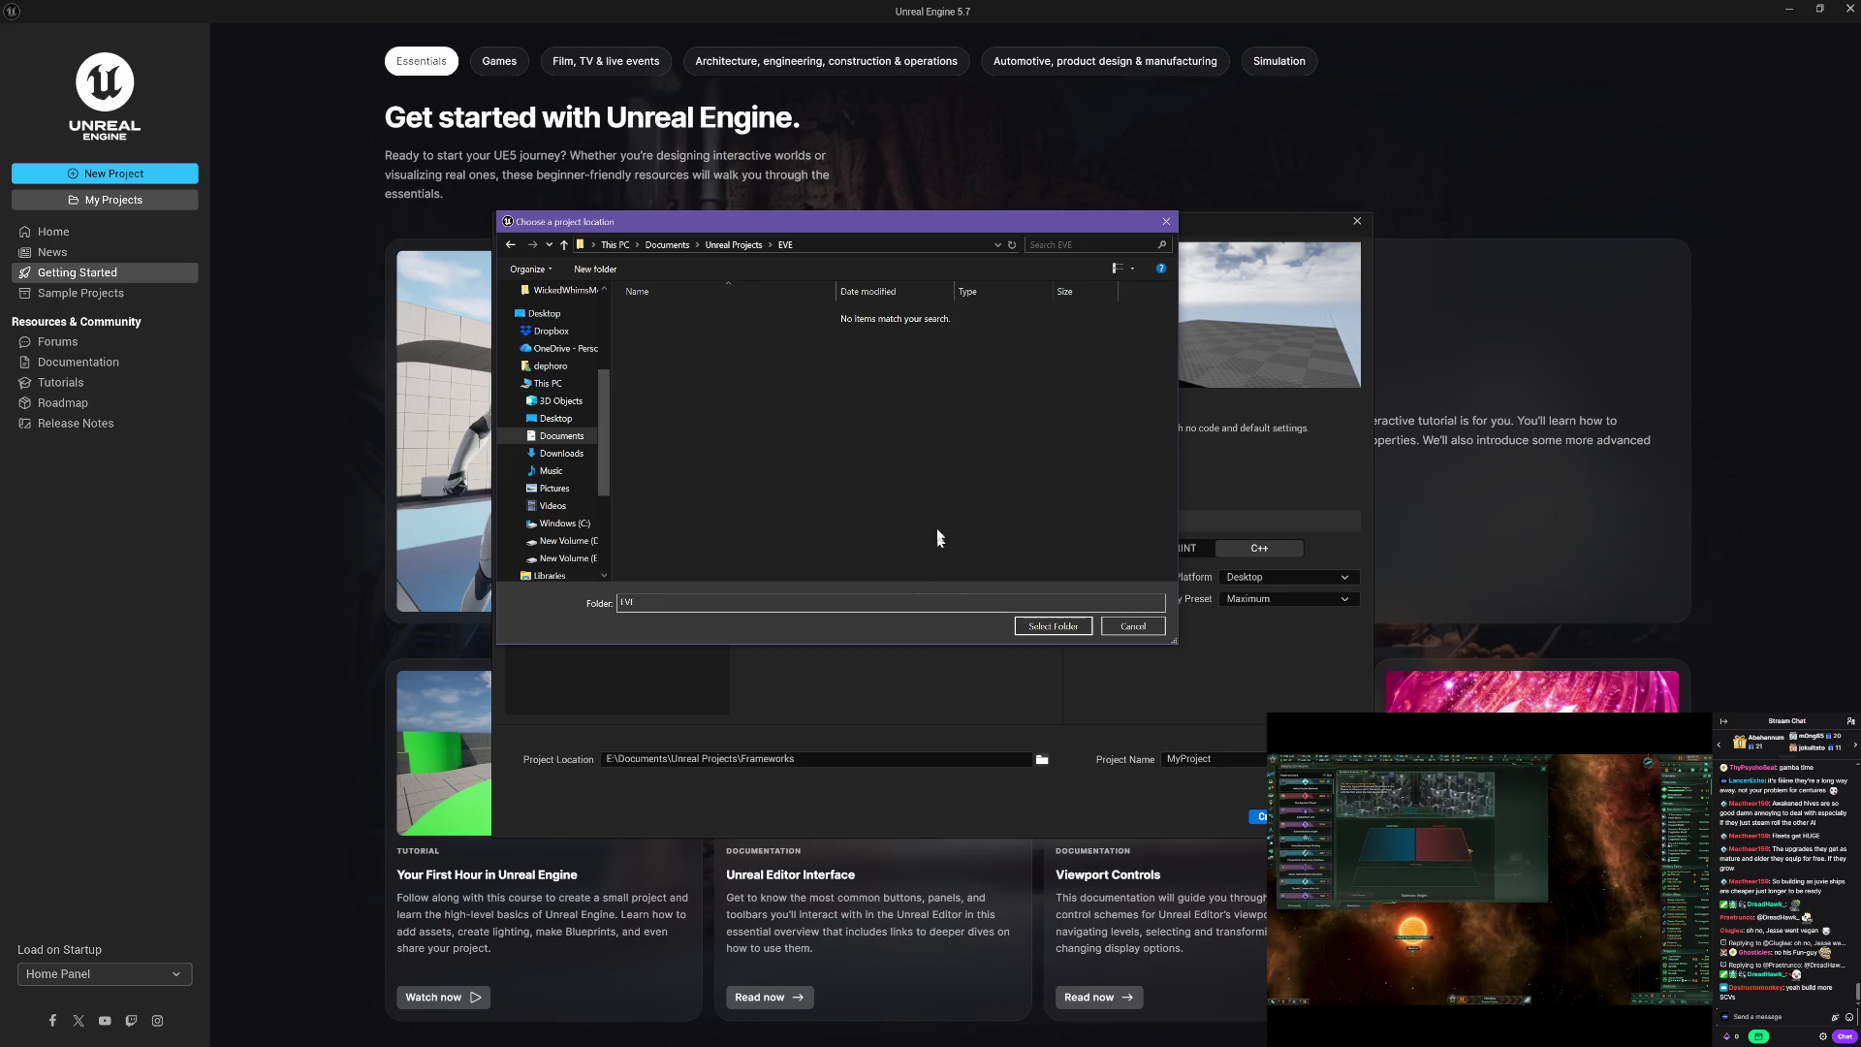
pyautogui.click(1051, 626)
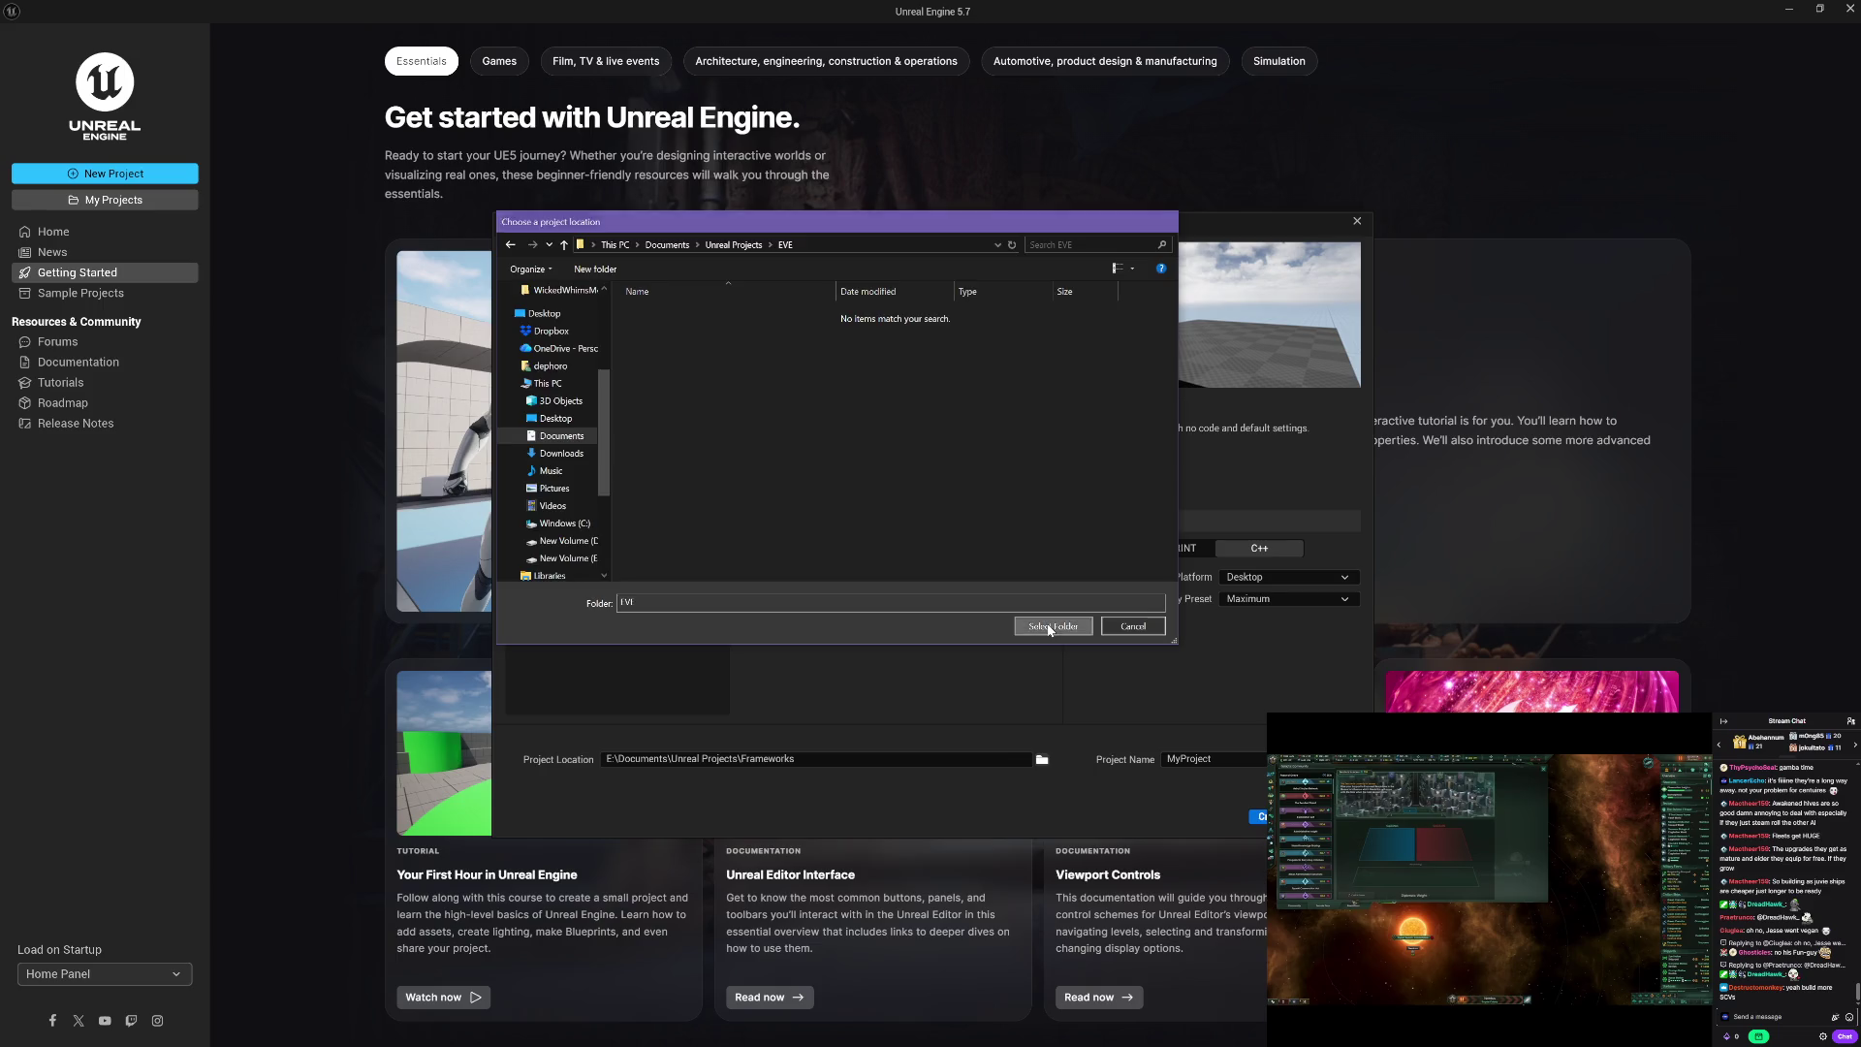
pyautogui.click(1250, 762)
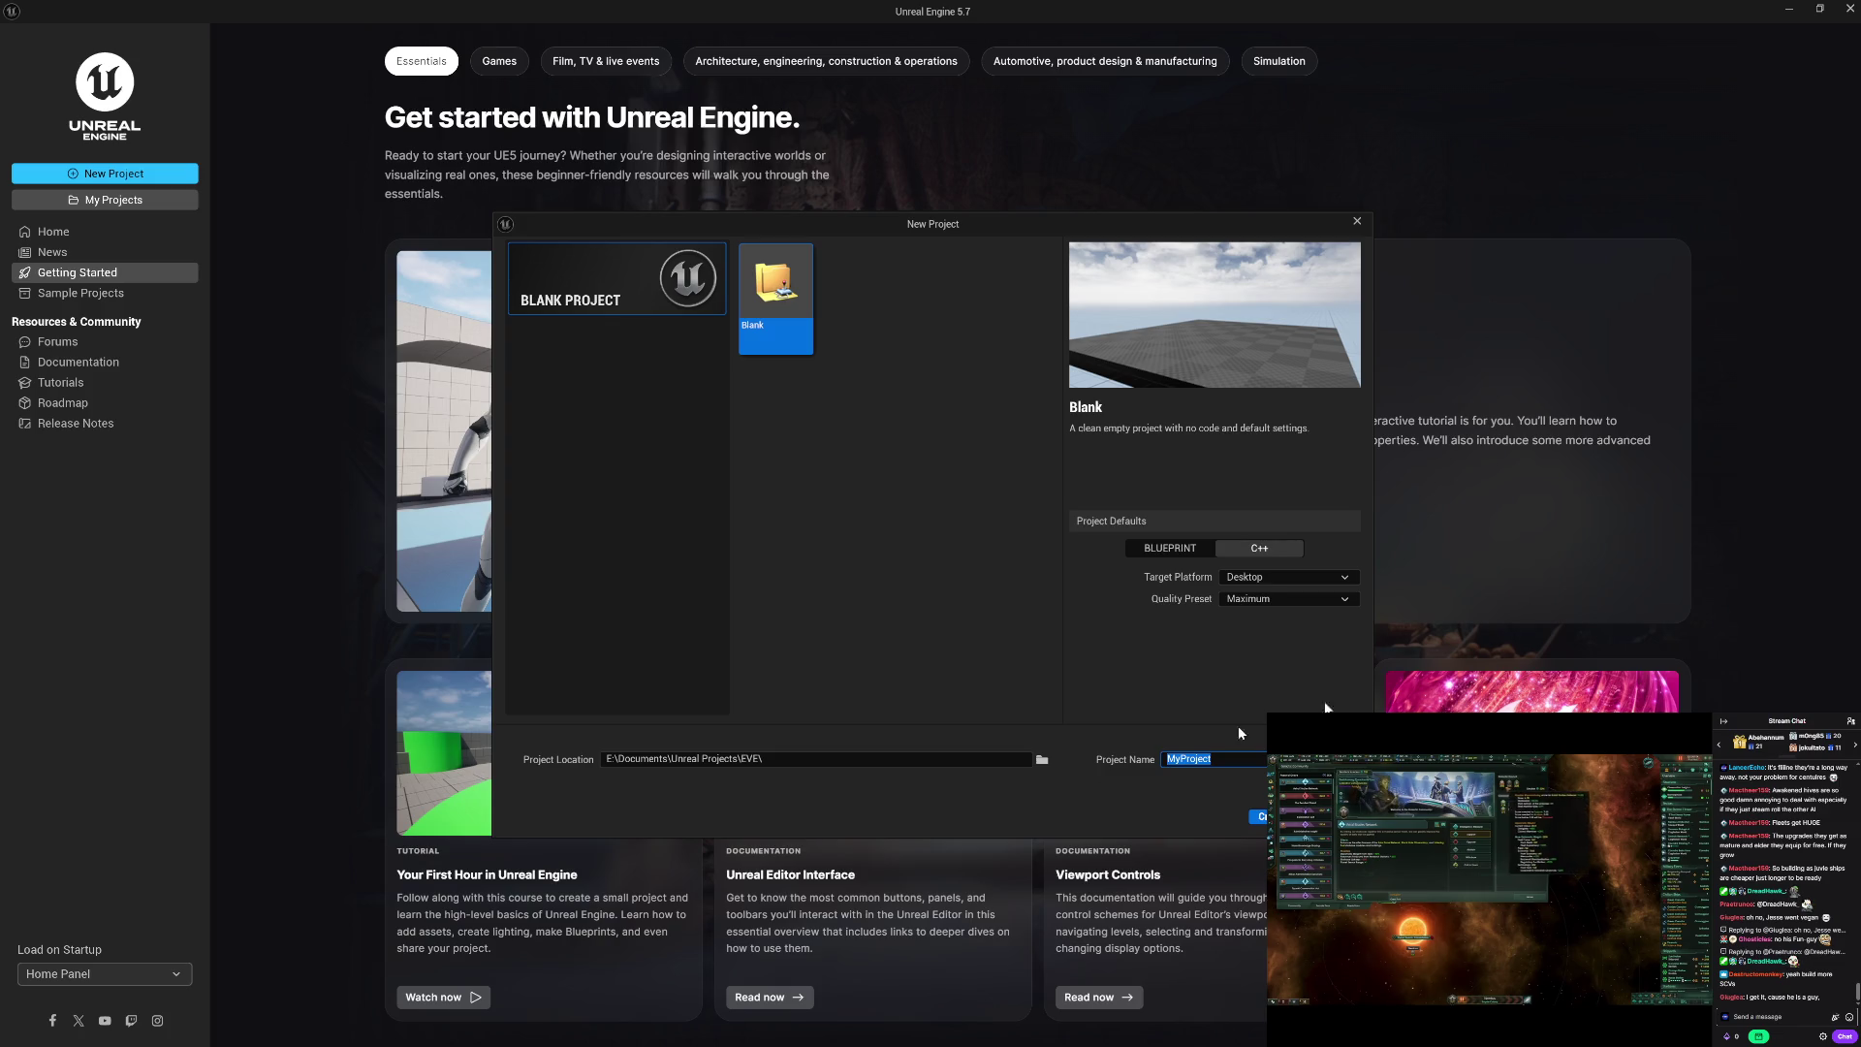
pyautogui.moveTo(1357, 737)
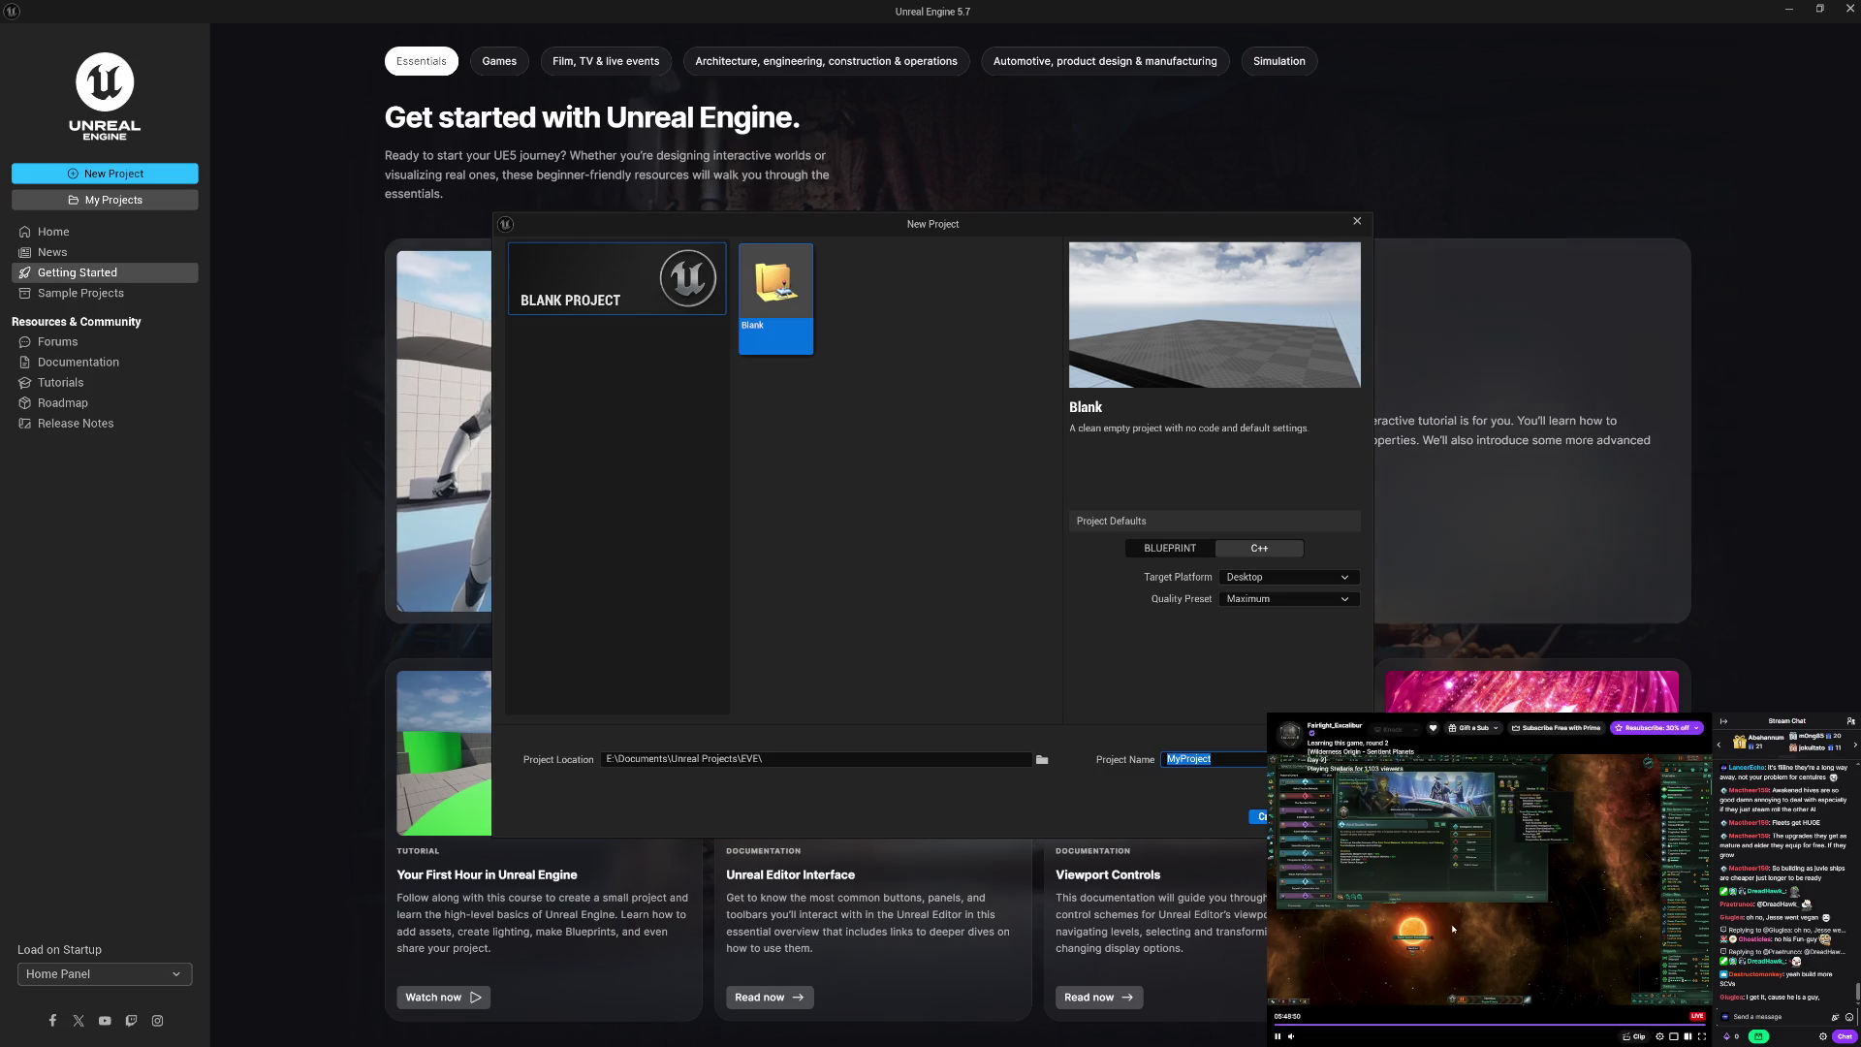
pyautogui.moveTo(1294, 1036)
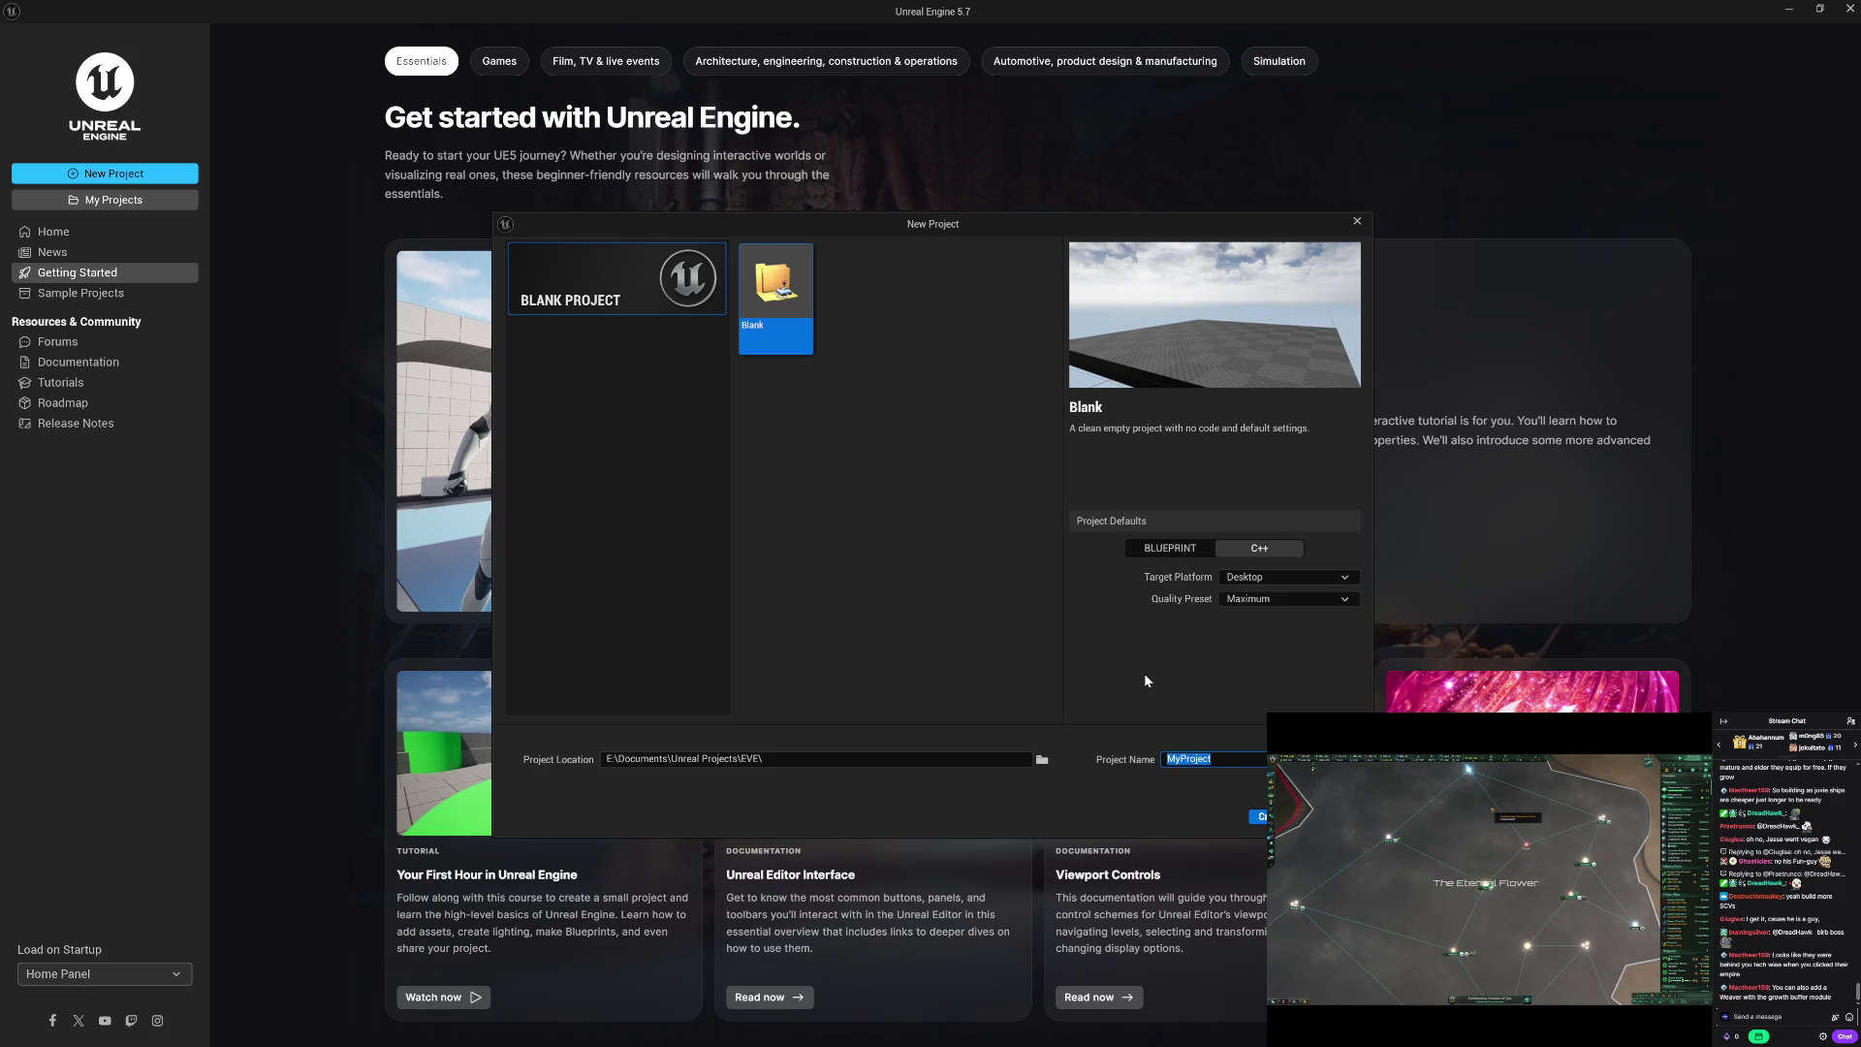
pyautogui.click(1236, 766)
# Step: Replace the default MyProject name with EVE and create the project, starting code generation
pyautogui.hotkey('ctrl', 'a')
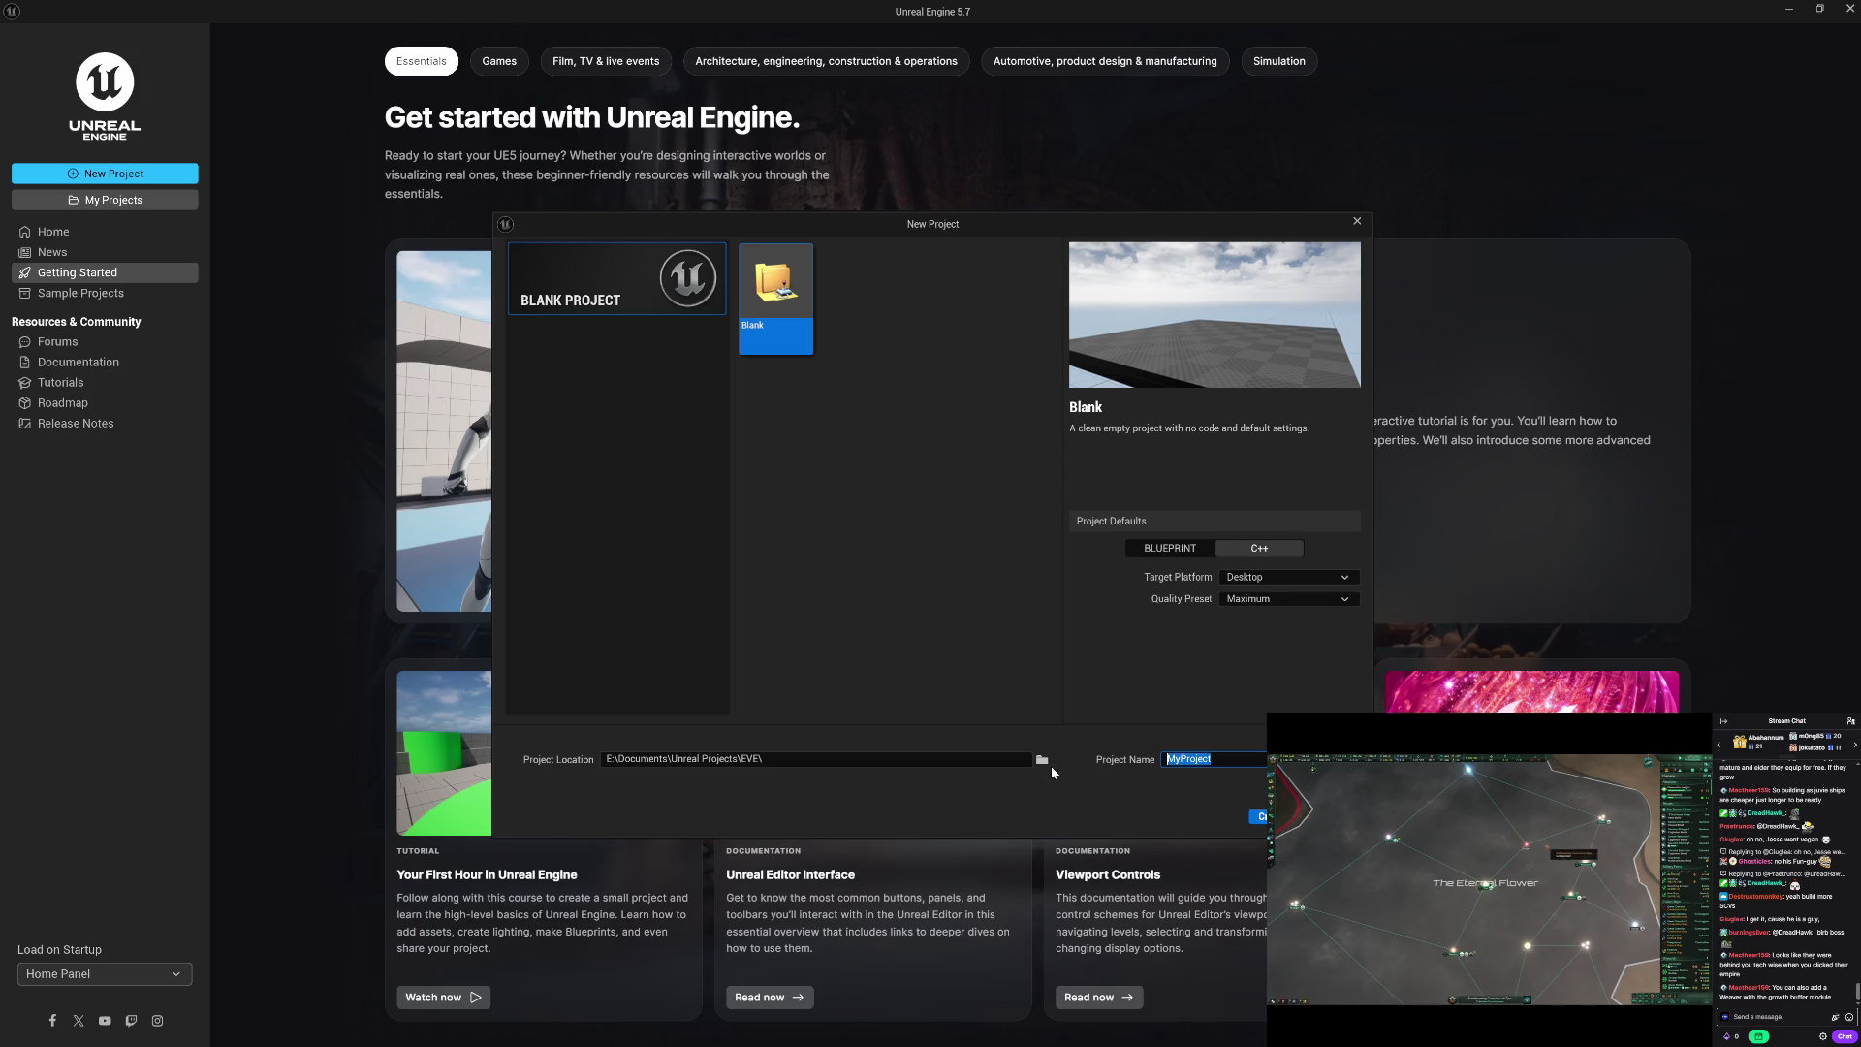
pyautogui.write('EVE')
pyautogui.press('Return')
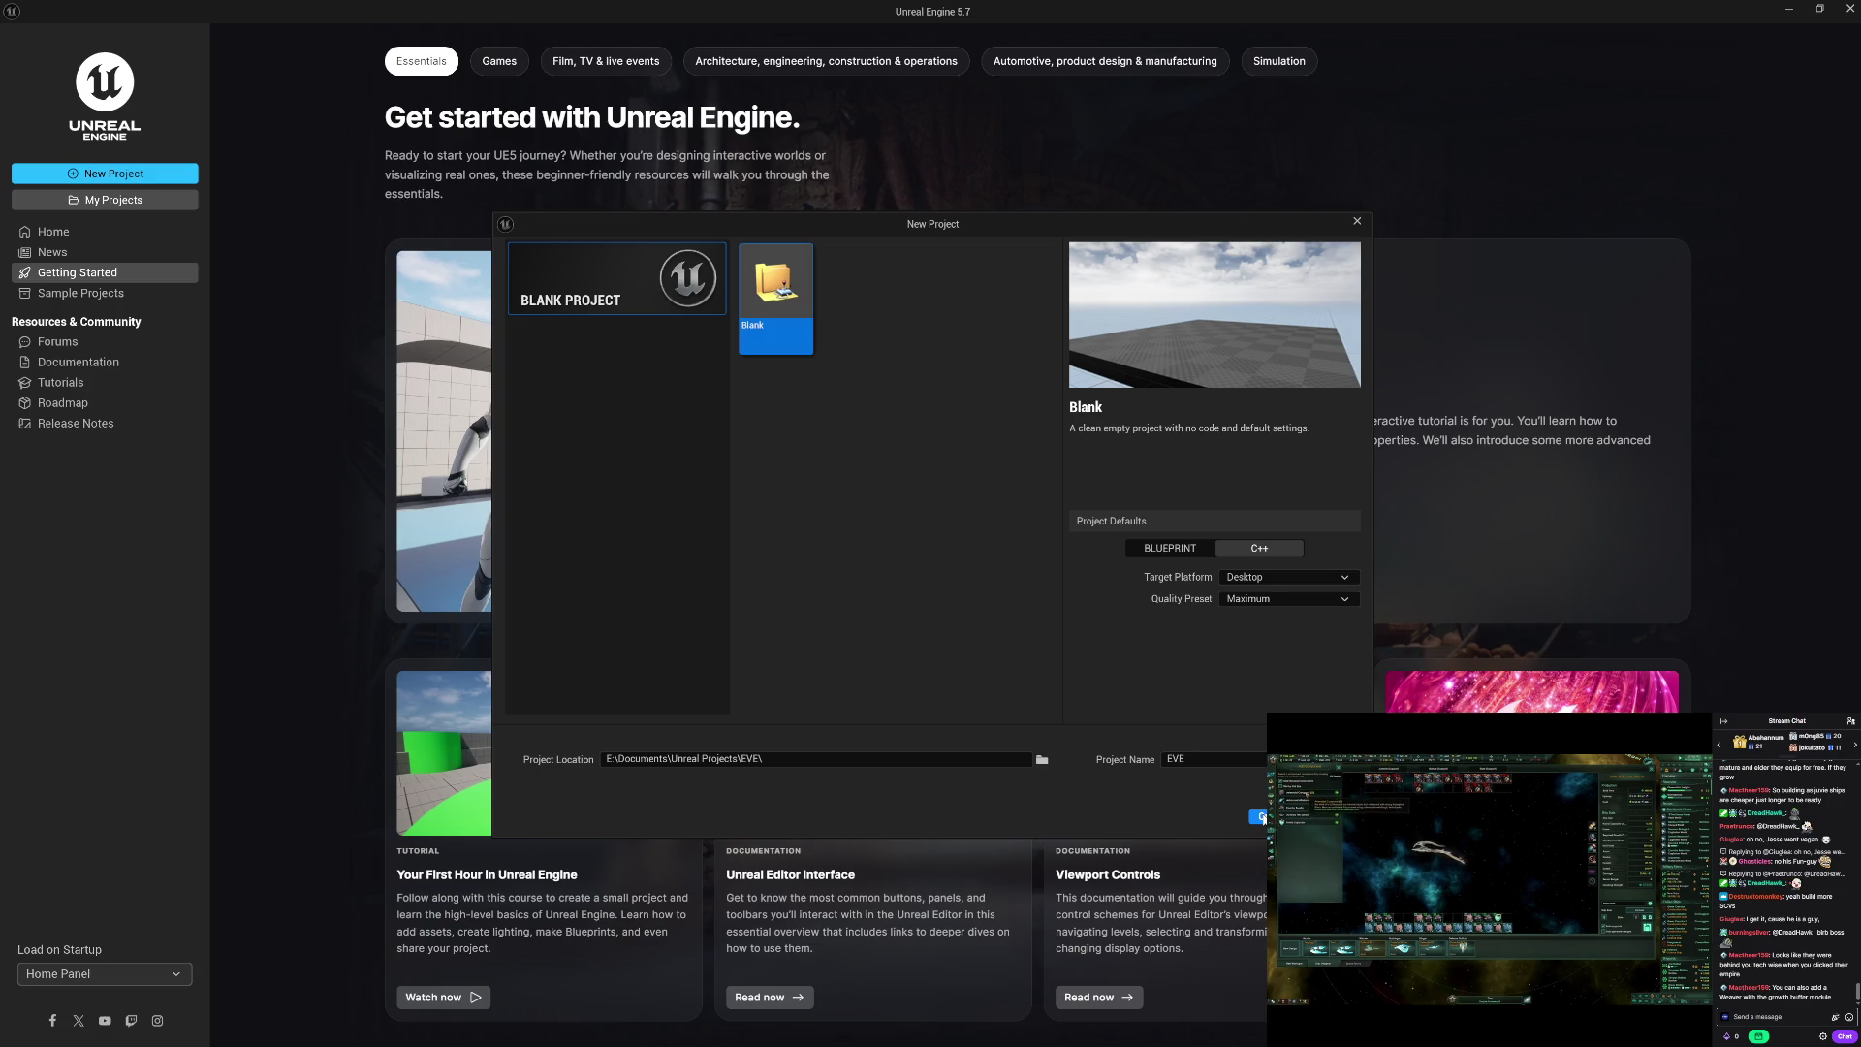
pyautogui.click(1263, 817)
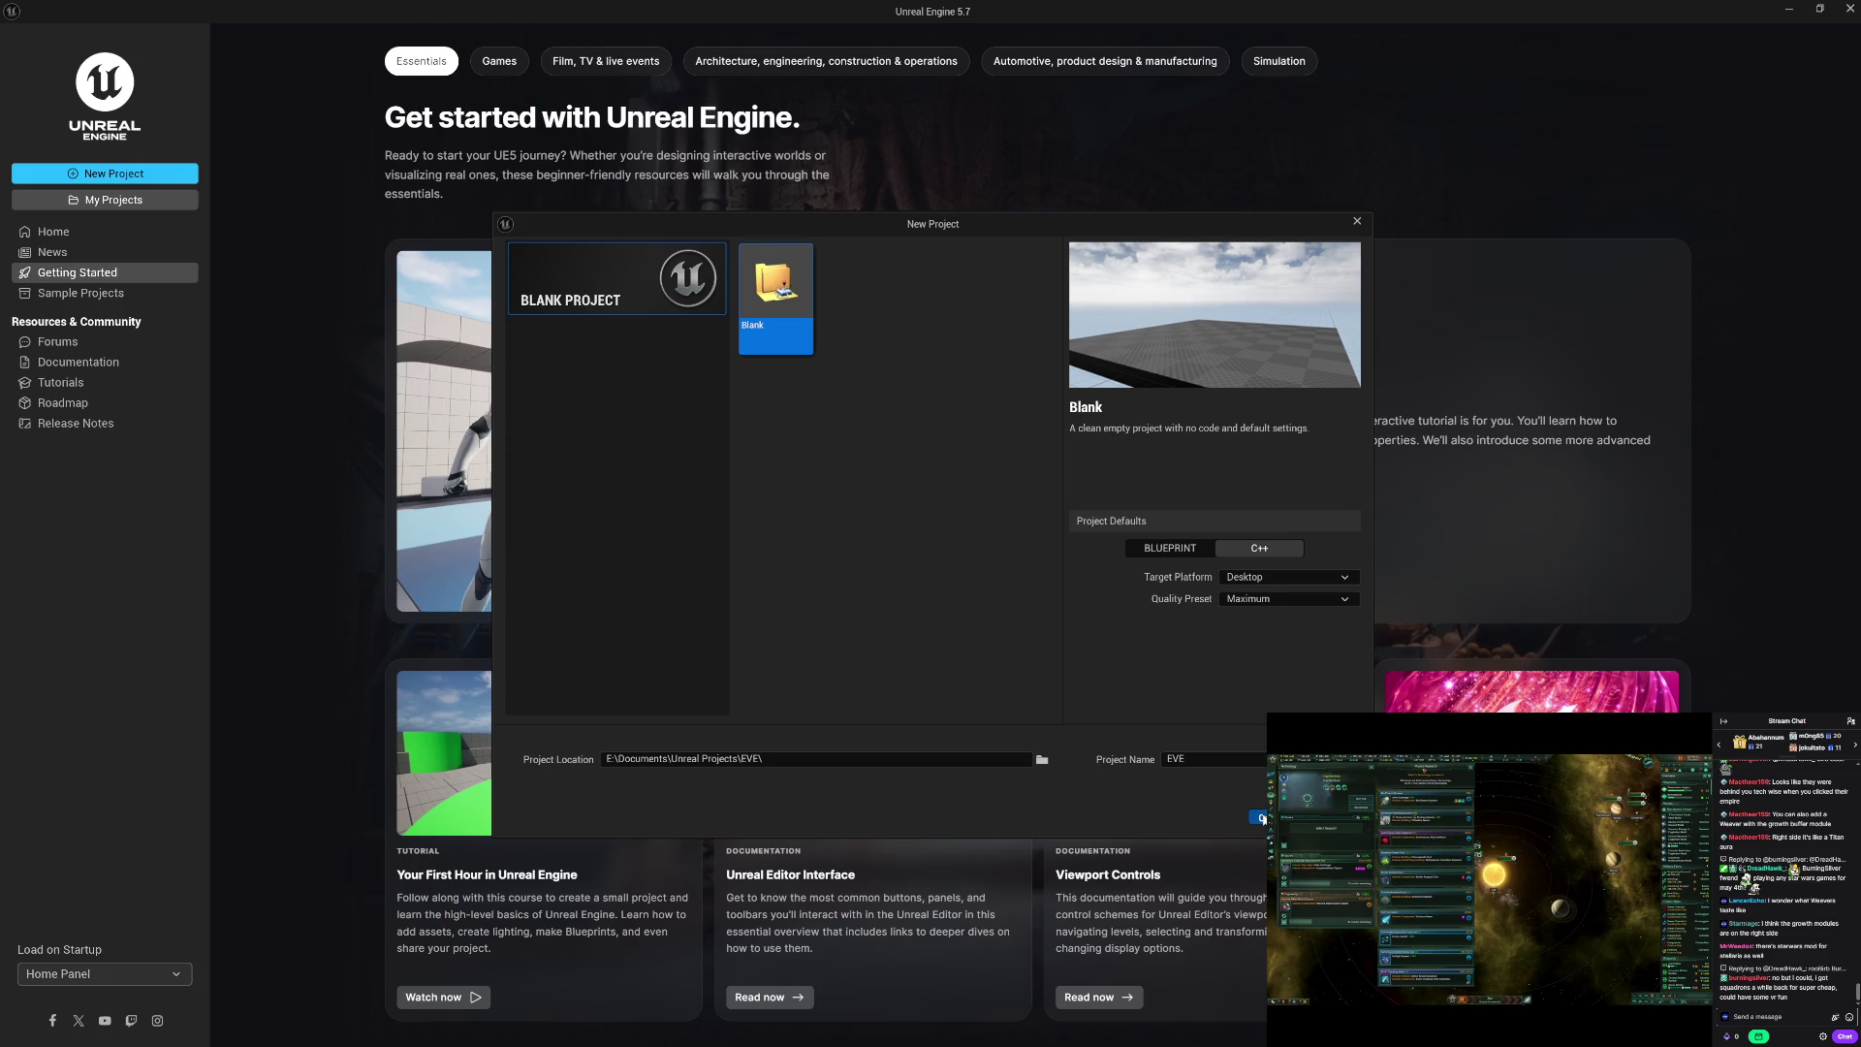
pyautogui.click(1264, 819)
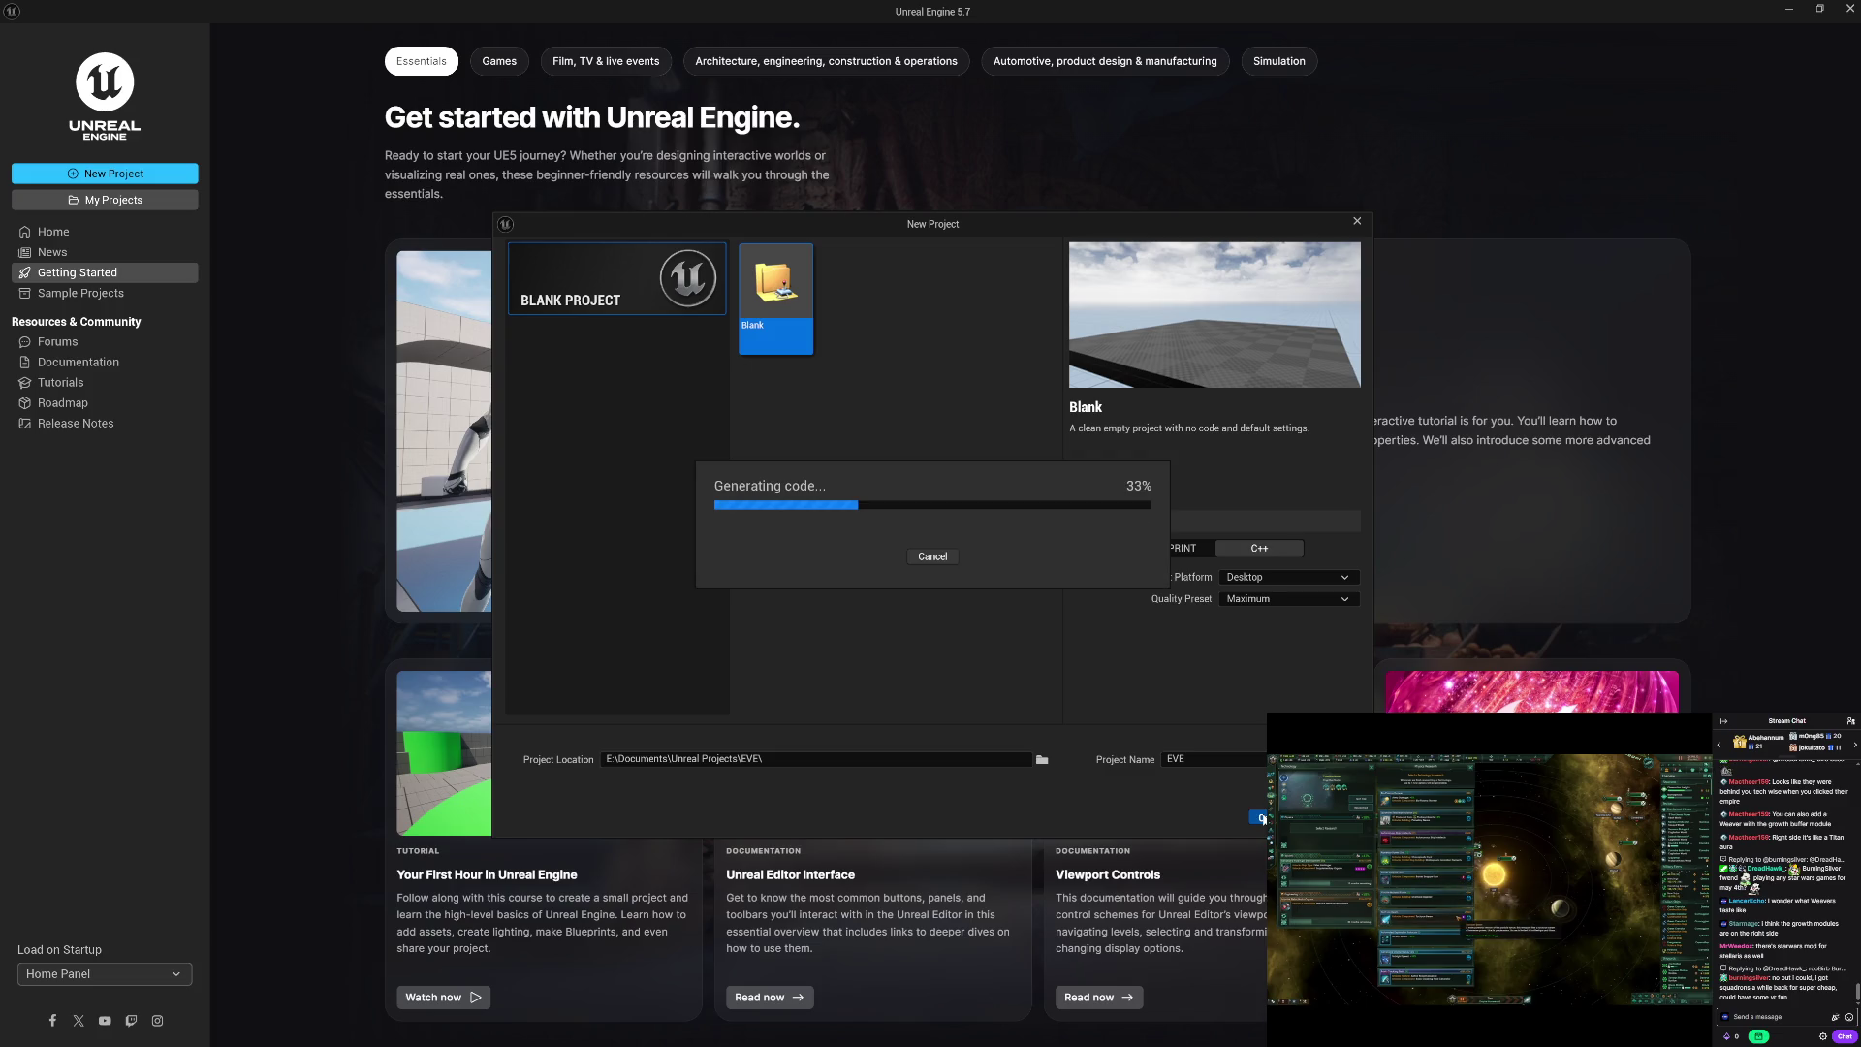
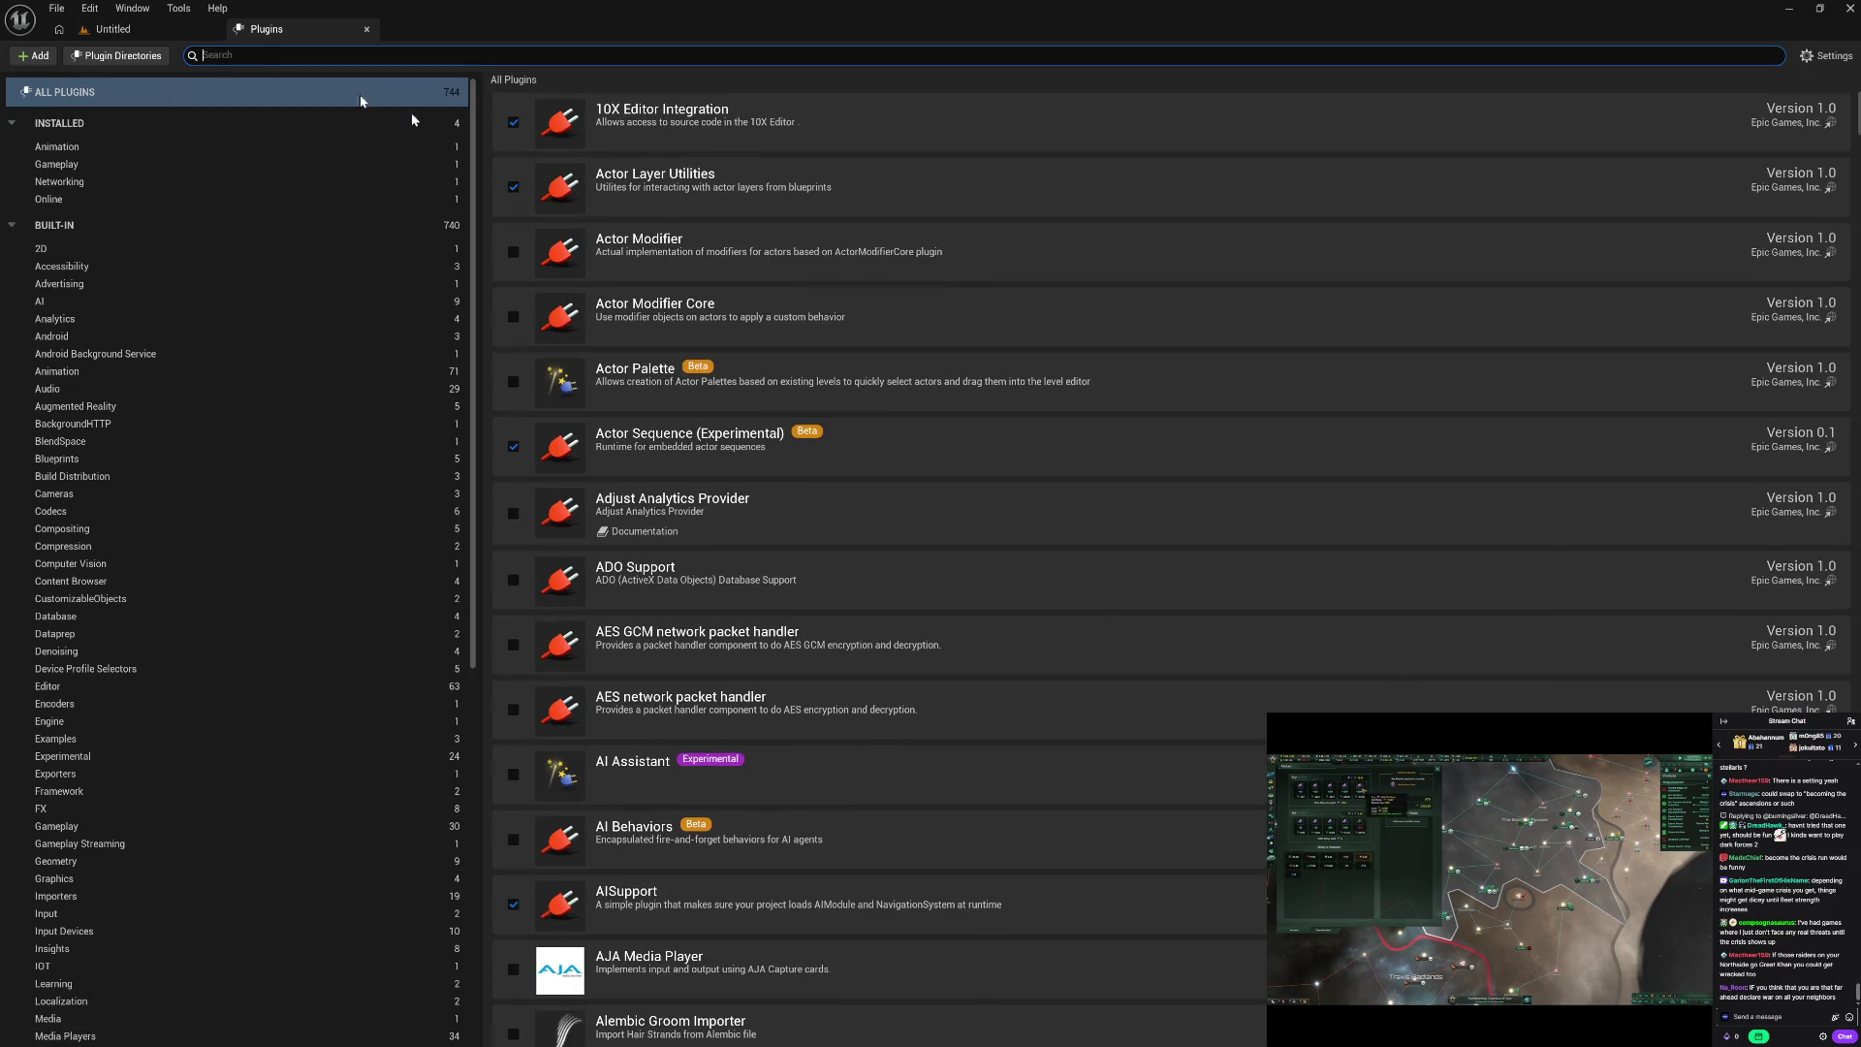
# Step: From the level editor, open Project Settings to the Maps & Modes page
pyautogui.click(137, 37)
pyautogui.click(89, 8)
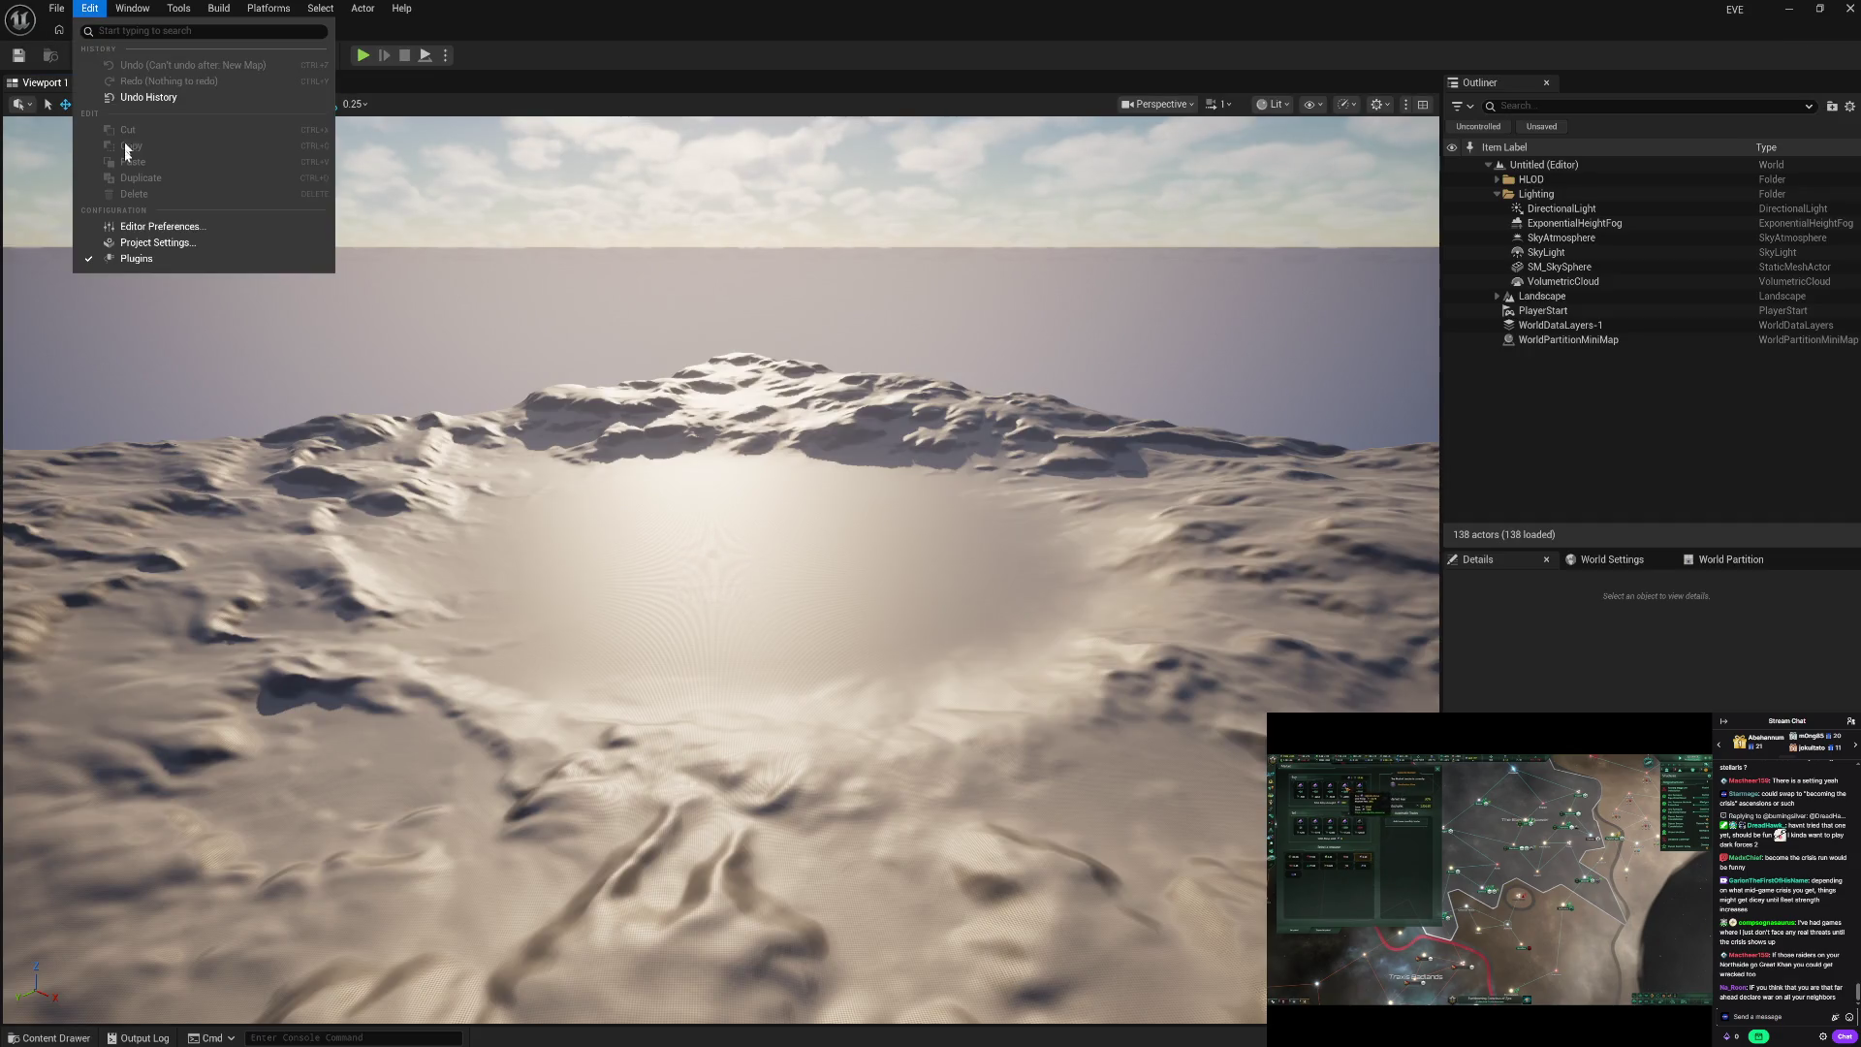
pyautogui.click(158, 243)
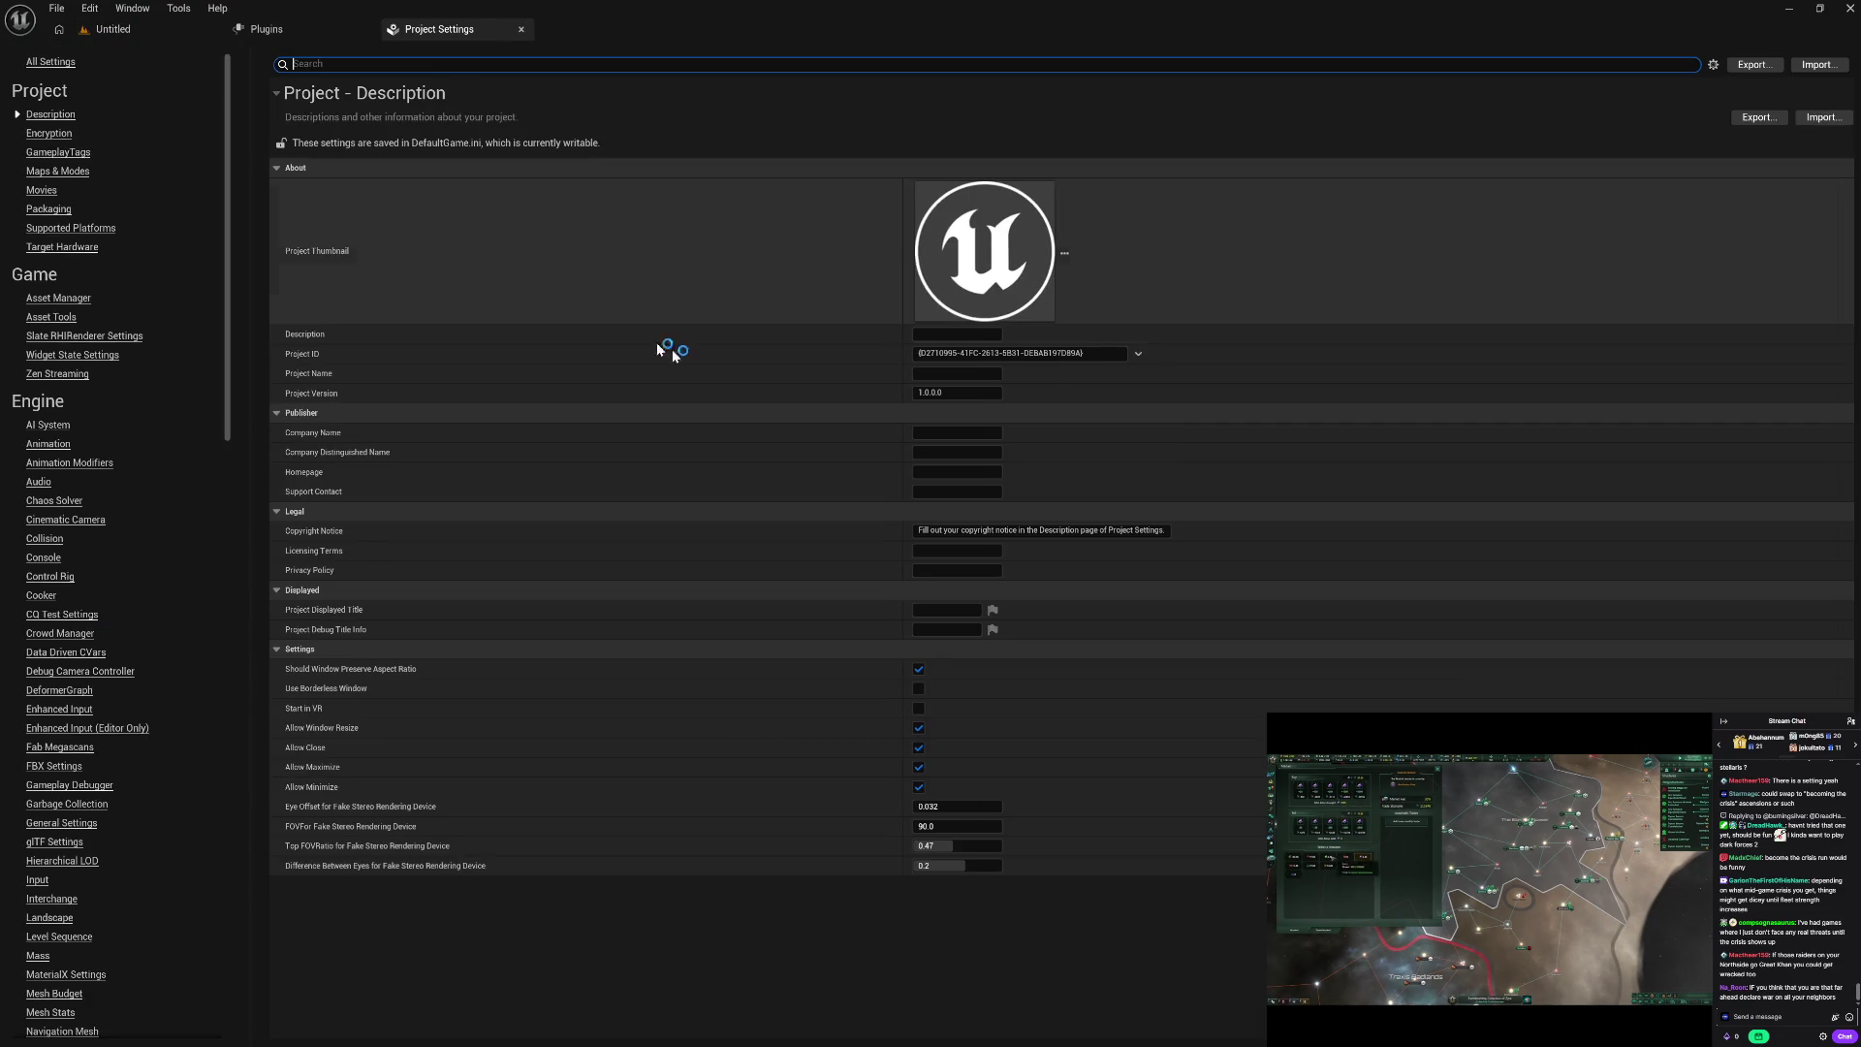
pyautogui.click(48, 171)
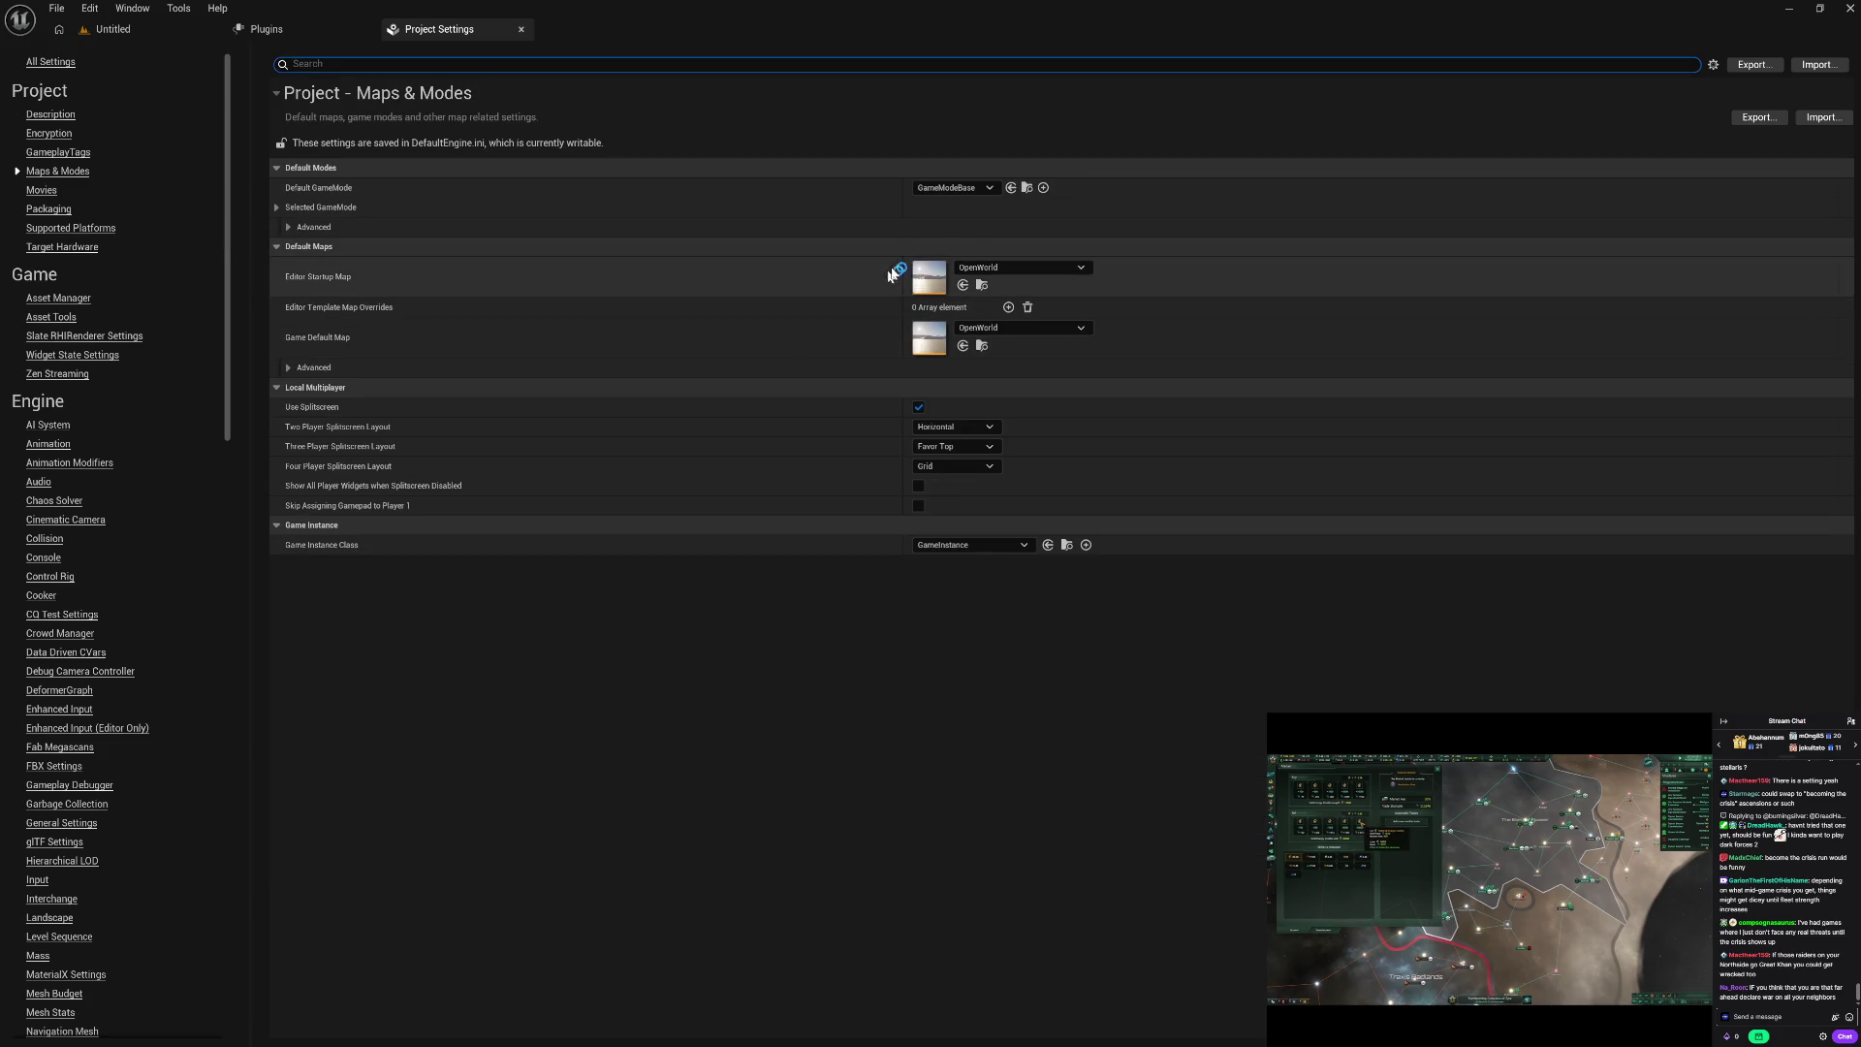
# Step: Set the Editor Startup, Game Default and Server Default maps to None
pyautogui.click(1023, 268)
pyautogui.click(1049, 352)
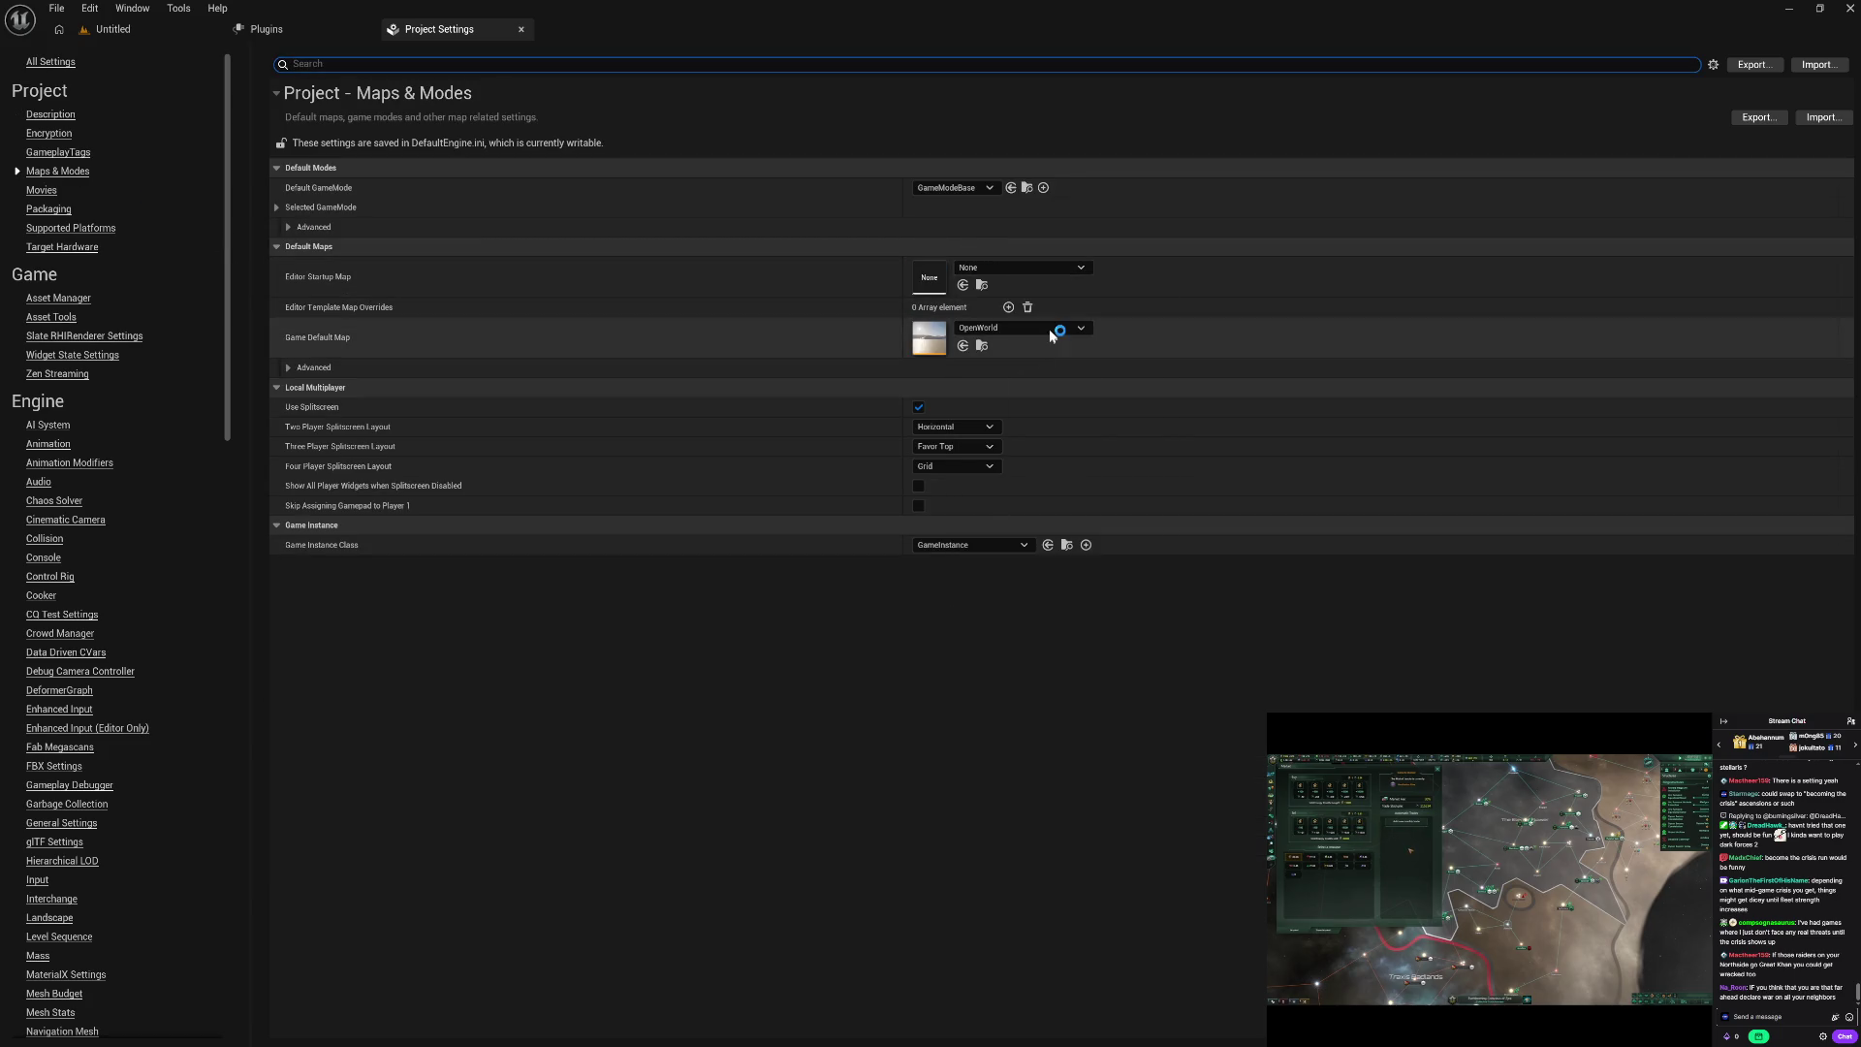
pyautogui.click(1050, 330)
pyautogui.click(1018, 411)
pyautogui.click(995, 368)
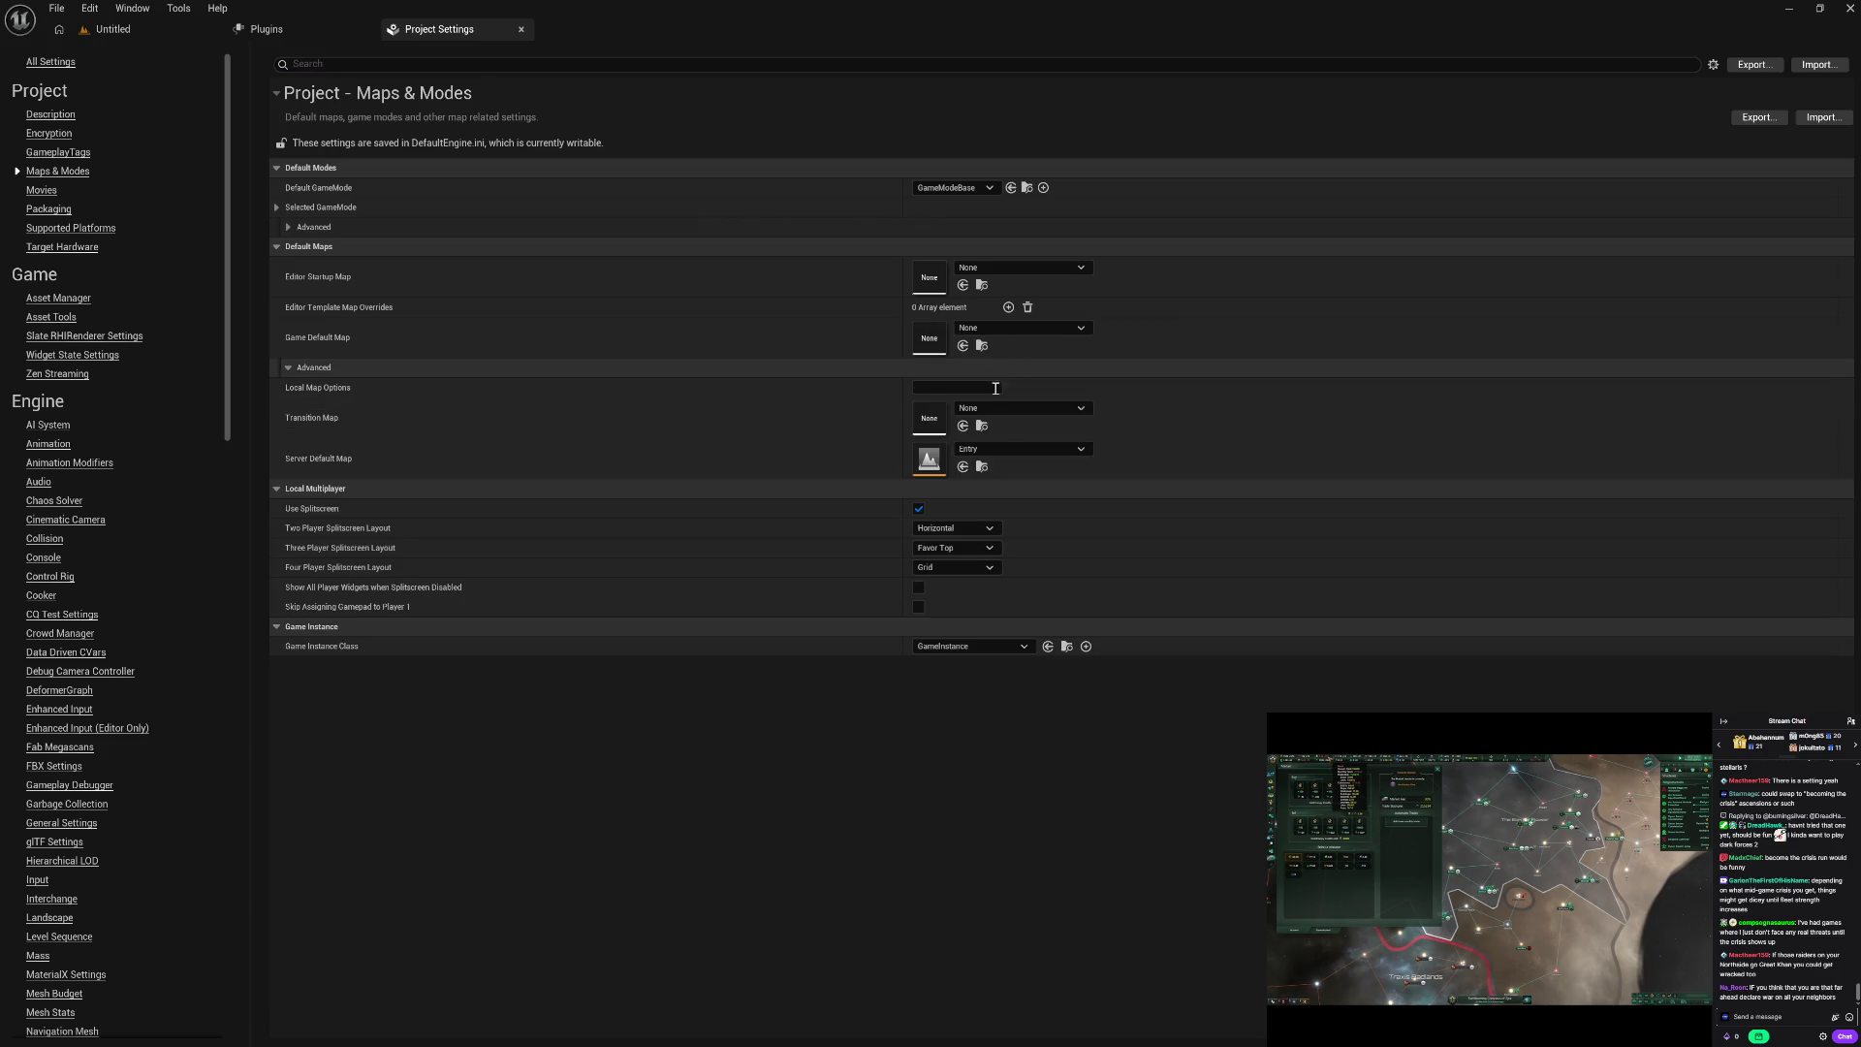
pyautogui.click(1013, 449)
pyautogui.click(977, 532)
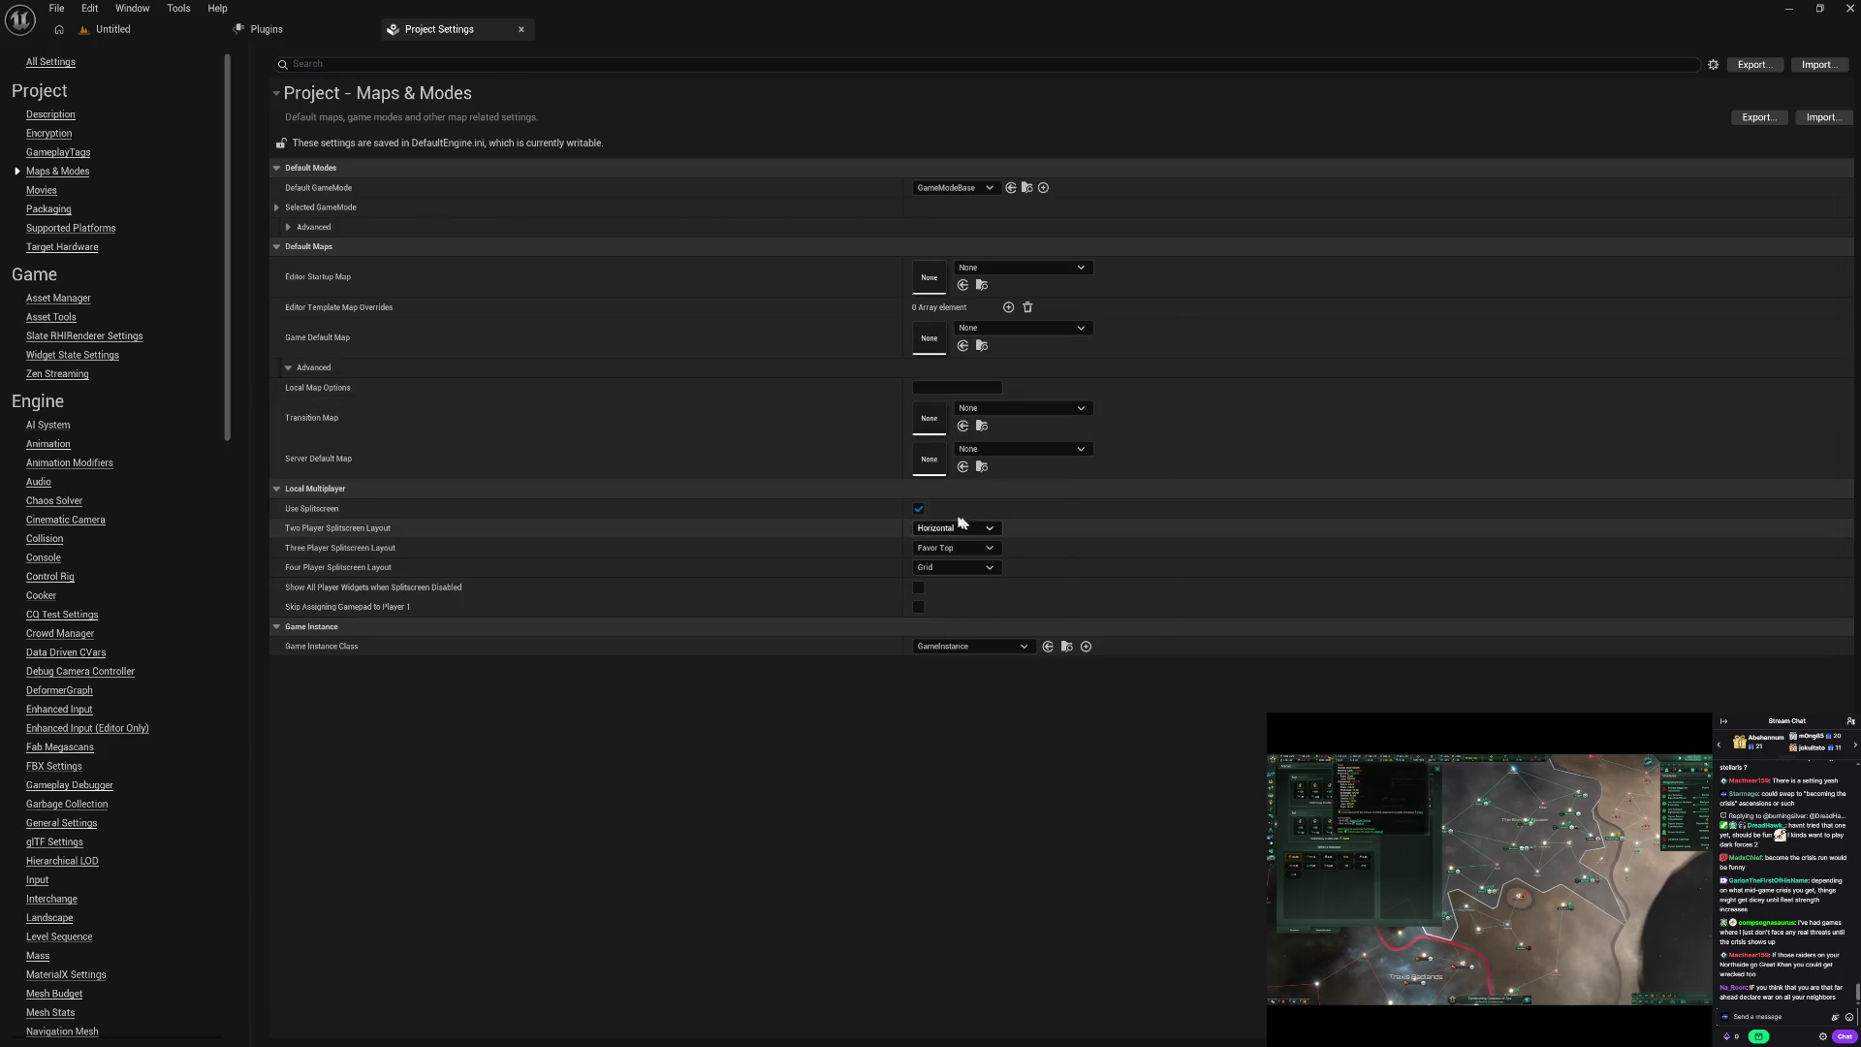
# Step: Turn off Use Splitscreen for local multiplayer and close Project Settings
pyautogui.click(919, 510)
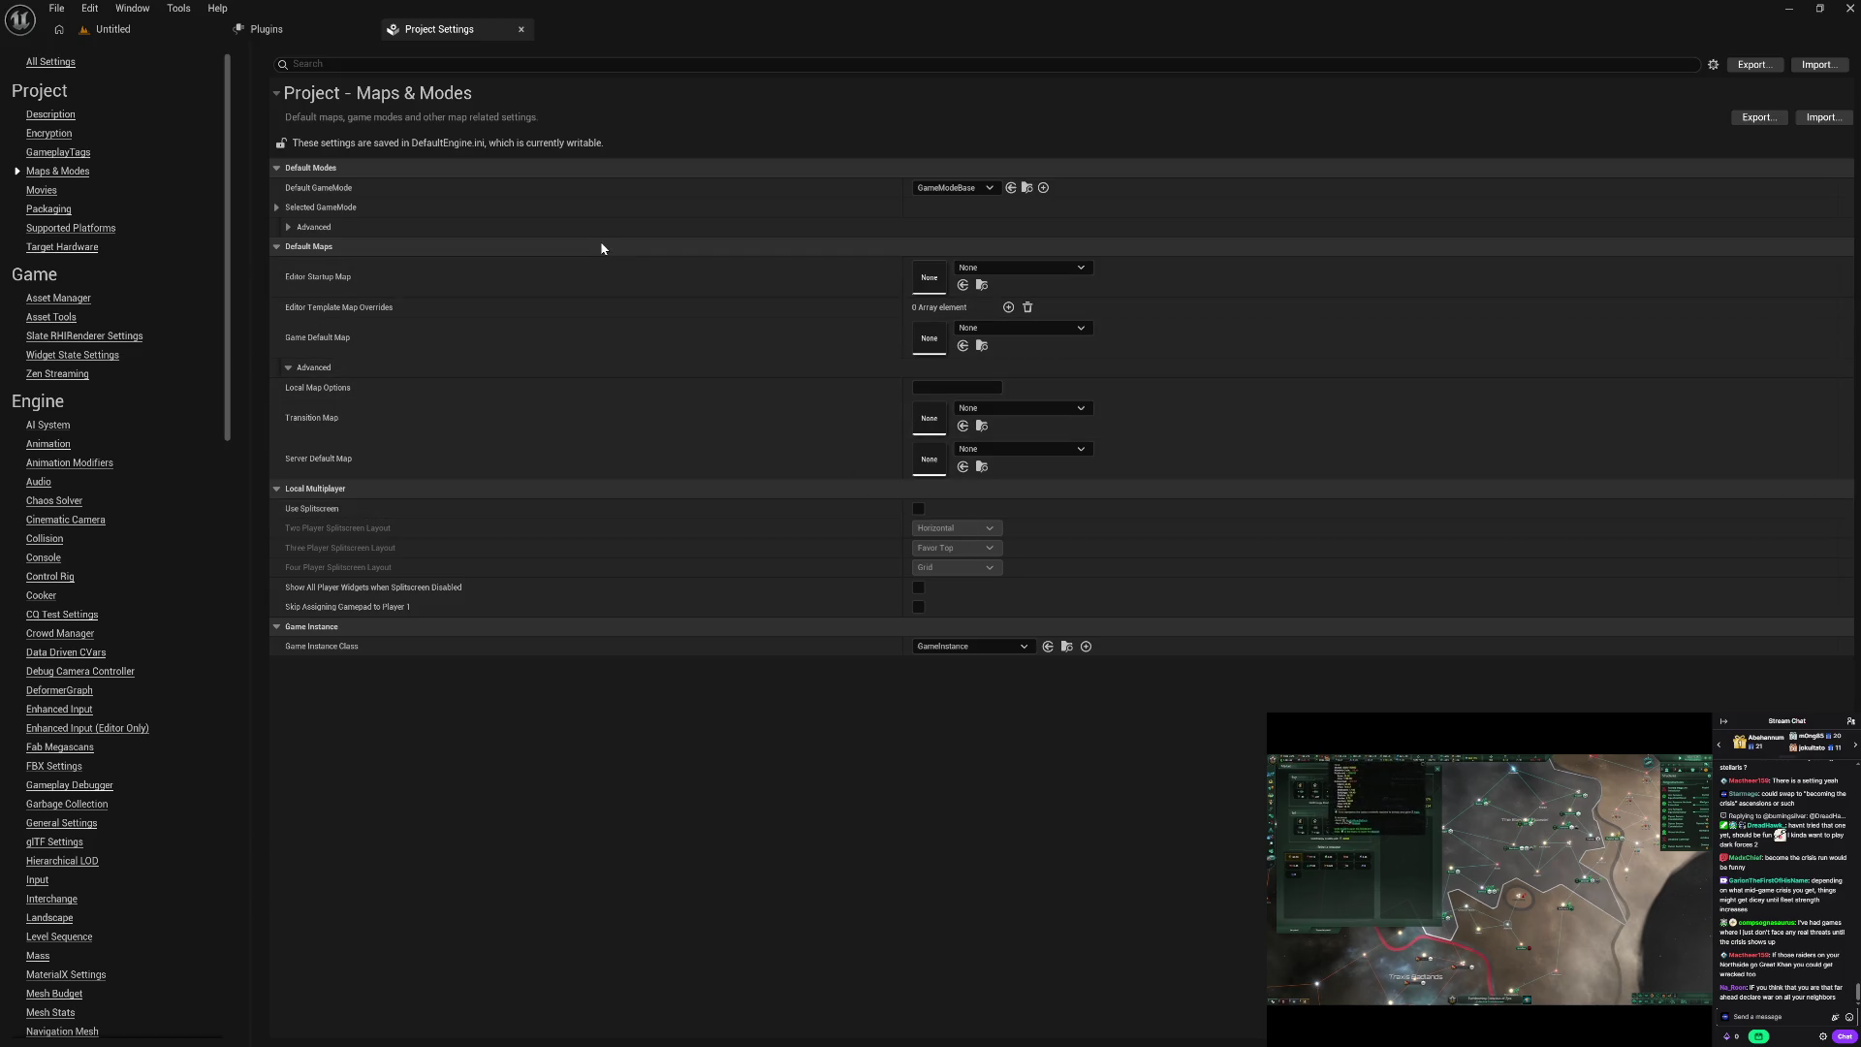
pyautogui.click(521, 30)
pyautogui.click(89, 7)
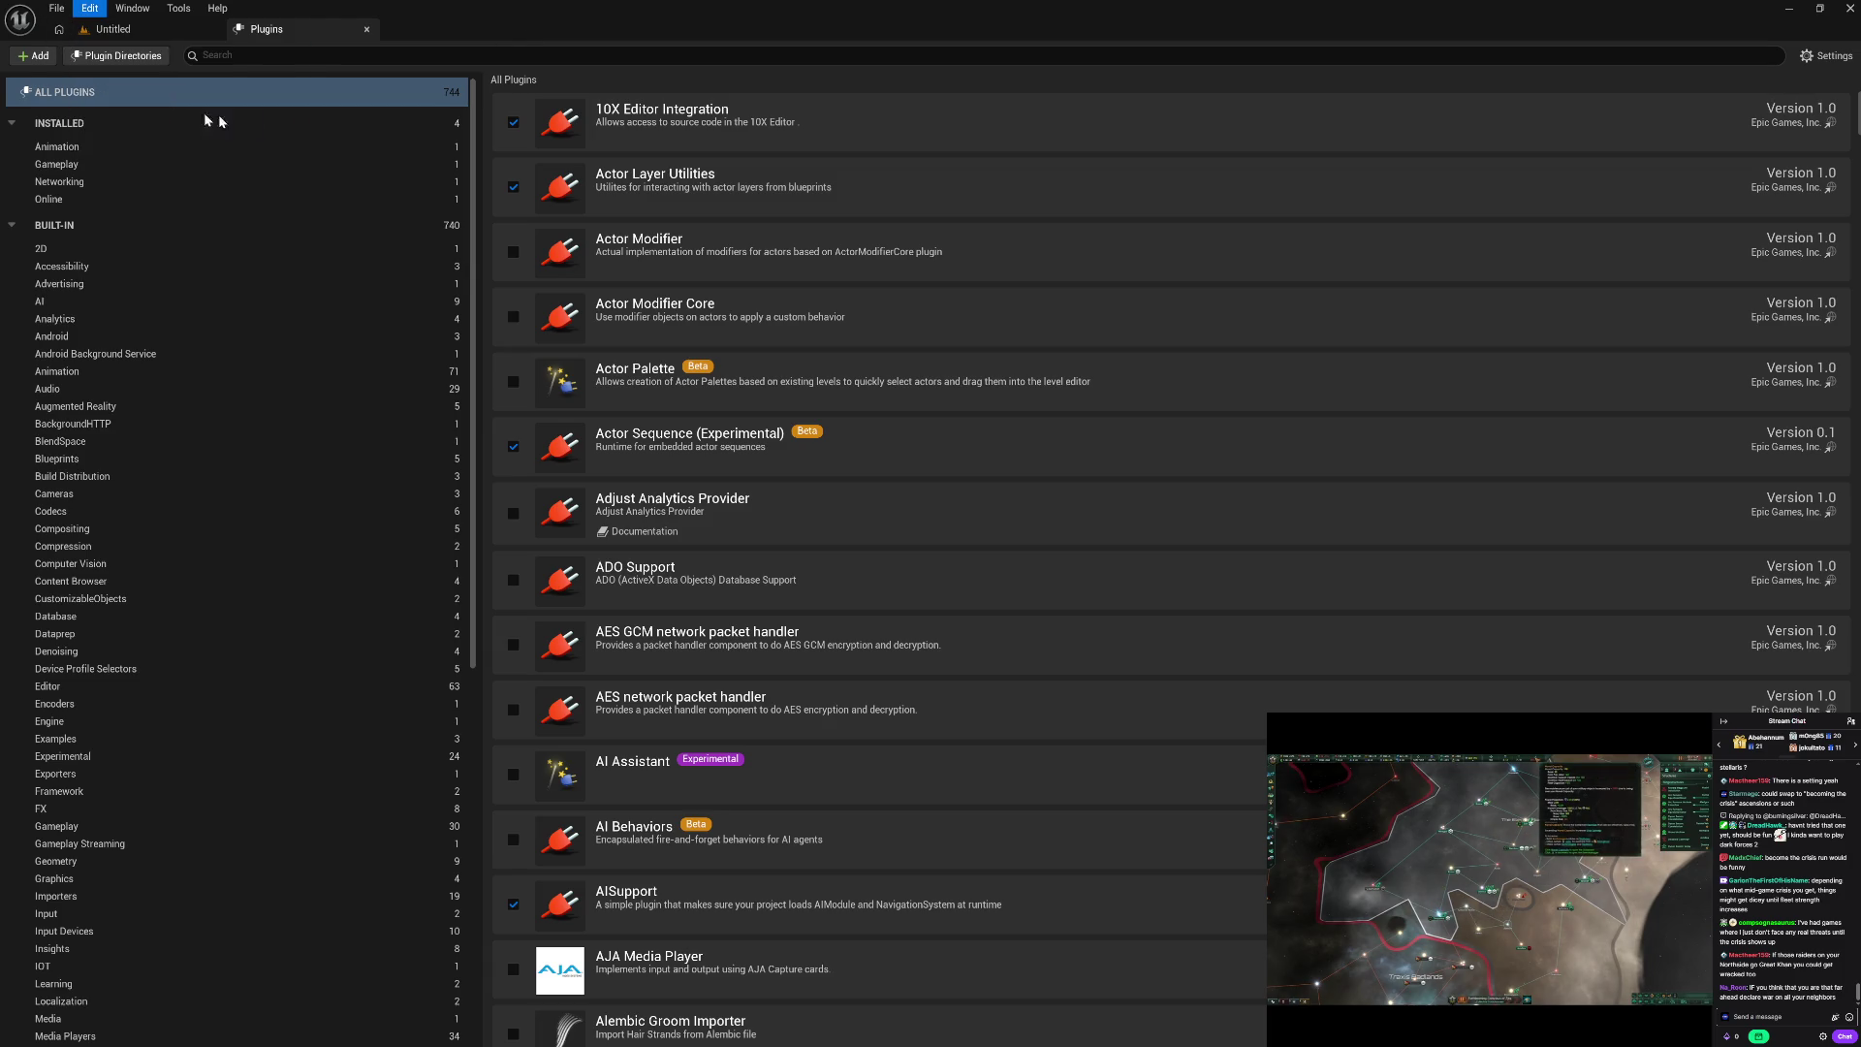
# Step: Set Asset Editor Open Location to Main Window in Editor Preferences, then close them
pyautogui.press('Escape')
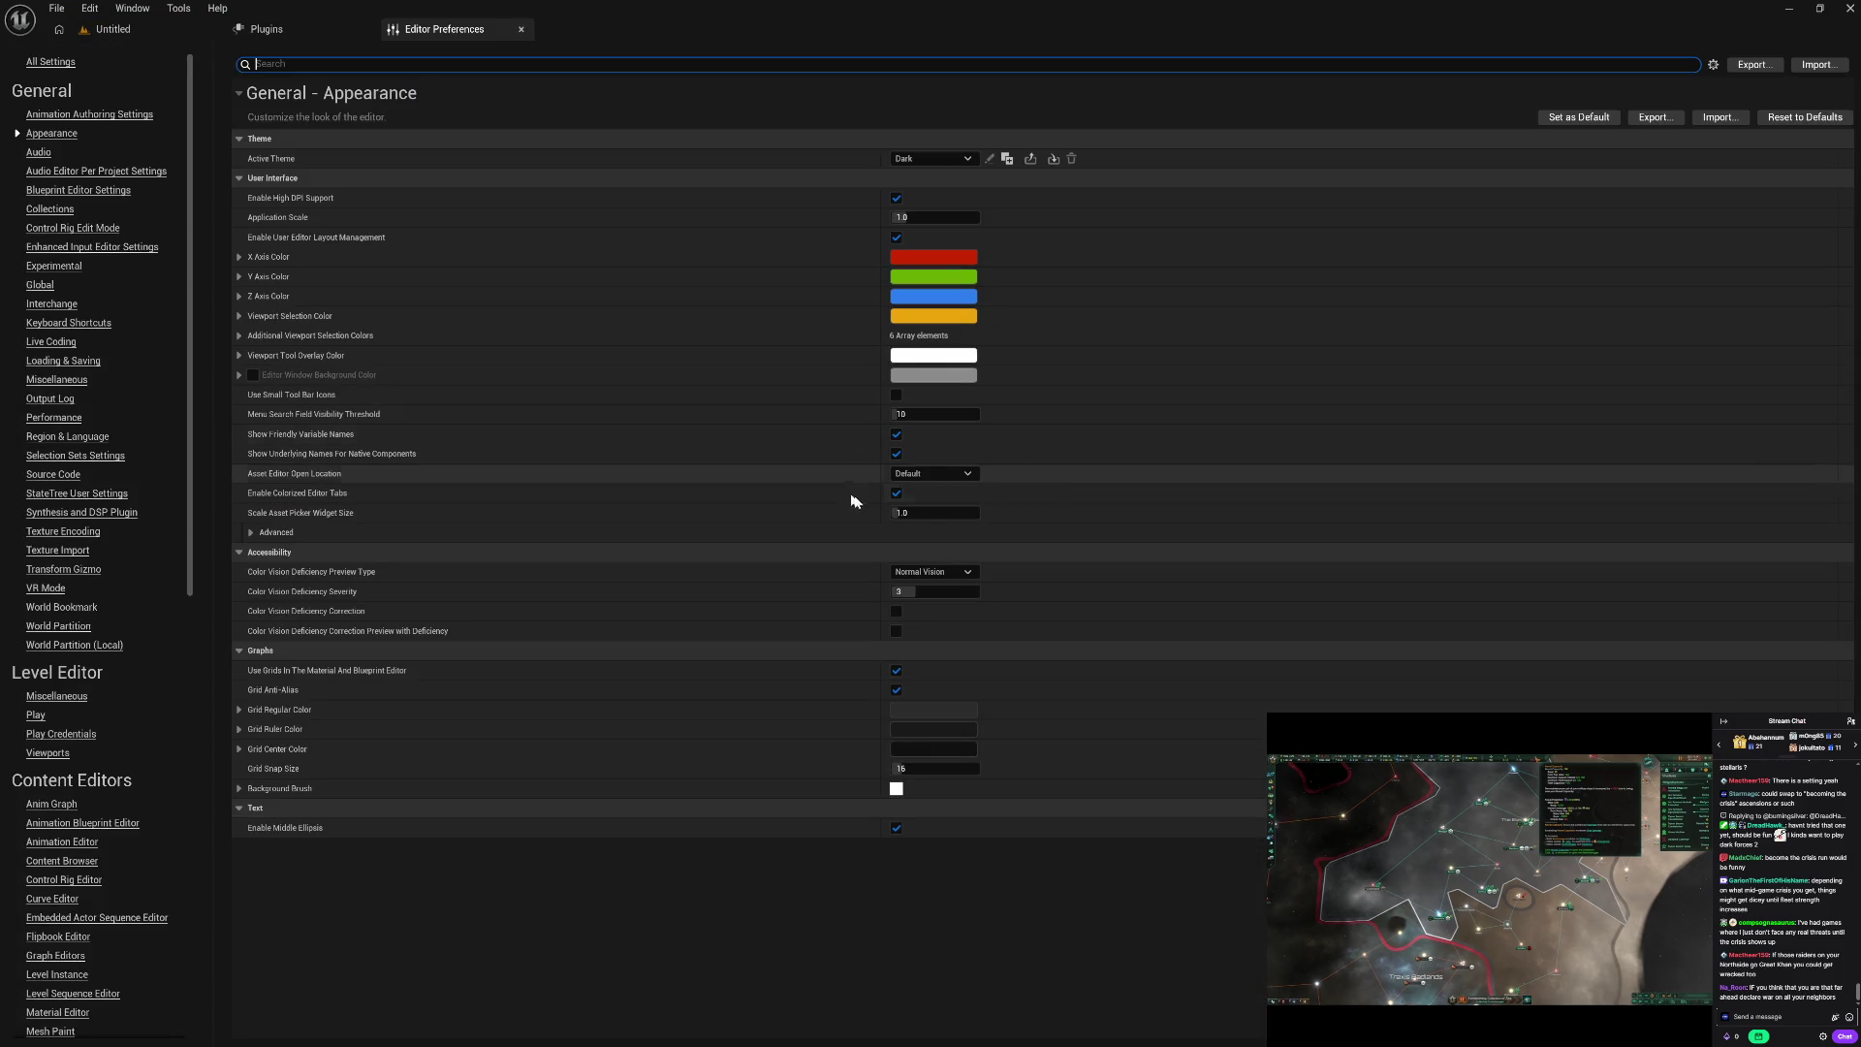
pyautogui.click(970, 474)
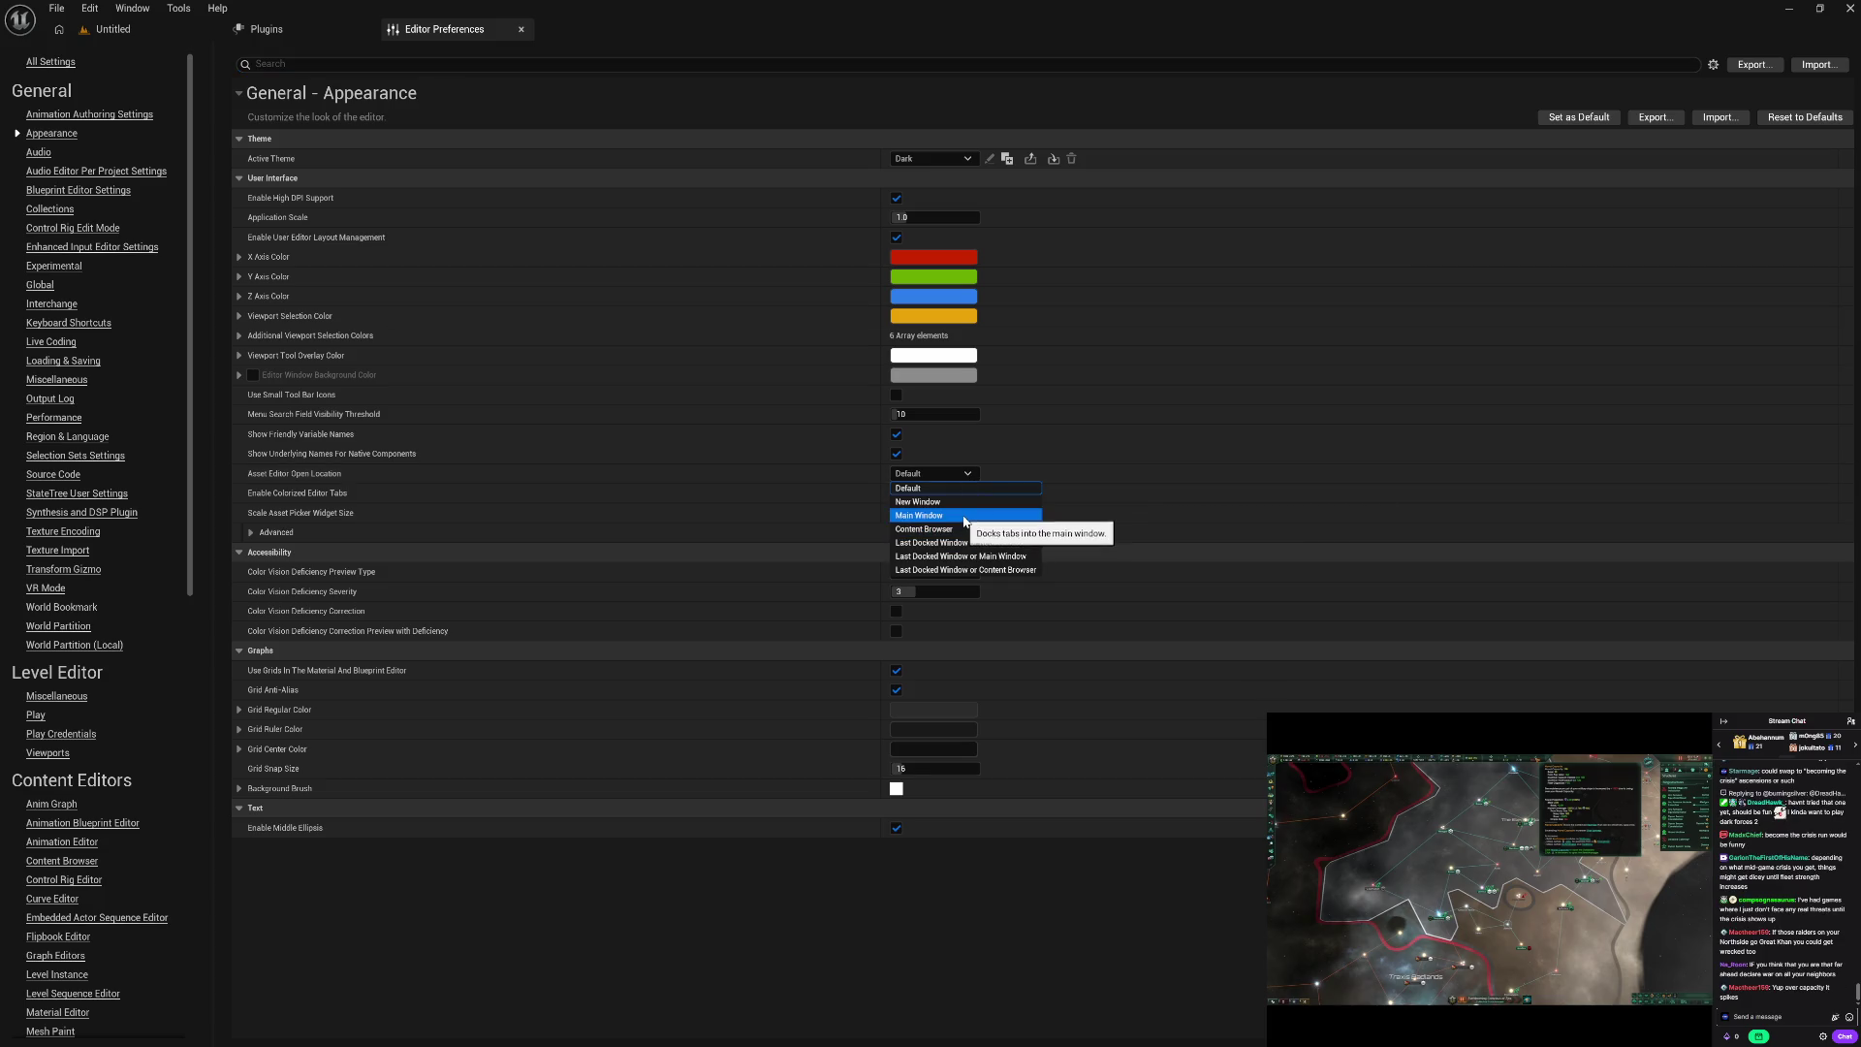
pyautogui.press('Return')
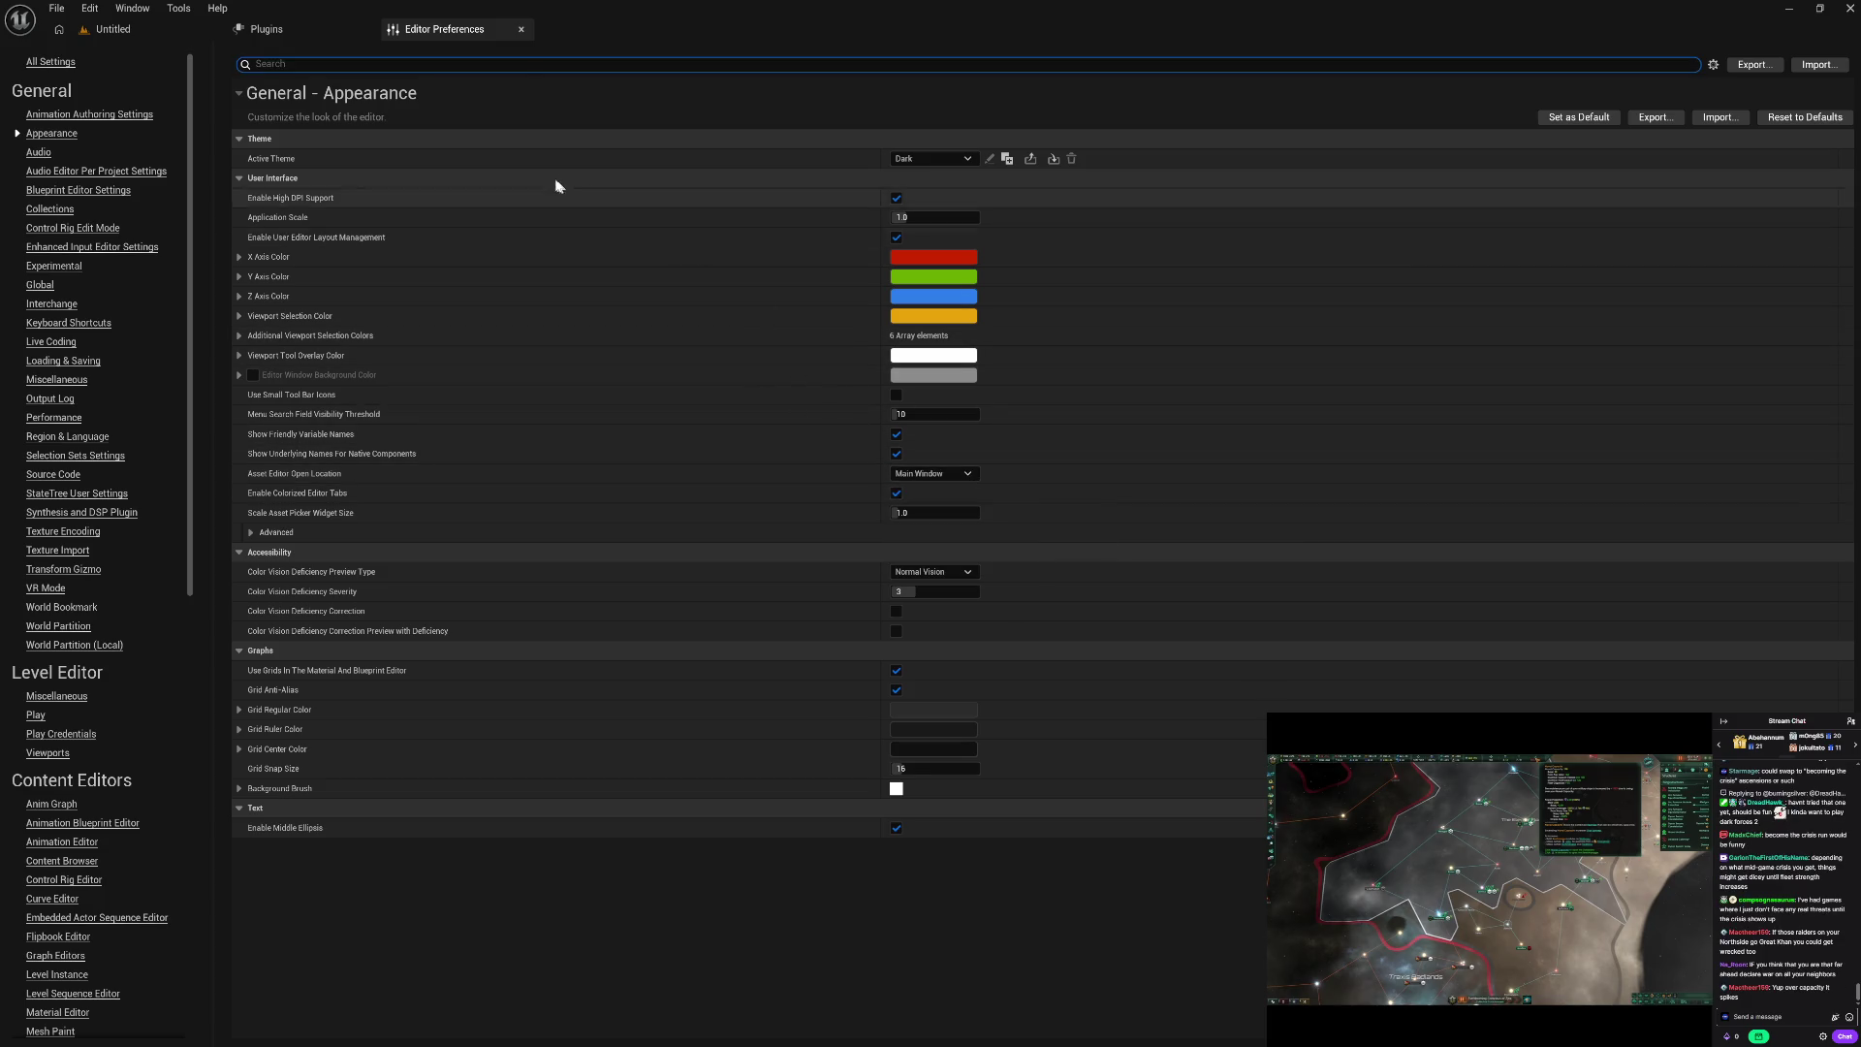
pyautogui.click(522, 30)
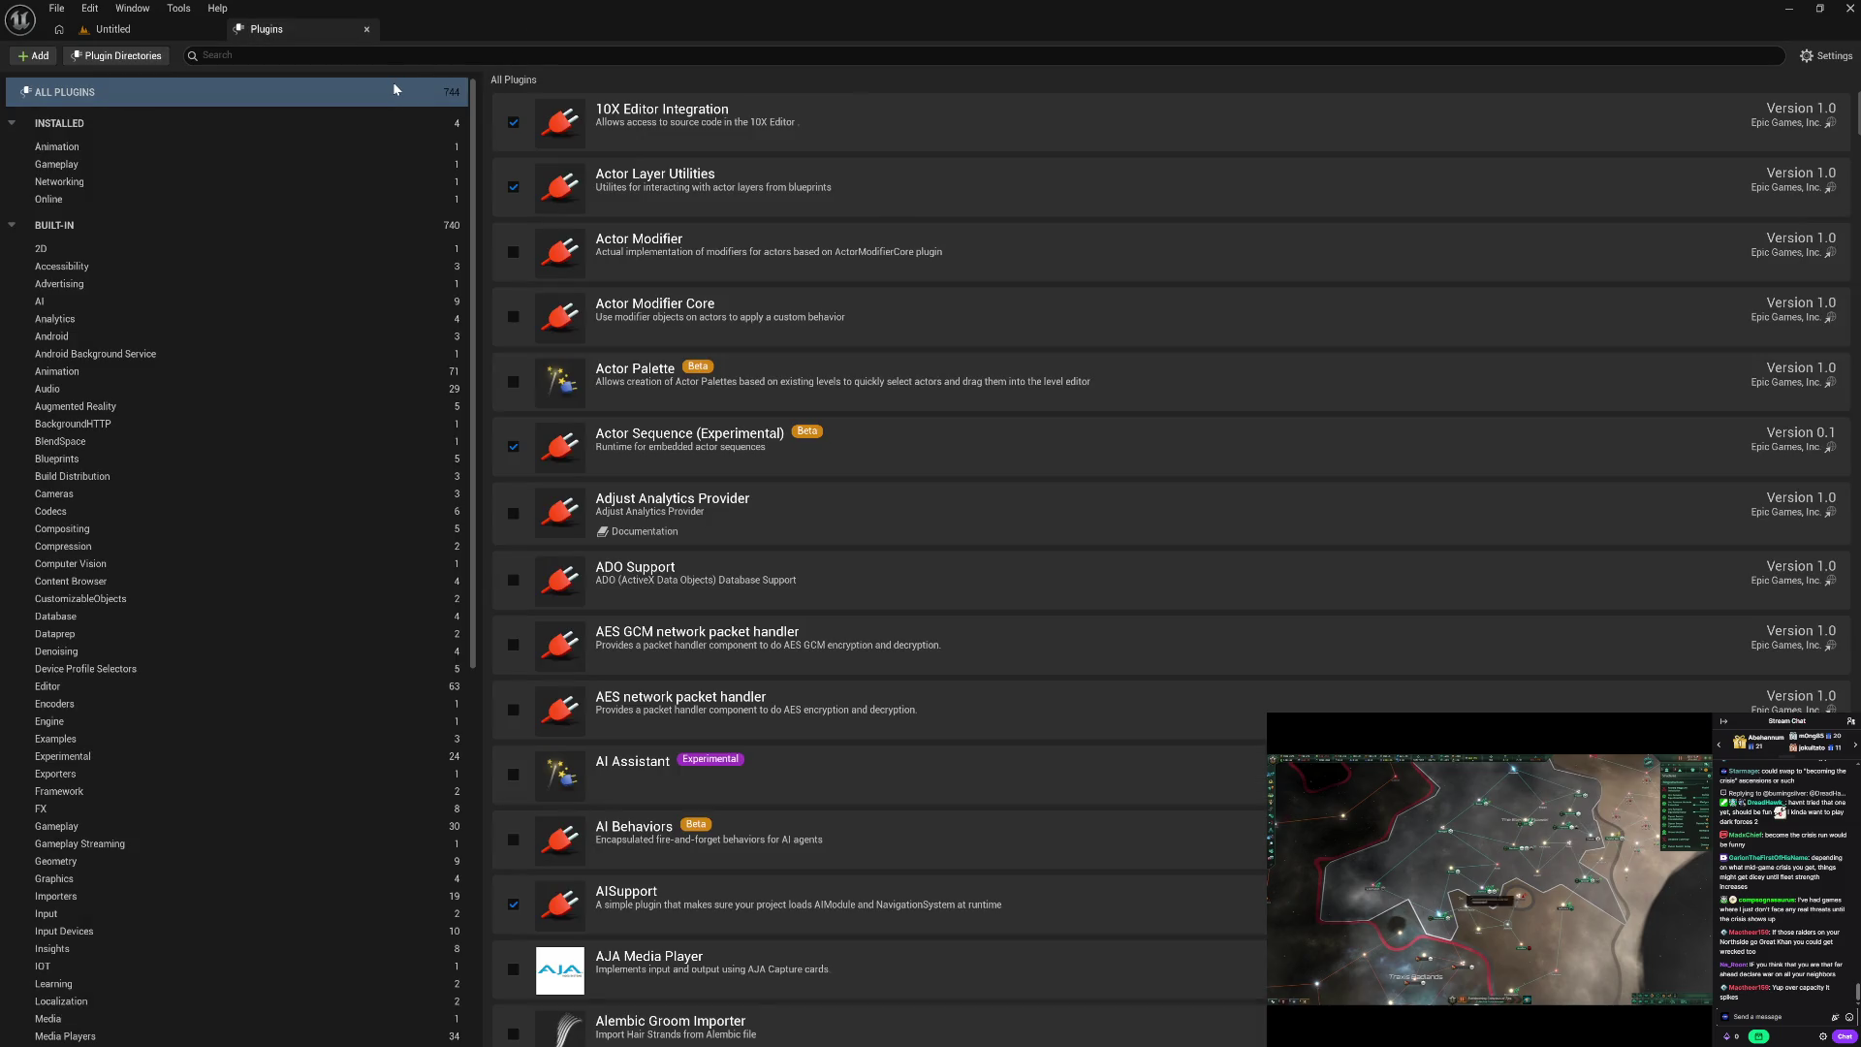
# Step: Under Online Platform, disable the Online Subsystem GooglePlay and Online Subsystem iOS plugins
pyautogui.moveTo(1414, 769)
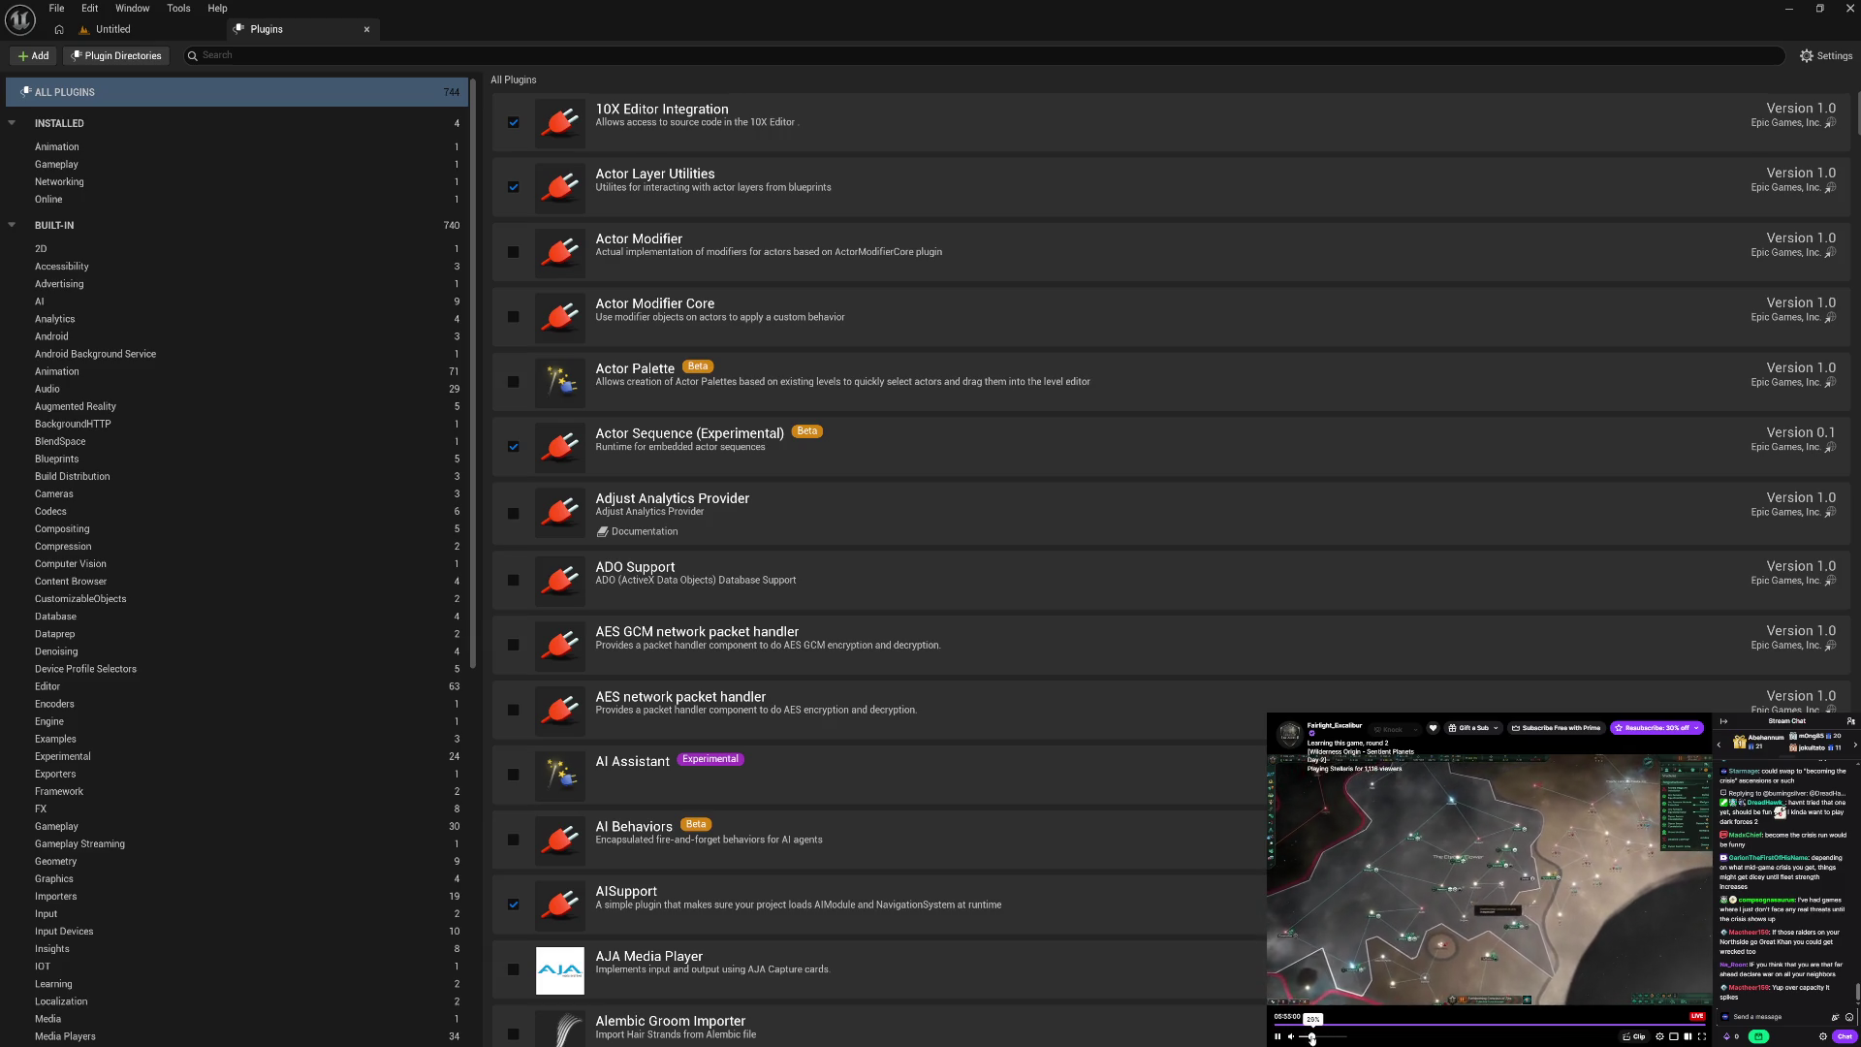
pyautogui.moveTo(1303, 1037); pyautogui.dragTo(1317, 1037)
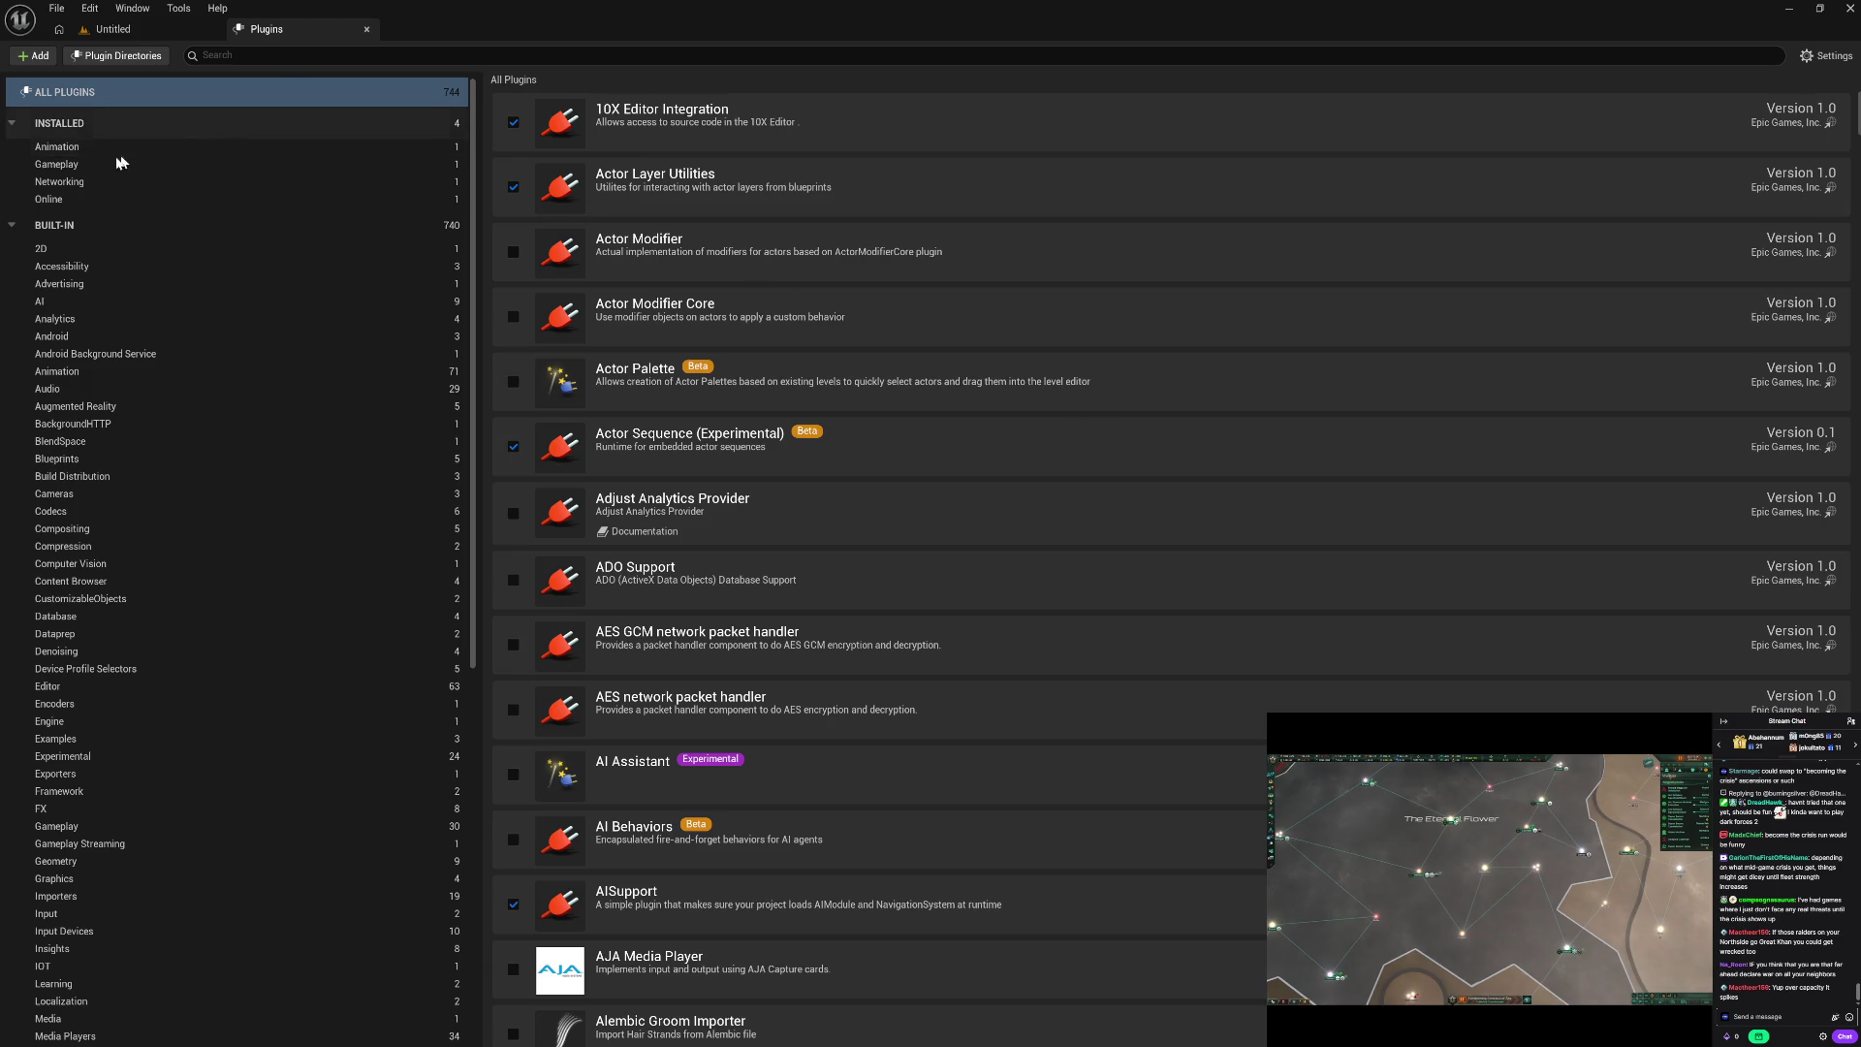
pyautogui.scroll(-5, 206, 586)
pyautogui.scroll(-14, 206, 581)
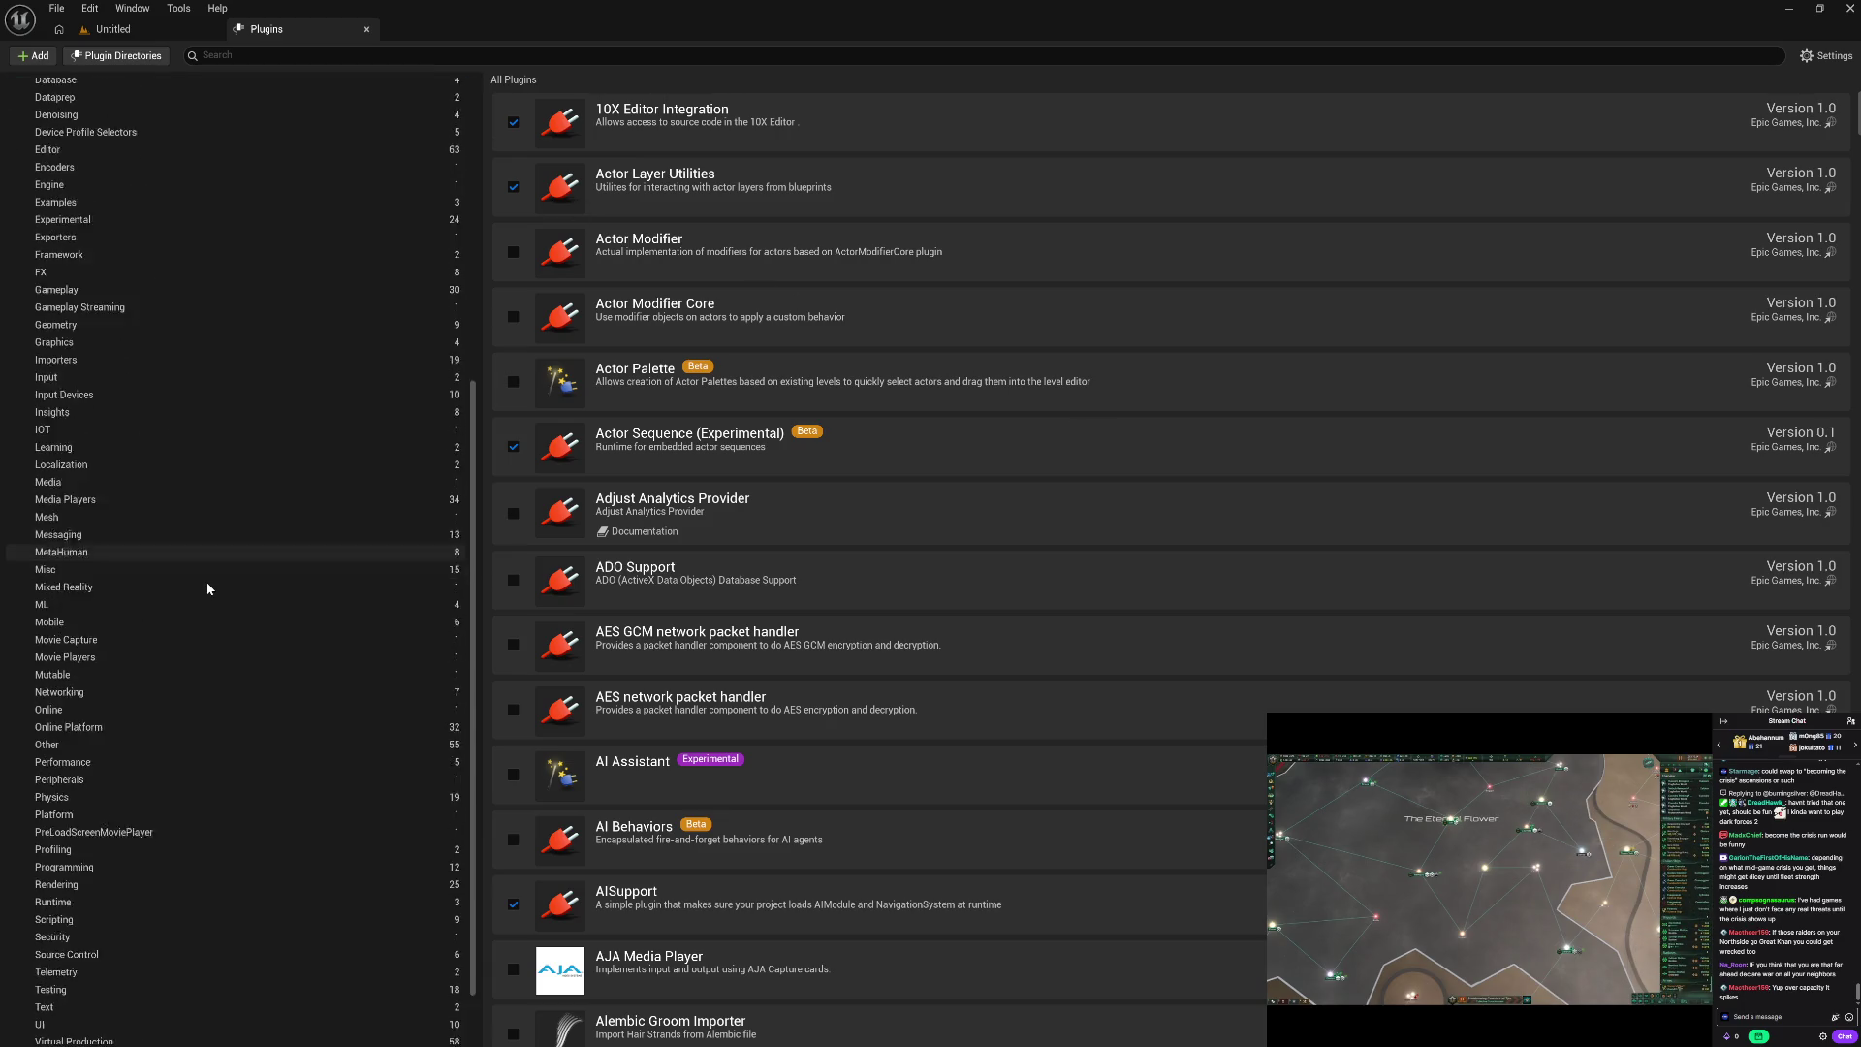
pyautogui.click(178, 648)
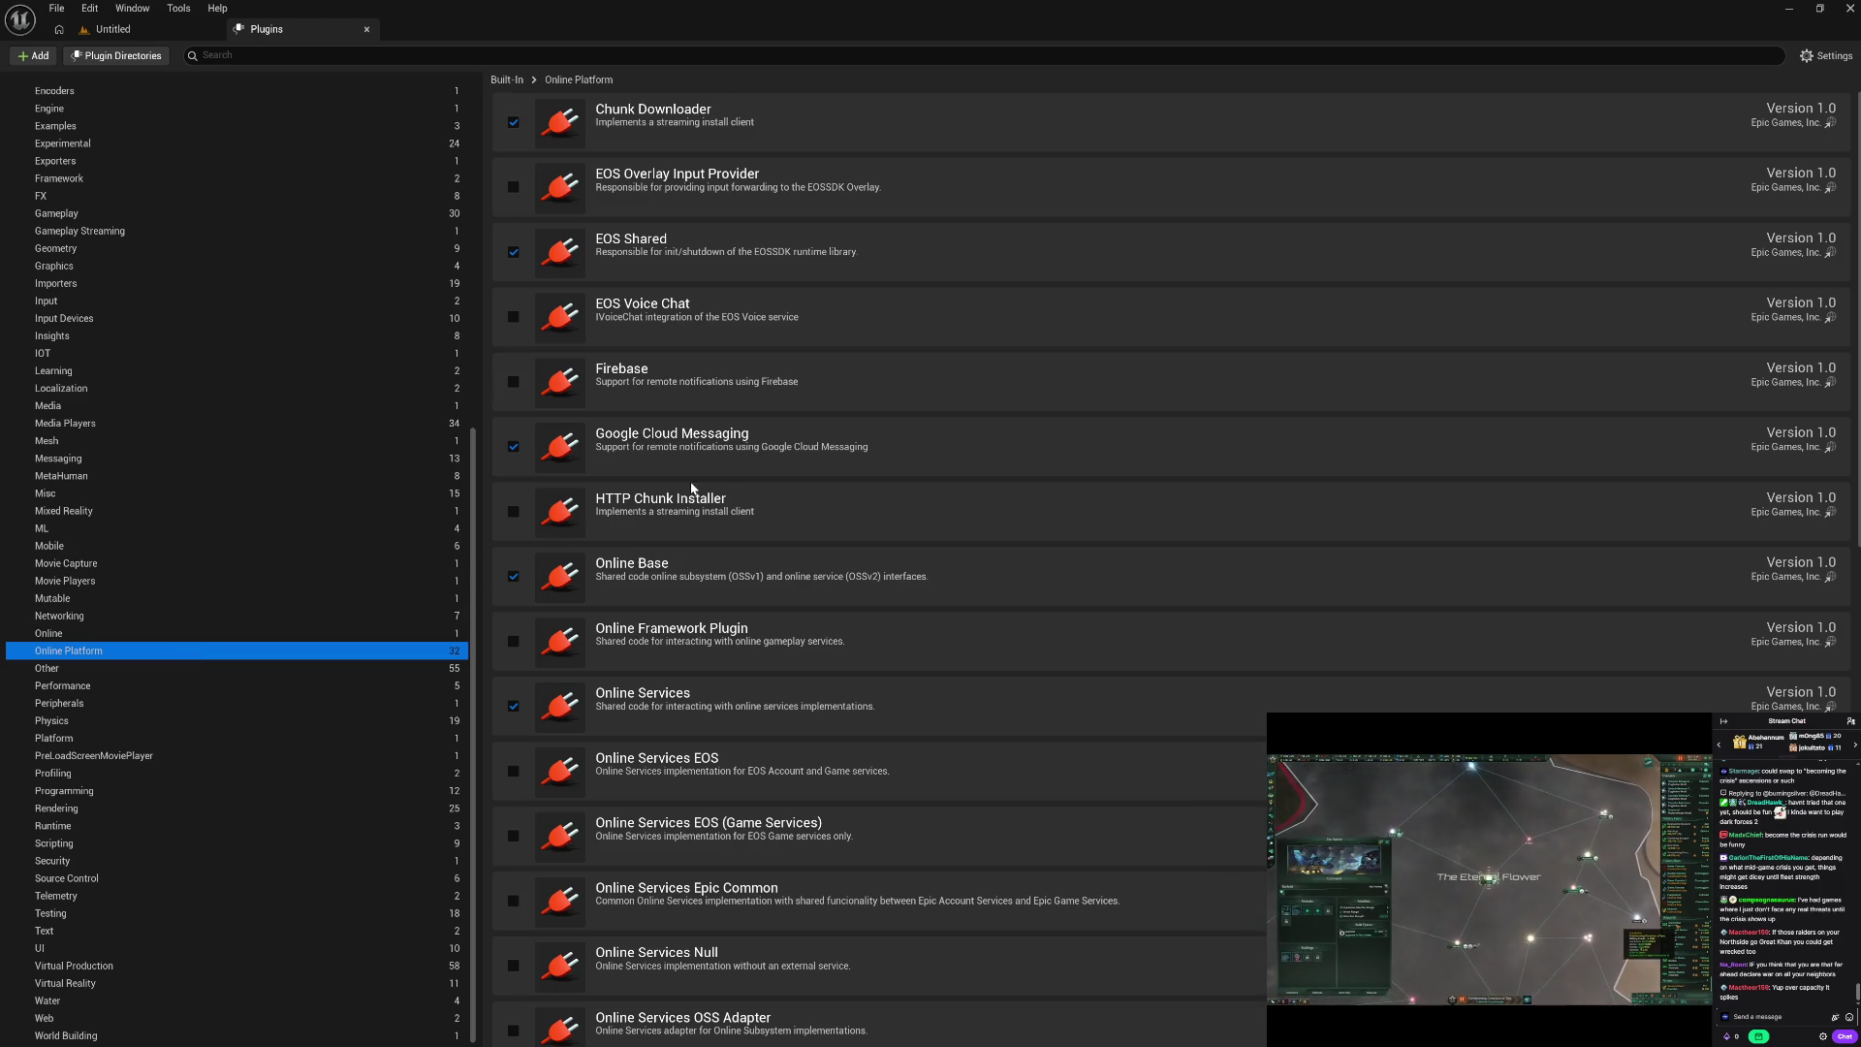
pyautogui.scroll(-10, 702, 694)
pyautogui.scroll(-9, 702, 694)
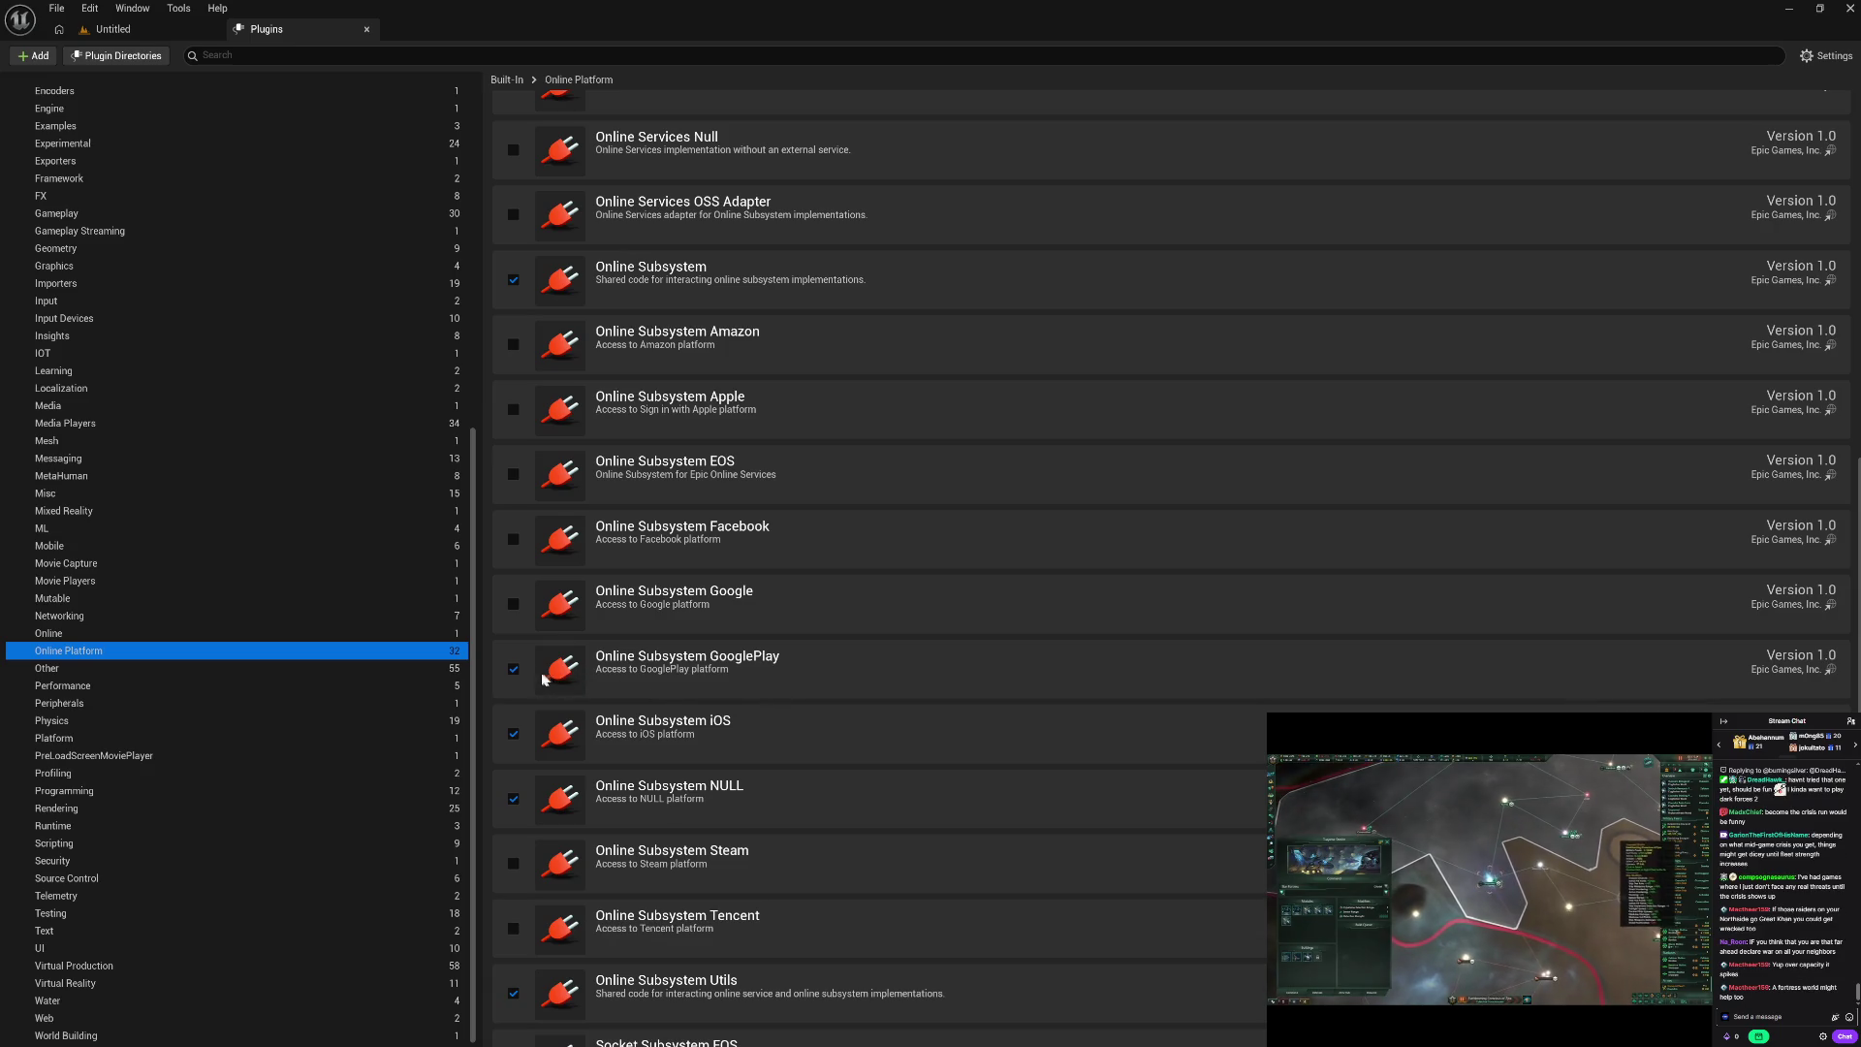
pyautogui.click(513, 669)
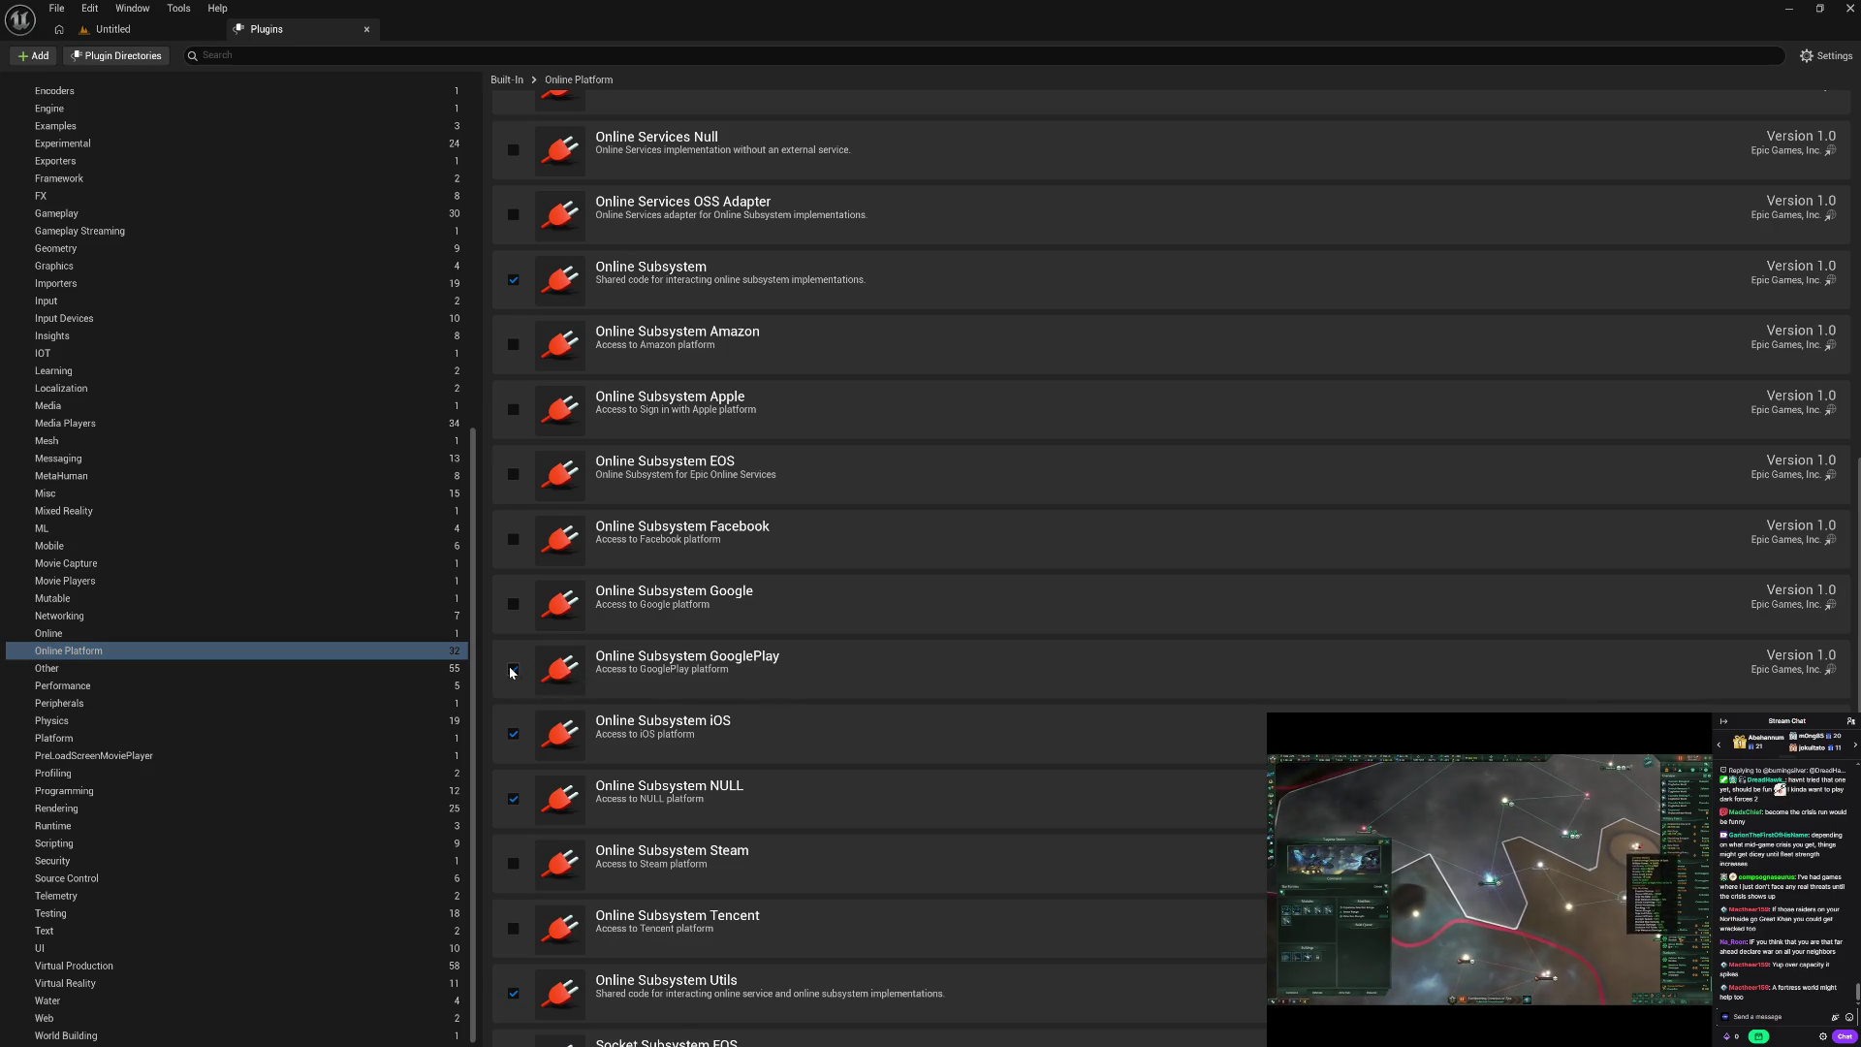
pyautogui.click(513, 734)
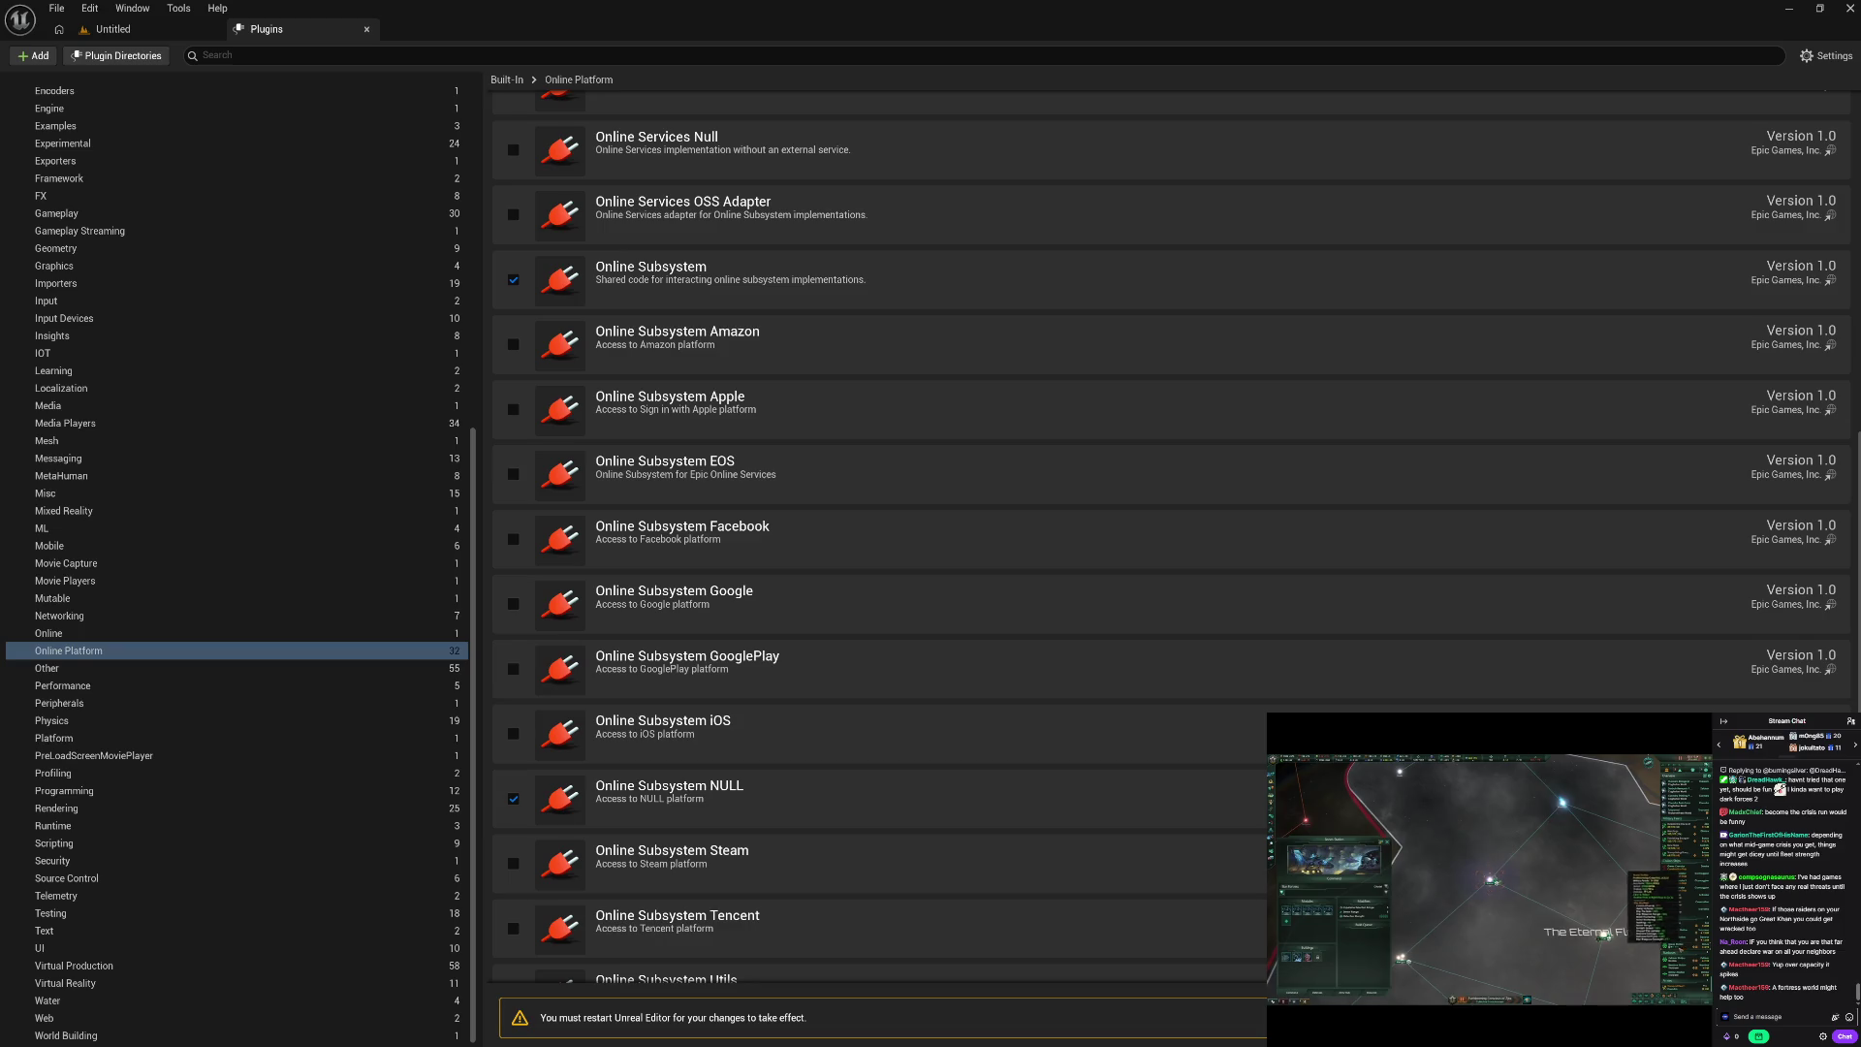
# Step: Under Installed > Animation, enable the KawaiiPhysics plugin
pyautogui.scroll(10, 239, 515)
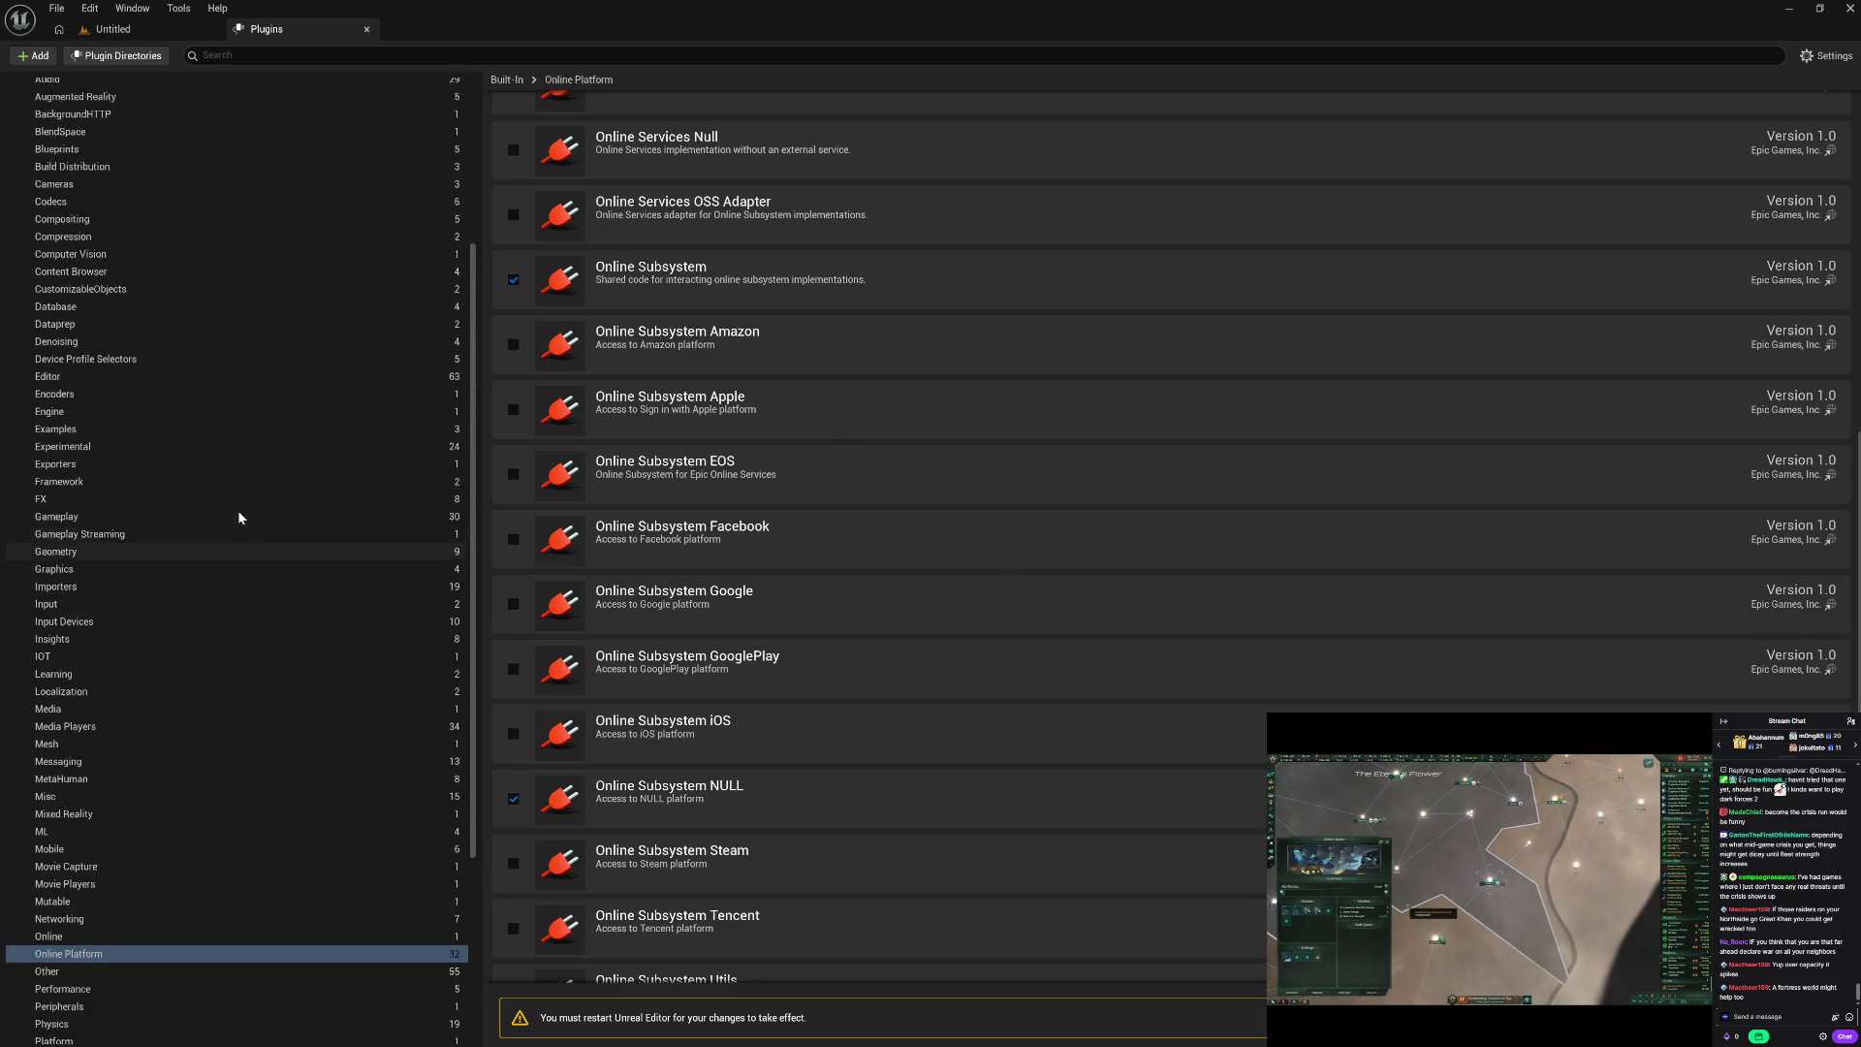
pyautogui.scroll(1, 239, 518)
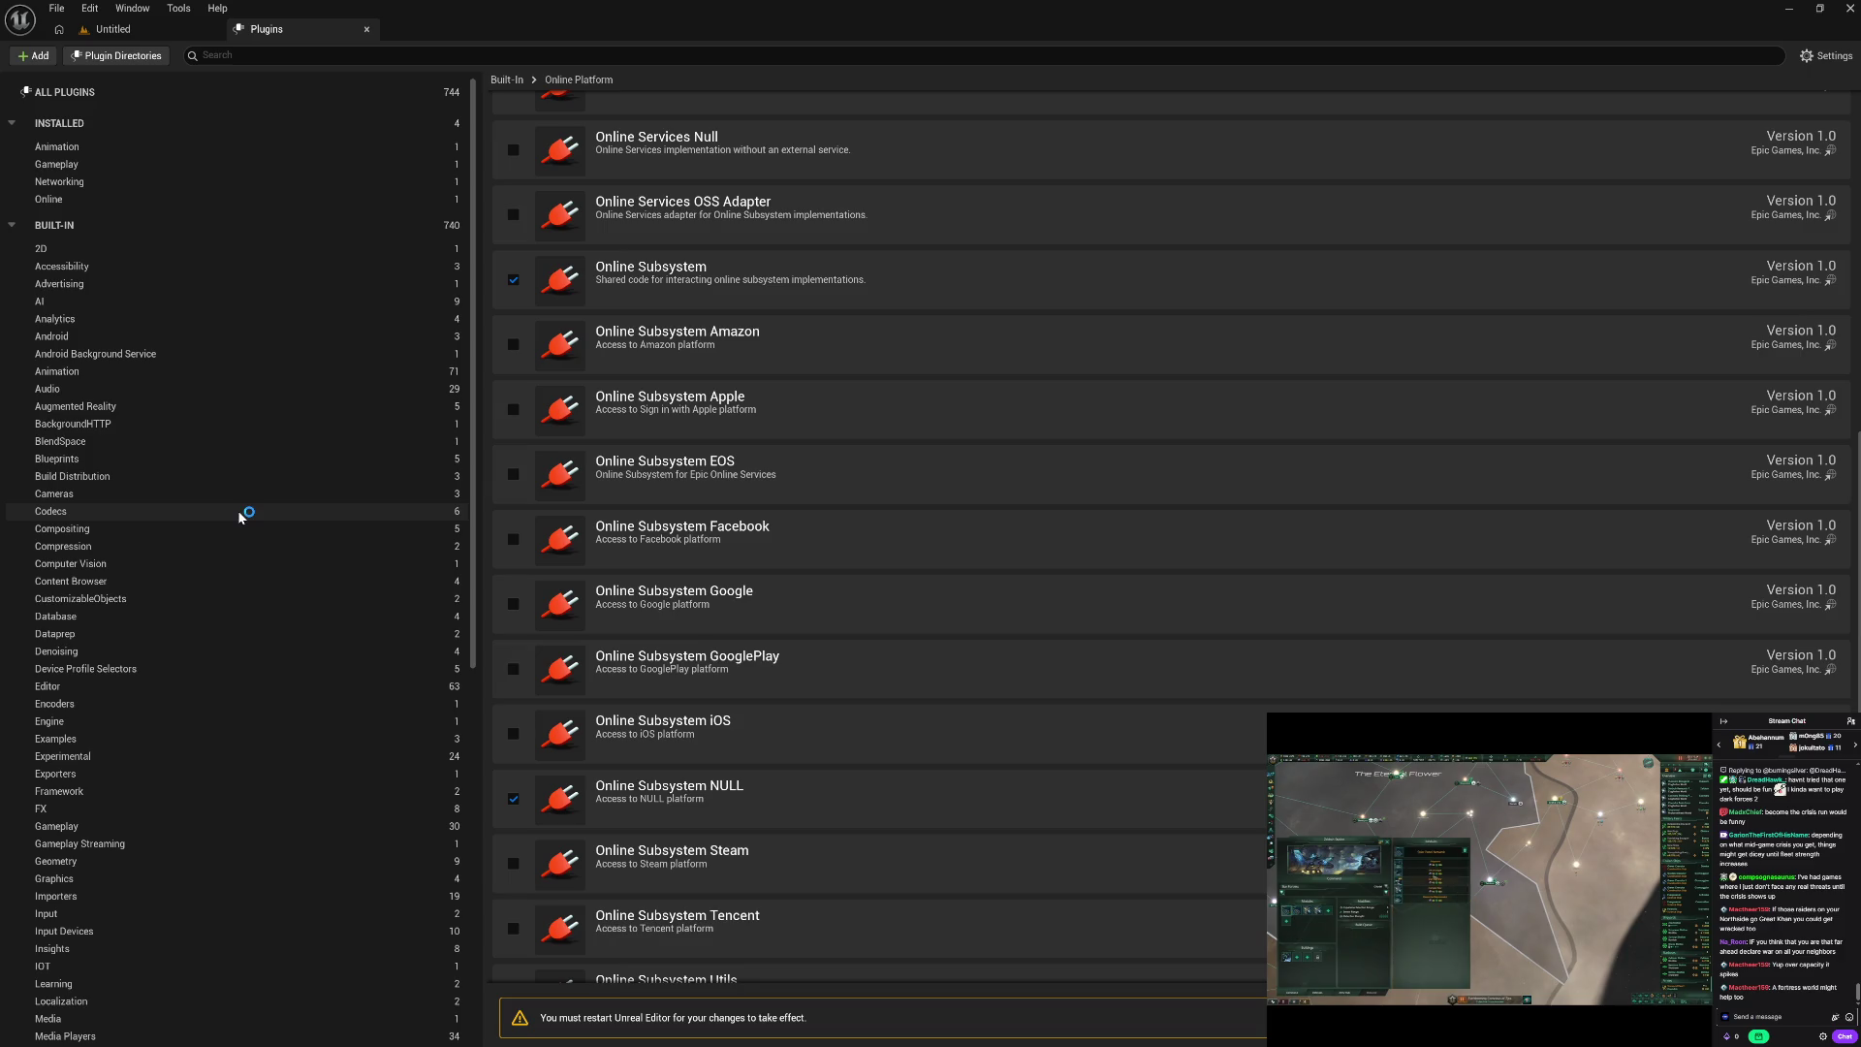
pyautogui.click(252, 197)
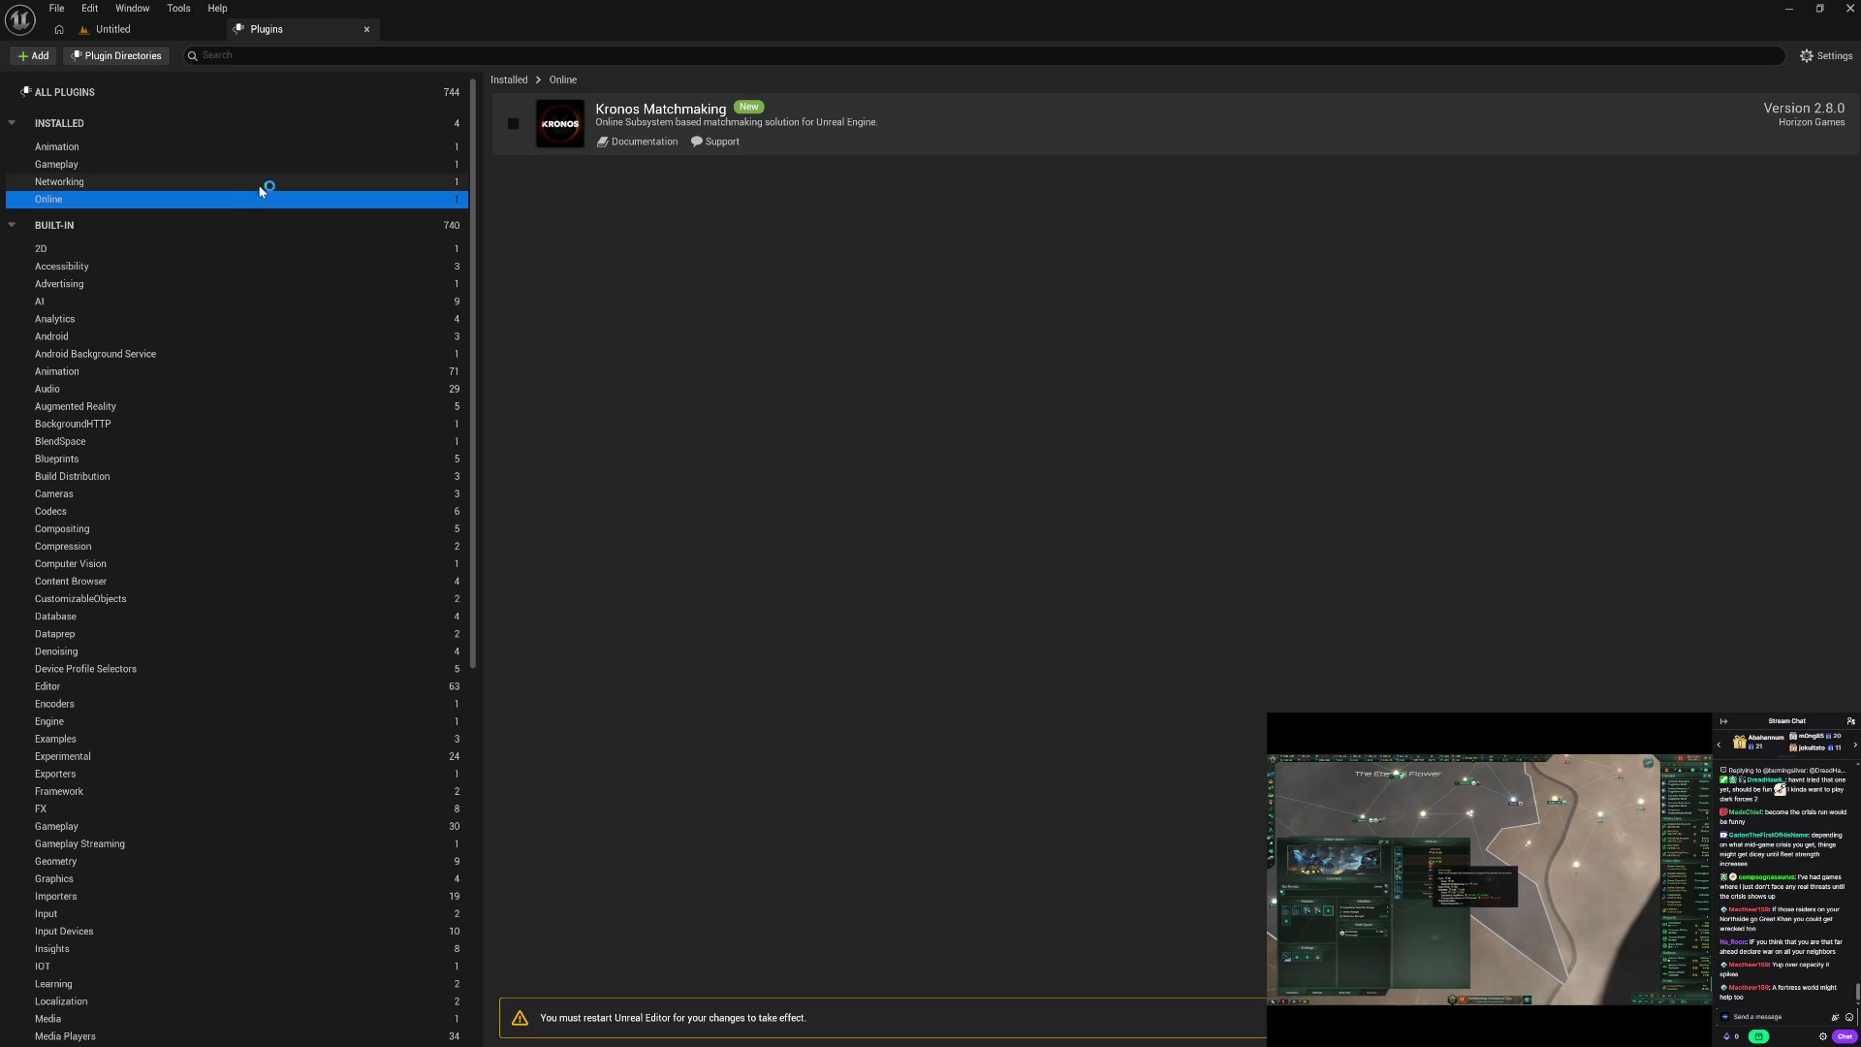
pyautogui.click(264, 182)
pyautogui.click(261, 163)
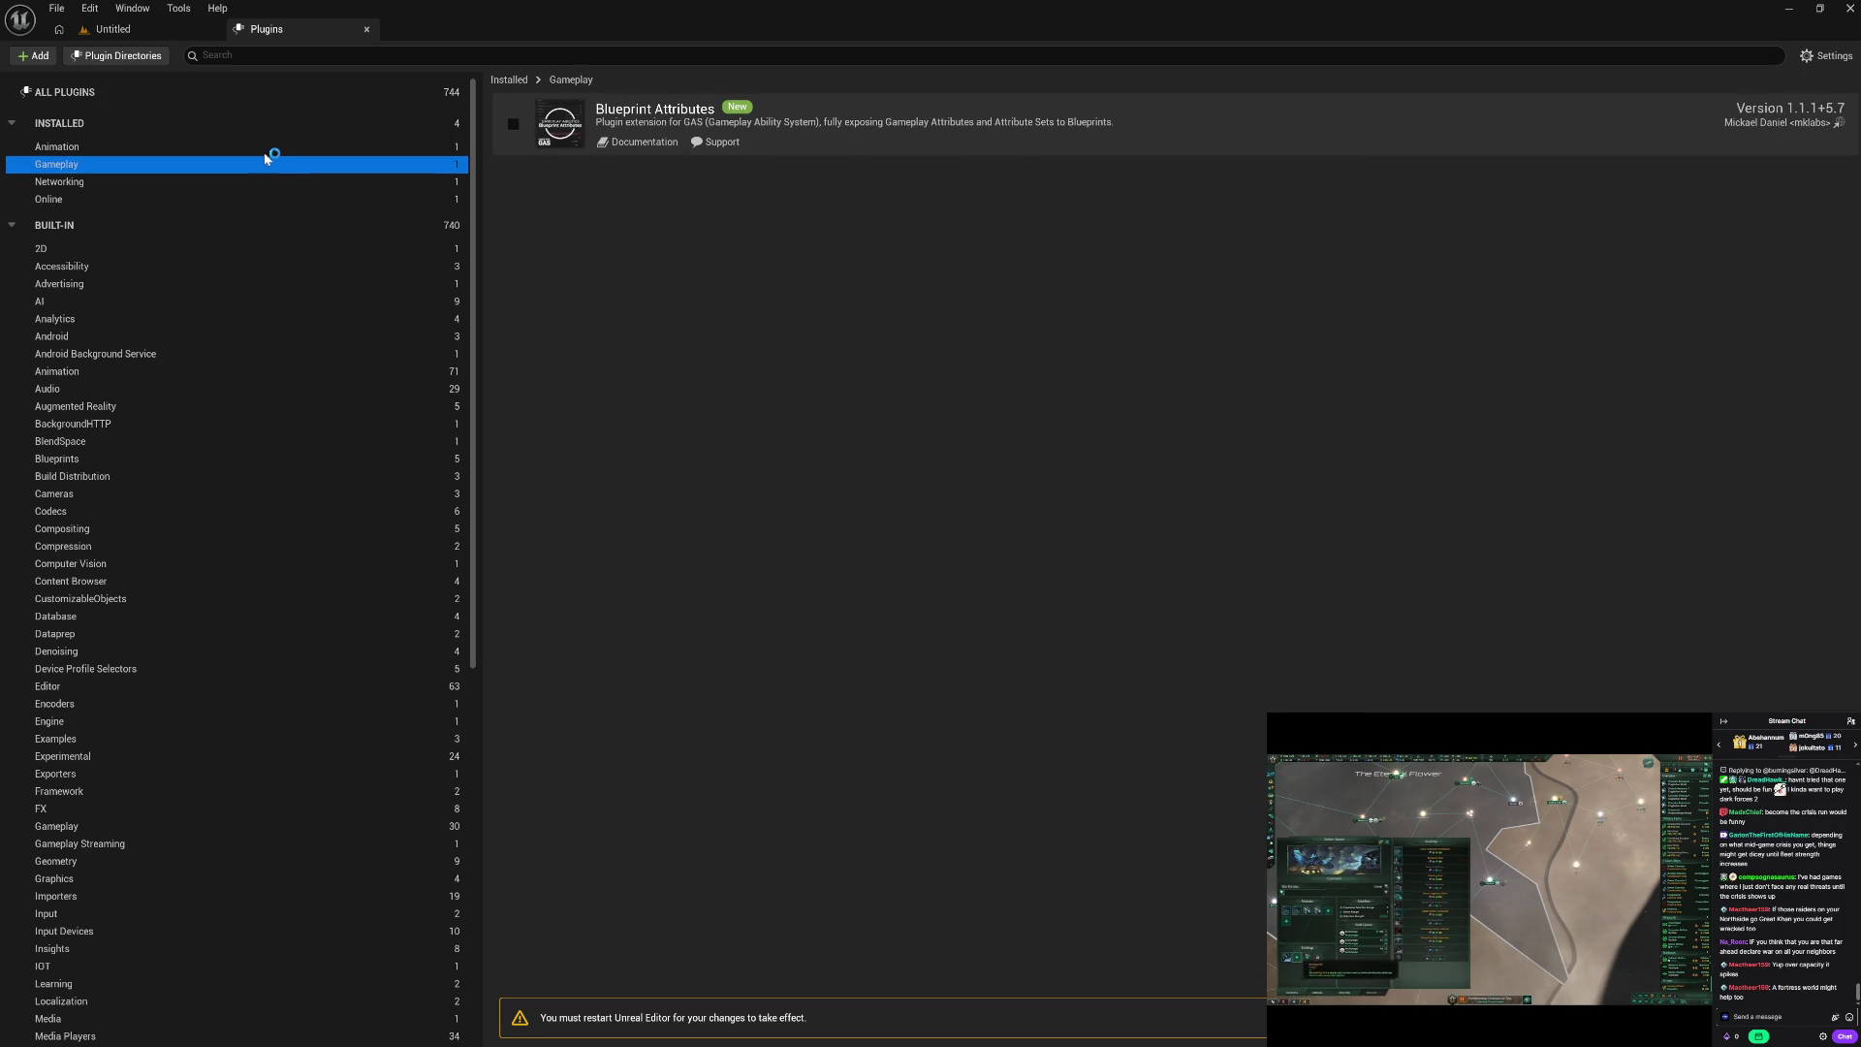
pyautogui.click(266, 150)
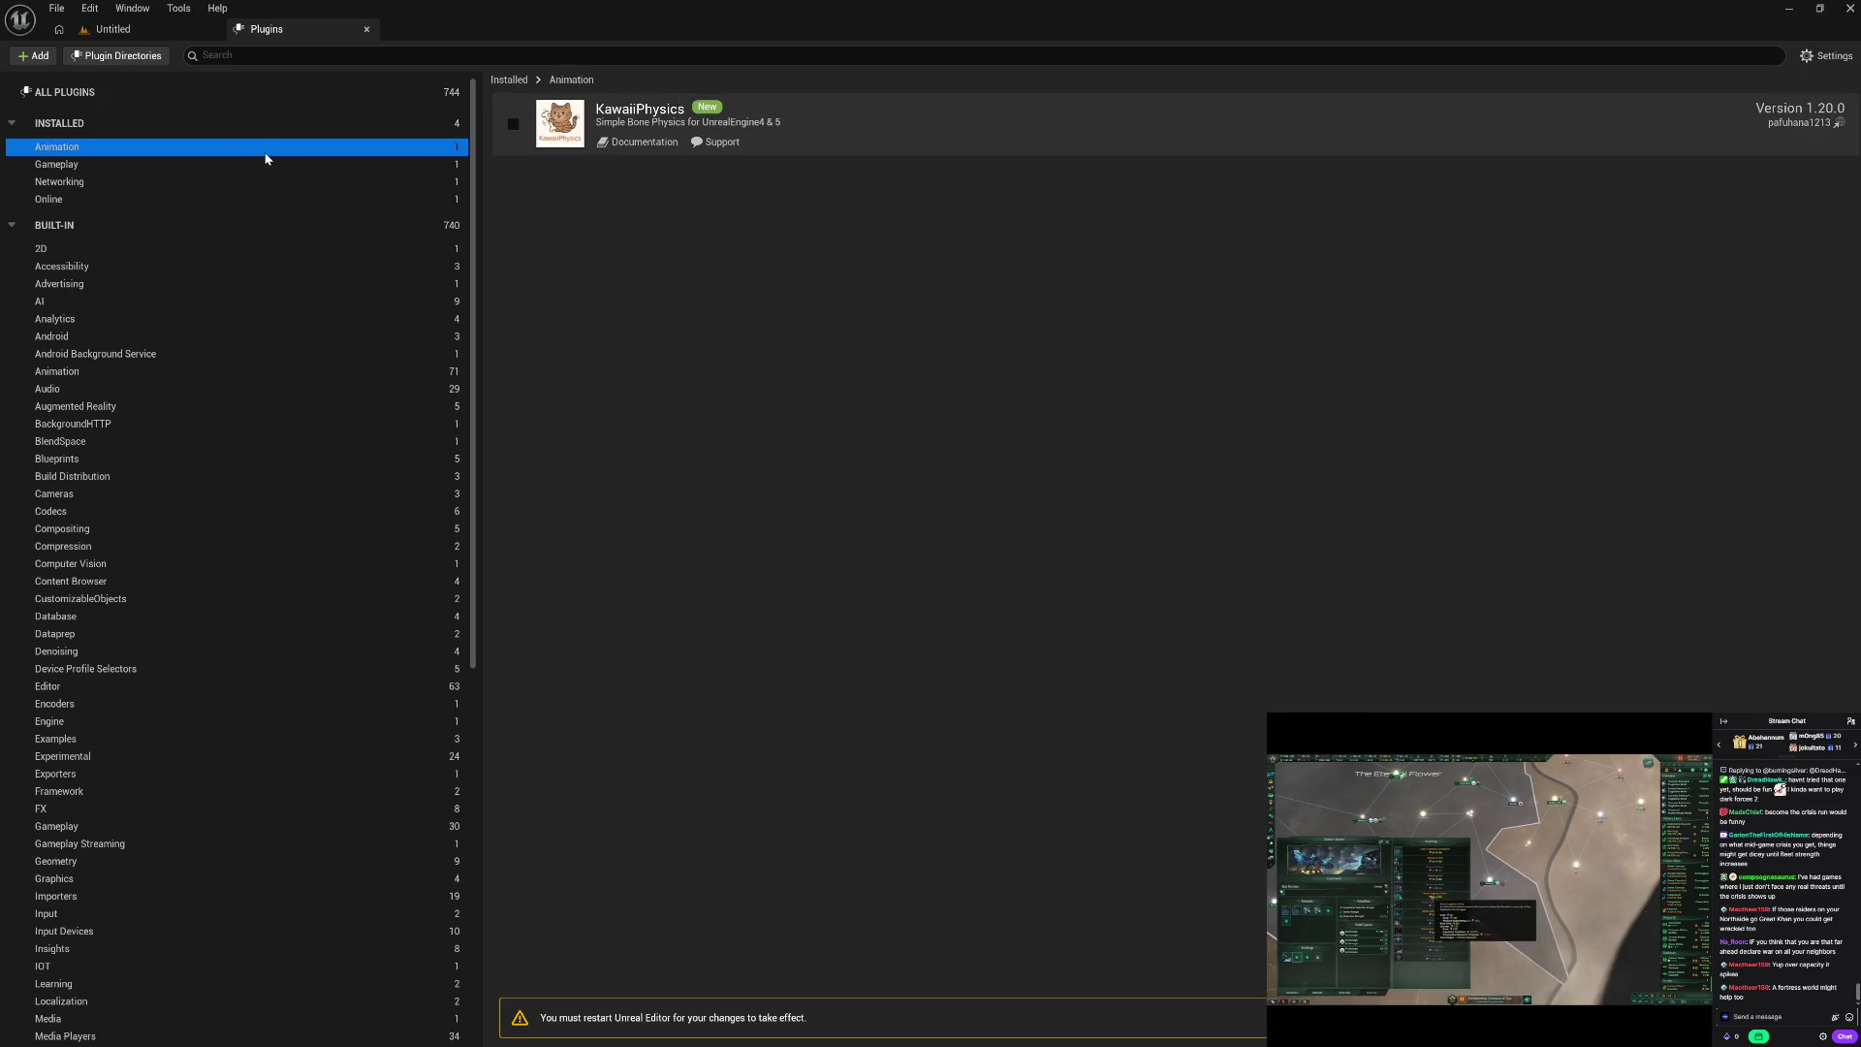
pyautogui.click(514, 124)
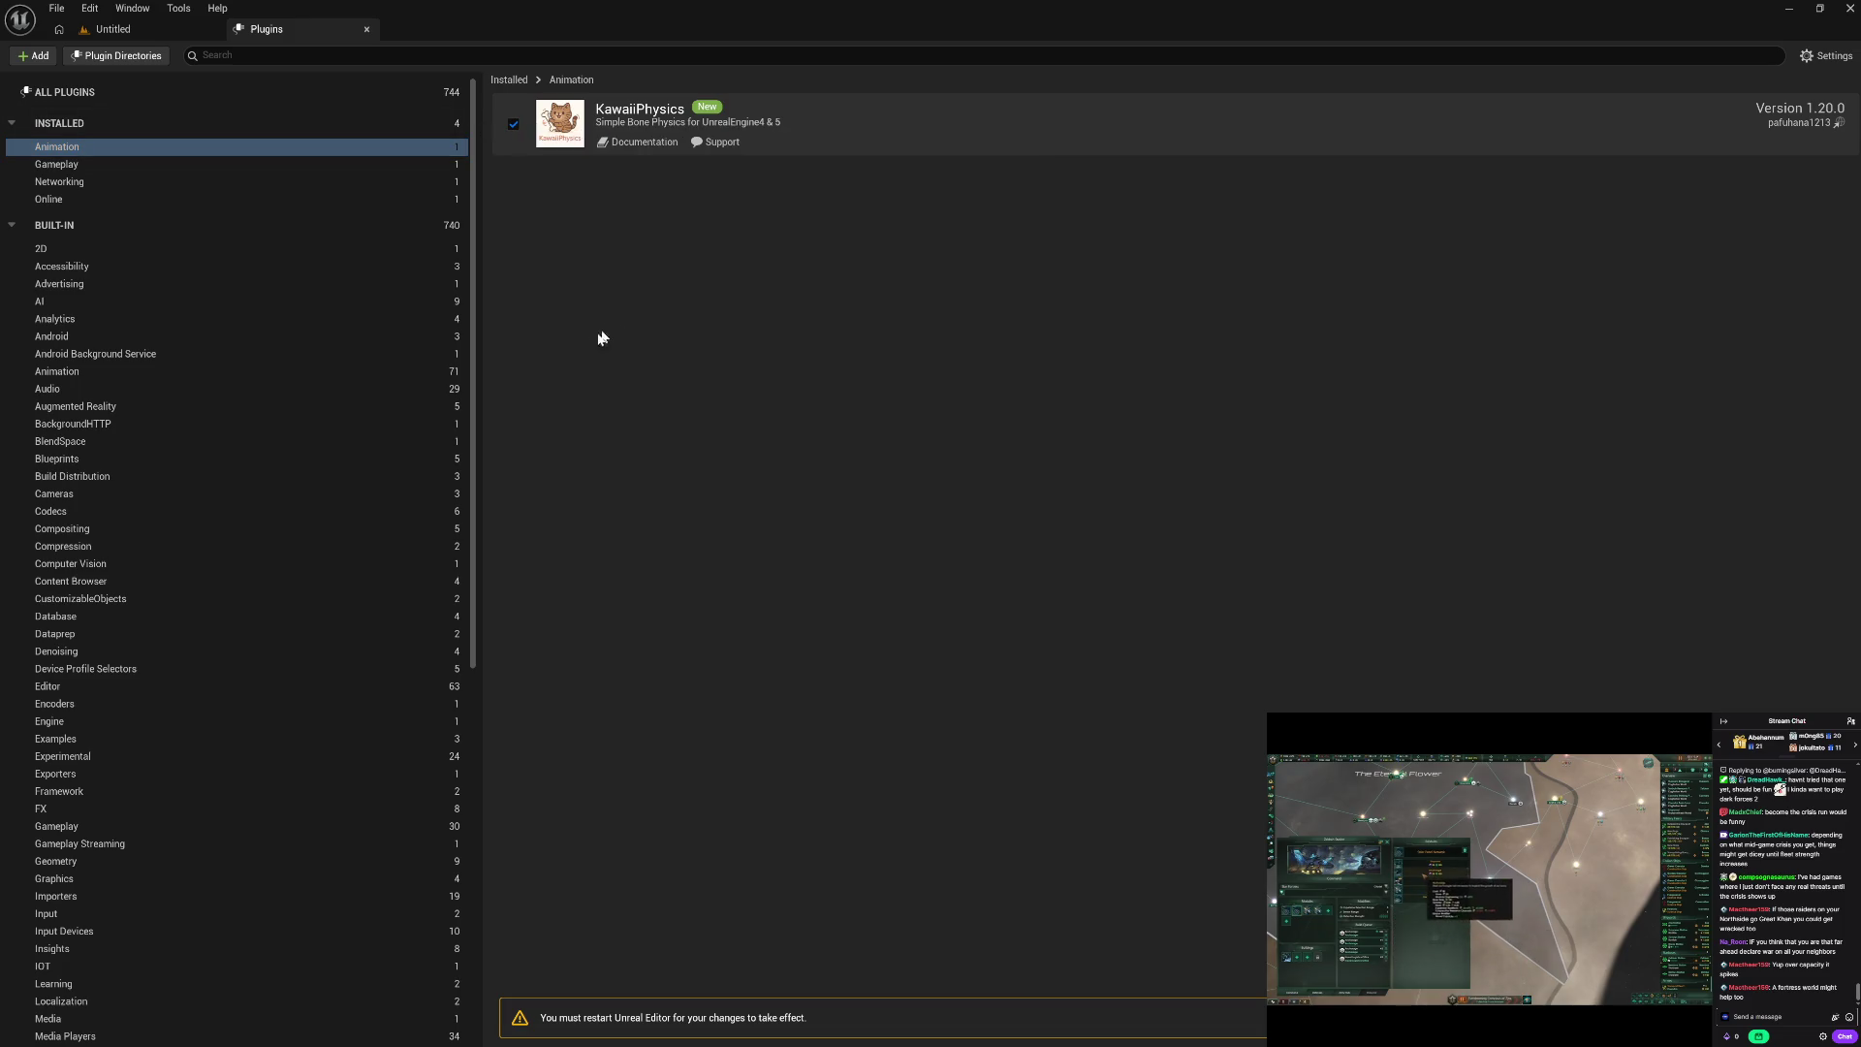
pyautogui.scroll(-3, 362, 419)
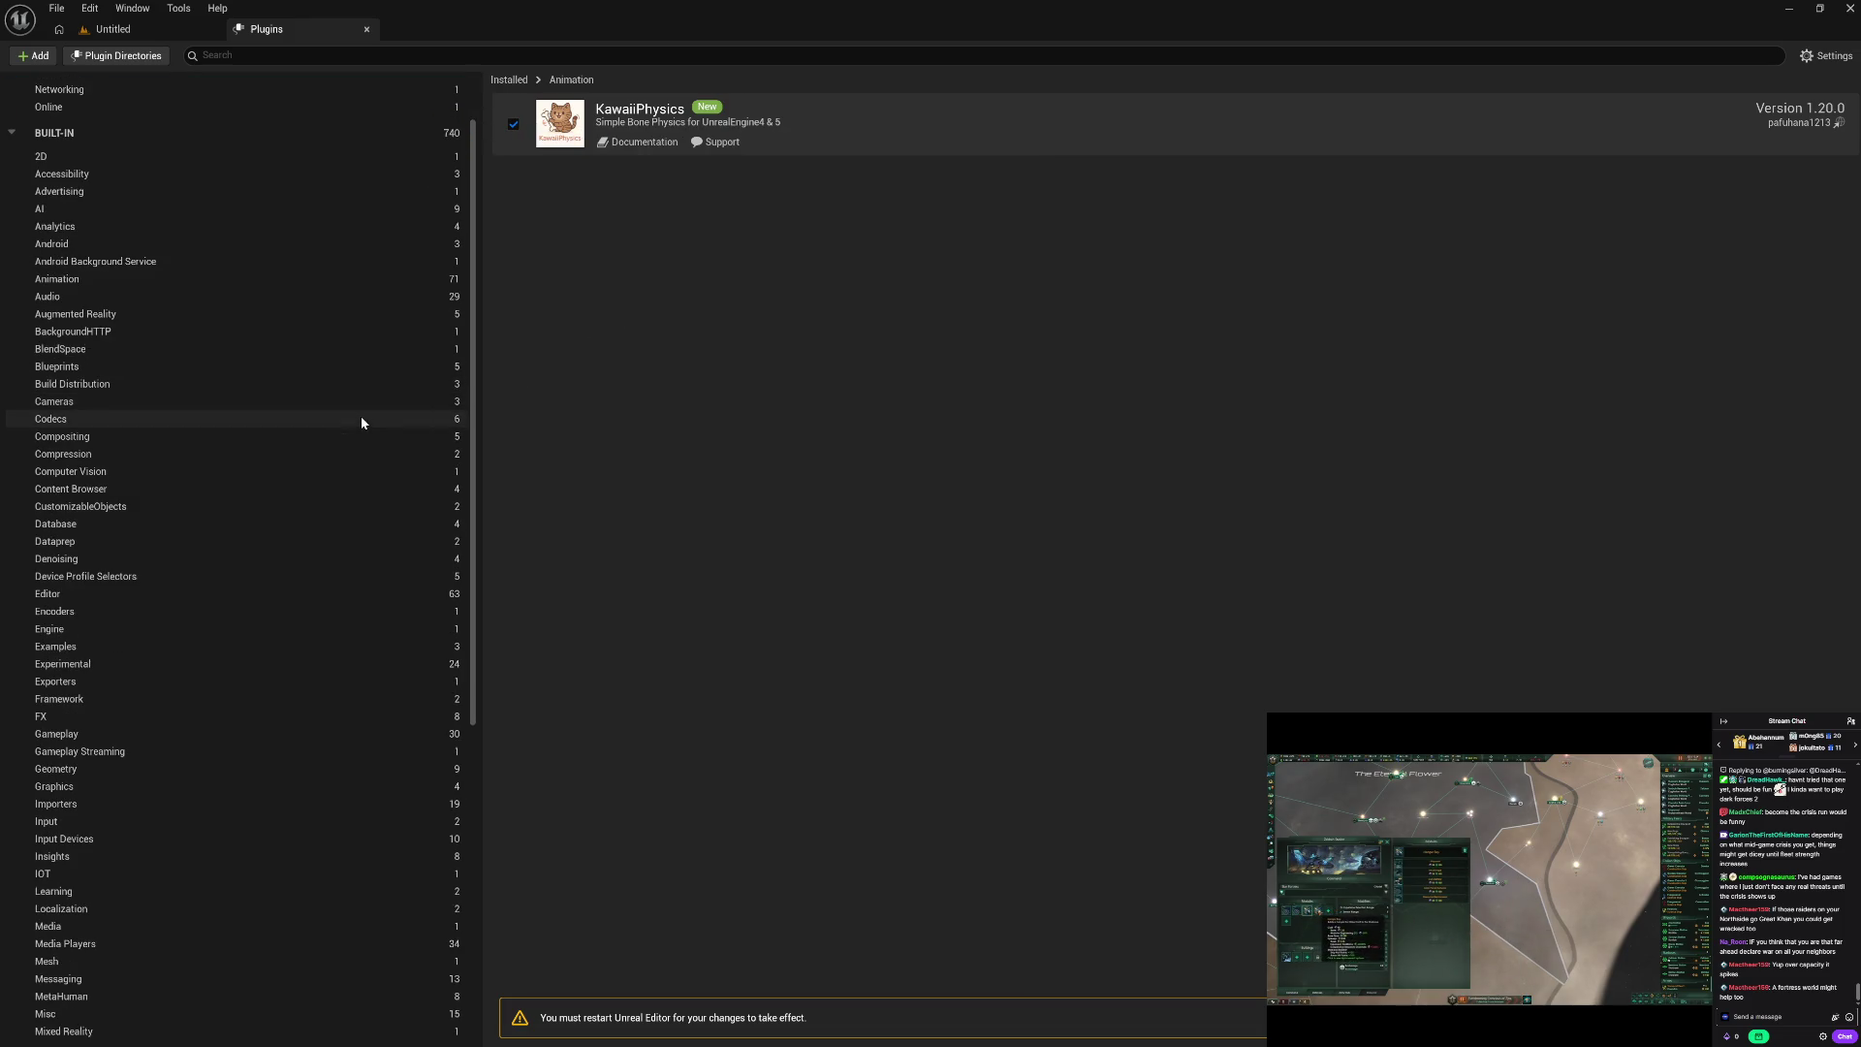
pyautogui.scroll(-3, 361, 416)
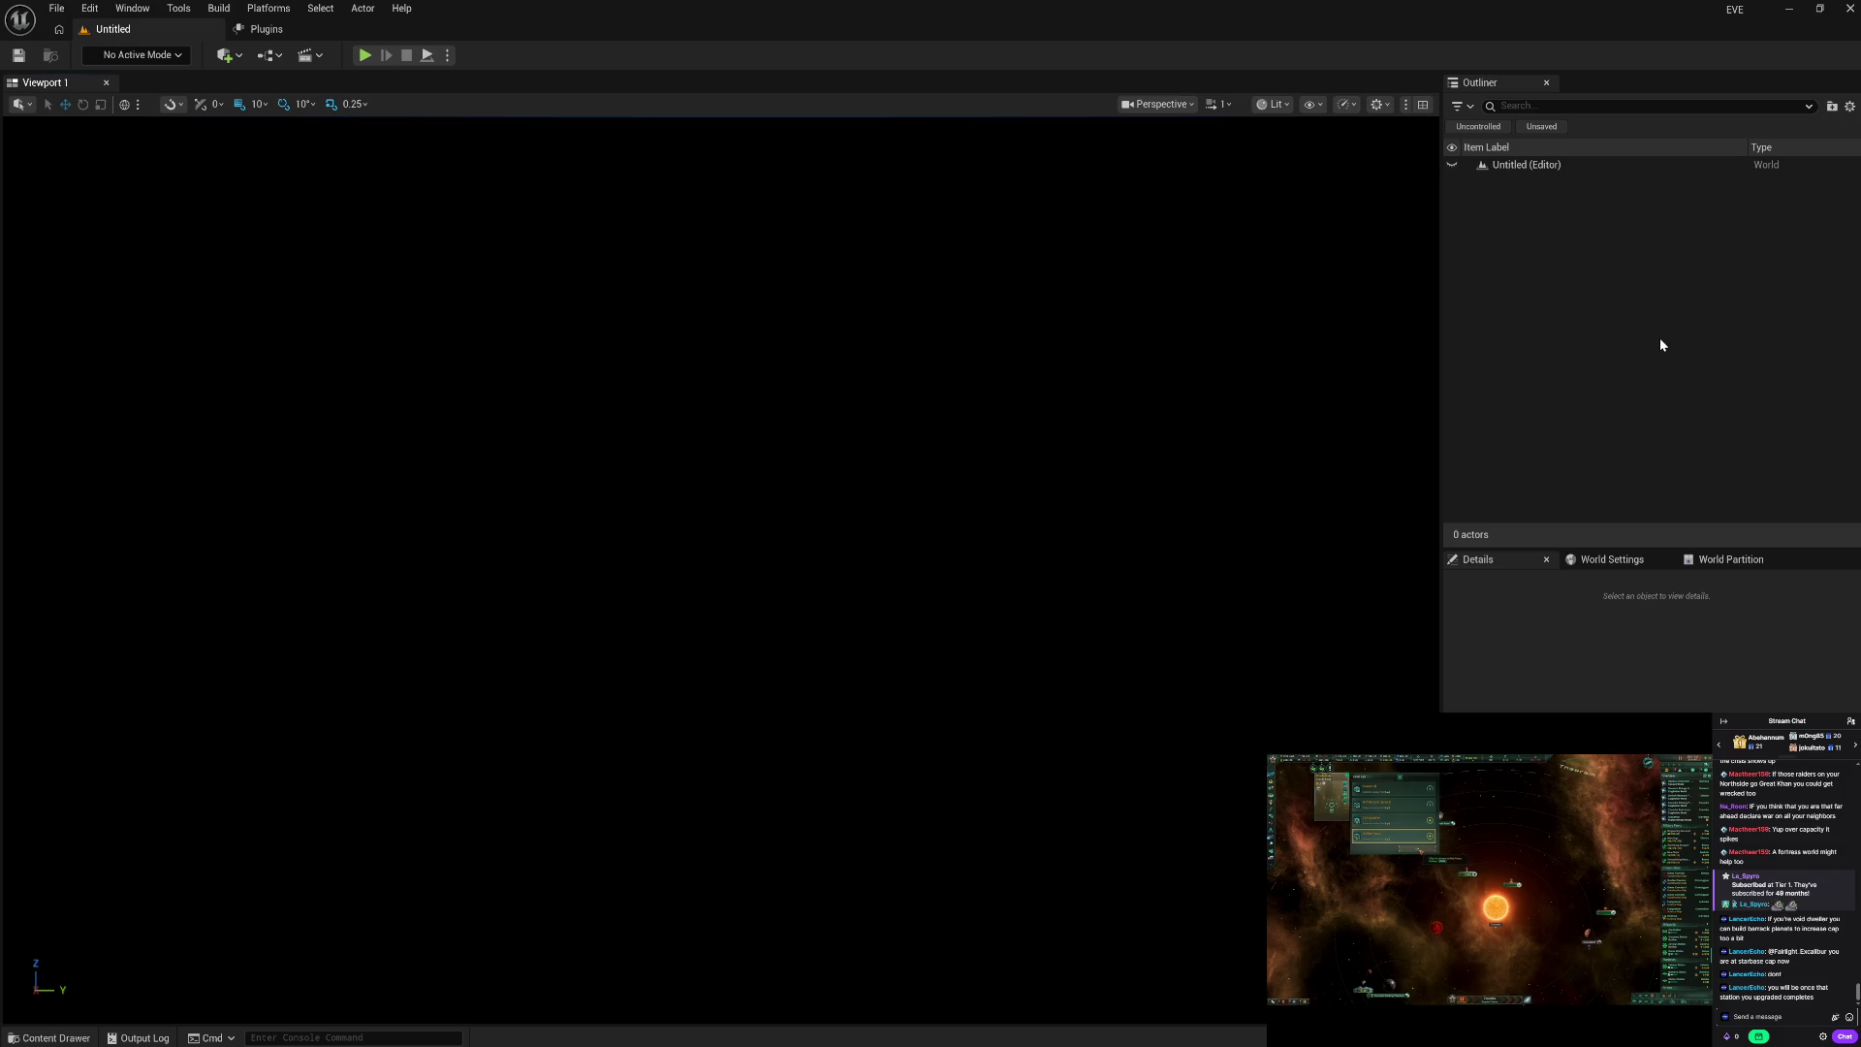
# Step: Close the restarted Unreal Editor showing the empty Untitled level
pyautogui.click(1847, 9)
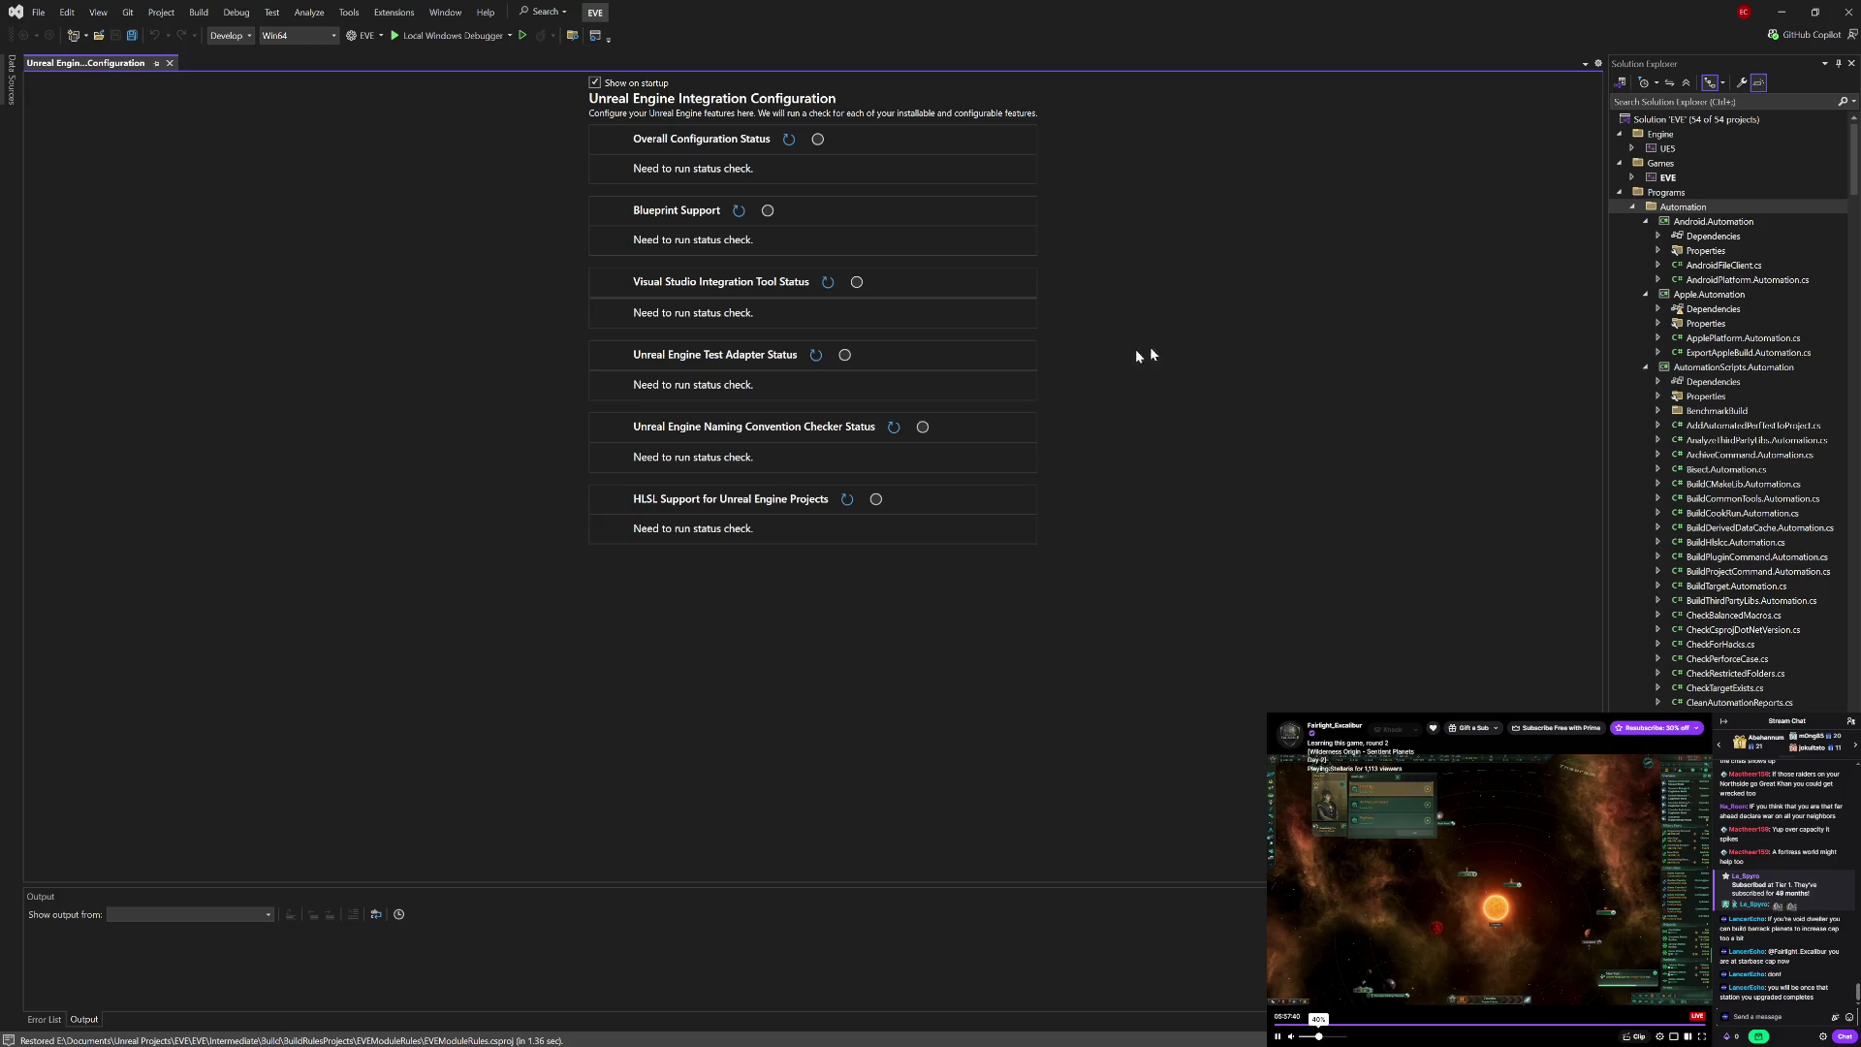
# Step: Run the integration status check, install Integration Tool v2.8, and start adding .editorconfig
pyautogui.click(790, 139)
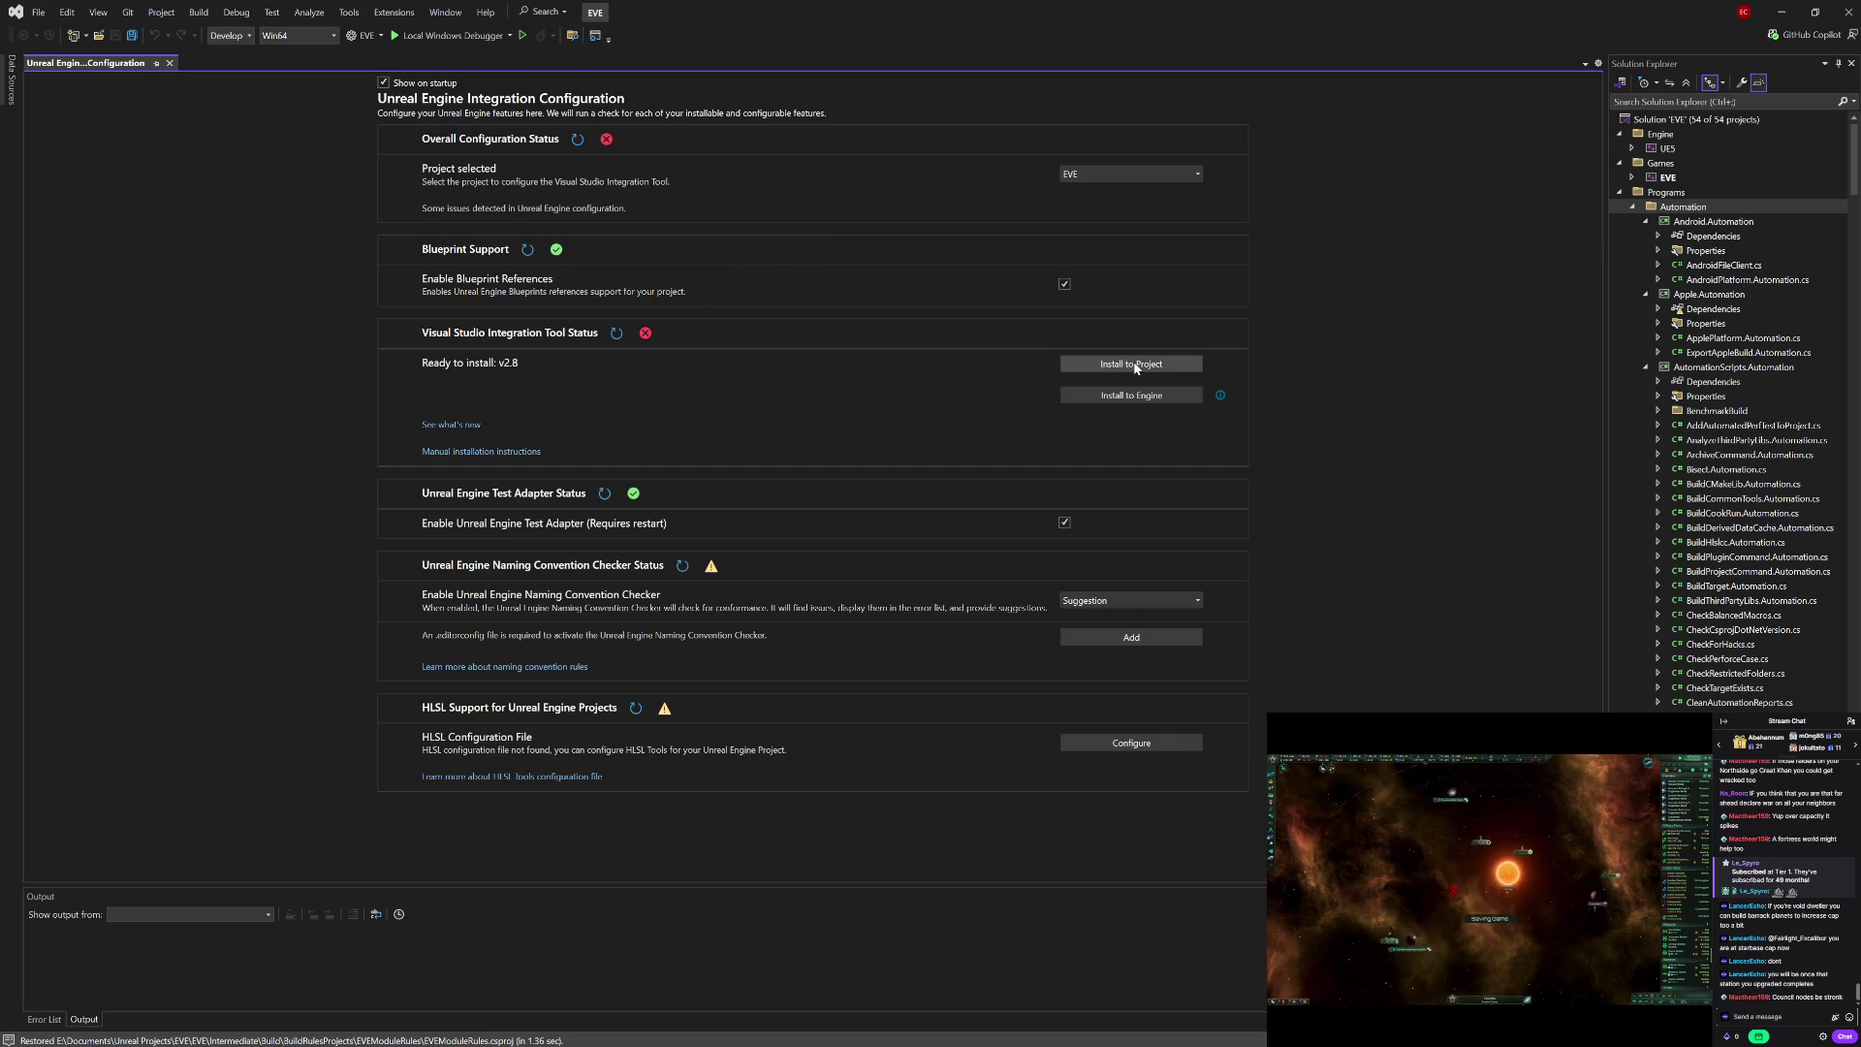
pyautogui.click(1131, 364)
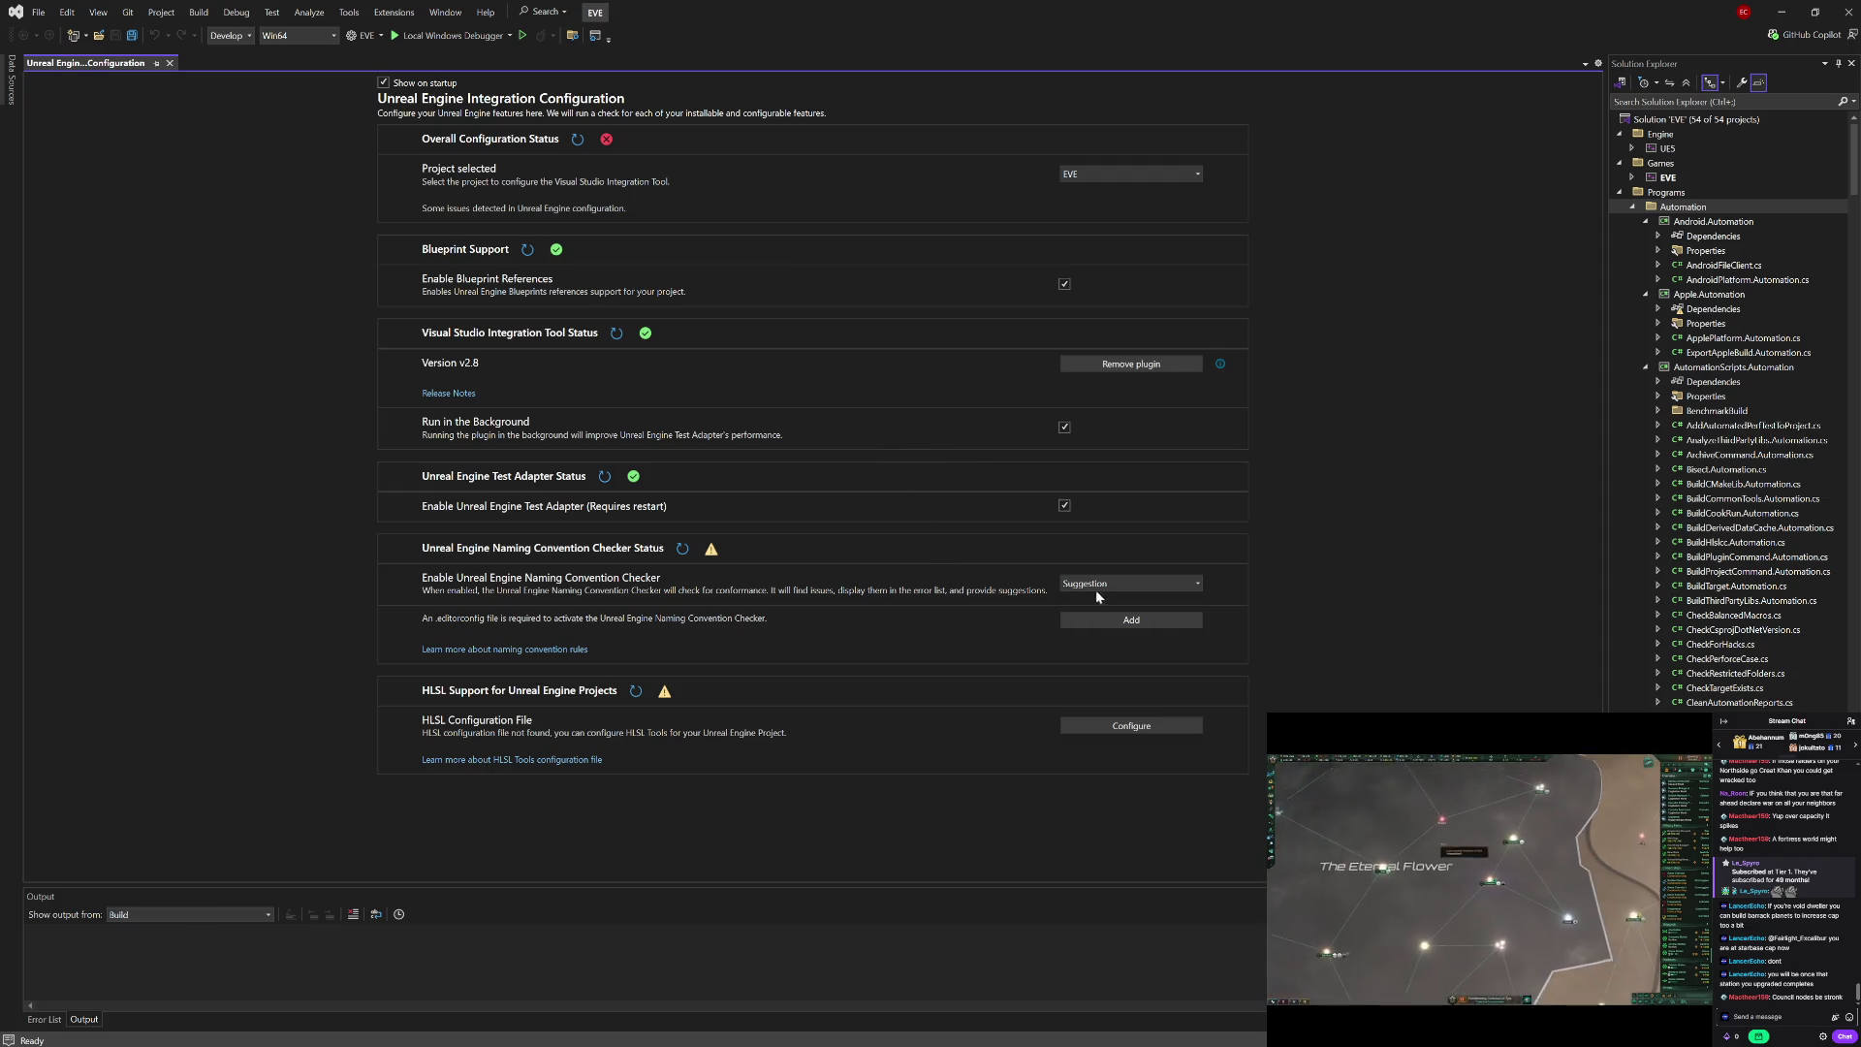
pyautogui.click(1131, 620)
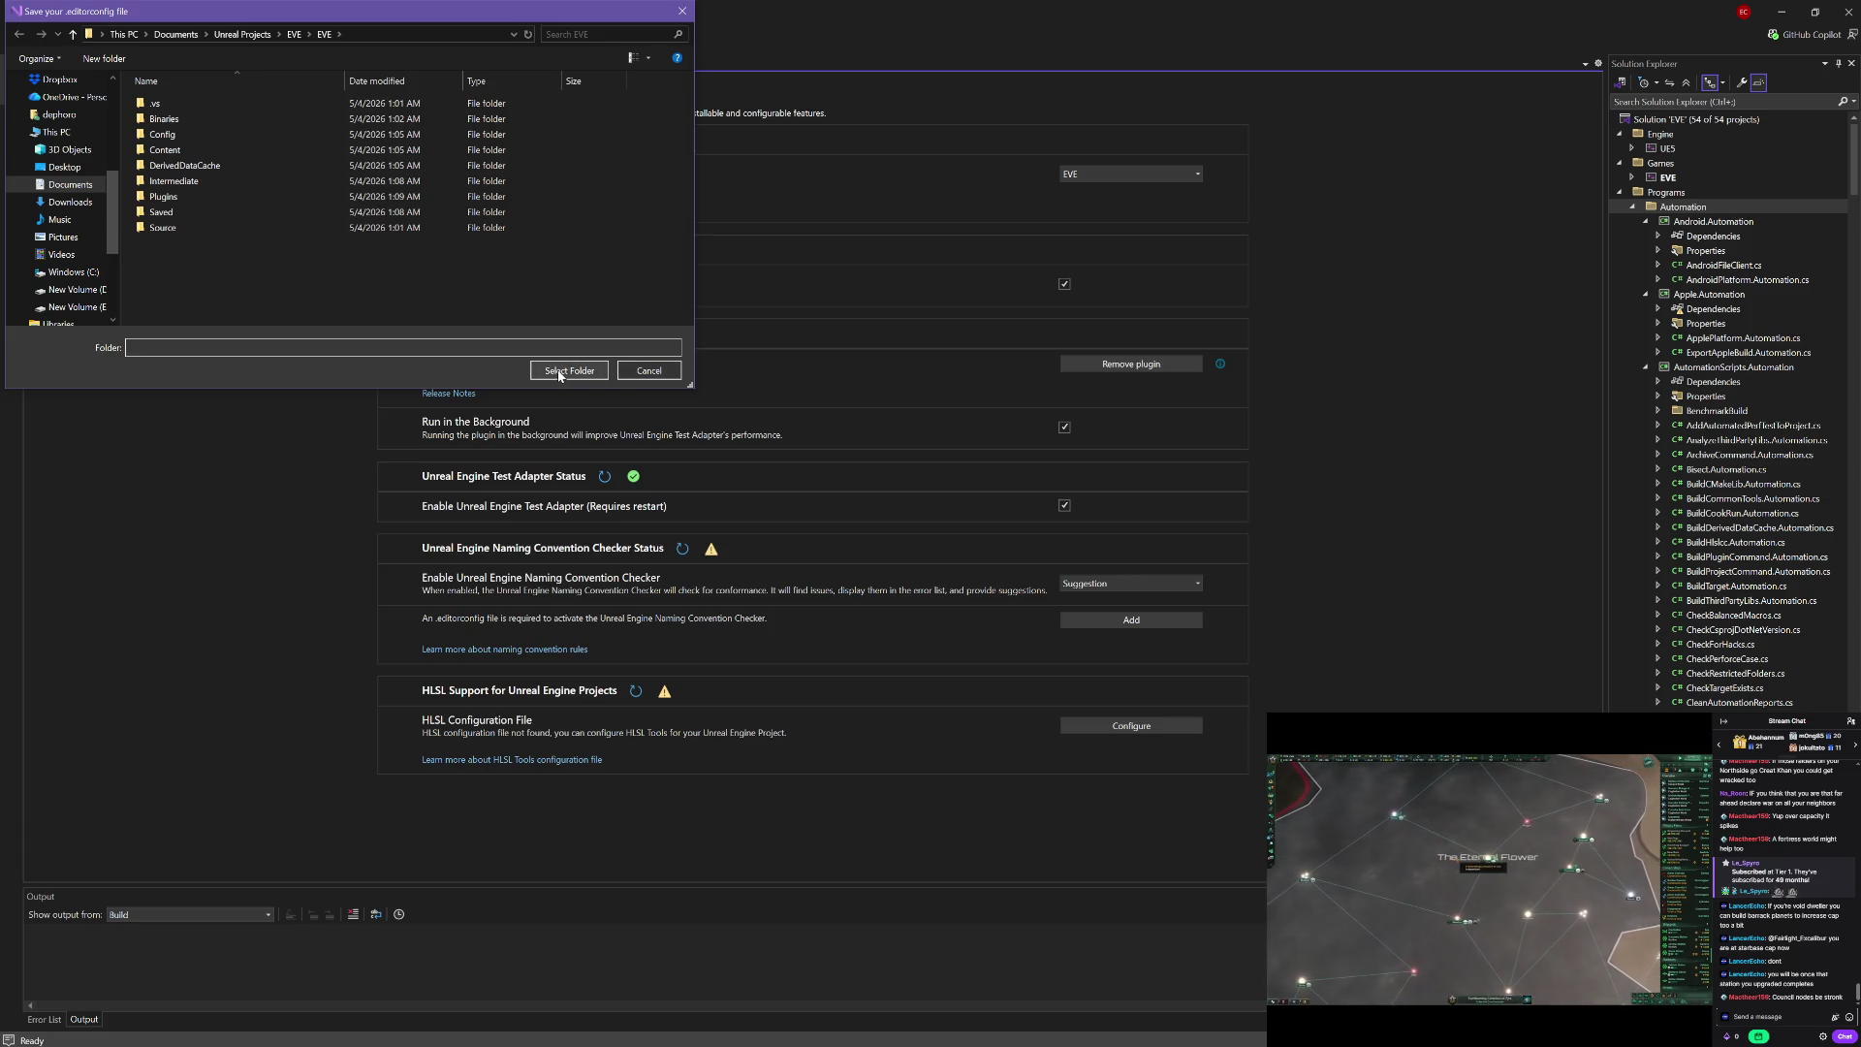
# Step: Save .editorconfig and shadertoolsconfig.json into the EVE folder, then rerun all integration checks
pyautogui.click(559, 372)
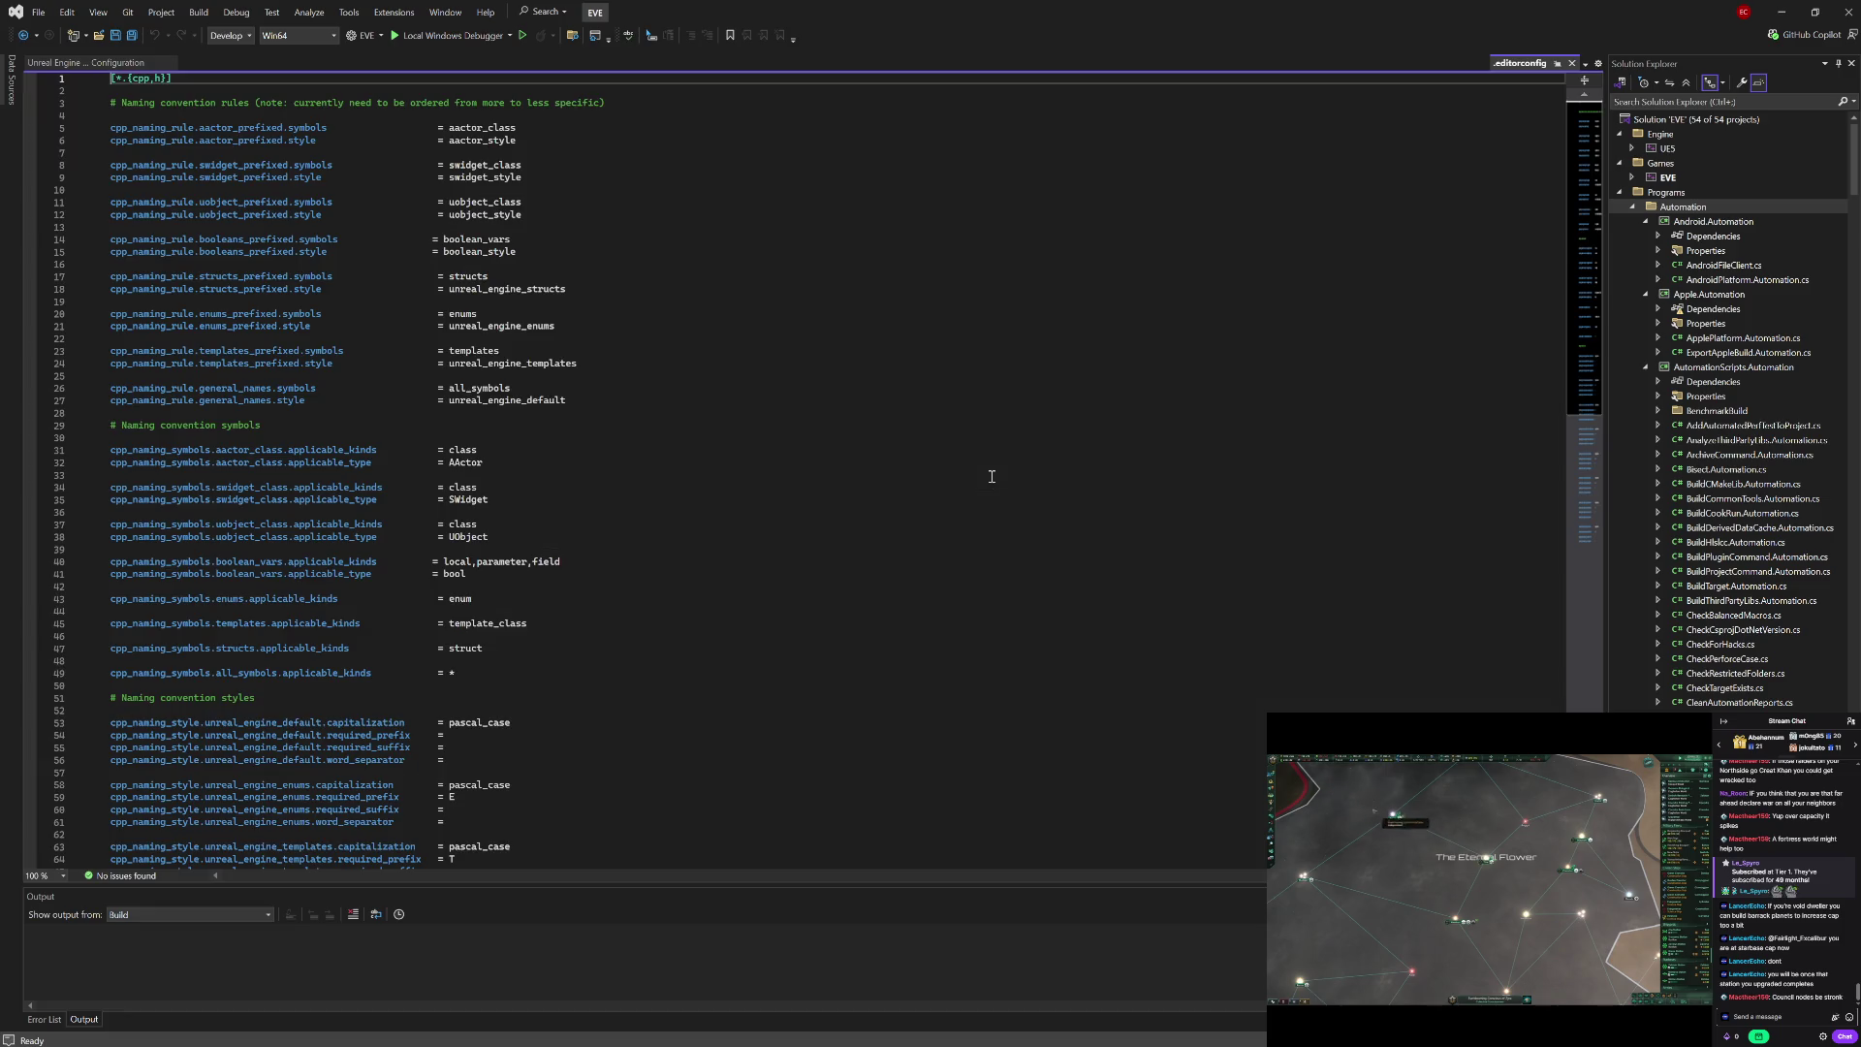
pyautogui.click(1572, 62)
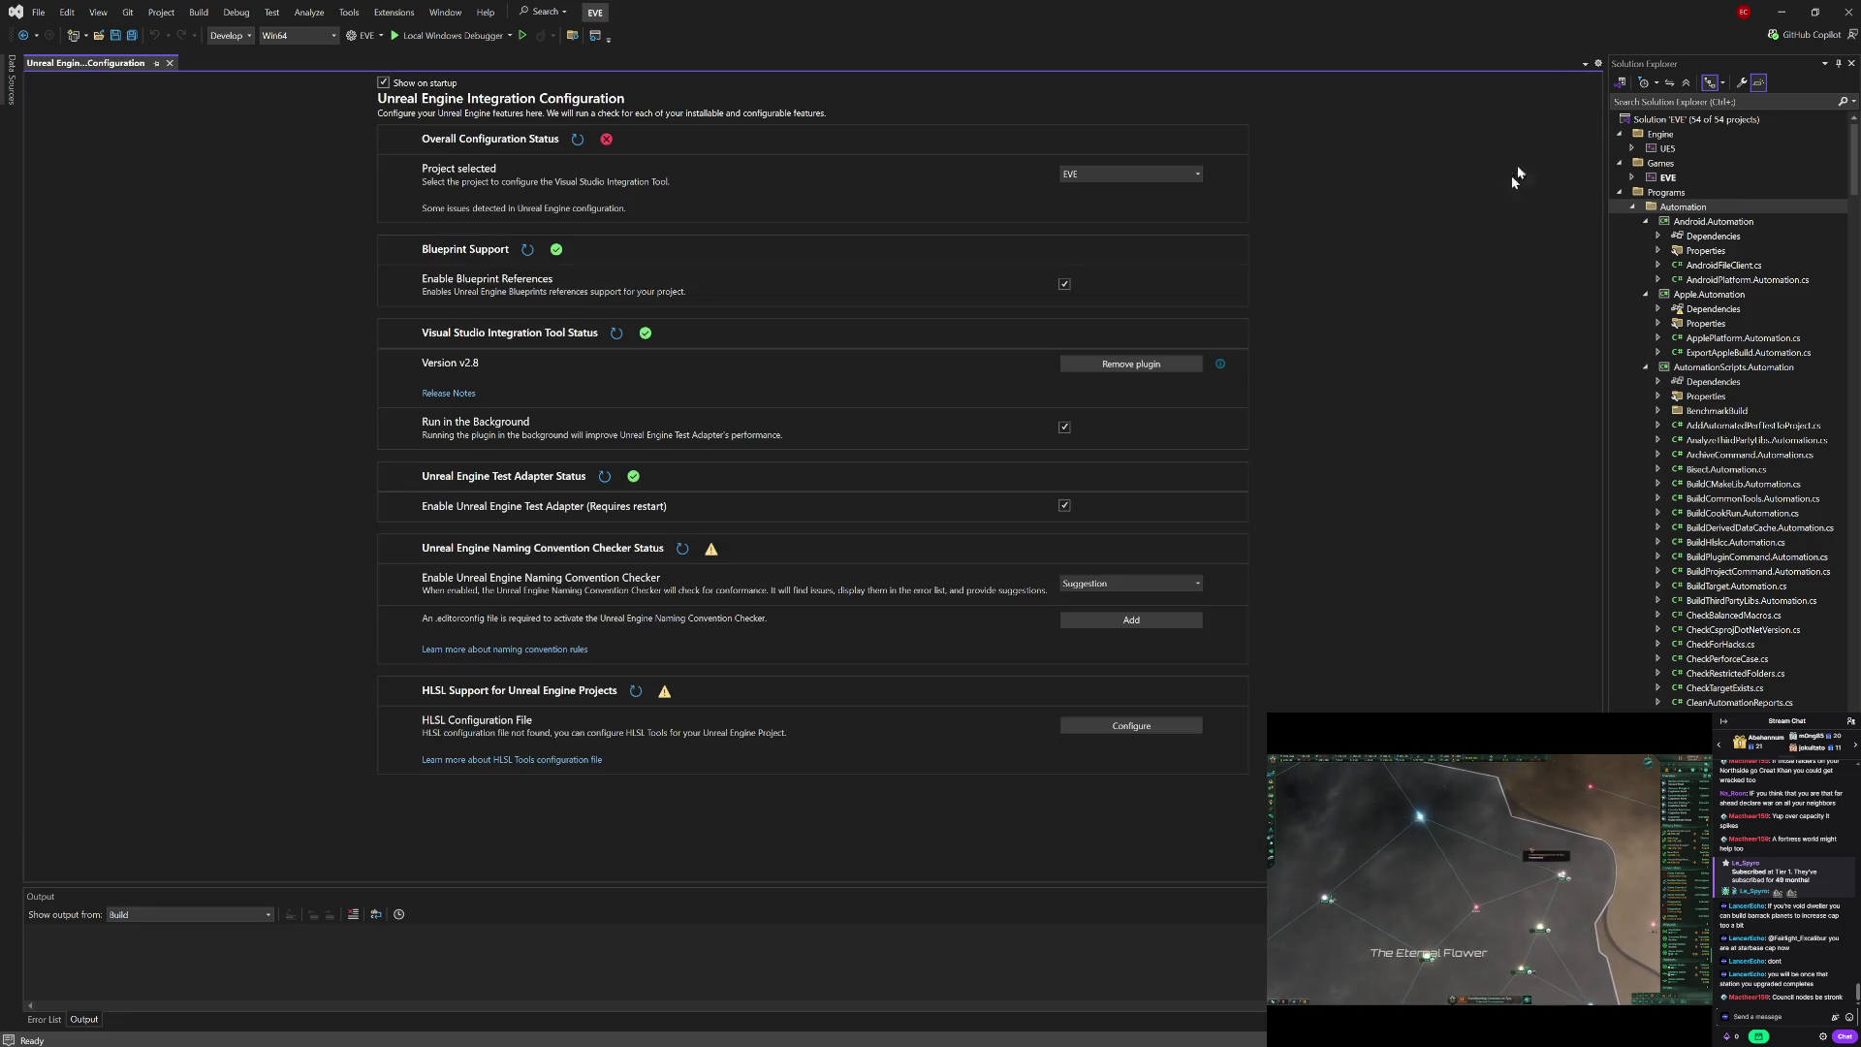
pyautogui.click(1115, 726)
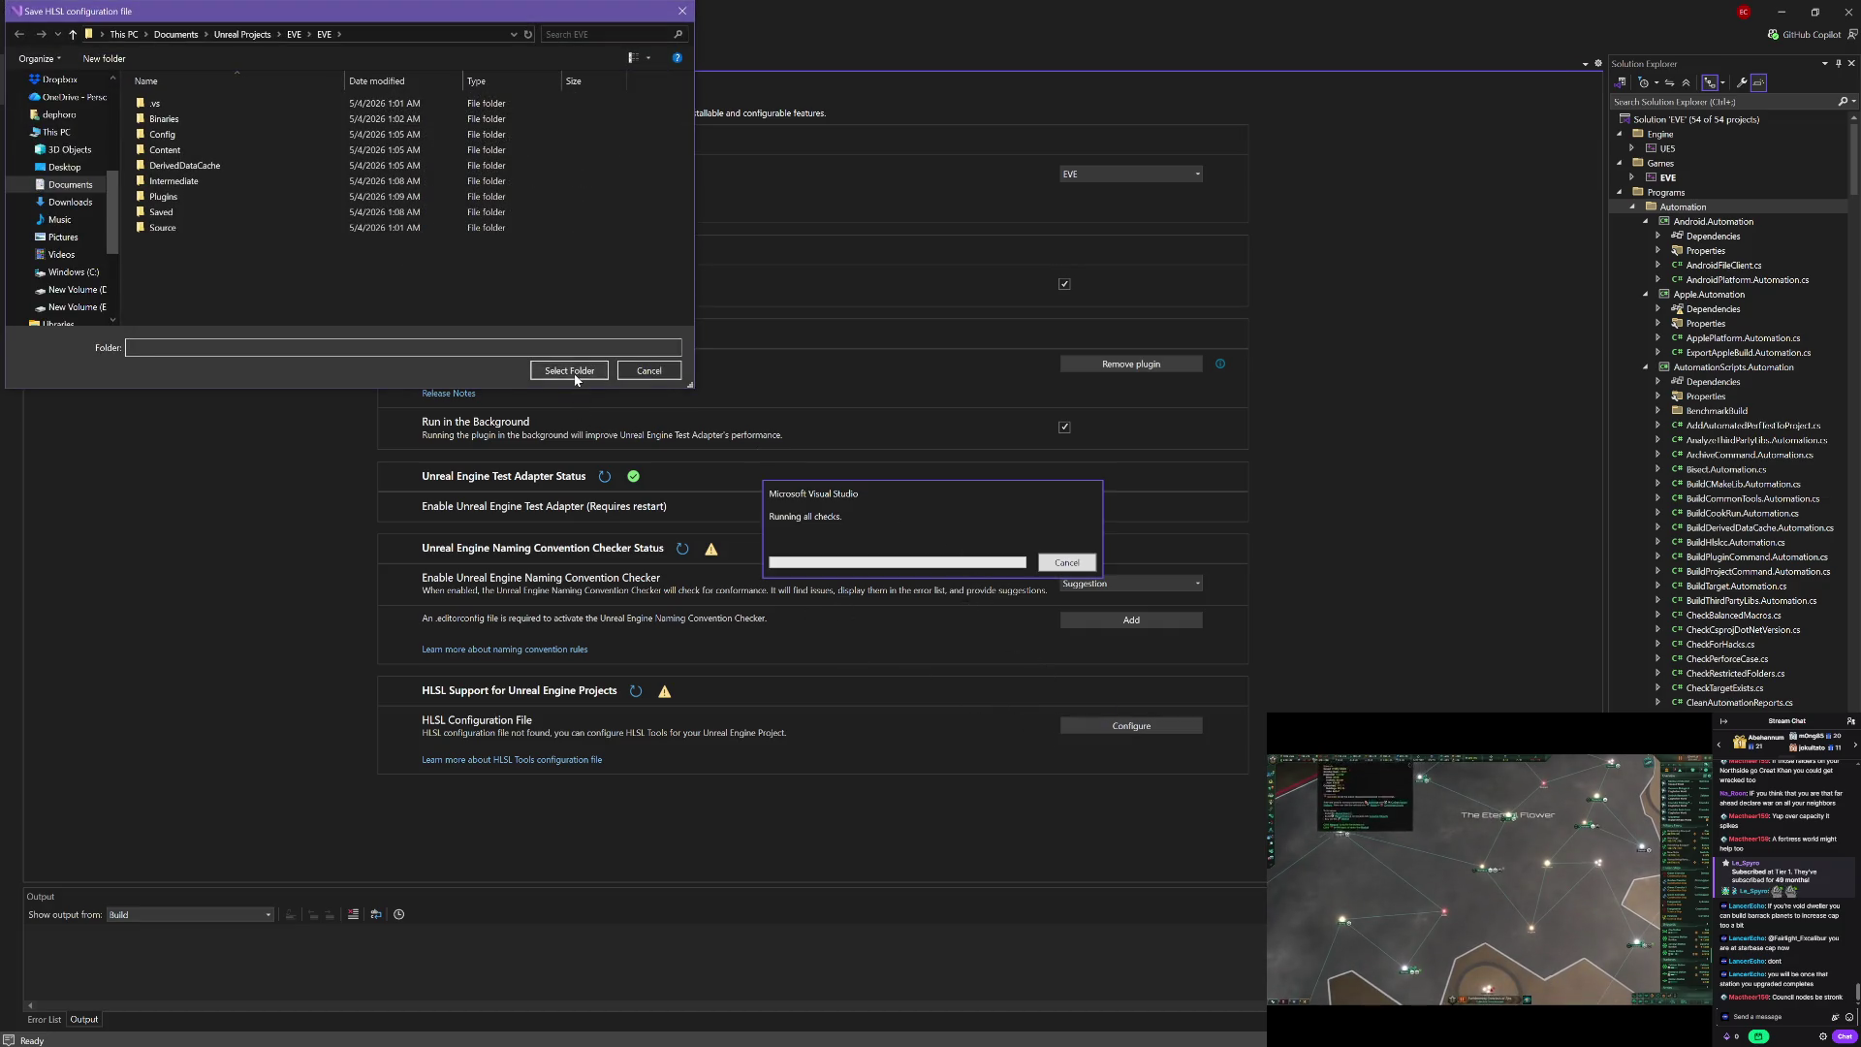
pyautogui.click(575, 374)
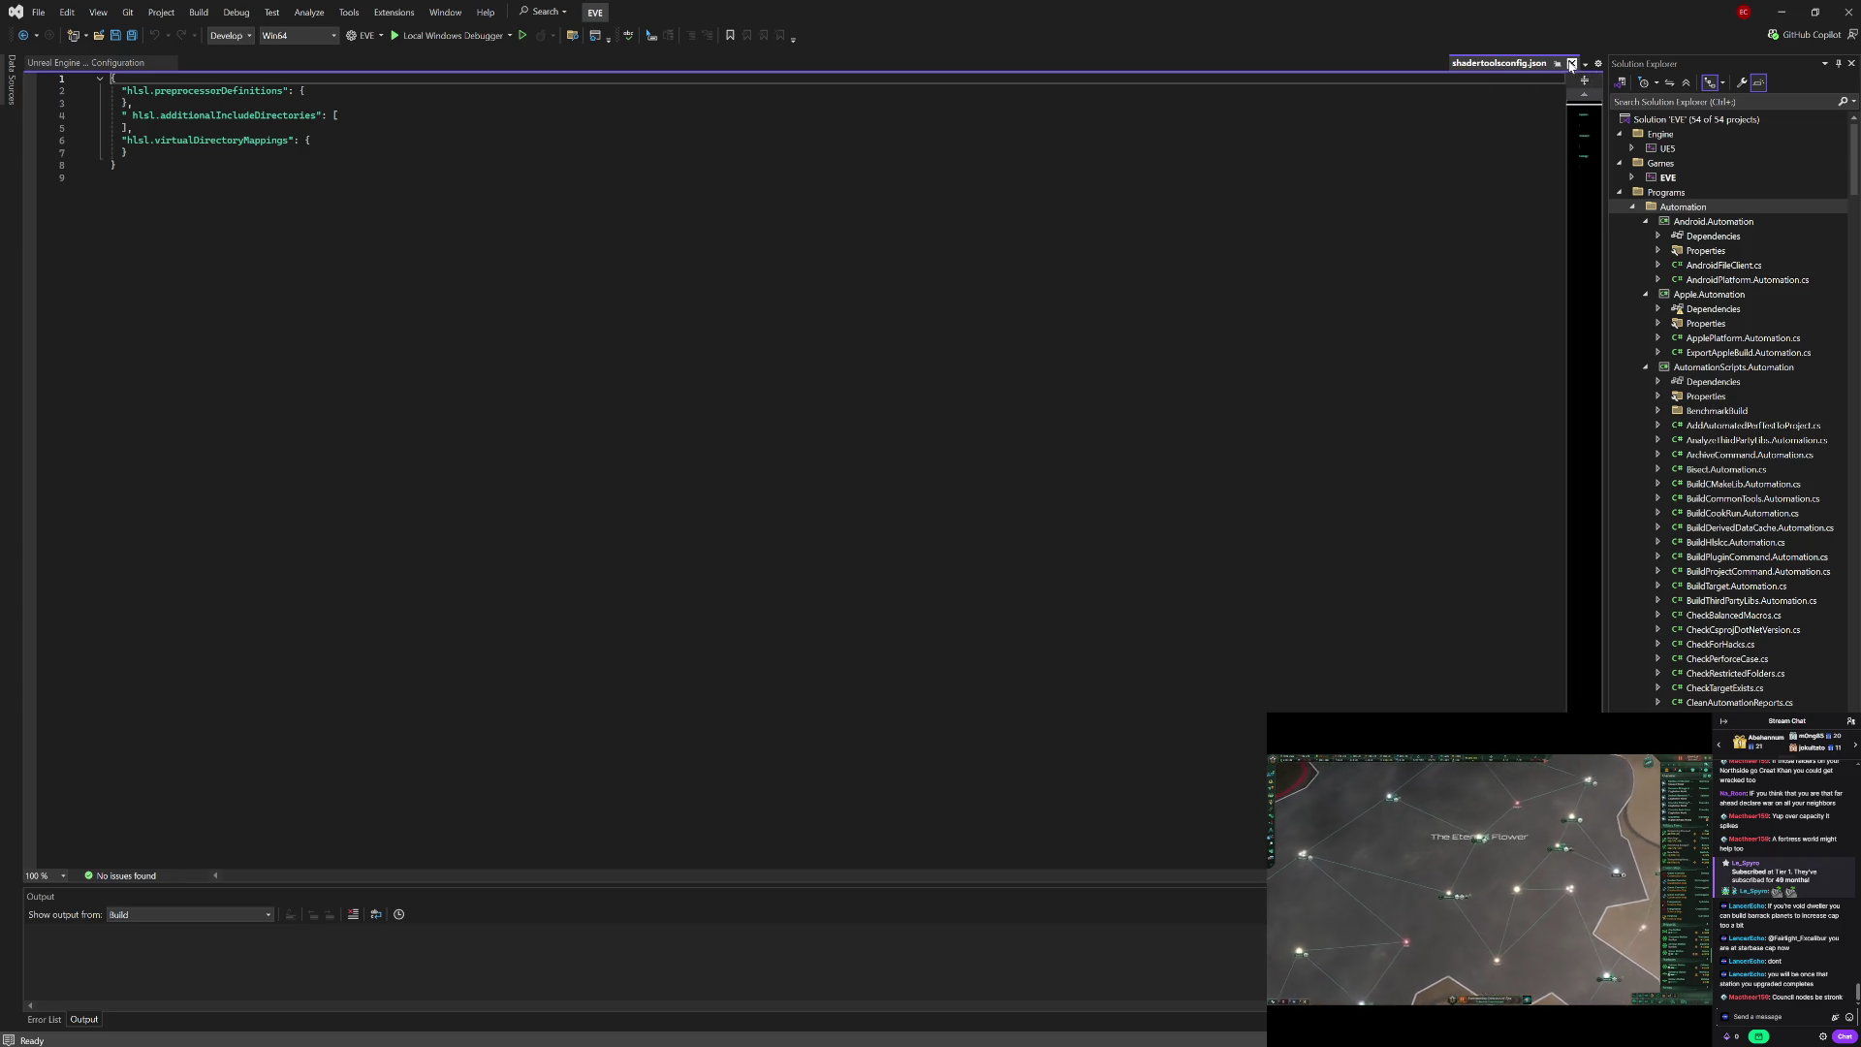
pyautogui.click(1571, 64)
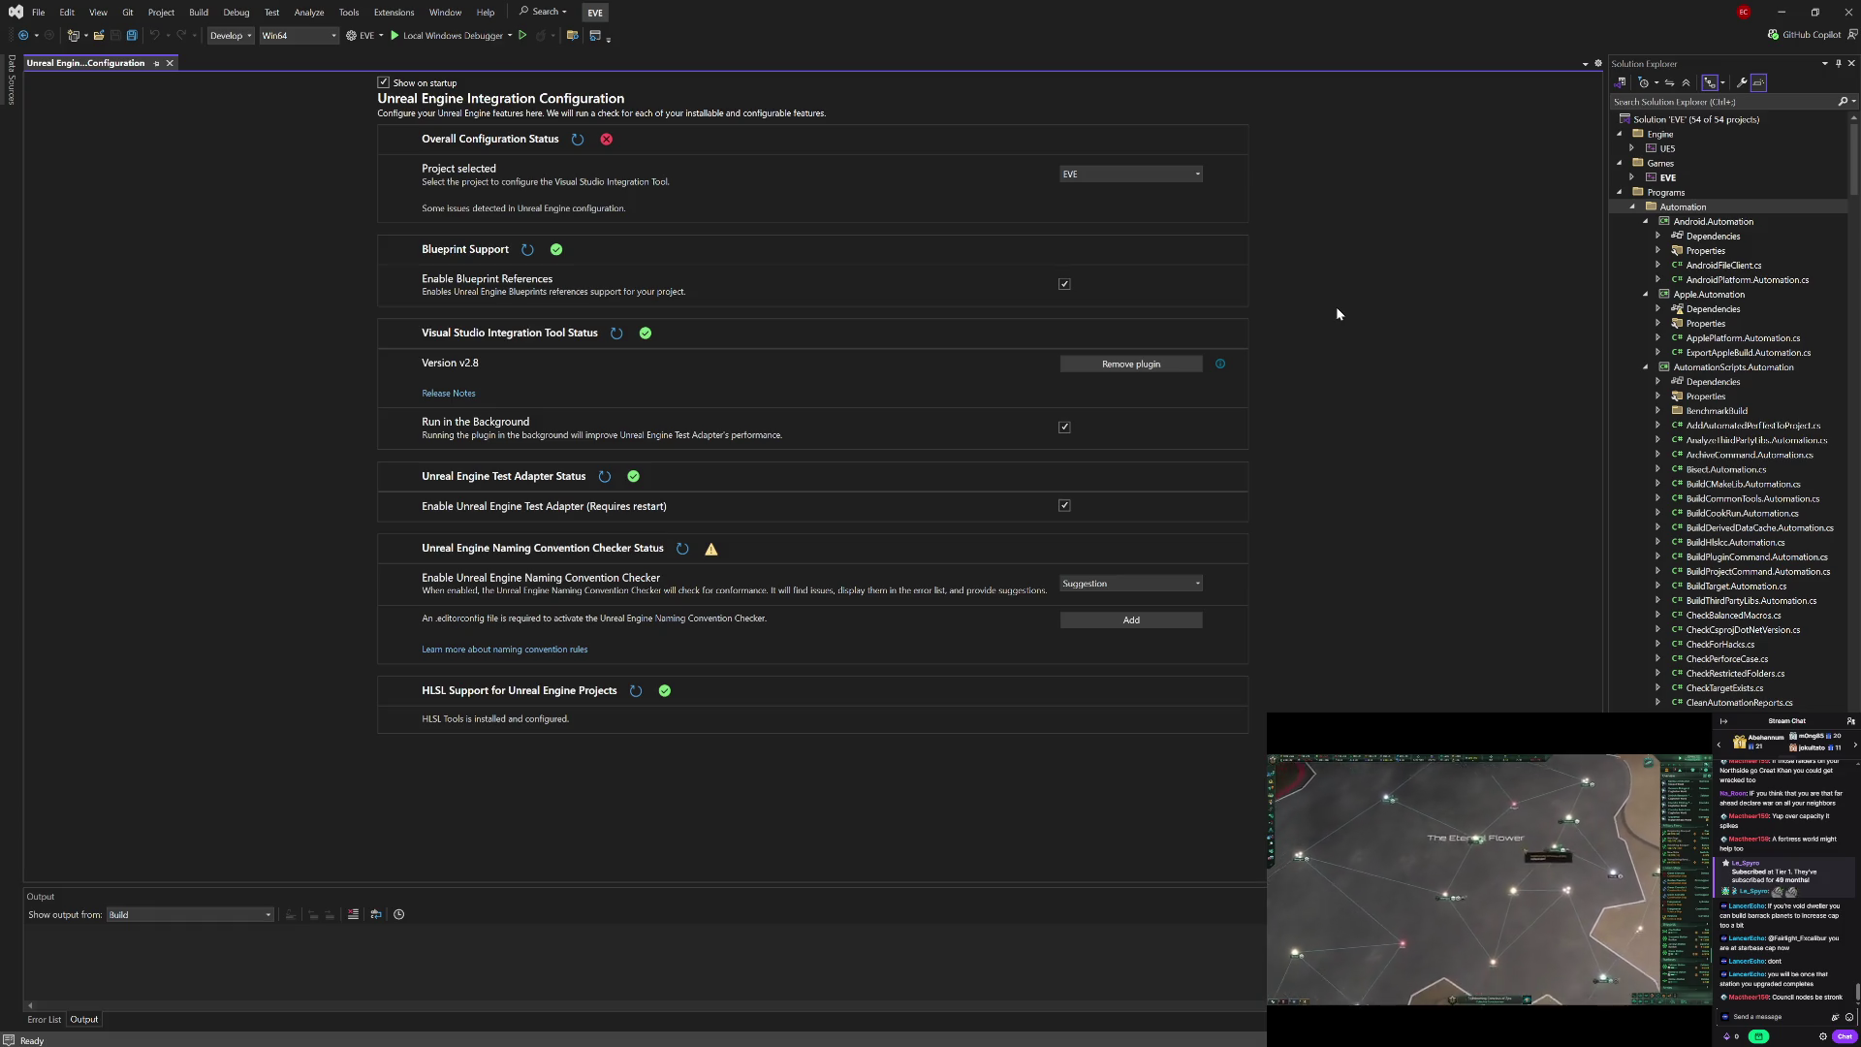
pyautogui.click(578, 140)
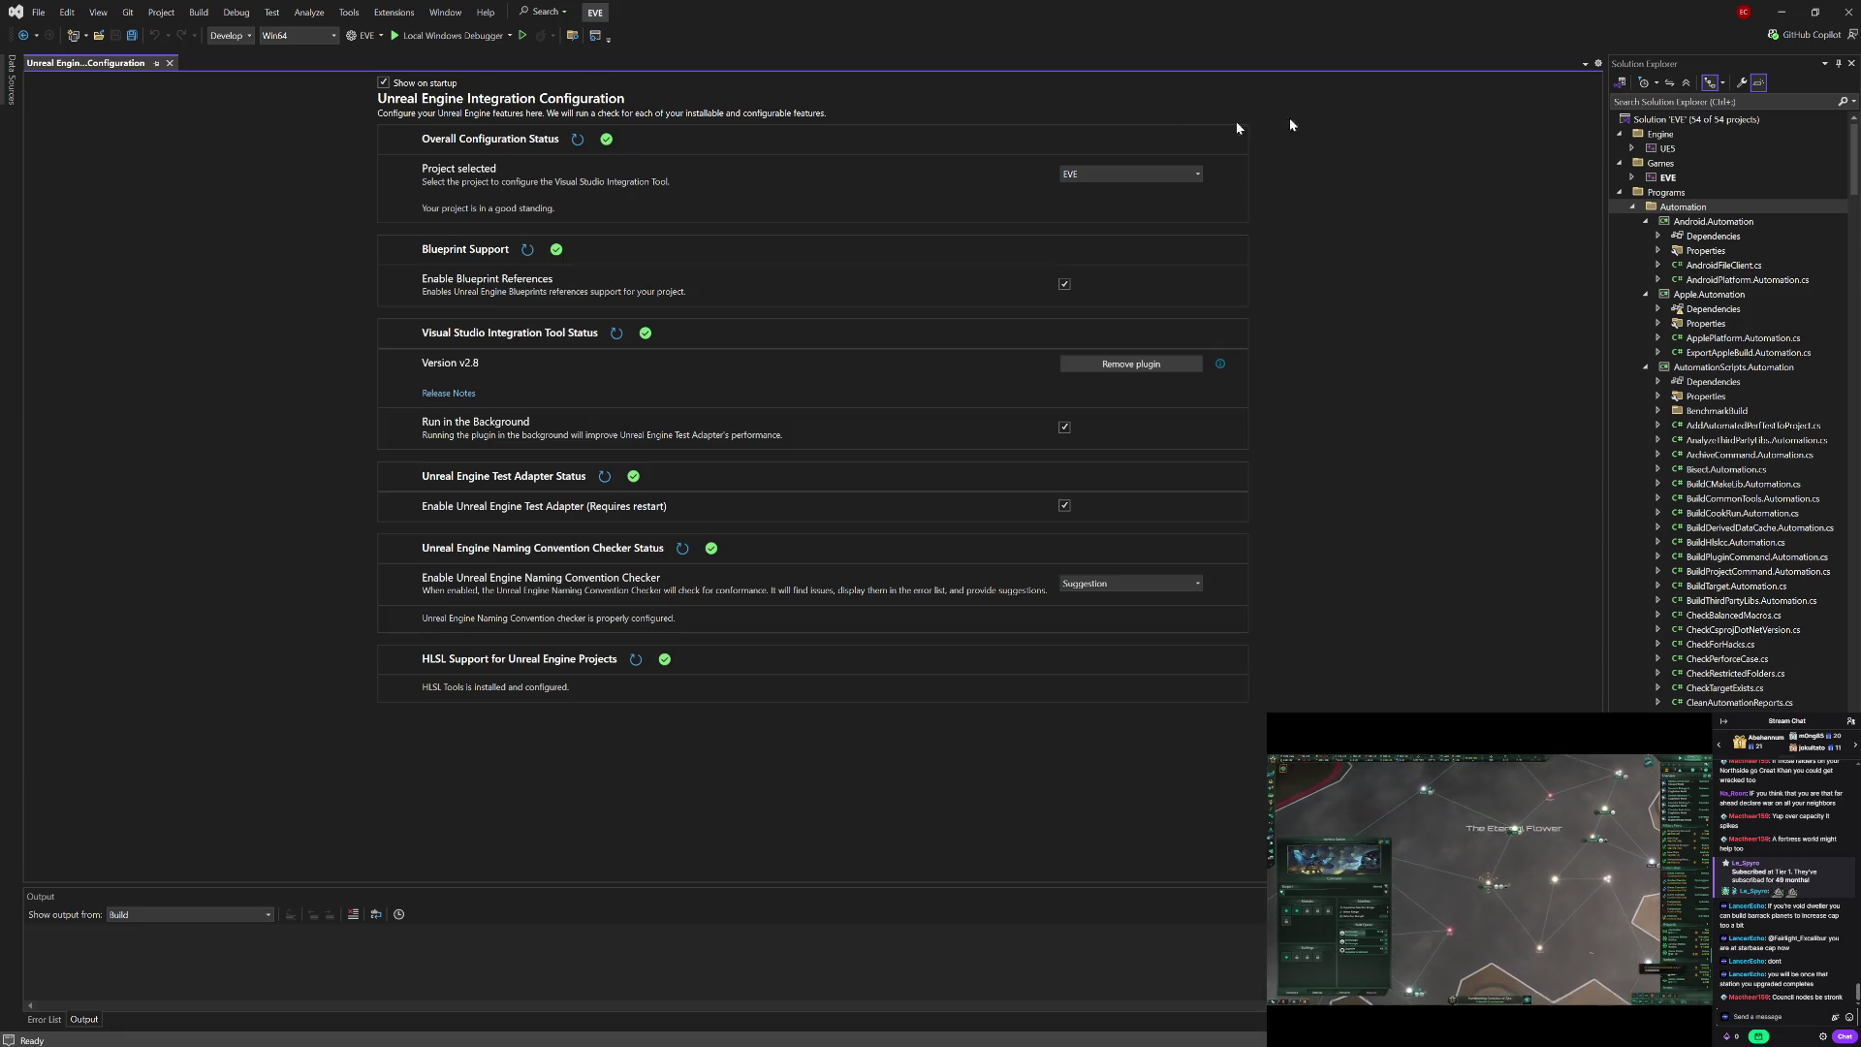
# Step: Collapse the solution tree, expand Games > EVE > Config, then close Visual Studio
pyautogui.click(1687, 84)
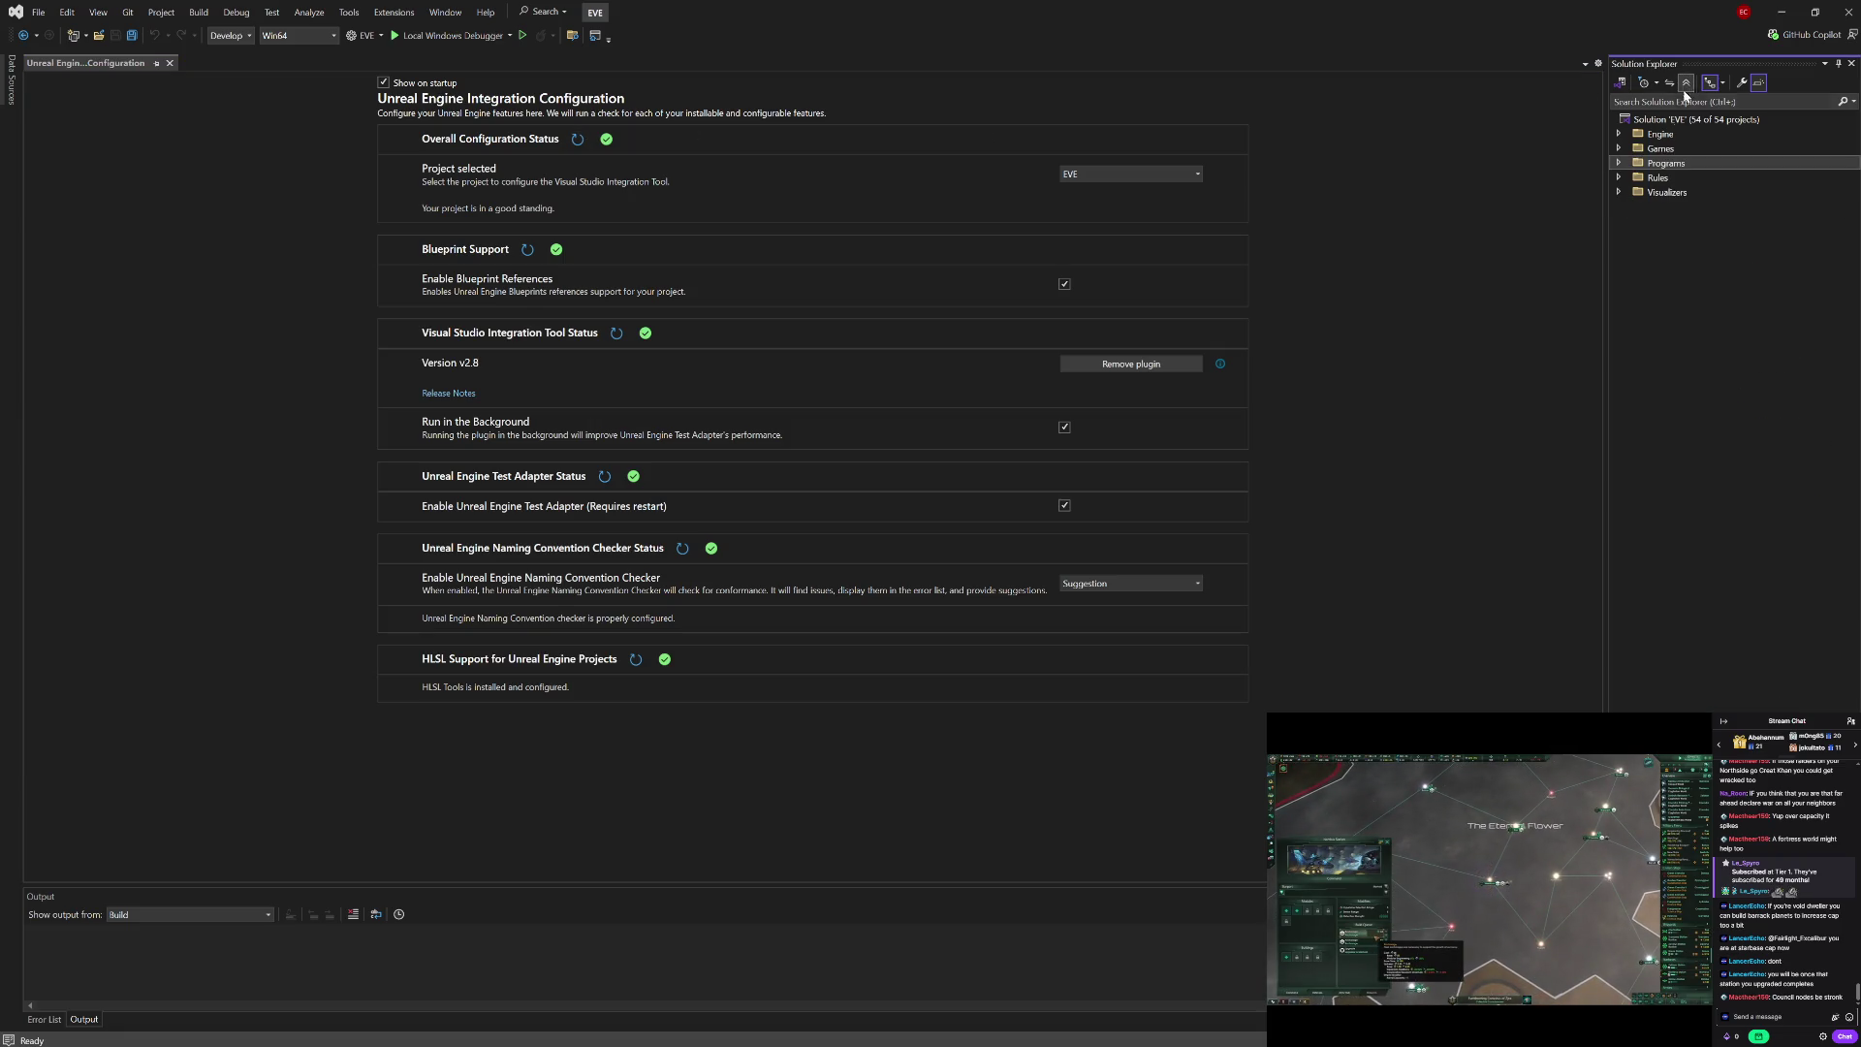
pyautogui.click(1621, 164)
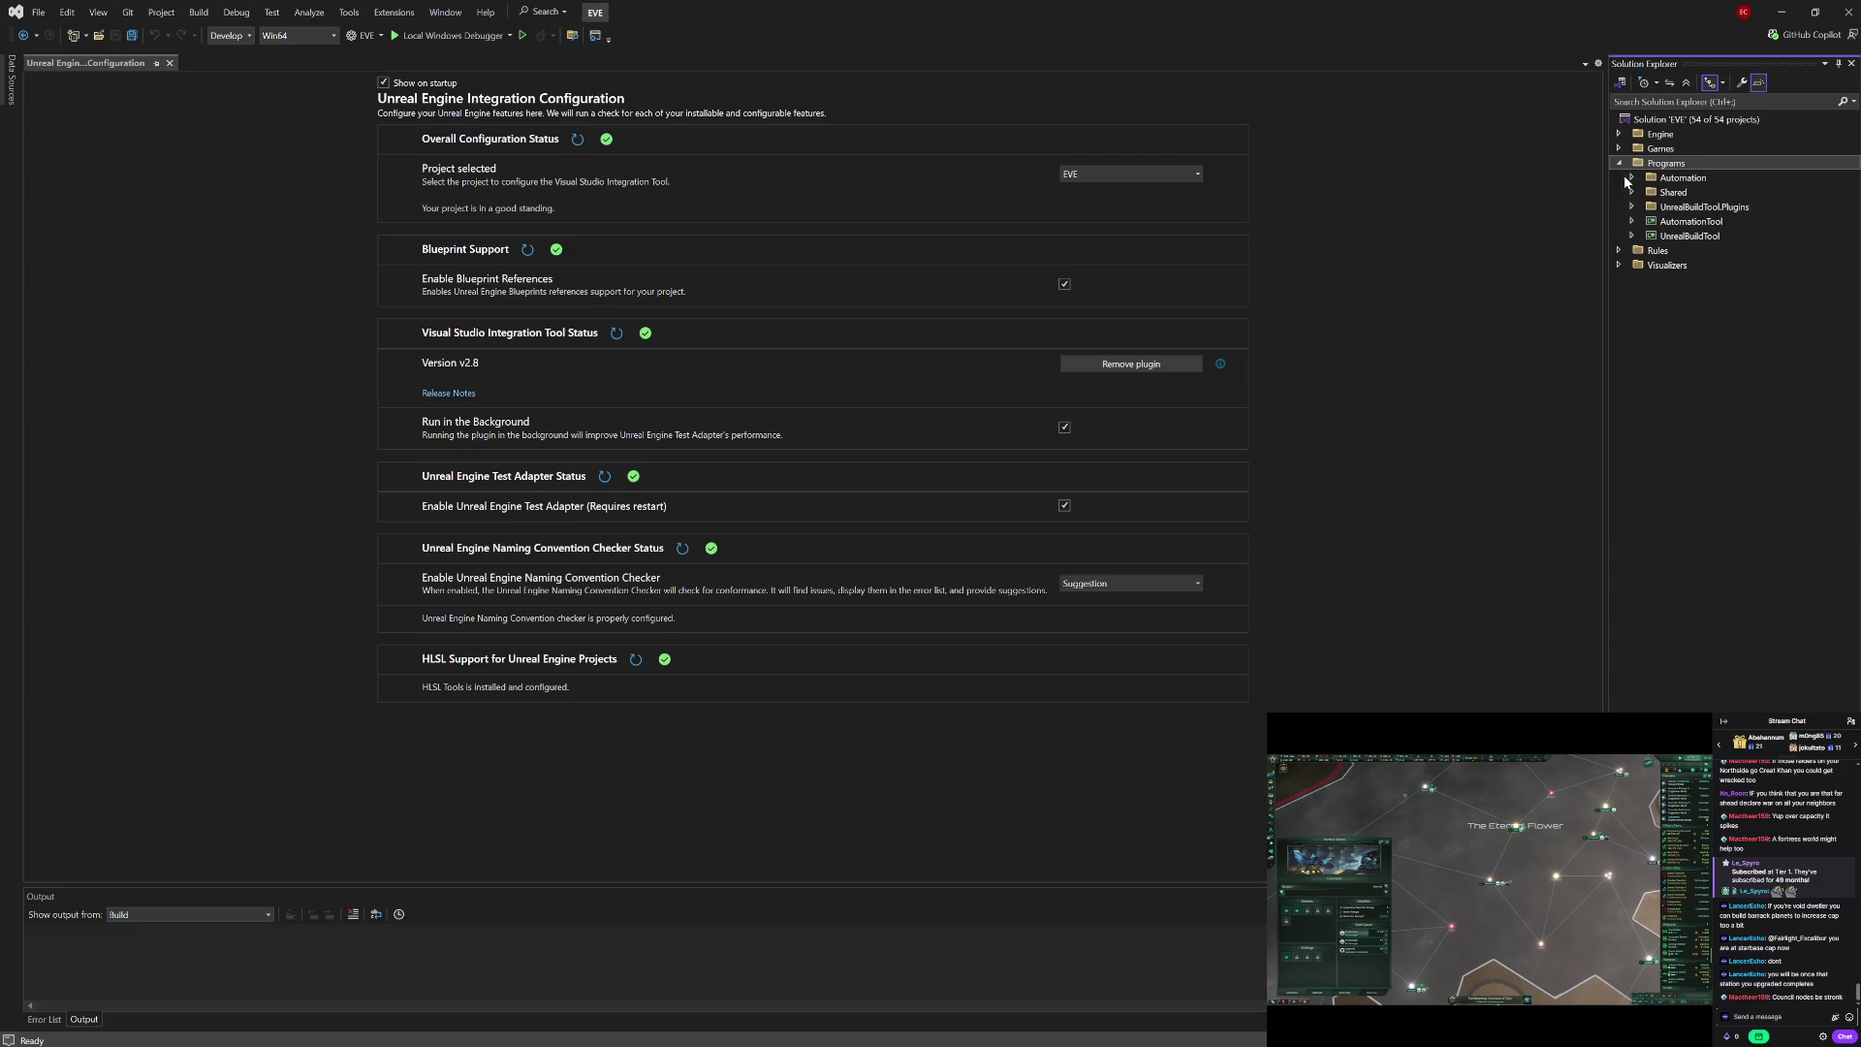
pyautogui.click(1621, 164)
pyautogui.click(1619, 148)
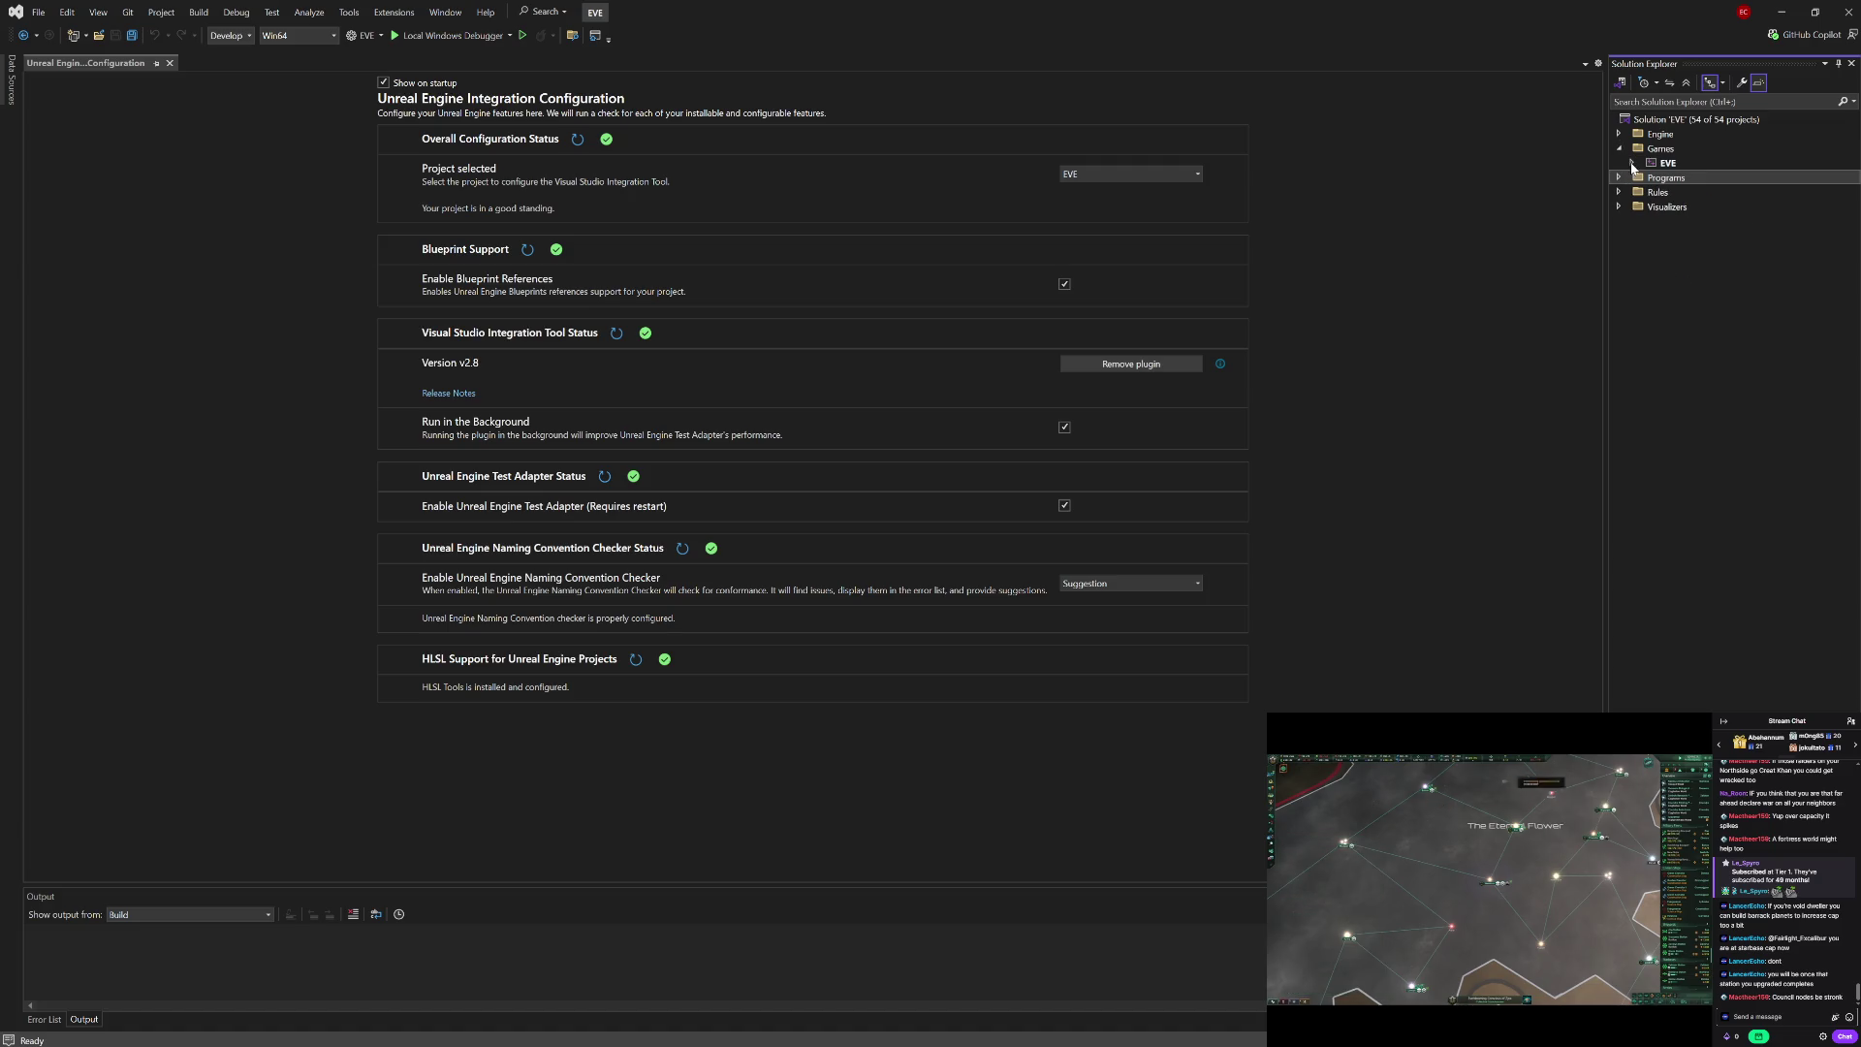
pyautogui.click(1632, 164)
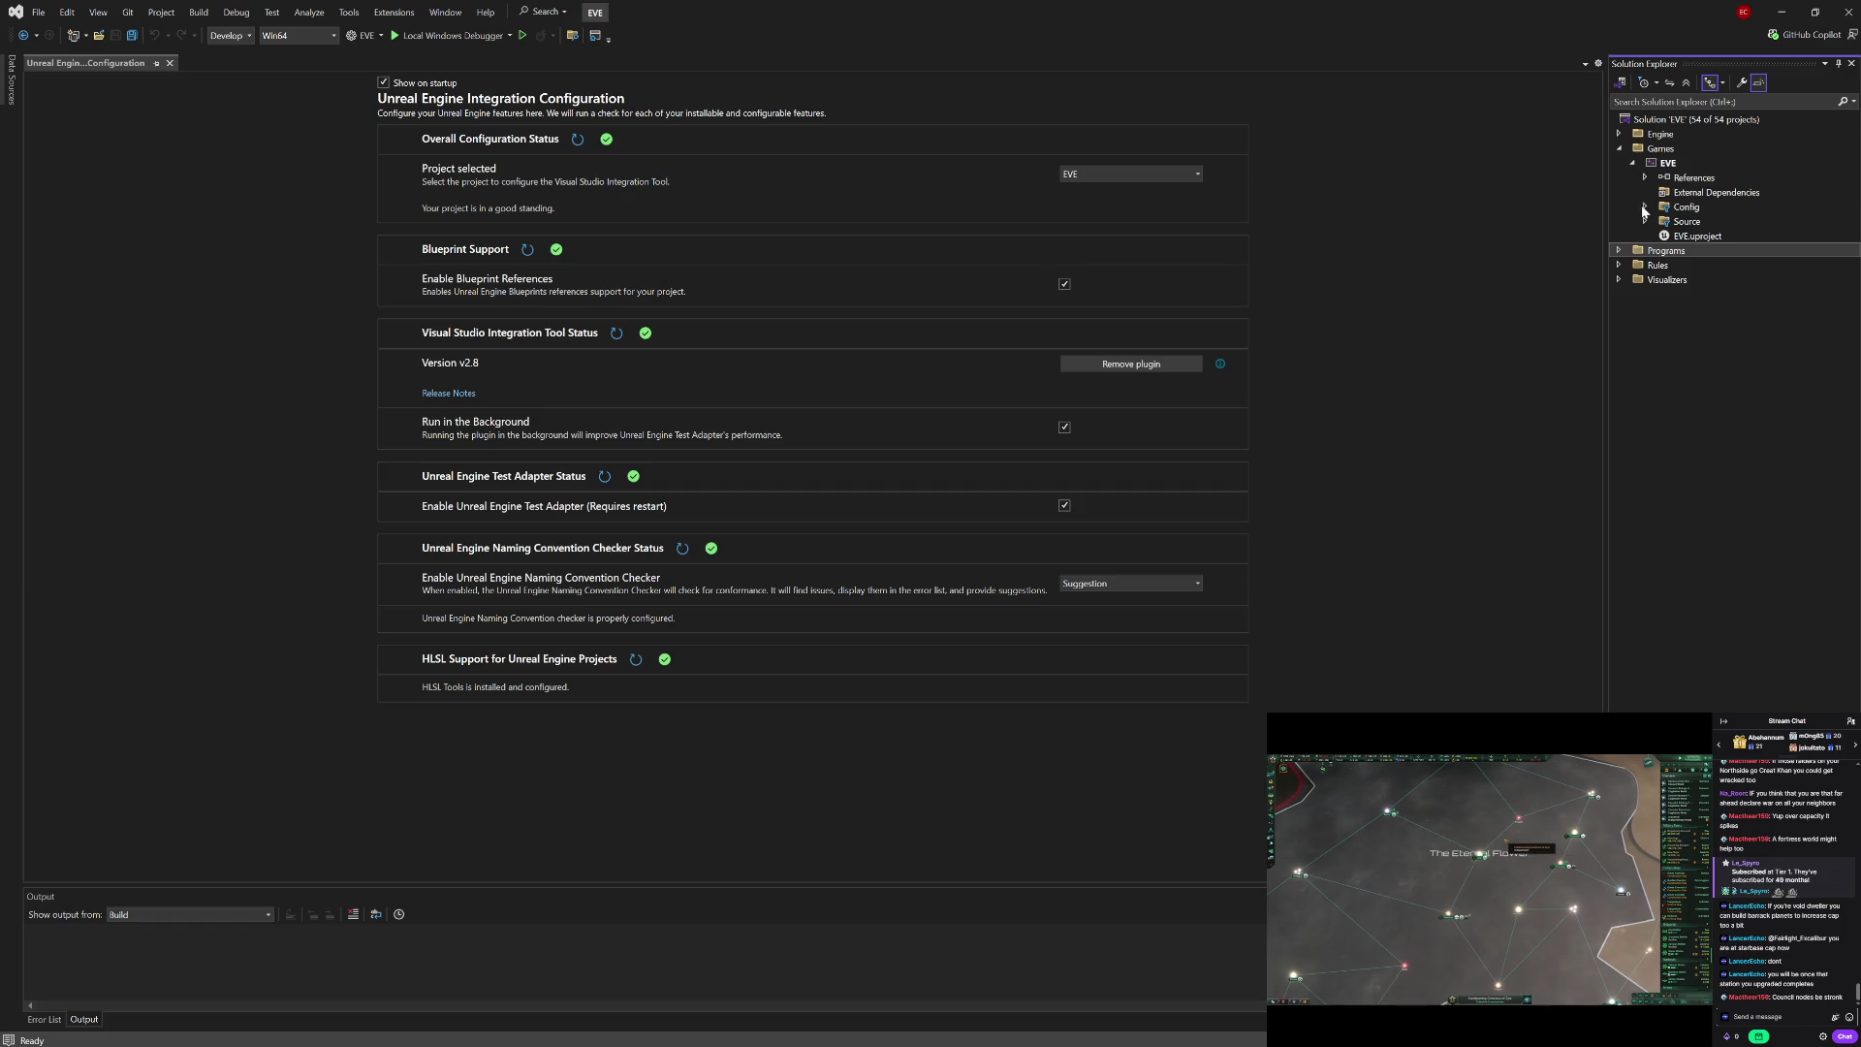
pyautogui.click(1646, 208)
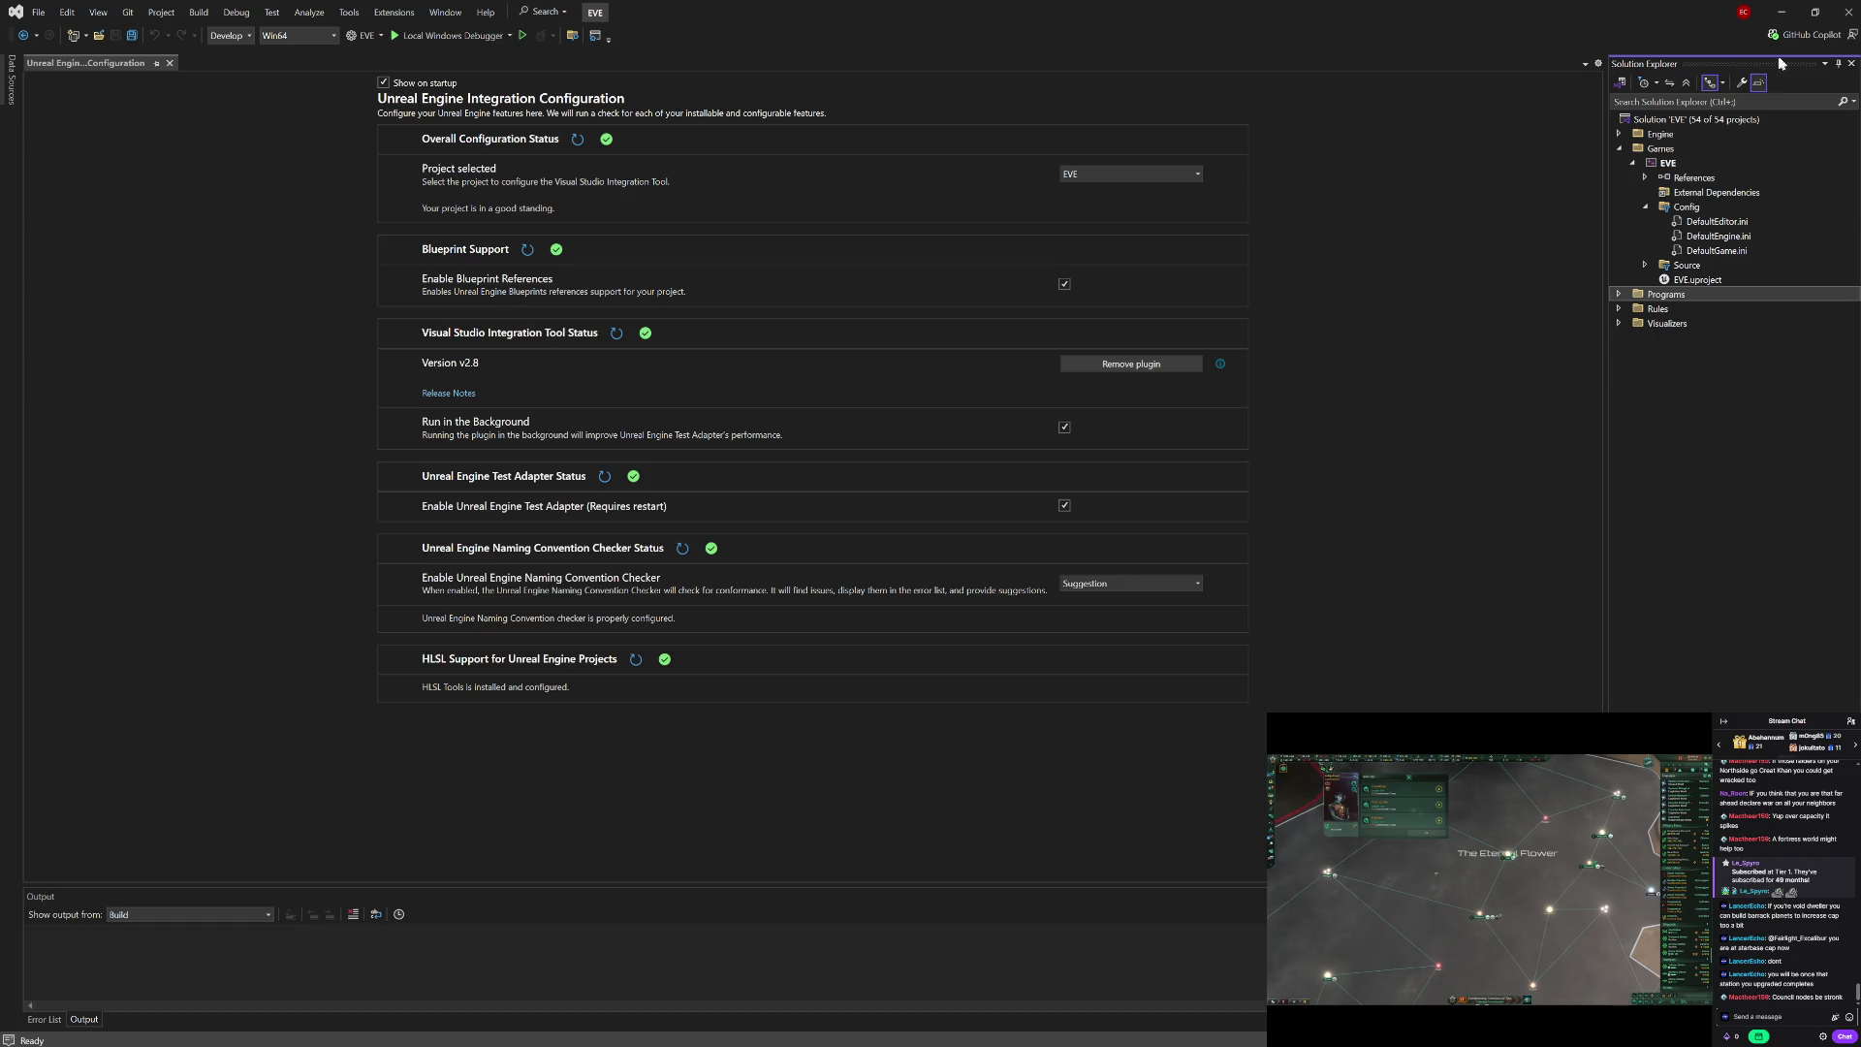
pyautogui.click(1852, 15)
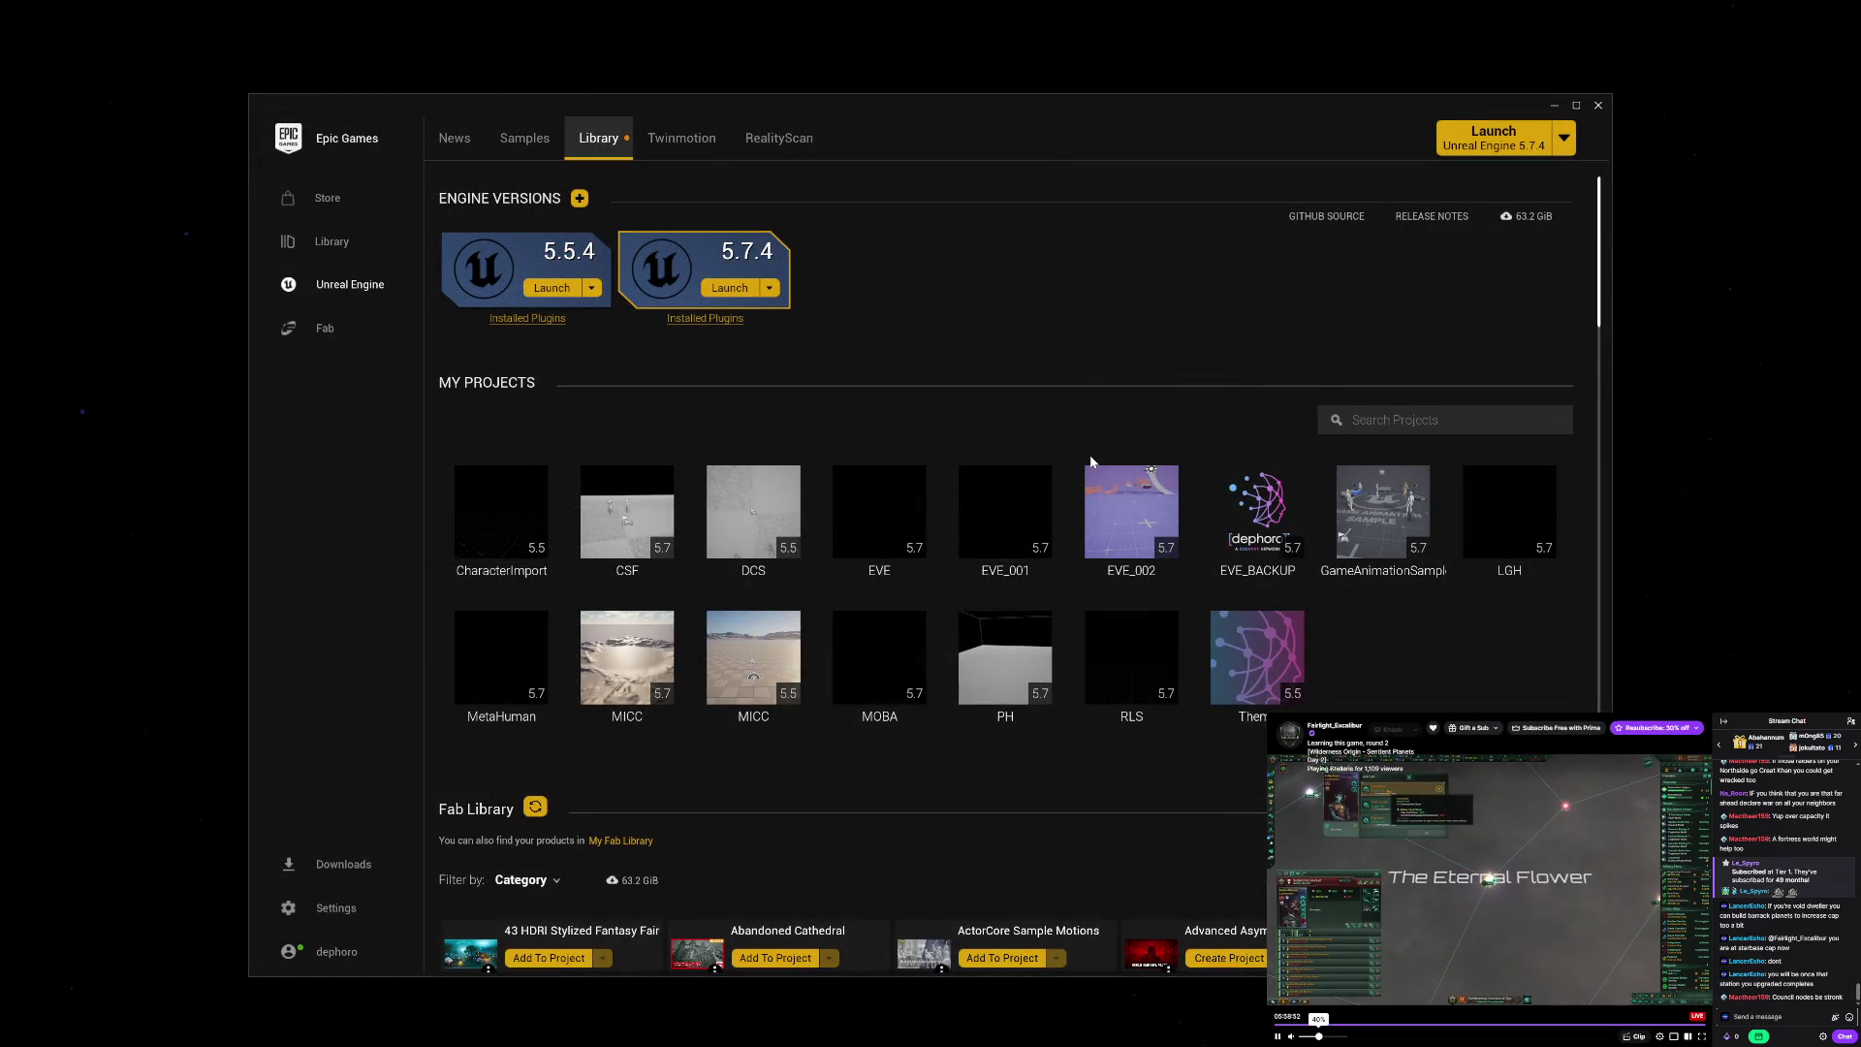
# Step: Use Show in folder on the EVE project tile in My Projects
pyautogui.rightClick(853, 508)
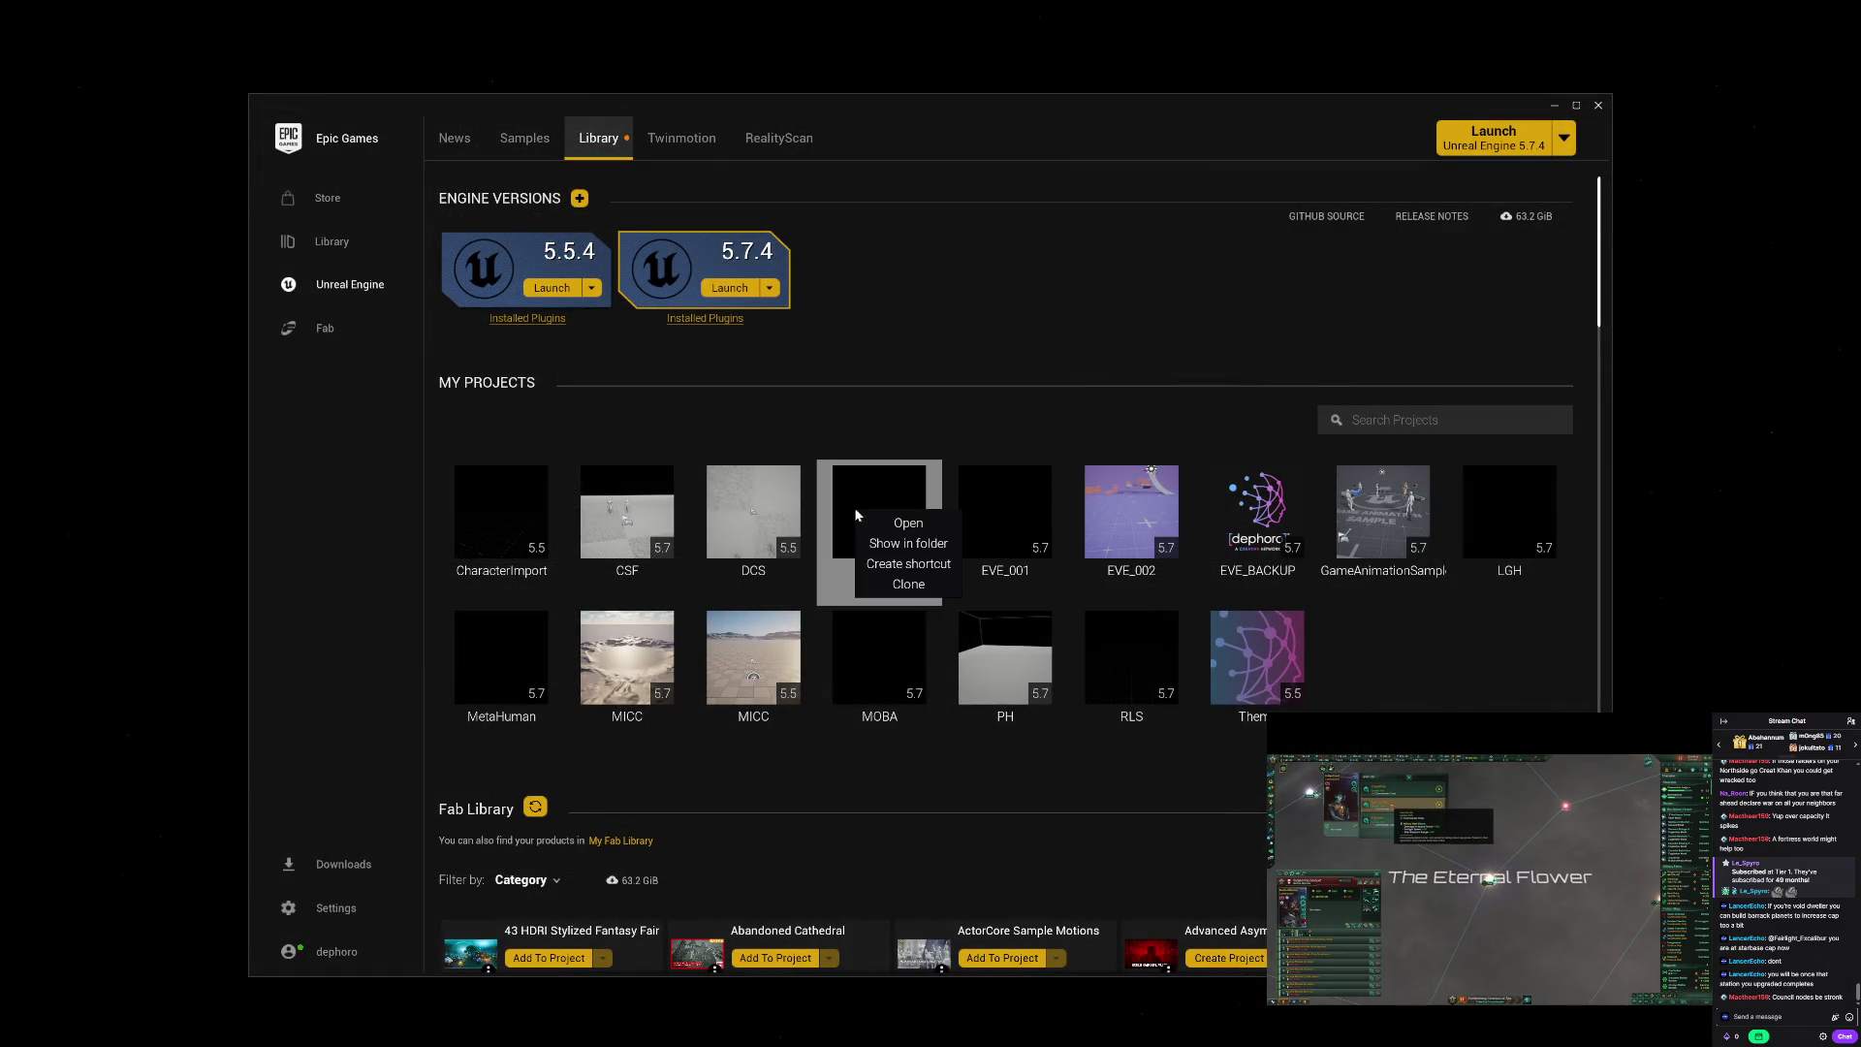
pyautogui.click(902, 541)
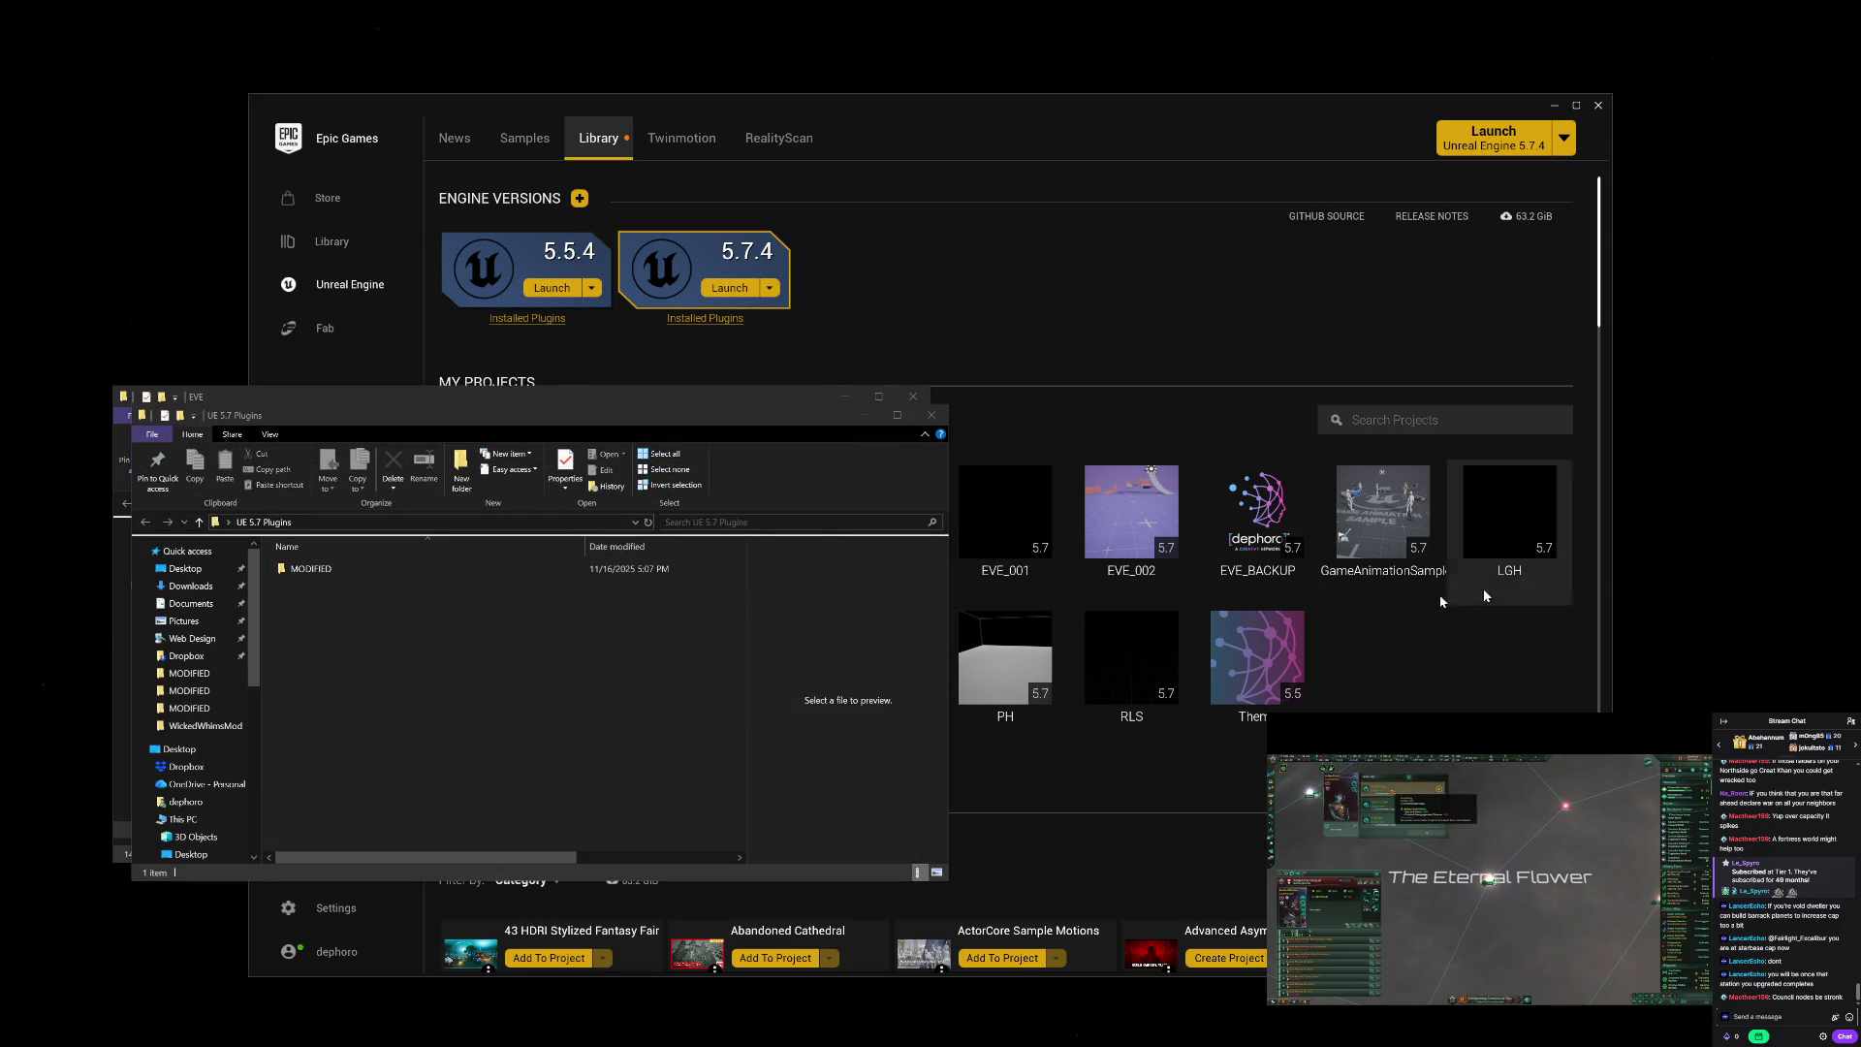
# Step: Drag the GASCompat plugin folder from MODIFIED into EVE\Plugins, then close the MODIFIED window
pyautogui.moveTo(678, 426)
pyautogui.mouseDown()
pyautogui.moveTo(1543, 430)
pyautogui.moveTo(1484, 421)
pyautogui.mouseUp()
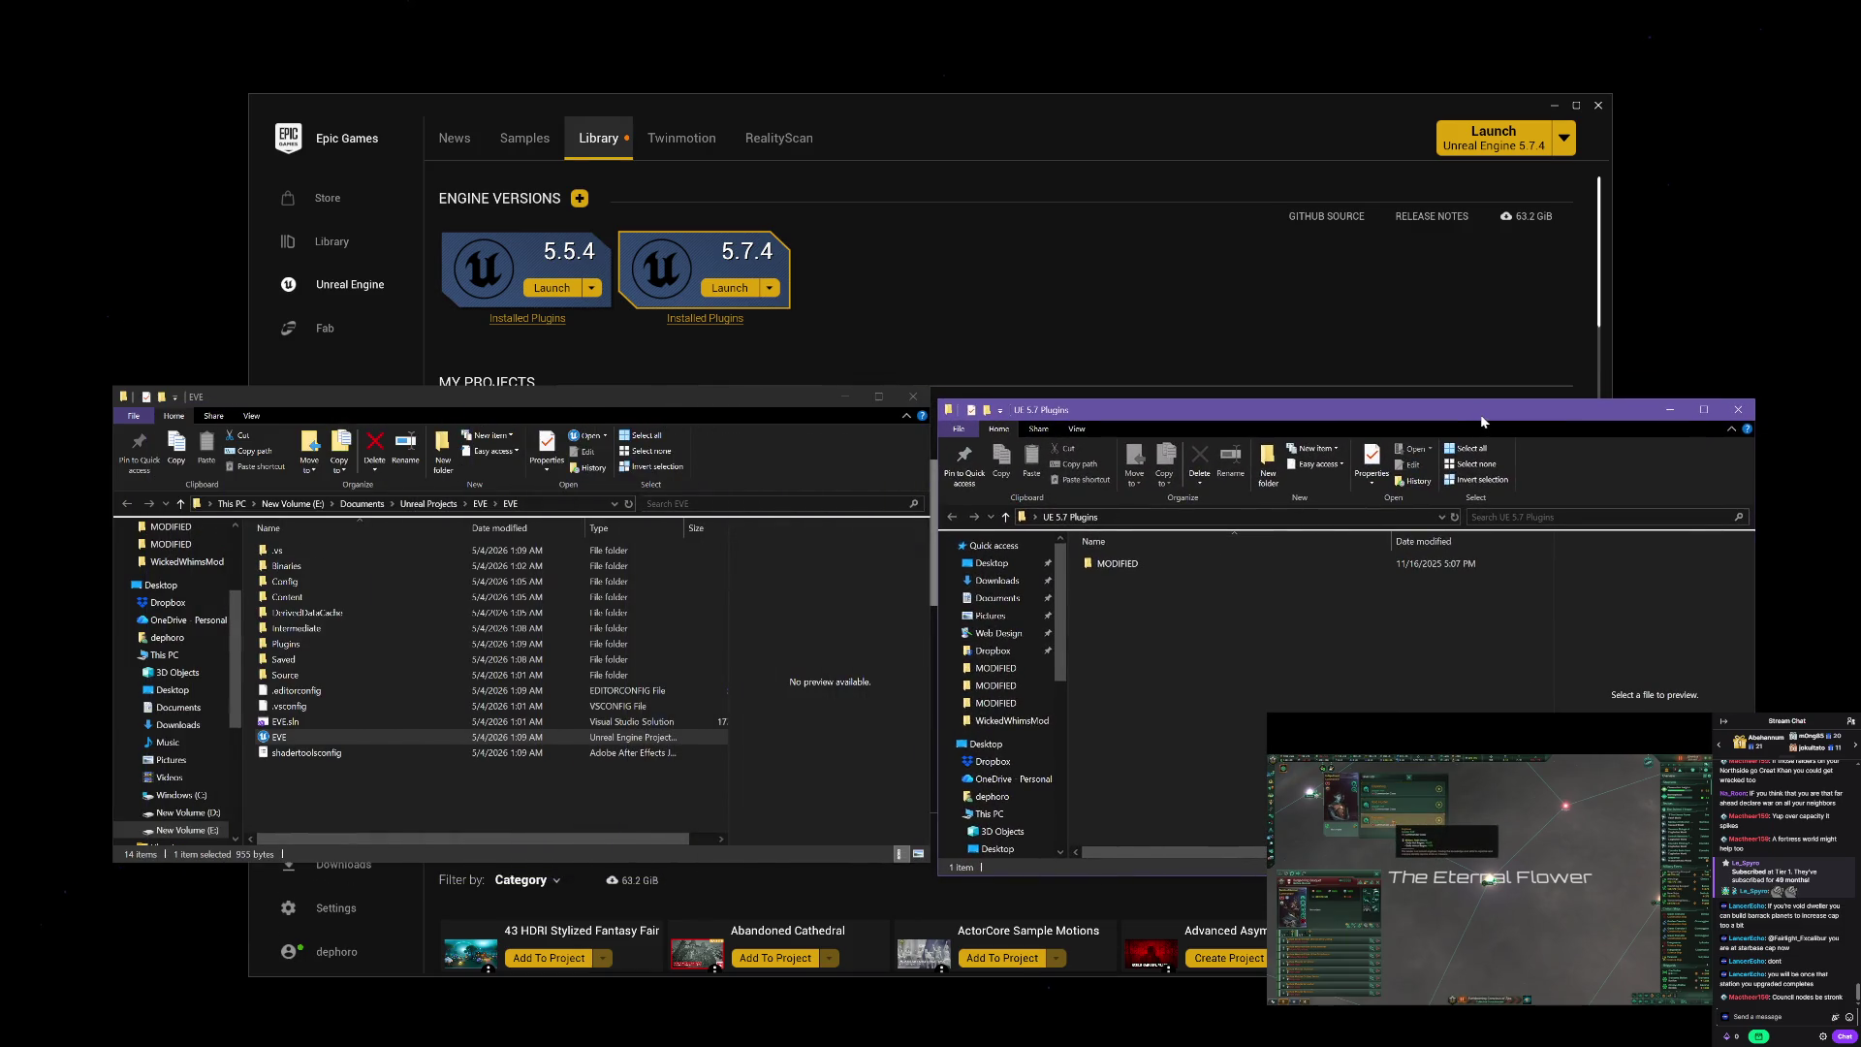
pyautogui.doubleClick(1185, 572)
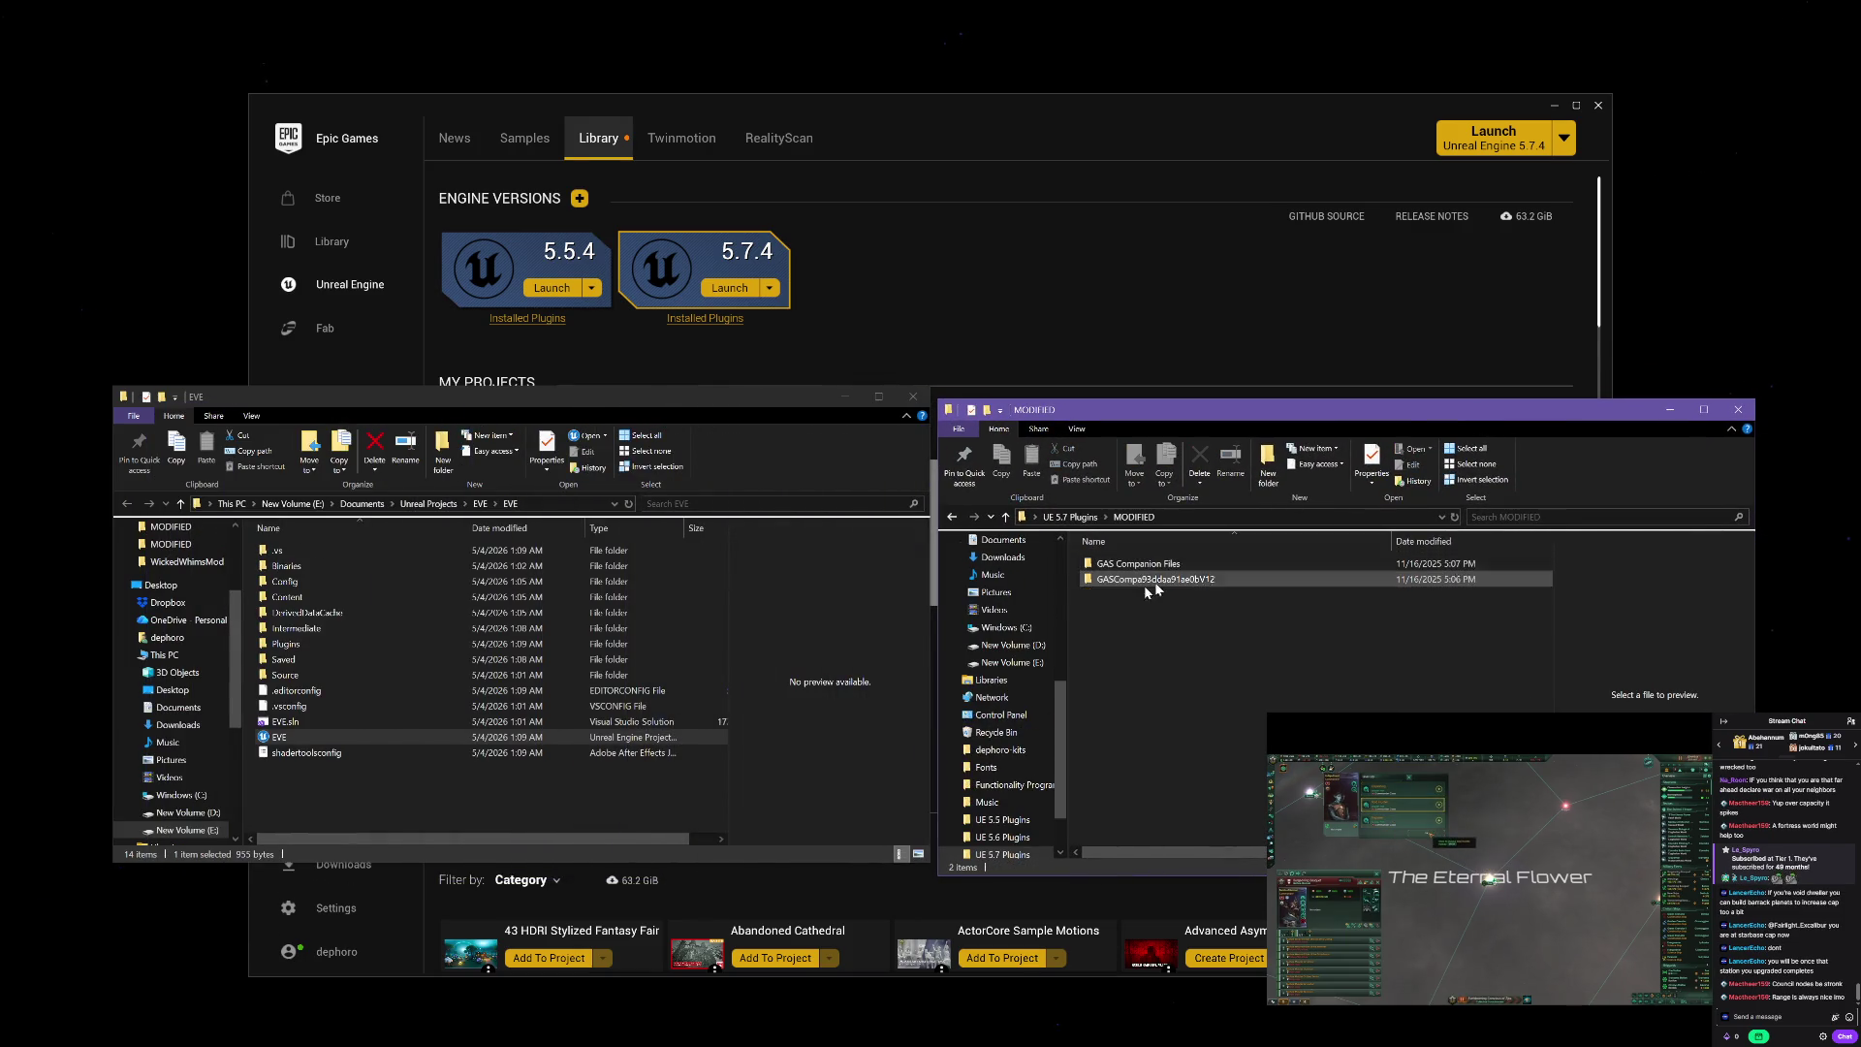
pyautogui.doubleClick(375, 645)
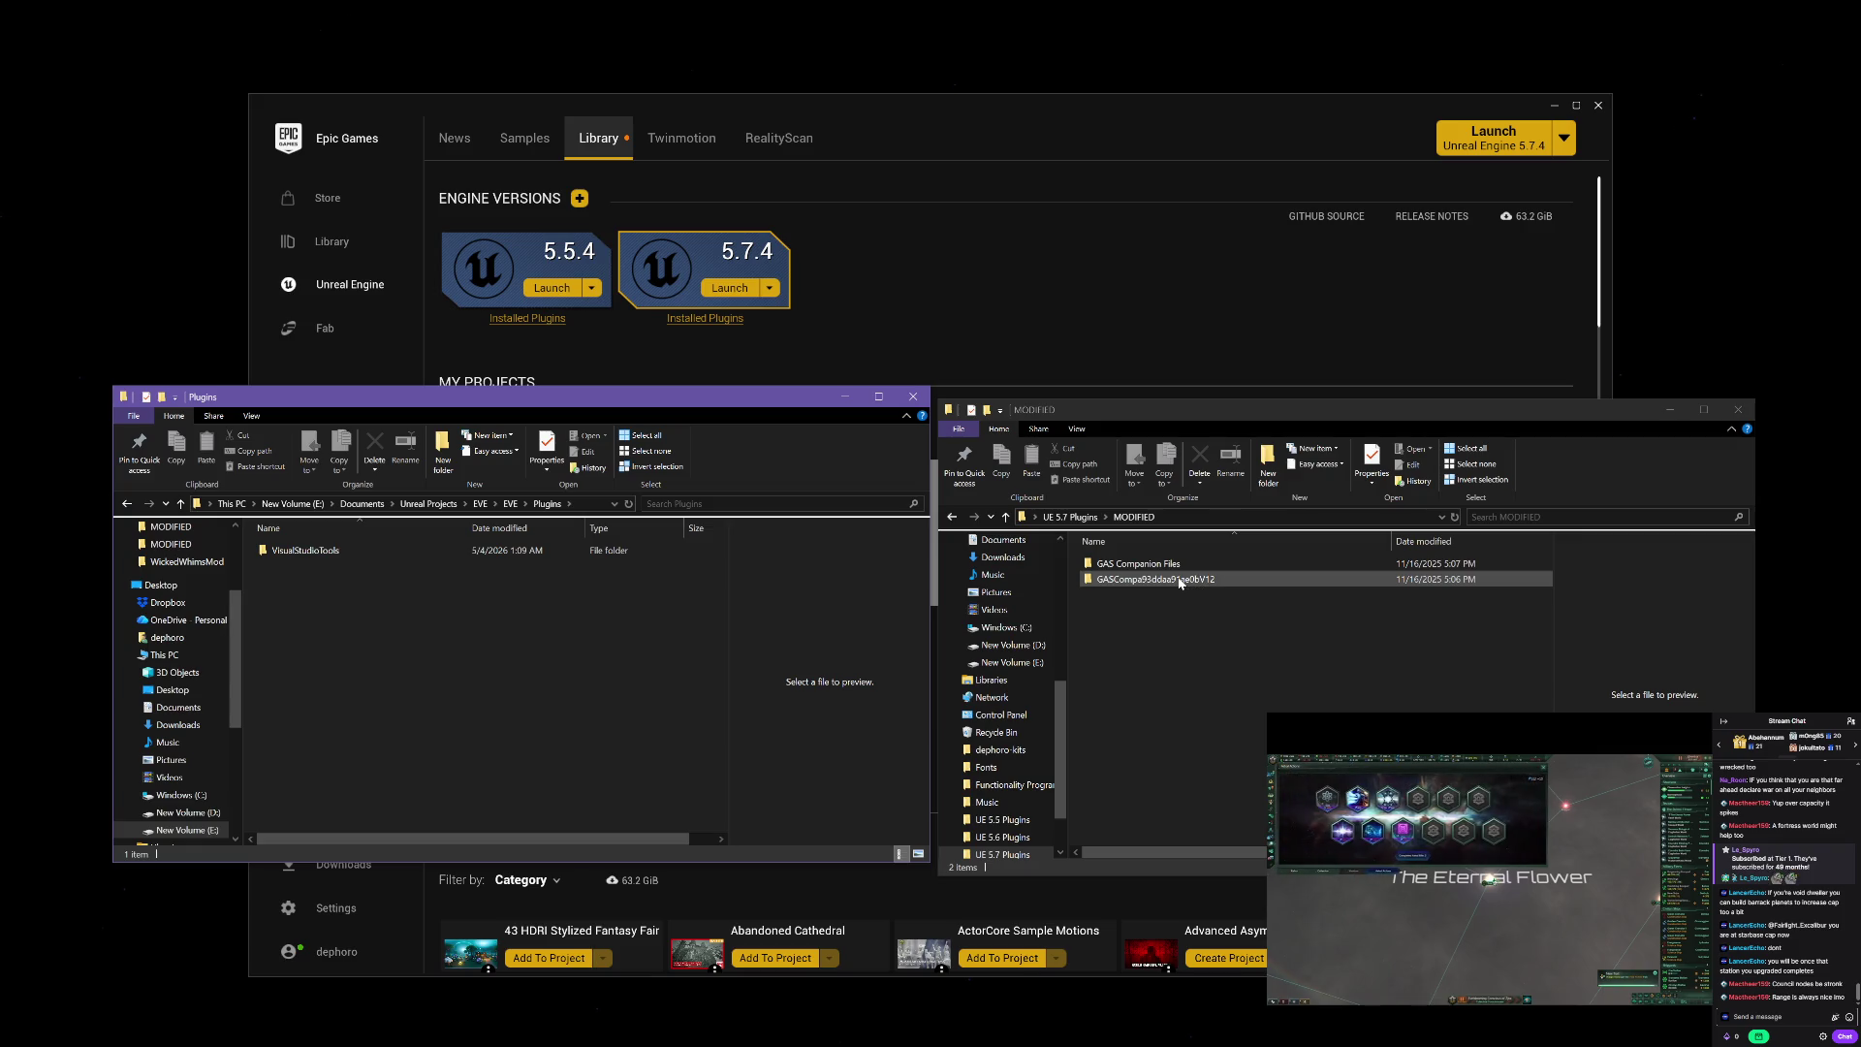
pyautogui.moveTo(1180, 581); pyautogui.dragTo(602, 656)
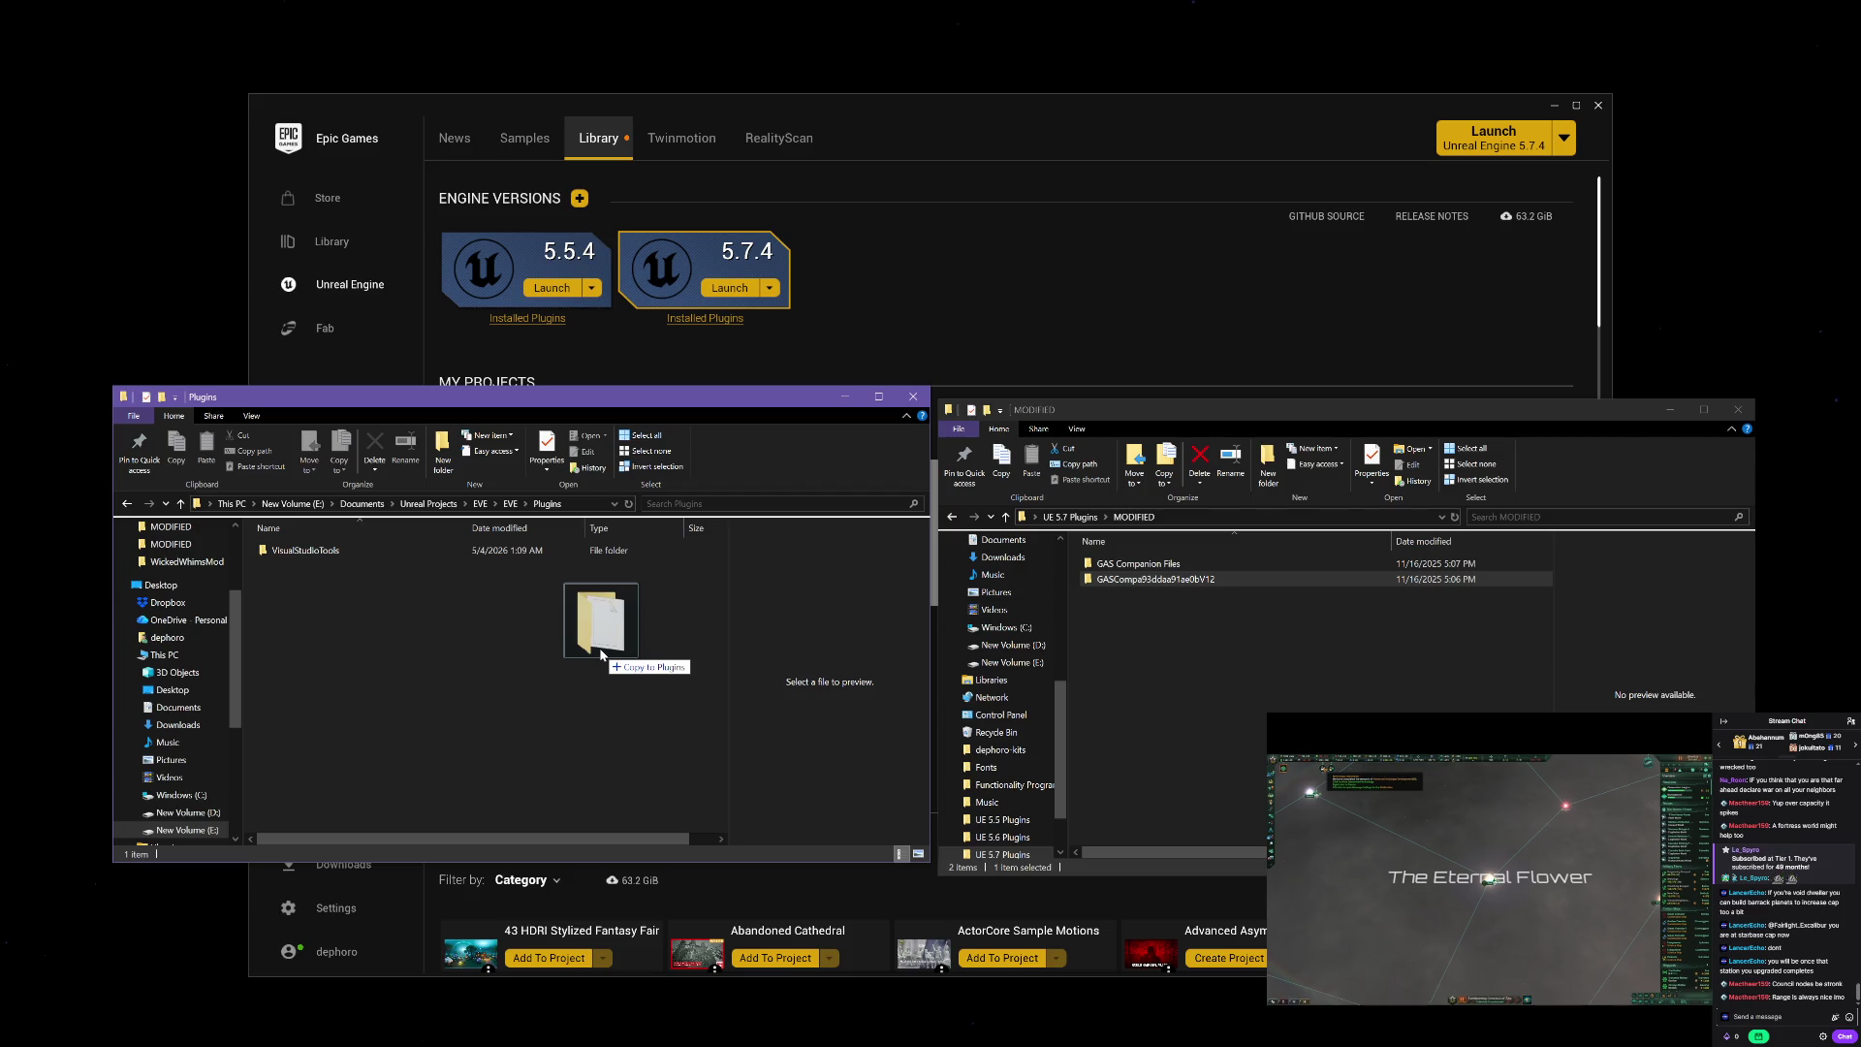
pyautogui.moveTo(599, 655); pyautogui.dragTo(676, 624)
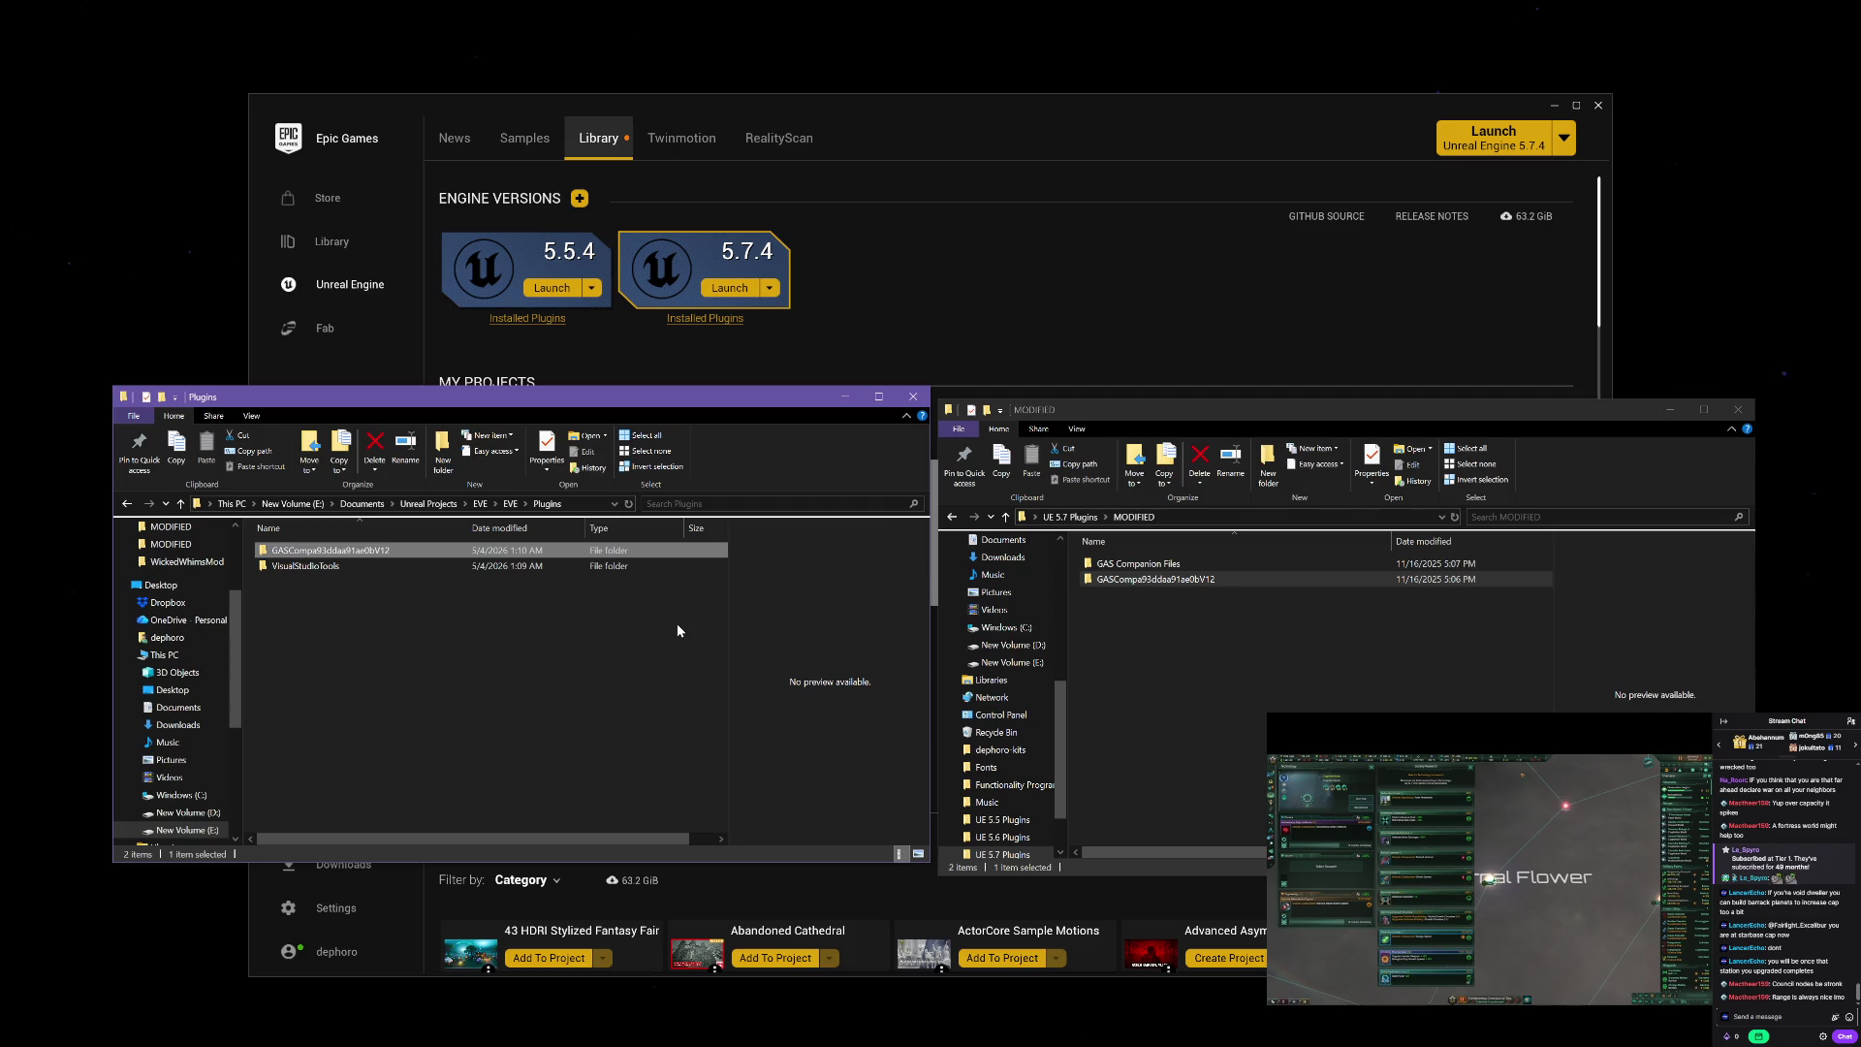
pyautogui.click(623, 643)
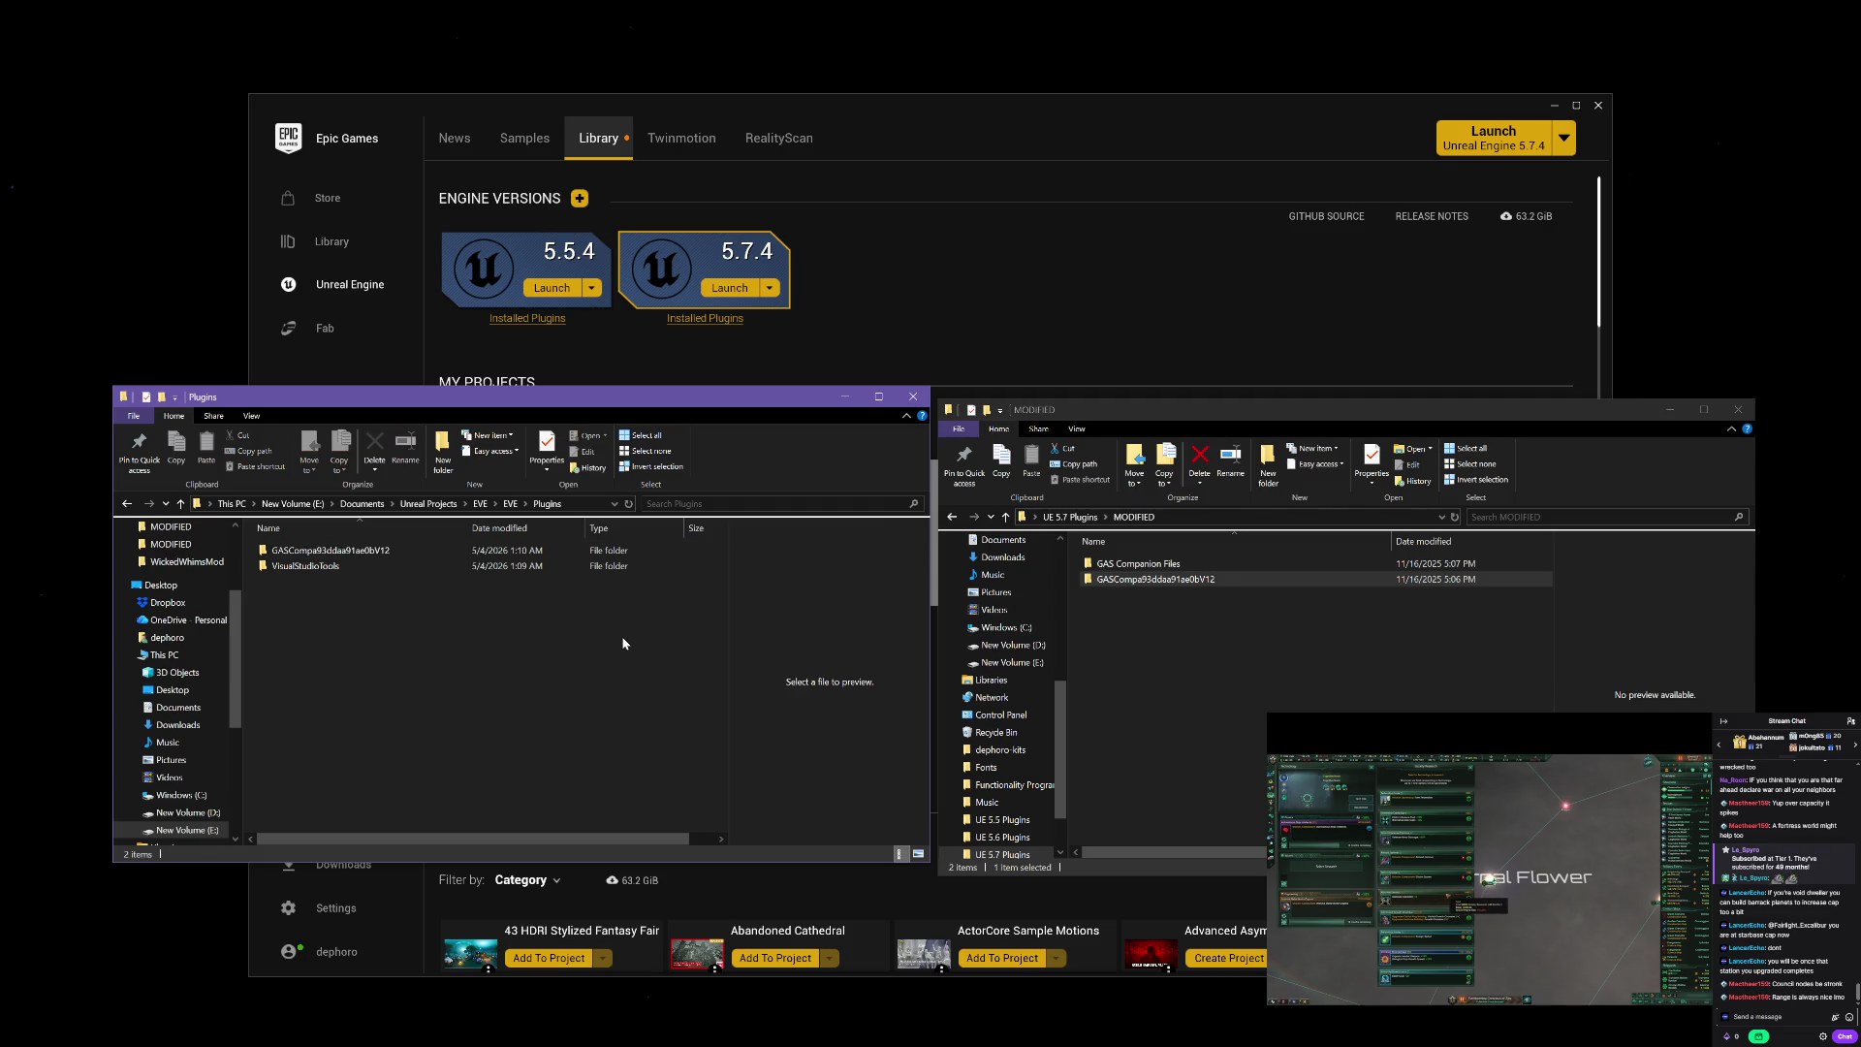
pyautogui.click(1739, 410)
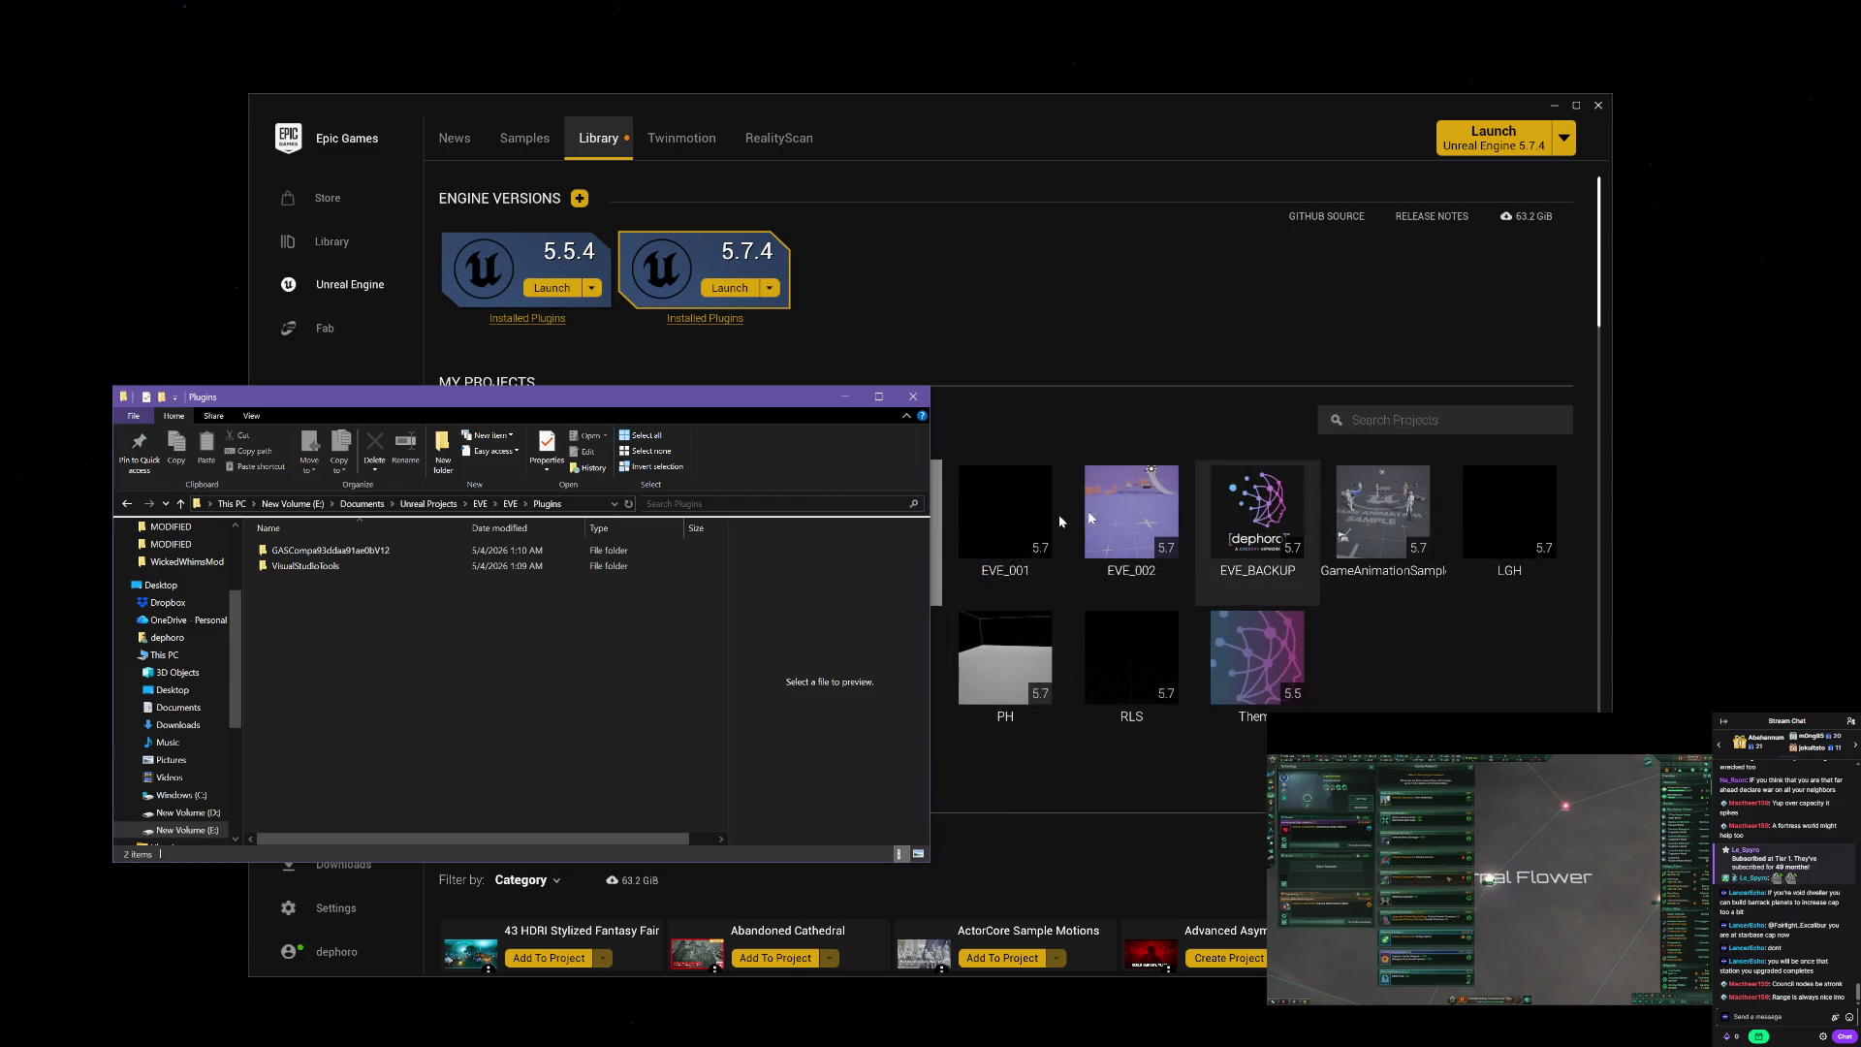
# Step: Generate Visual Studio project files from EVE.uproject, then minimize the Epic Games Launcher
pyautogui.click(180, 503)
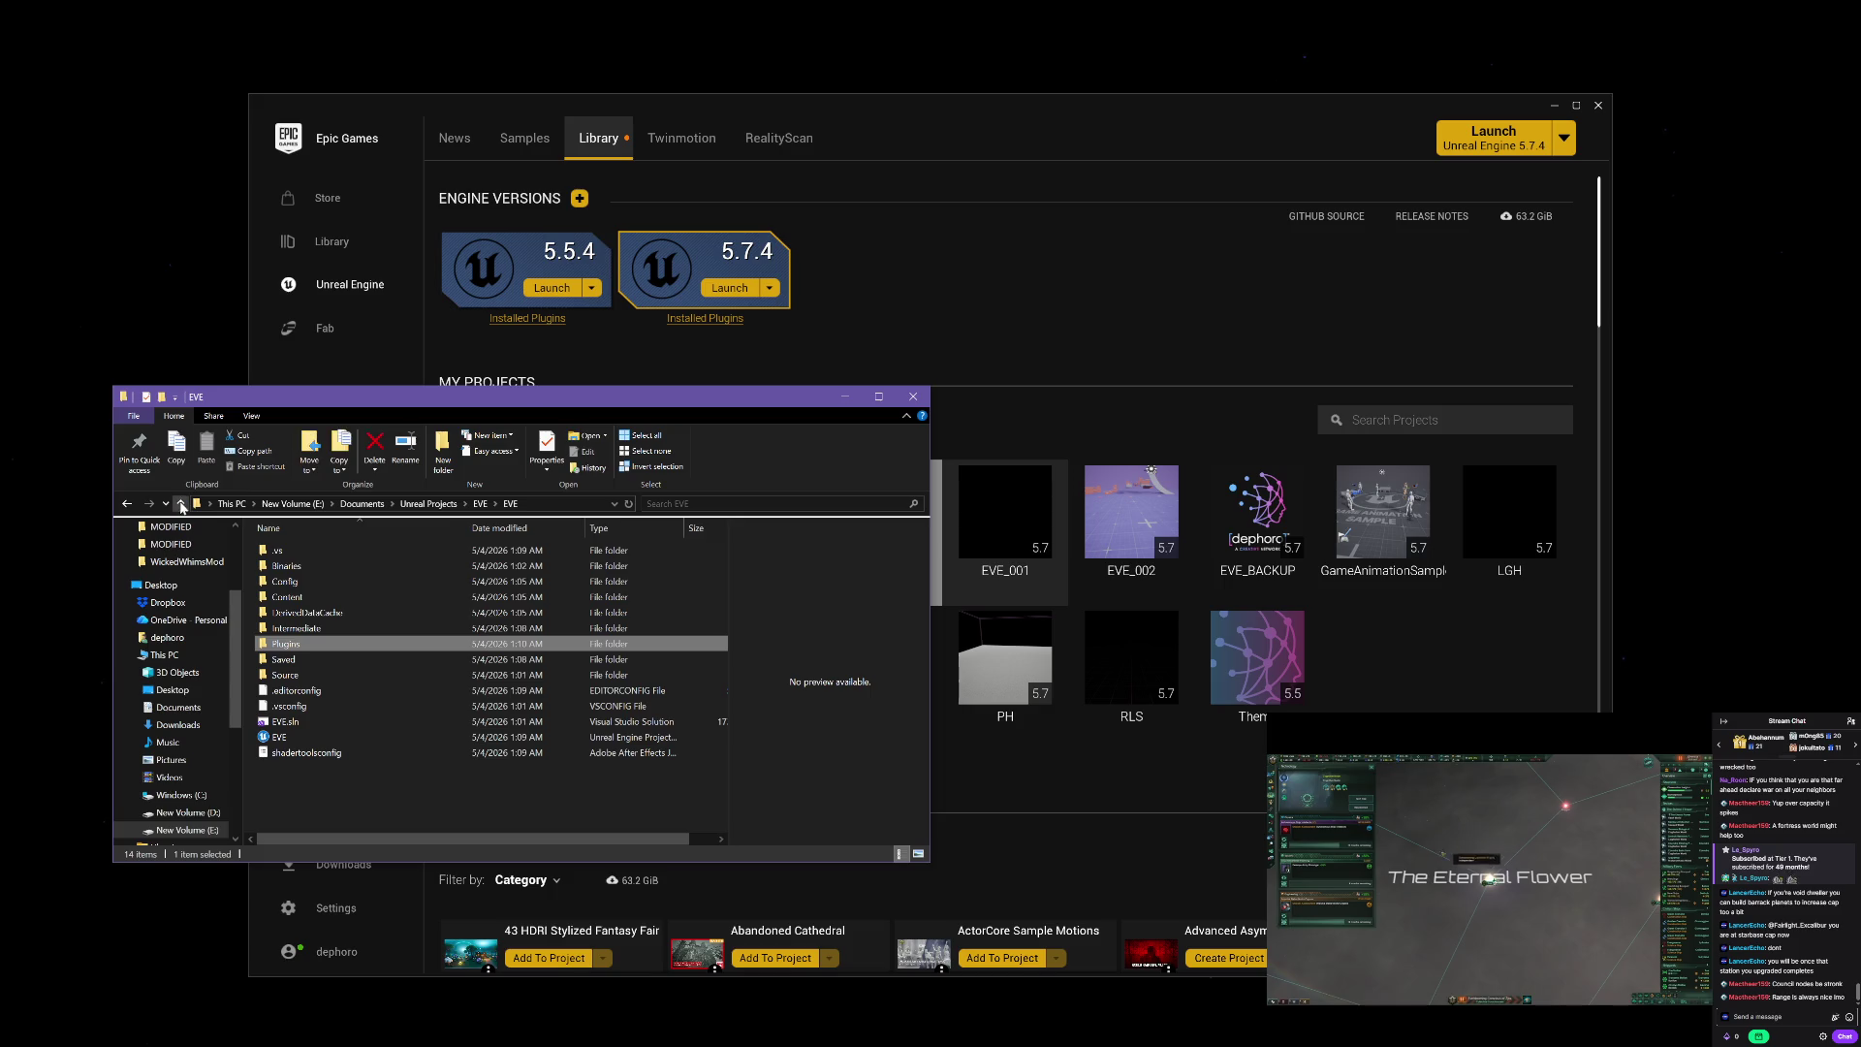
pyautogui.click(328, 738)
pyautogui.rightClick(327, 737)
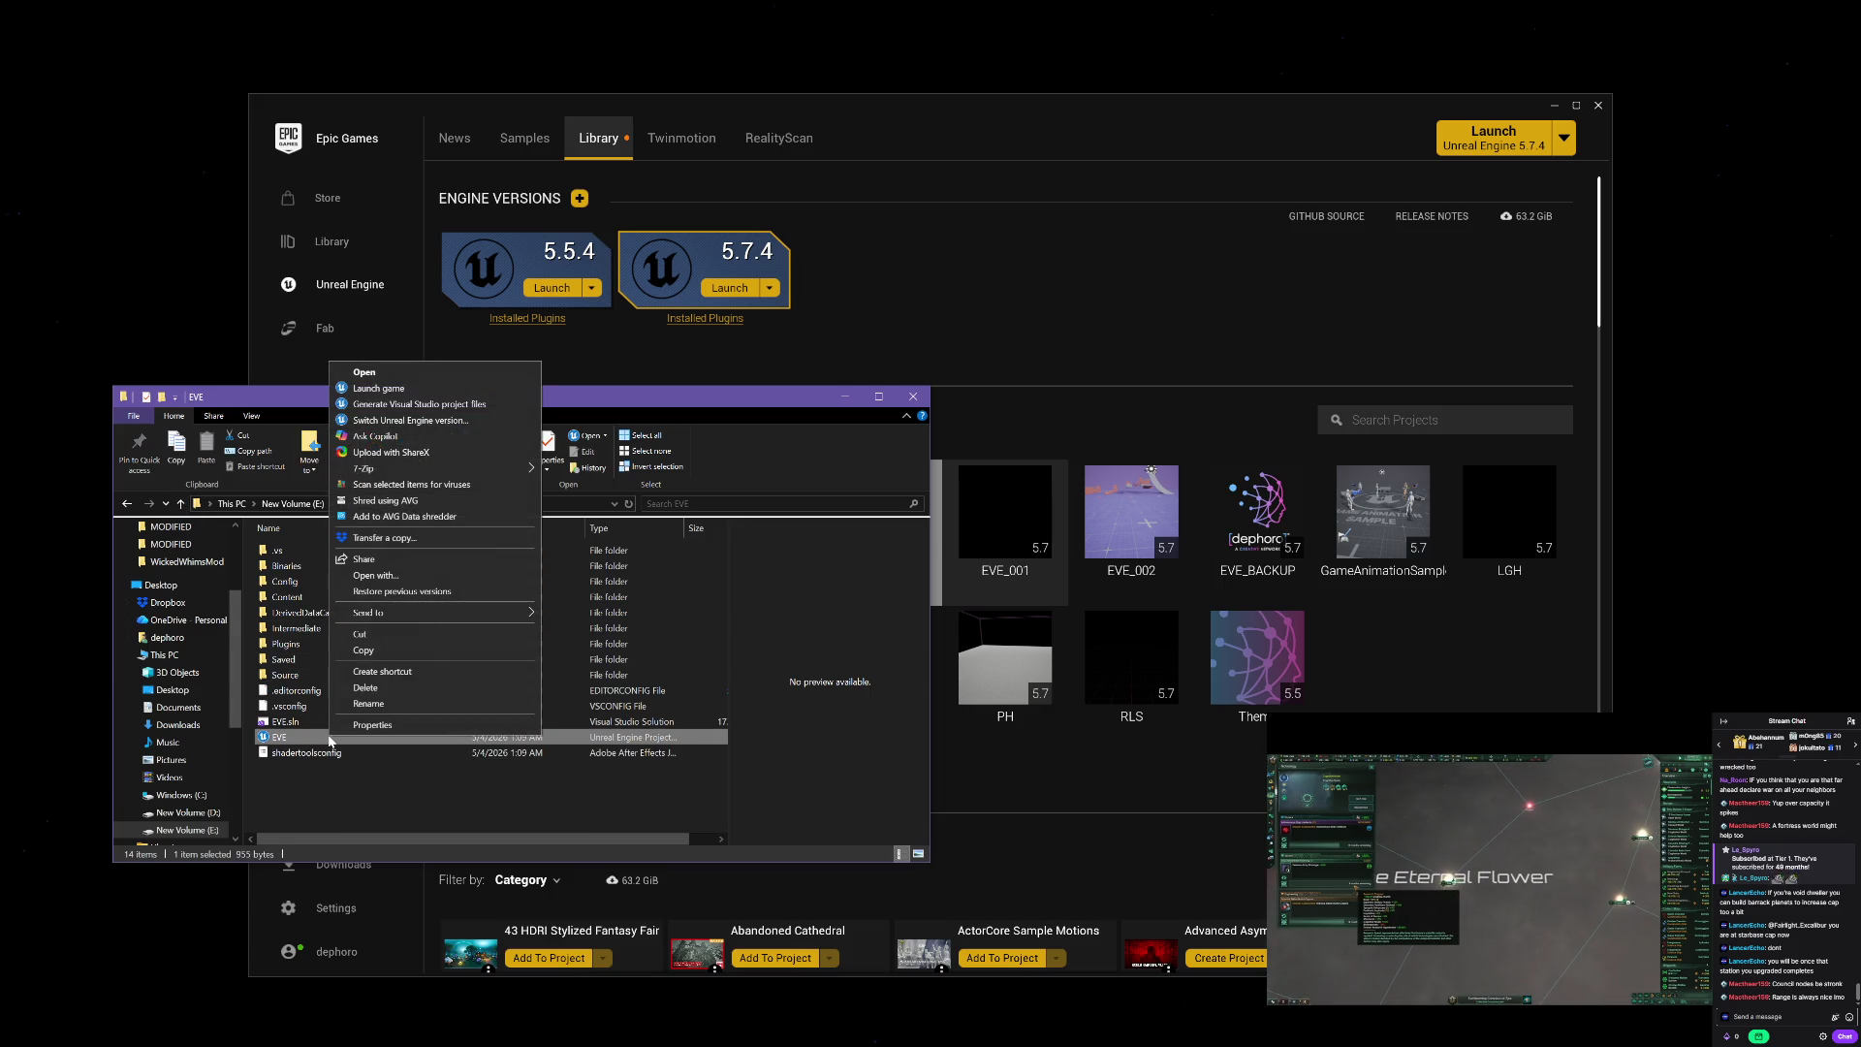
pyautogui.click(419, 420)
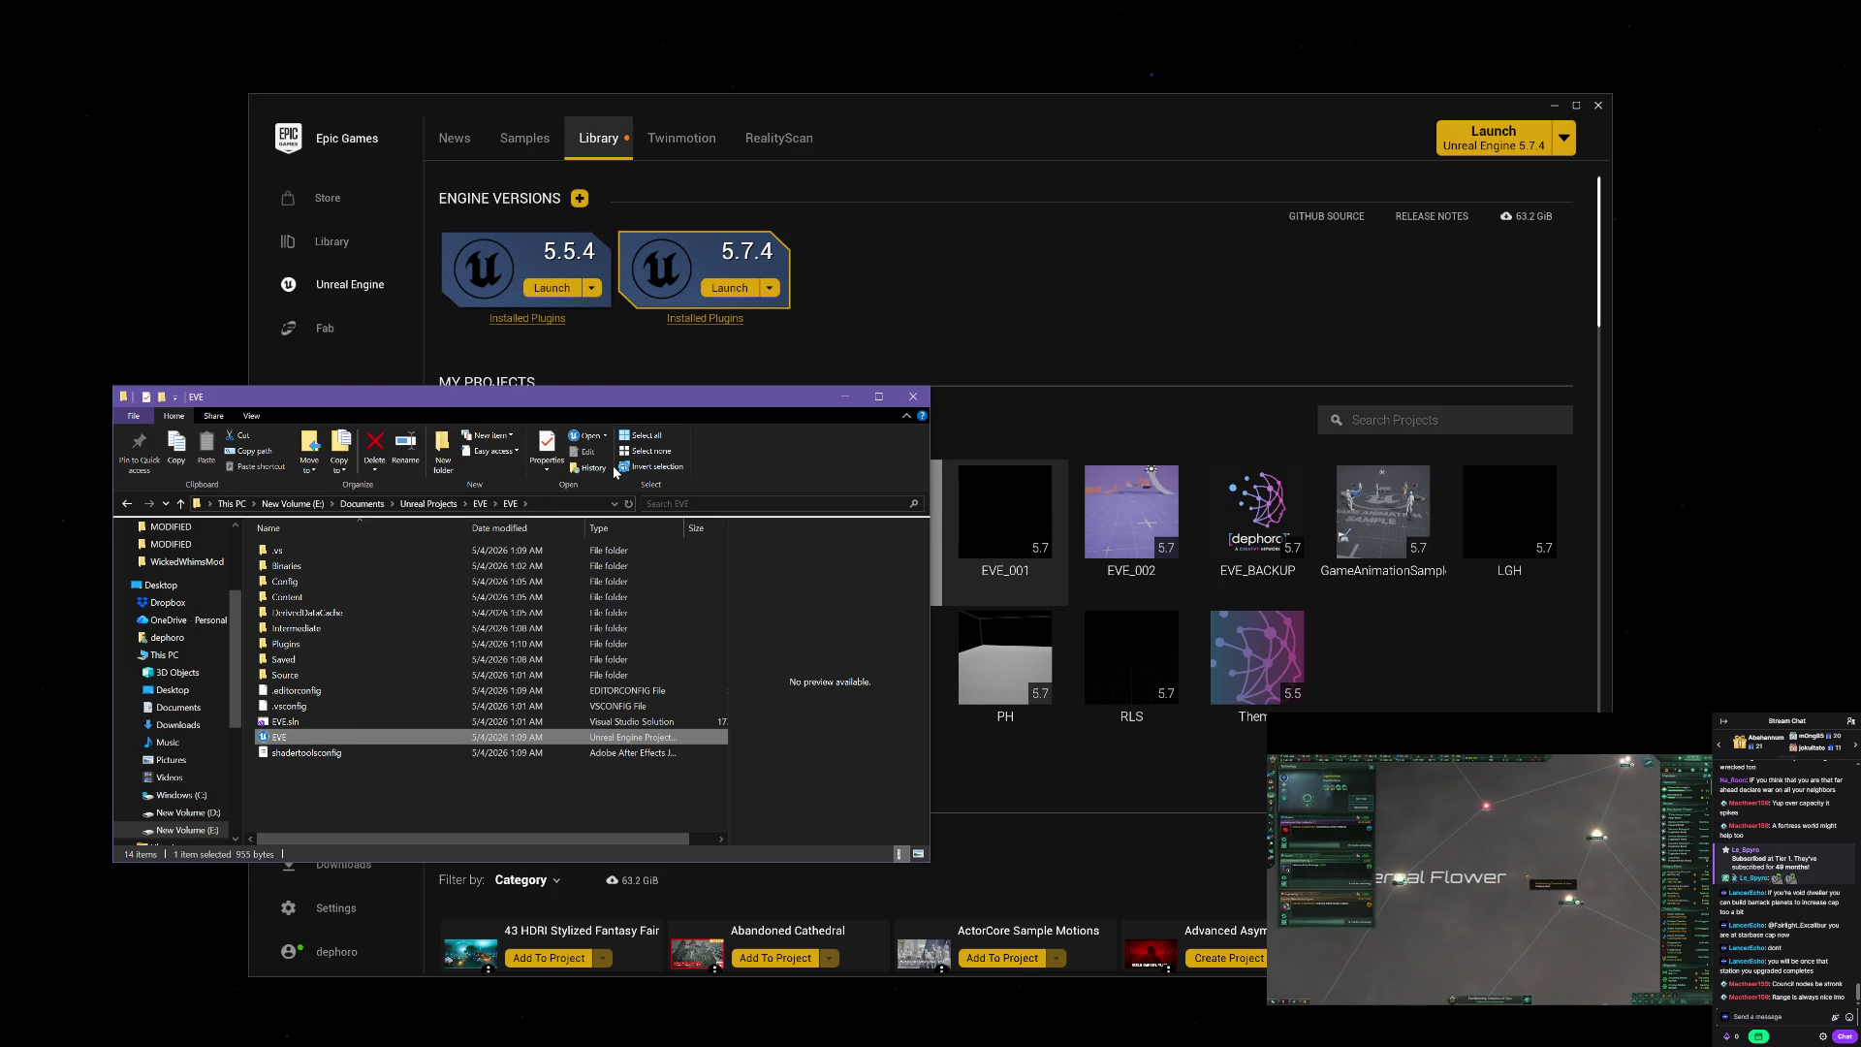
pyautogui.moveTo(1149, 472)
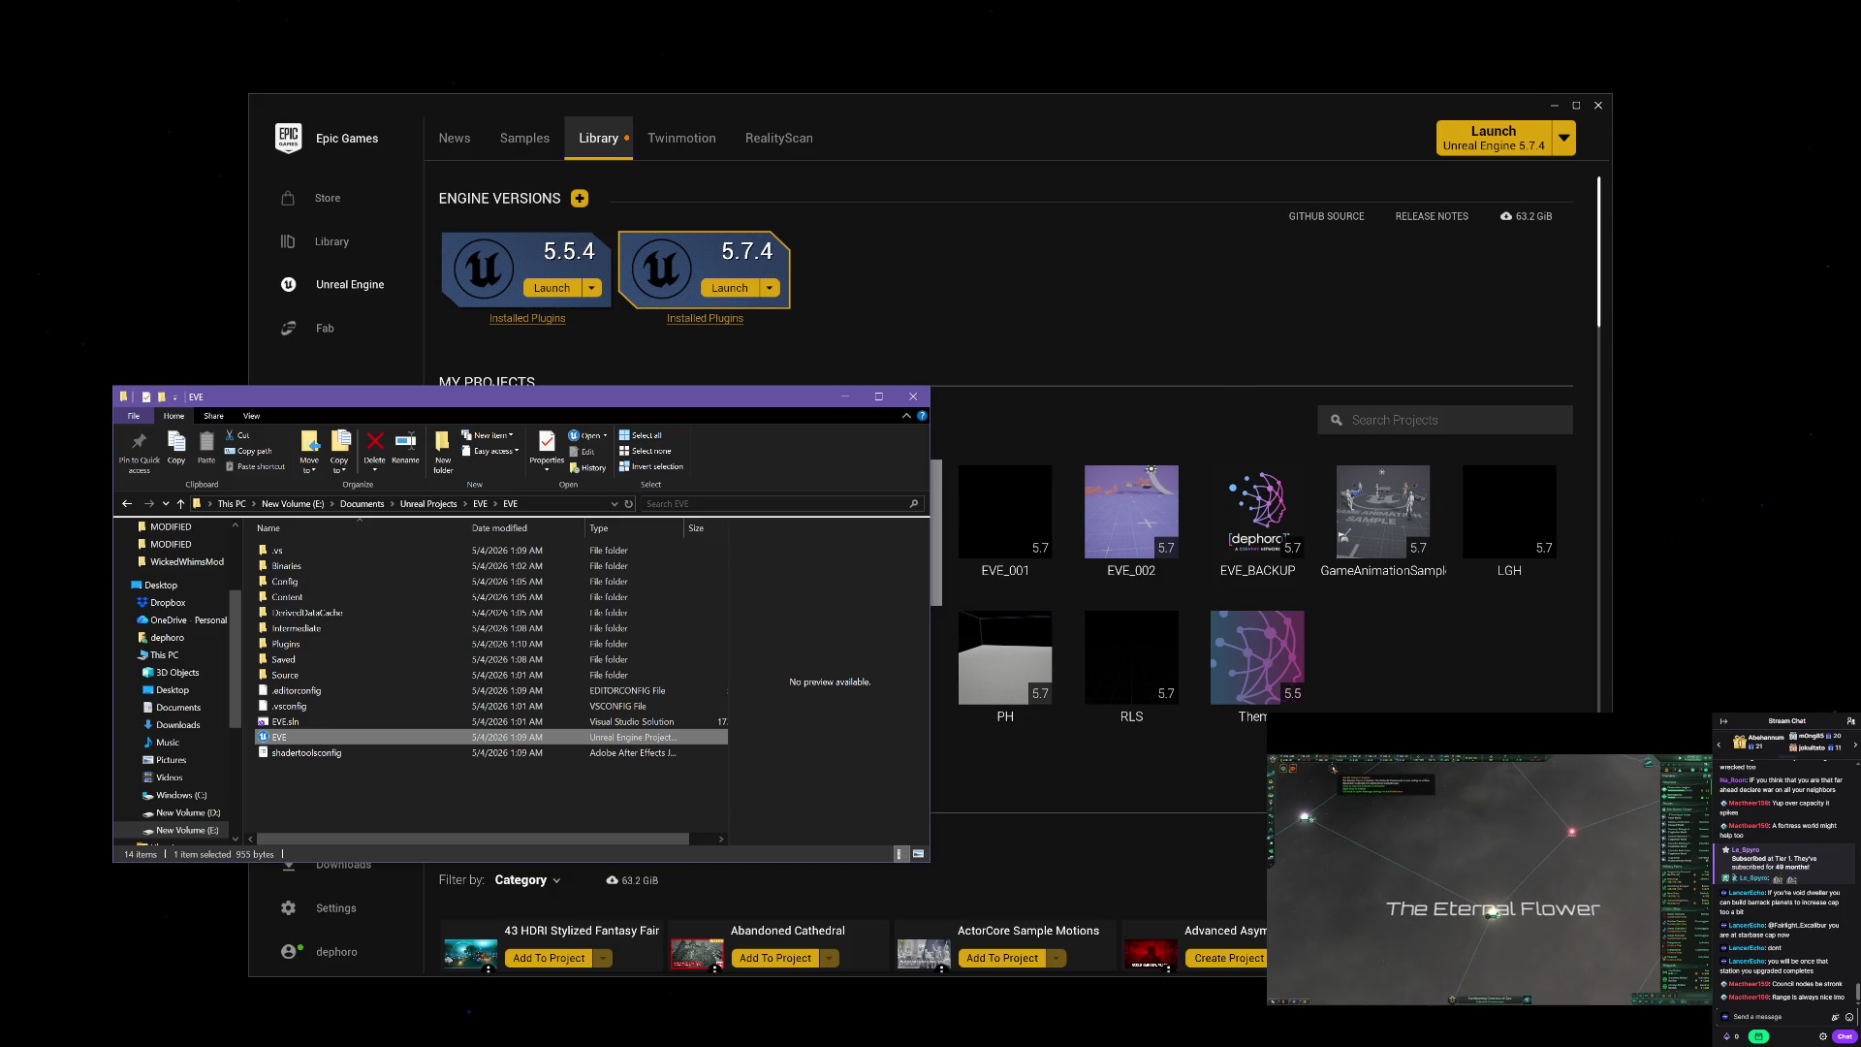
pyautogui.click(1336, 771)
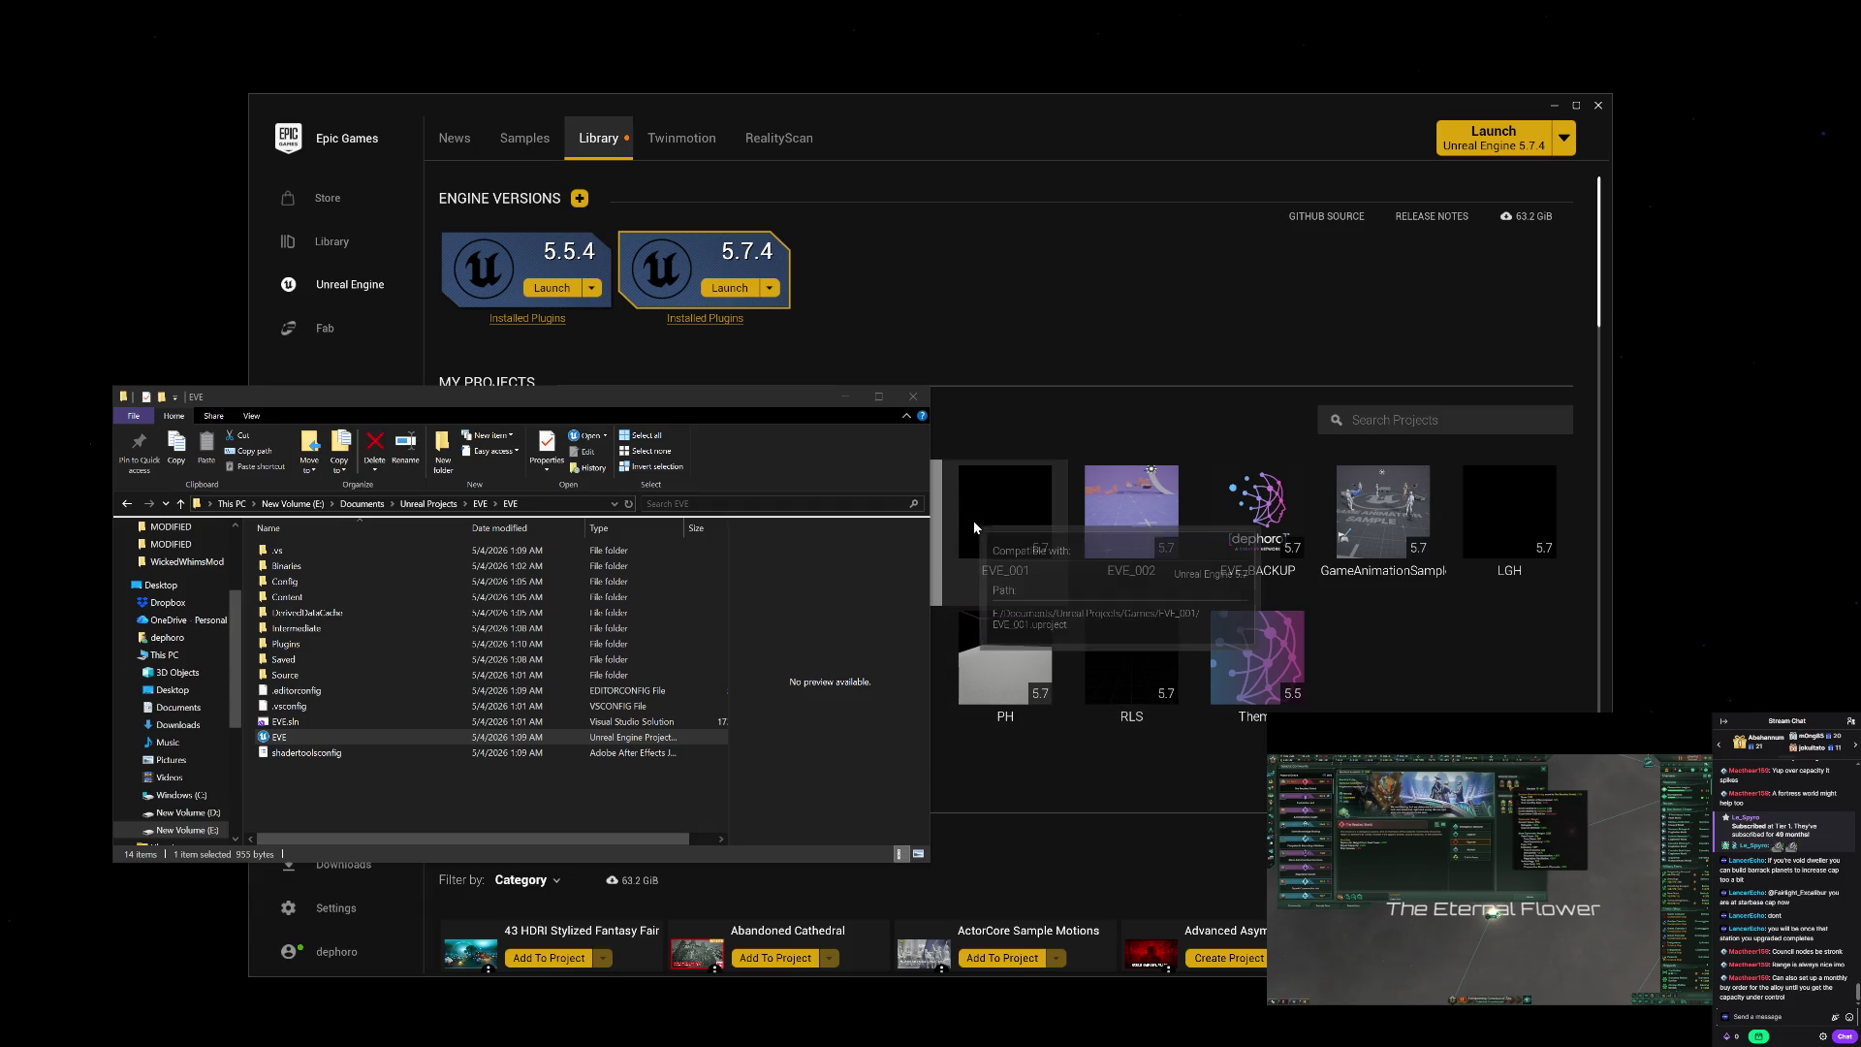
pyautogui.click(1554, 105)
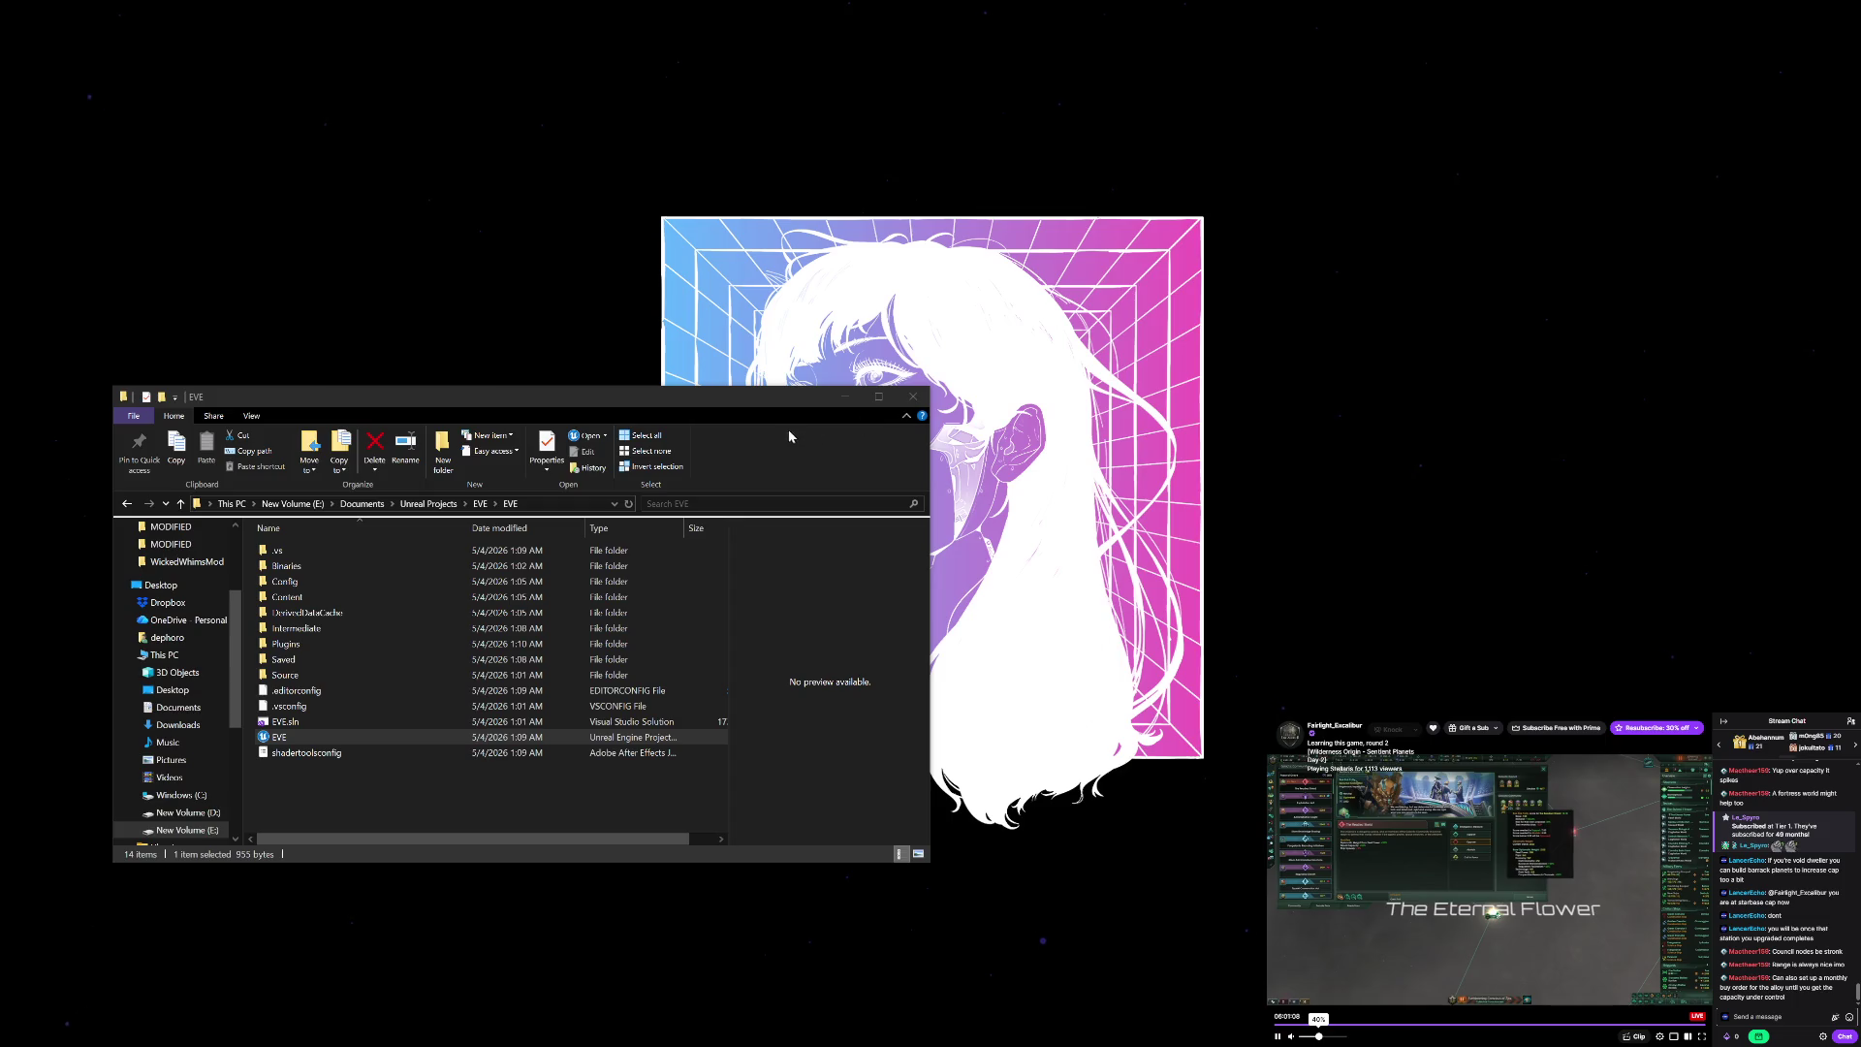
# Step: Move the Explorer window to the top-left and open EVE.sln in Visual Studio 2022
pyautogui.moveTo(784, 404)
pyautogui.mouseDown()
pyautogui.moveTo(703, 128)
pyautogui.moveTo(741, 82)
pyautogui.moveTo(724, 59)
pyautogui.mouseUp()
pyautogui.click(302, 378)
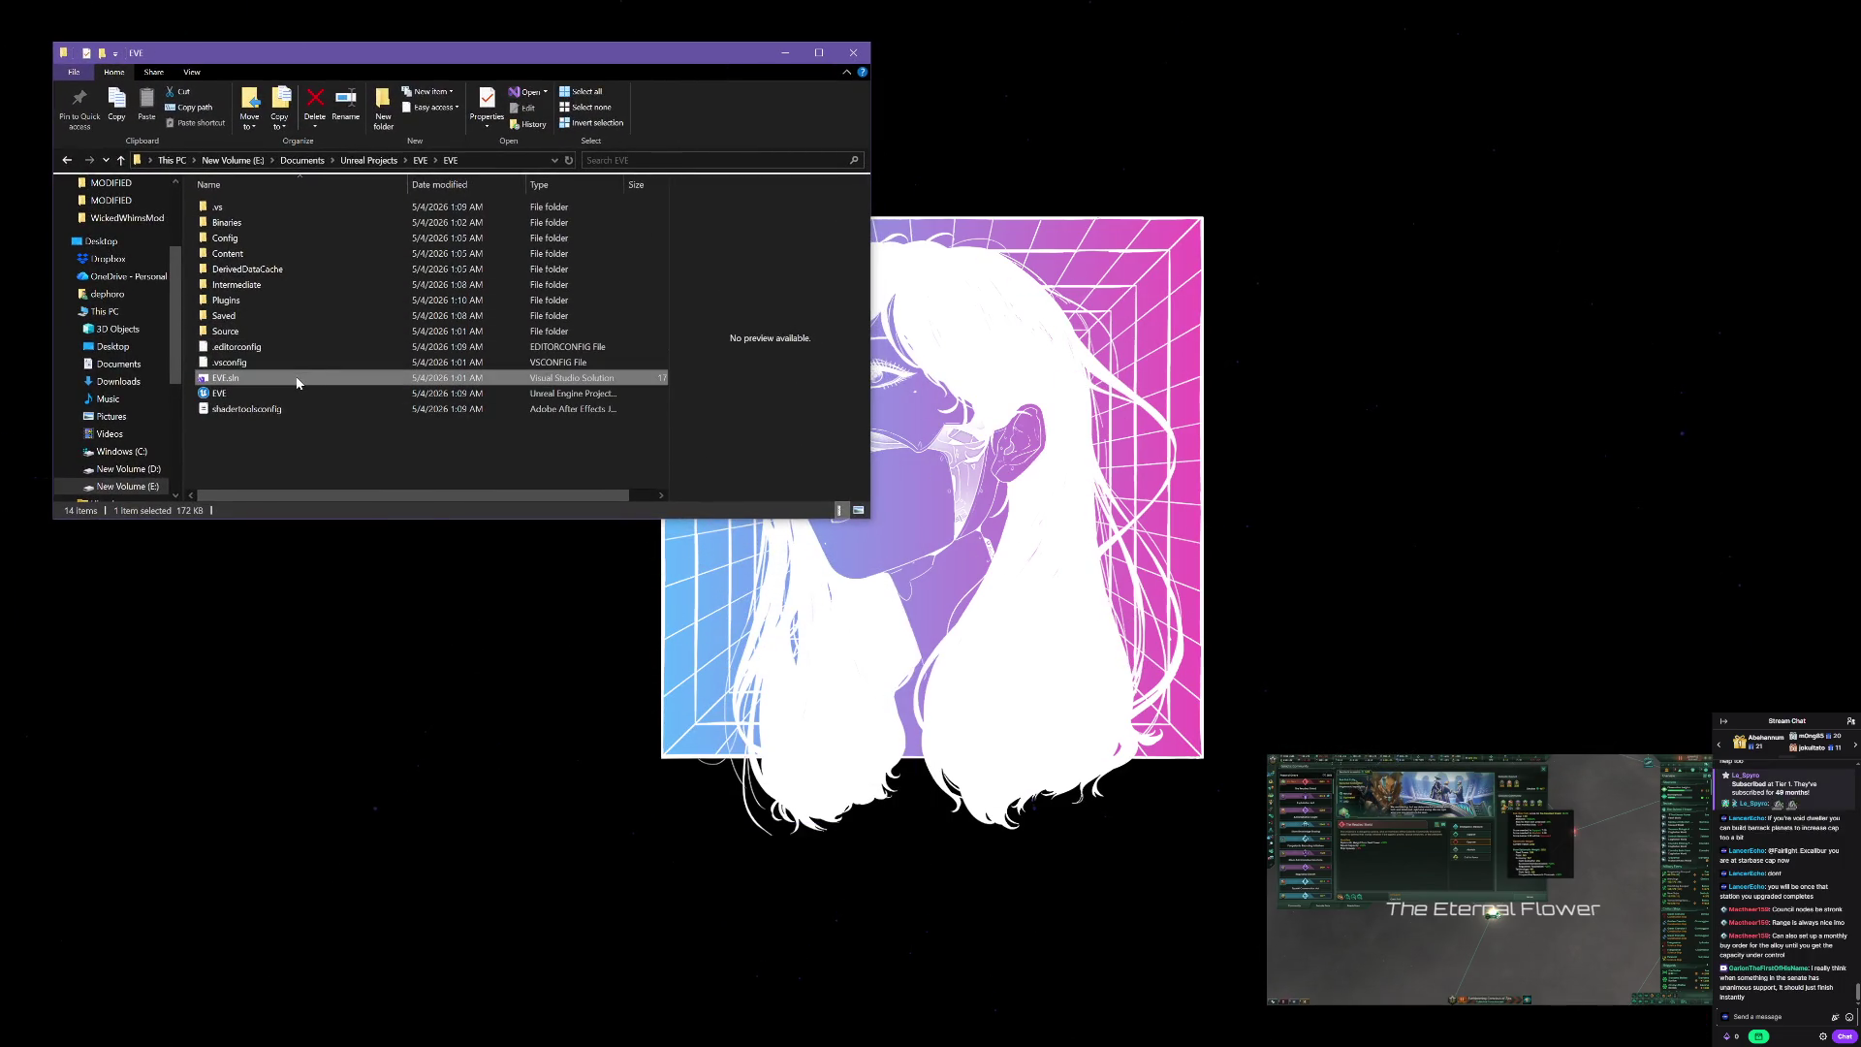
pyautogui.doubleClick(297, 380)
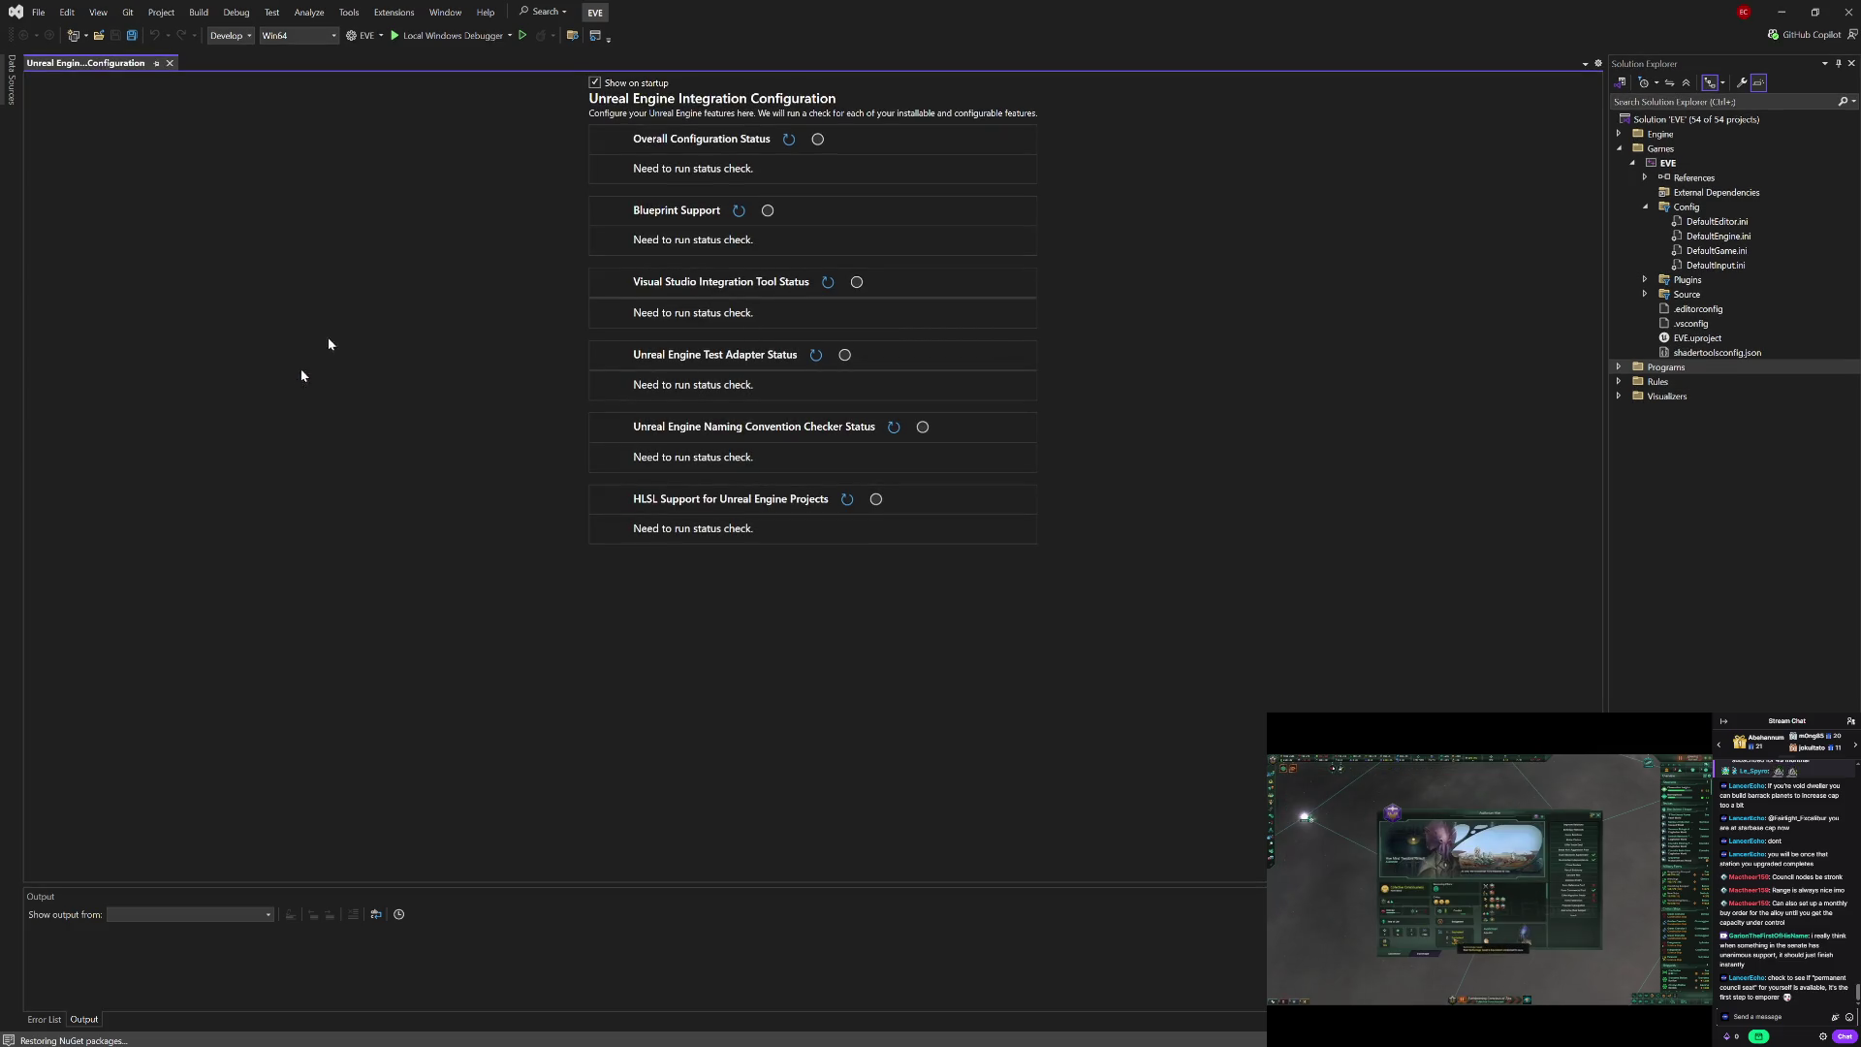
# Step: Run the Unreal Engine integration status check and expand Source > EVE to list its files
pyautogui.click(790, 139)
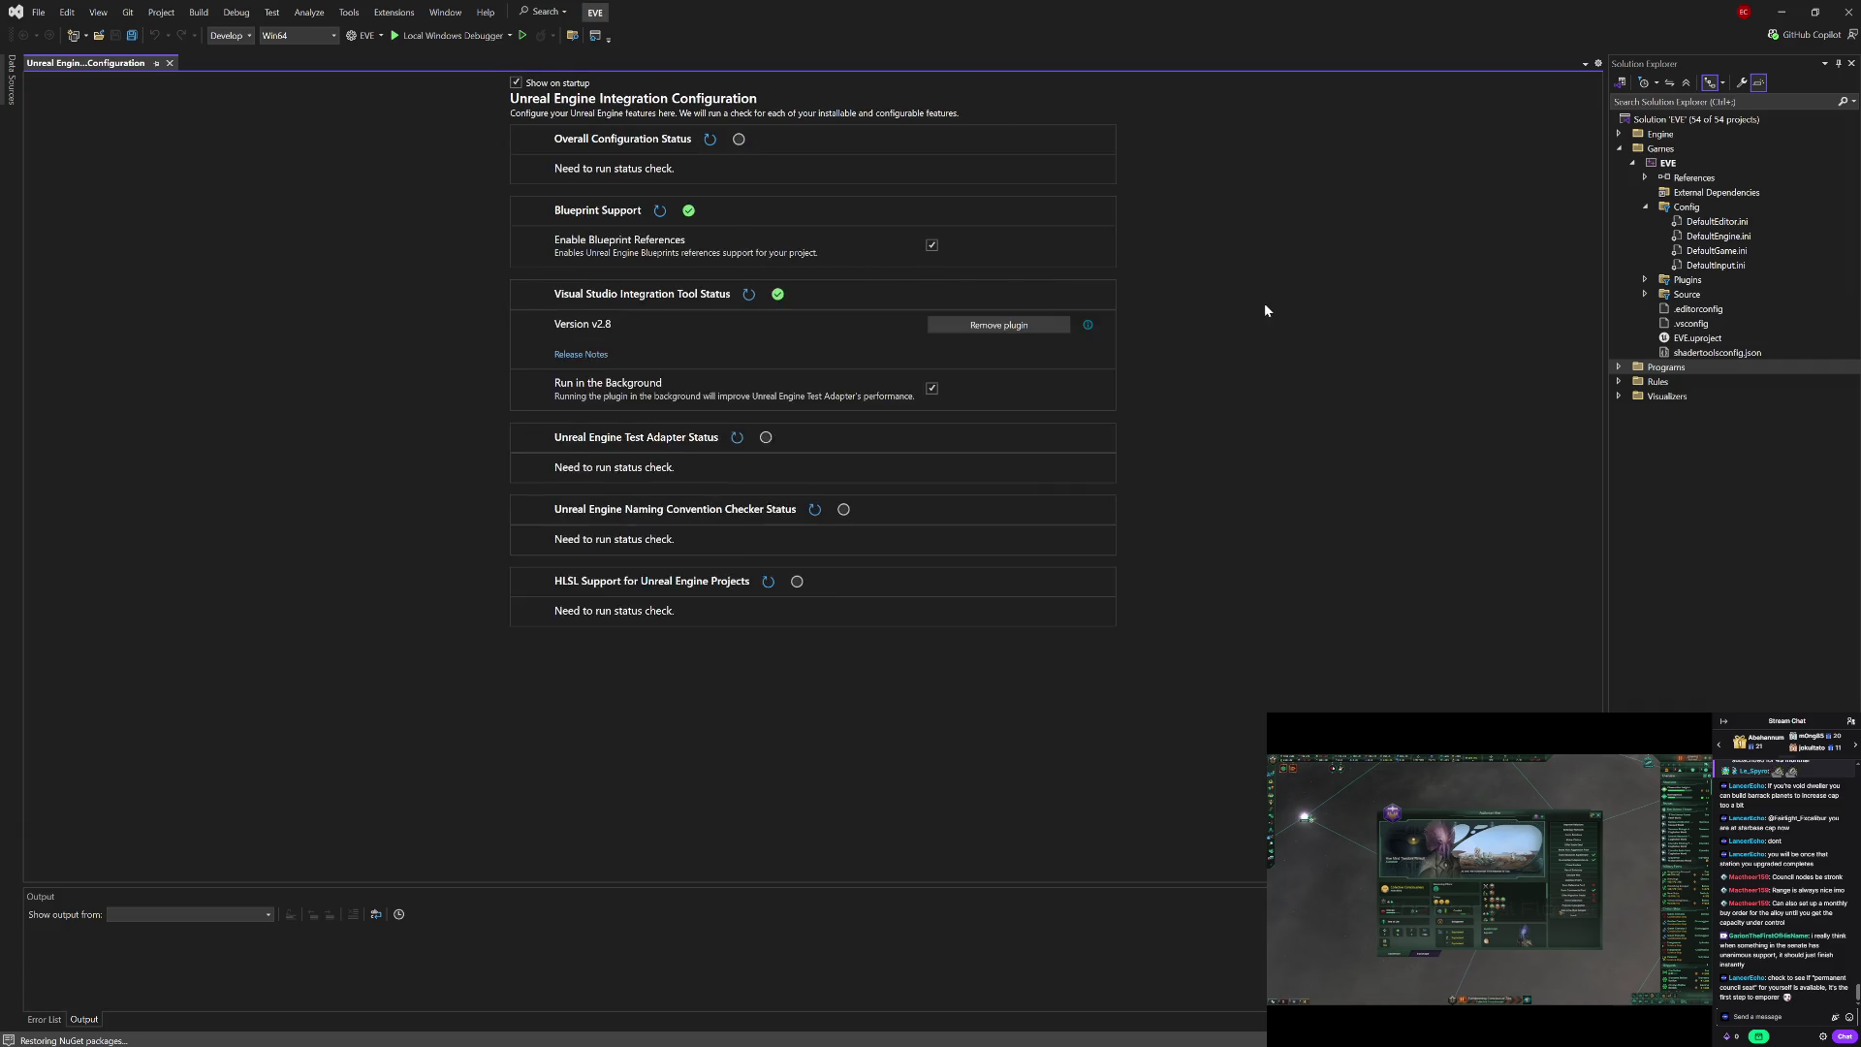
pyautogui.click(1646, 280)
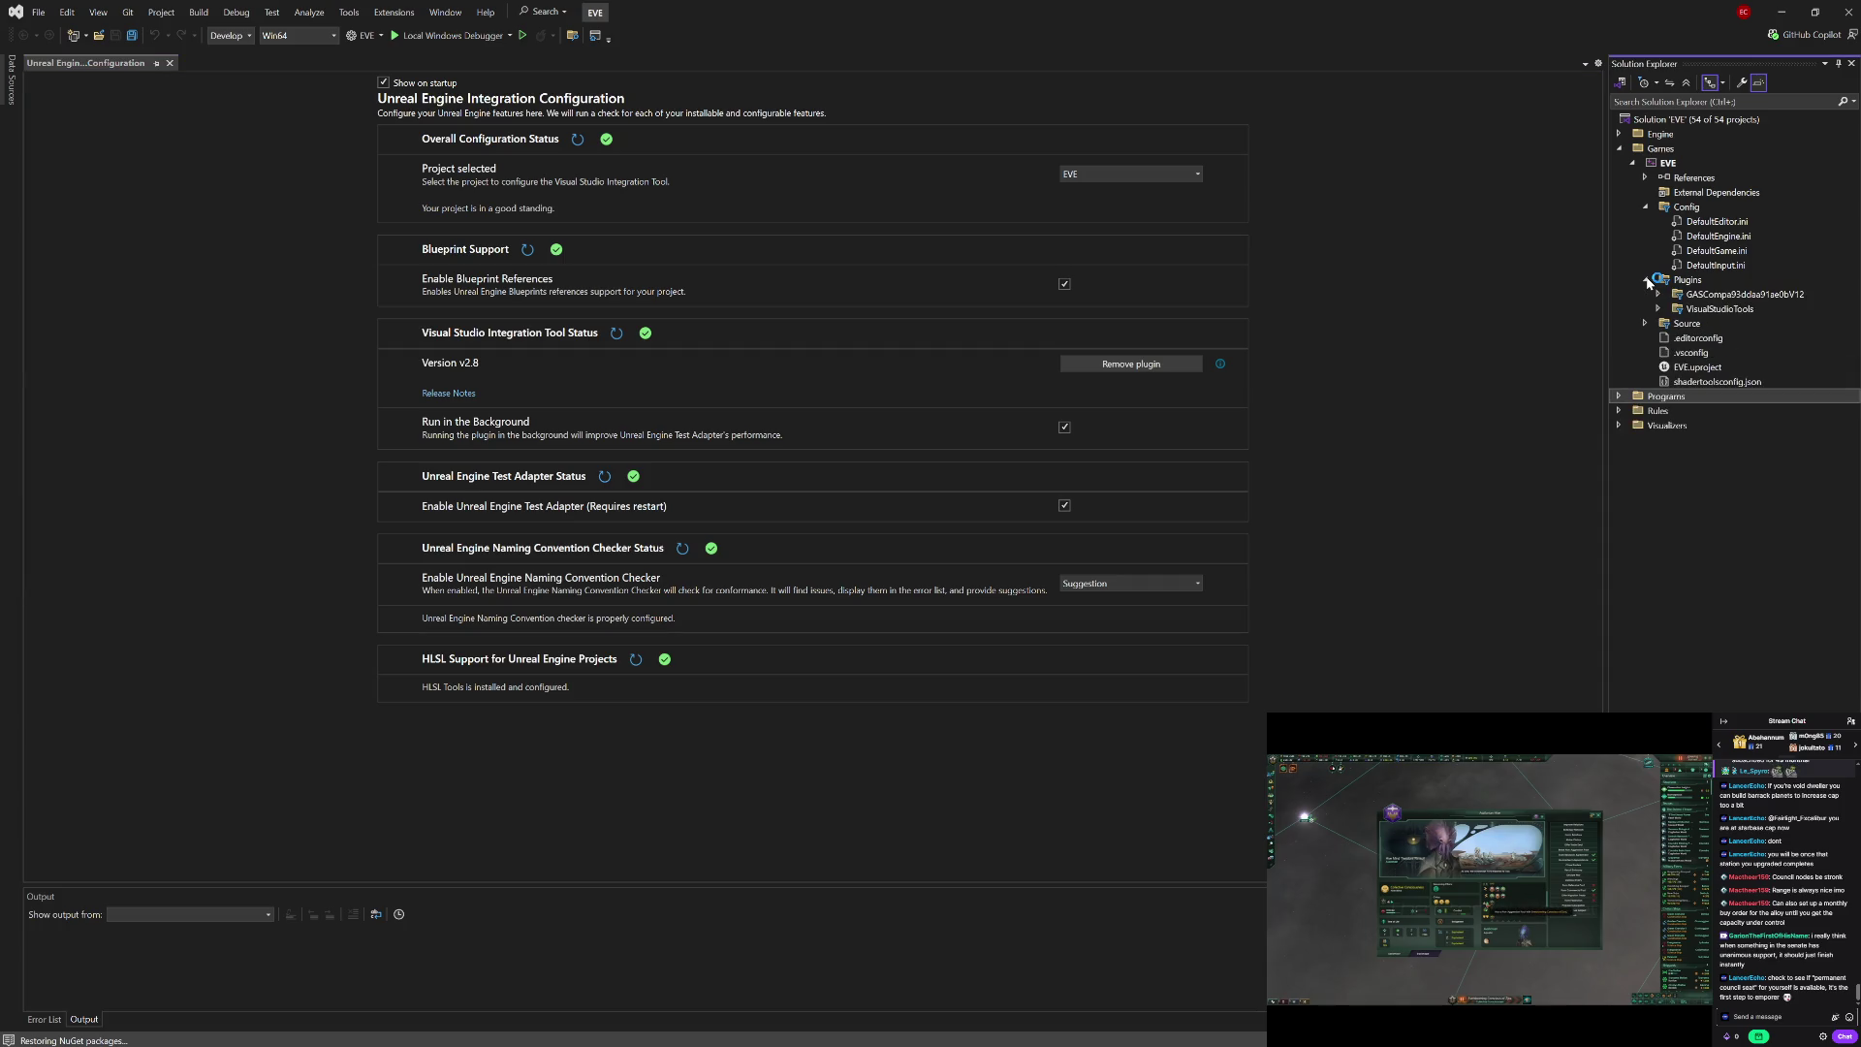
pyautogui.click(1646, 280)
pyautogui.click(1645, 296)
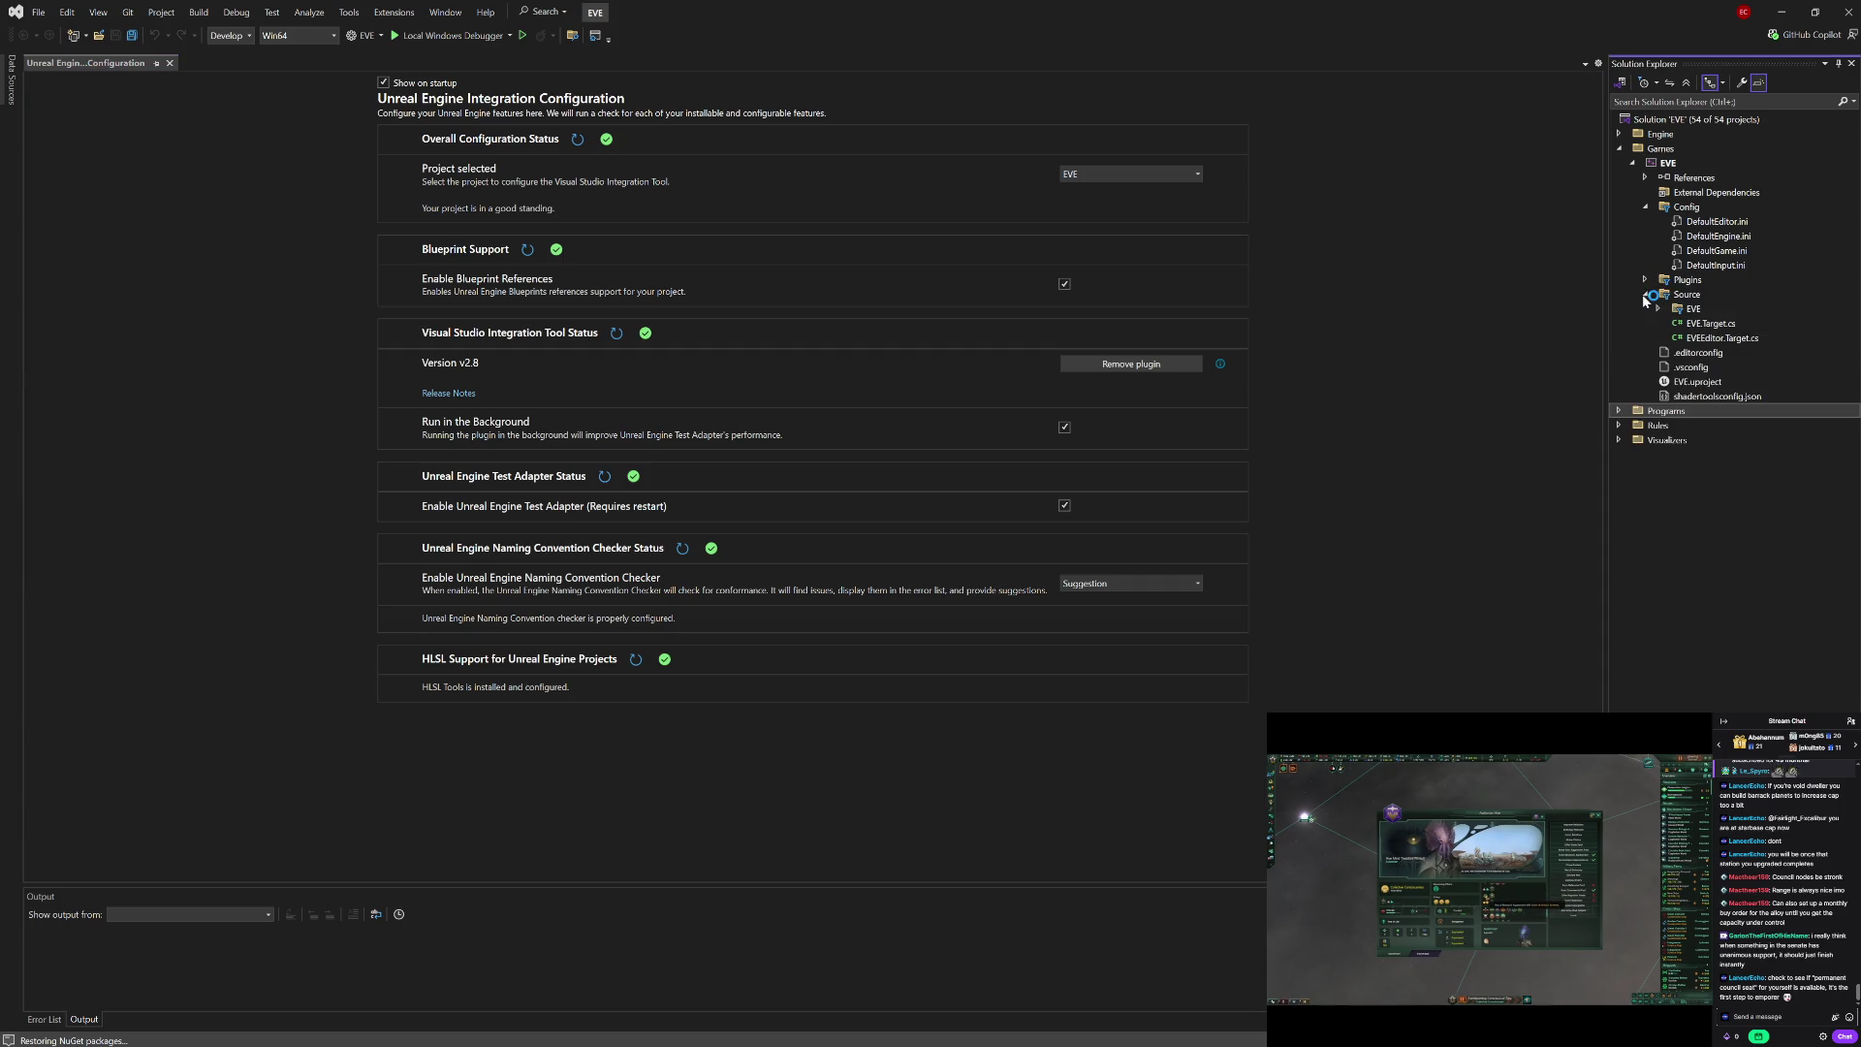
pyautogui.click(1646, 207)
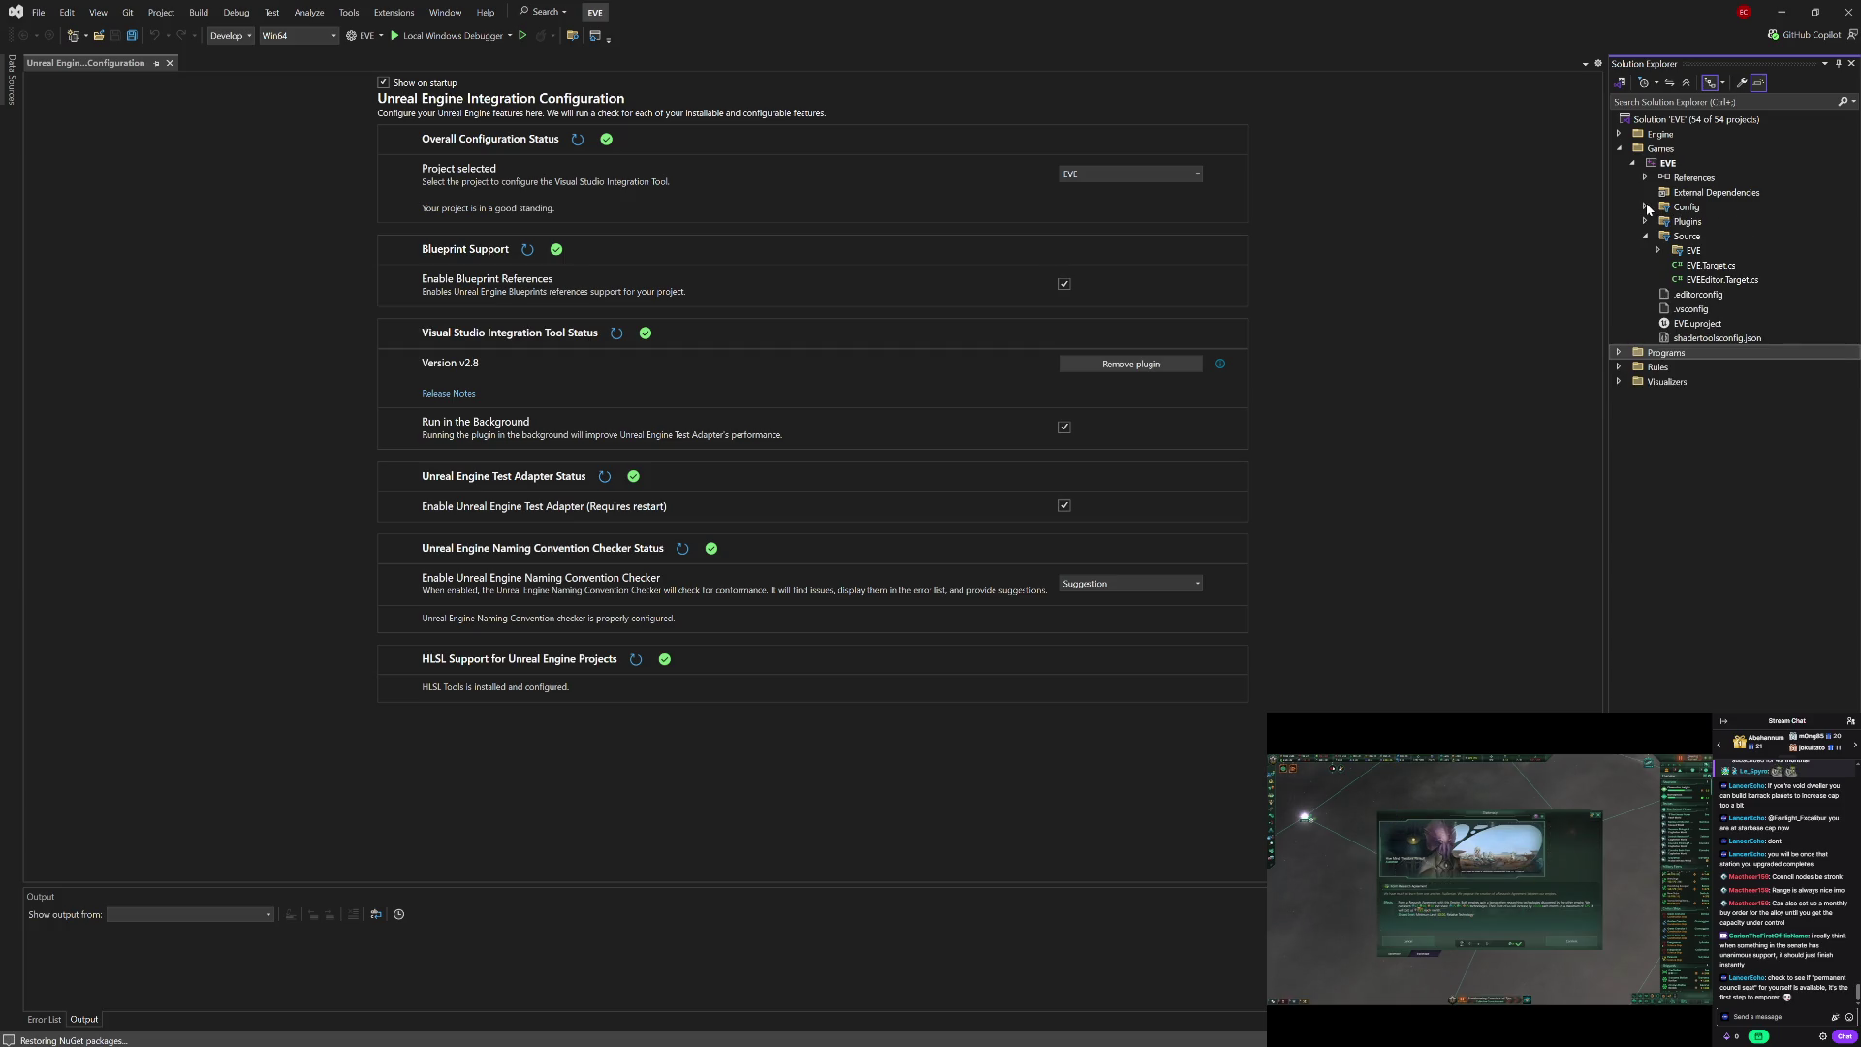
pyautogui.click(1659, 250)
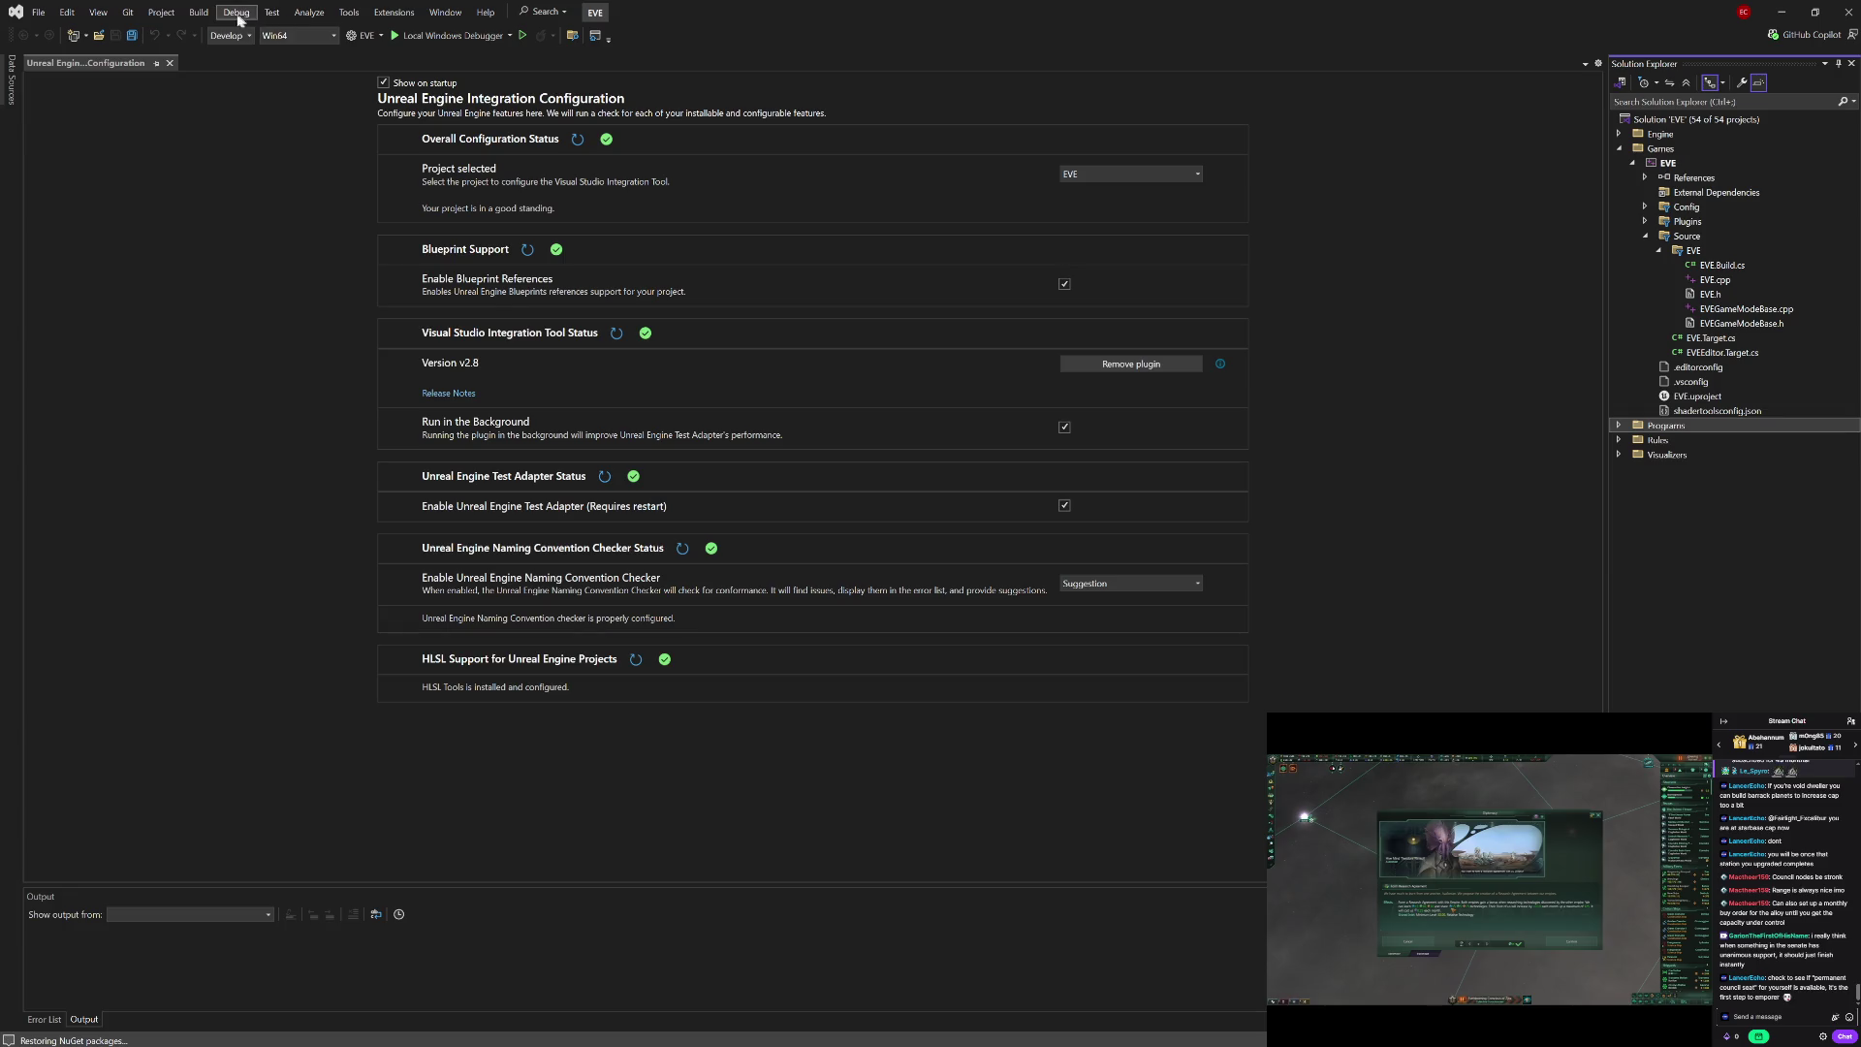
# Step: Rebuild the entire EVE solution, then open Google Fonts from the search results
pyautogui.click(199, 12)
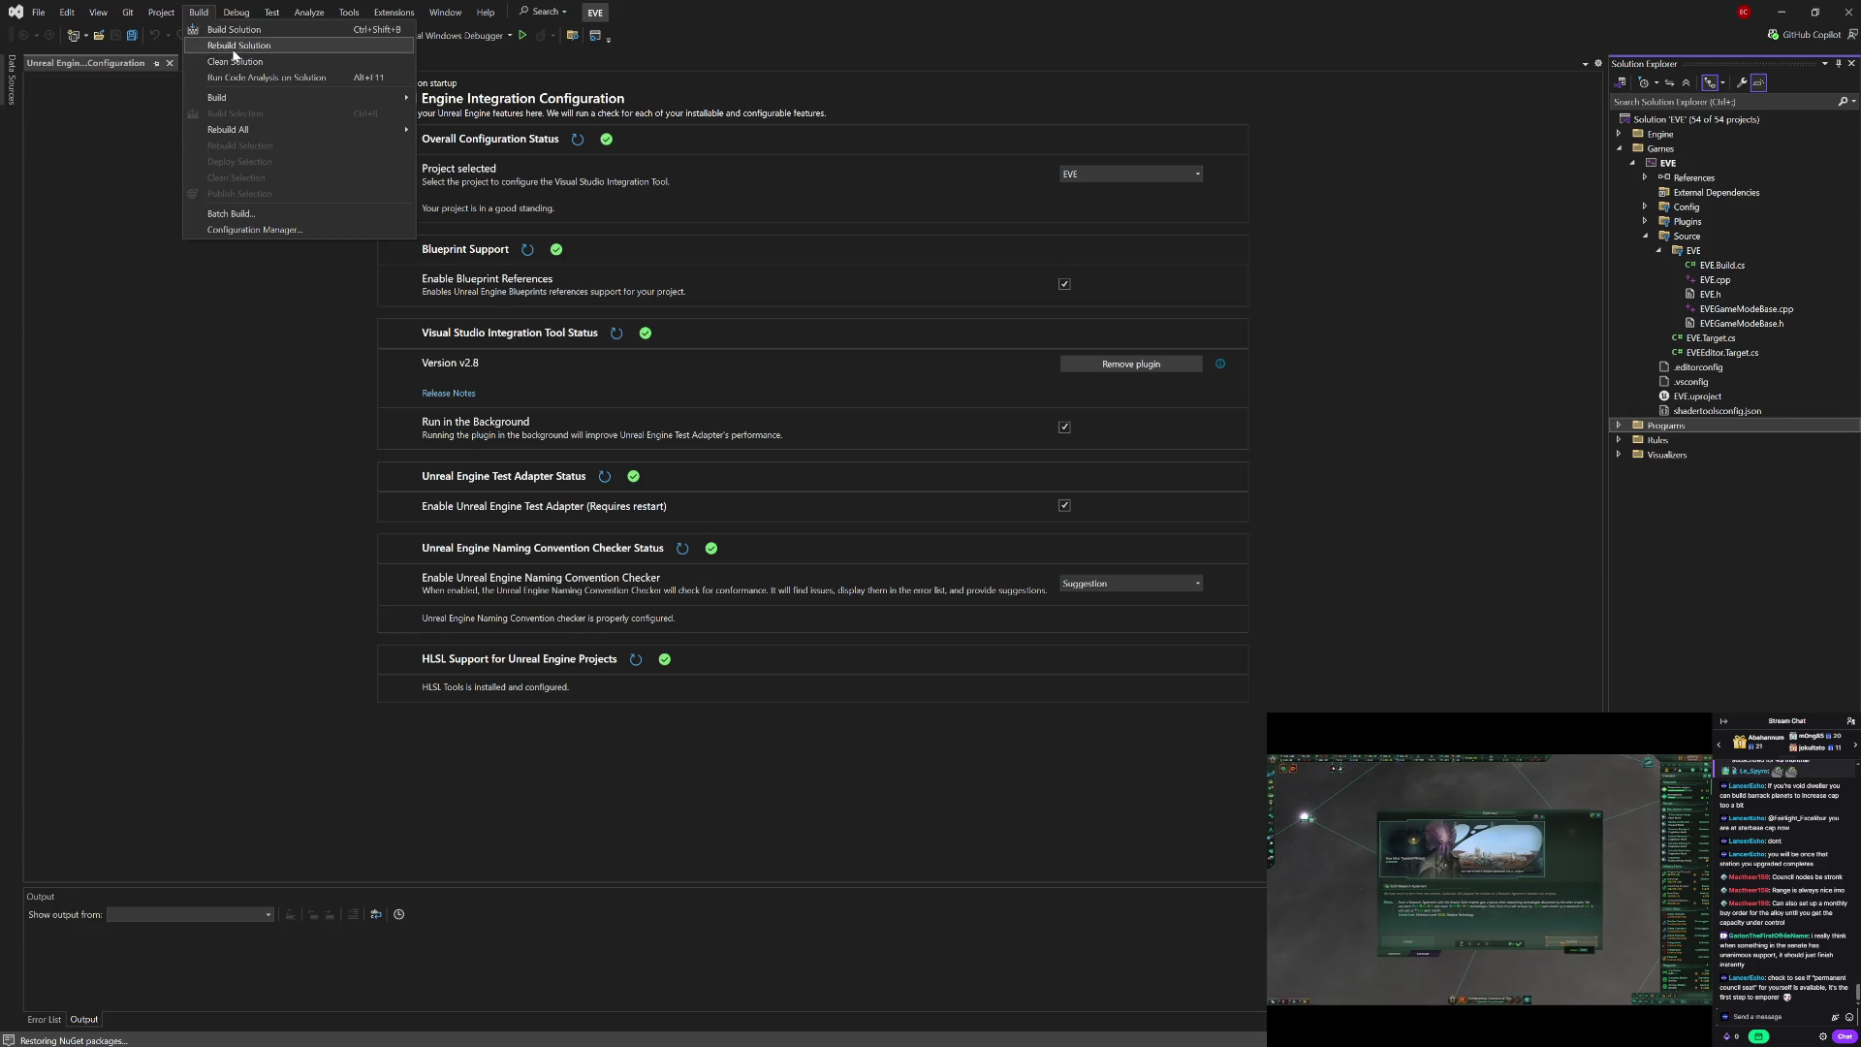
pyautogui.click(239, 46)
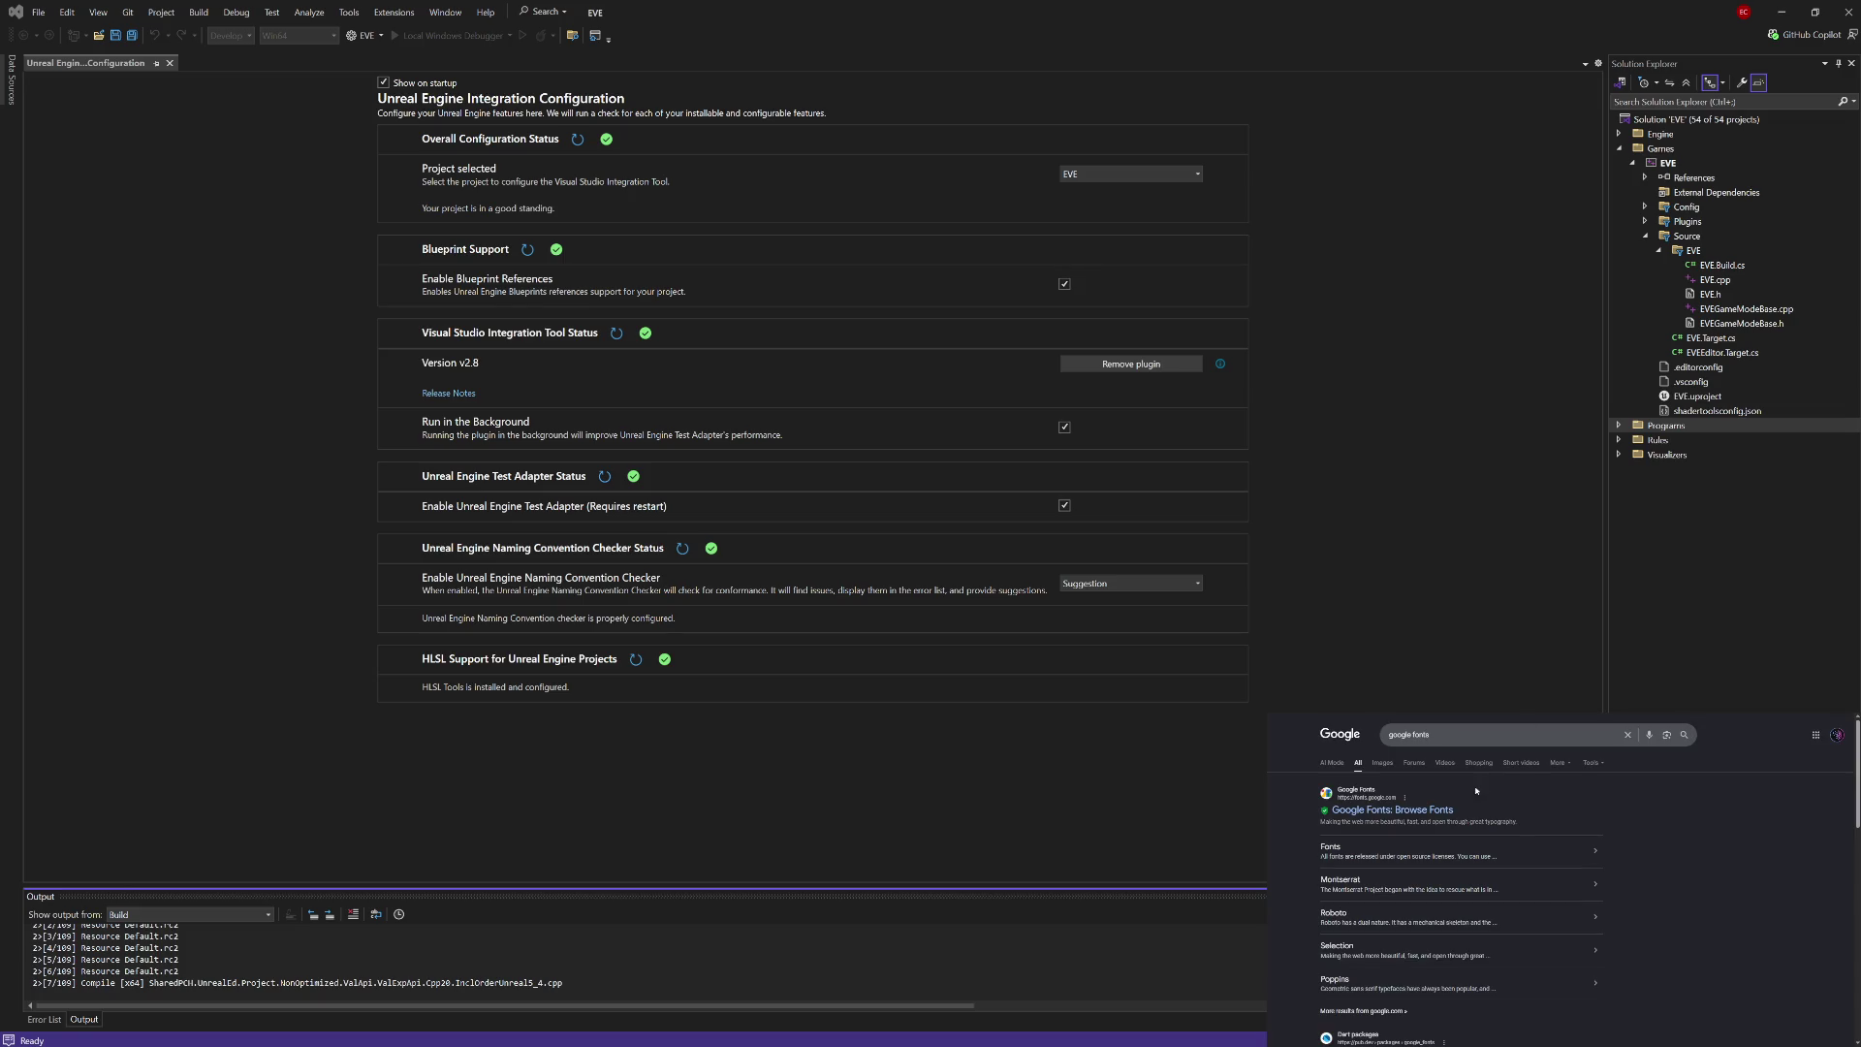
pyautogui.click(1342, 809)
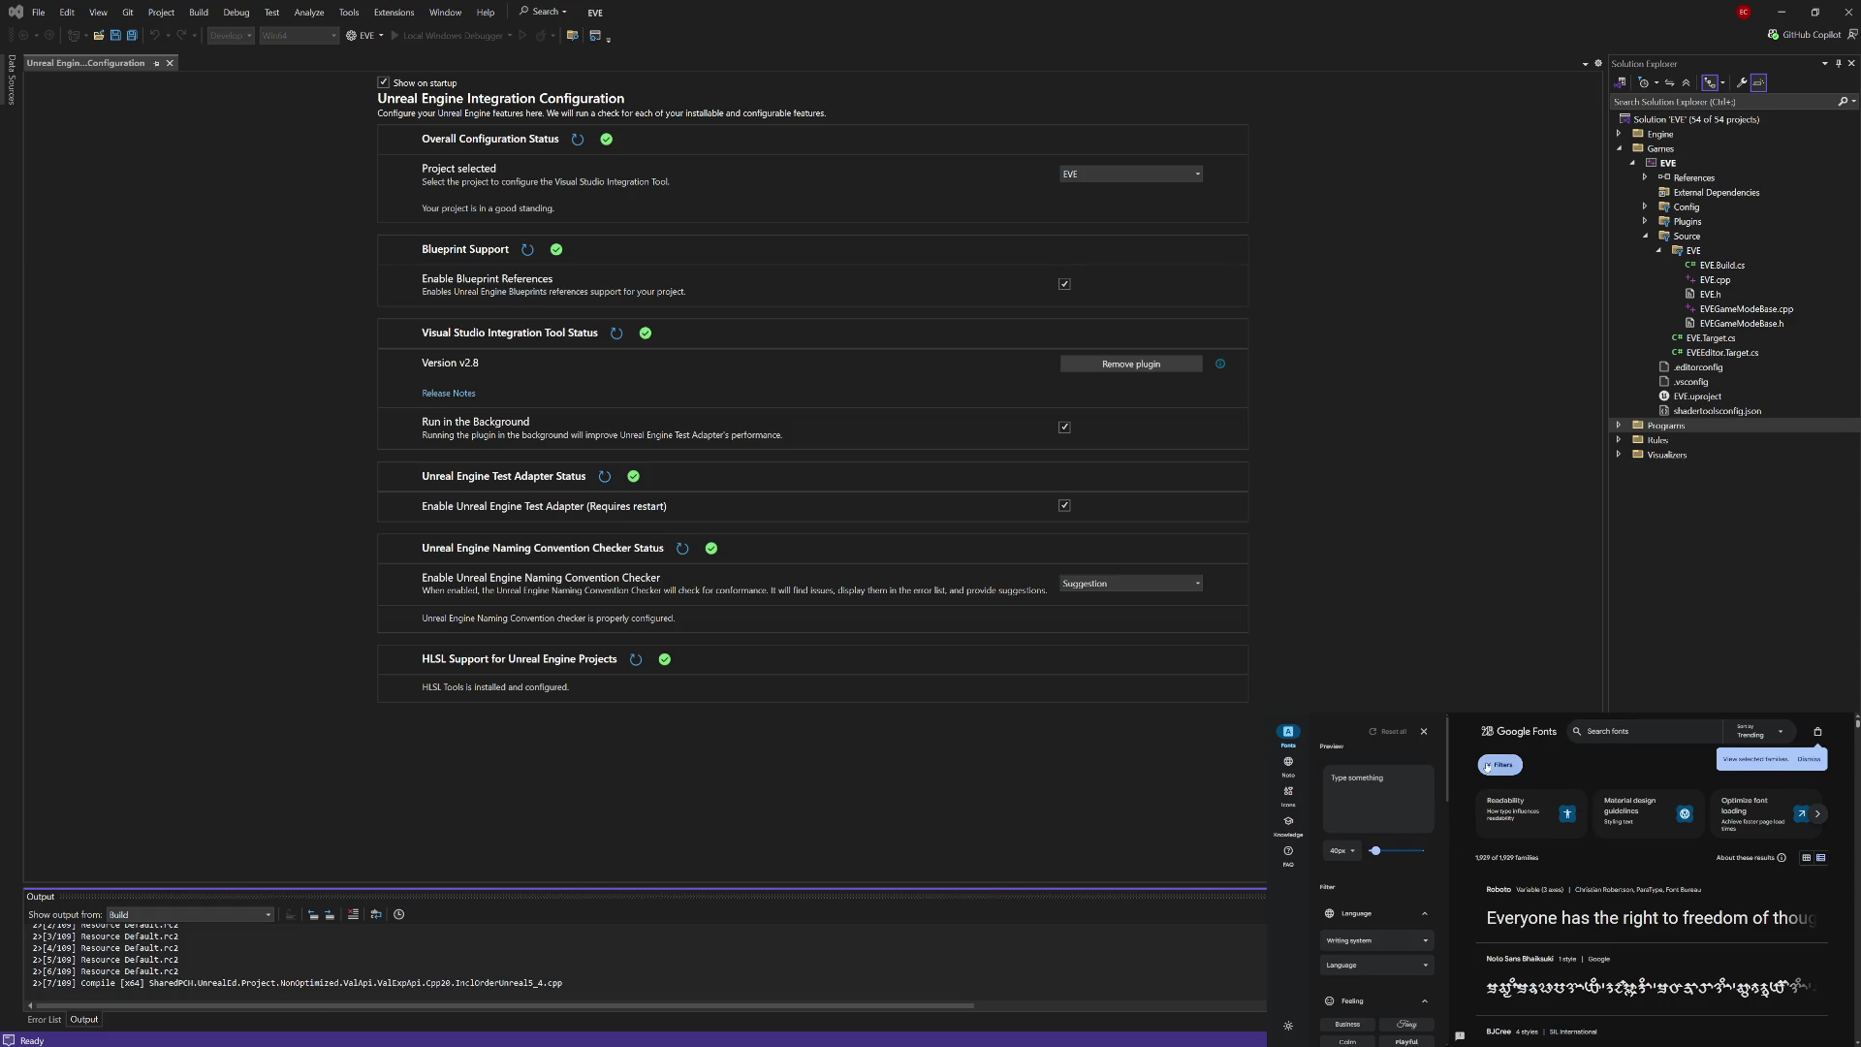
# Step: Dismiss the selected-families hint and scroll through the trending font families and back up
pyautogui.click(1806, 760)
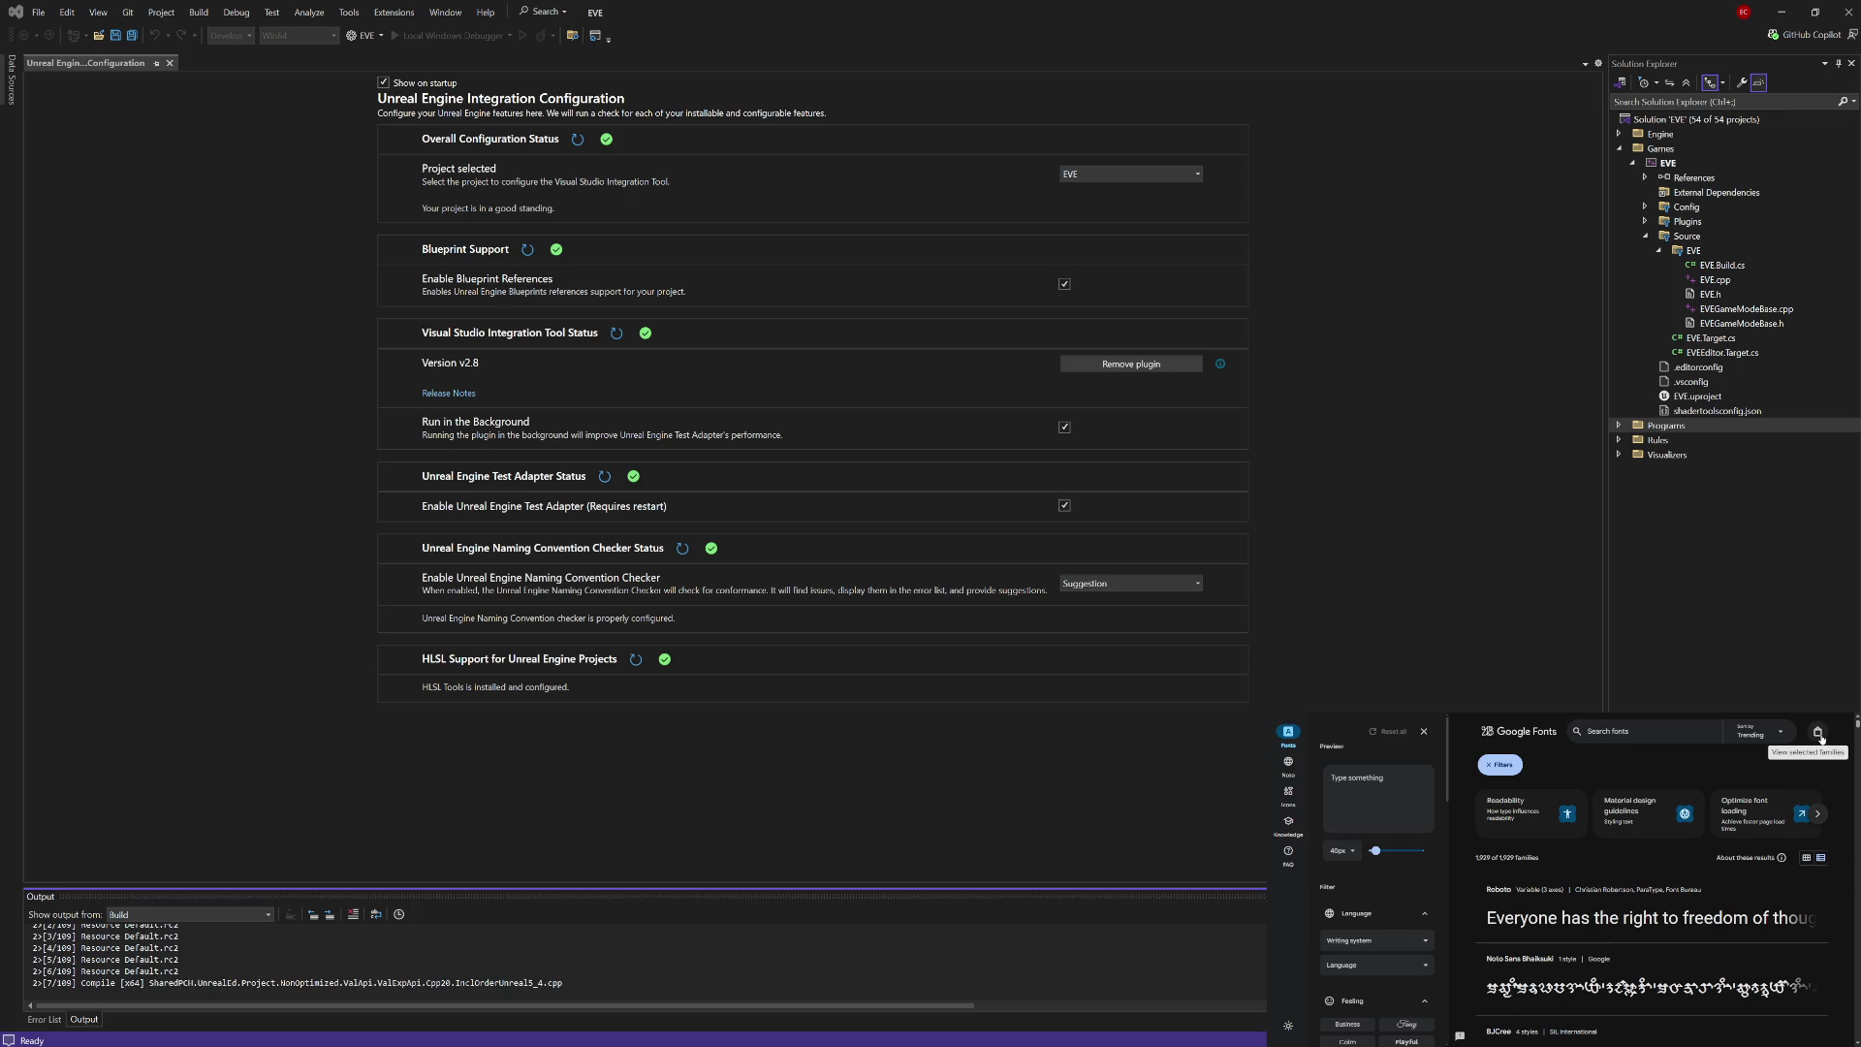
pyautogui.scroll(-1, 1708, 805)
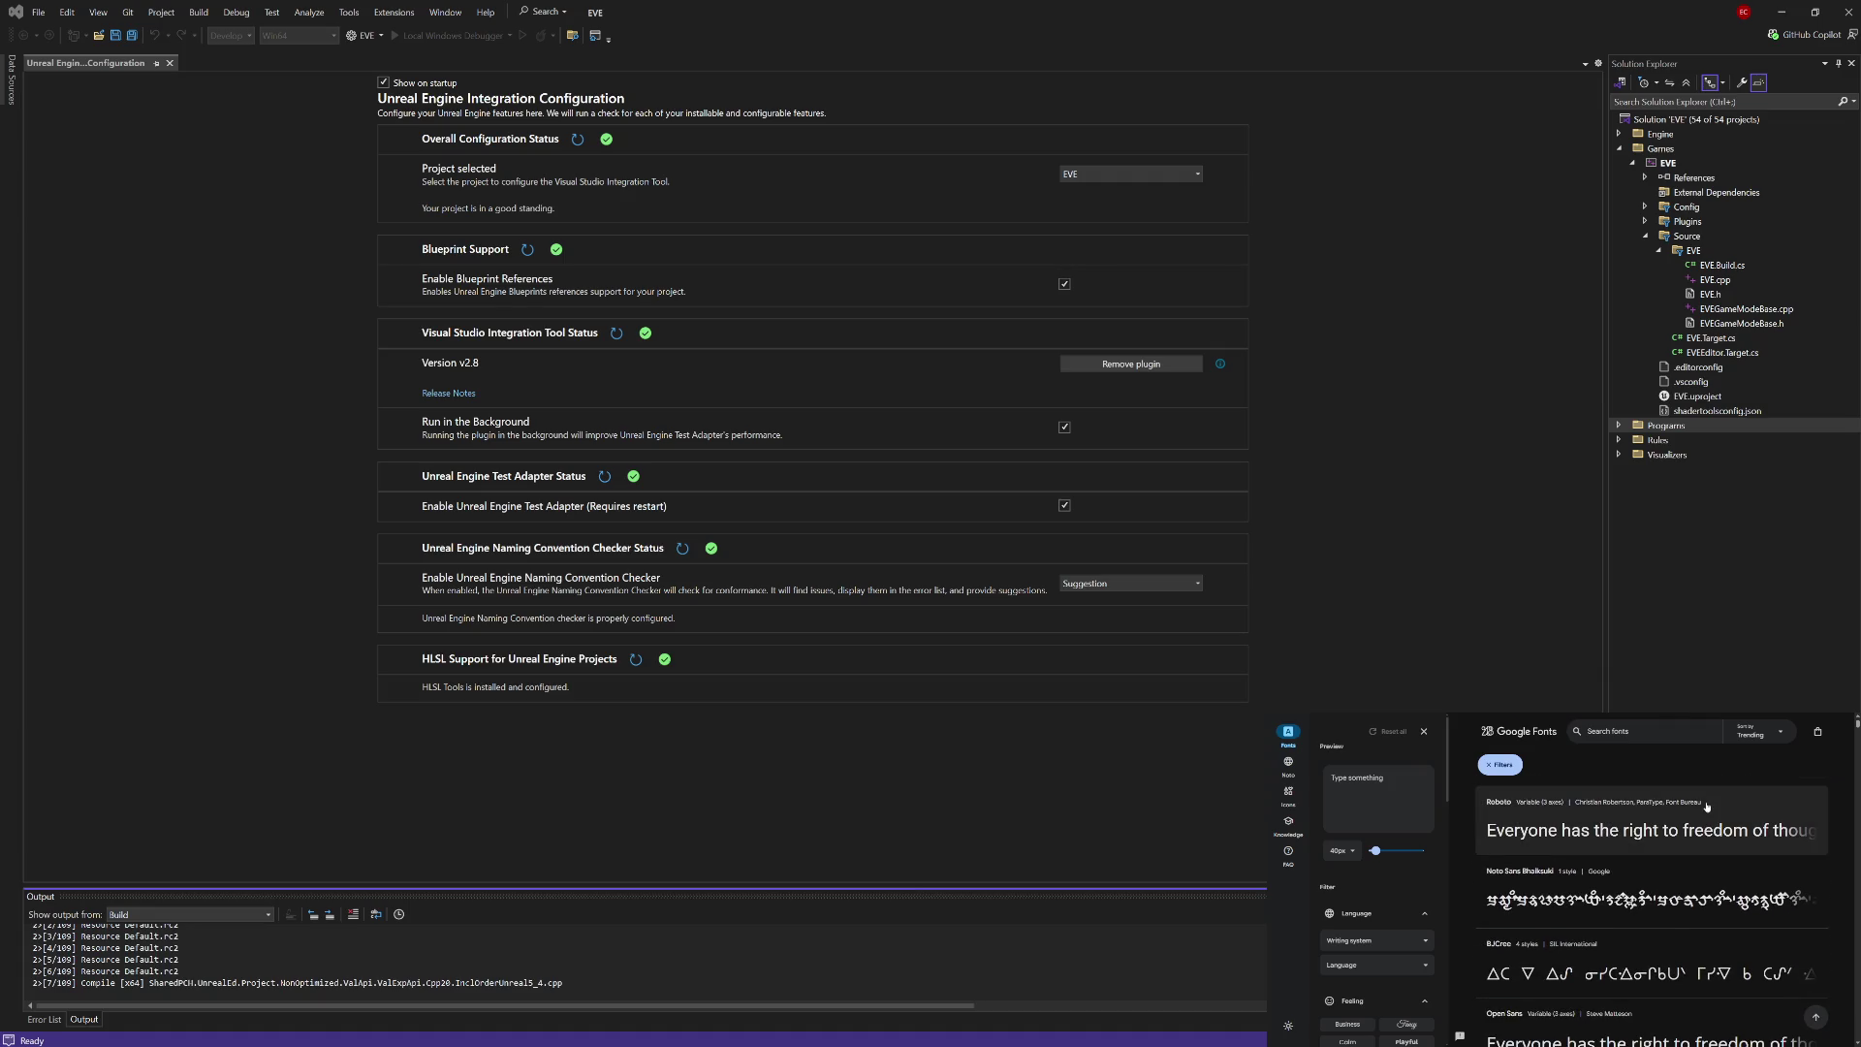
pyautogui.scroll(-2, 1708, 807)
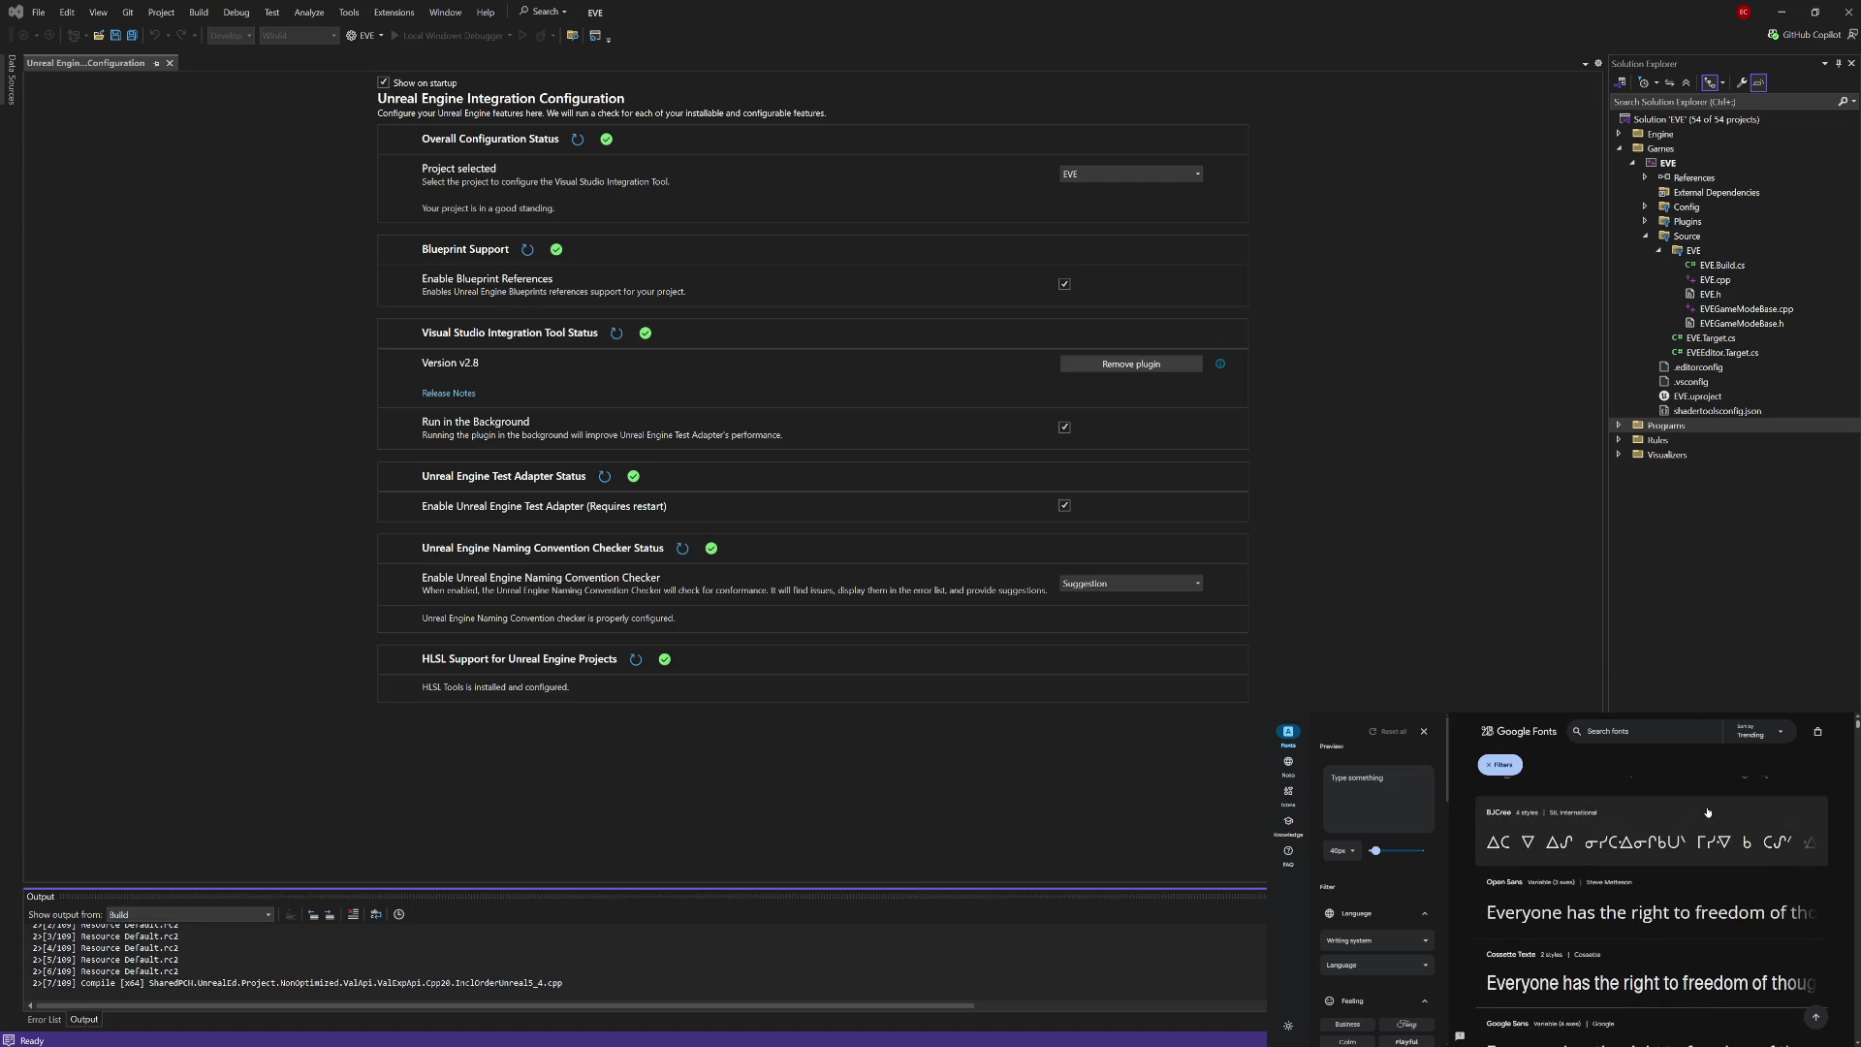
pyautogui.scroll(-2, 1708, 813)
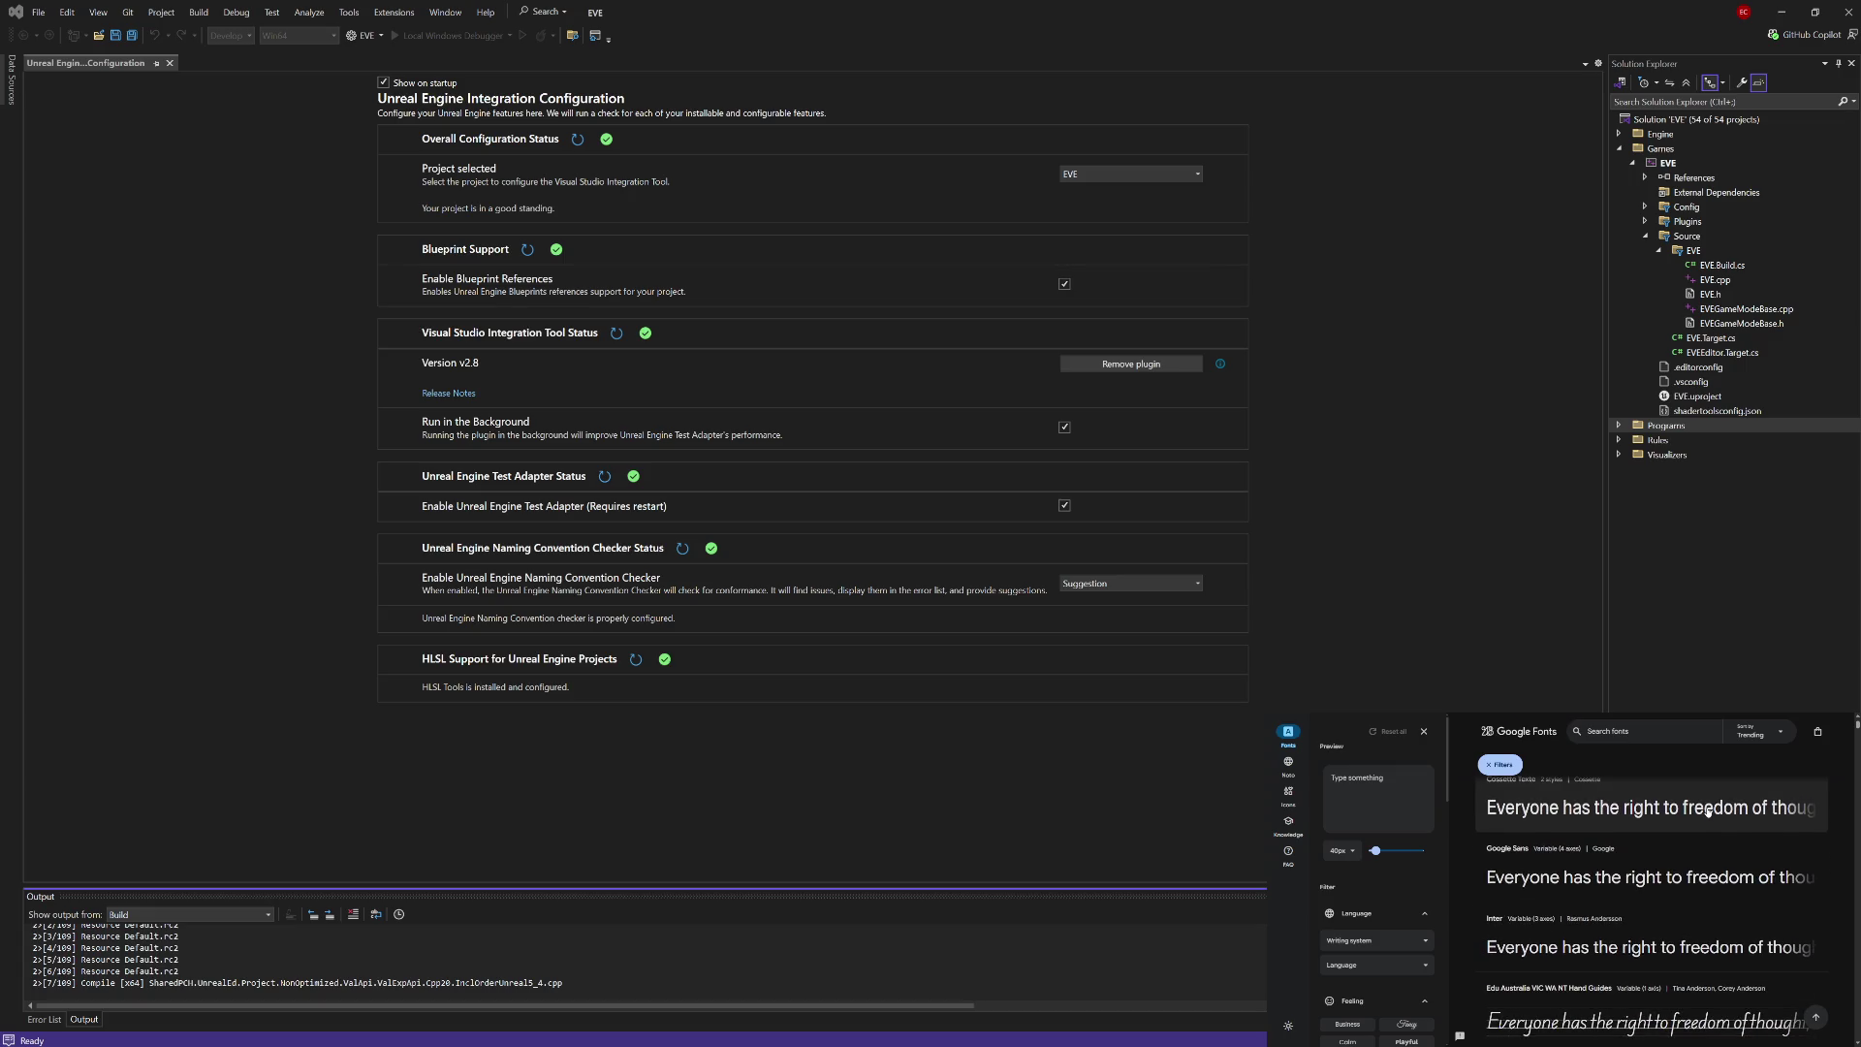
pyautogui.scroll(-1, 1709, 810)
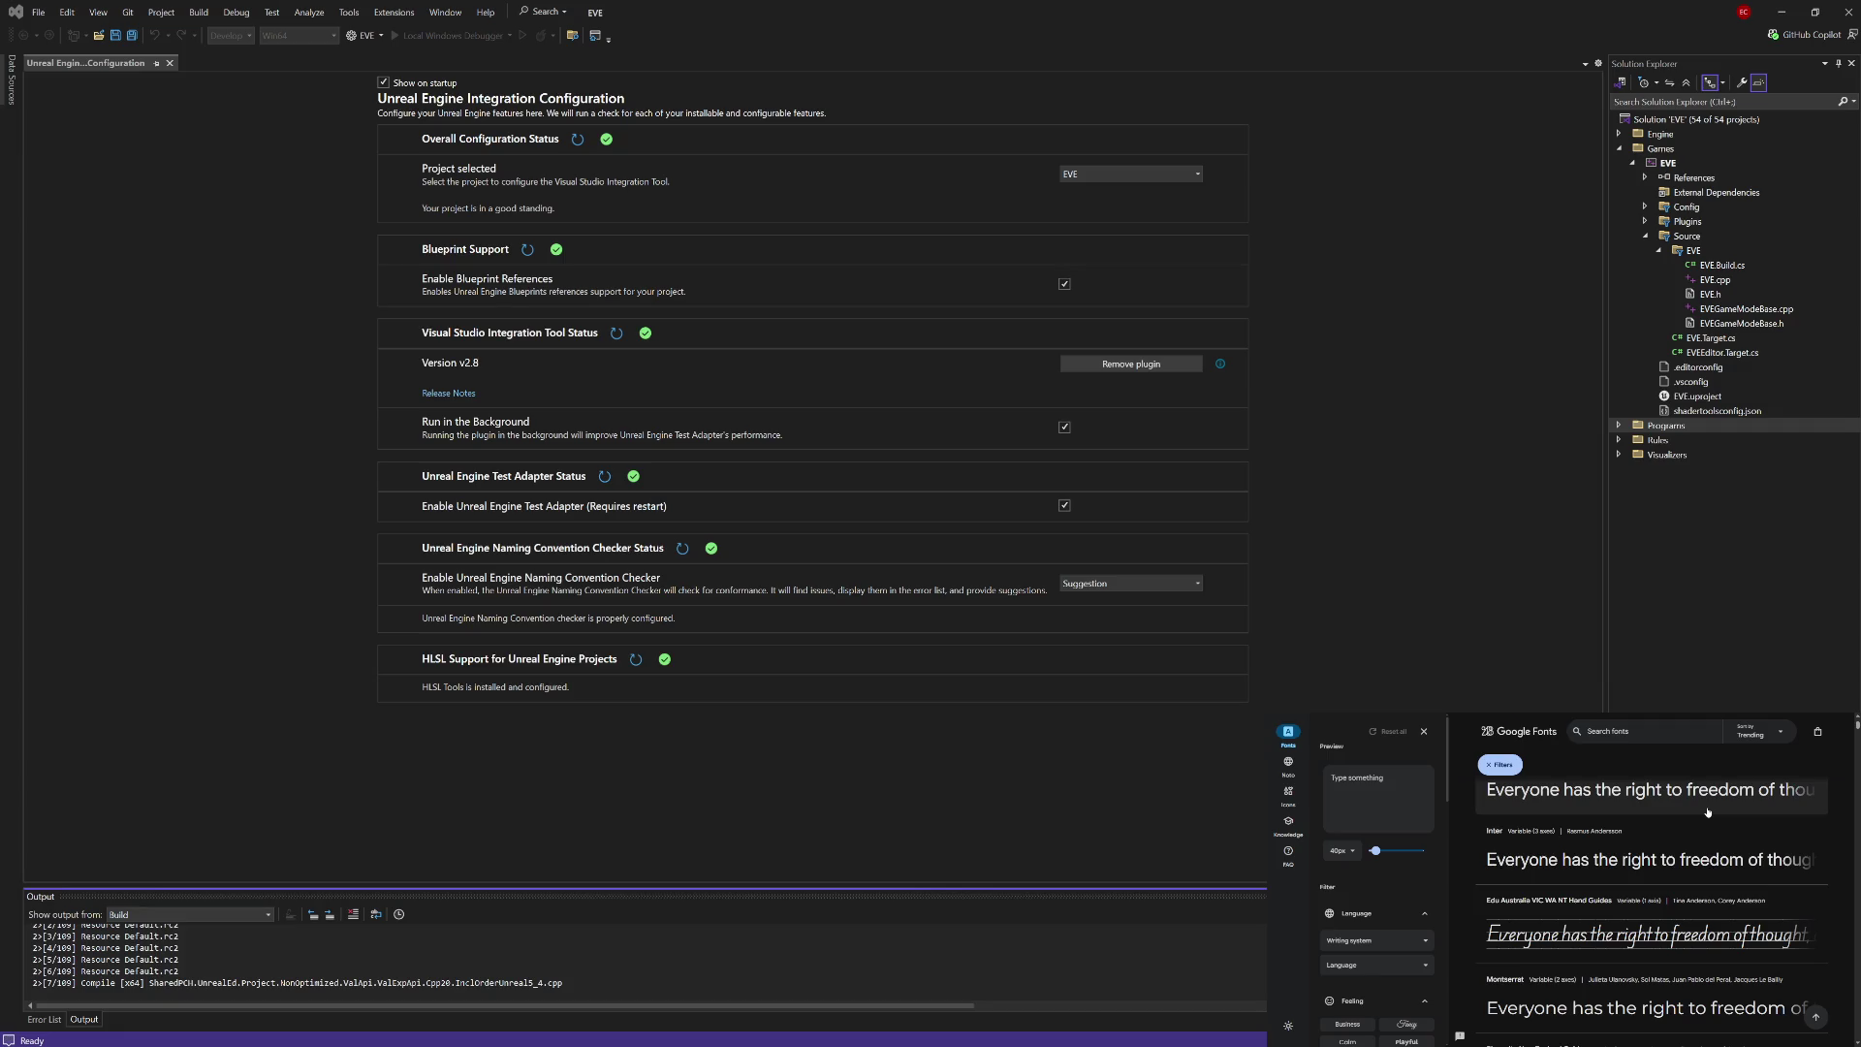
pyautogui.scroll(-1, 1708, 812)
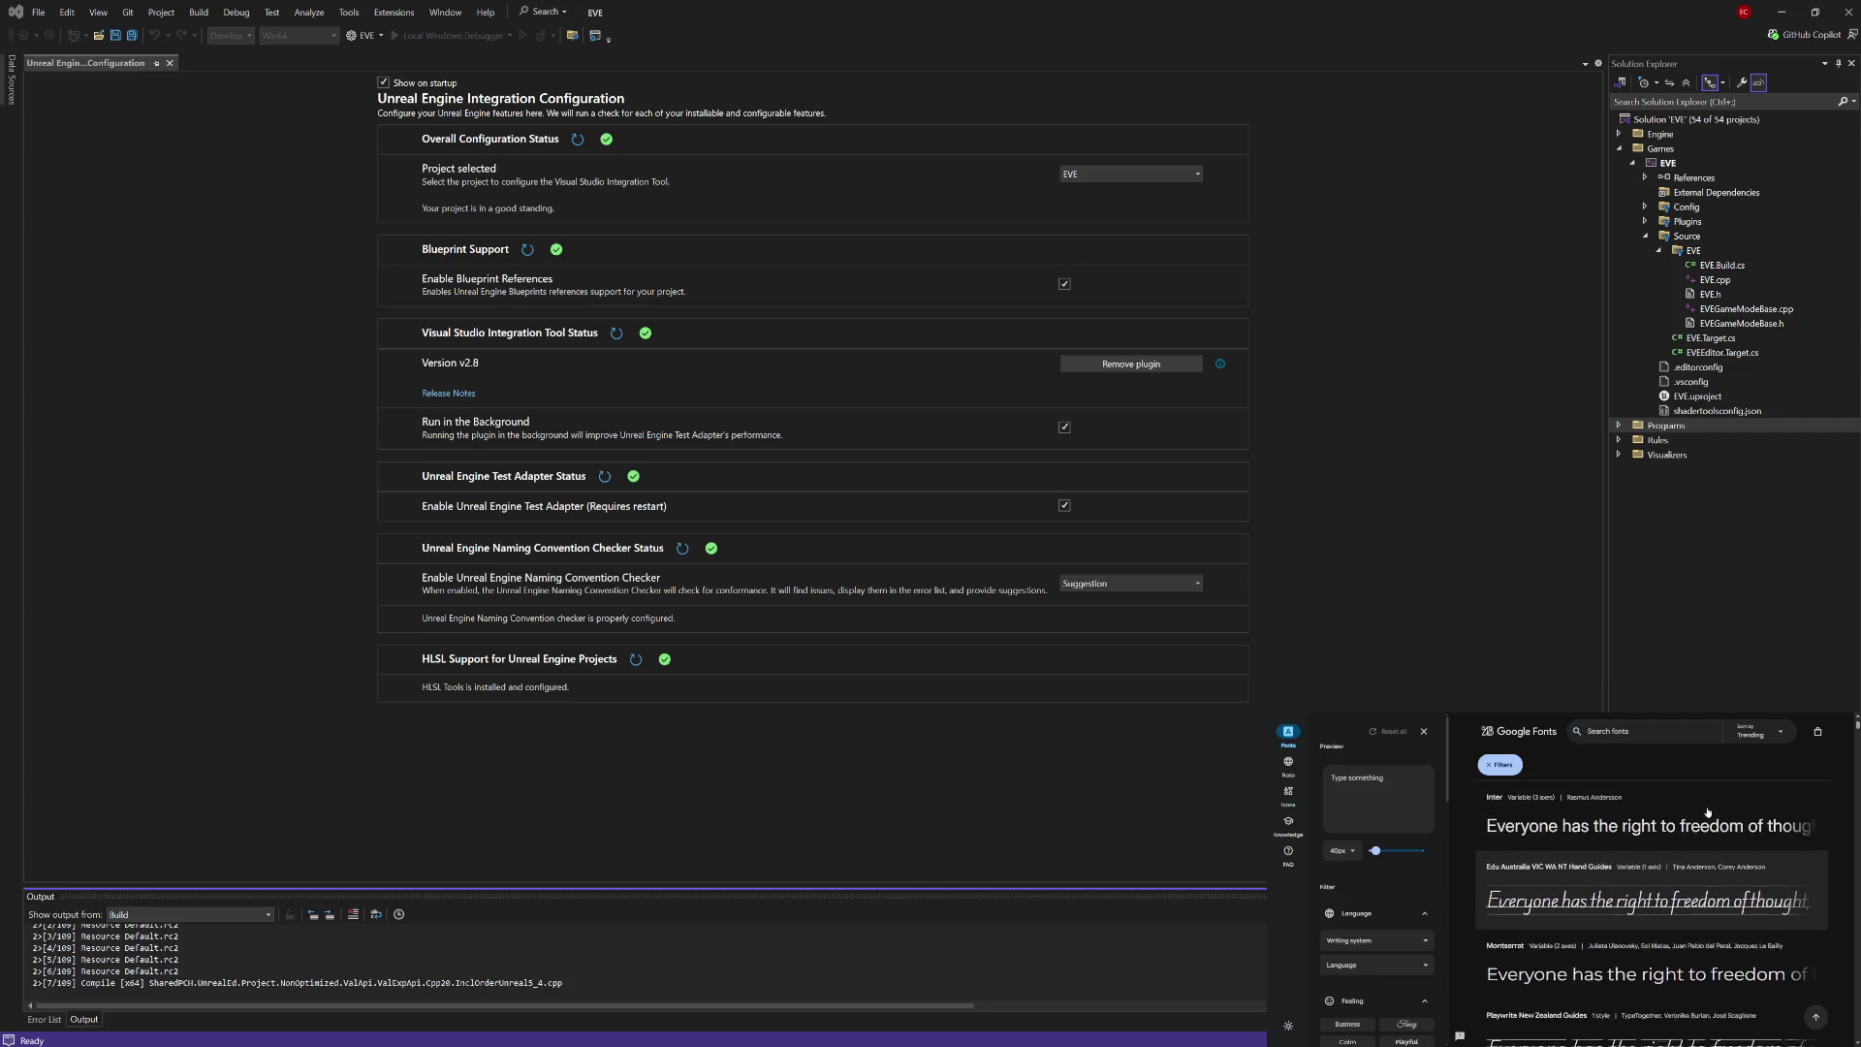
pyautogui.scroll(2, 1709, 813)
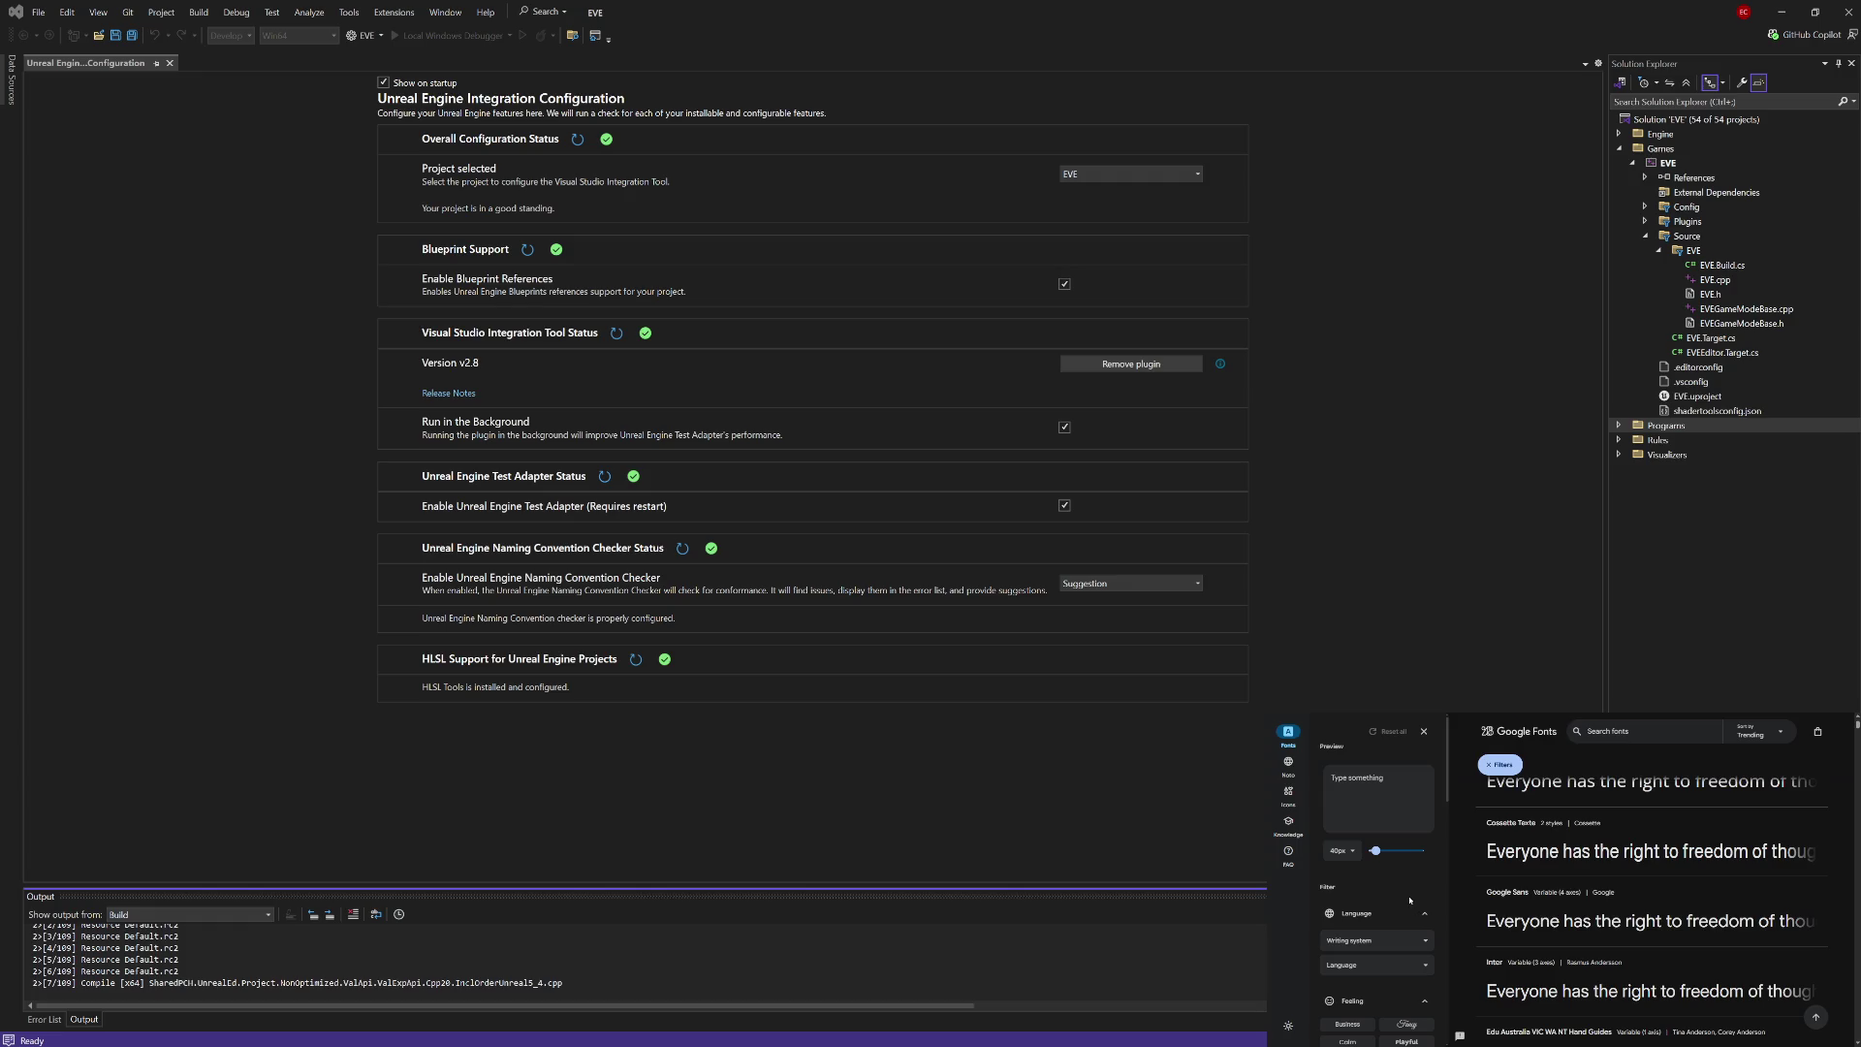
pyautogui.scroll(2, 1619, 871)
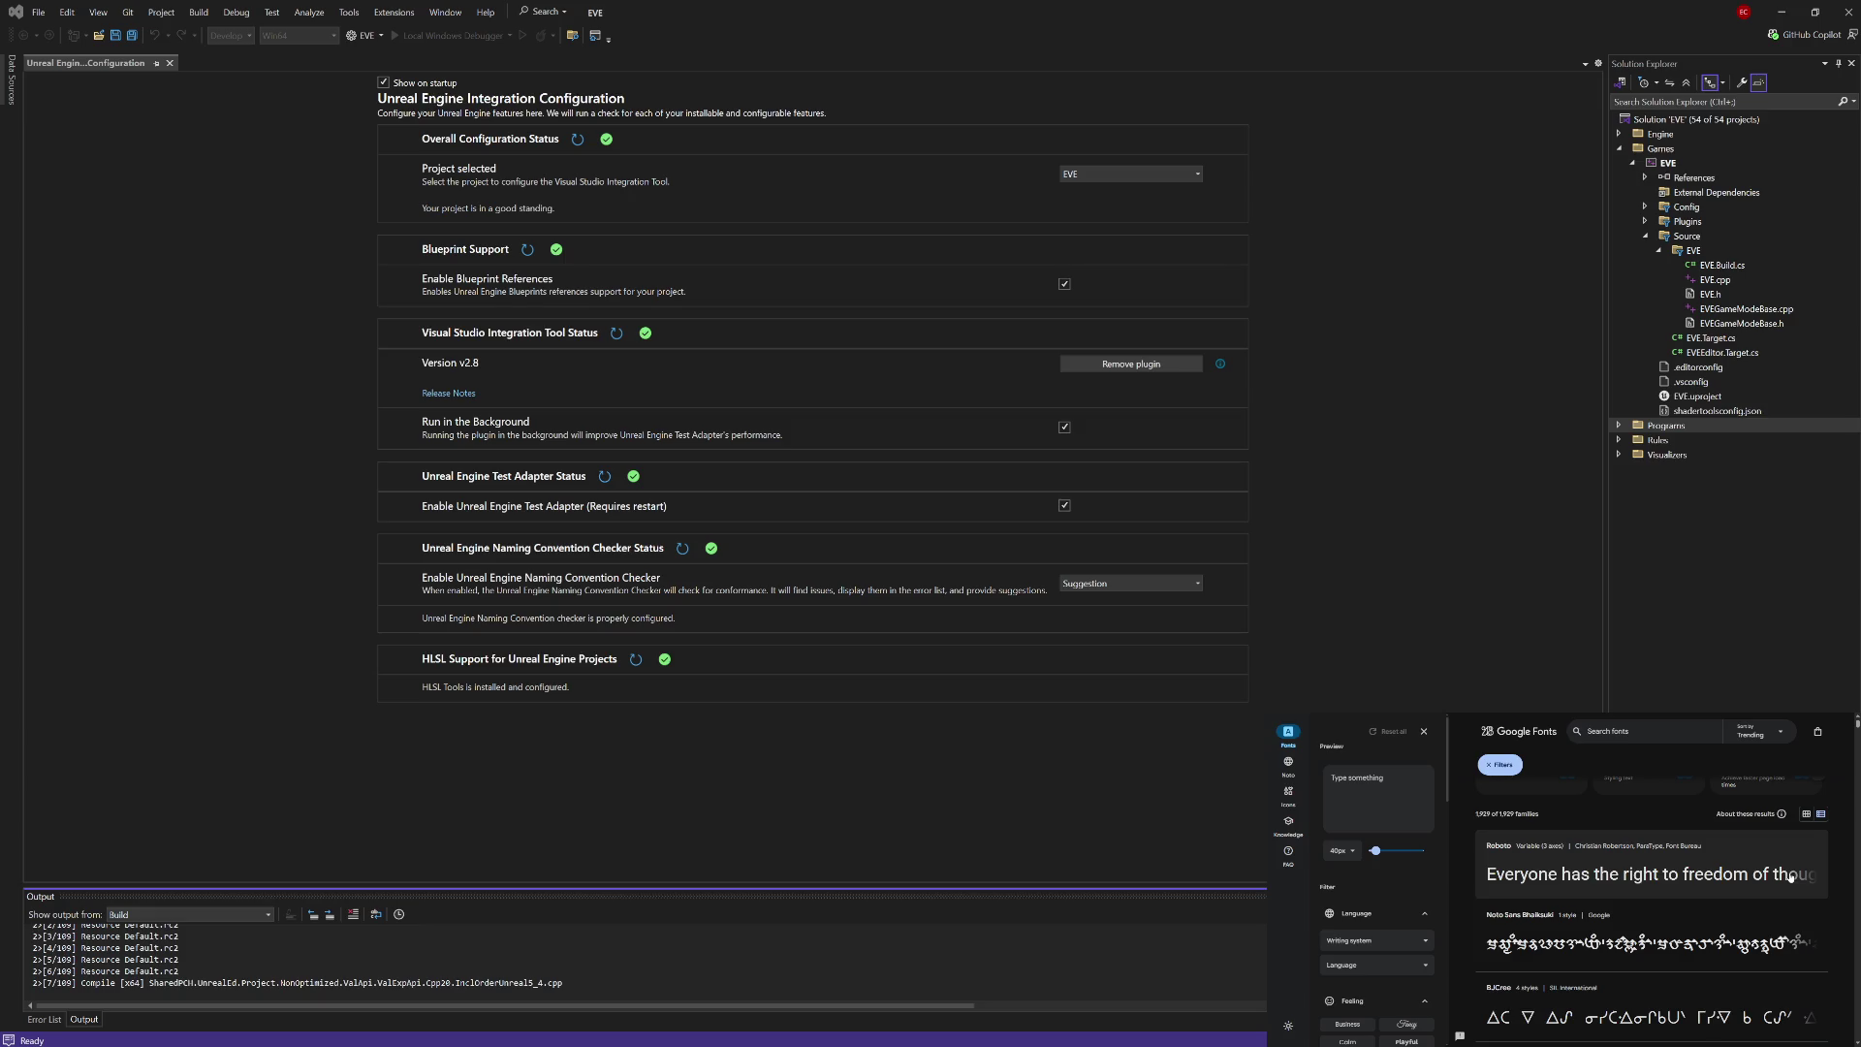
pyautogui.scroll(1, 1702, 885)
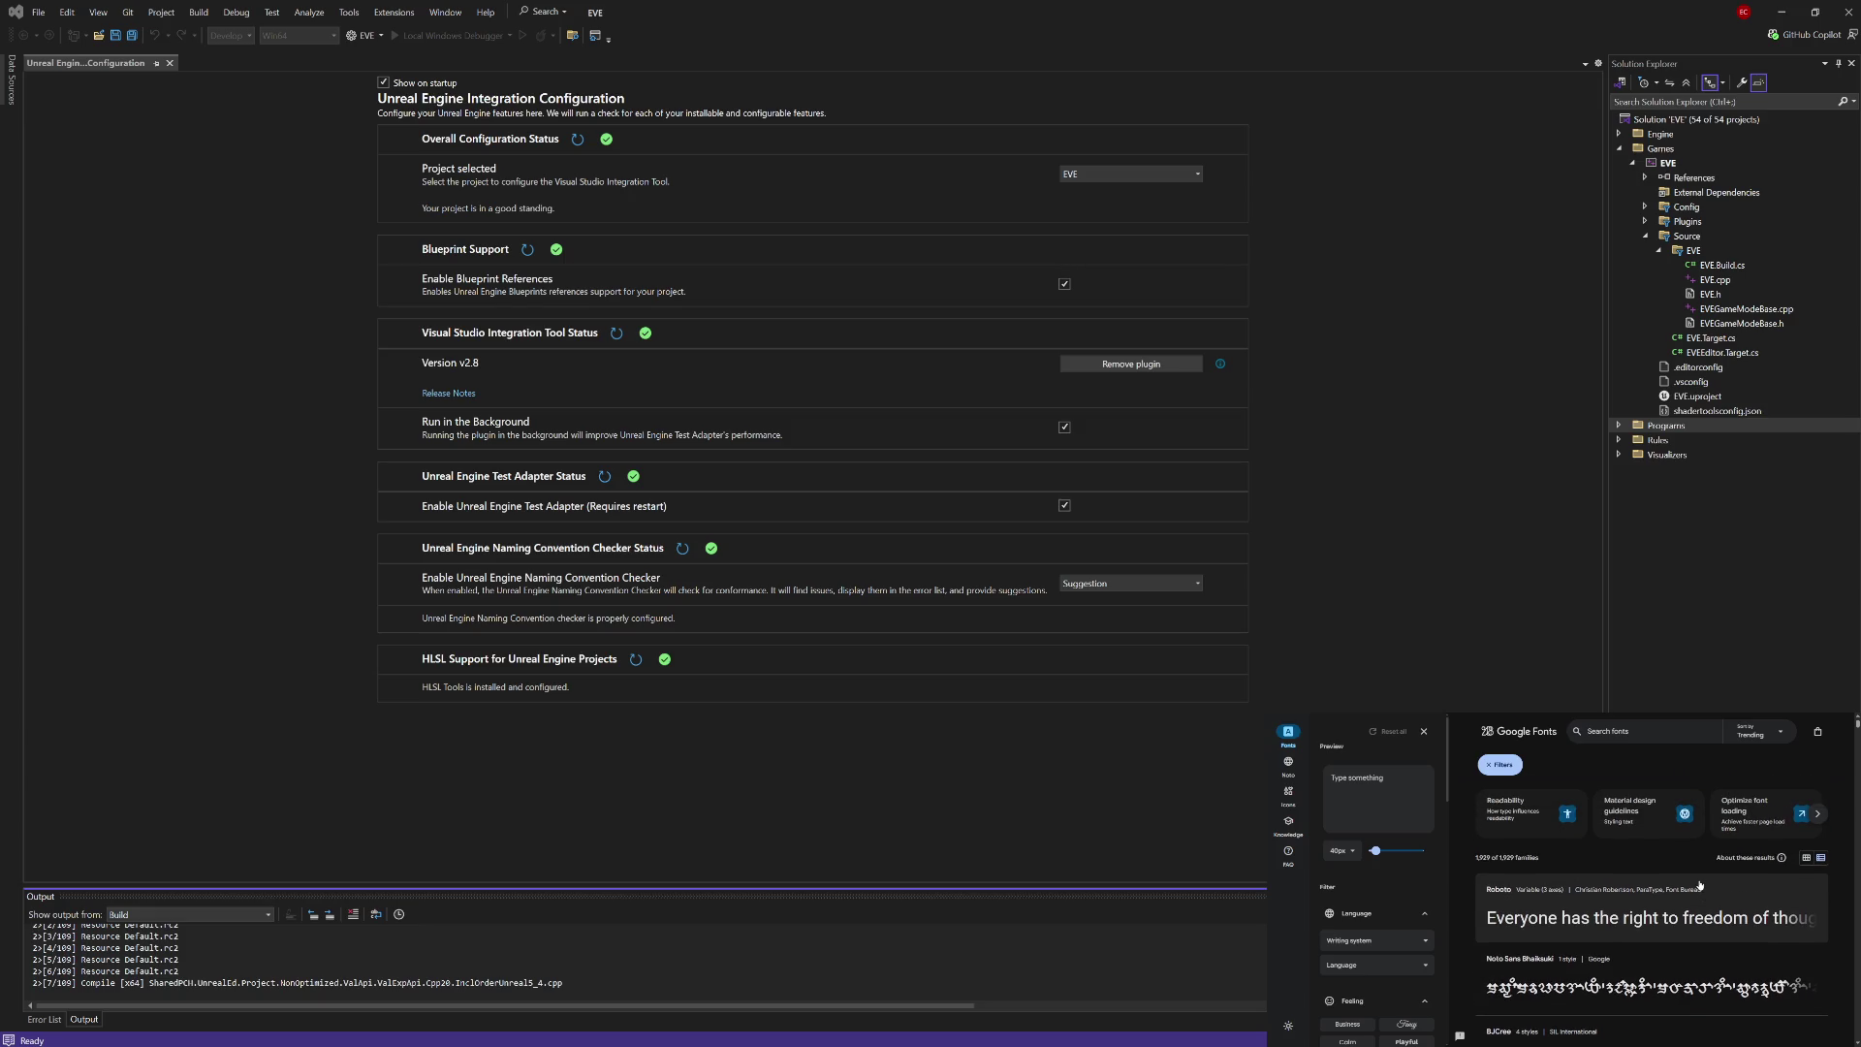
pyautogui.scroll(-1, 1379, 891)
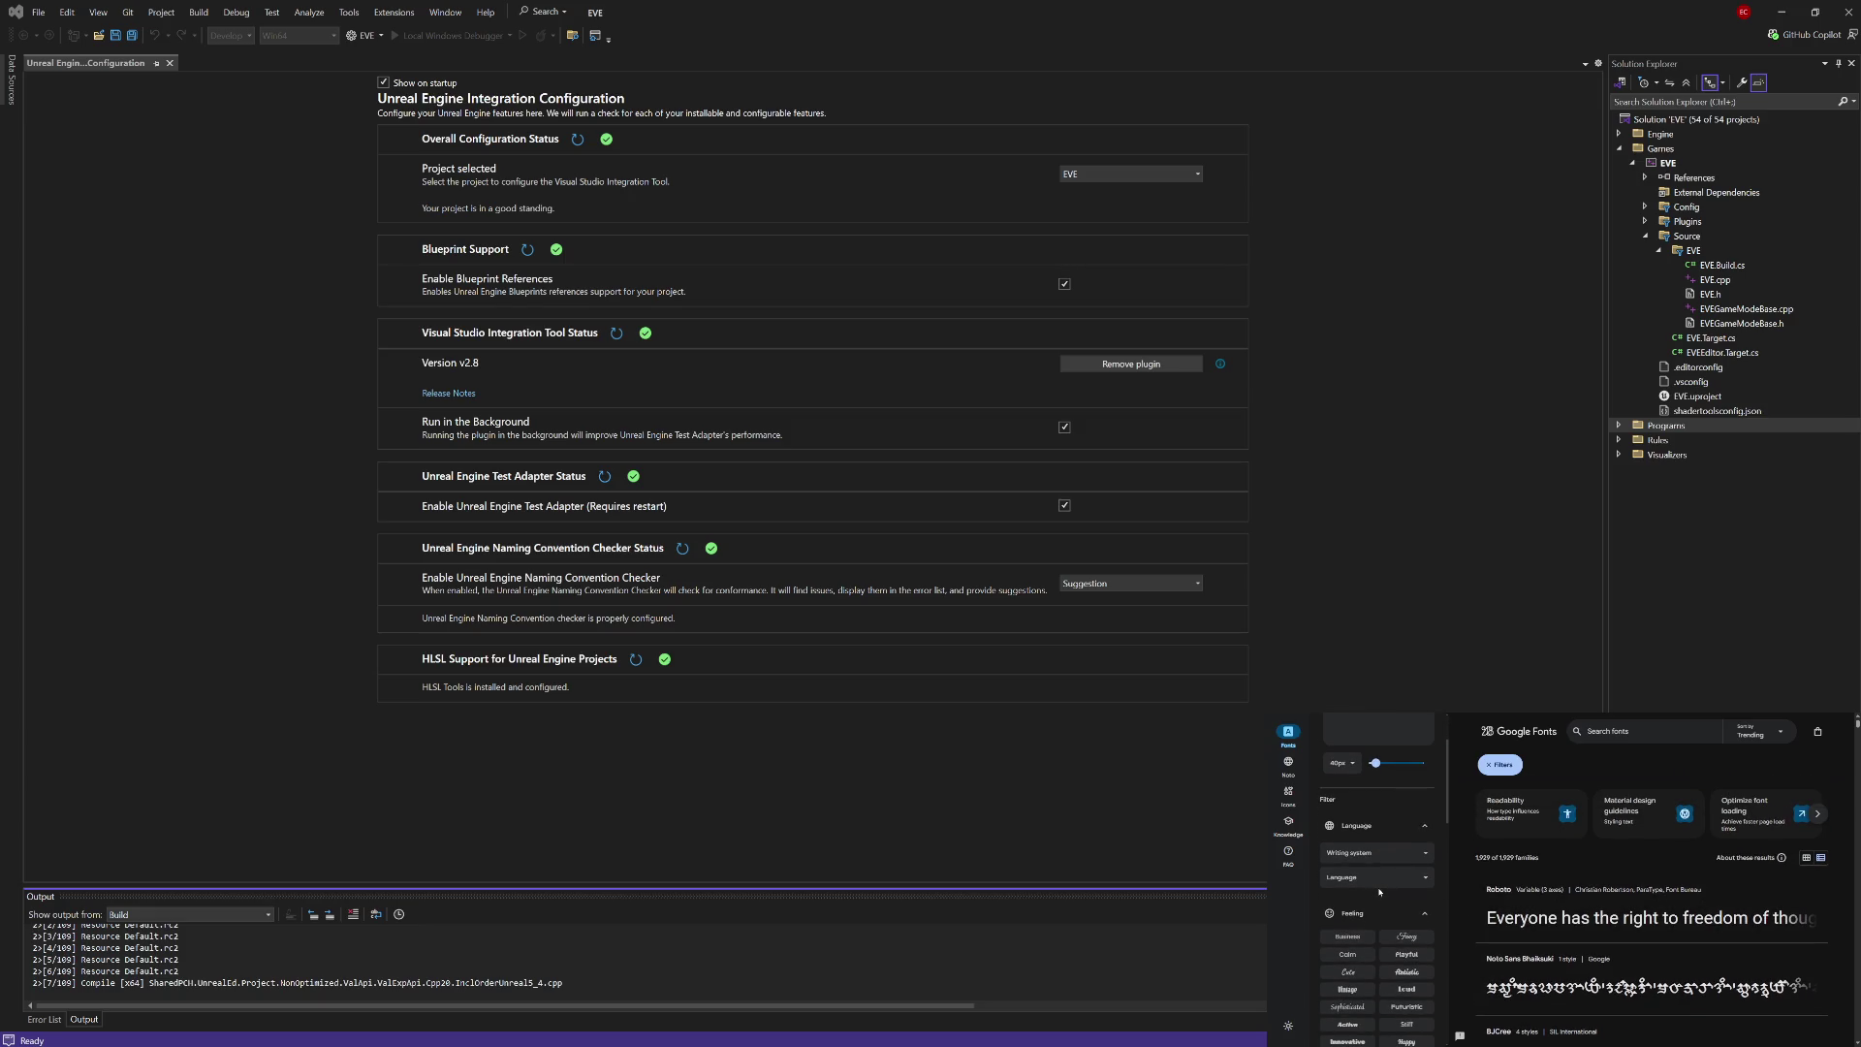
pyautogui.click(1428, 854)
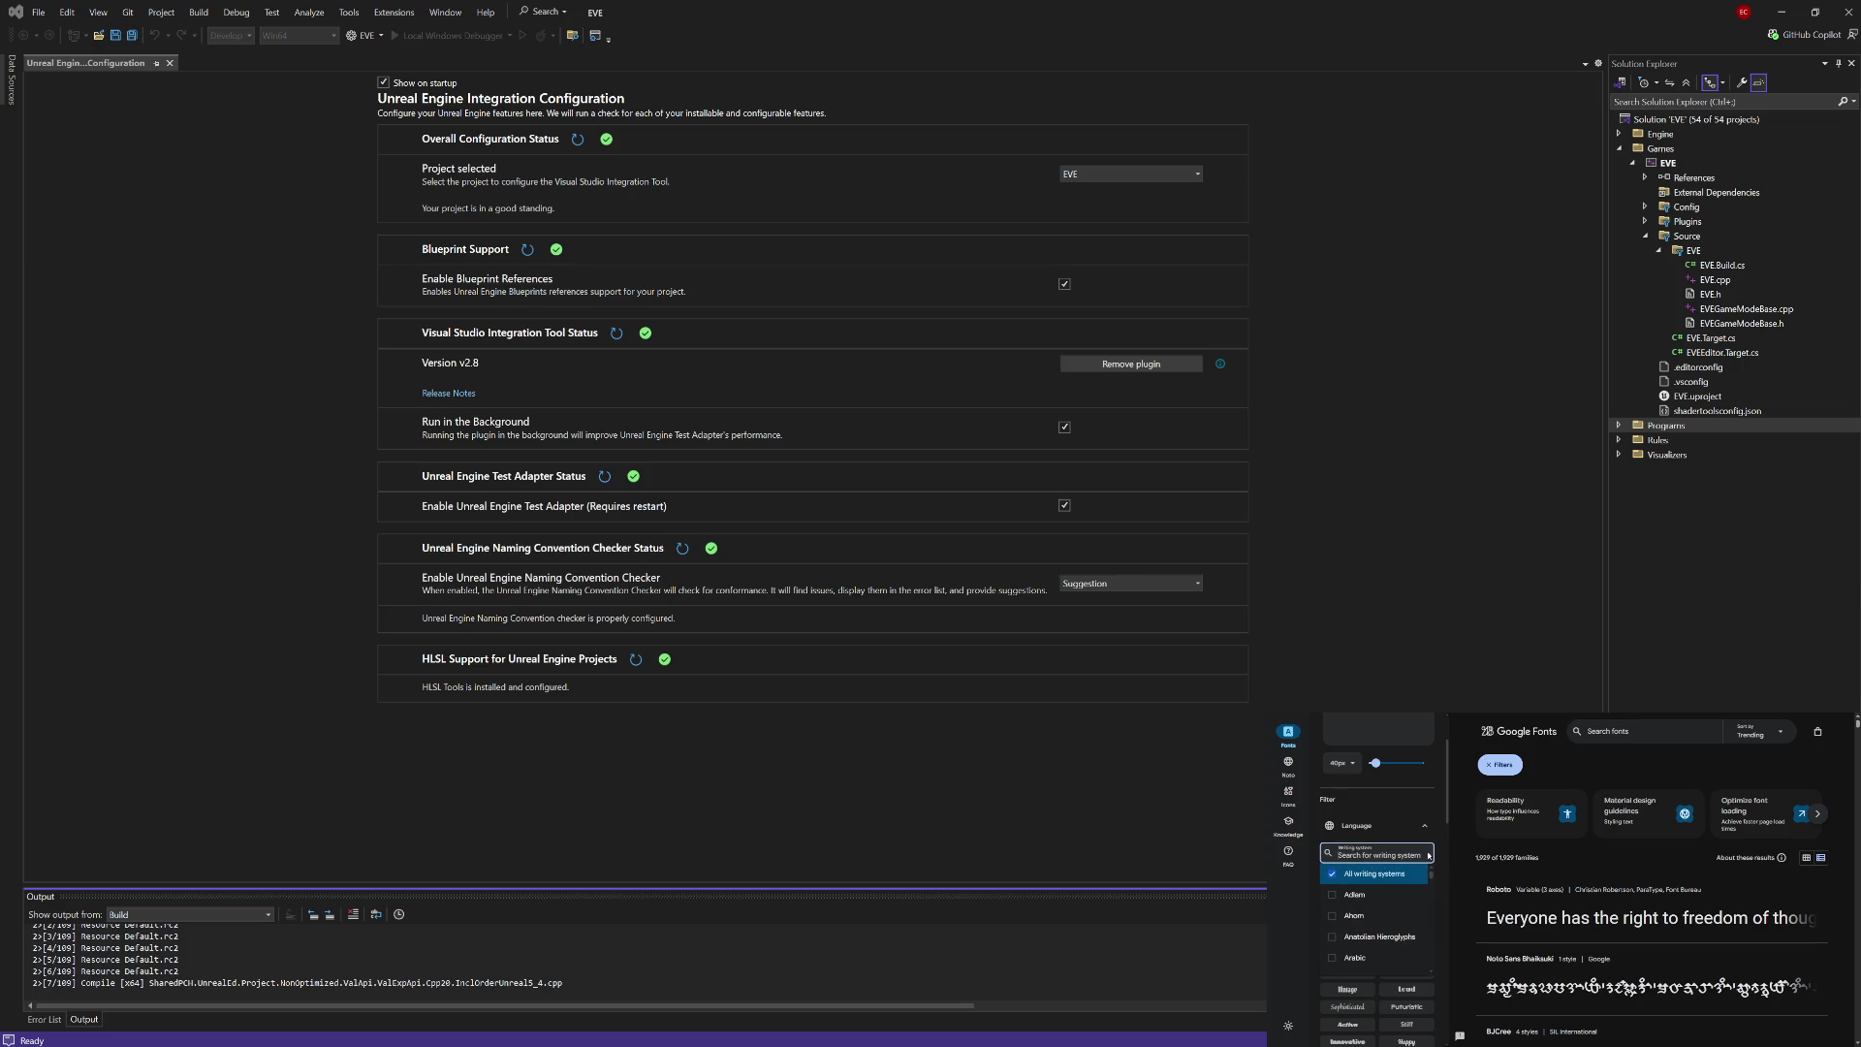
pyautogui.click(1404, 834)
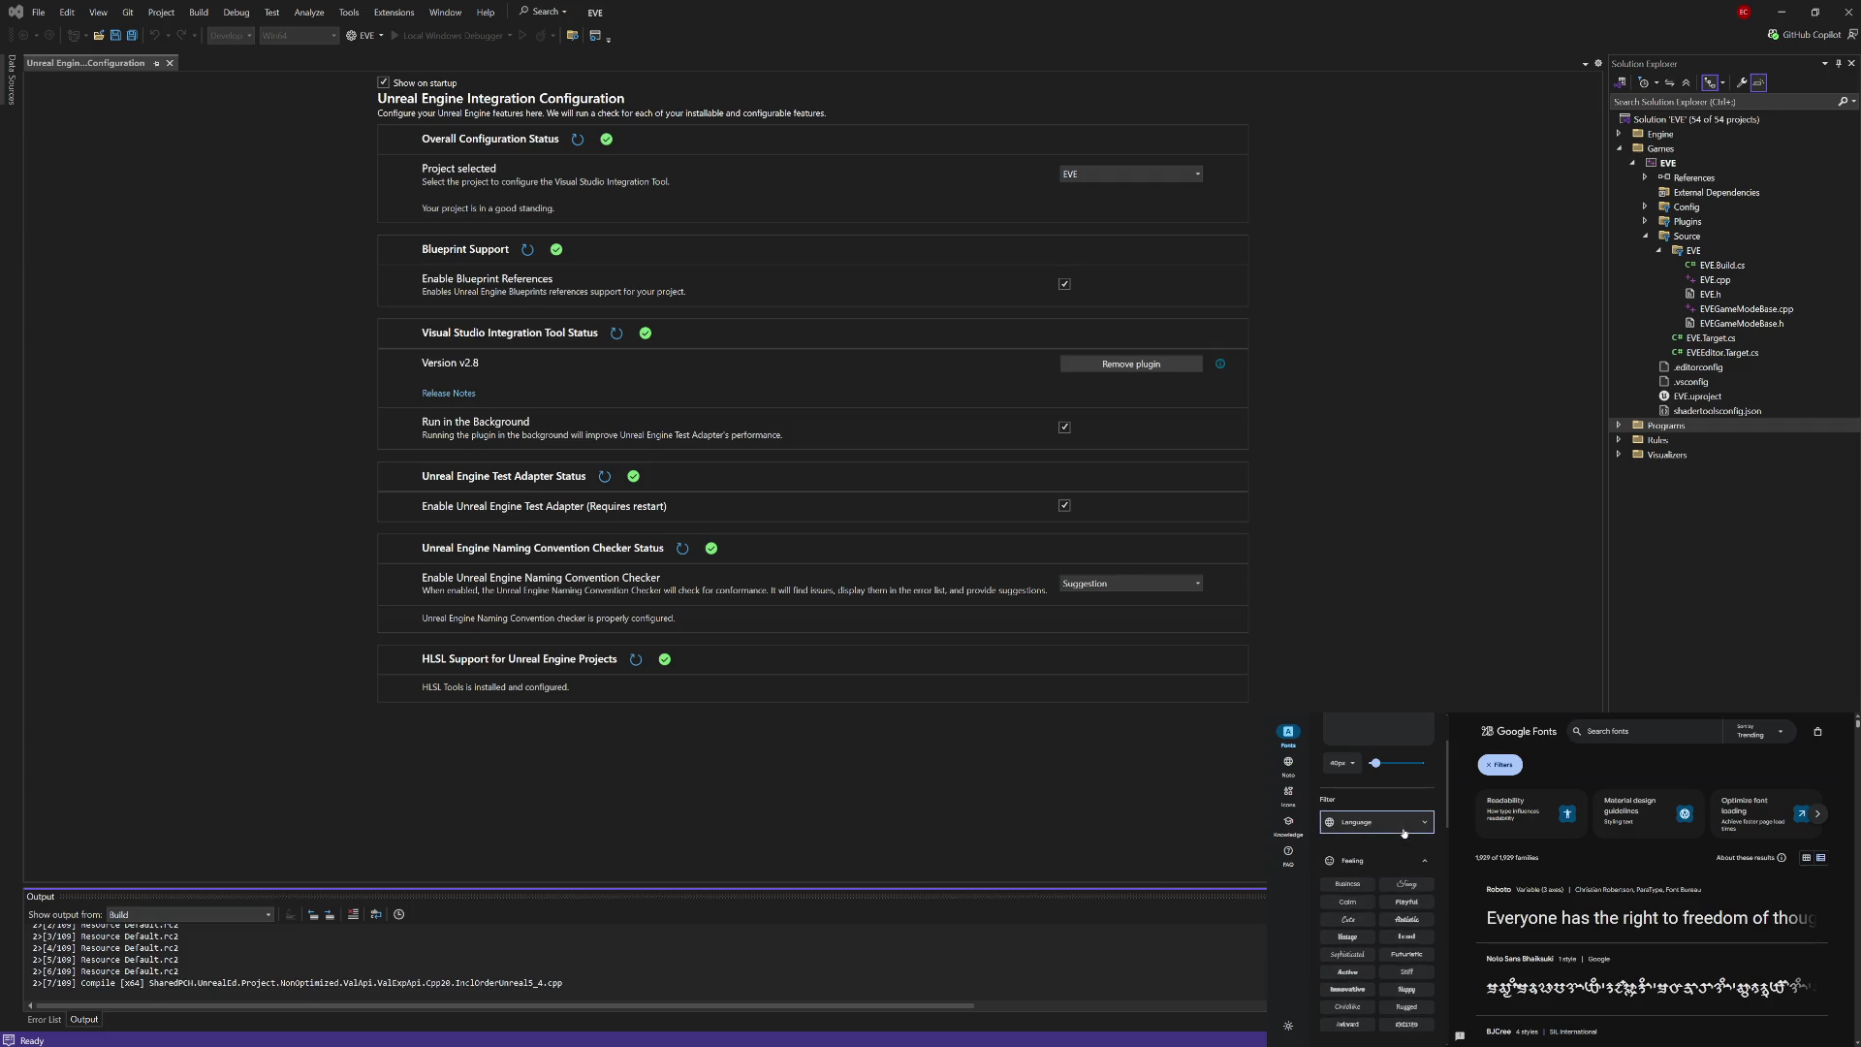
pyautogui.click(1415, 847)
pyautogui.click(1498, 765)
pyautogui.click(1361, 765)
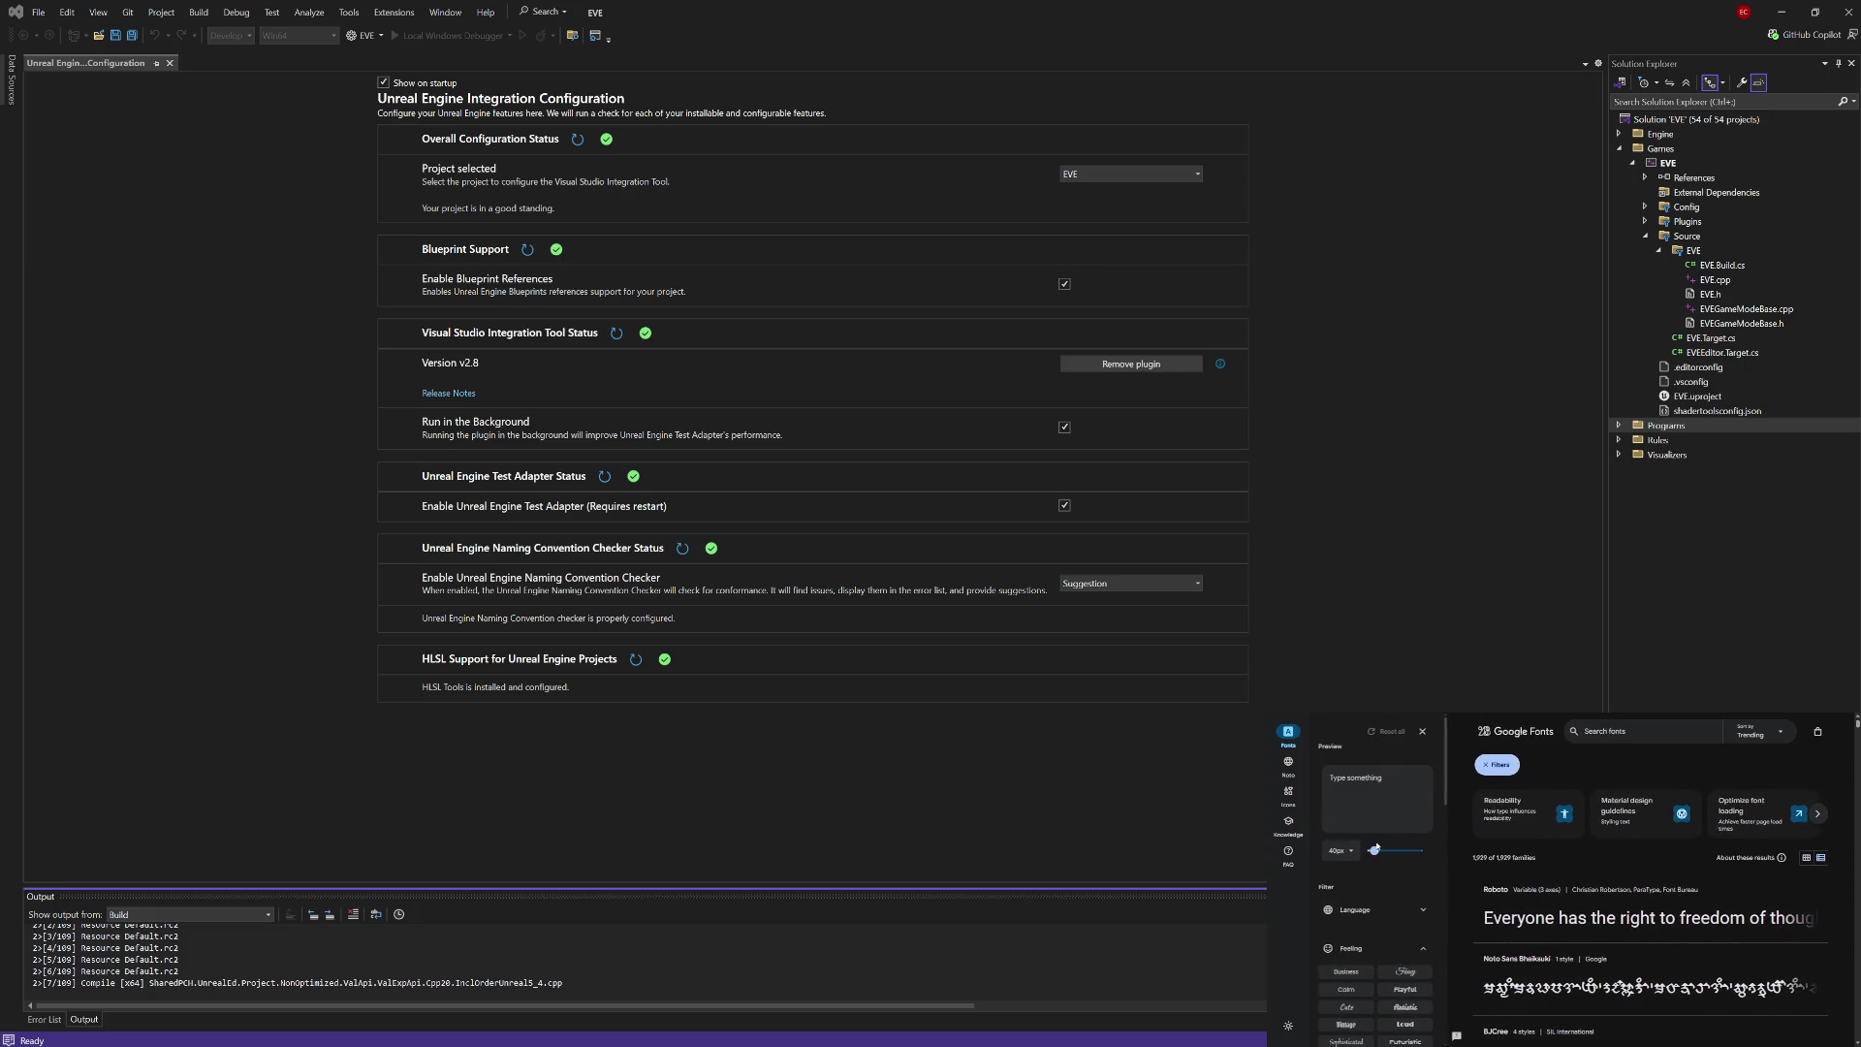
pyautogui.scroll(-1, 1360, 851)
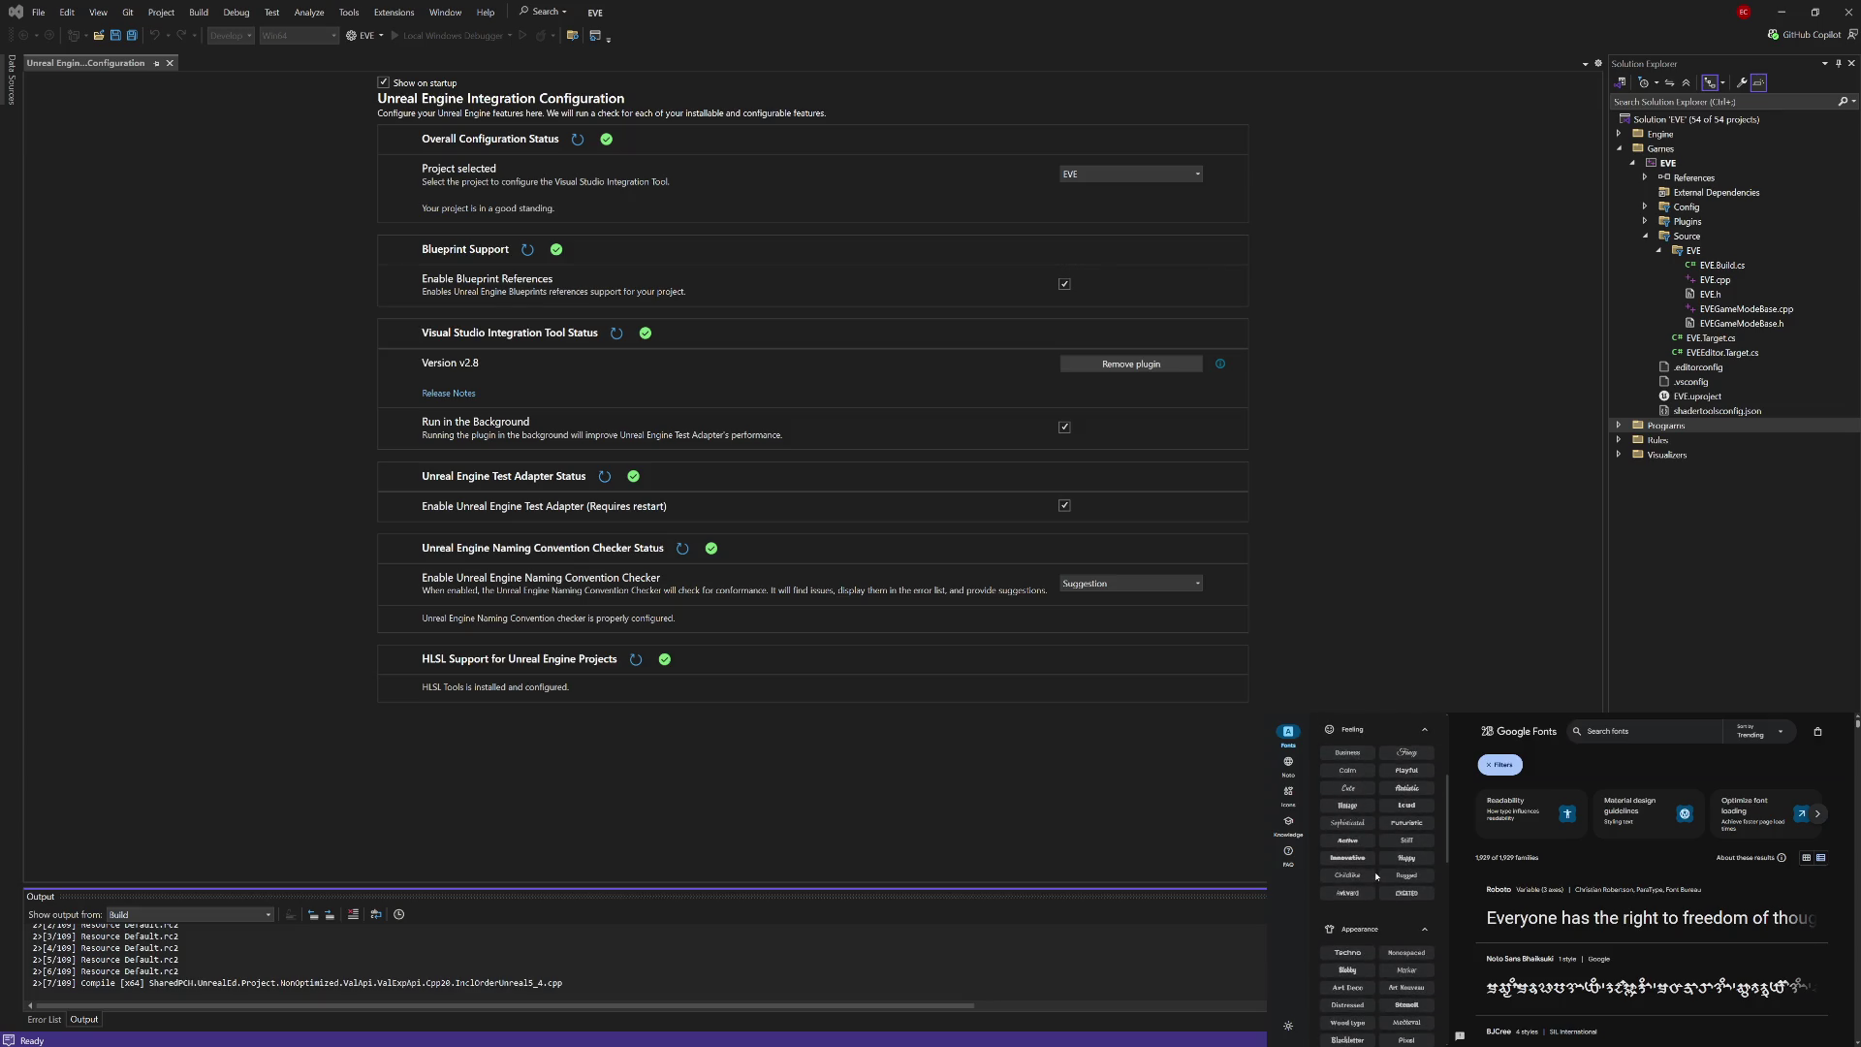
pyautogui.scroll(-2, 1383, 902)
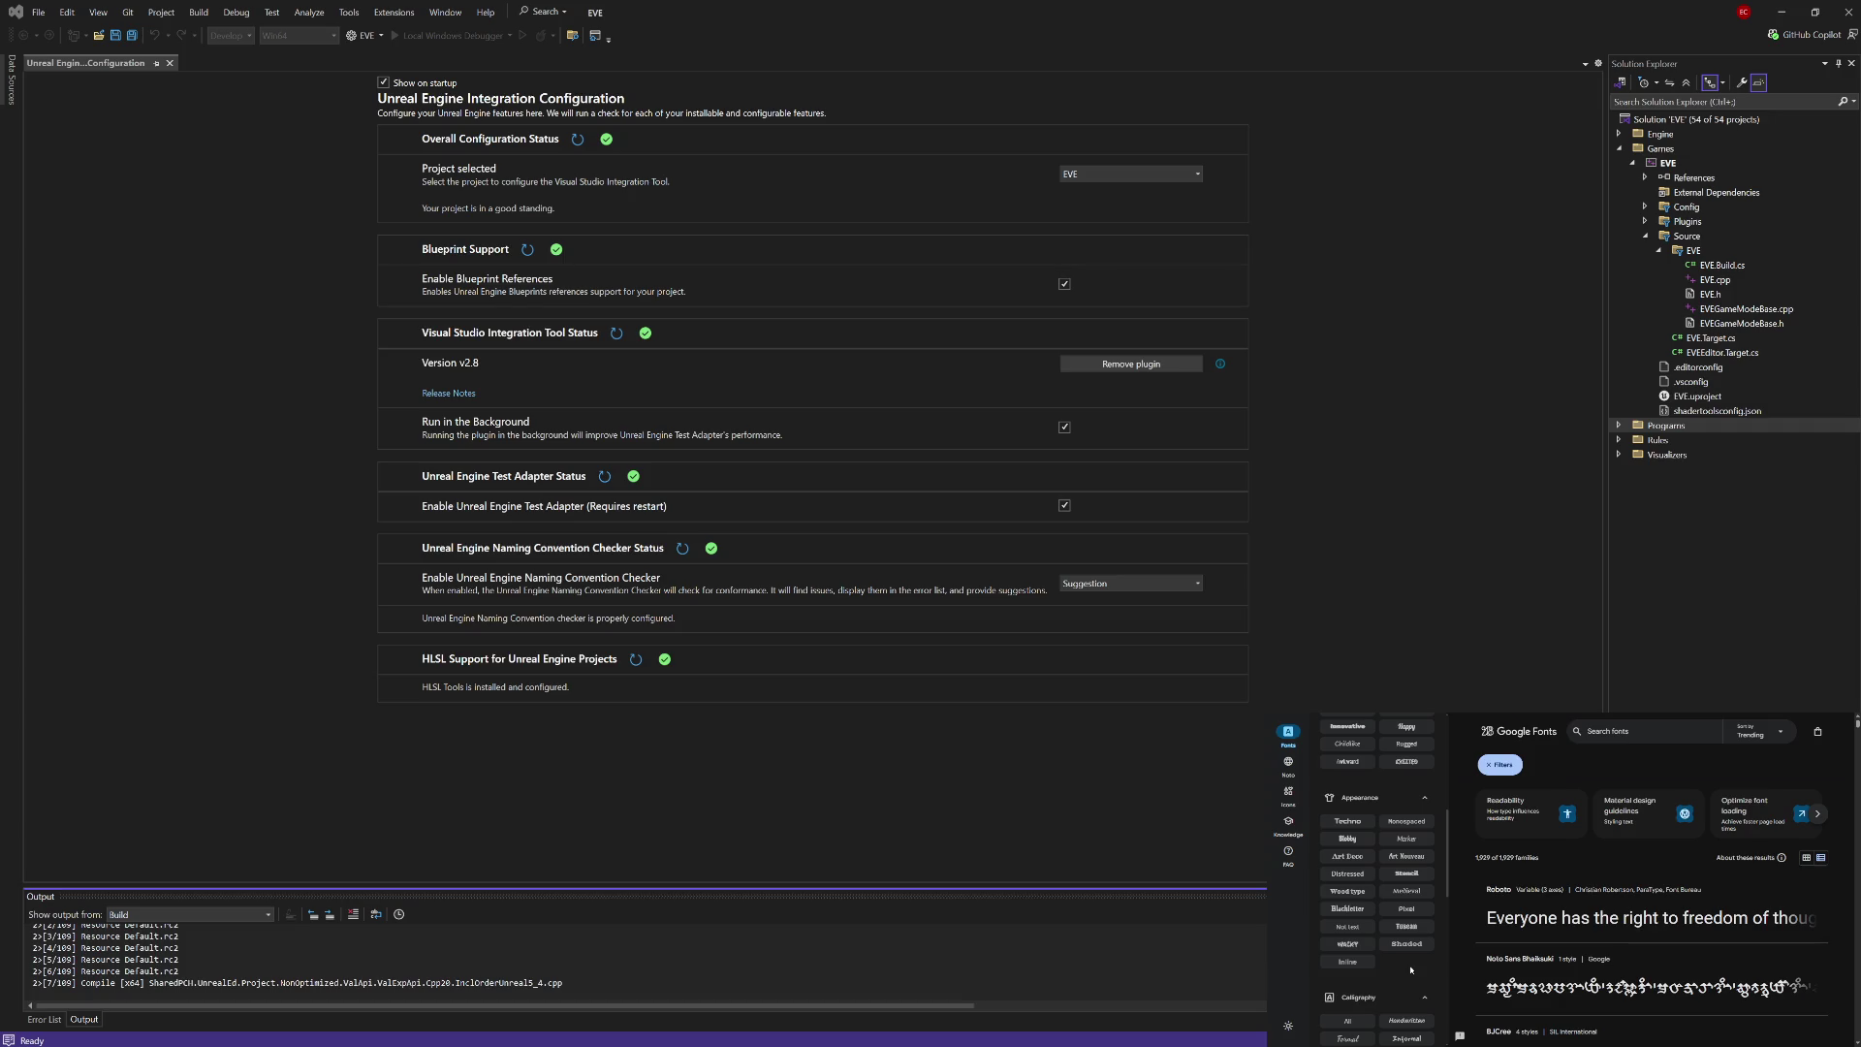
# Step: Filter fonts to the Techno appearance and scroll through the matching families
pyautogui.click(1351, 824)
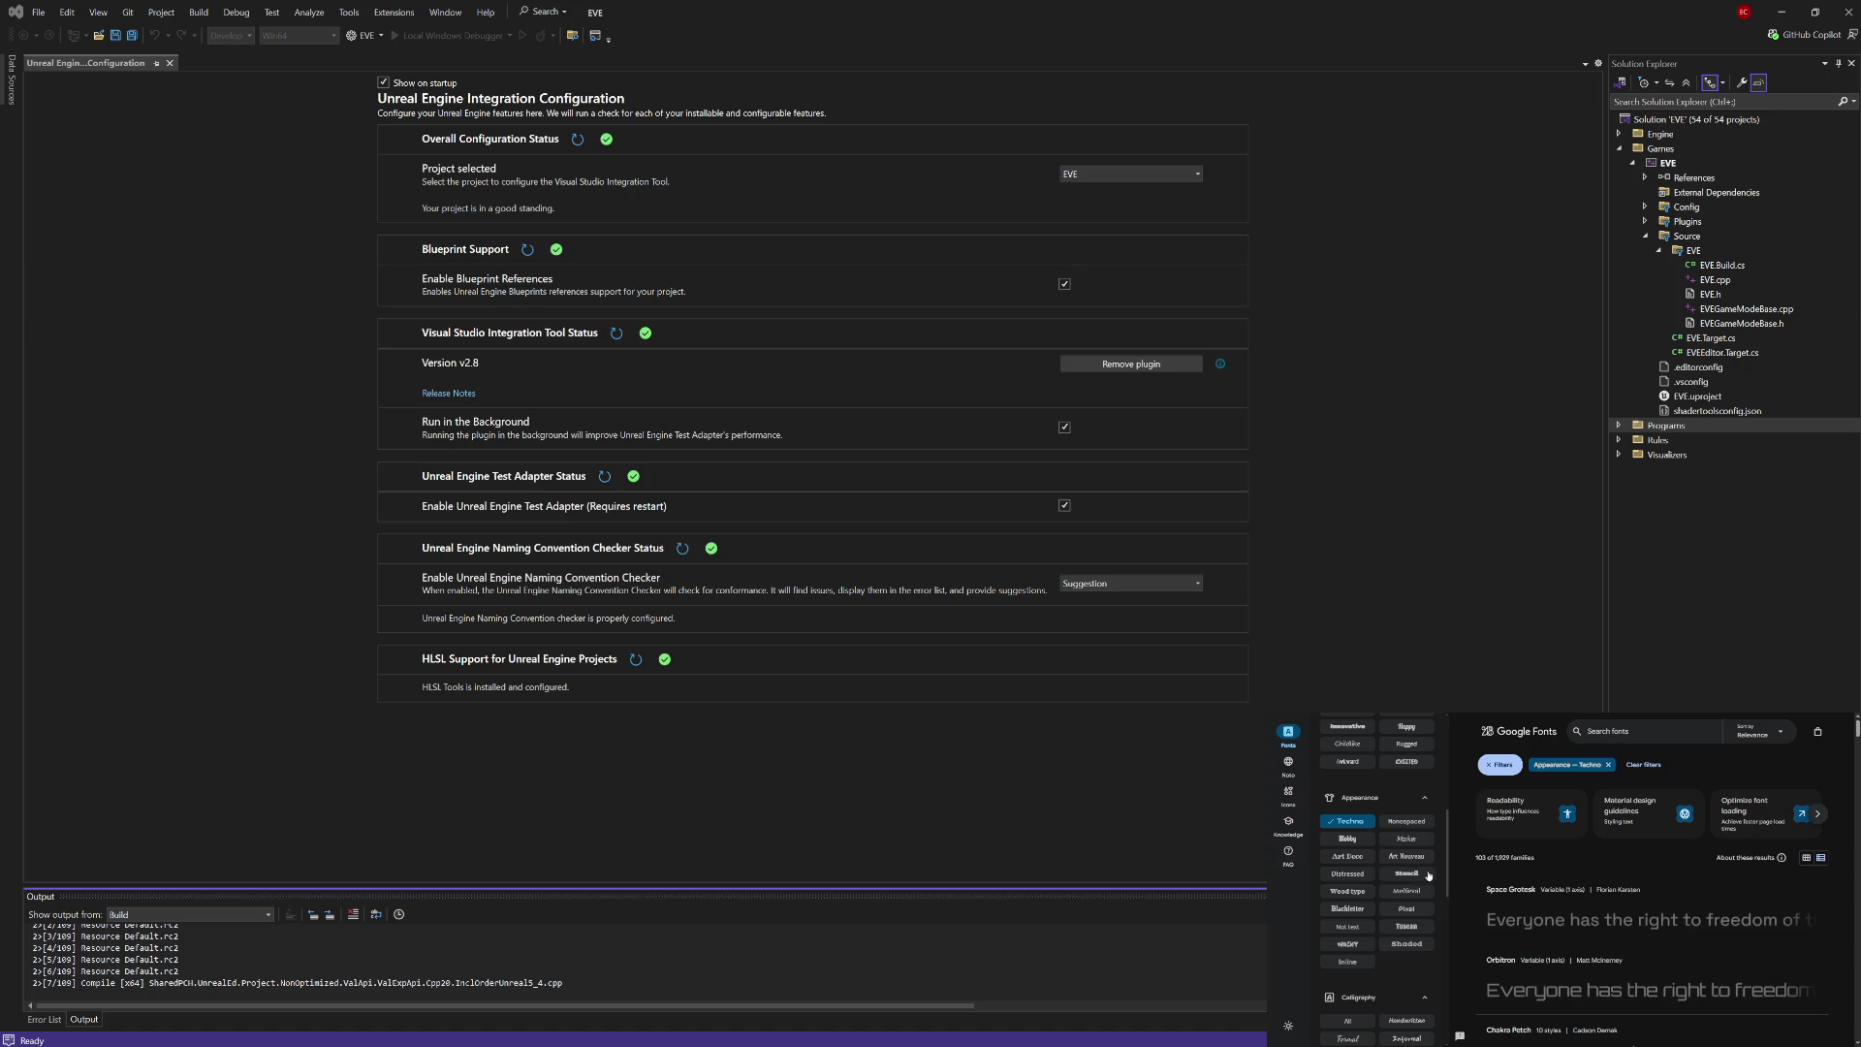
pyautogui.scroll(-2, 1460, 894)
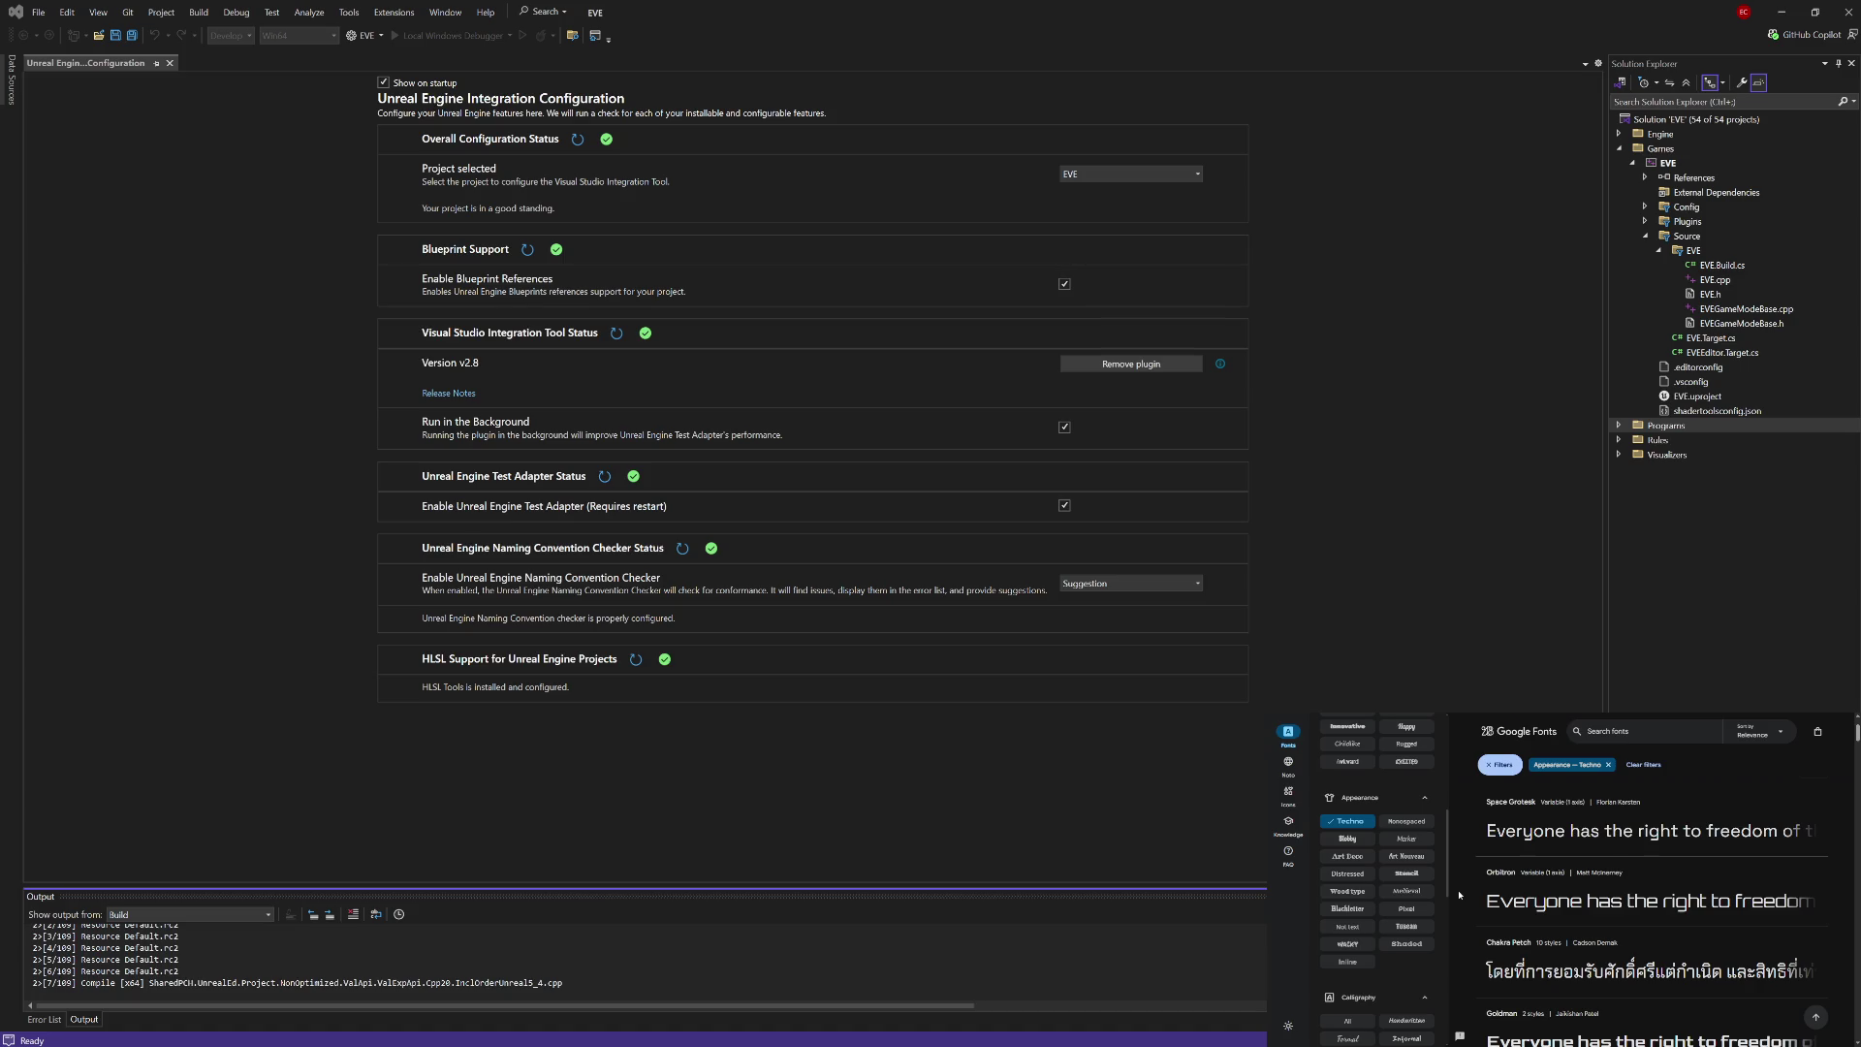
pyautogui.scroll(-3, 1459, 895)
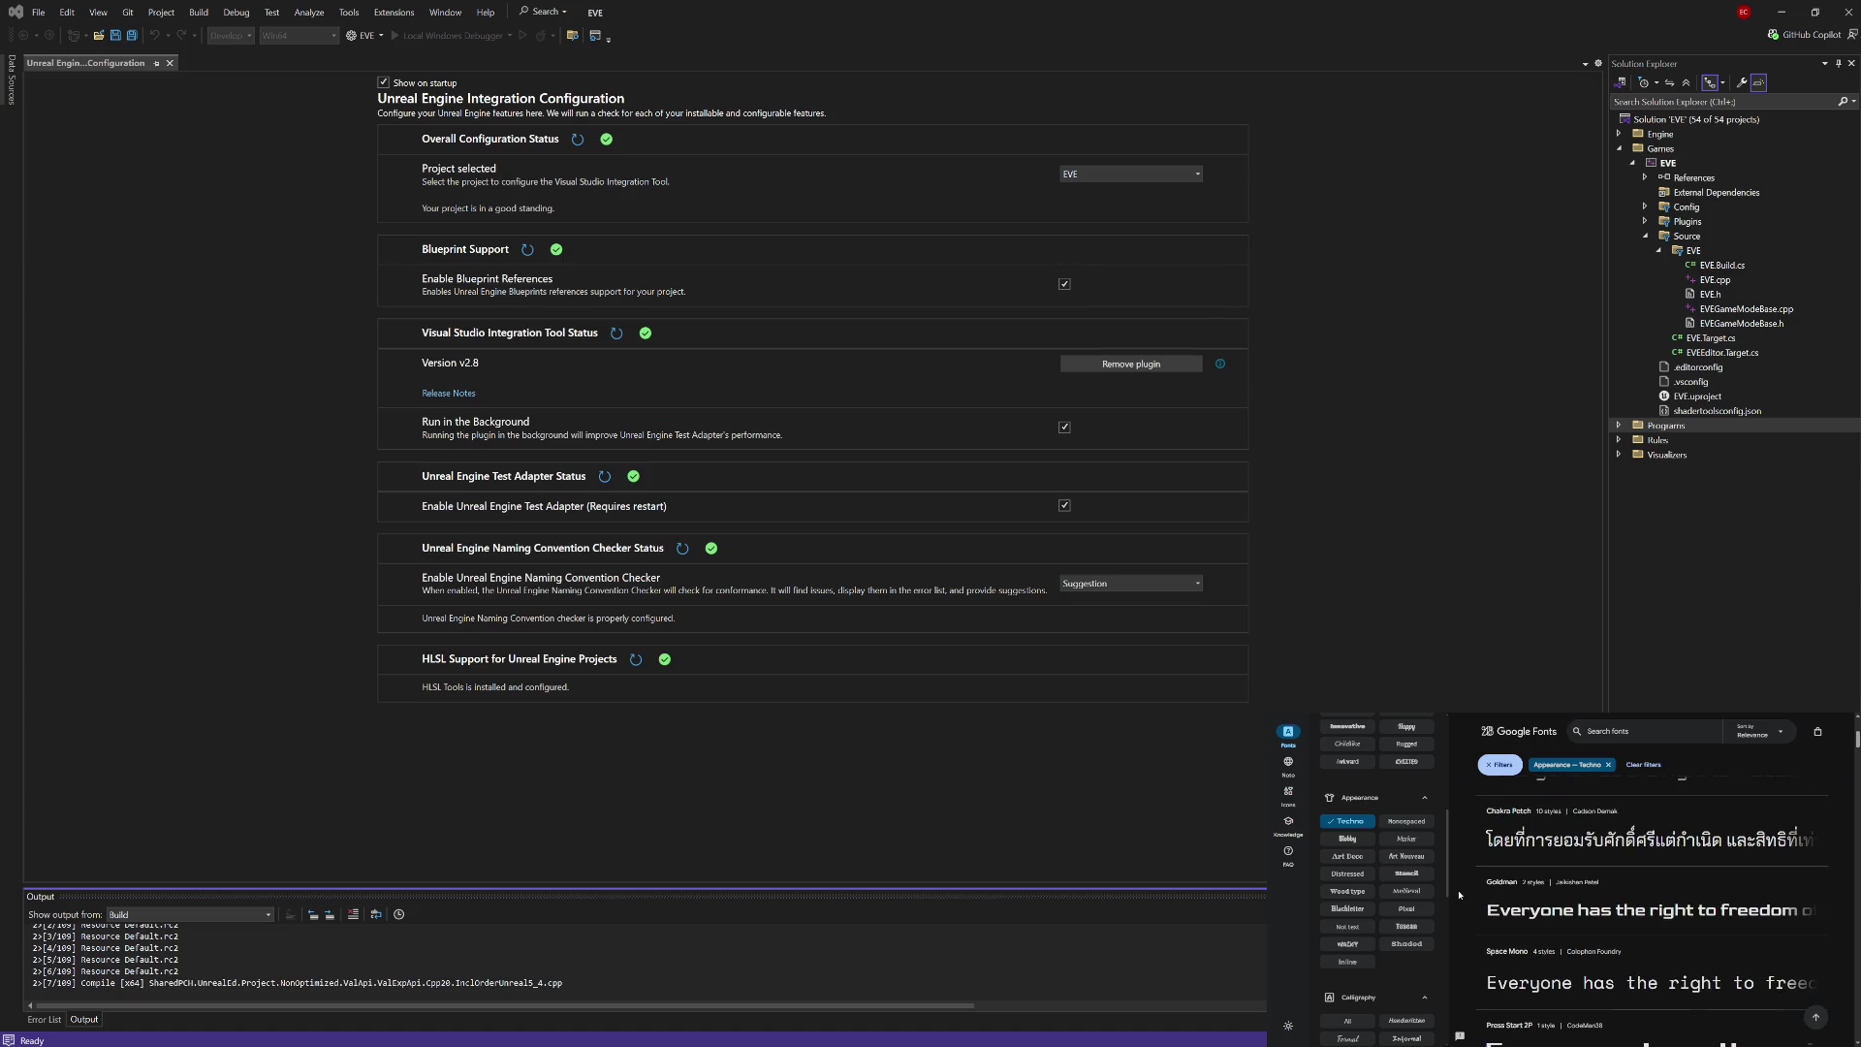
pyautogui.scroll(-3, 1459, 895)
pyautogui.scroll(-2, 1459, 895)
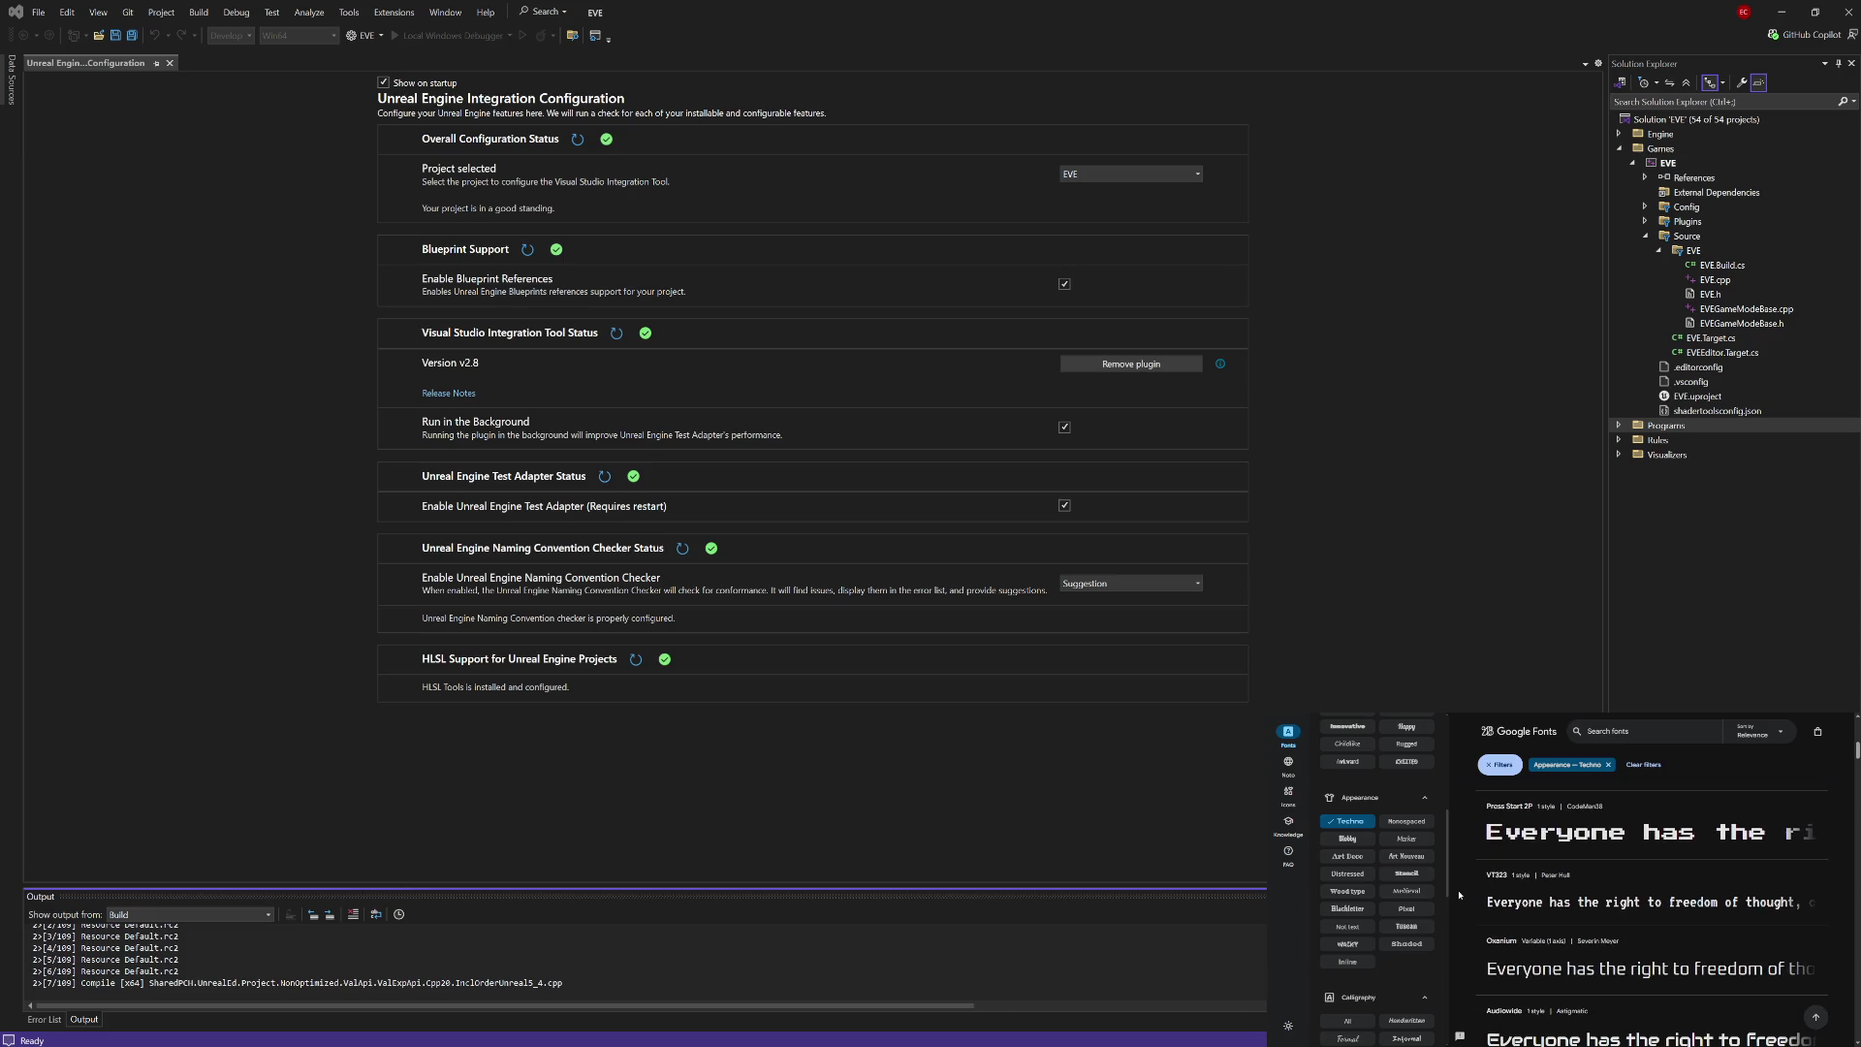
pyautogui.scroll(-1, 1459, 895)
pyautogui.scroll(-1, 1459, 895)
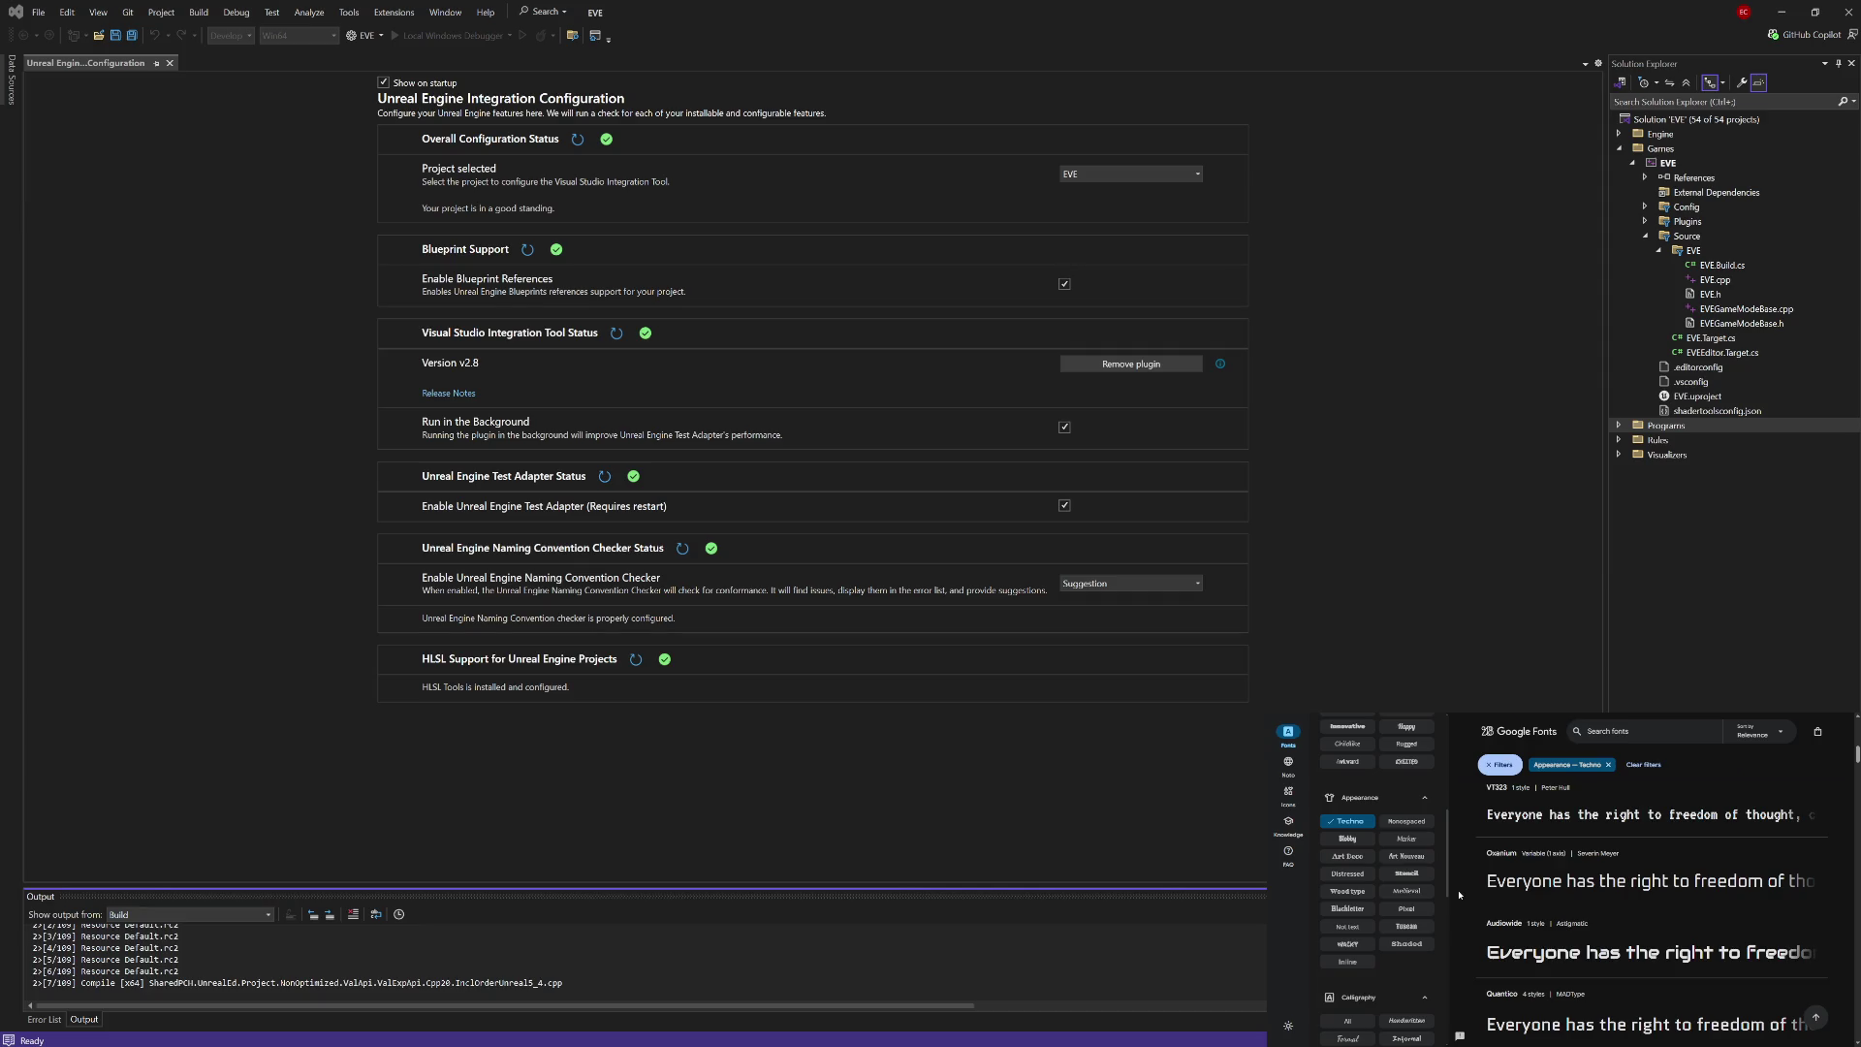
pyautogui.scroll(-1, 1459, 894)
pyautogui.scroll(-2, 1459, 895)
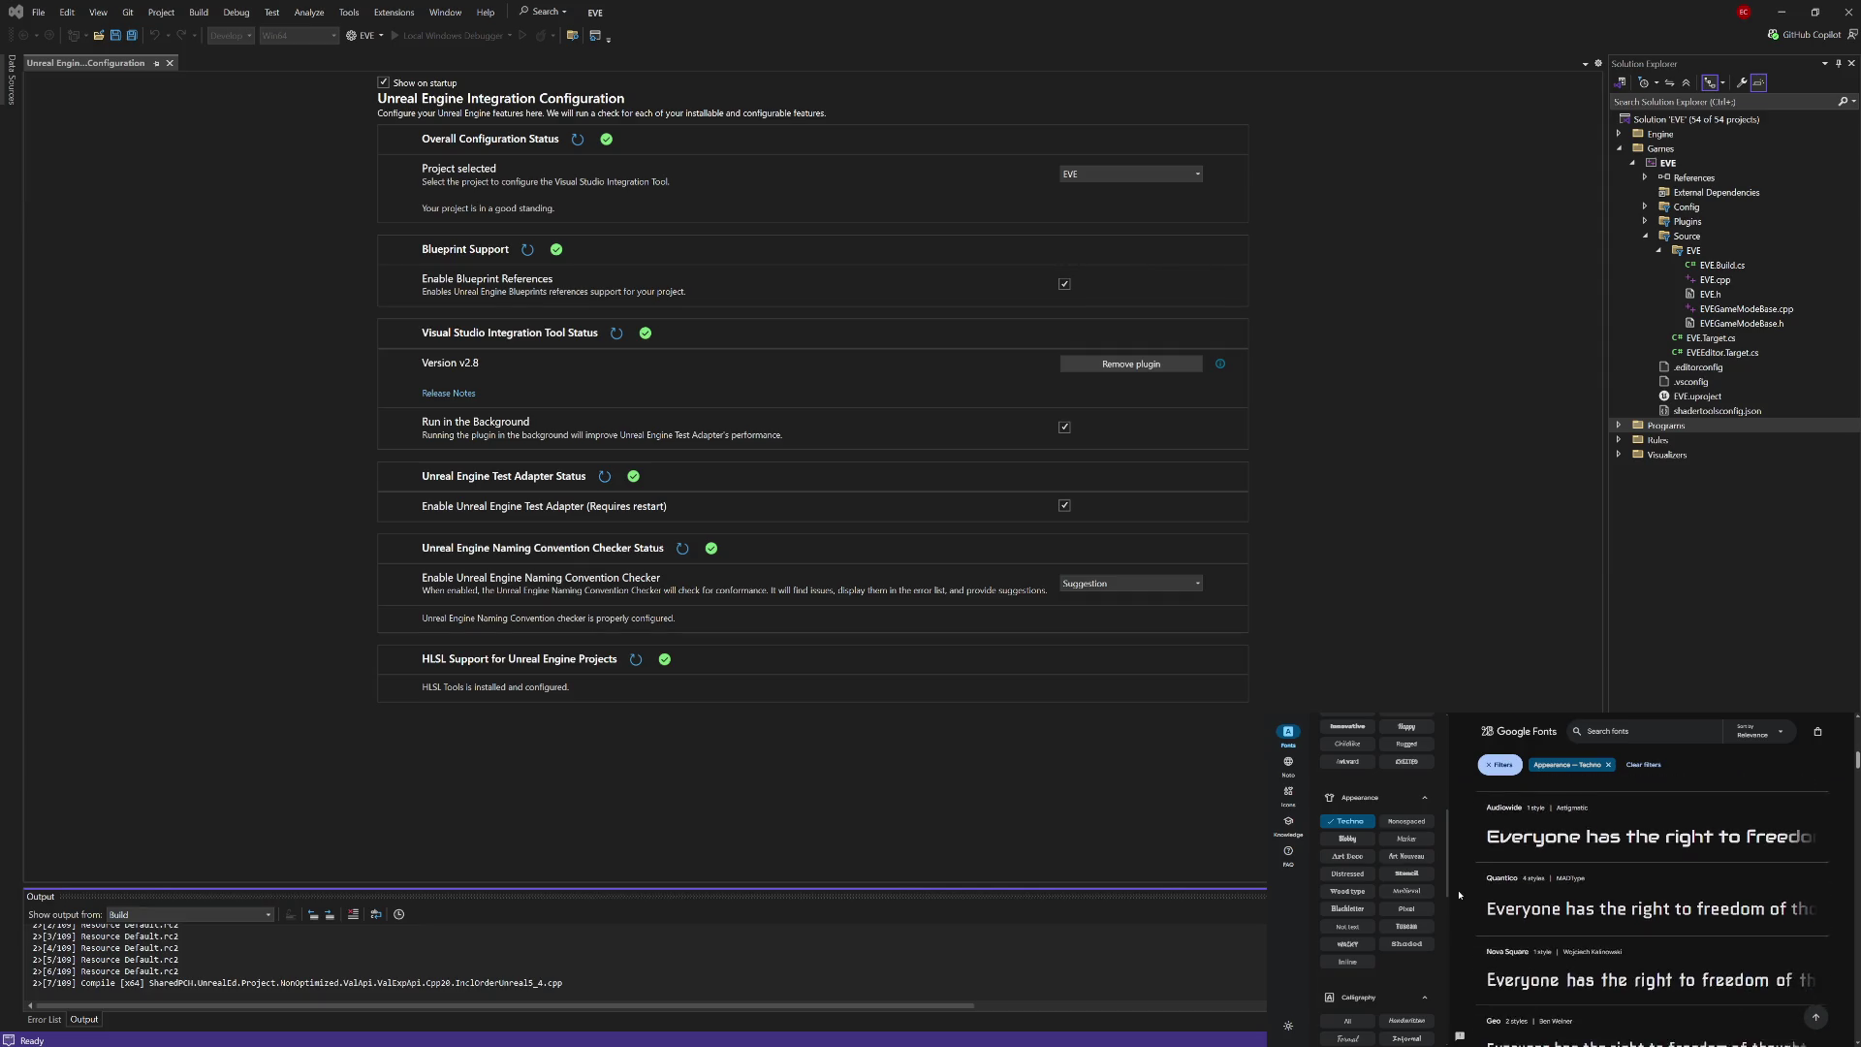
pyautogui.scroll(-1, 1460, 895)
pyautogui.scroll(-1, 1459, 895)
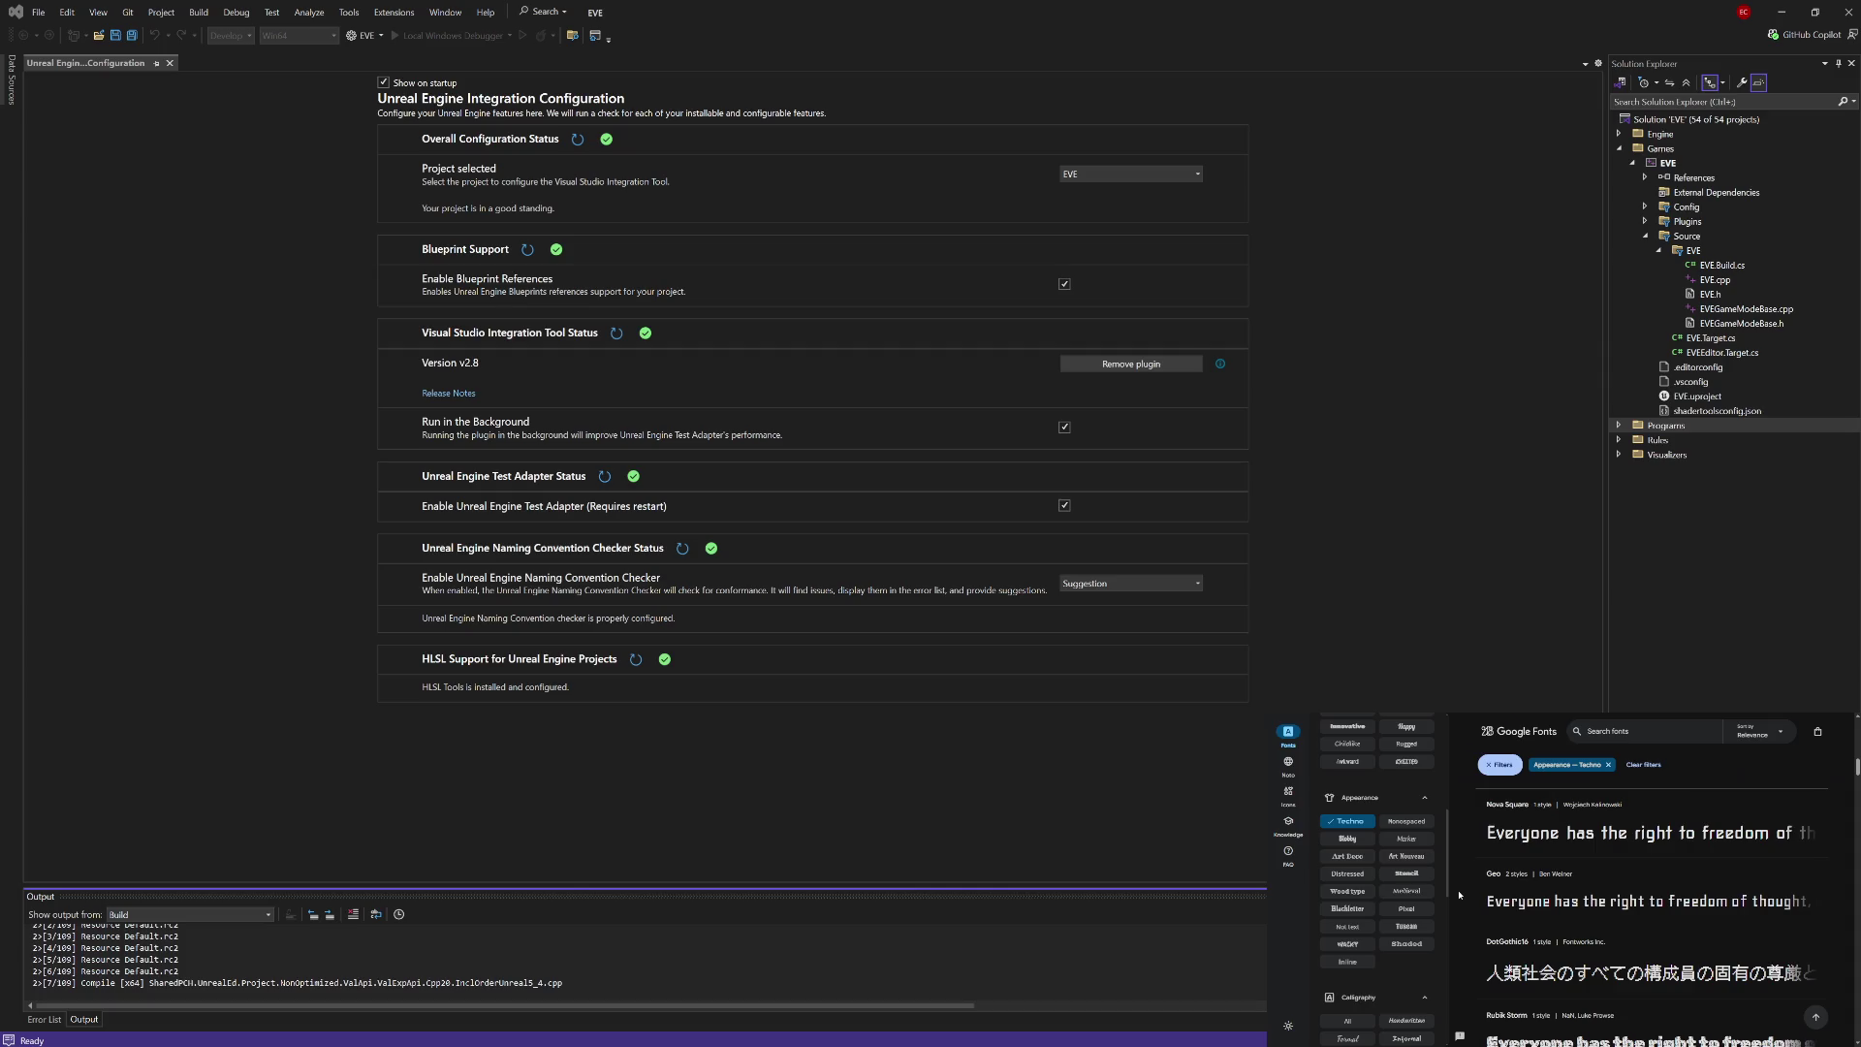
pyautogui.scroll(-1, 1460, 895)
pyautogui.scroll(-2, 1459, 895)
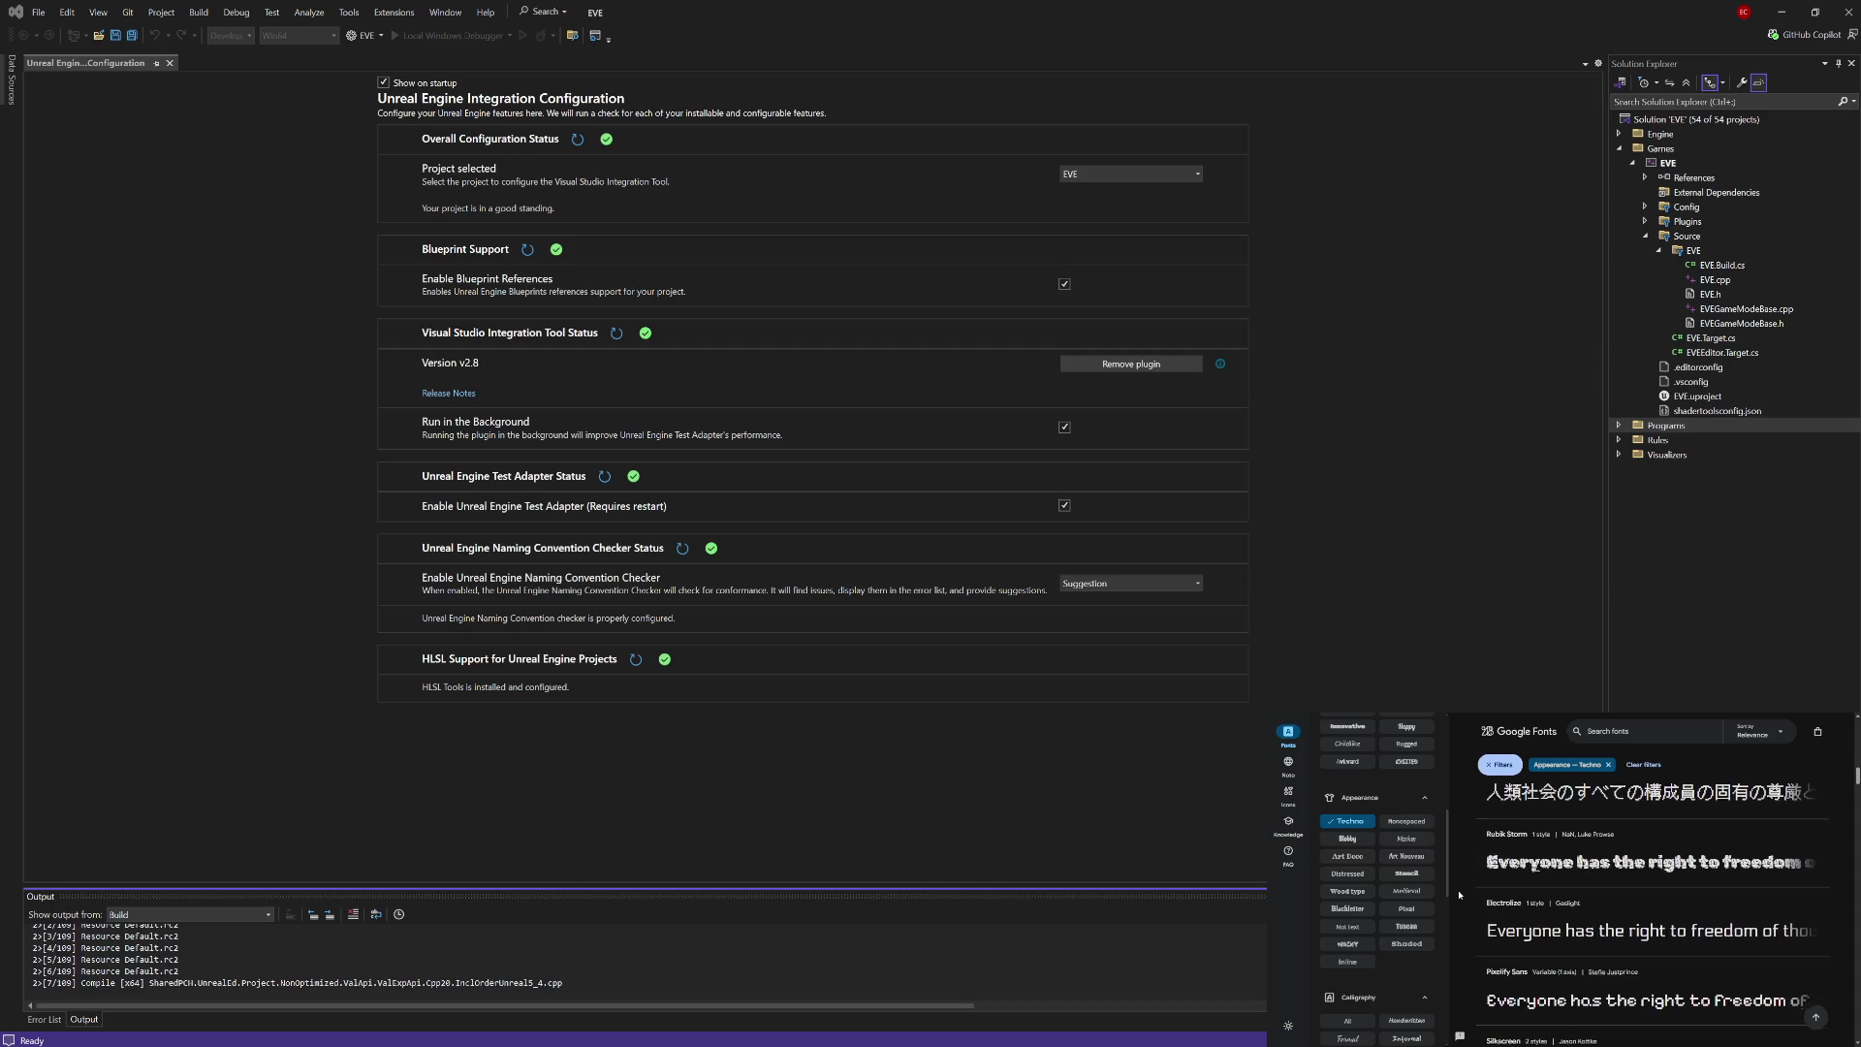
pyautogui.scroll(-2, 1459, 895)
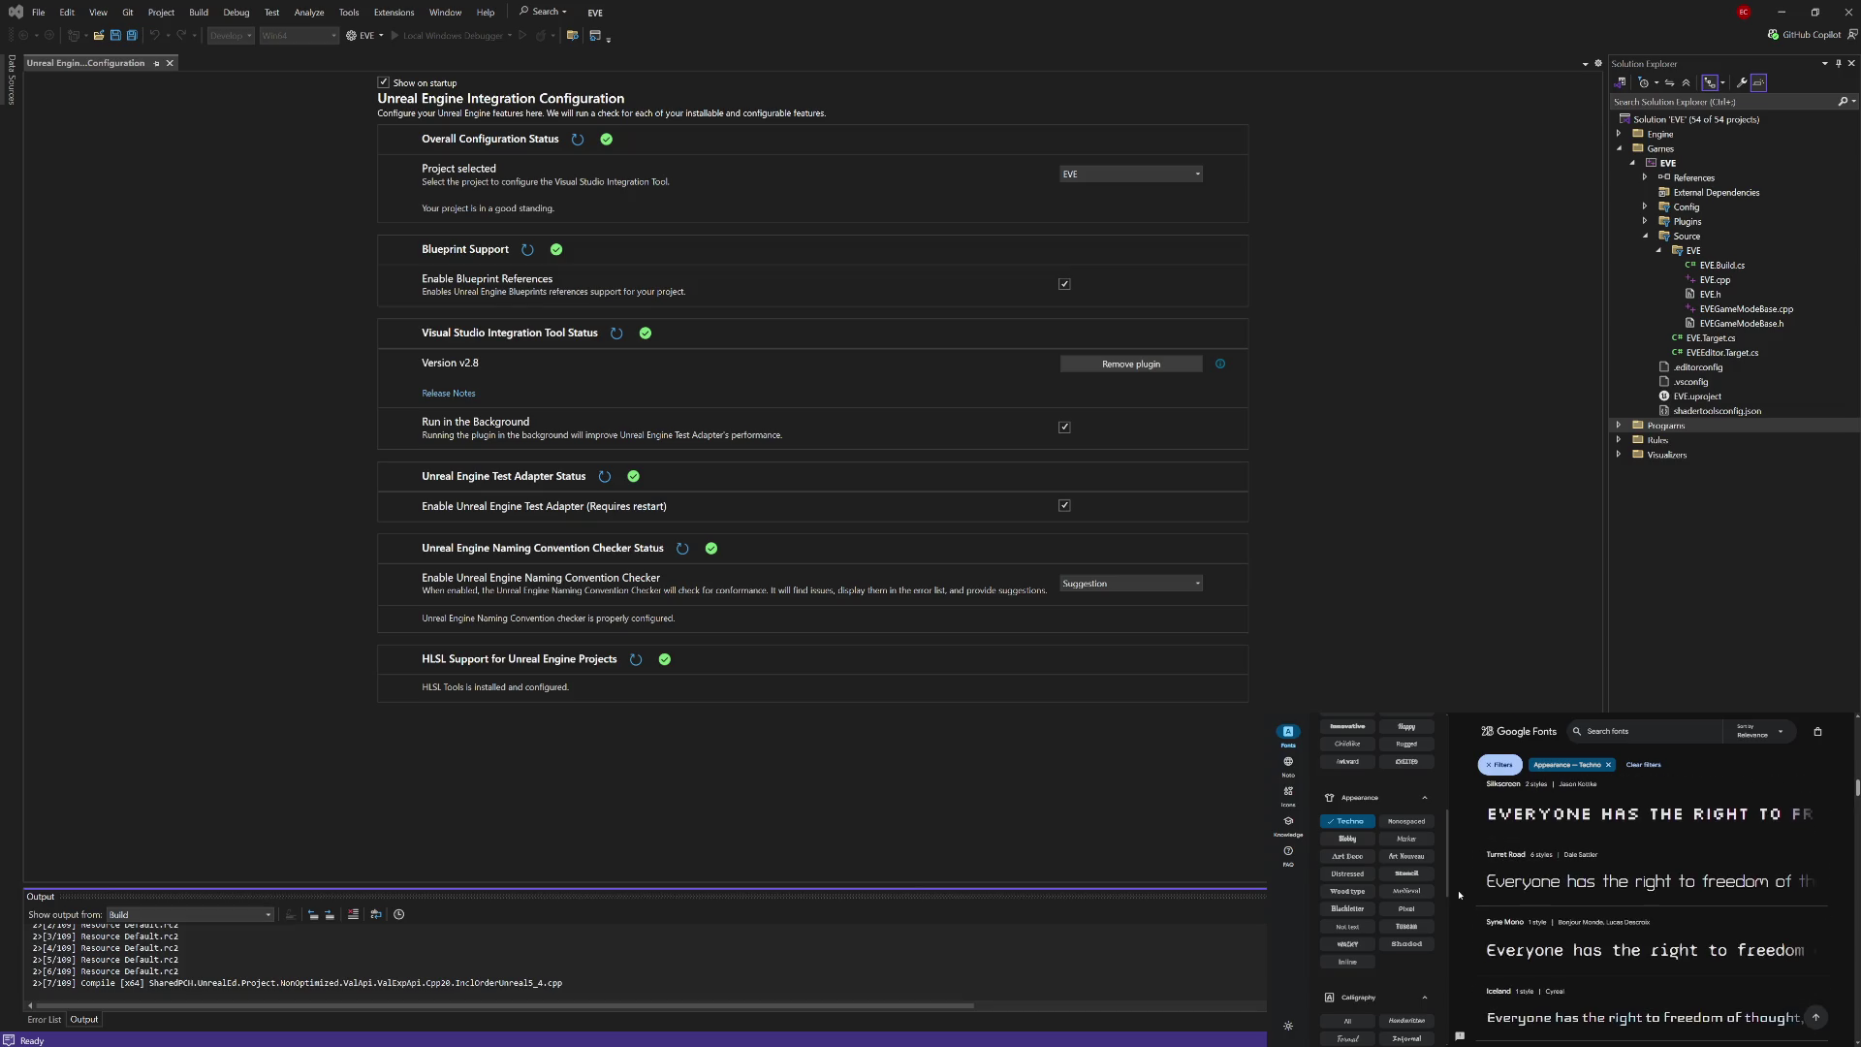
# Step: Scroll the filter sidebar to Properties and raise the minimum Number of styles
pyautogui.scroll(-1, 1459, 895)
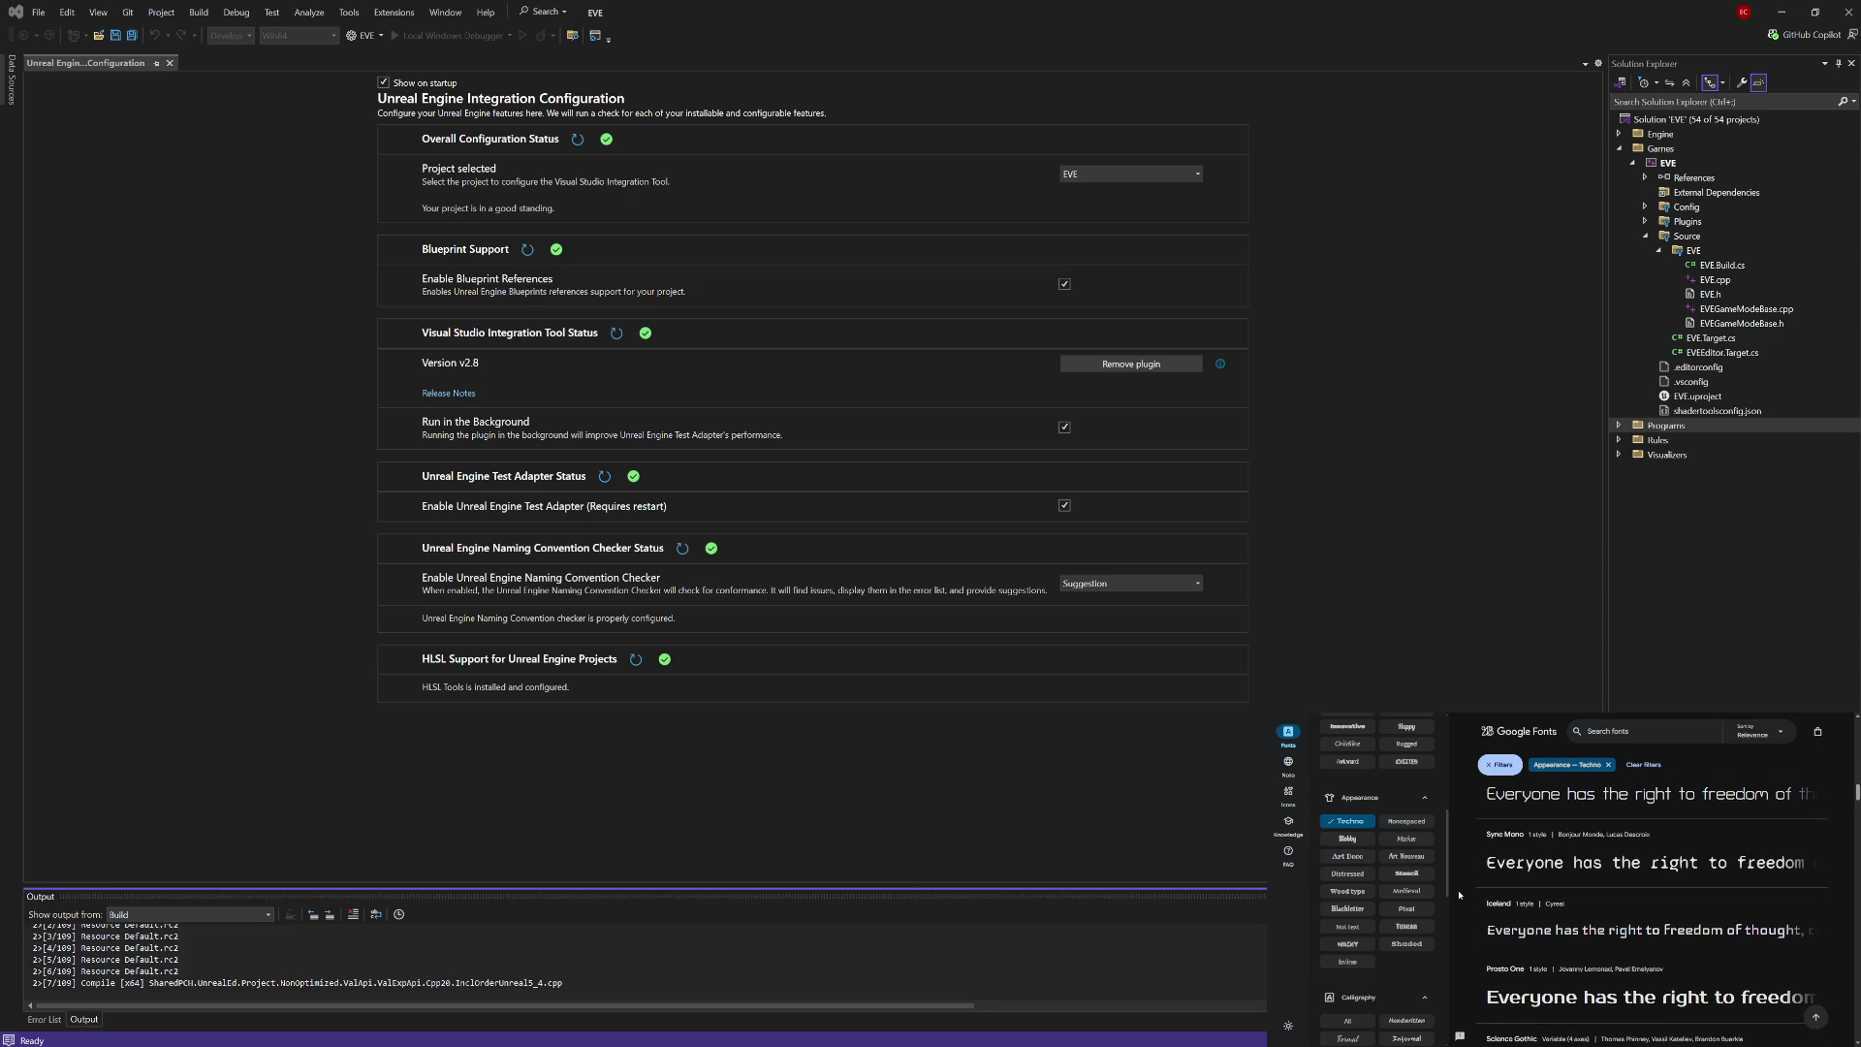
pyautogui.scroll(-2, 1459, 895)
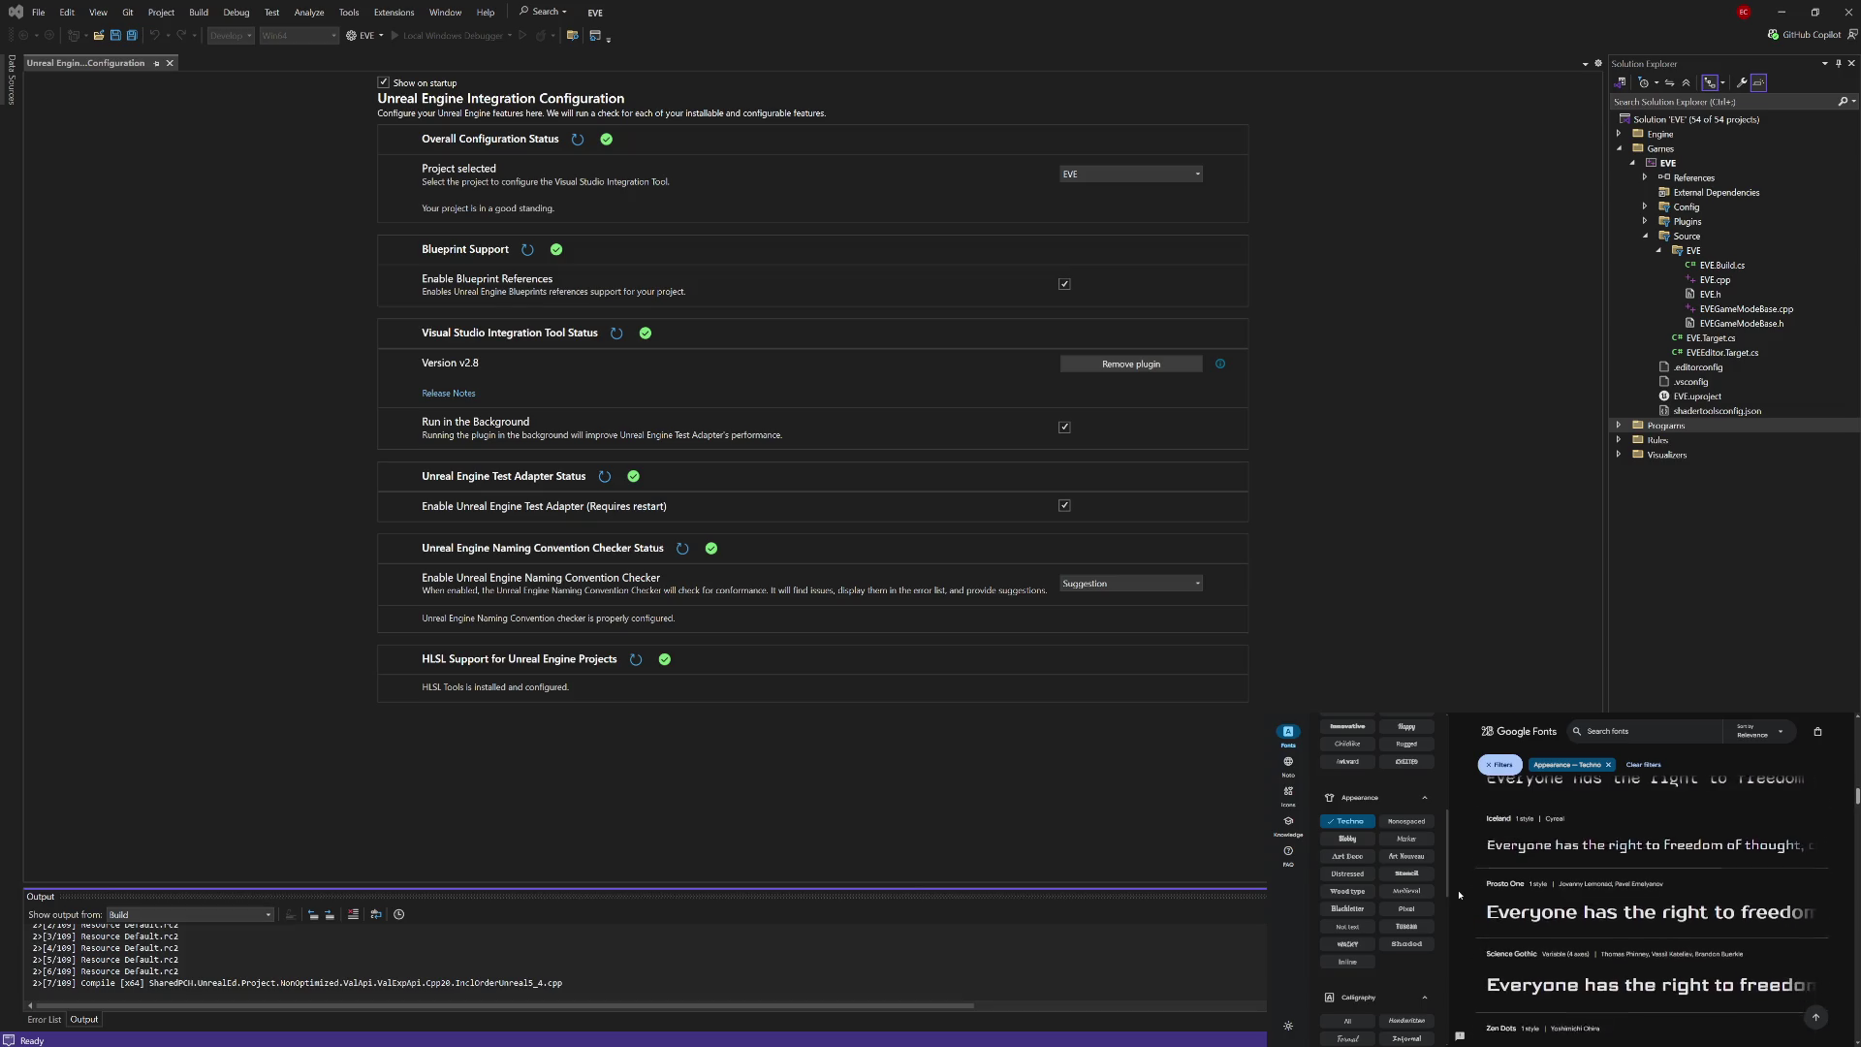
pyautogui.scroll(-1, 1459, 895)
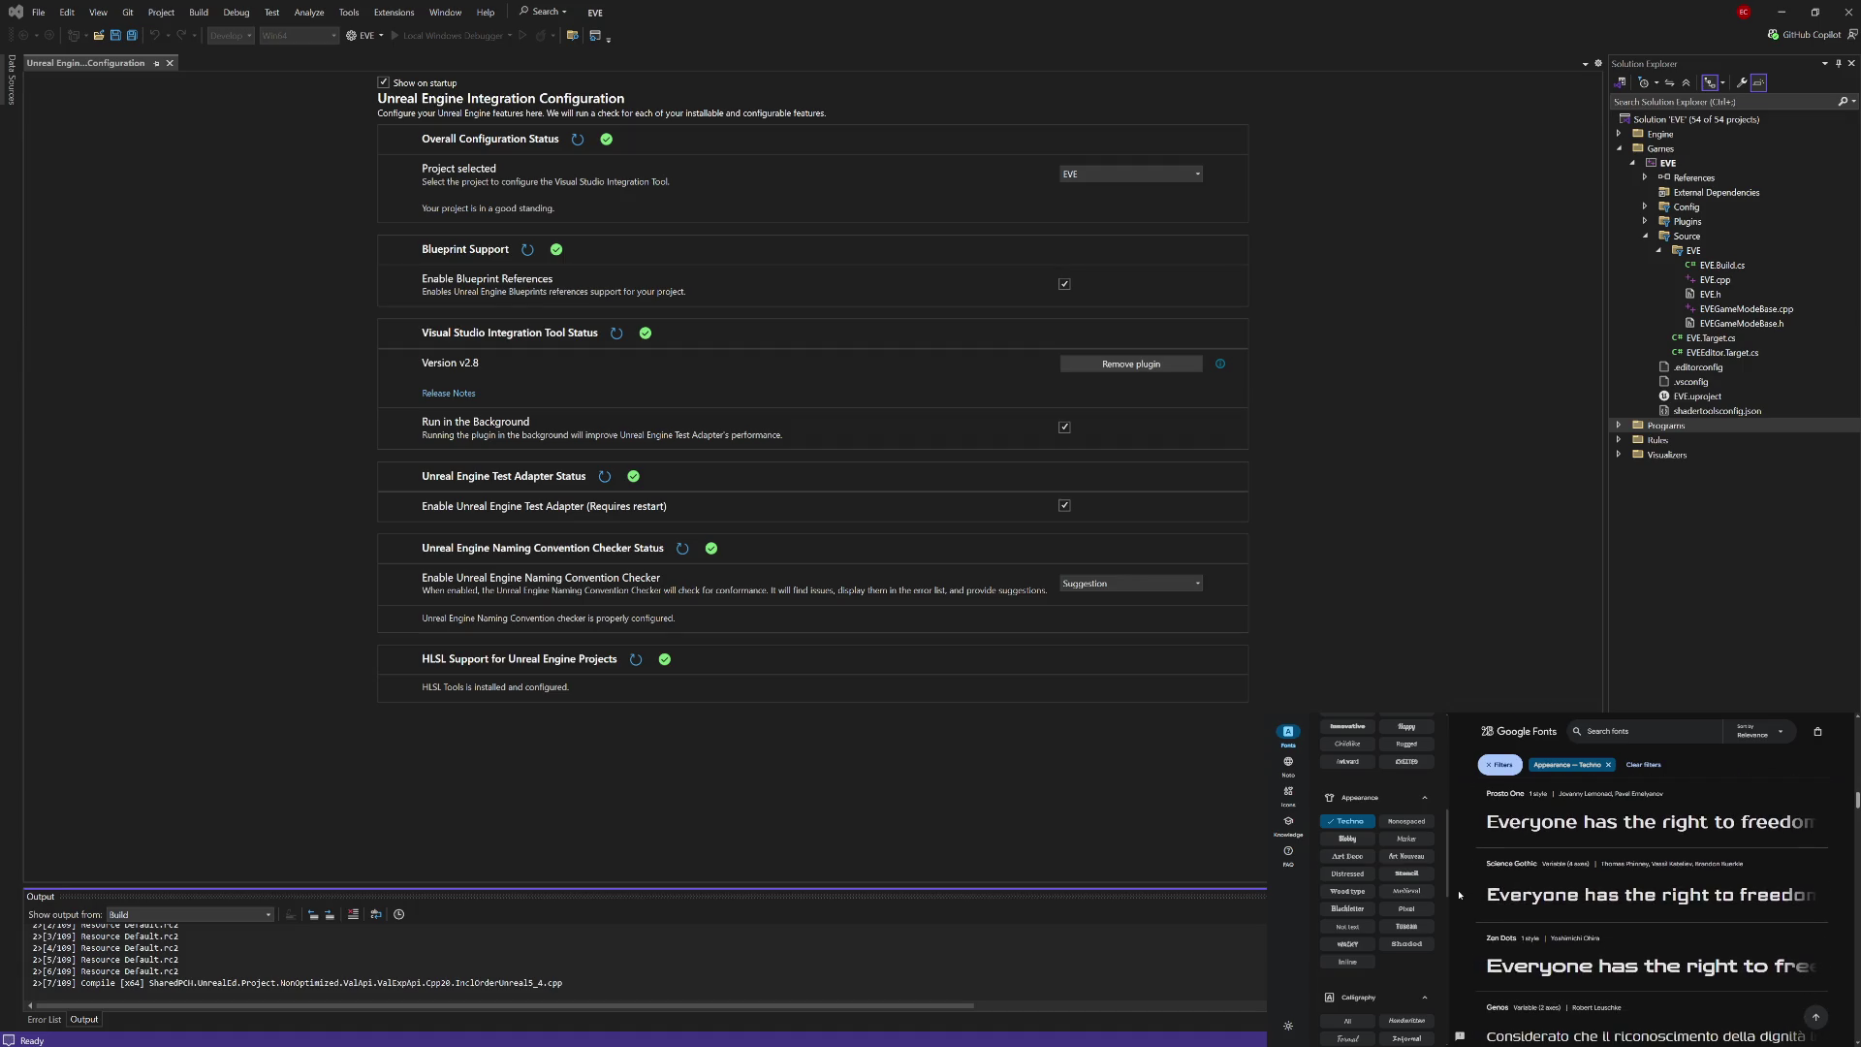
pyautogui.scroll(-3, 1459, 895)
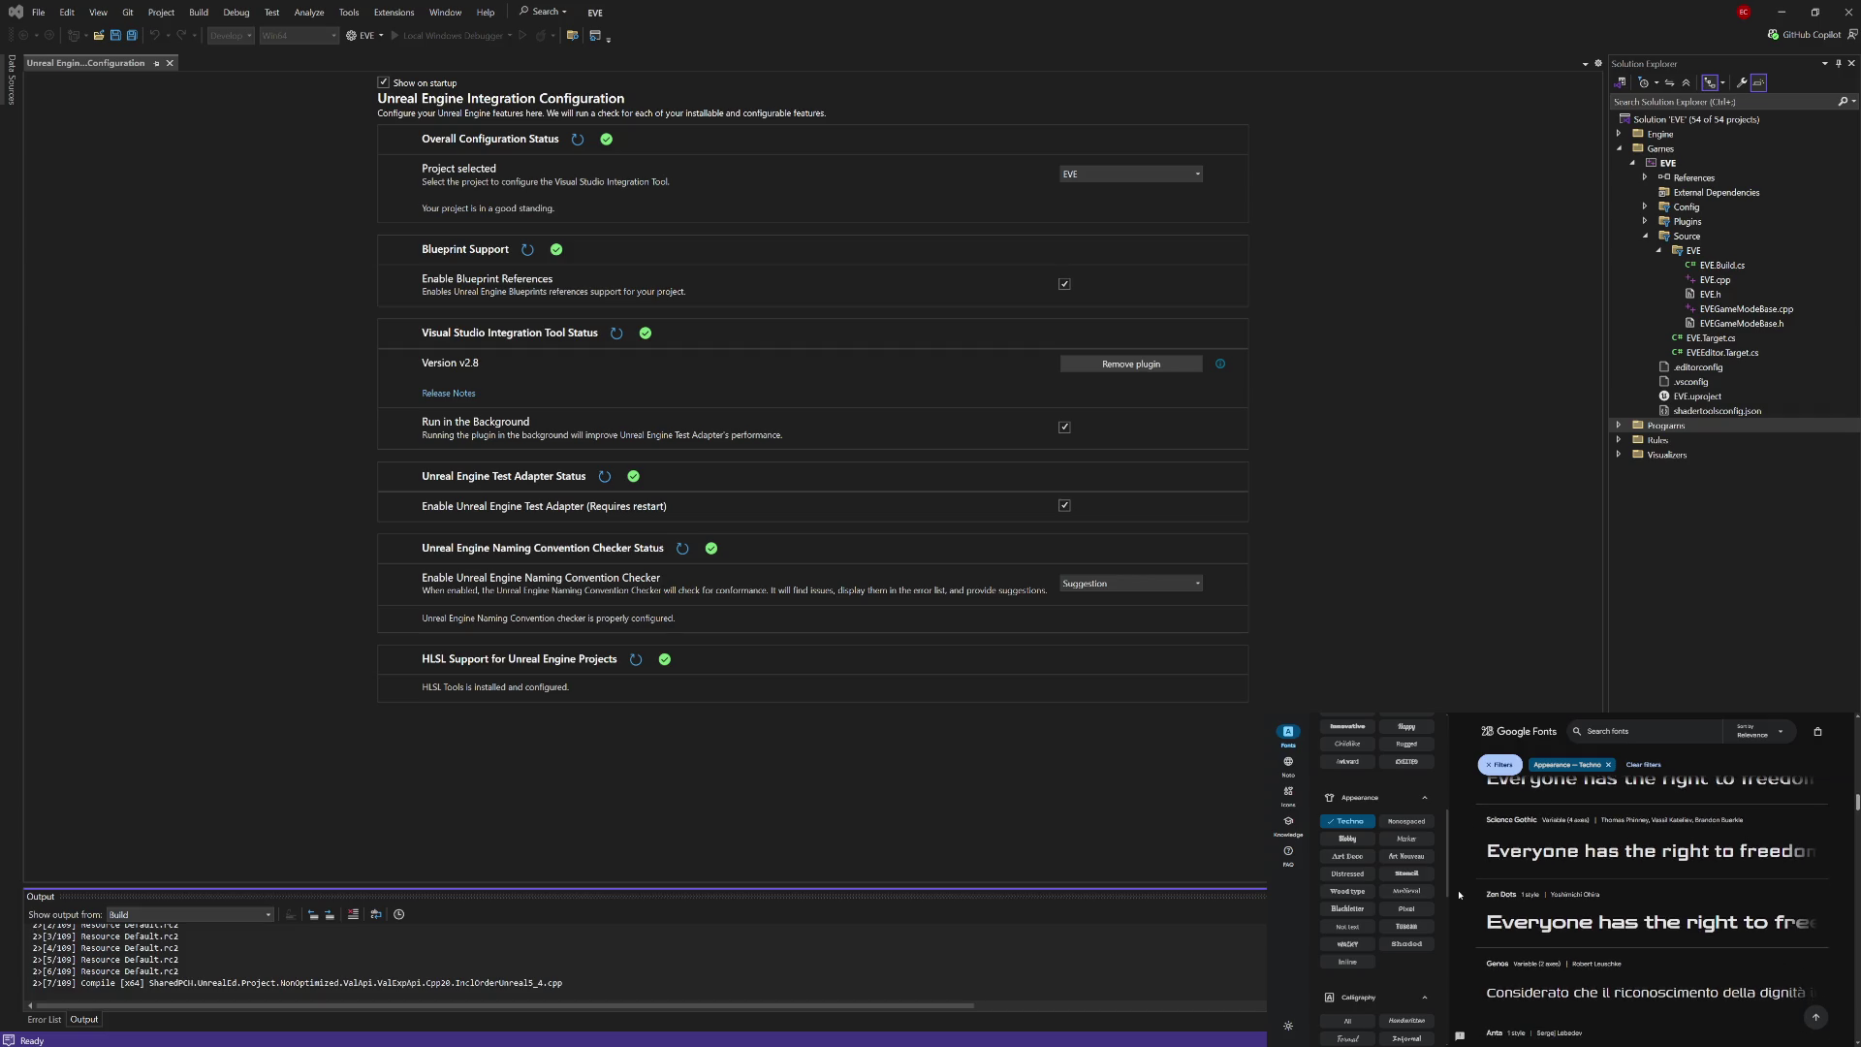
pyautogui.scroll(-2, 1459, 895)
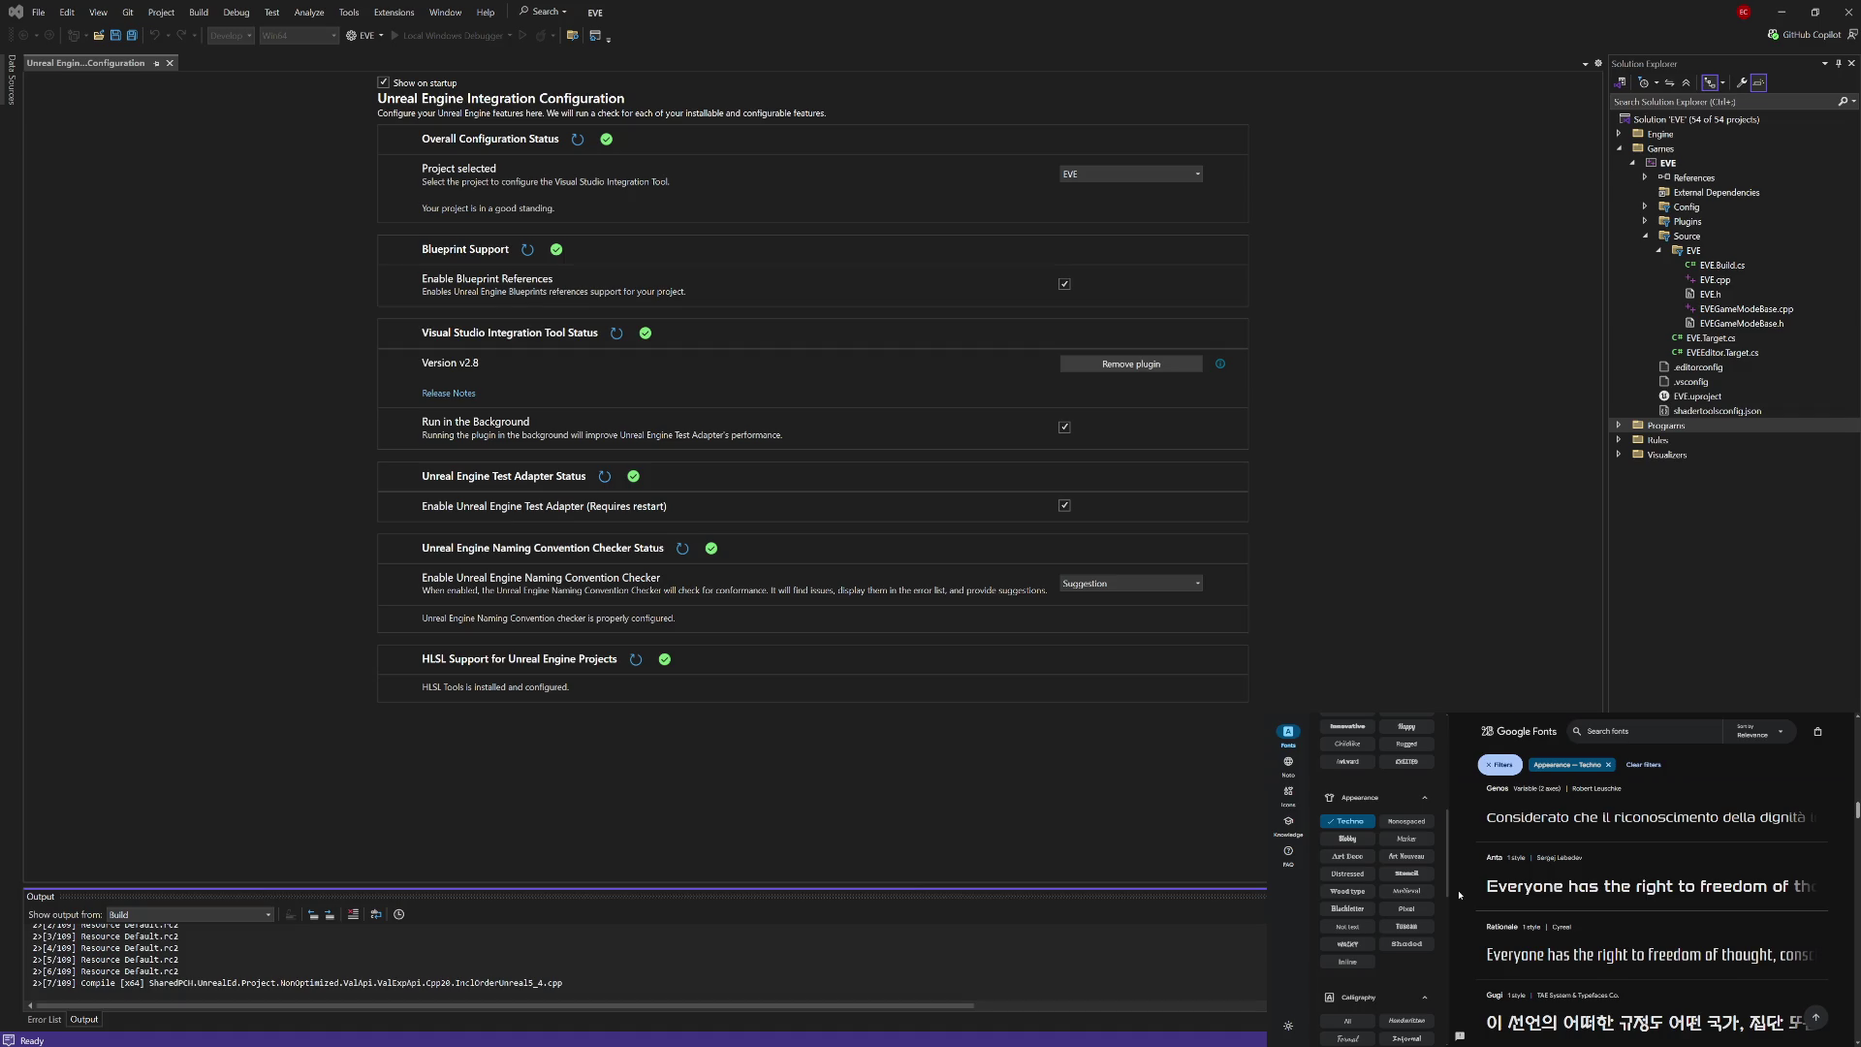
pyautogui.scroll(-3, 1459, 894)
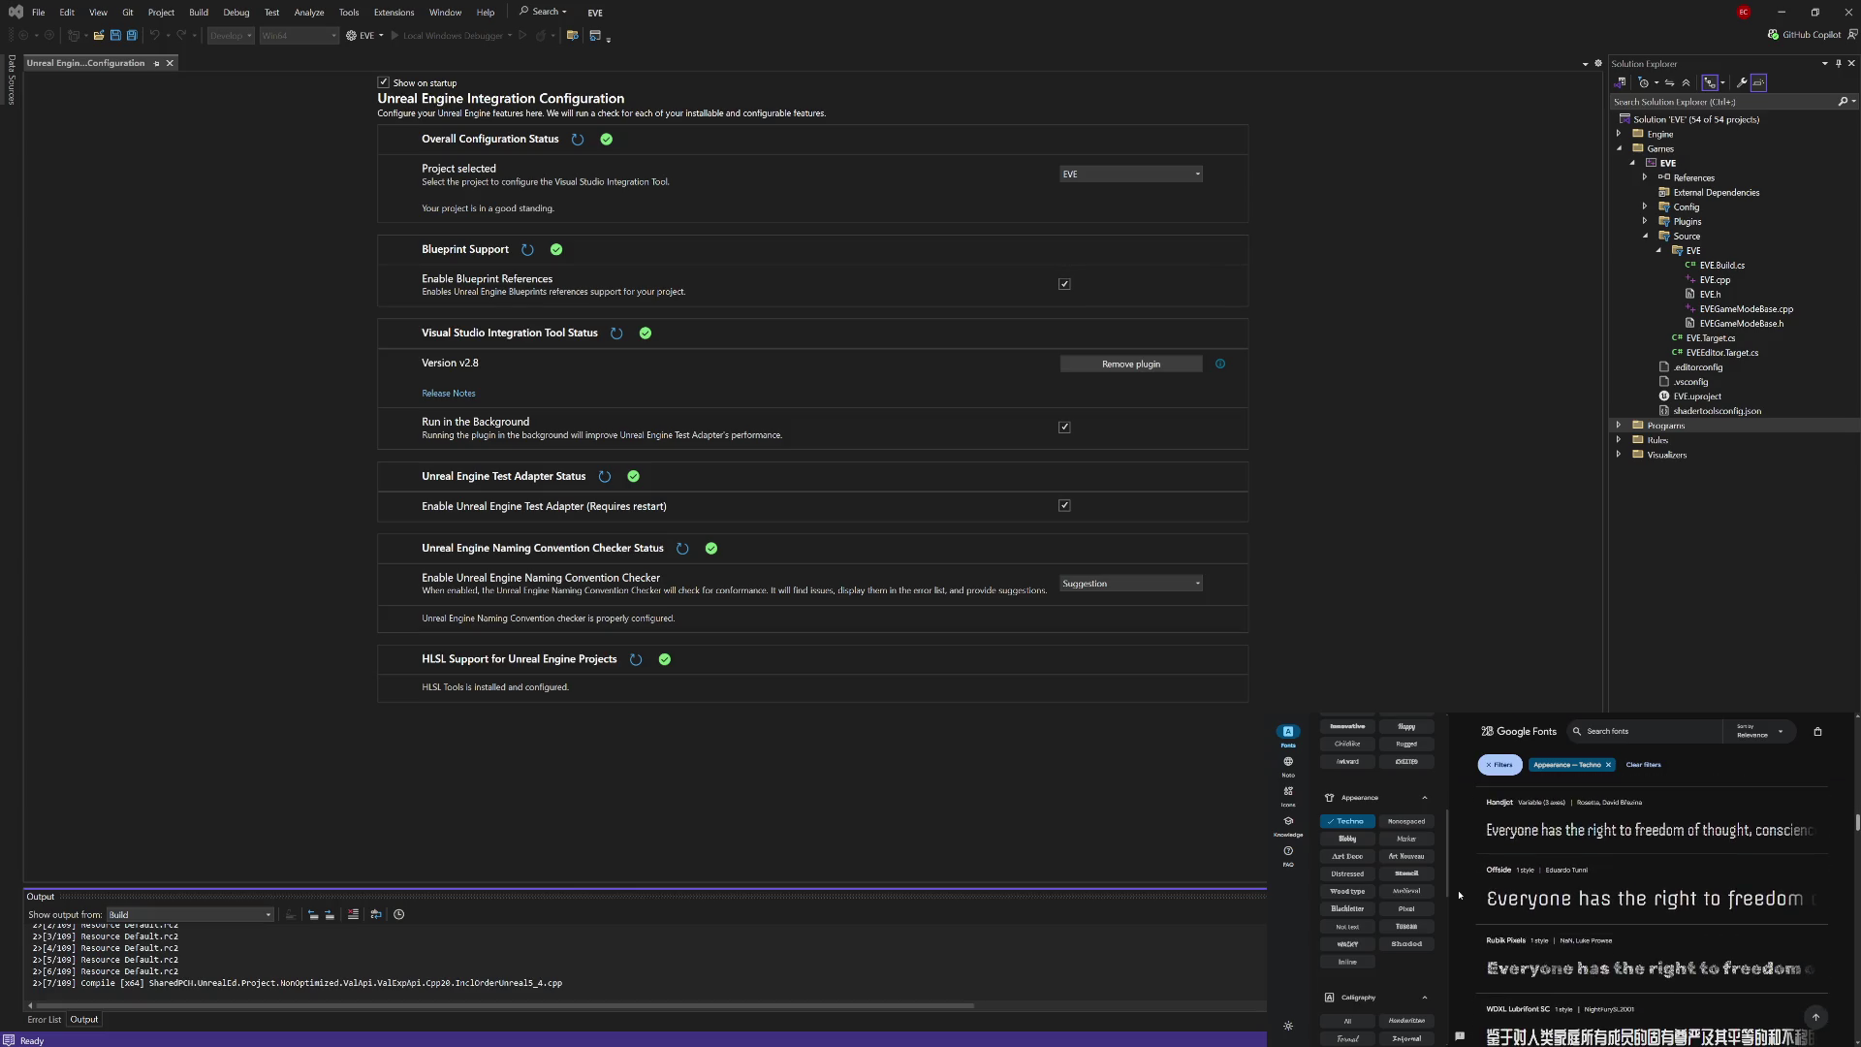
pyautogui.scroll(-2, 1459, 895)
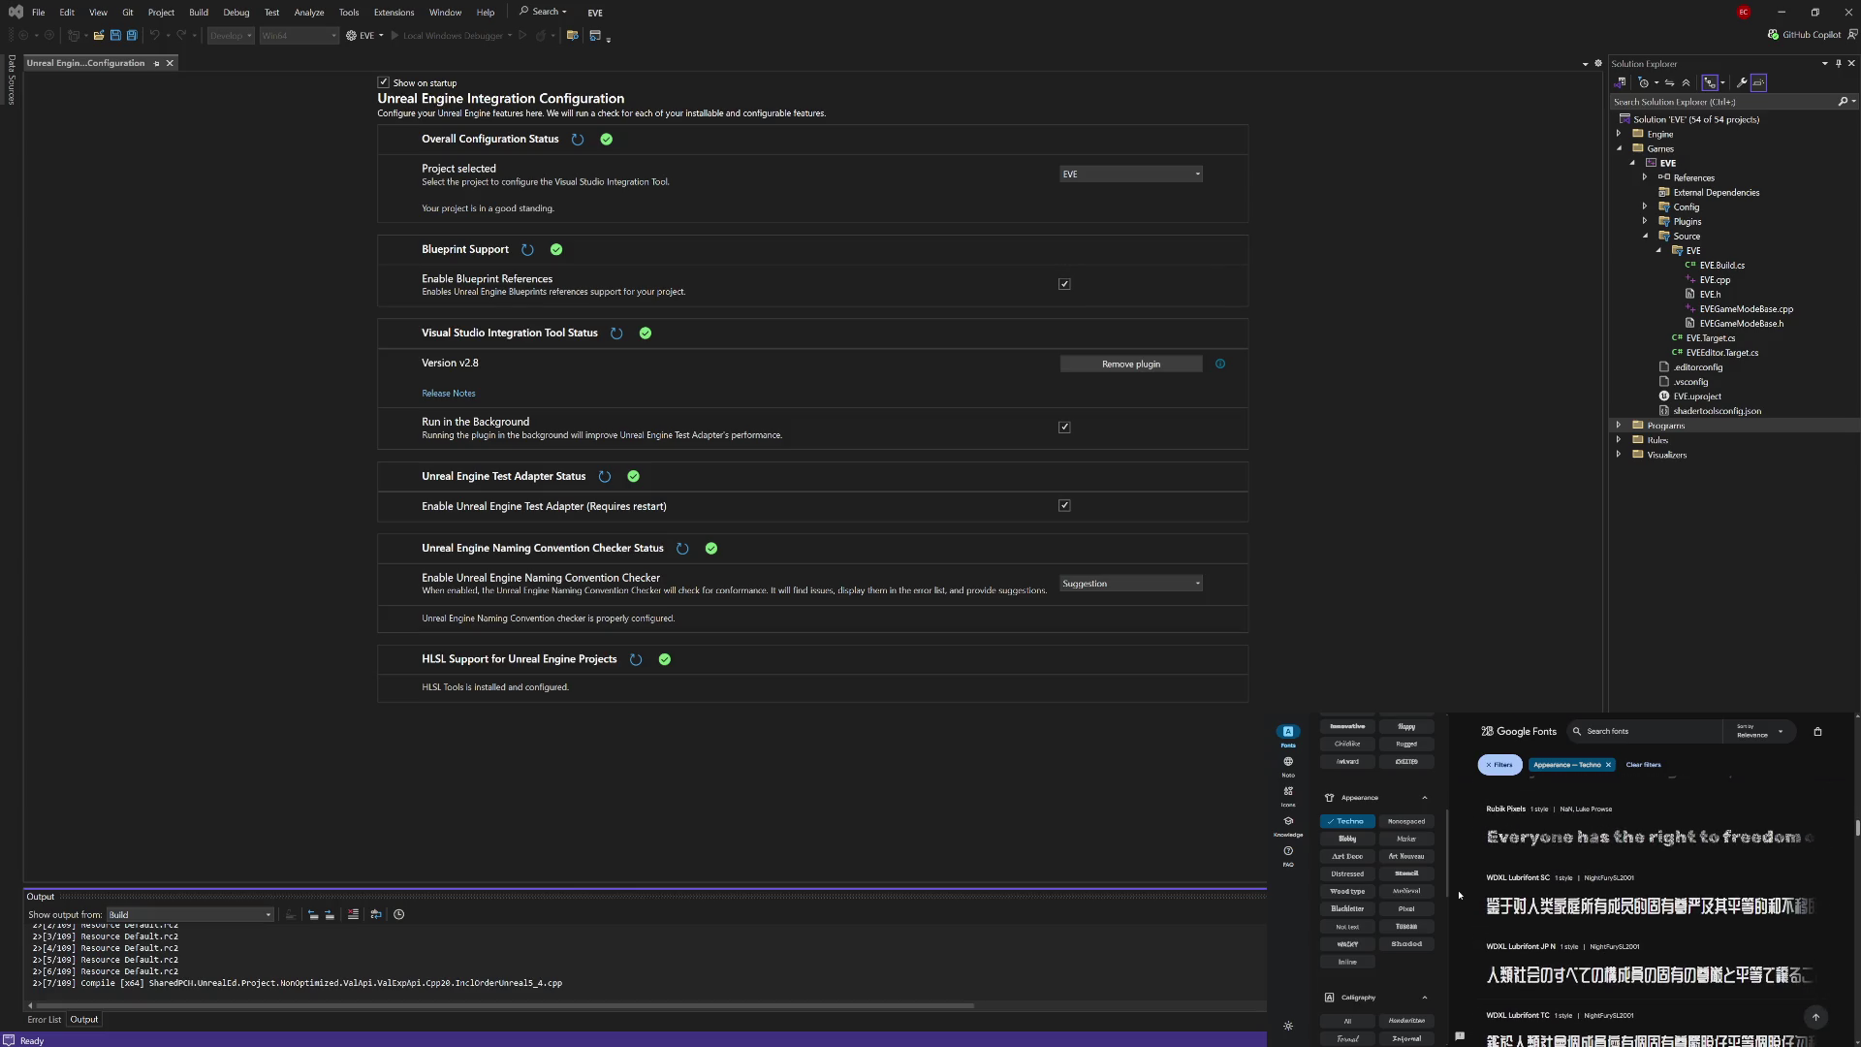
pyautogui.scroll(-5, 1394, 959)
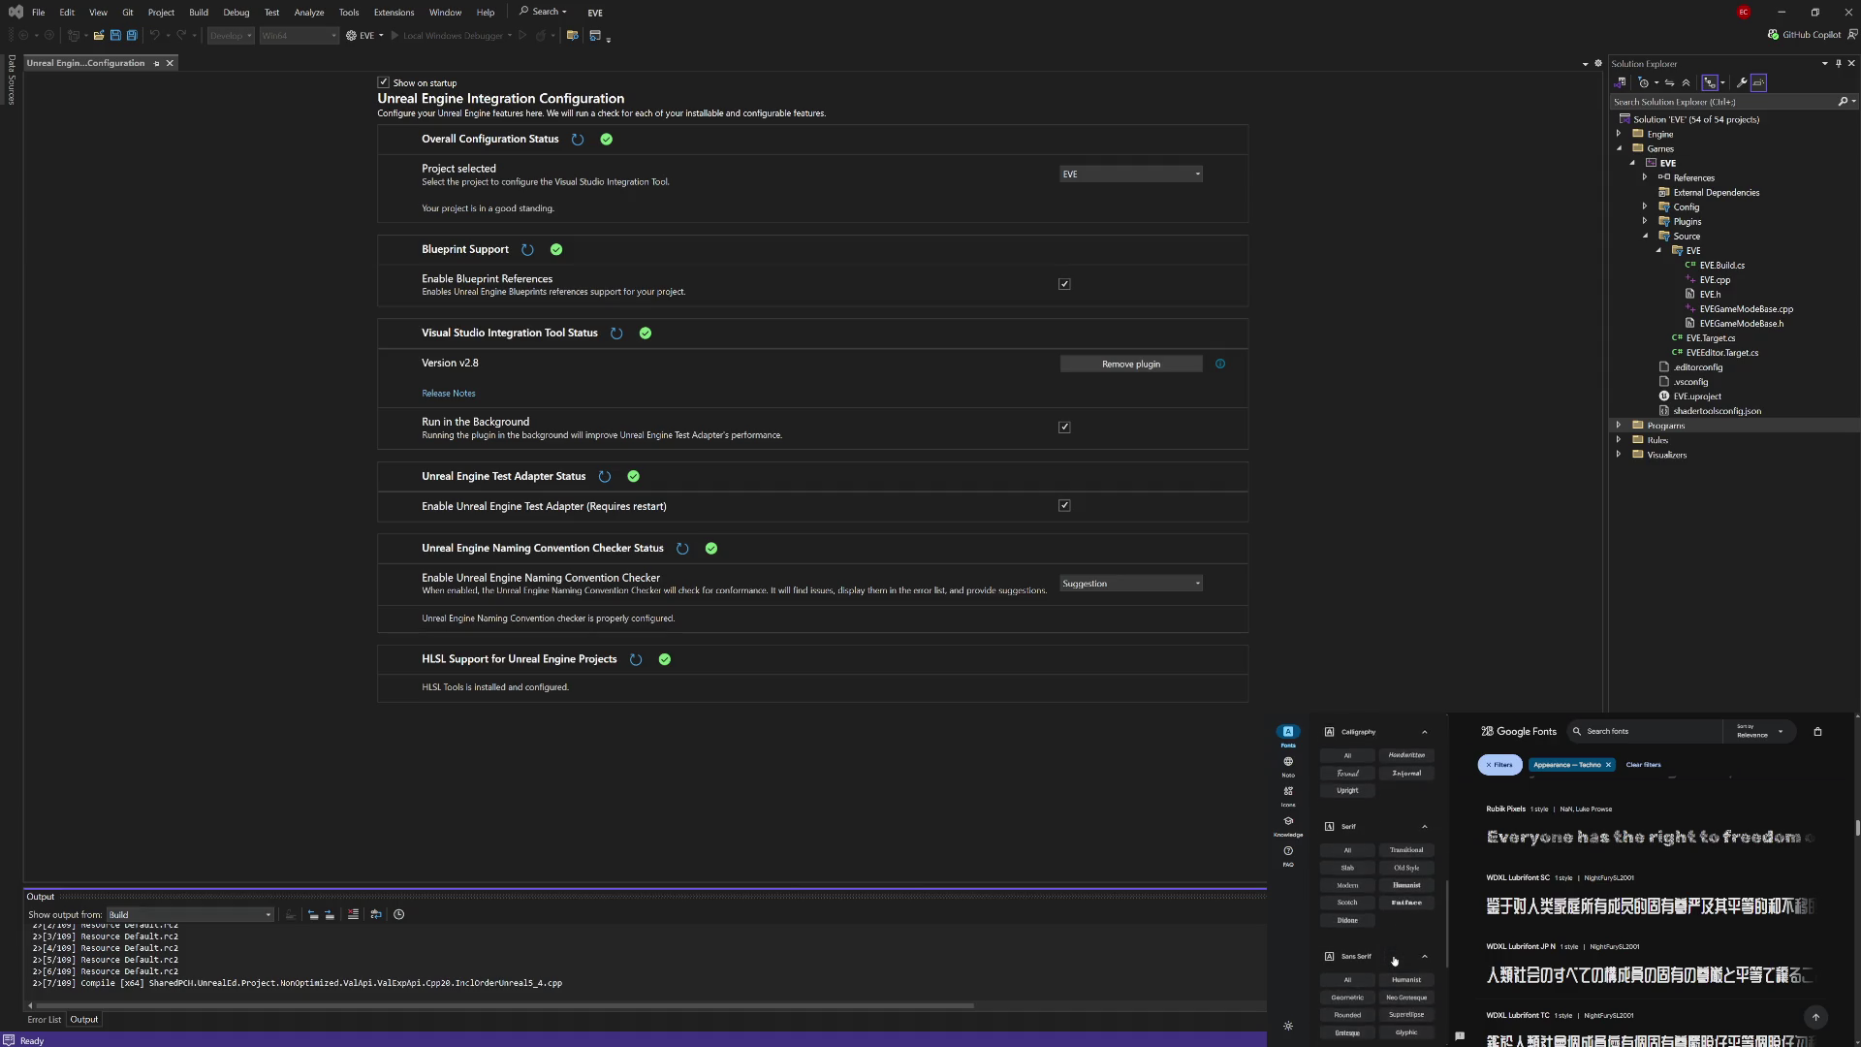
pyautogui.scroll(-3, 1394, 960)
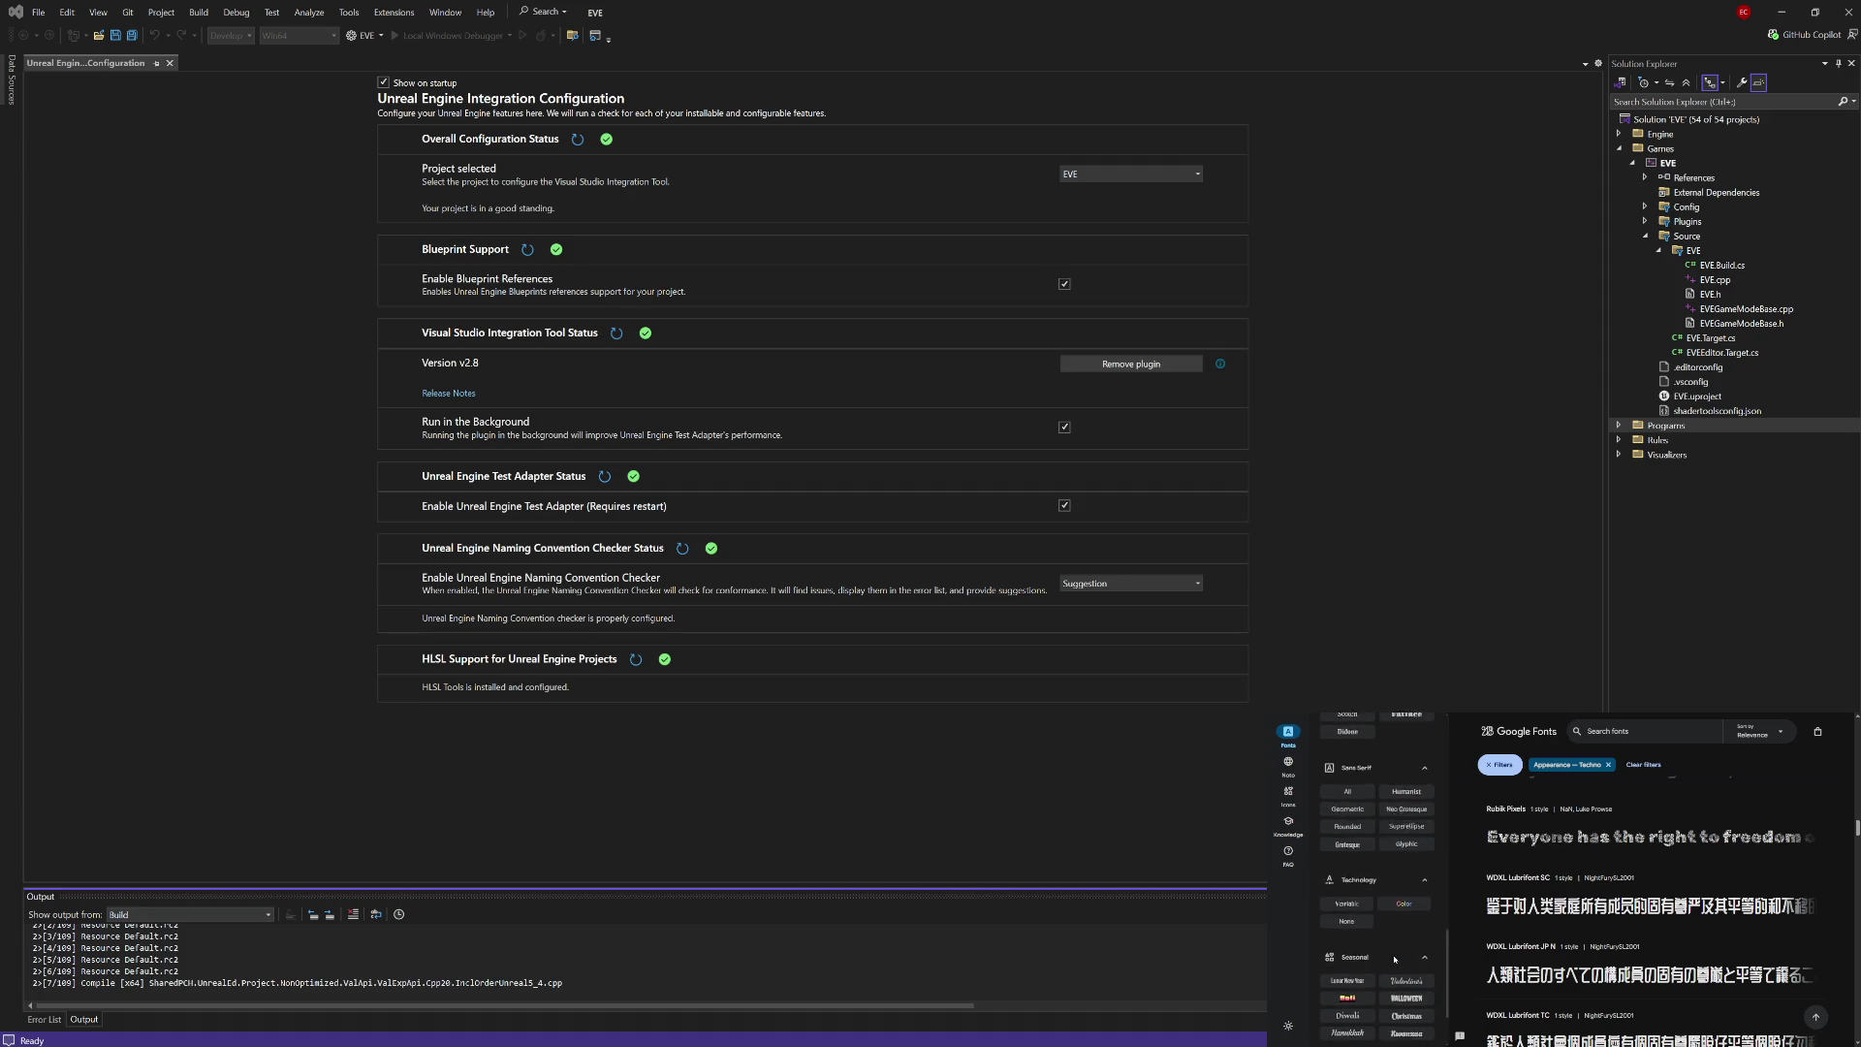
pyautogui.scroll(-1, 1394, 960)
pyautogui.scroll(-1, 1394, 959)
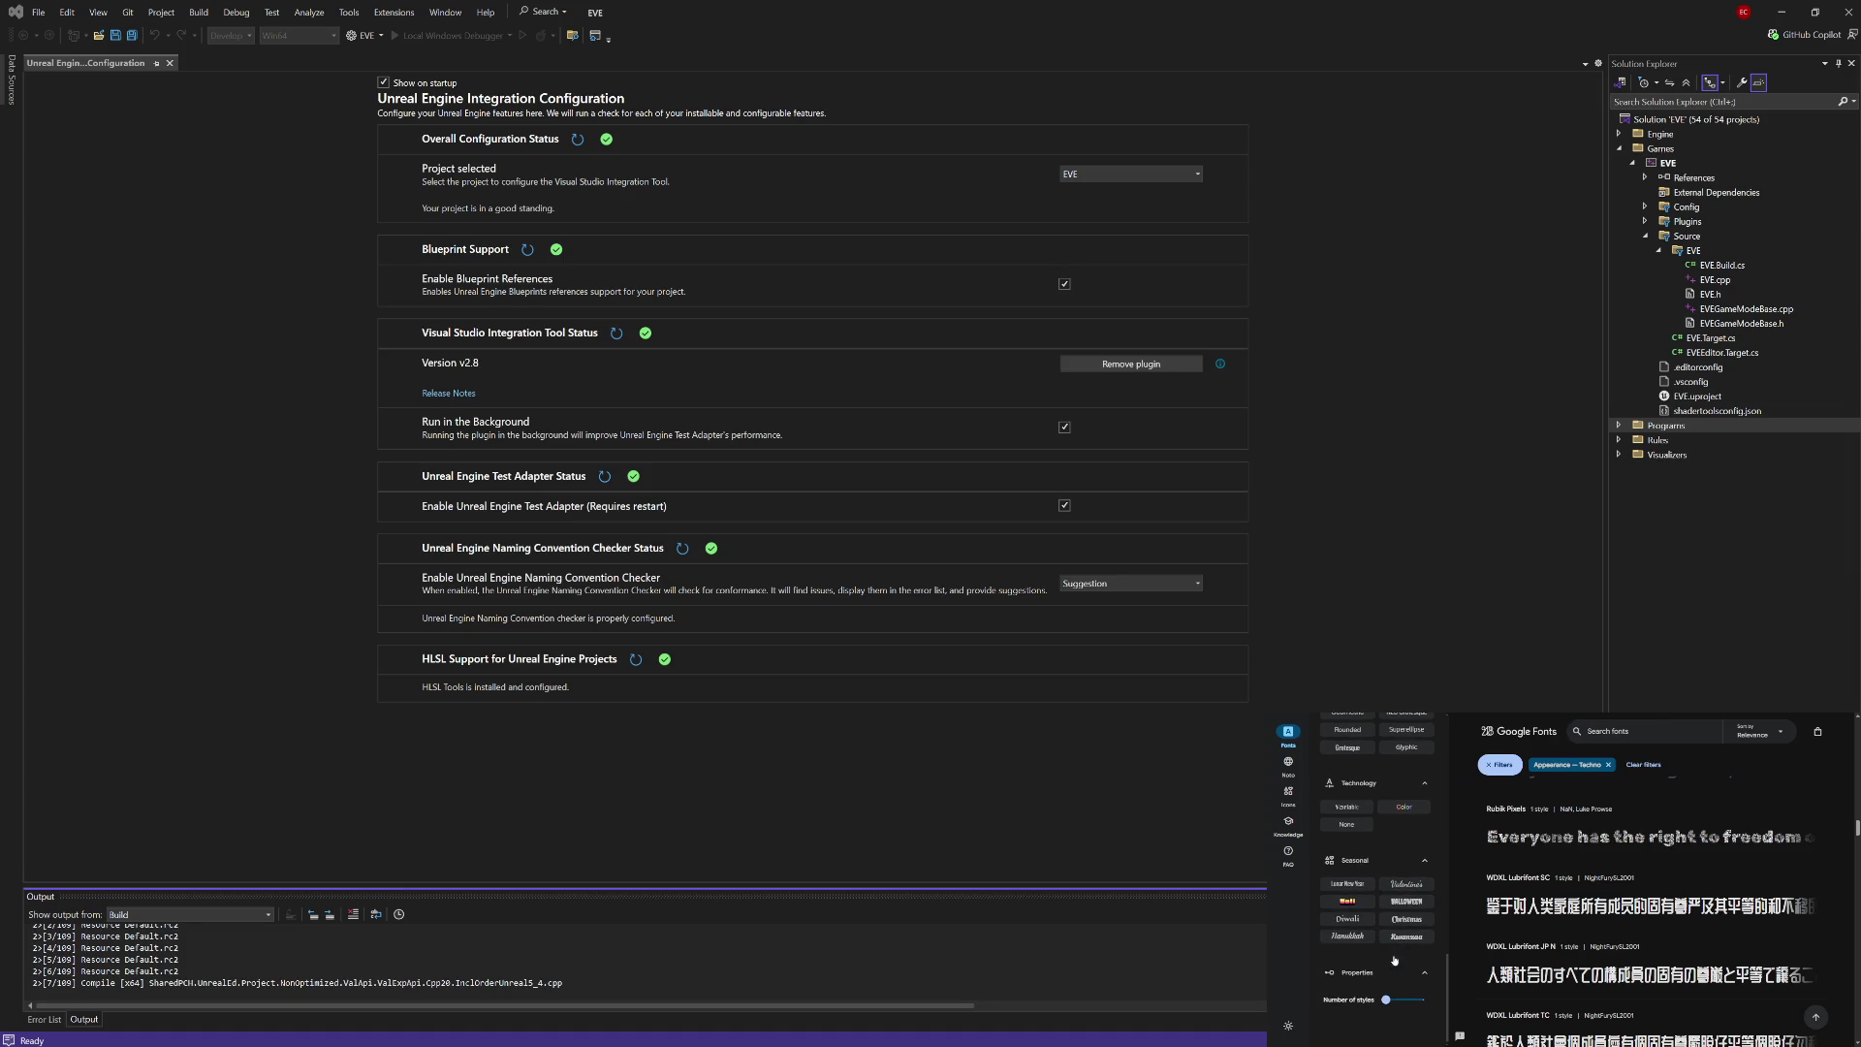
pyautogui.scroll(-1, 1394, 959)
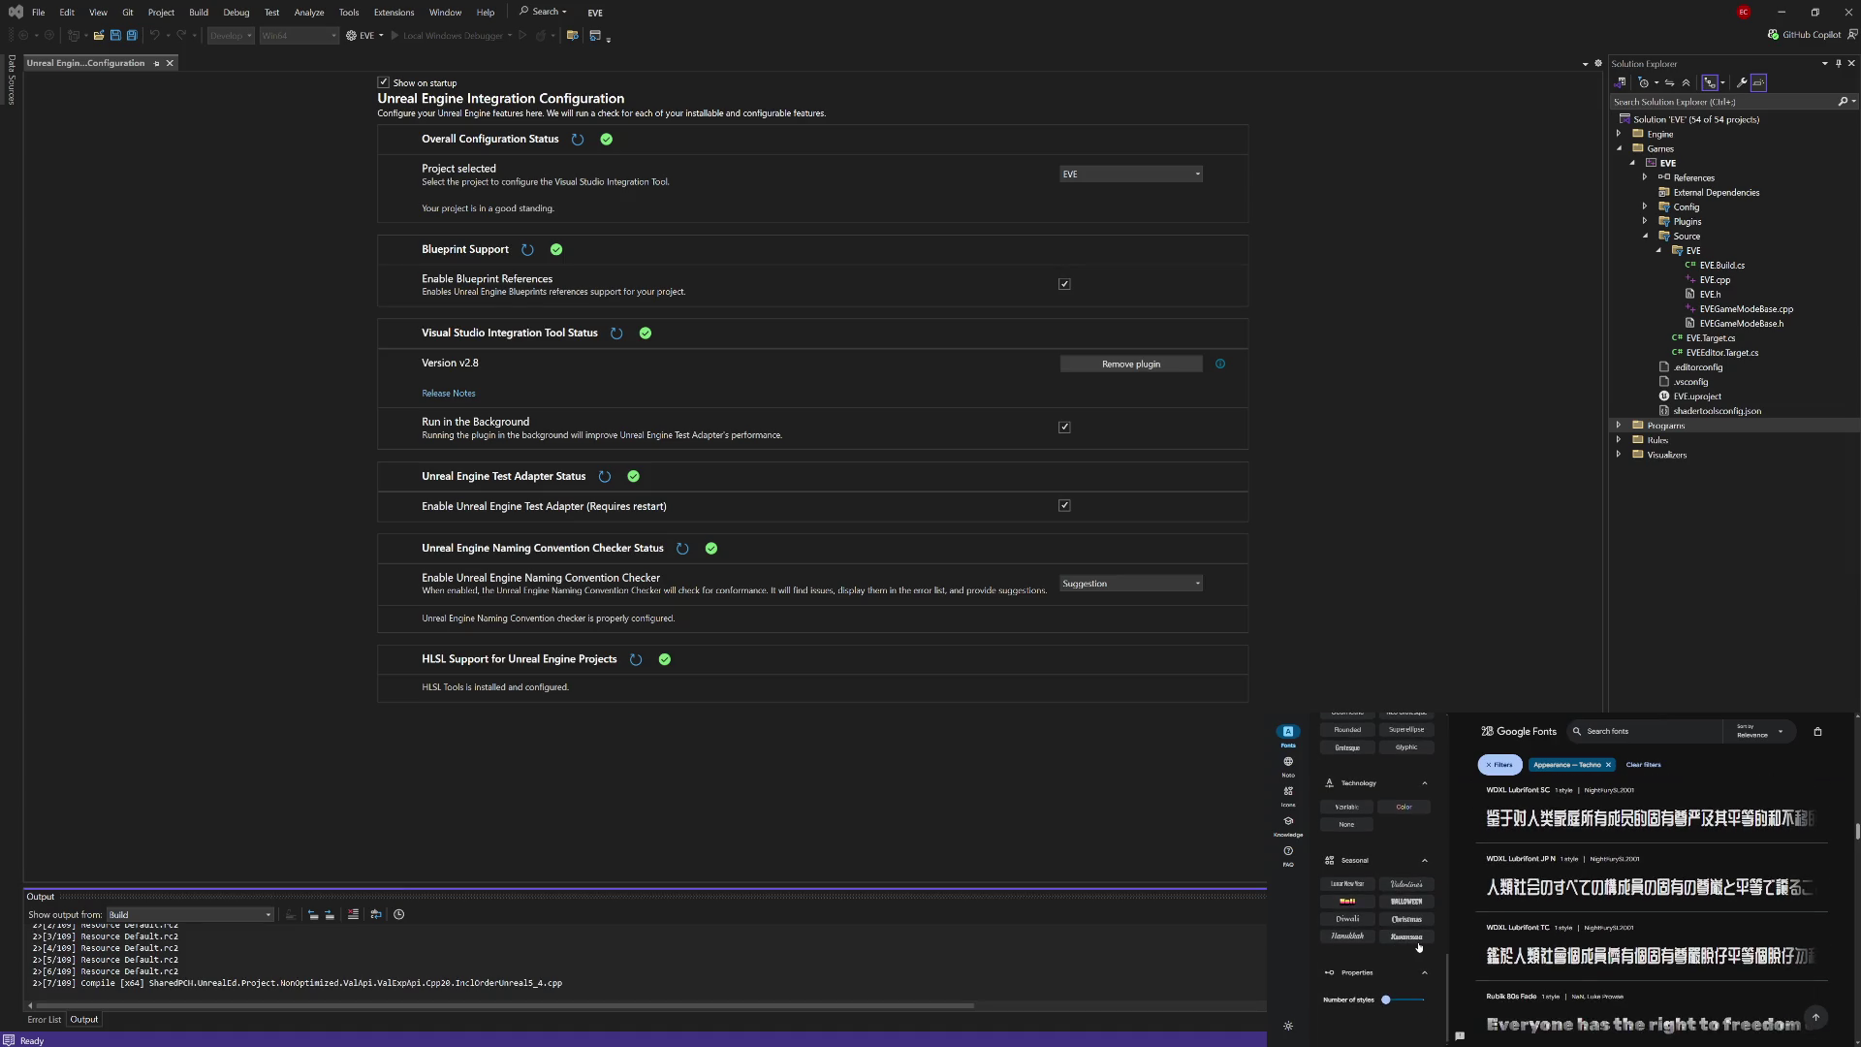
pyautogui.click(1393, 1002)
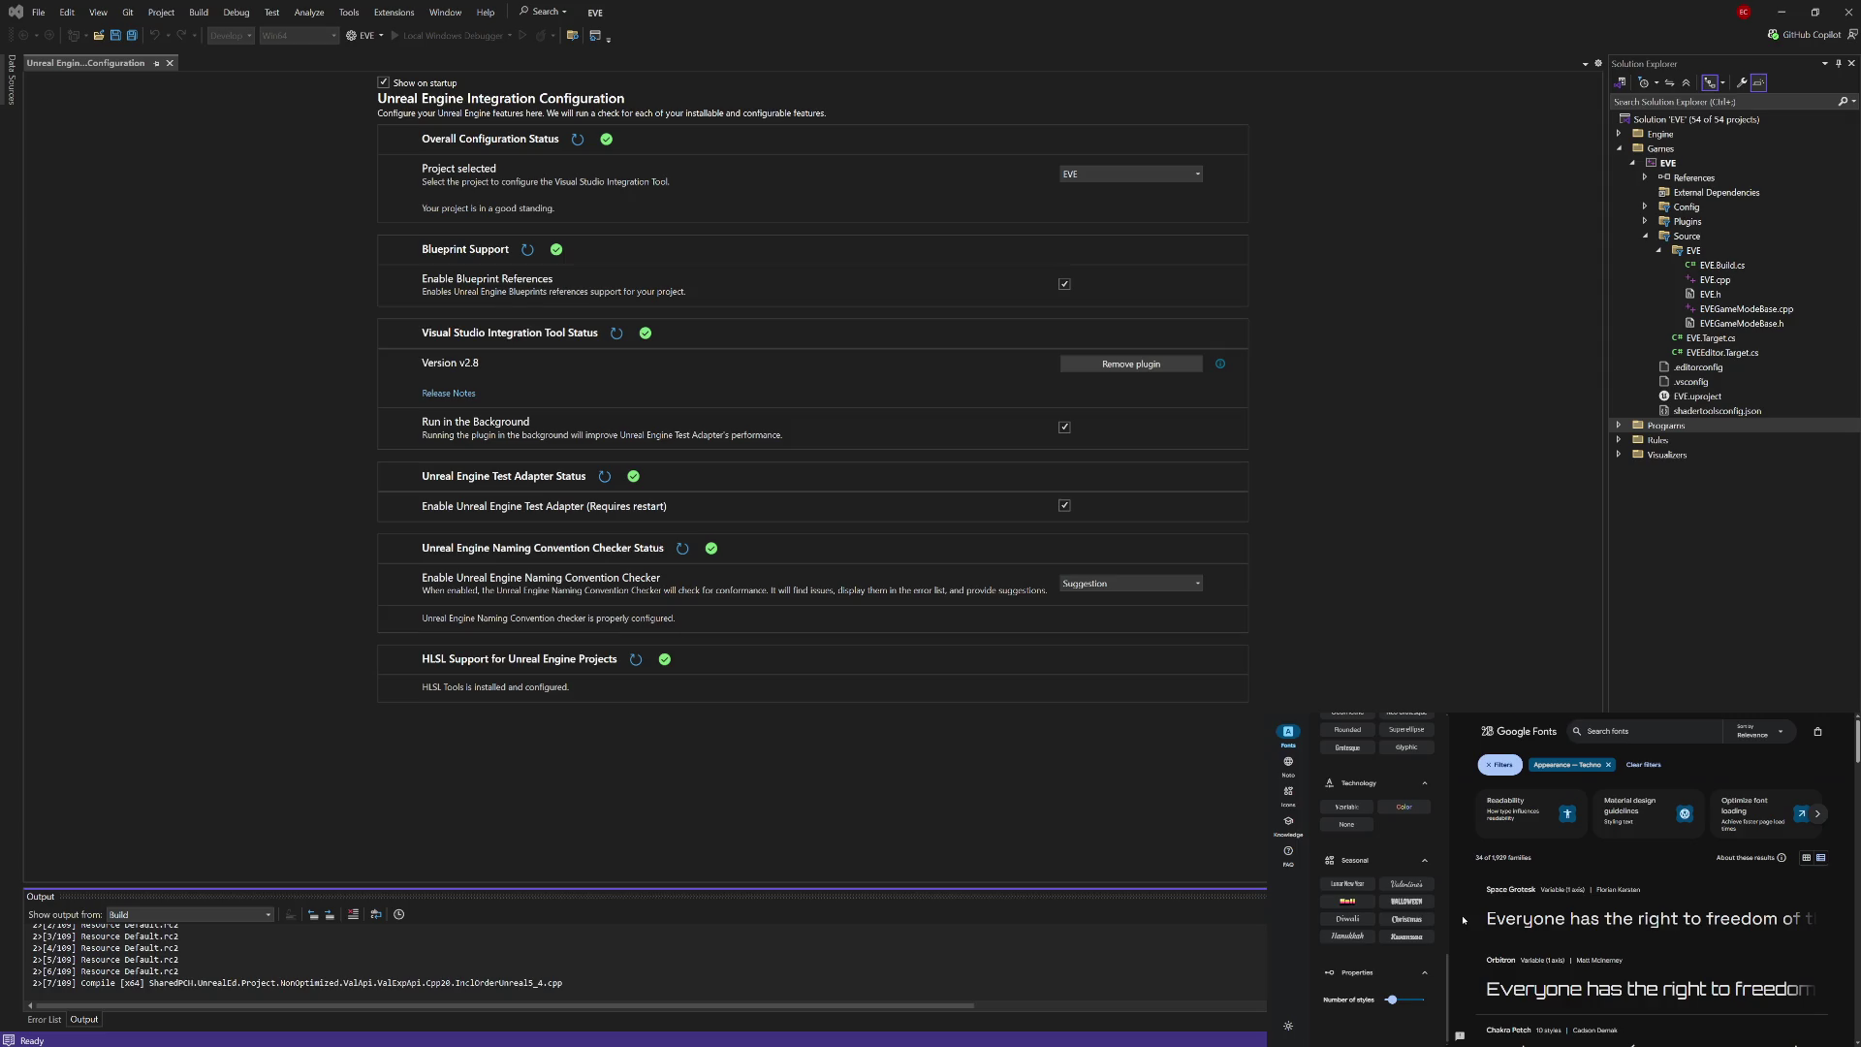
# Step: Scroll the styles-filtered Techno results down to Smooch Sans near the end of the list
pyautogui.scroll(-1, 1464, 920)
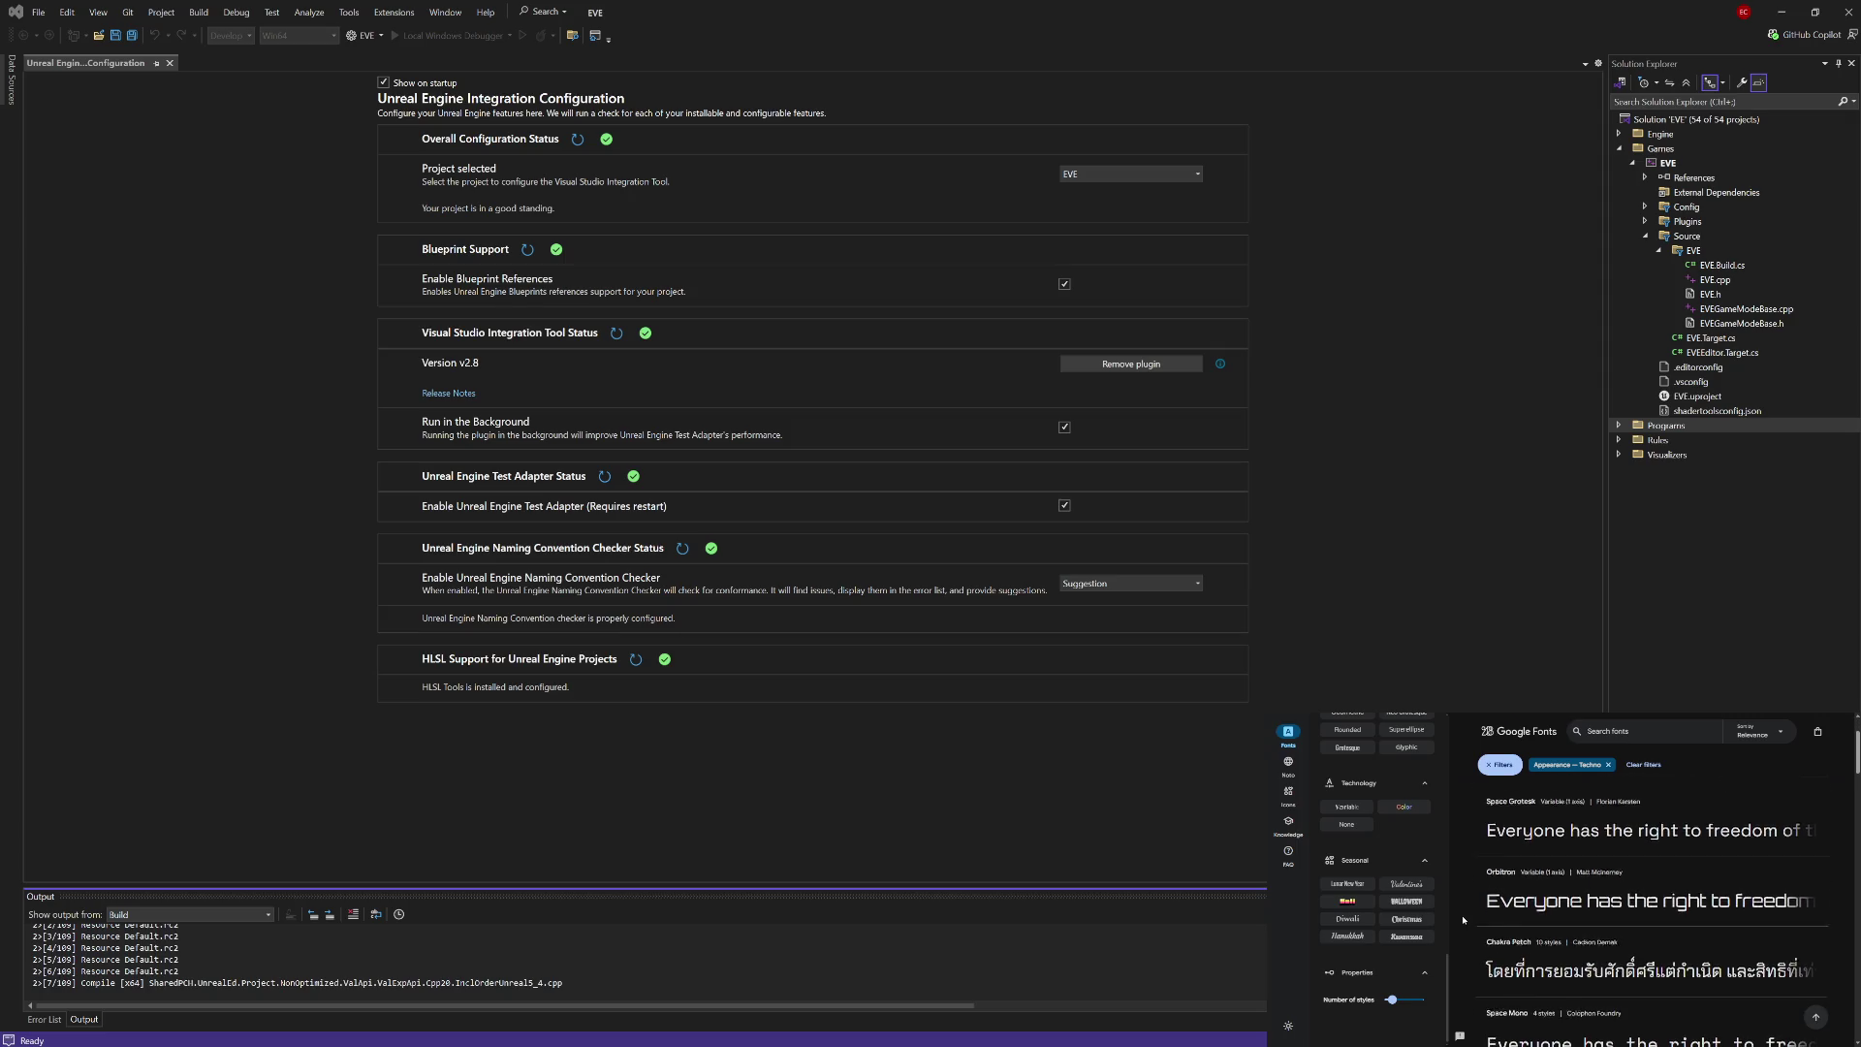
pyautogui.scroll(-2, 1464, 920)
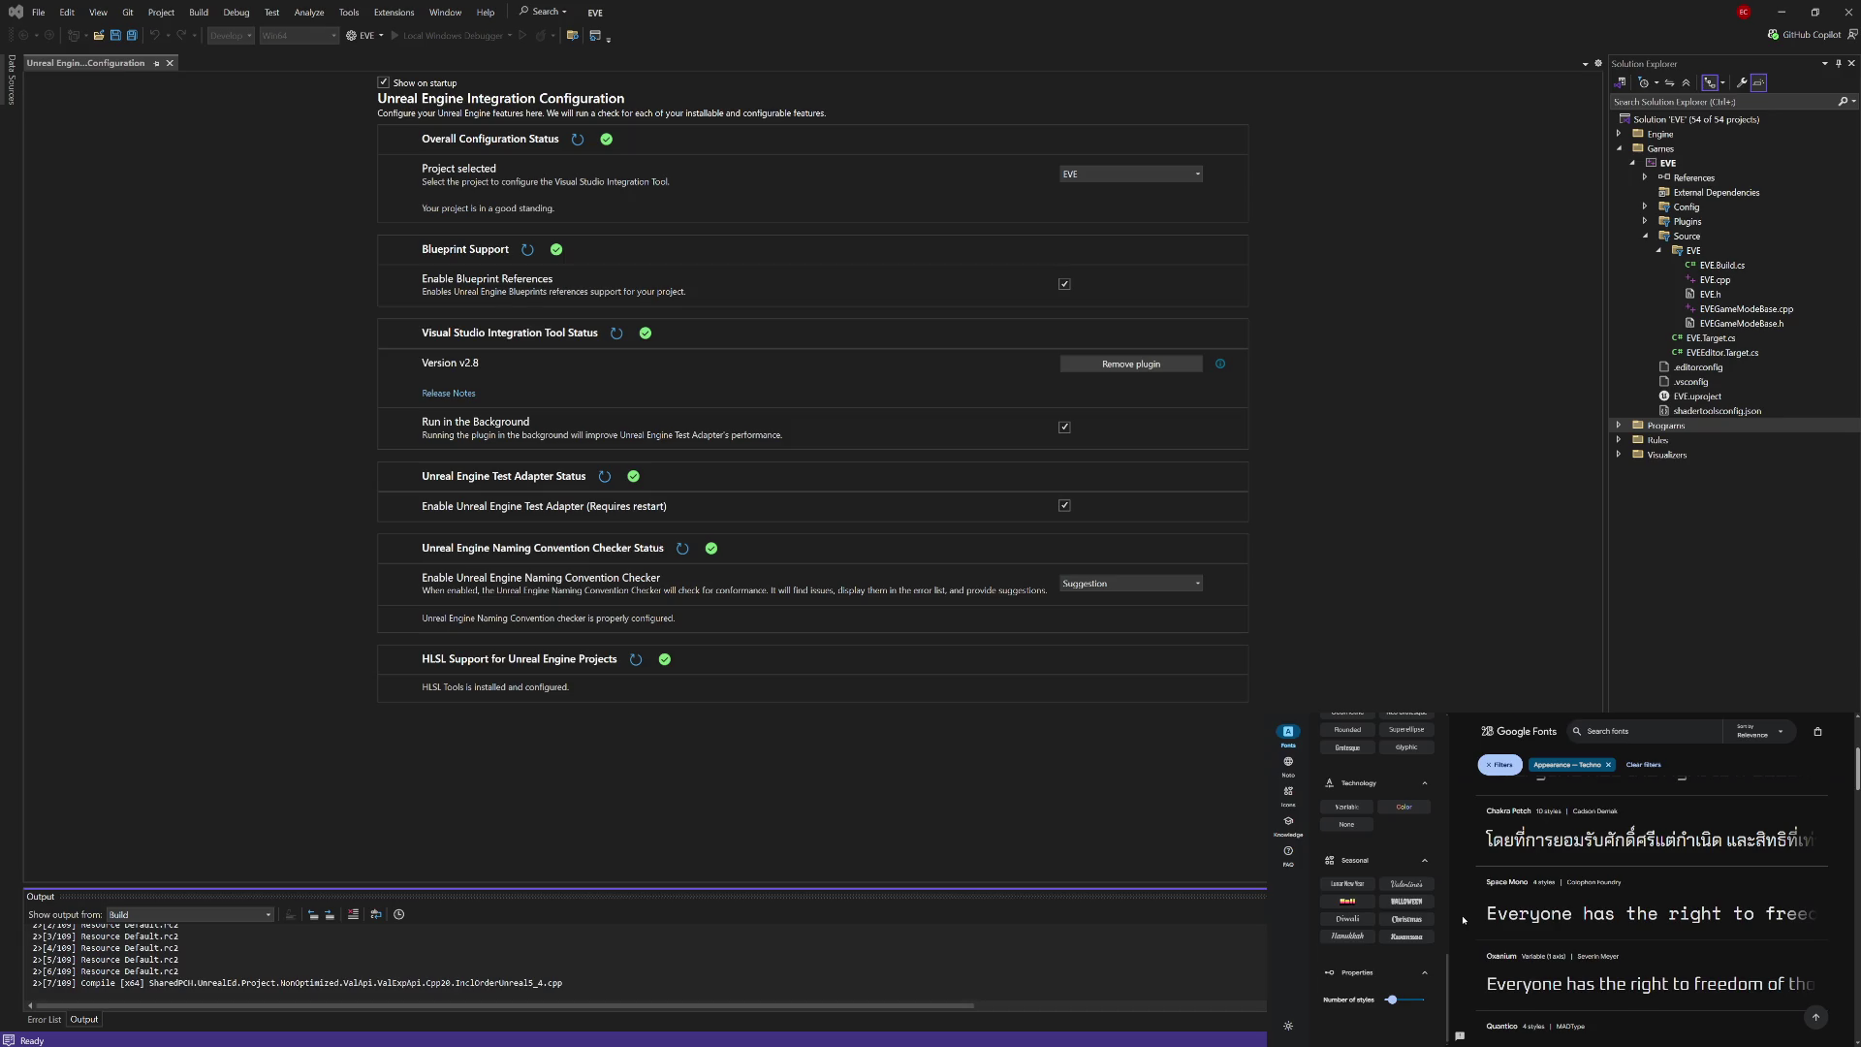
pyautogui.scroll(-1, 1464, 920)
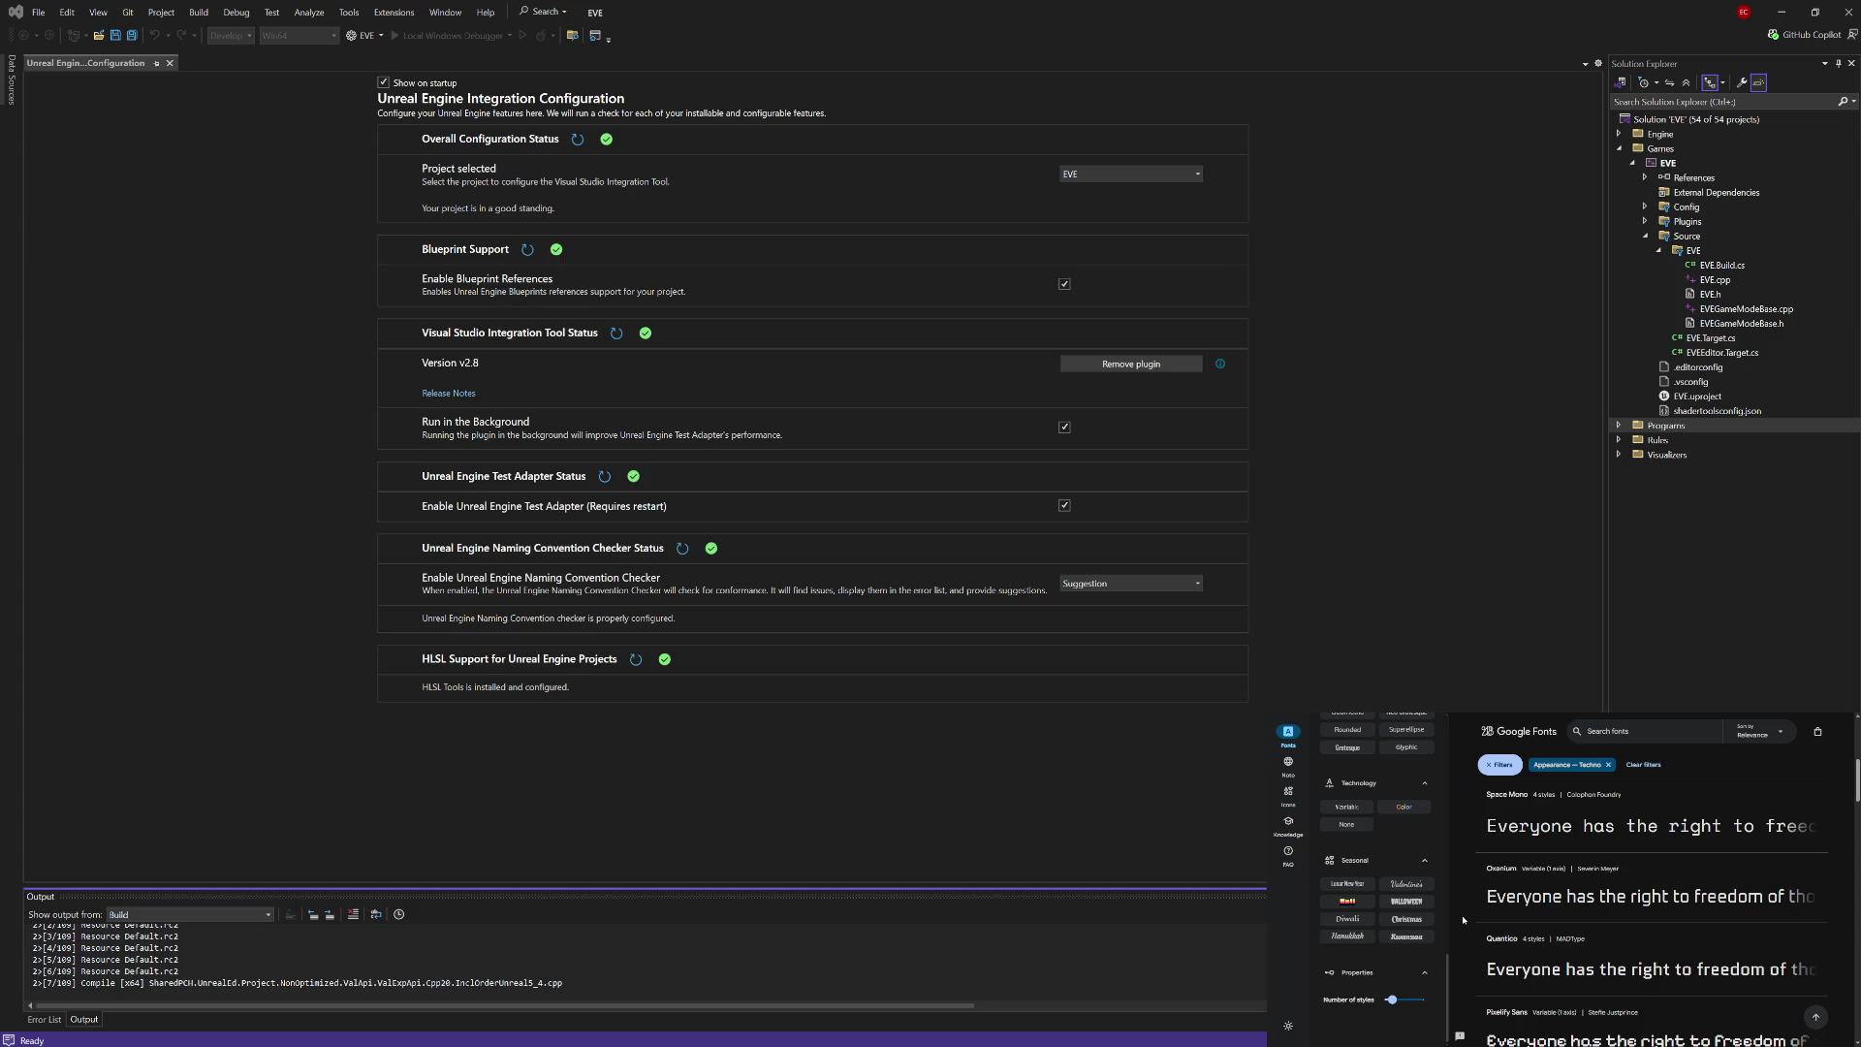
pyautogui.scroll(-3, 1464, 920)
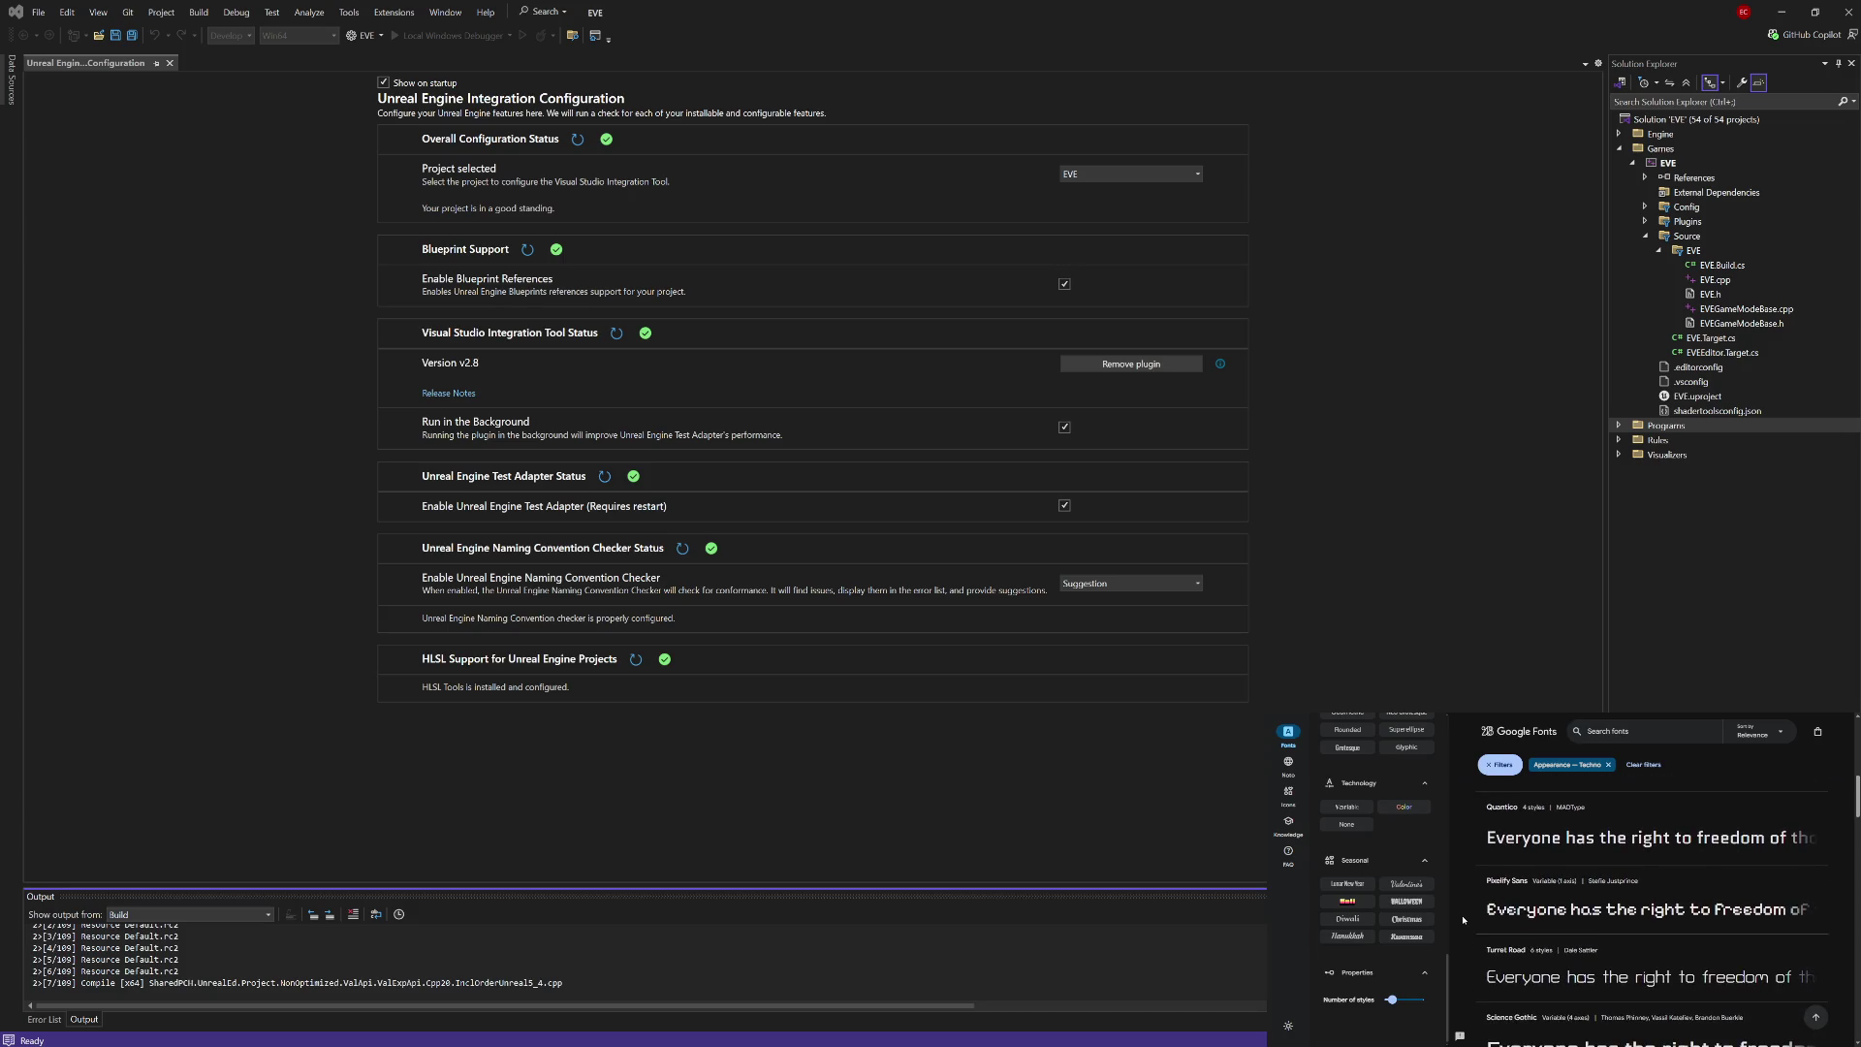
pyautogui.scroll(-1, 1464, 920)
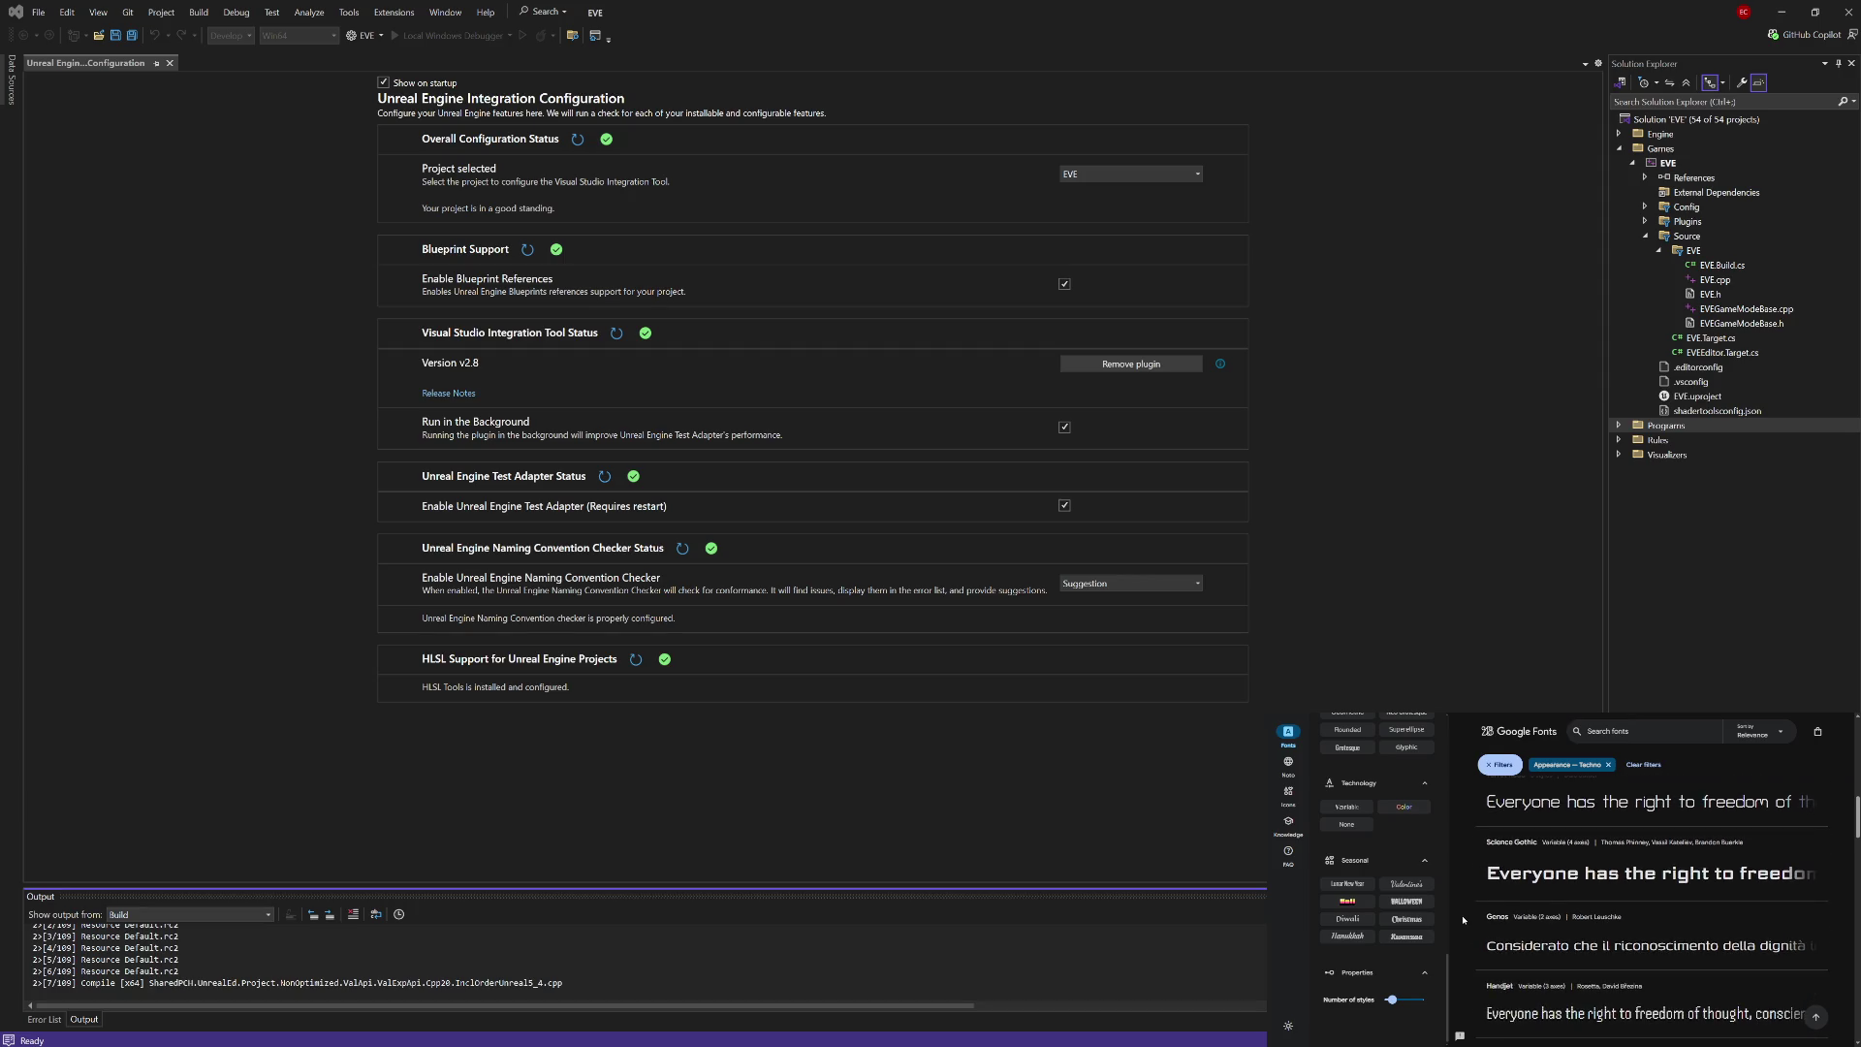
pyautogui.scroll(-1, 1464, 920)
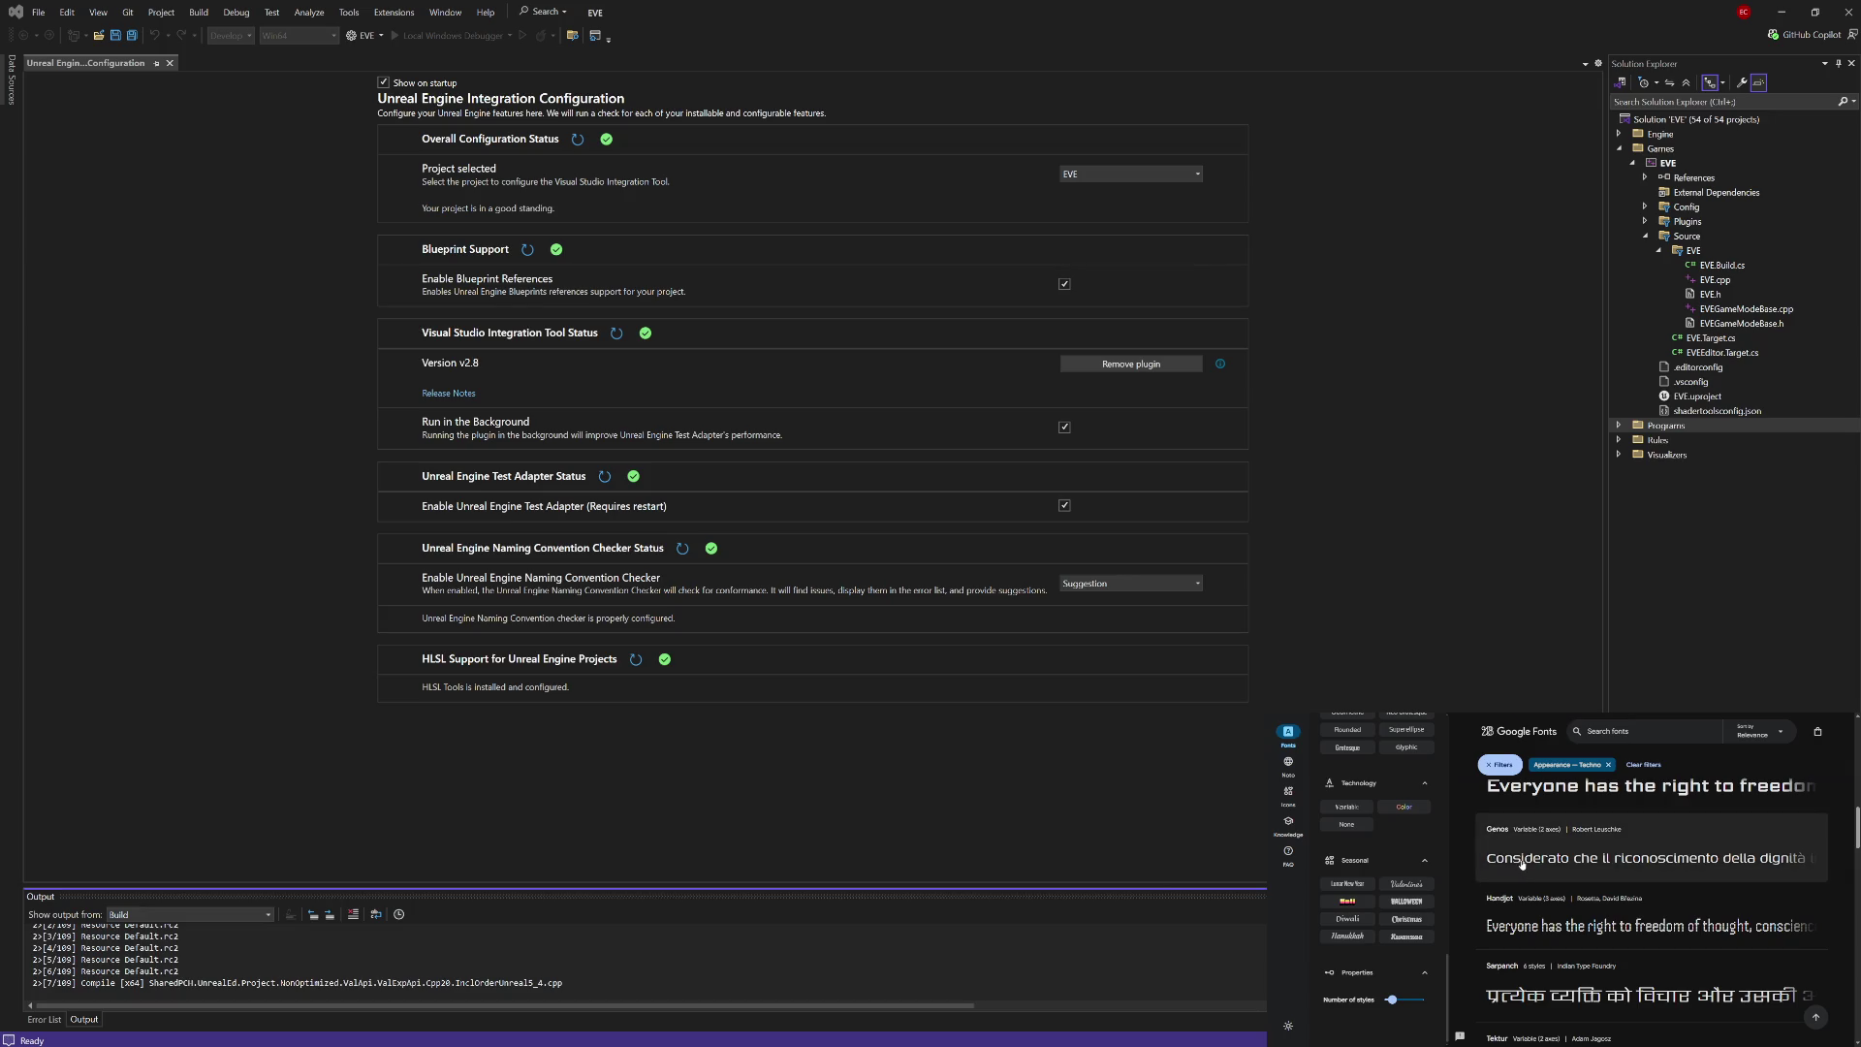
pyautogui.scroll(-2, 1464, 916)
pyautogui.scroll(-5, 1460, 923)
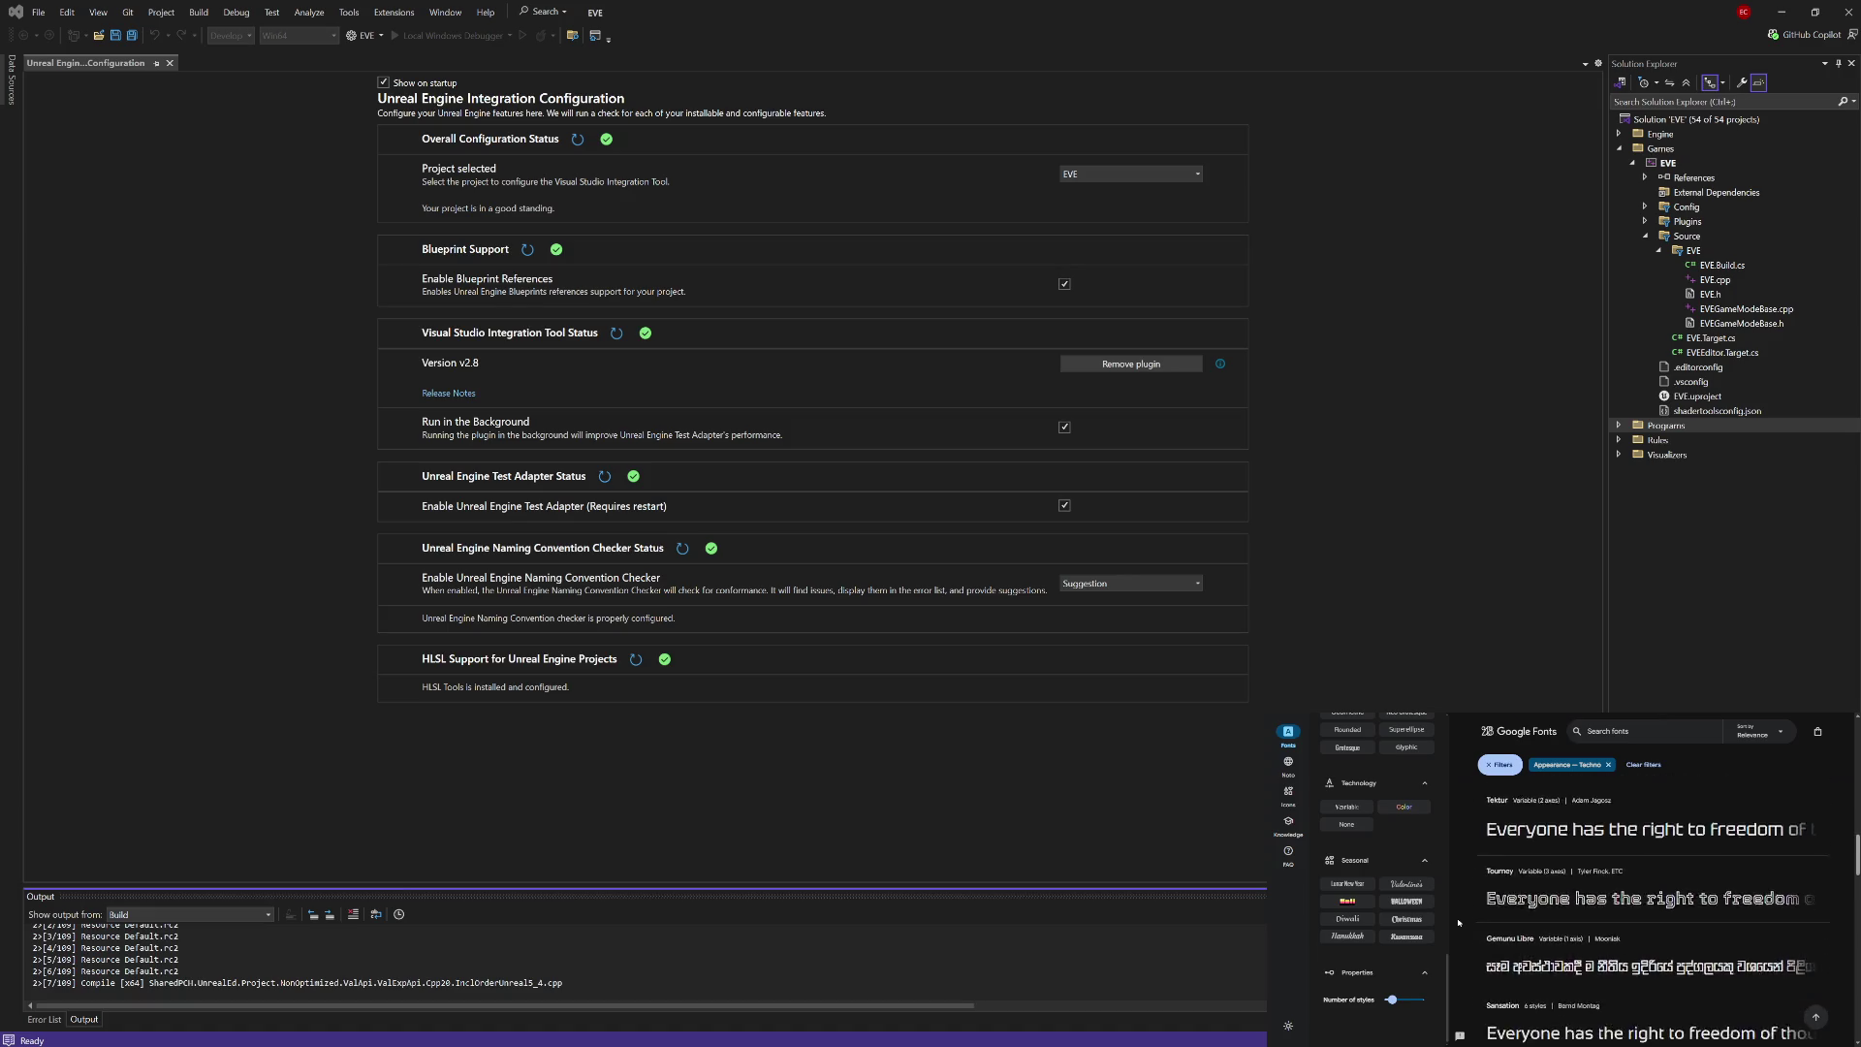
pyautogui.scroll(-2, 1459, 923)
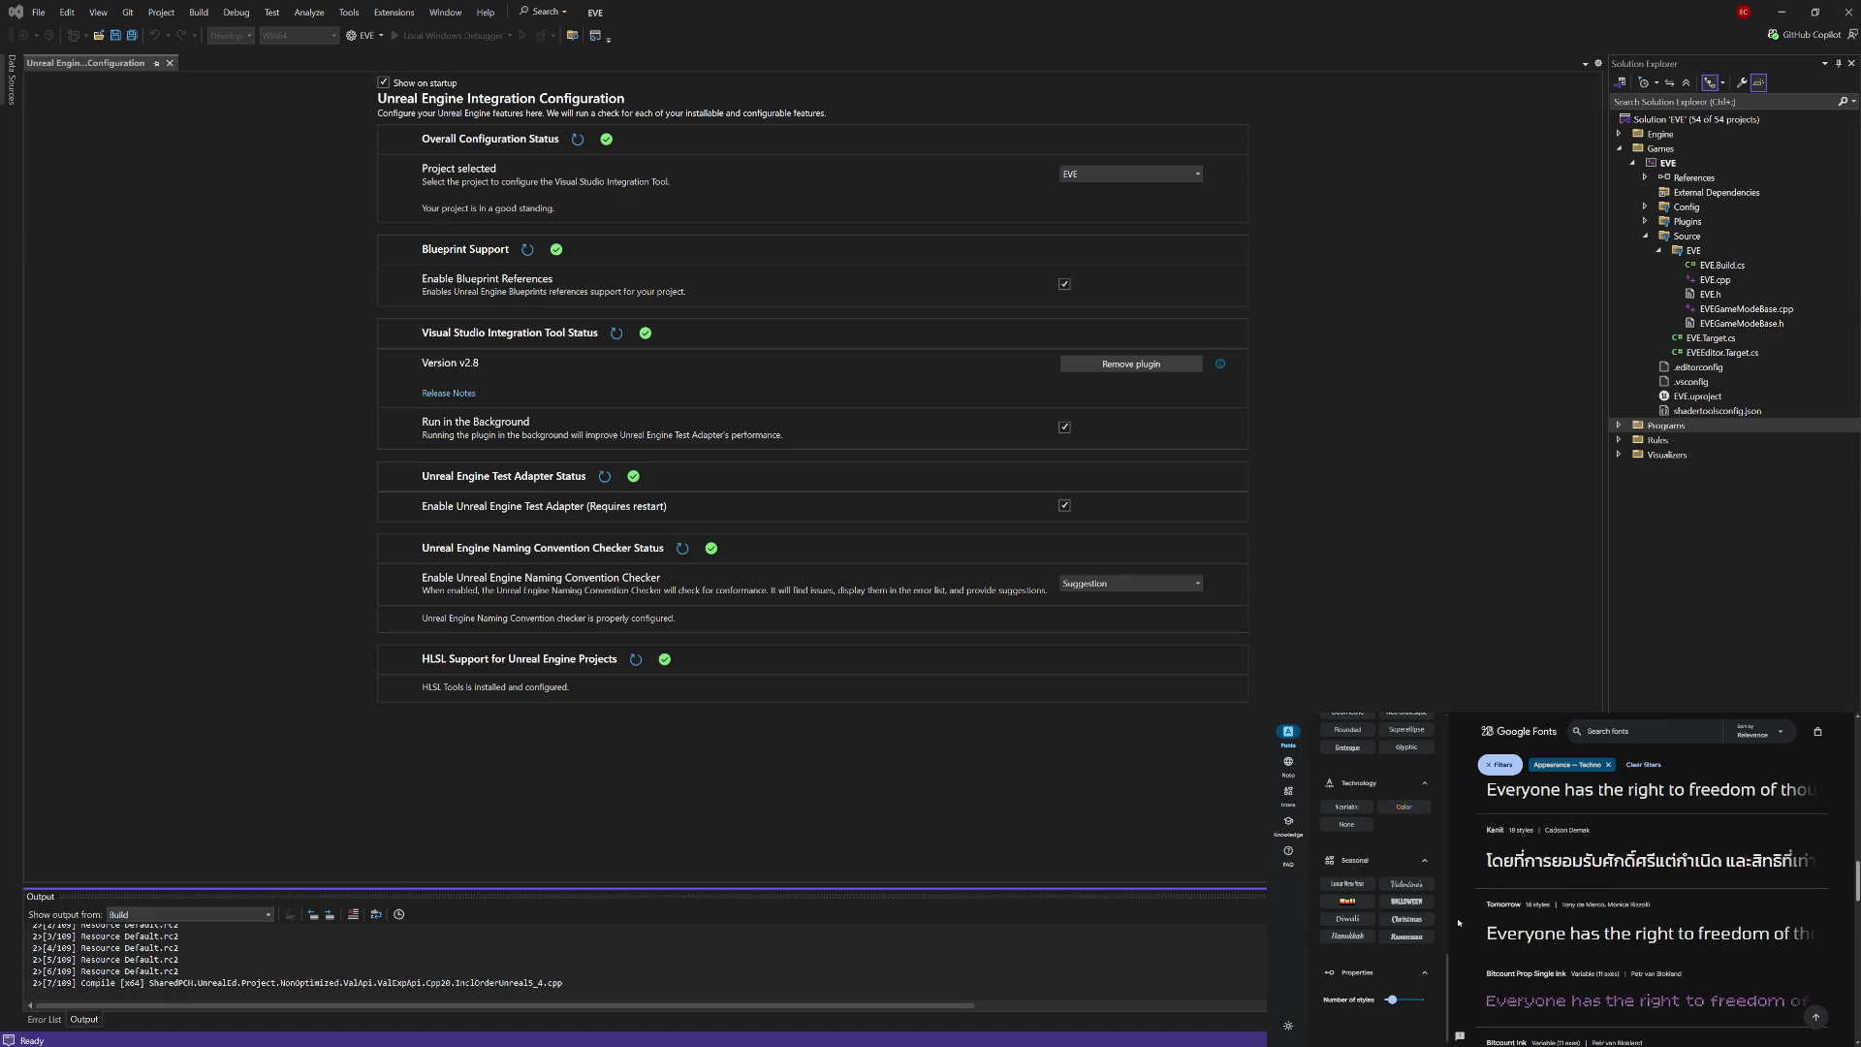
pyautogui.scroll(-3, 1459, 923)
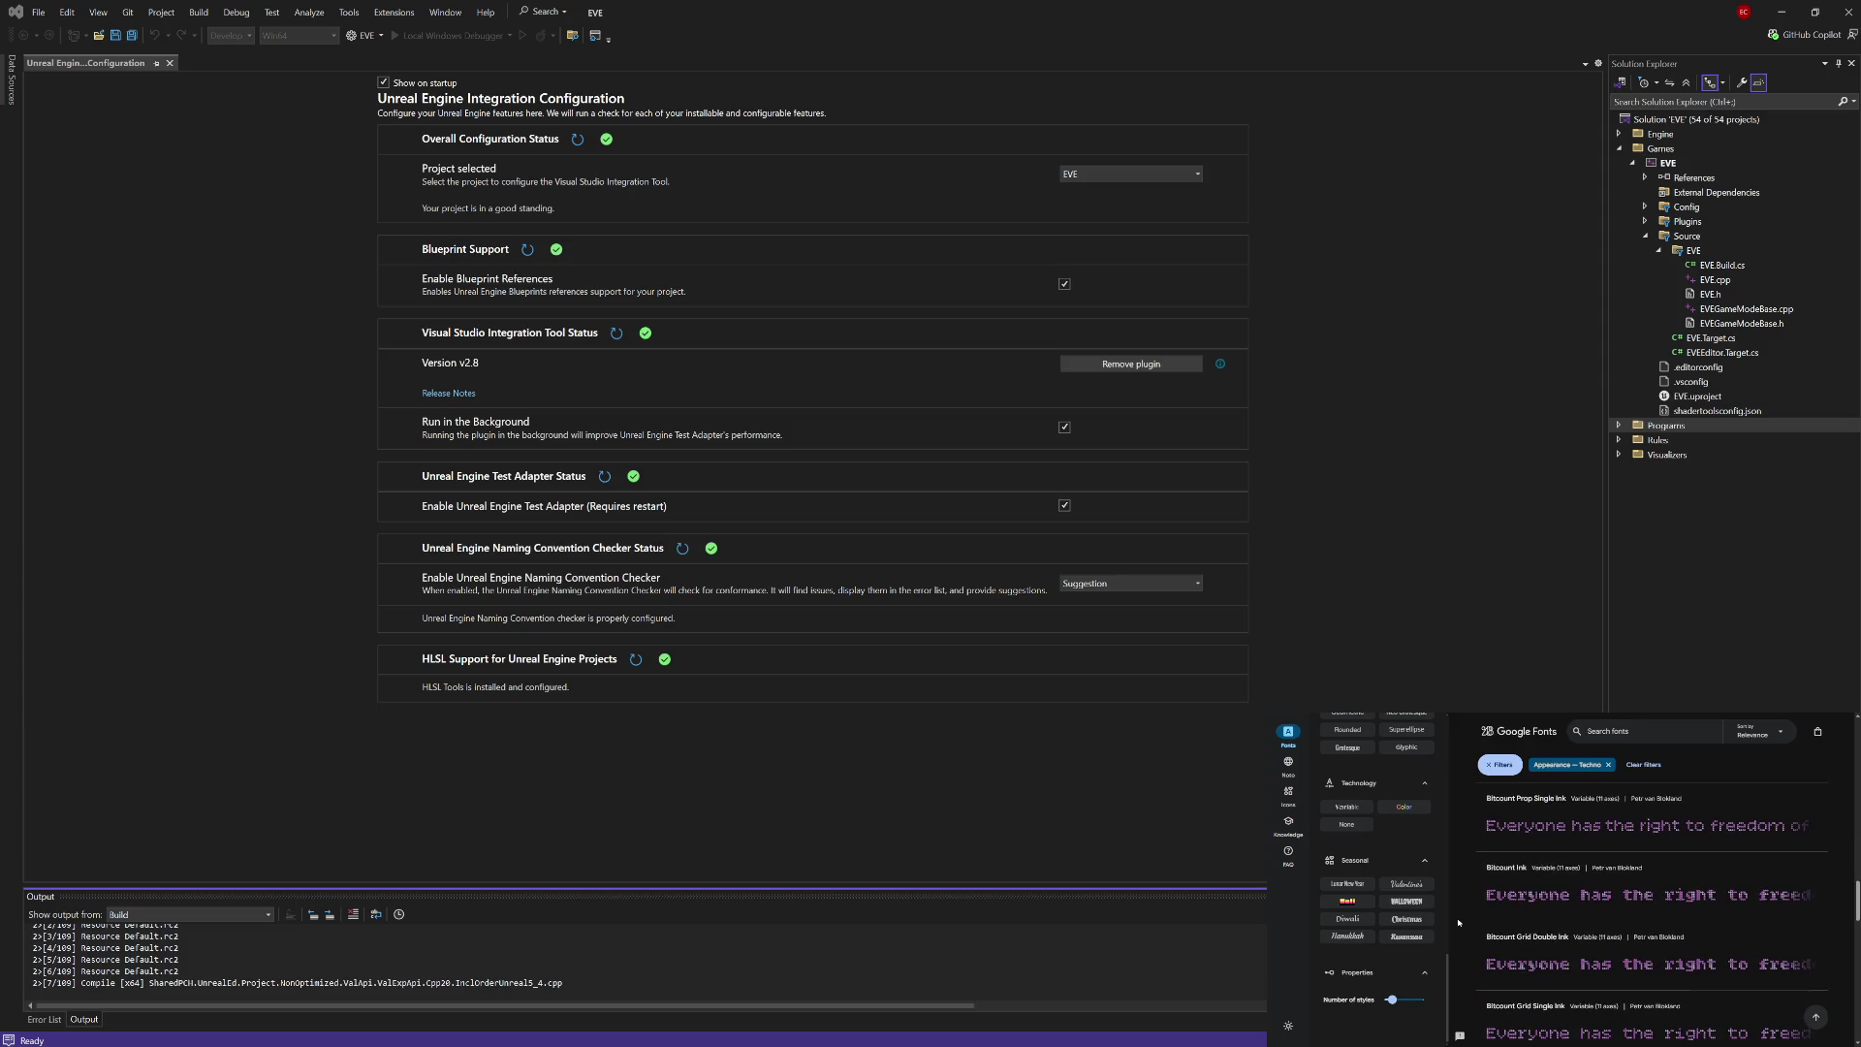
pyautogui.scroll(-5, 1459, 923)
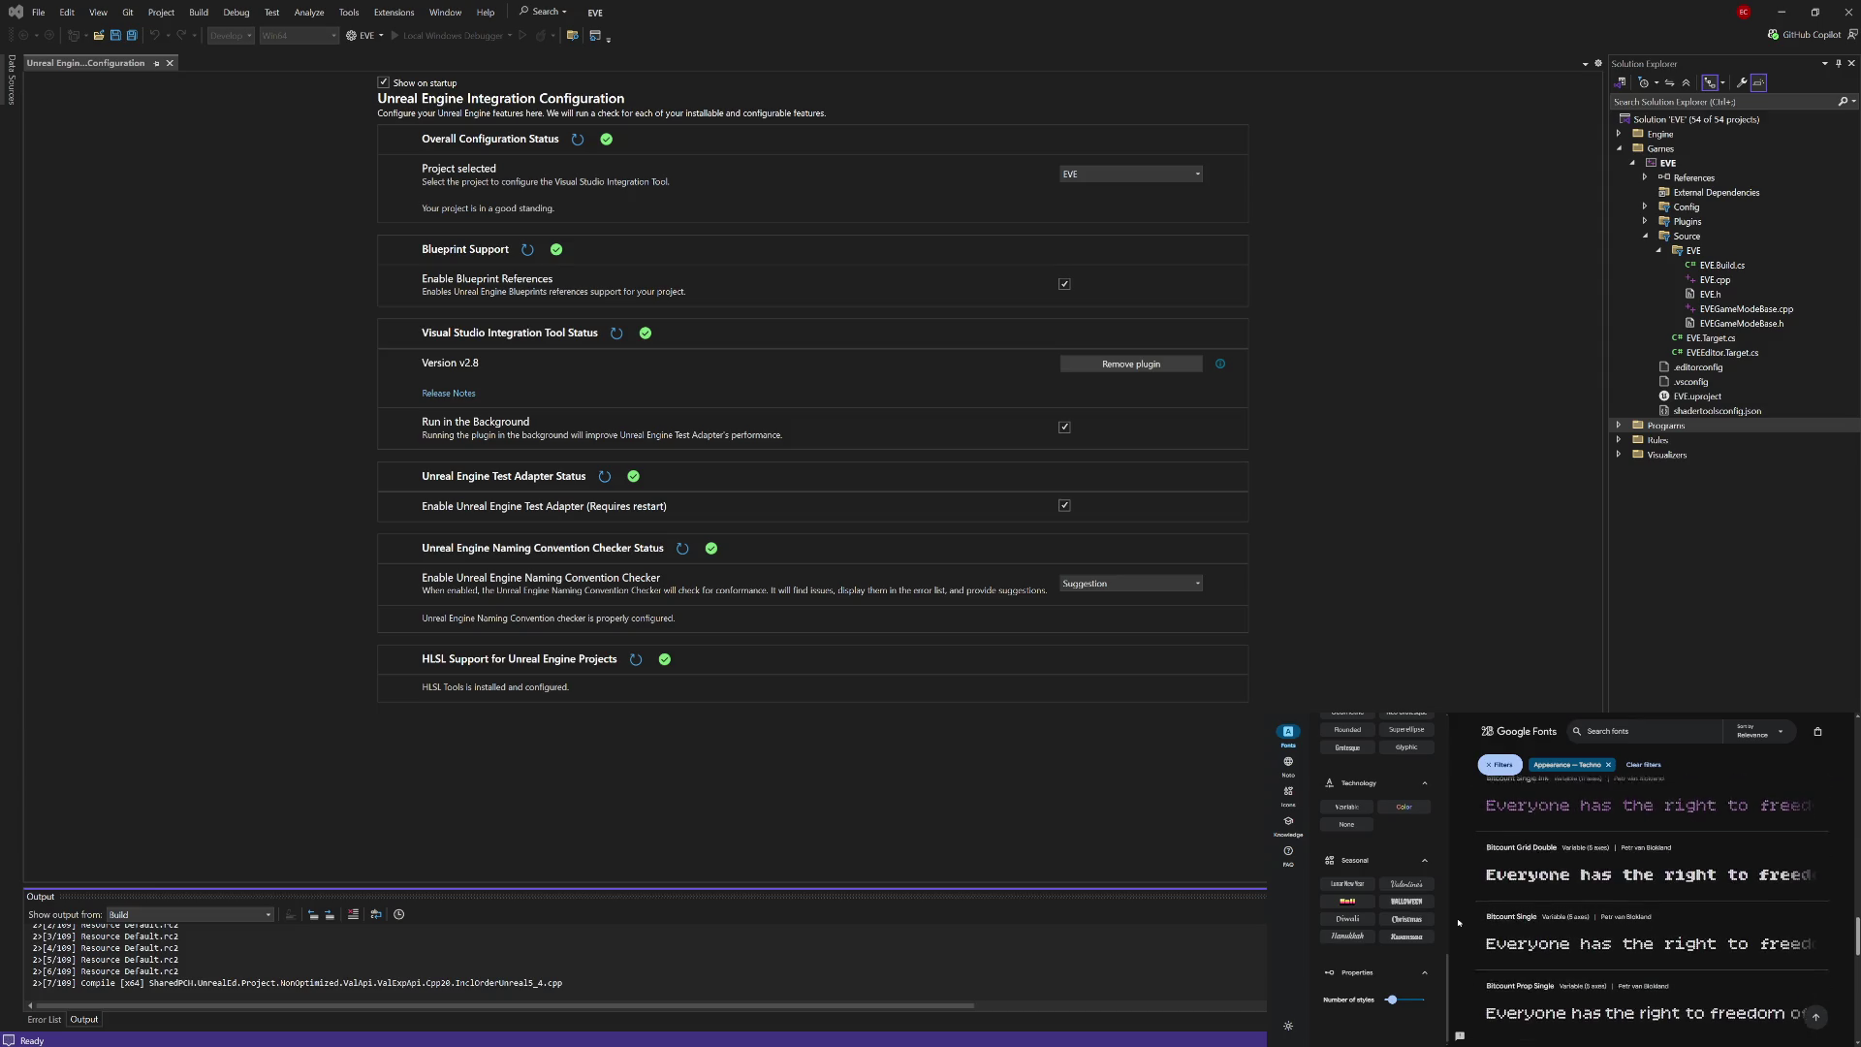
pyautogui.scroll(-2, 1459, 923)
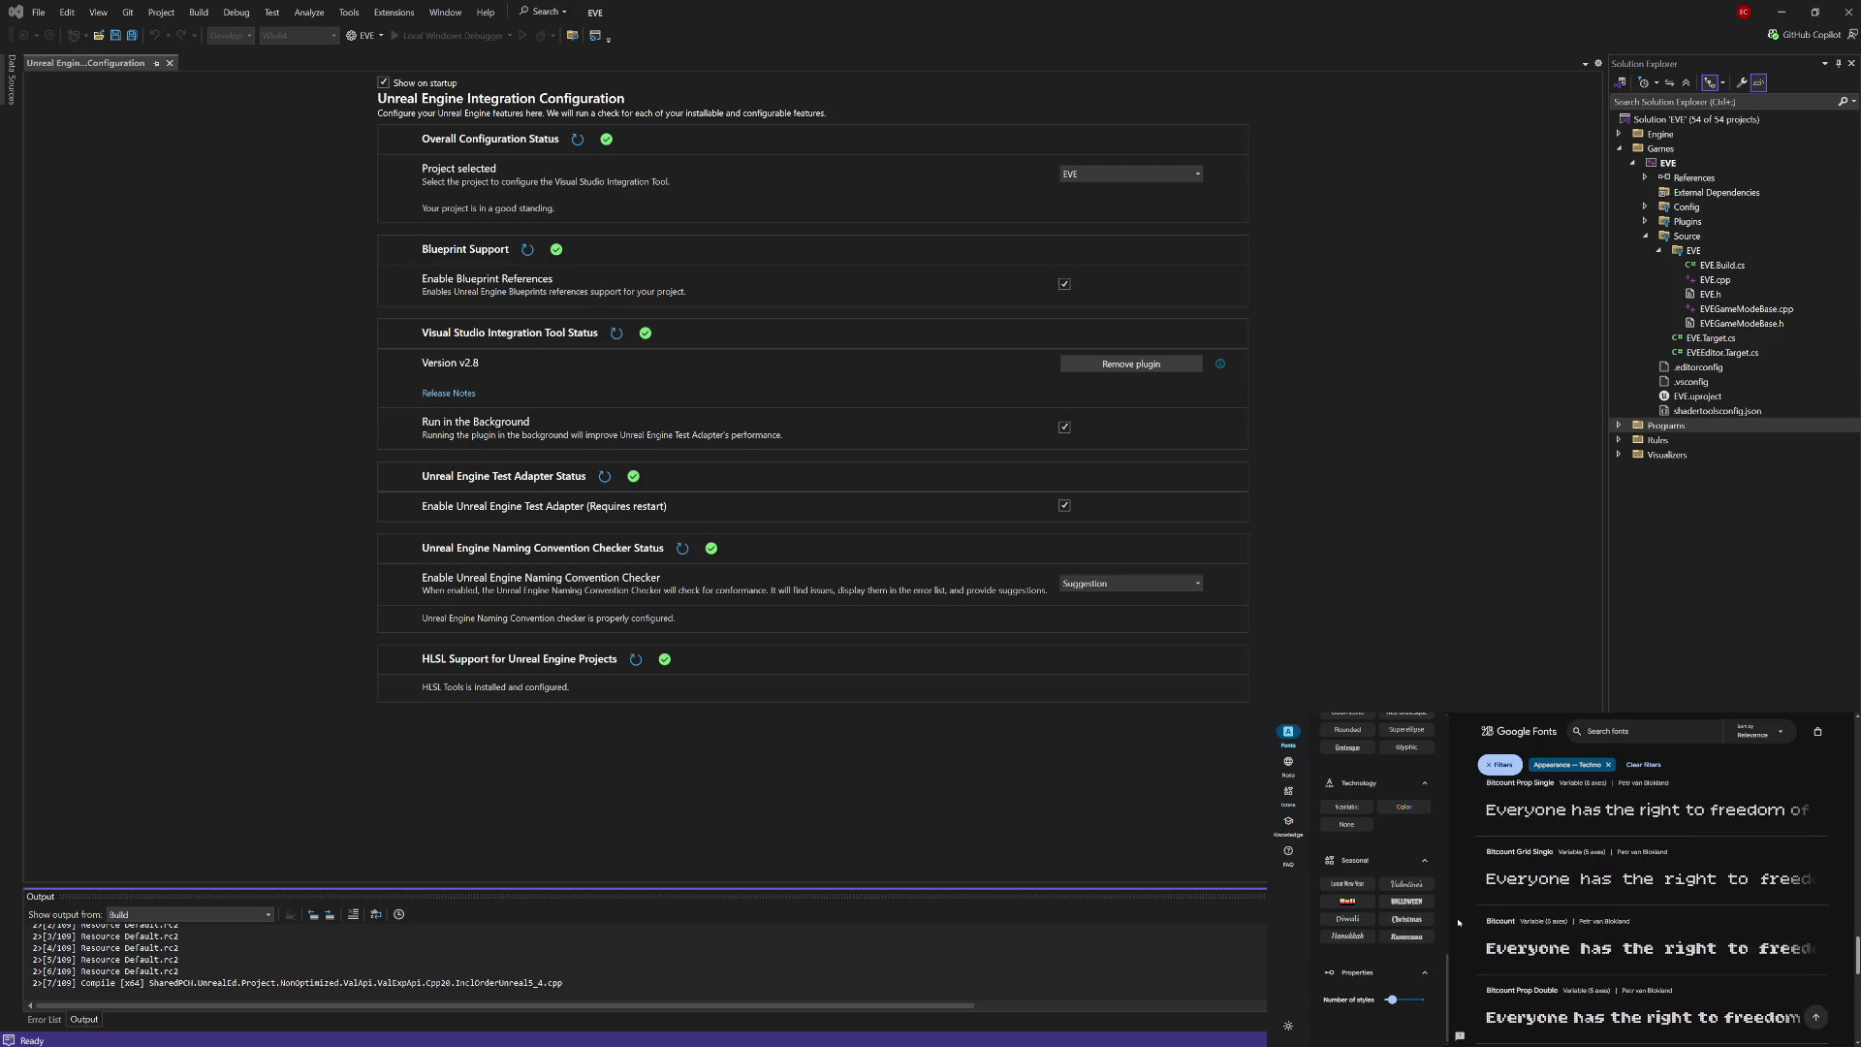
pyautogui.scroll(-5, 1459, 923)
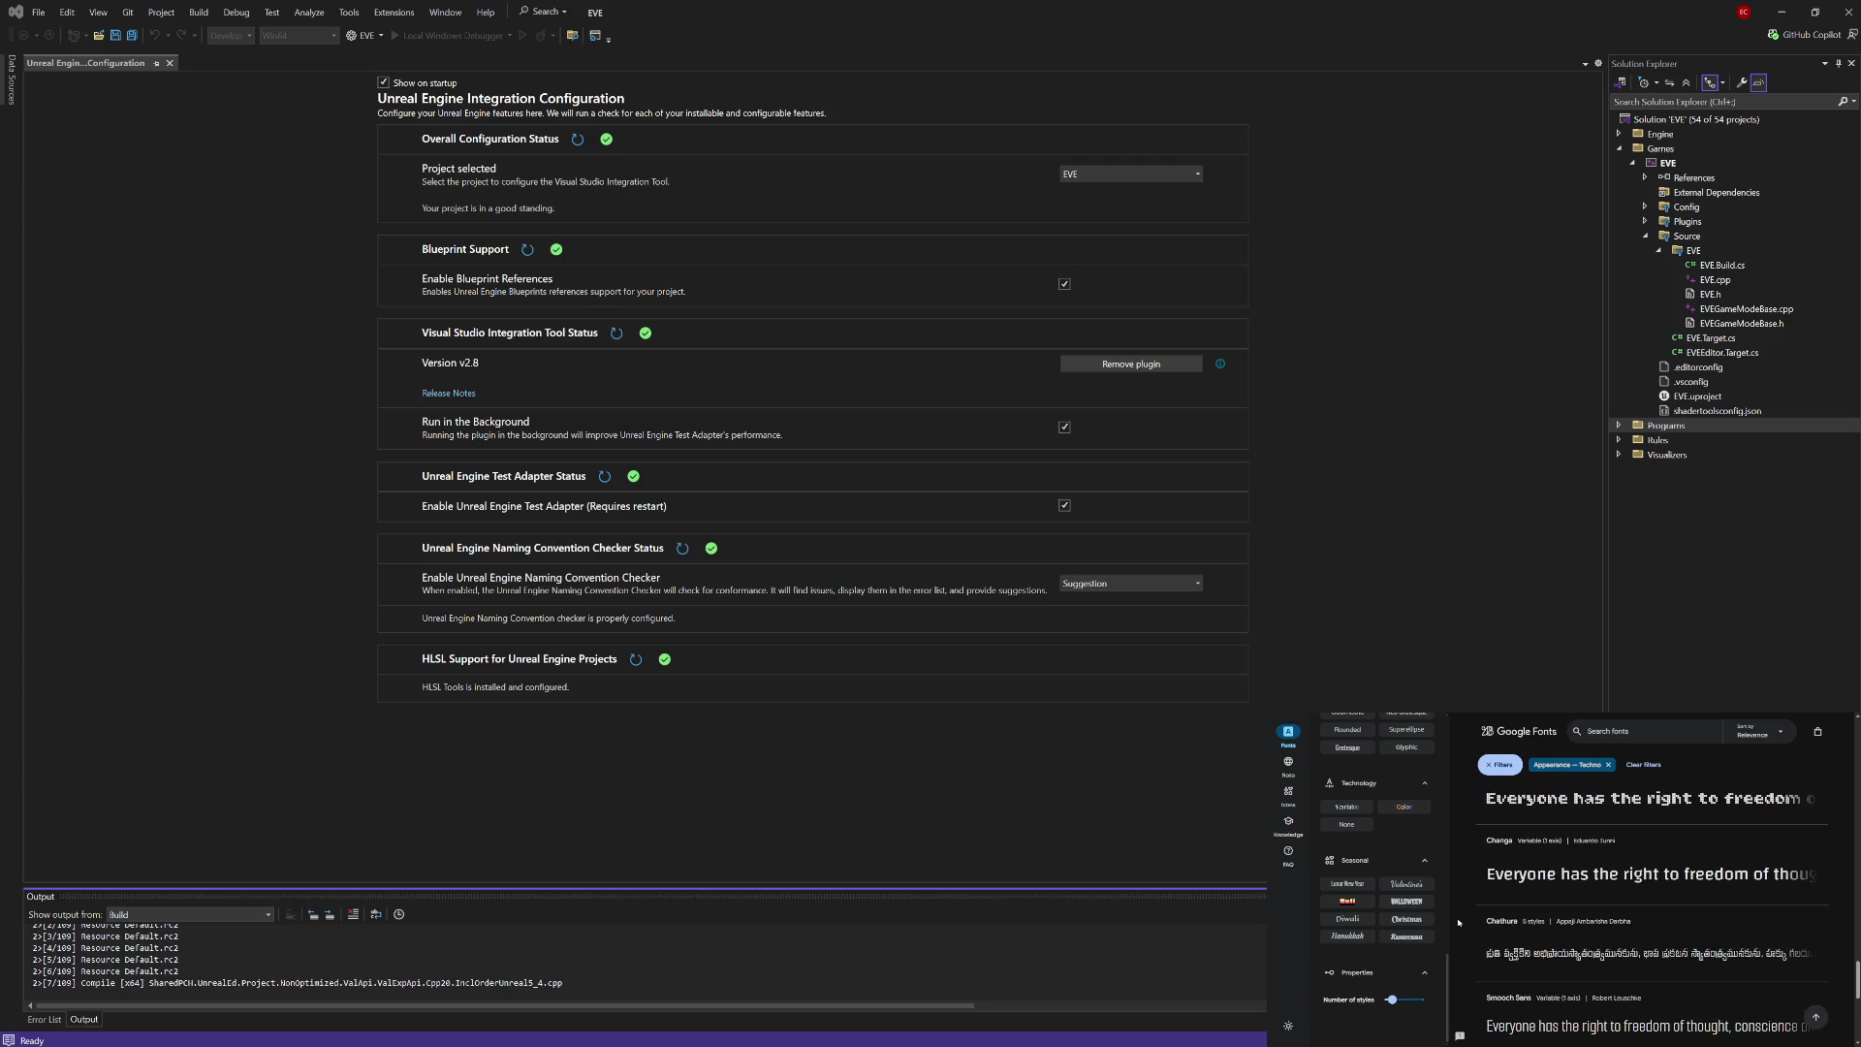
pyautogui.scroll(-2, 1459, 923)
pyautogui.scroll(-2, 1460, 923)
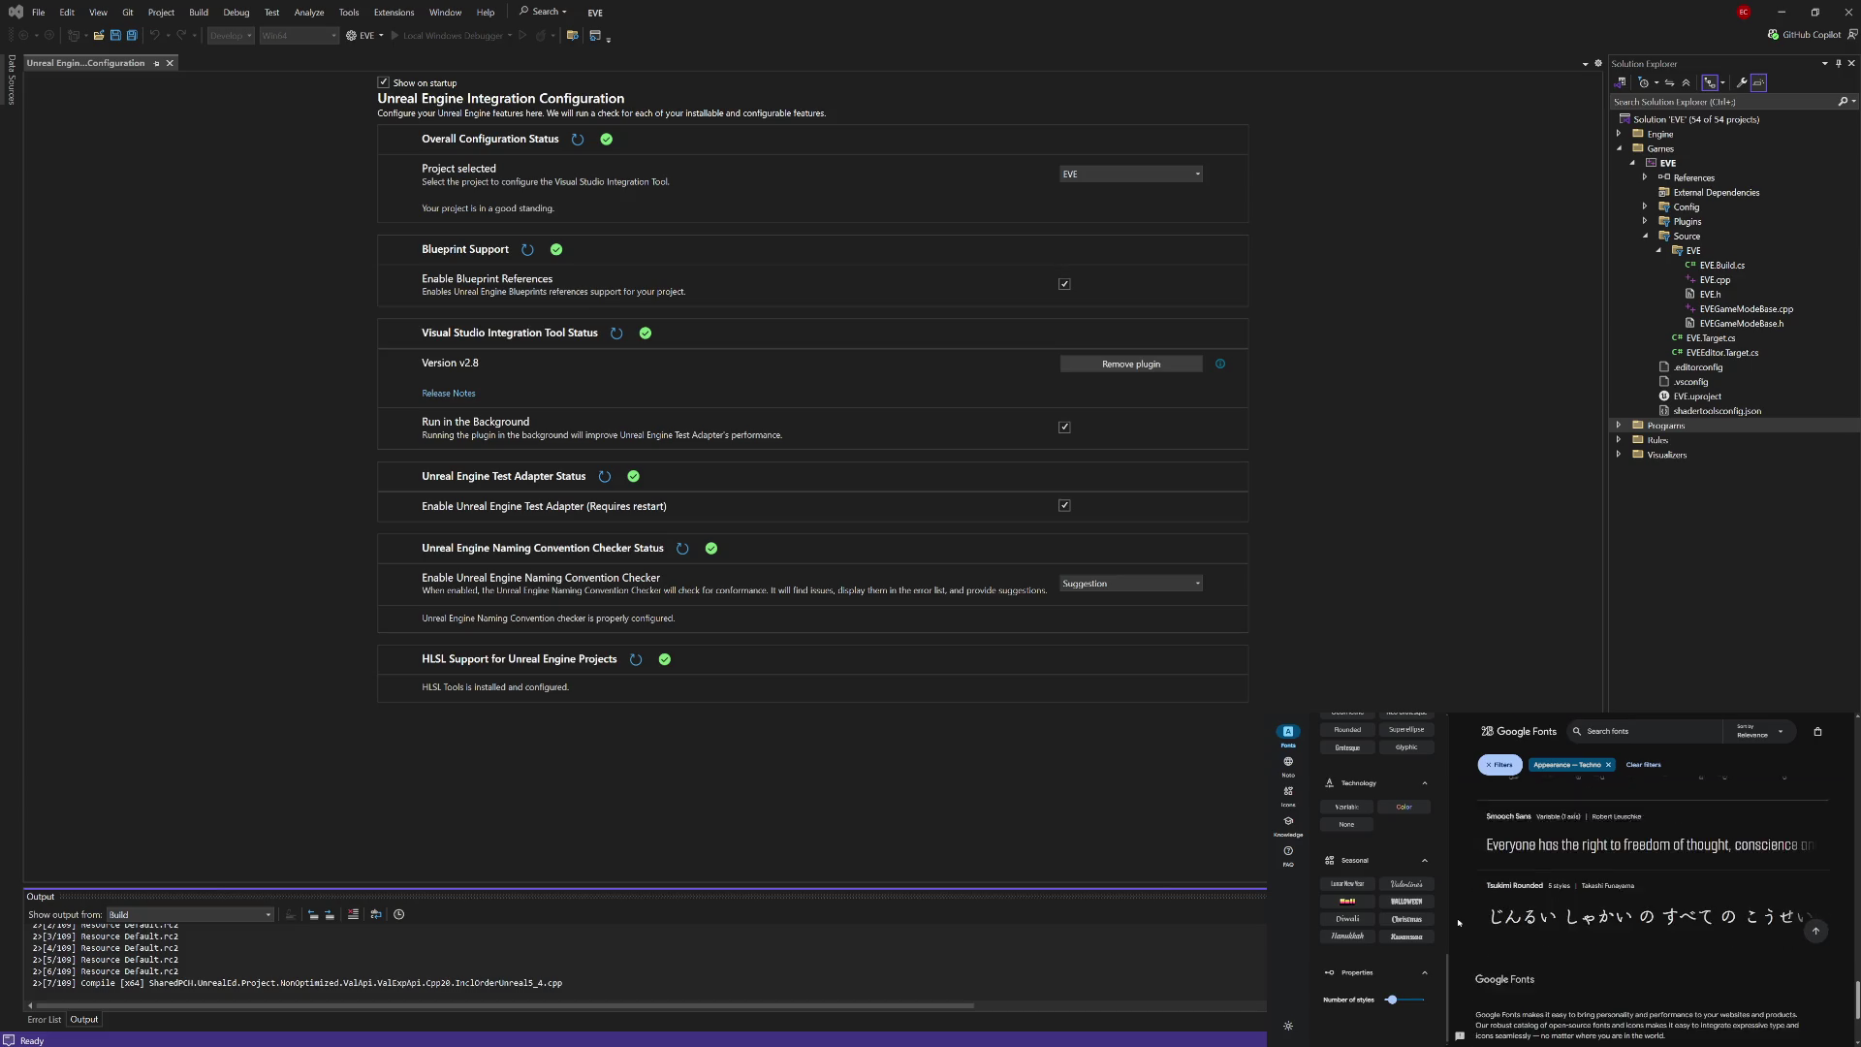
pyautogui.scroll(1, 1459, 923)
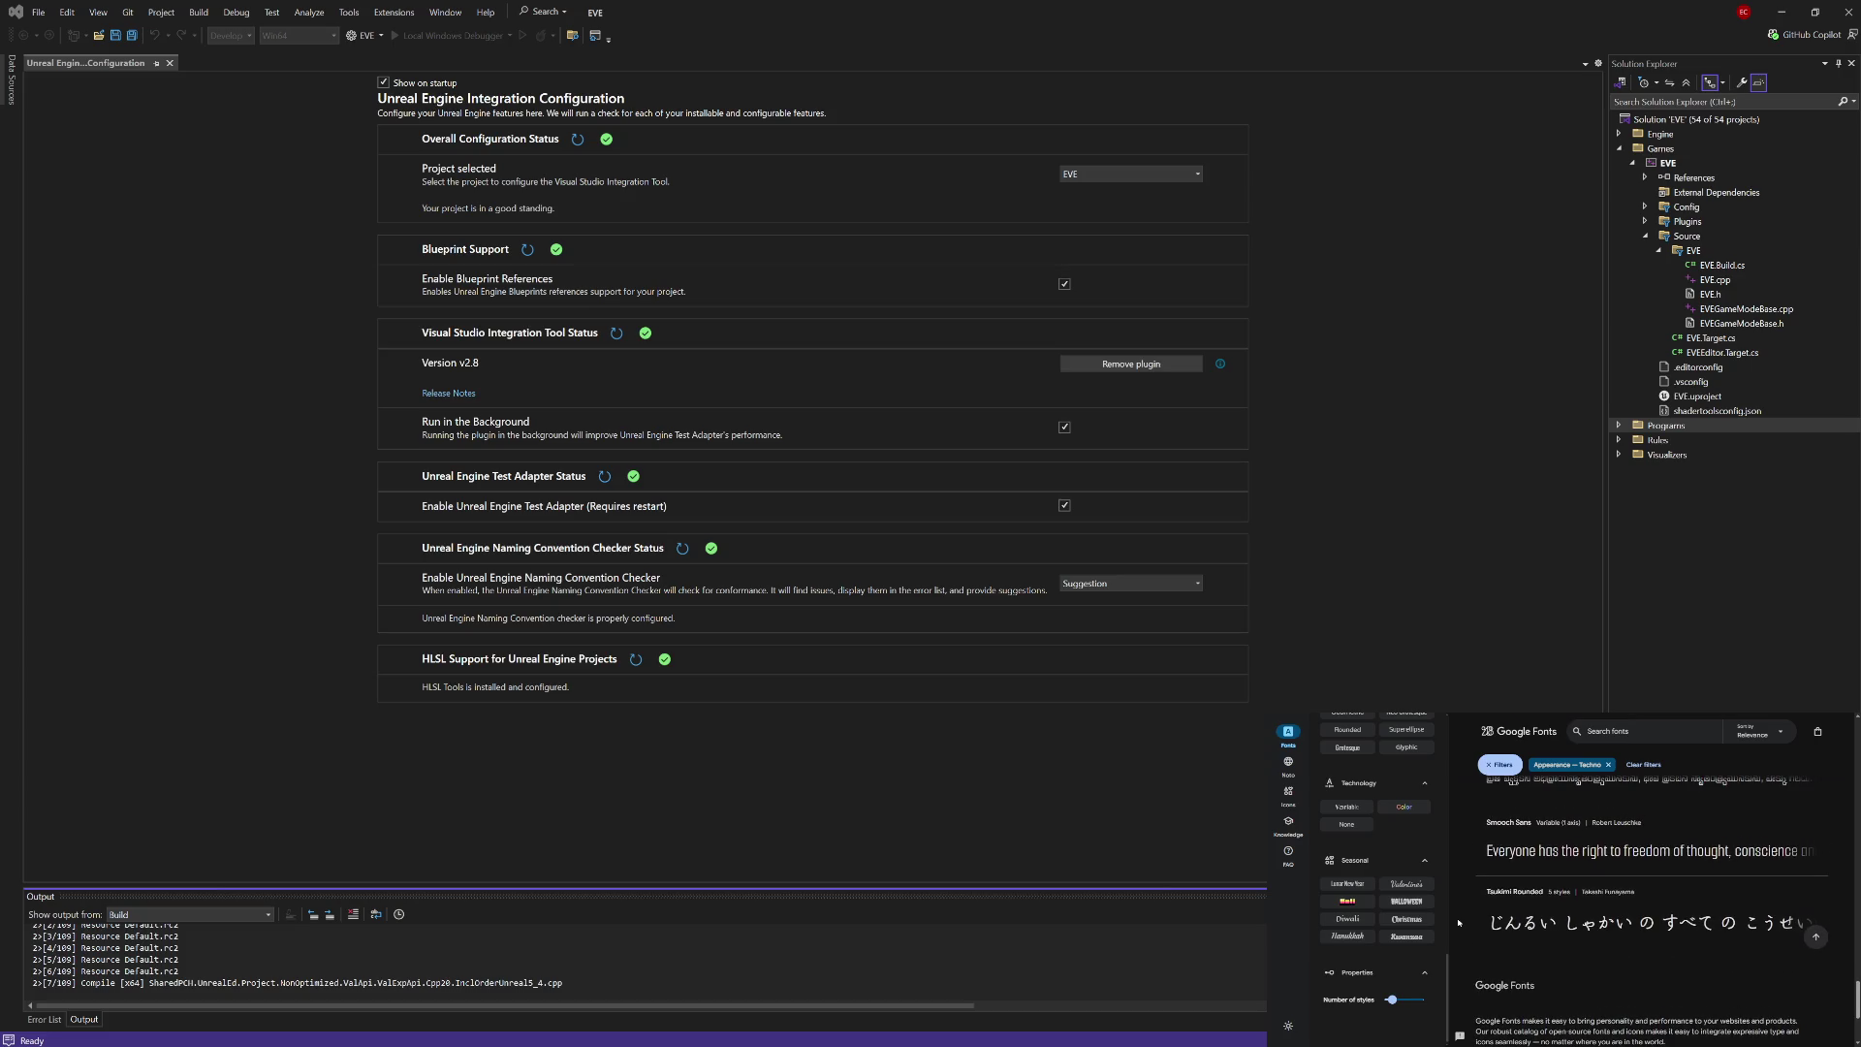
pyautogui.scroll(1, 1459, 923)
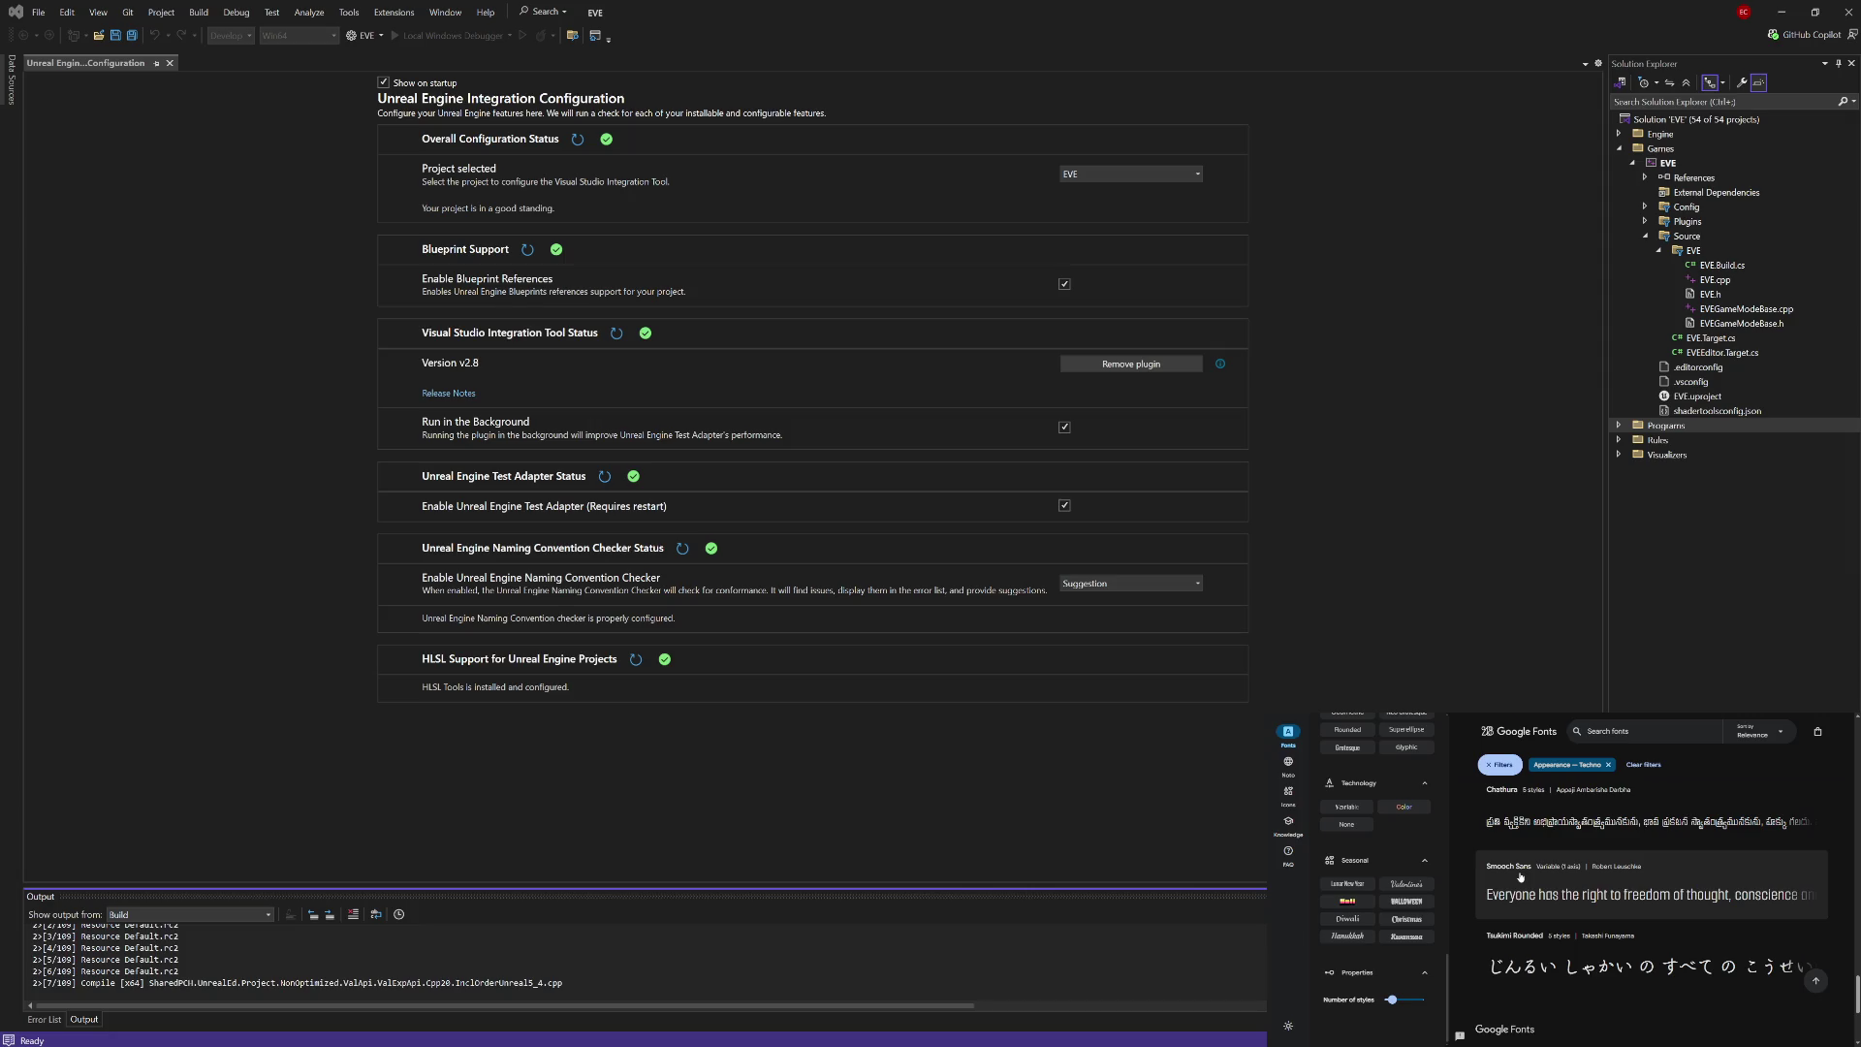
# Step: Open the Smooch Sans specimen and drag the heading Weight slider to a lighter weight
pyautogui.click(1520, 876)
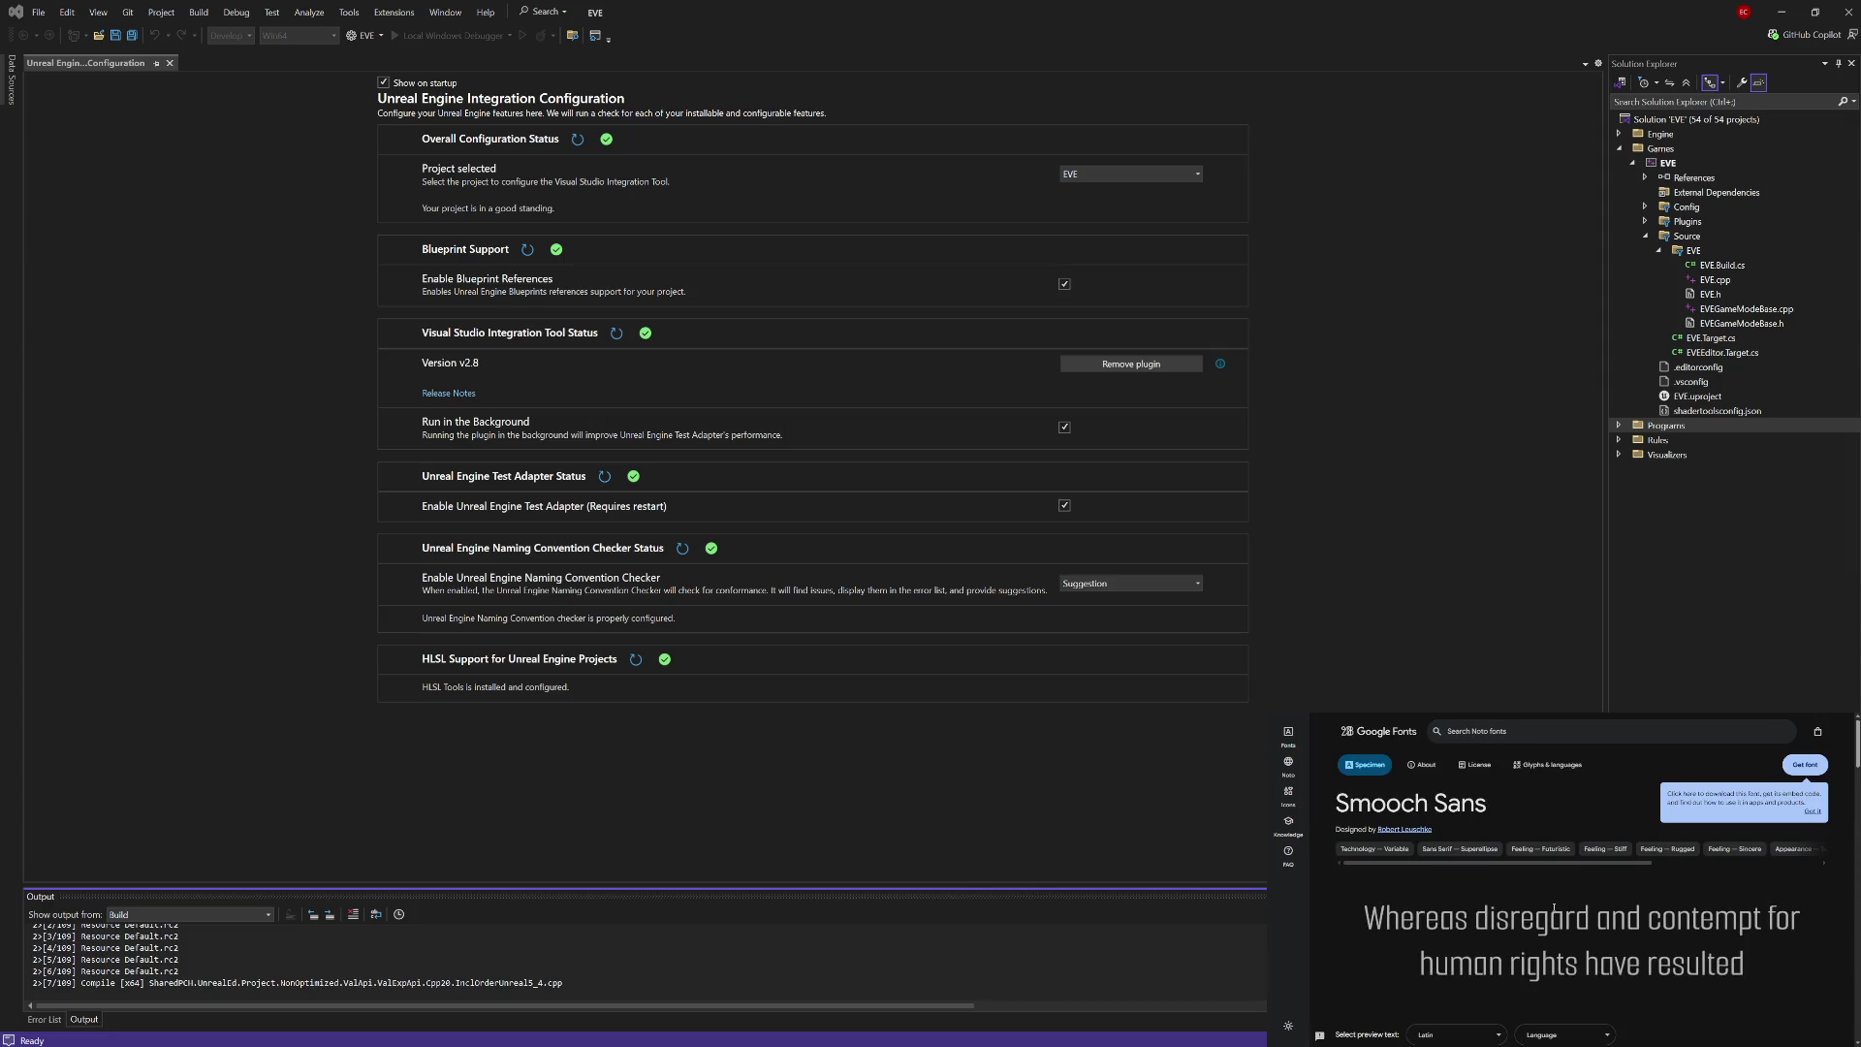
pyautogui.scroll(-1, 1548, 926)
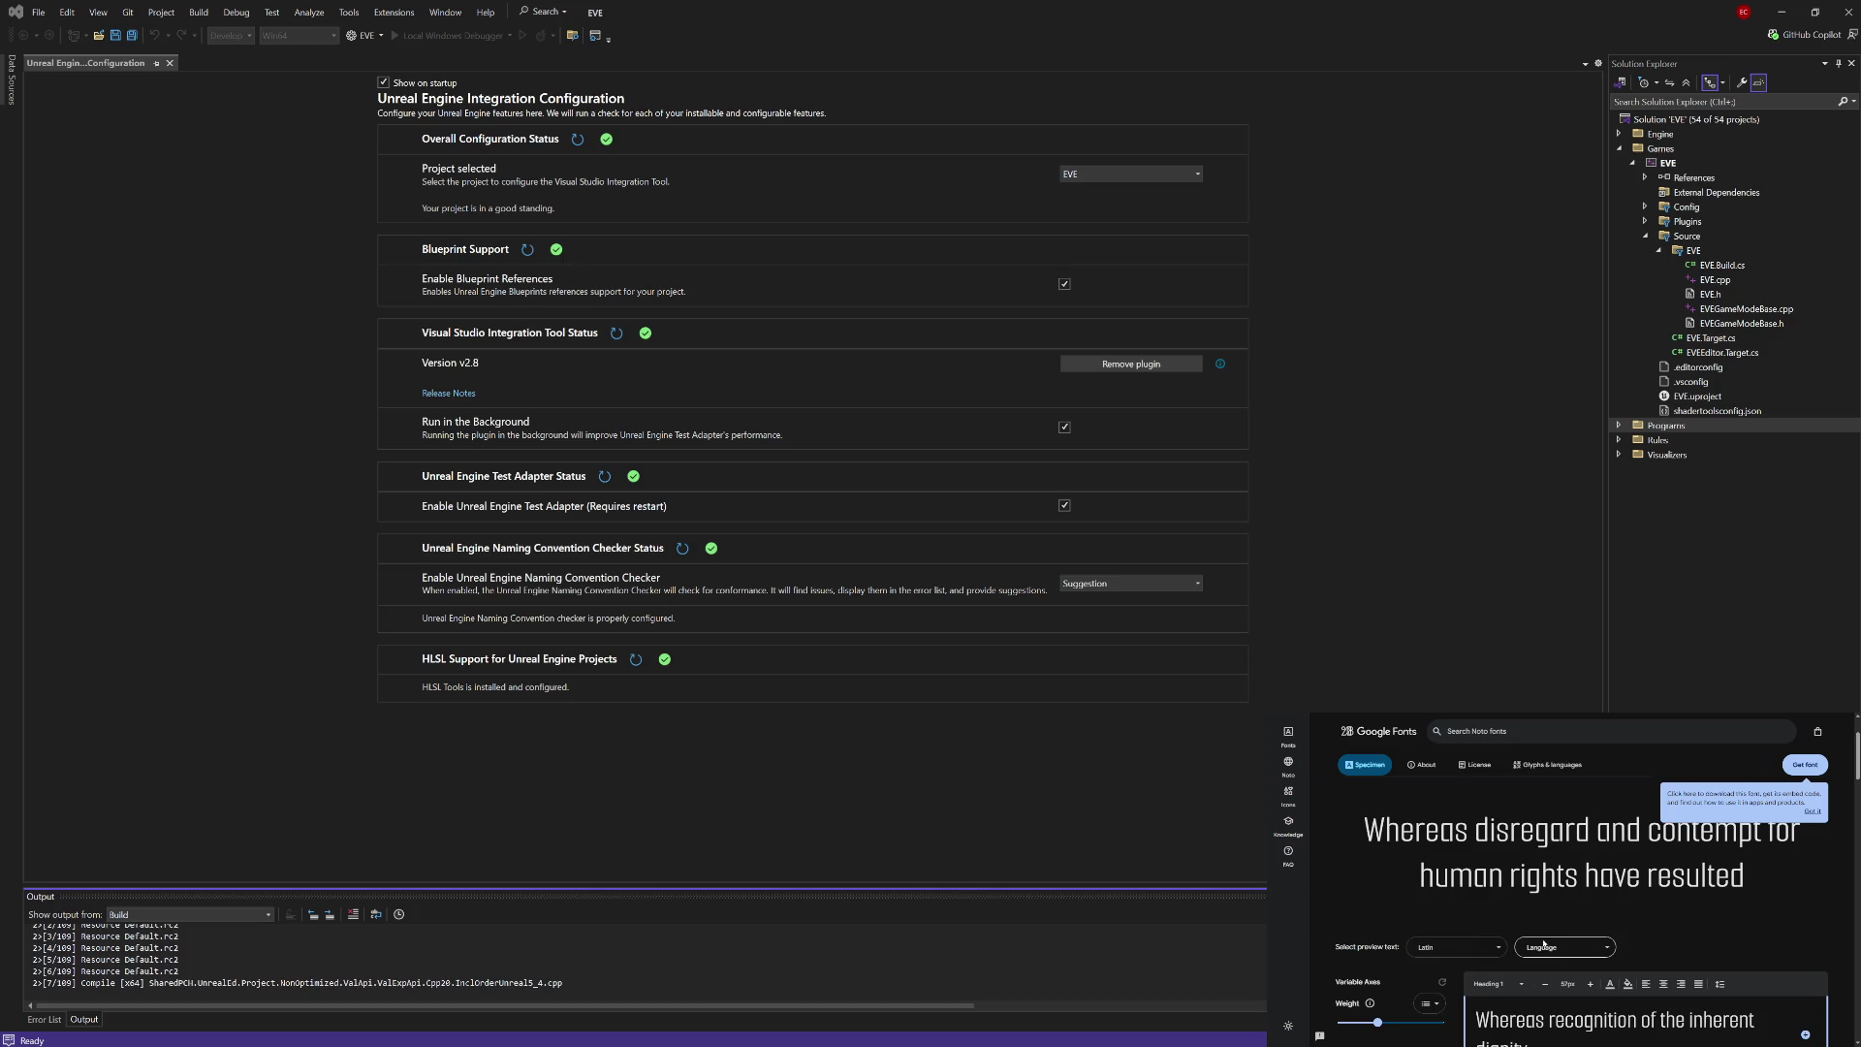
pyautogui.scroll(-2, 1534, 946)
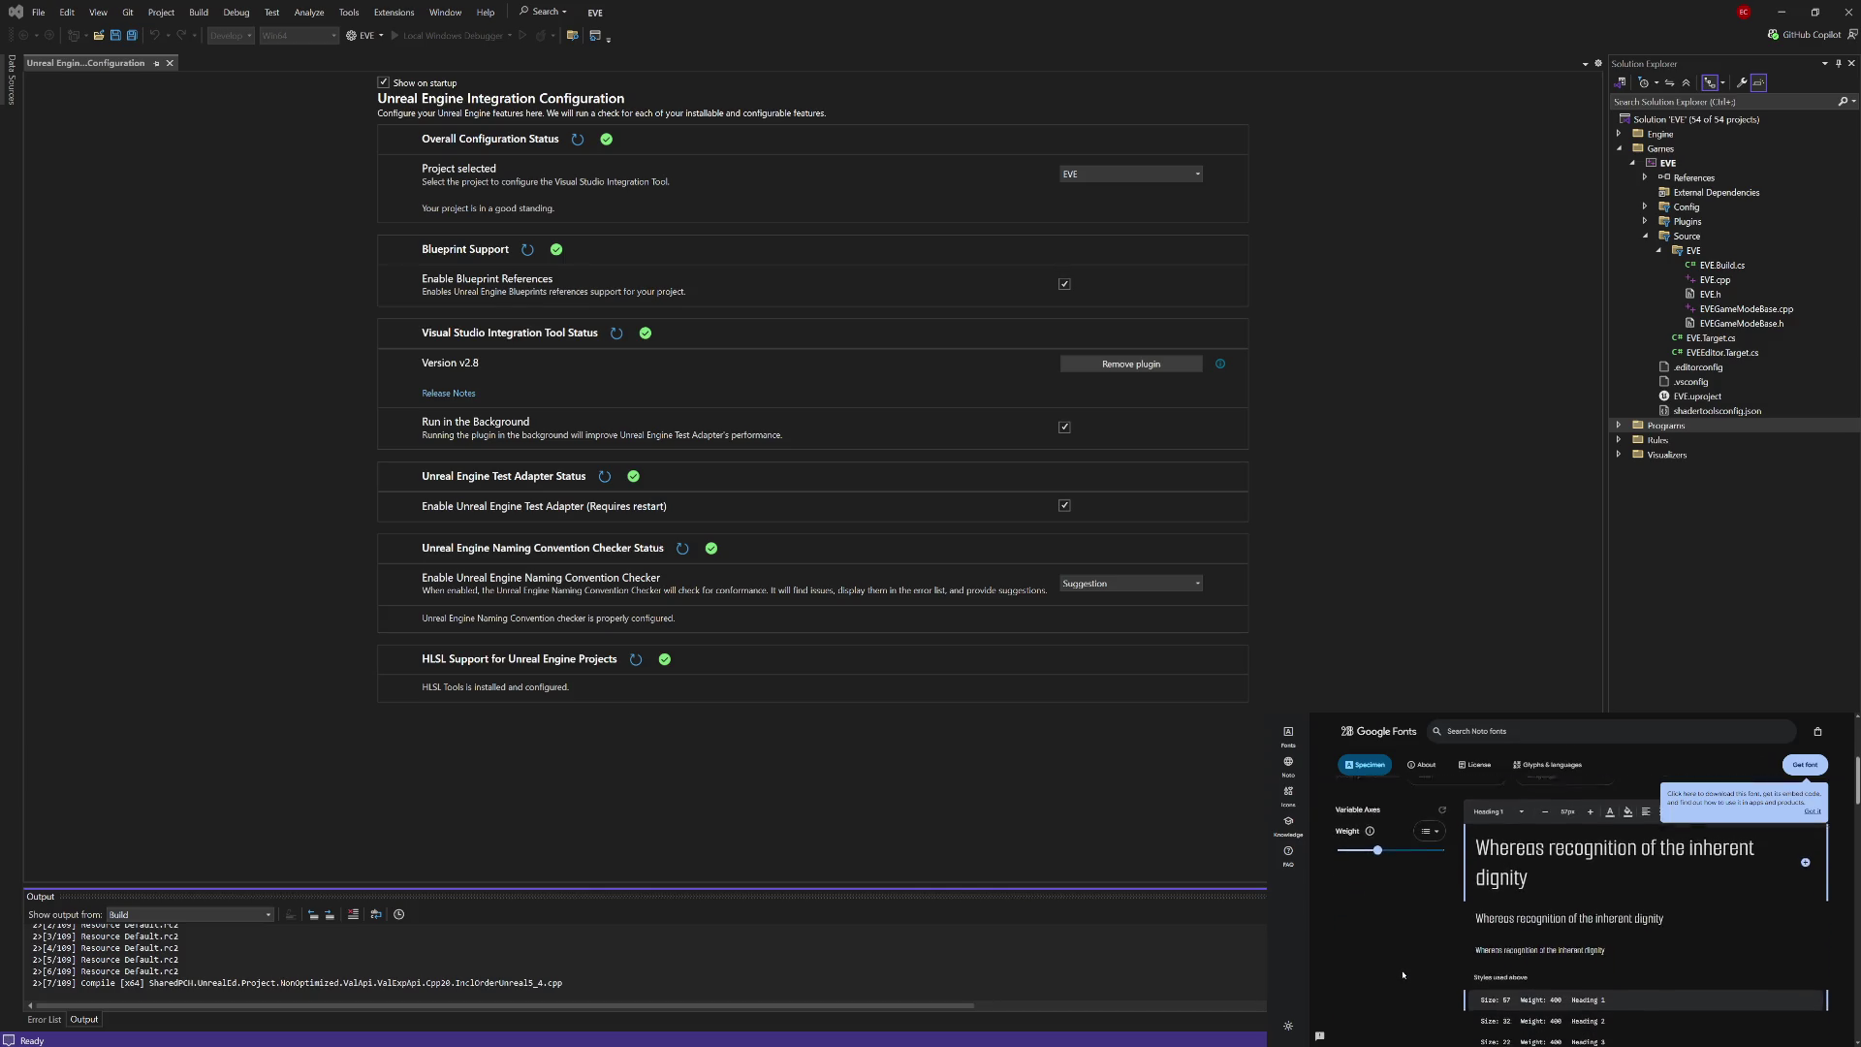
pyautogui.scroll(1, 1401, 942)
pyautogui.scroll(-2, 1391, 930)
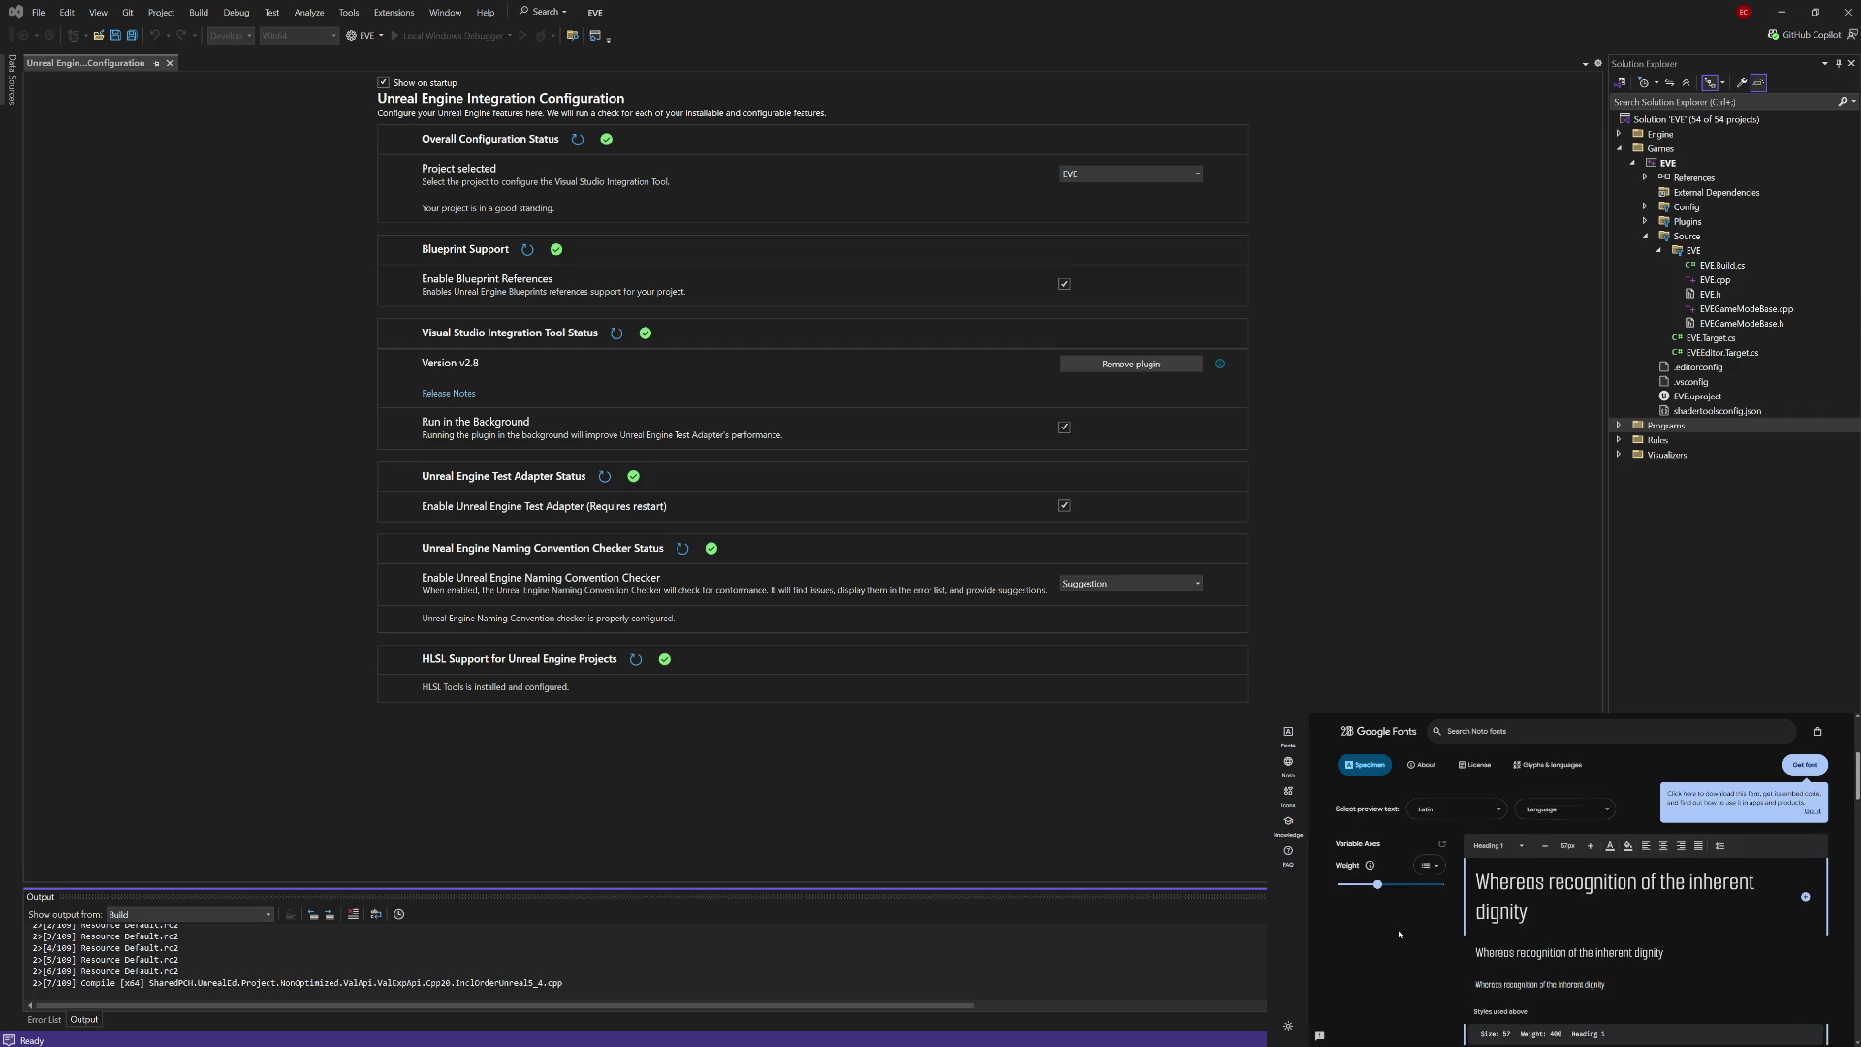
pyautogui.scroll(1, 1399, 934)
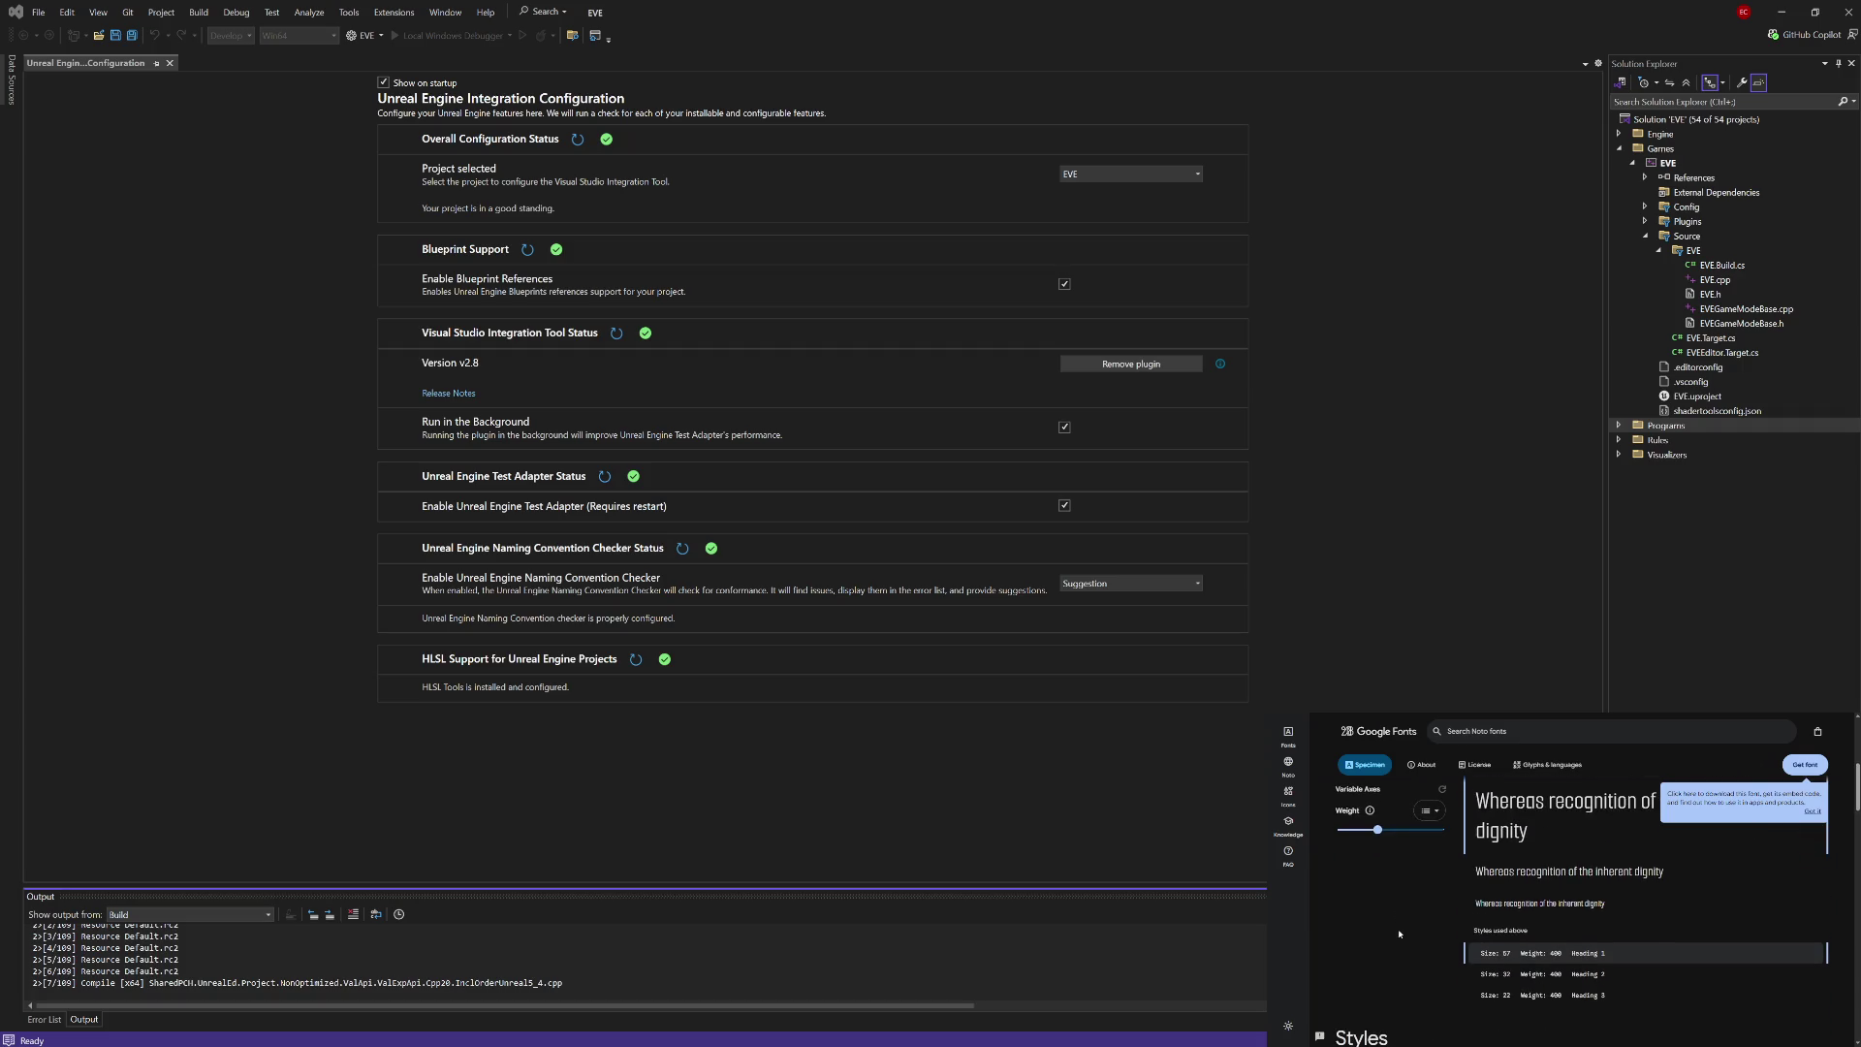
pyautogui.moveTo(1381, 832)
pyautogui.mouseDown()
pyautogui.moveTo(1454, 834)
pyautogui.moveTo(1316, 836)
pyautogui.moveTo(1466, 846)
pyautogui.moveTo(1312, 833)
pyautogui.mouseUp()
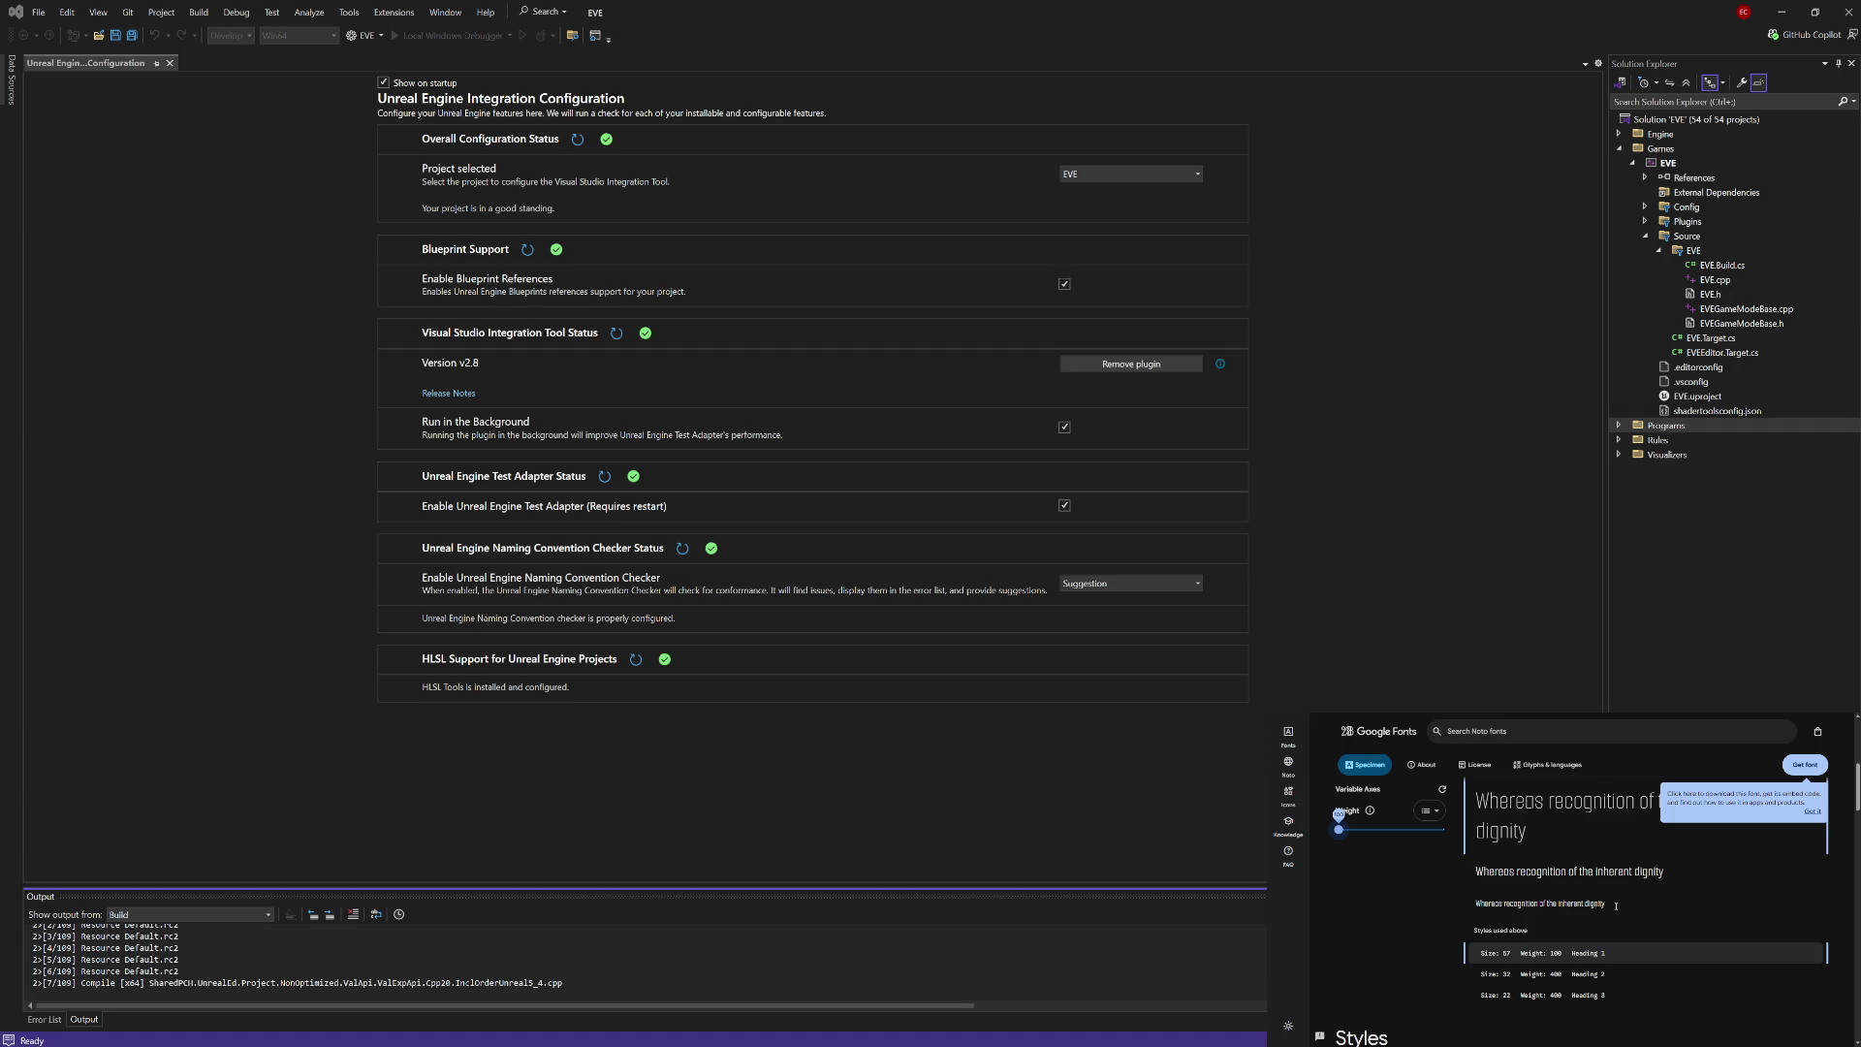
# Step: Dismiss the download tip, browse all Smooch Sans weight styles, and add it to selected families
pyautogui.scroll(1, 1616, 905)
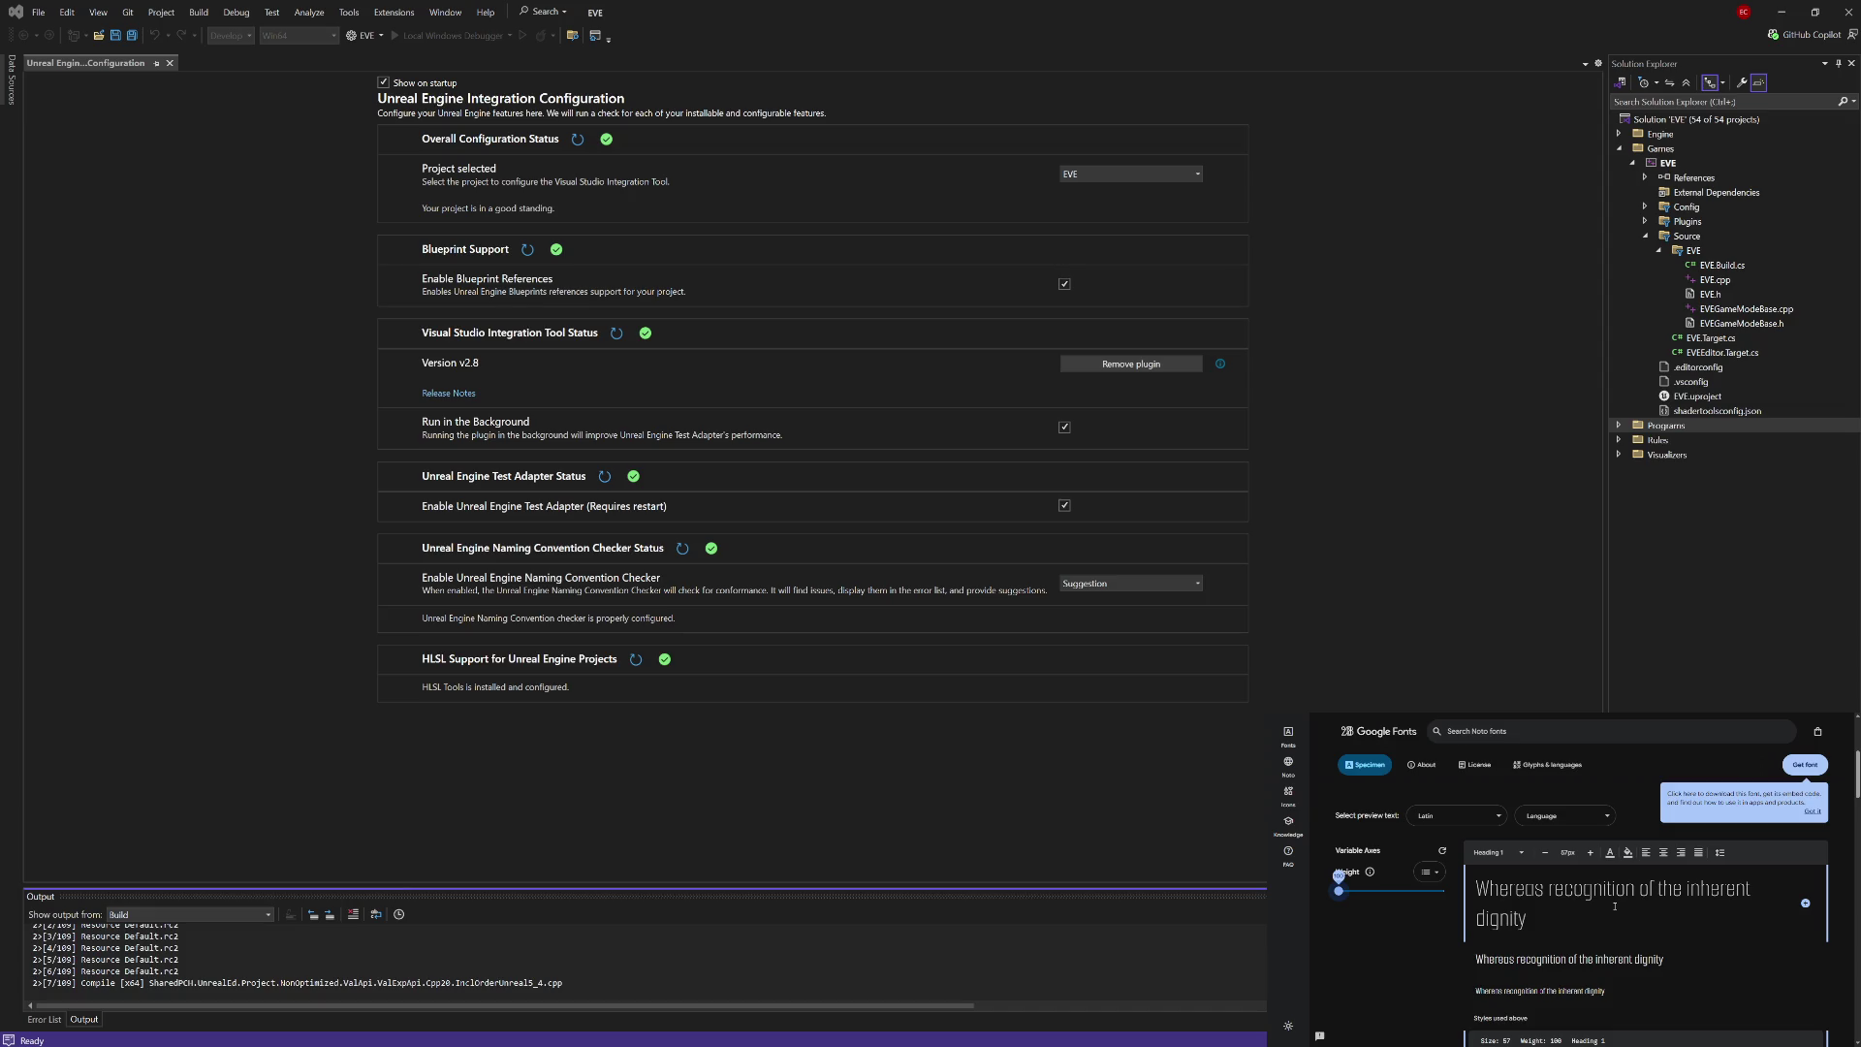
pyautogui.click(1812, 812)
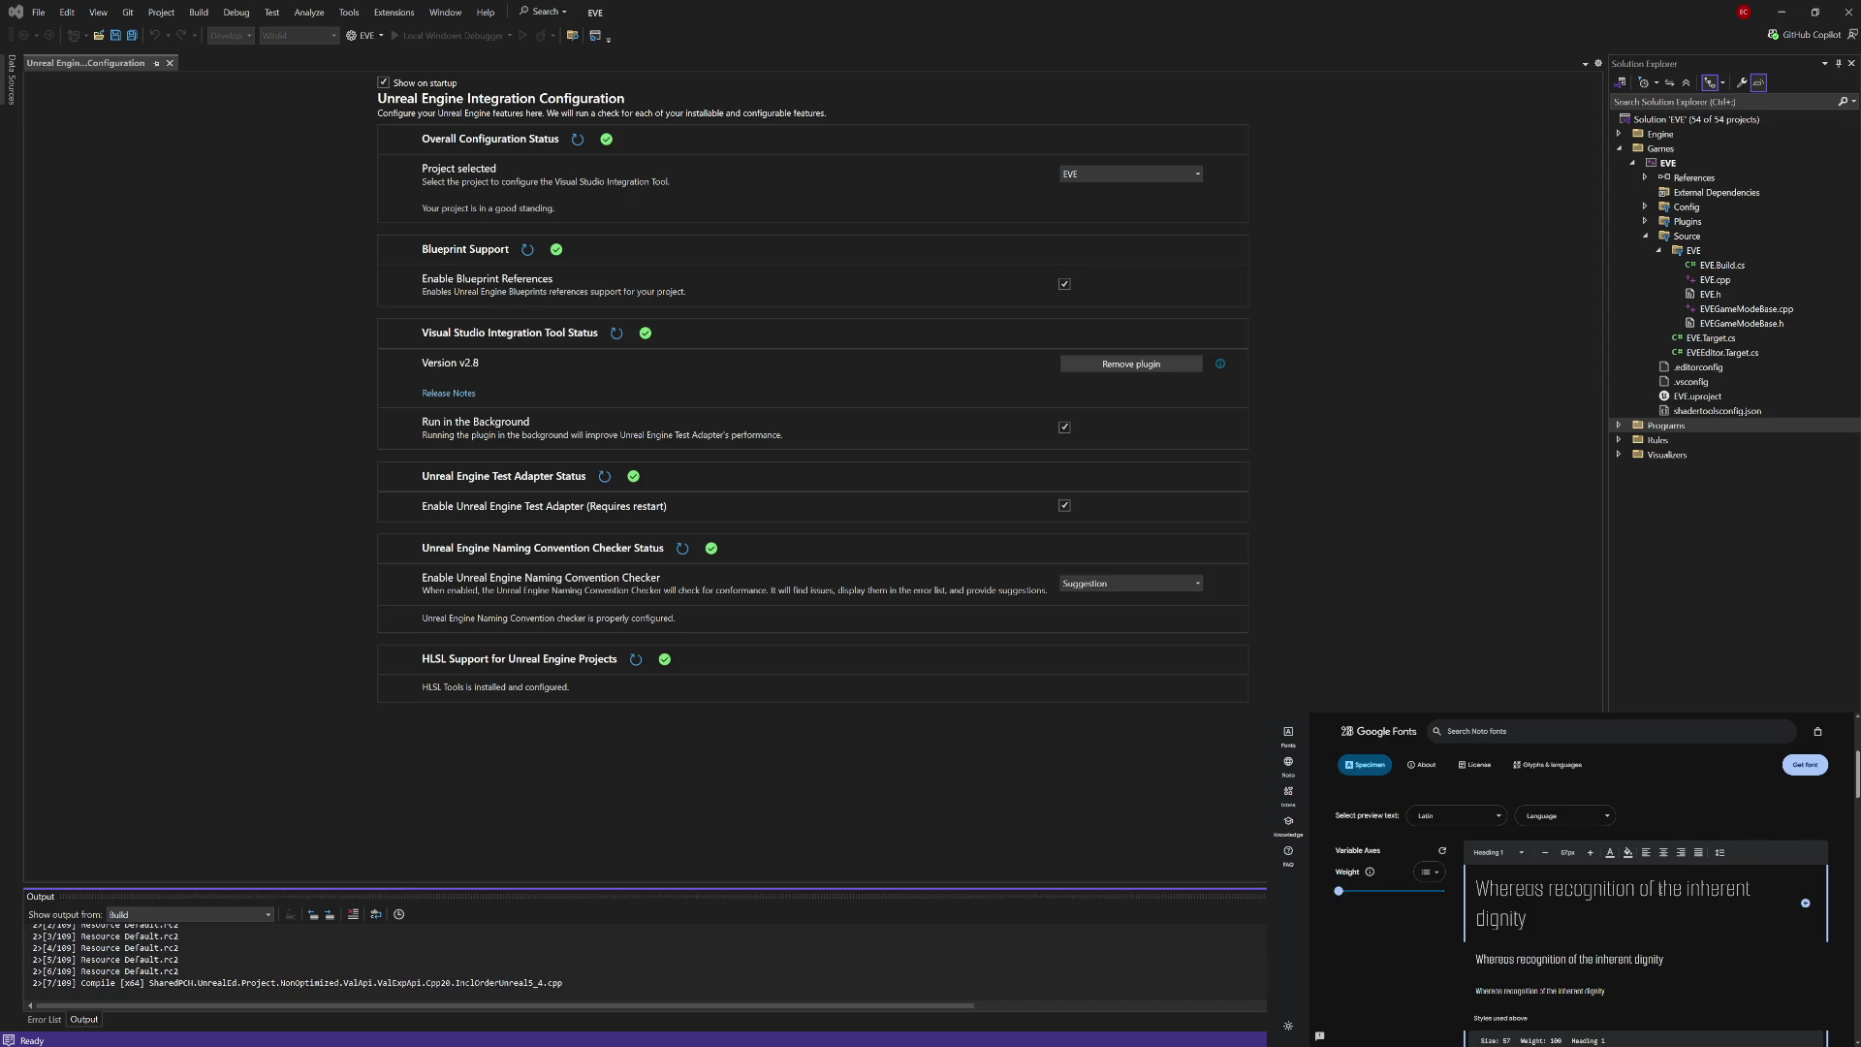
pyautogui.scroll(-1, 1621, 914)
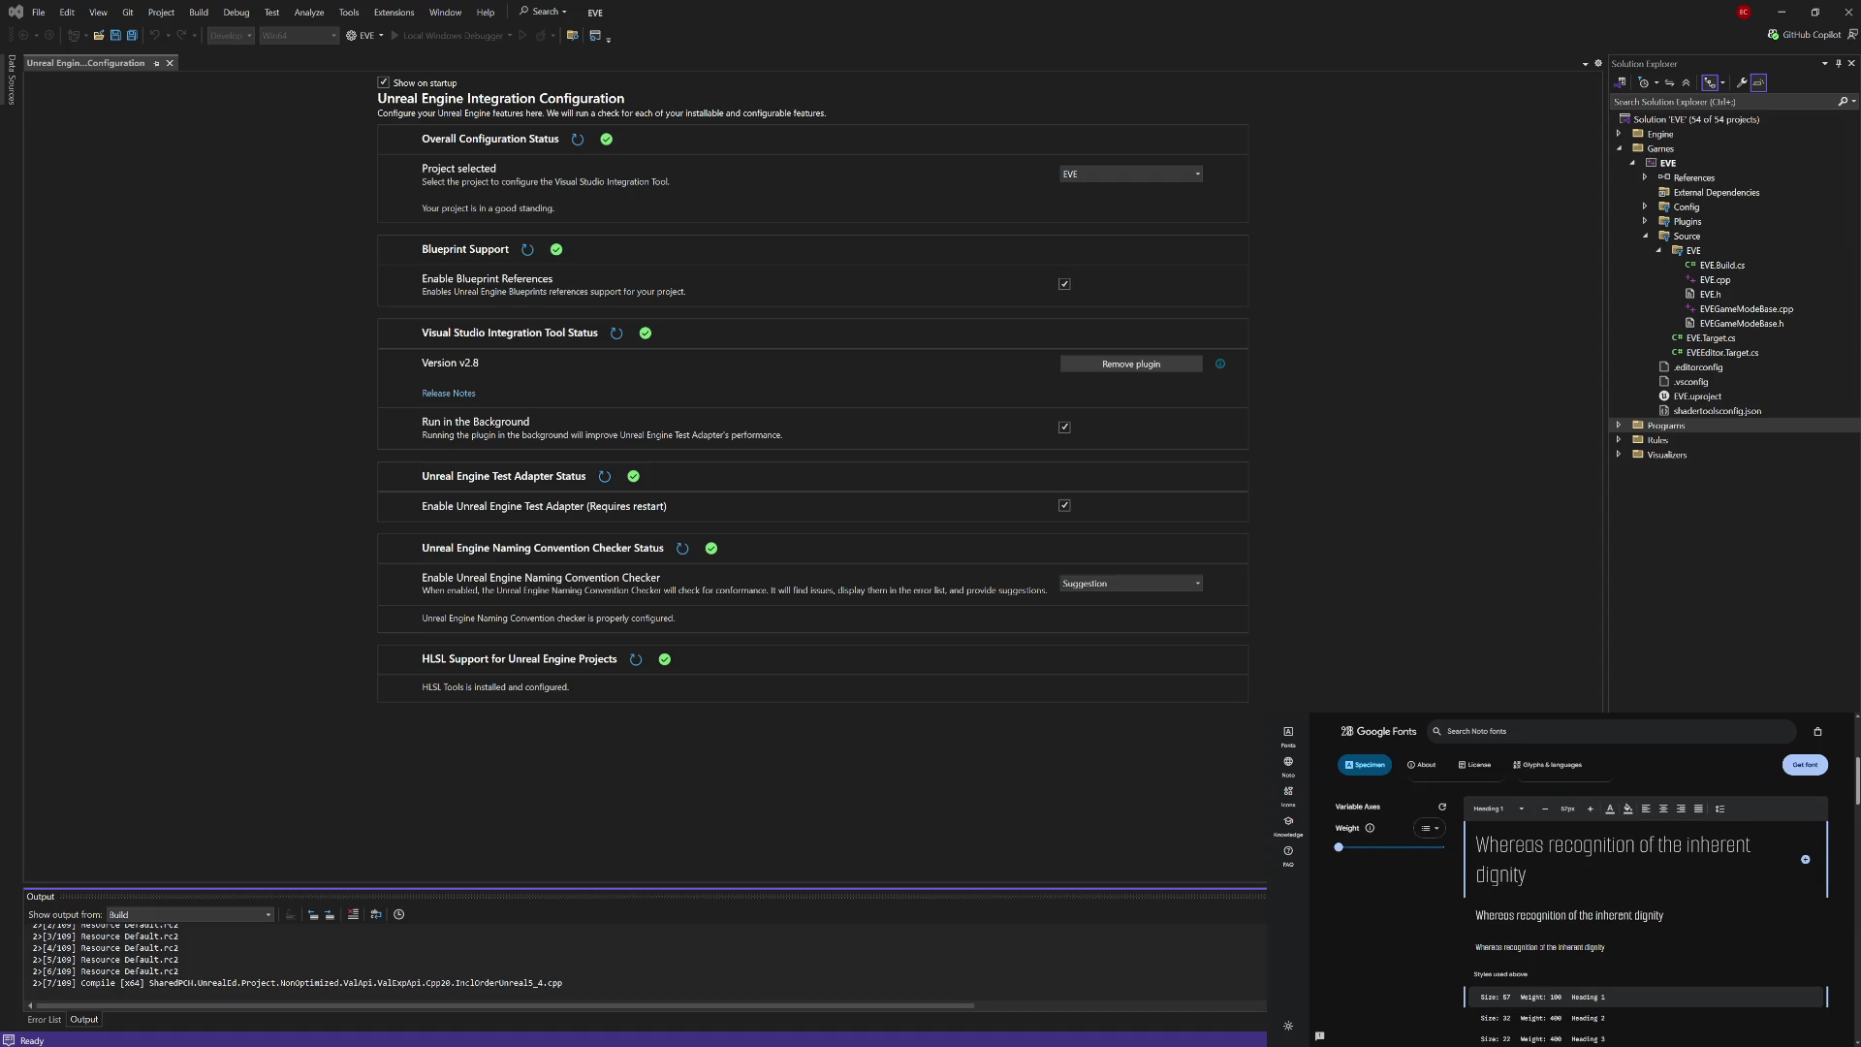
pyautogui.scroll(-1, 1621, 914)
pyautogui.scroll(-6, 1621, 920)
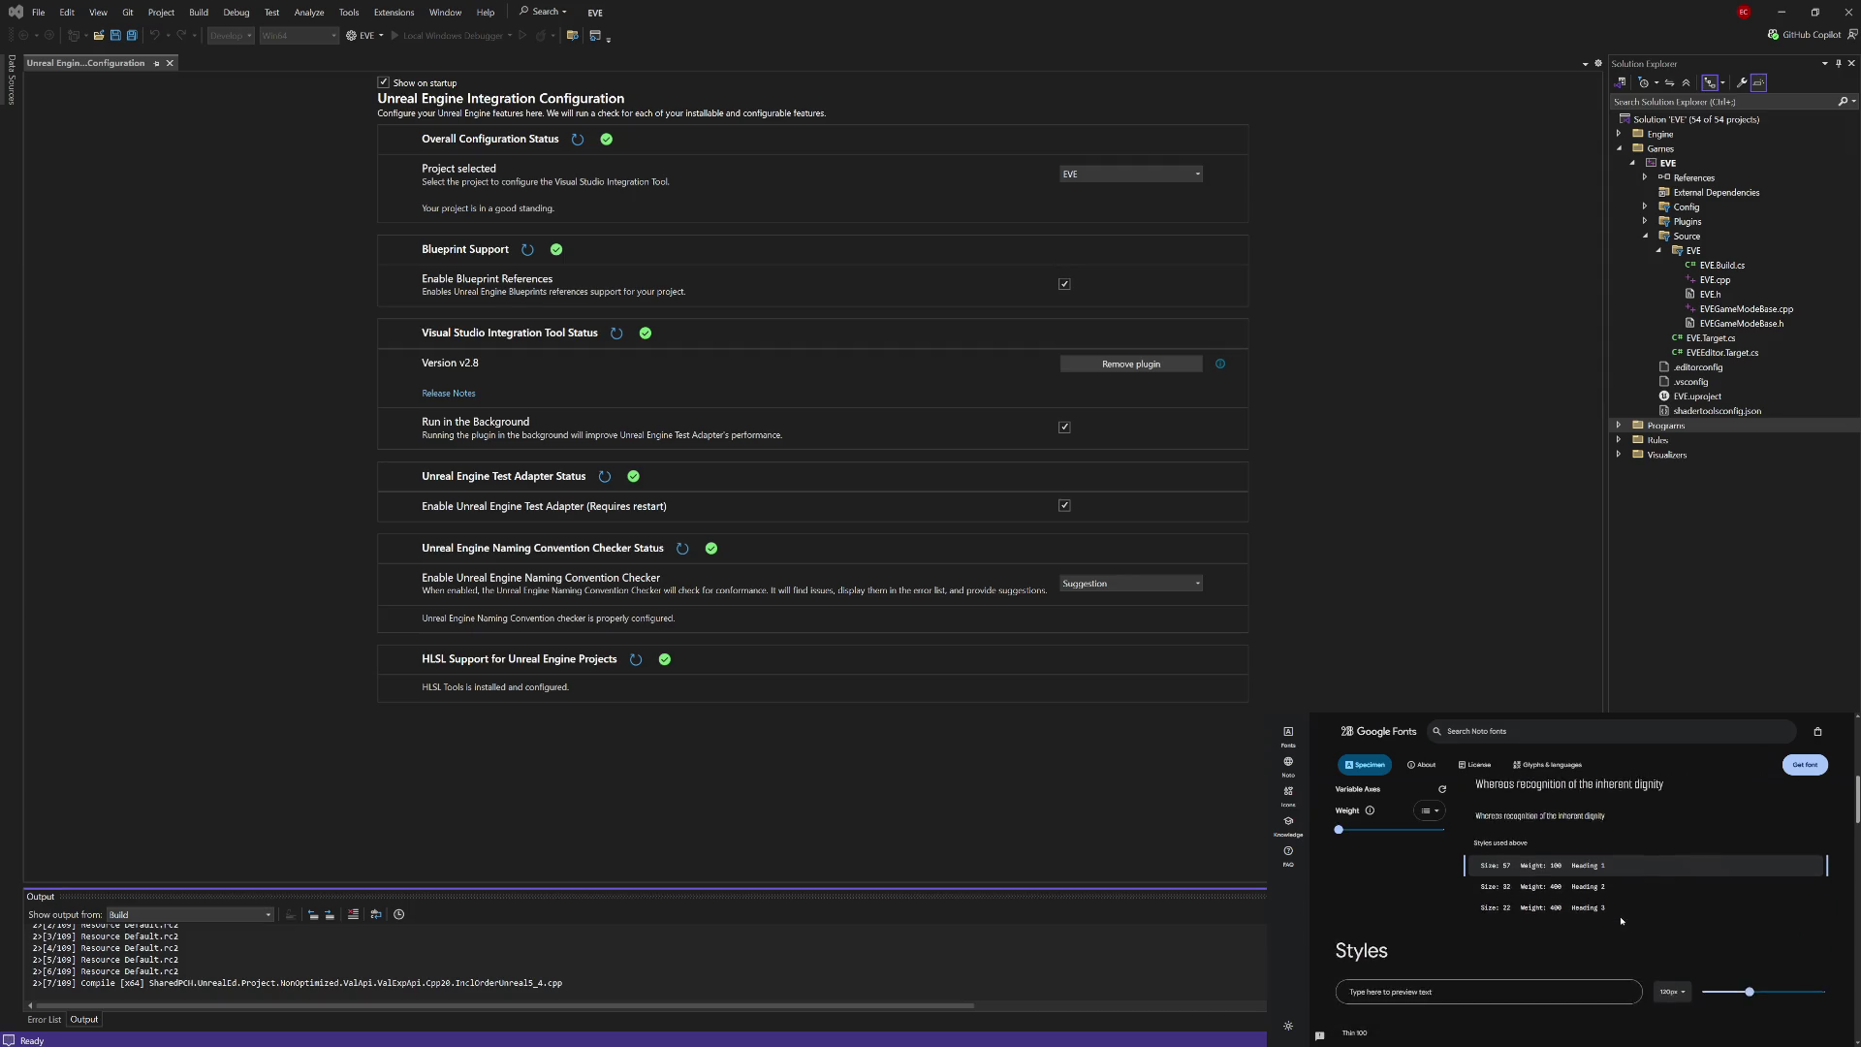
pyautogui.scroll(-2, 1621, 914)
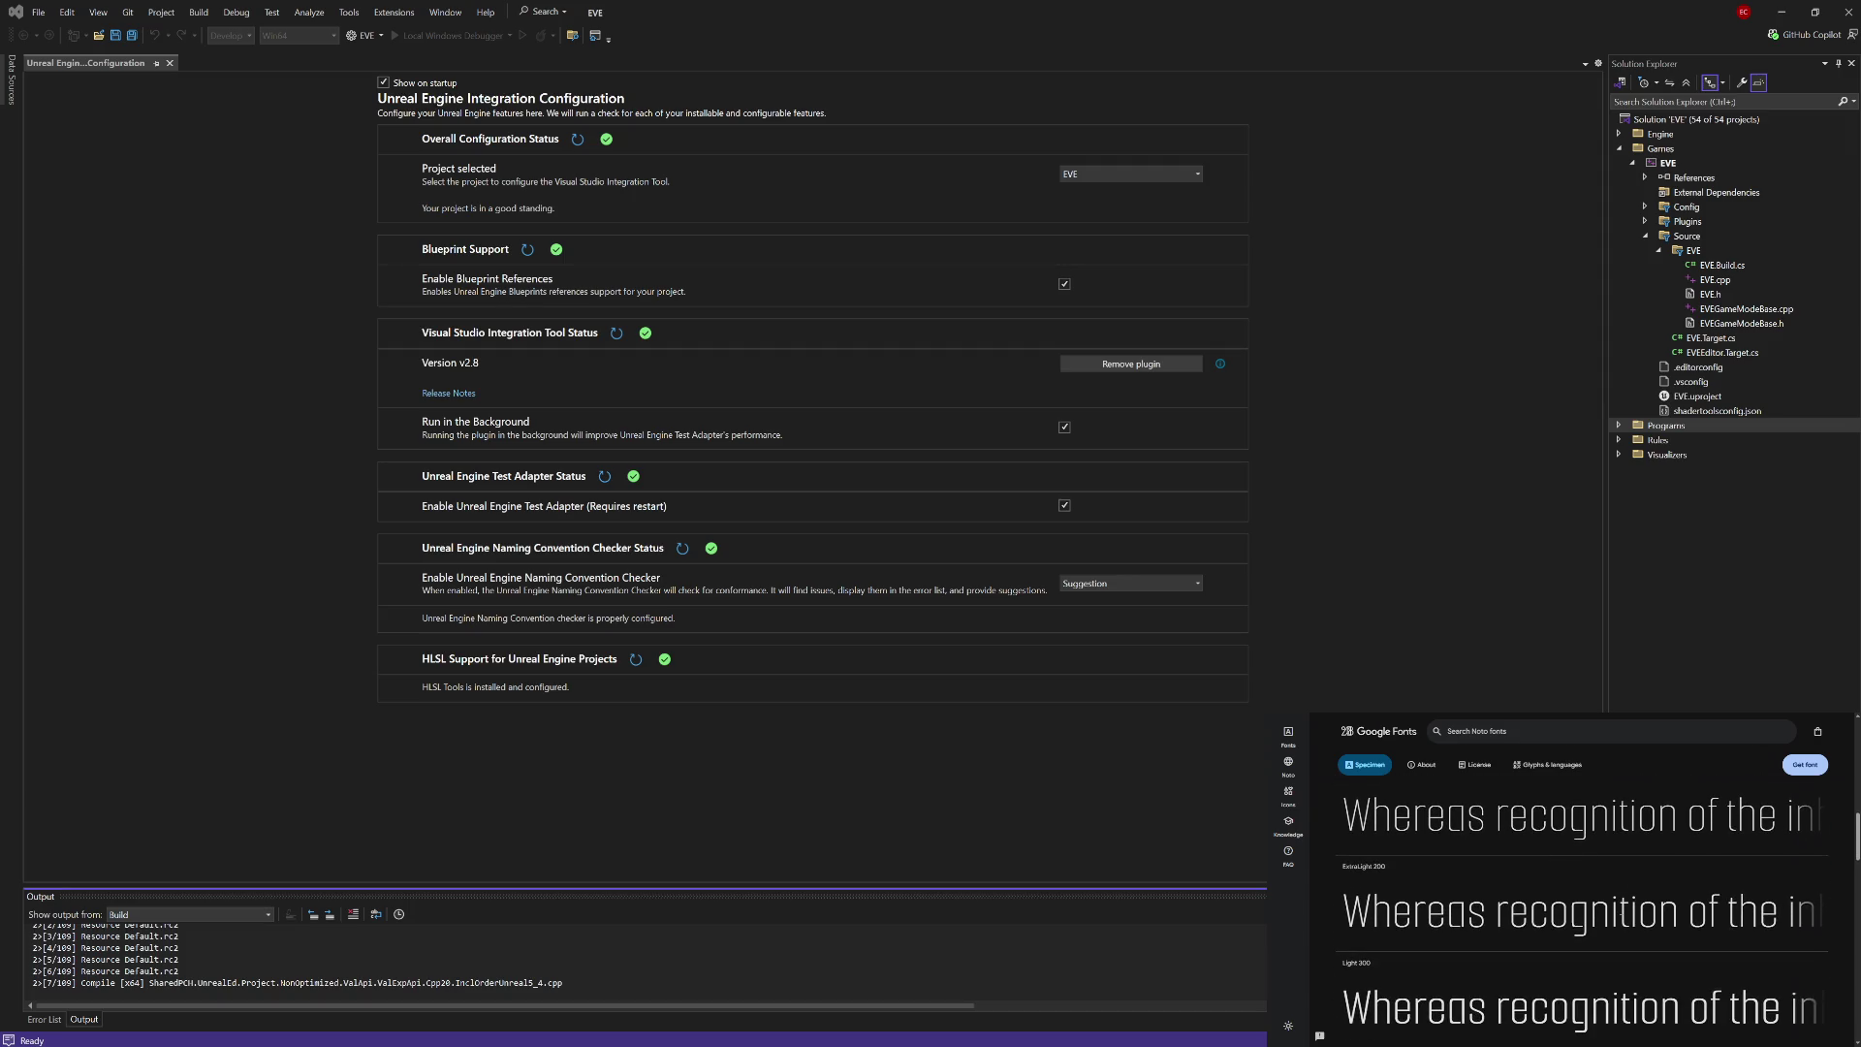
pyautogui.scroll(-3, 1621, 920)
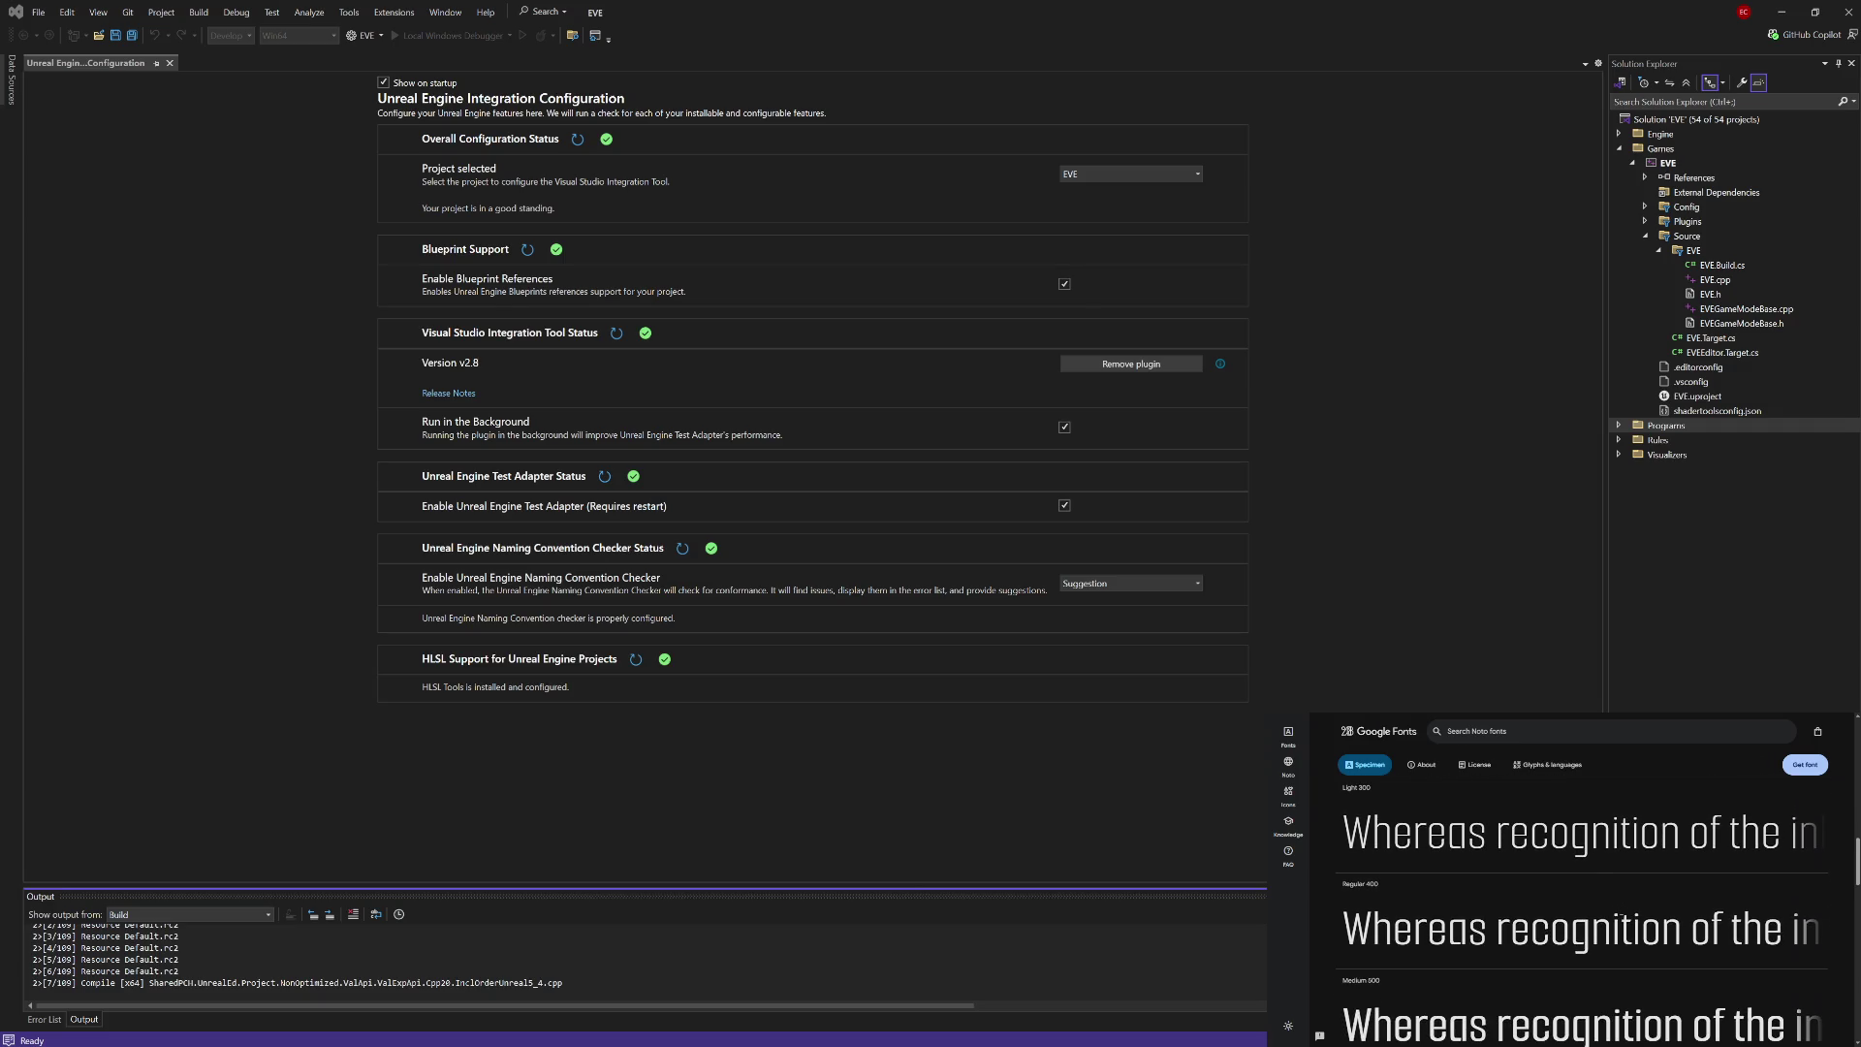
pyautogui.scroll(-4, 1621, 916)
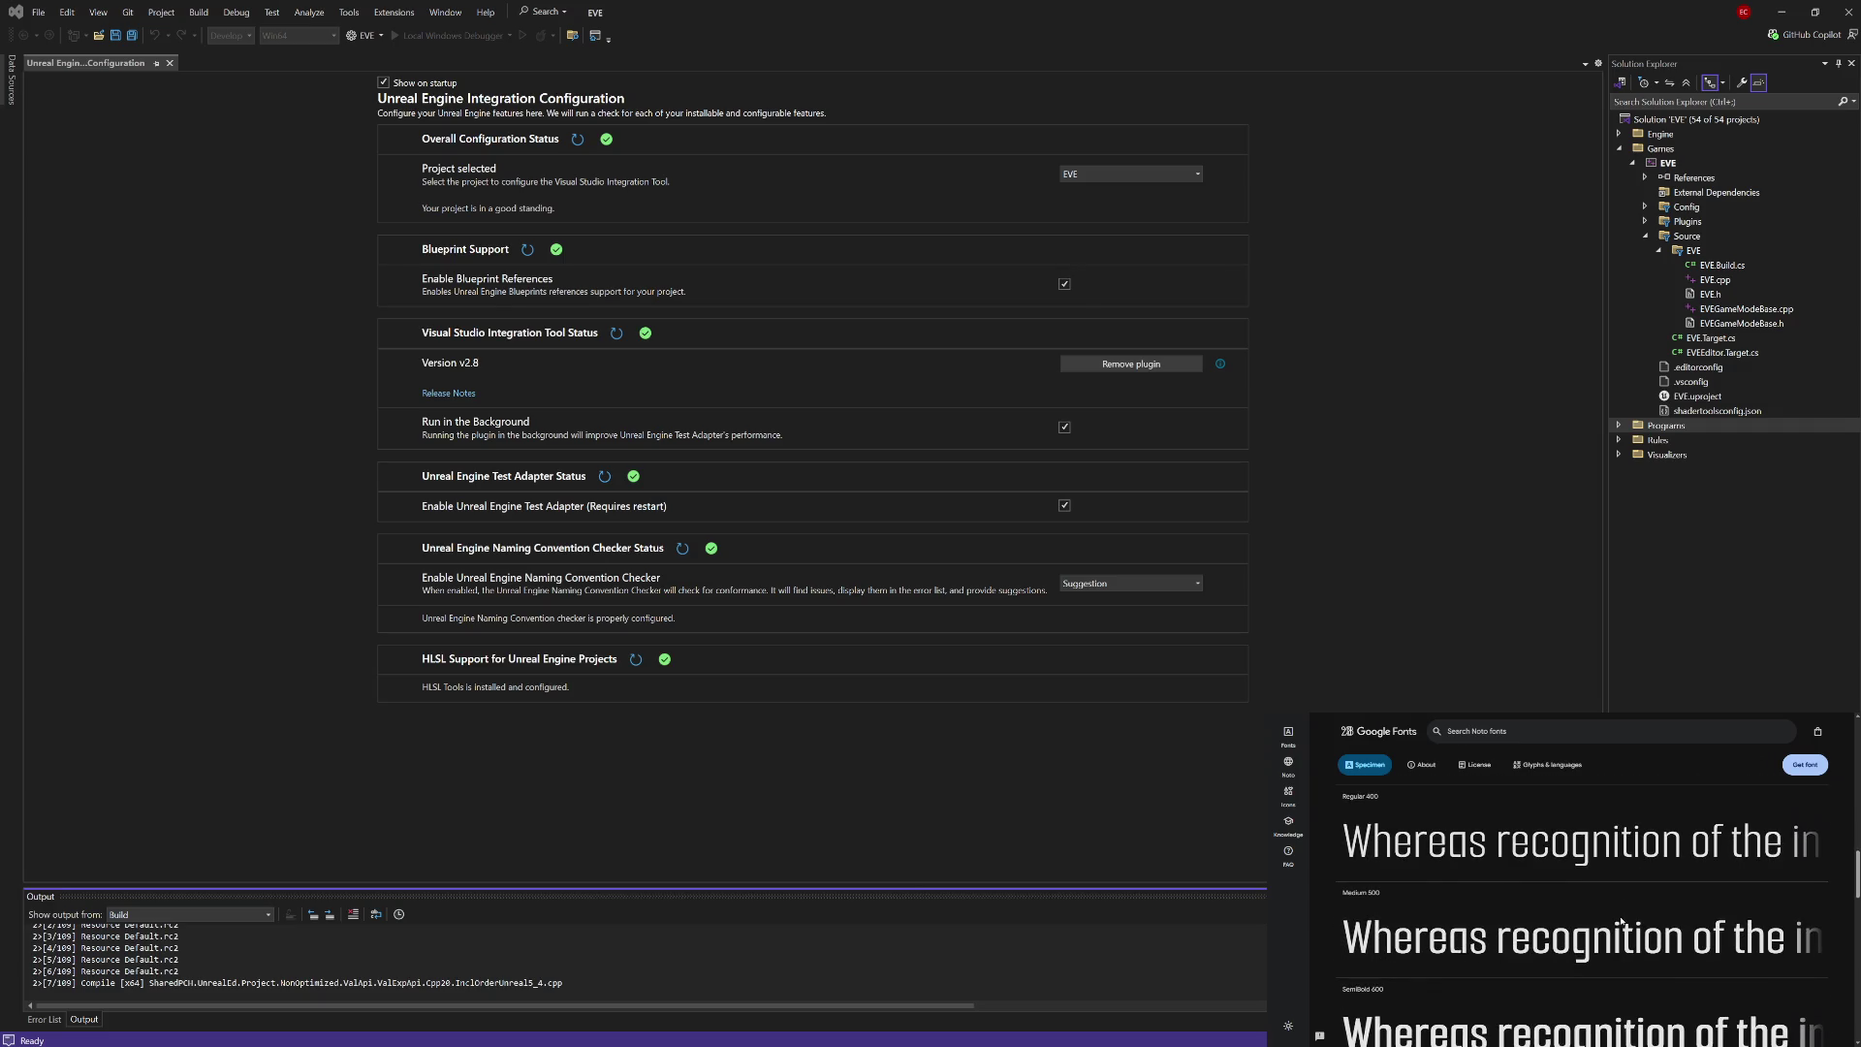
pyautogui.scroll(-4, 1621, 914)
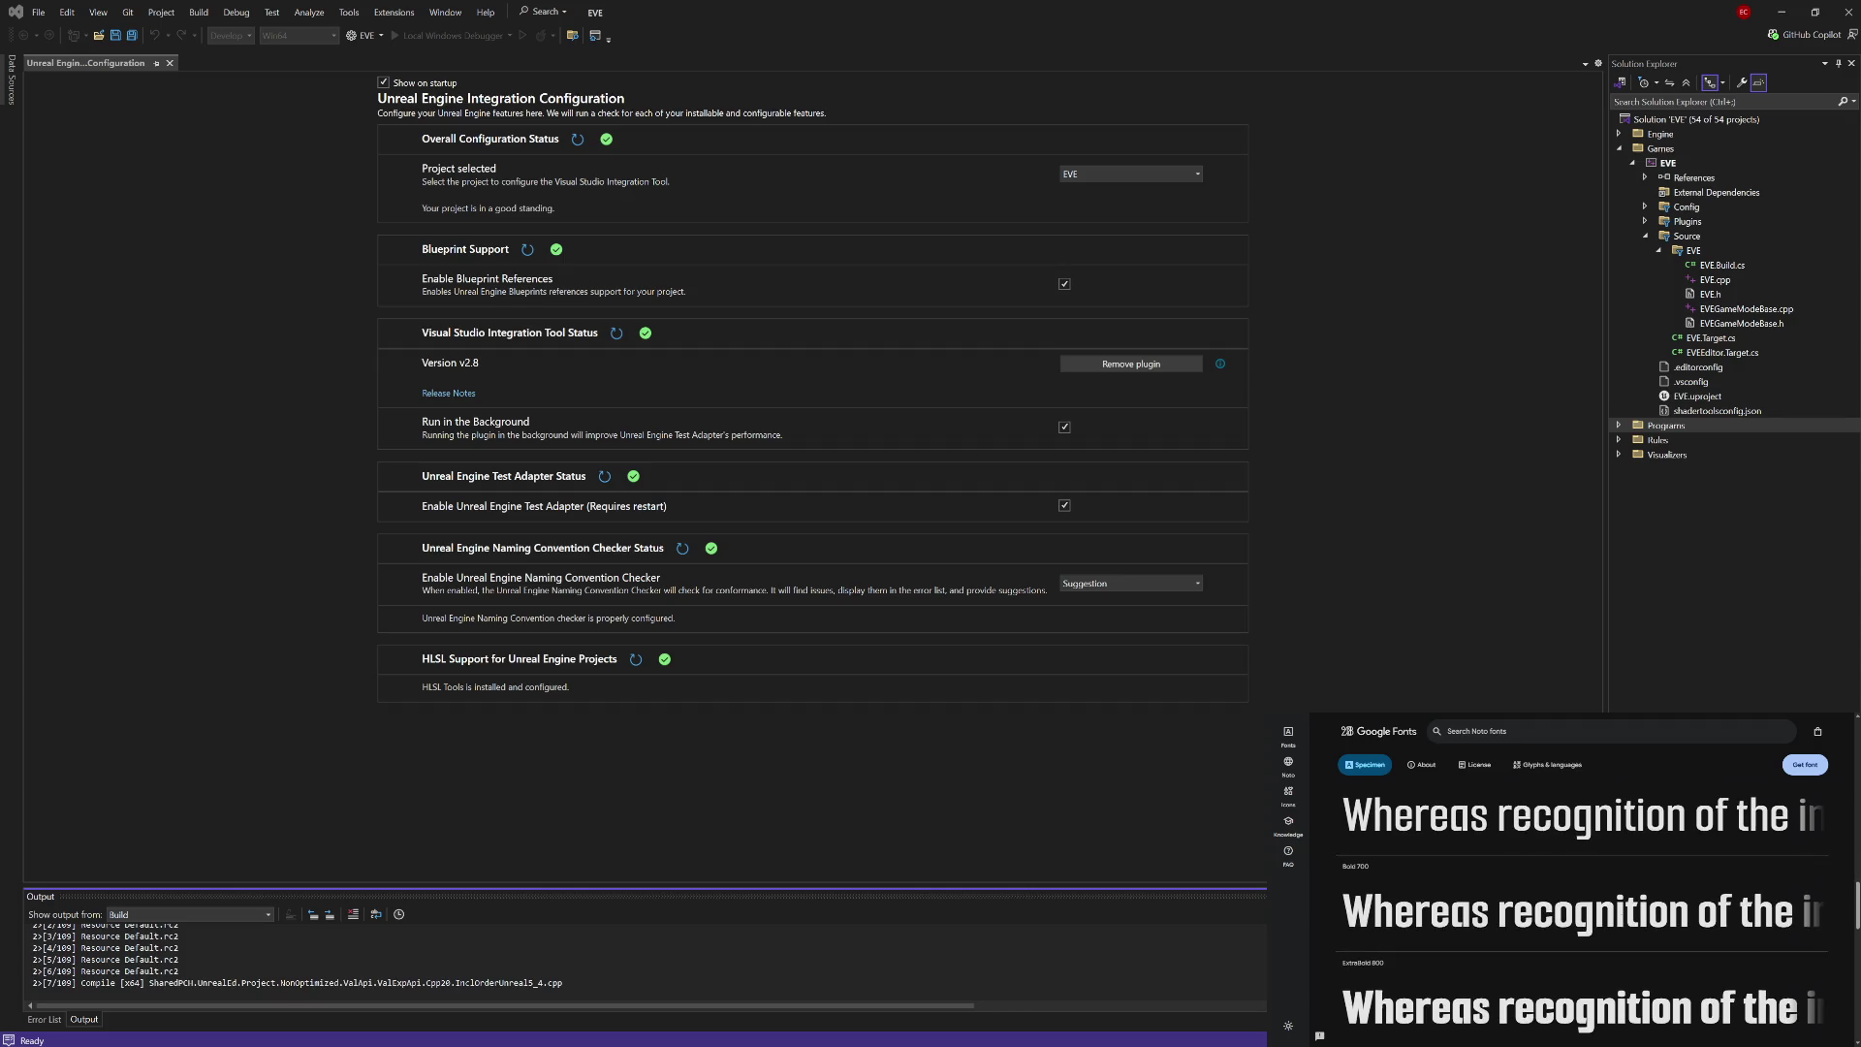
pyautogui.scroll(-4, 1621, 914)
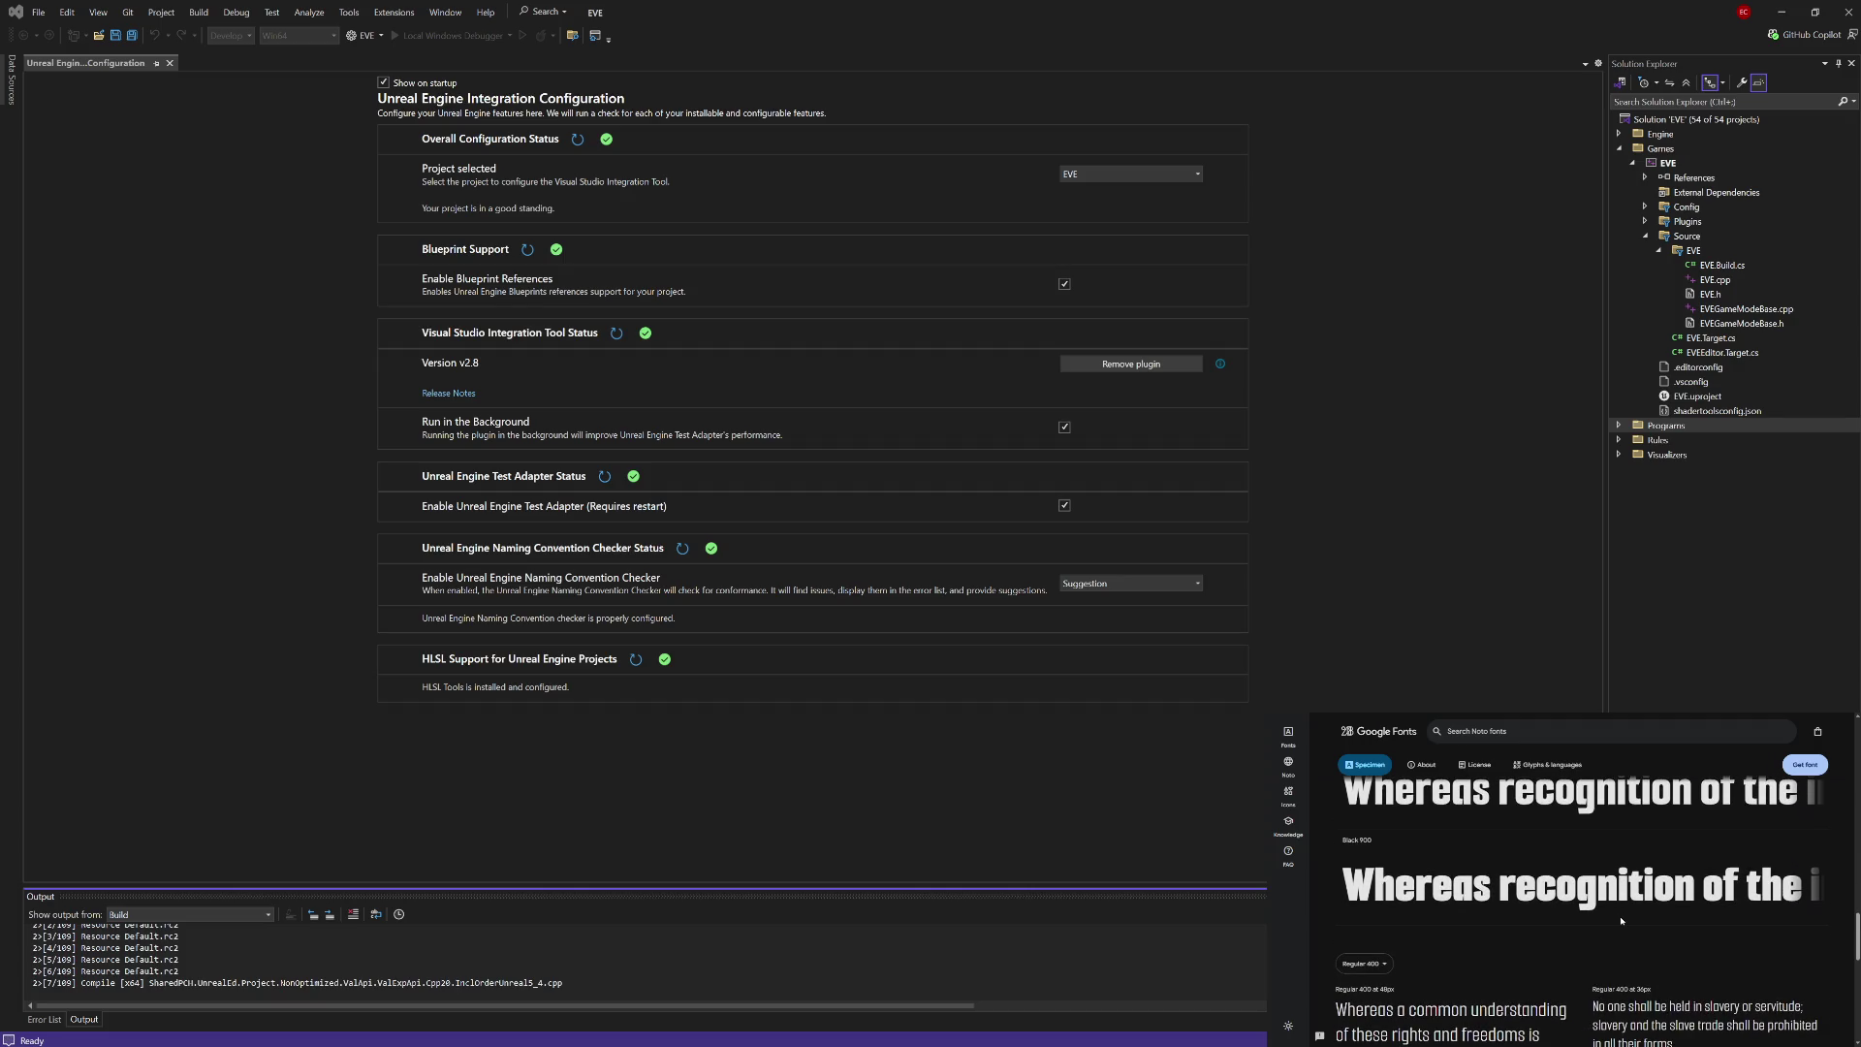
pyautogui.scroll(-5, 1621, 920)
pyautogui.scroll(15, 1621, 920)
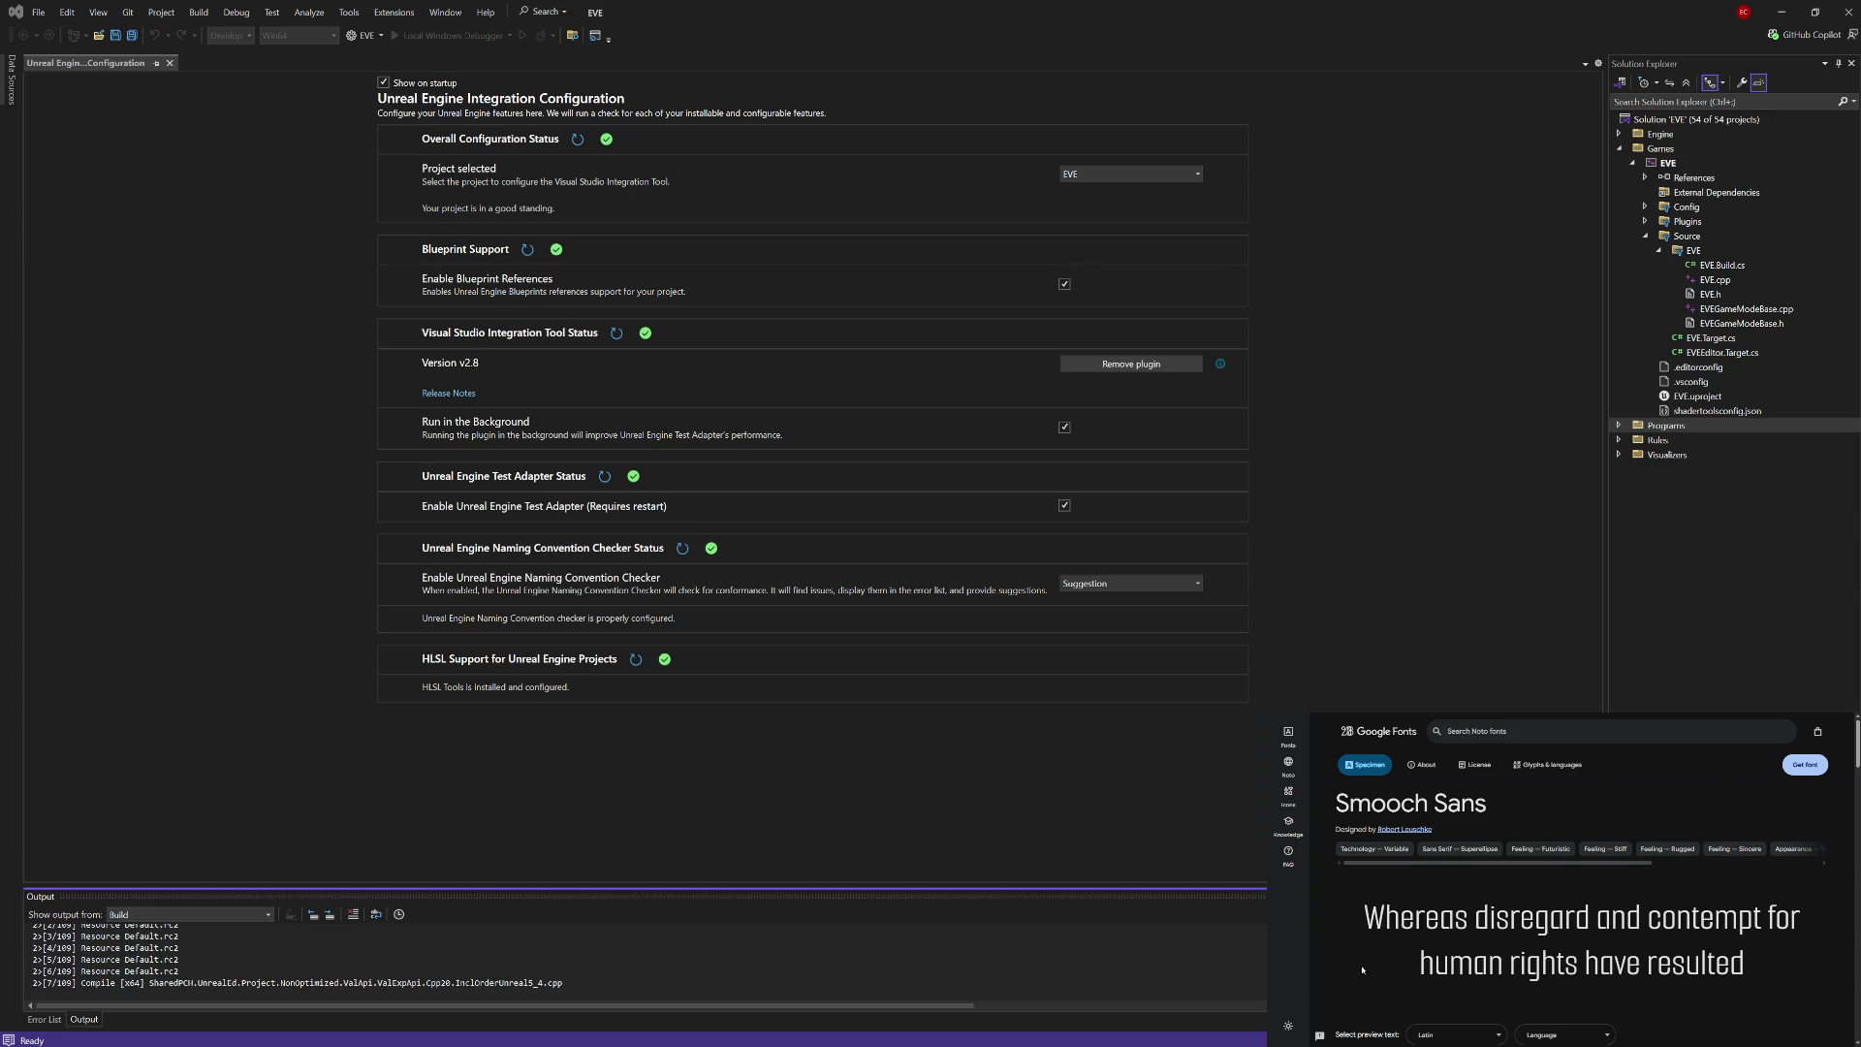
pyautogui.scroll(-2, 1362, 969)
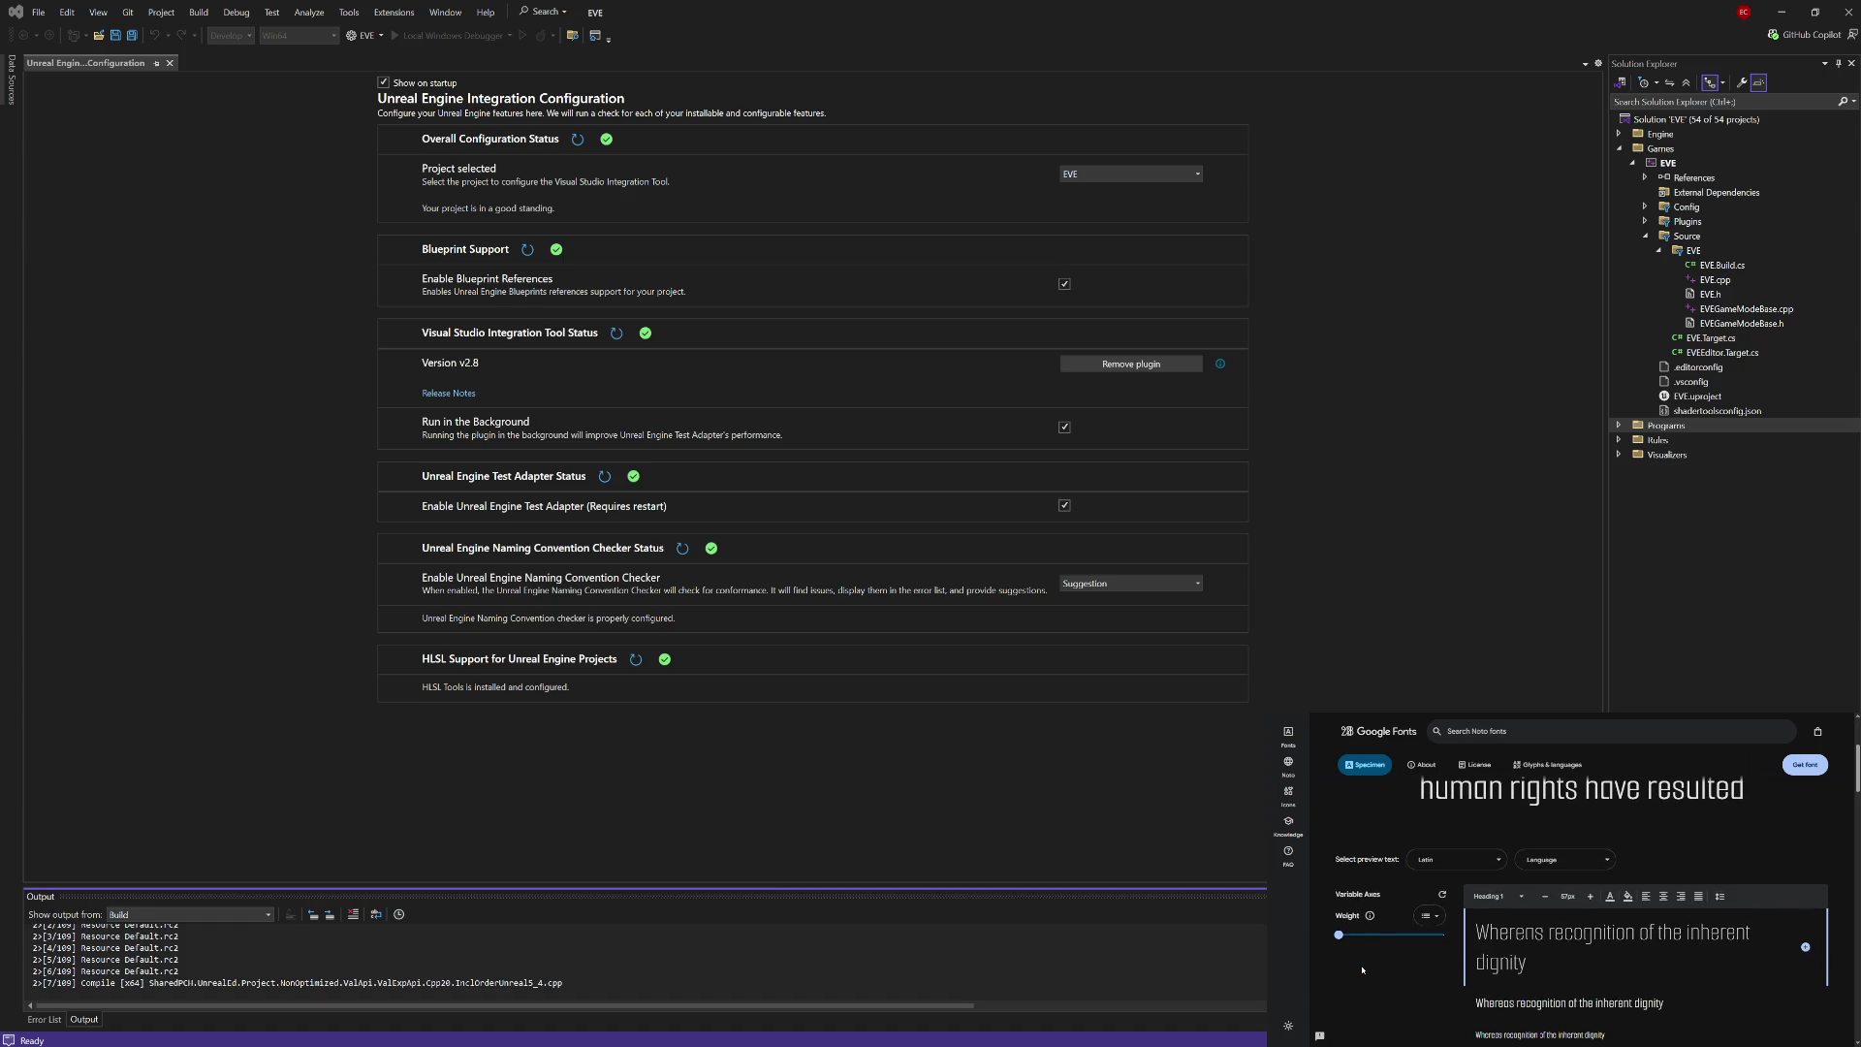
pyautogui.scroll(1, 1362, 969)
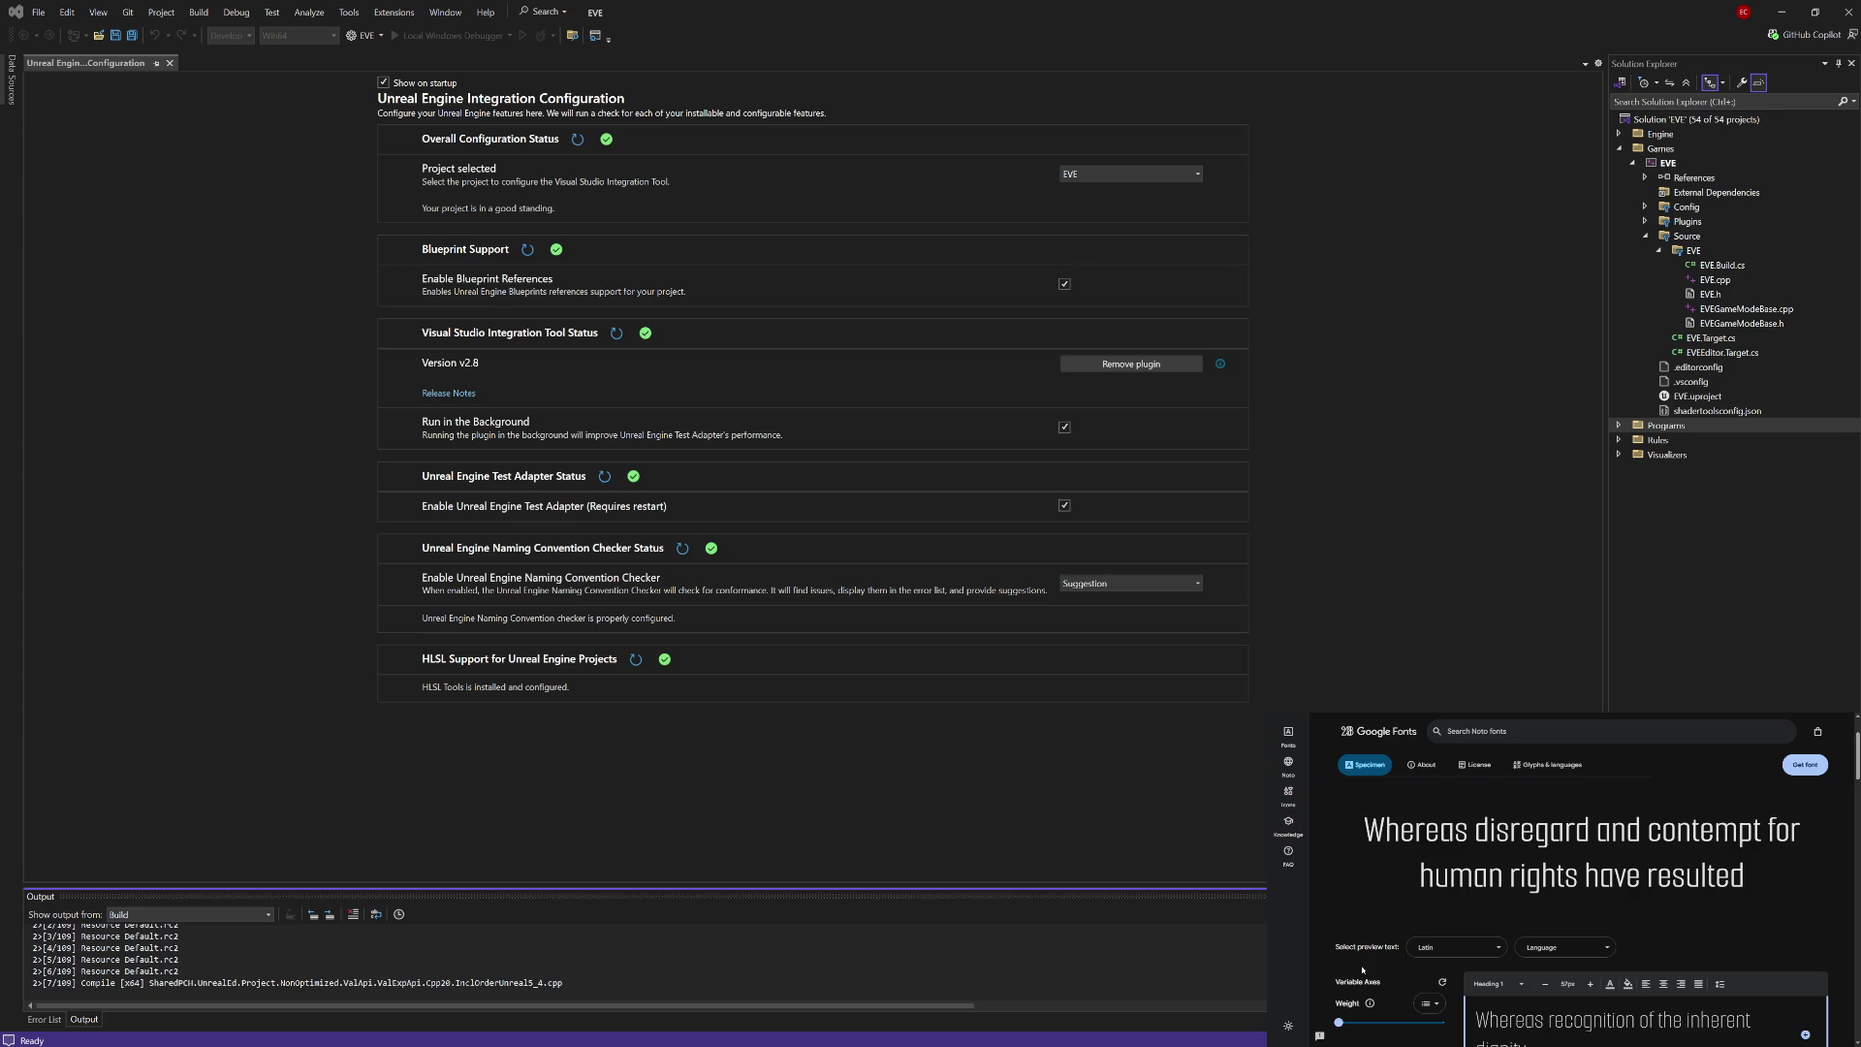
pyautogui.scroll(-1, 1362, 969)
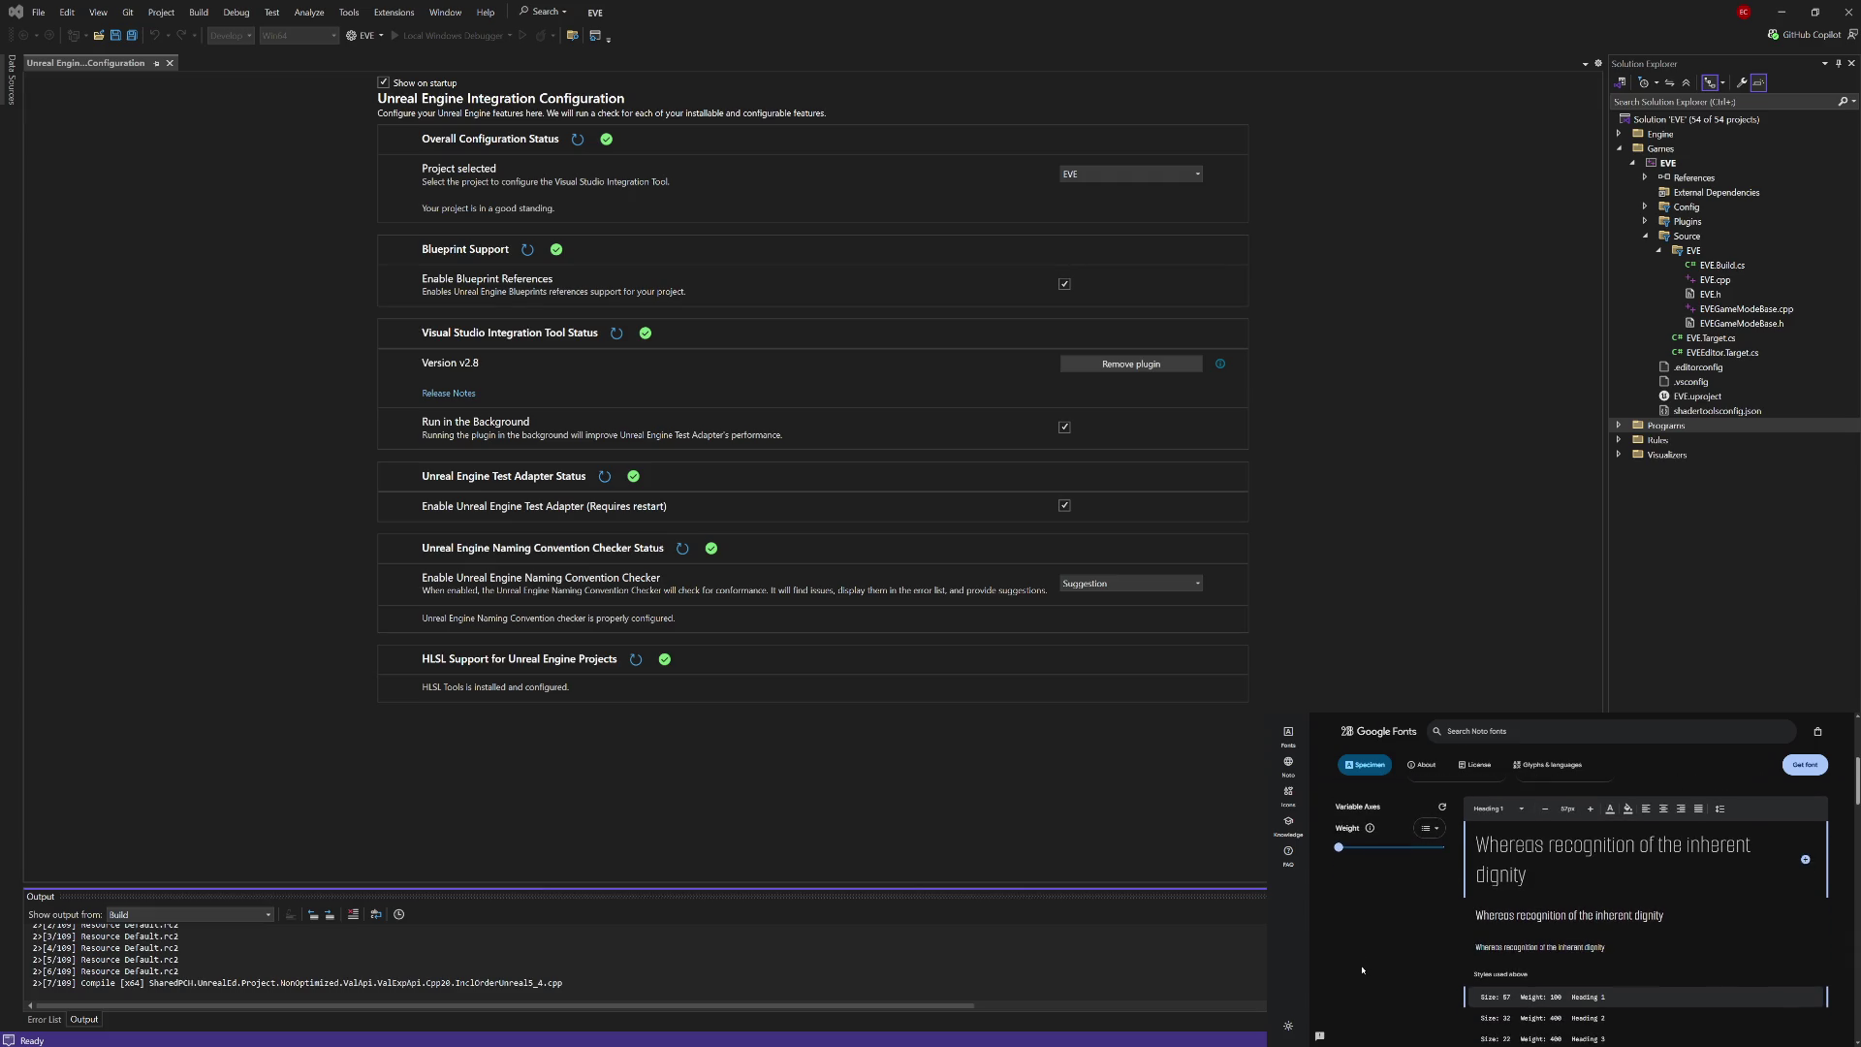
pyautogui.scroll(5, 1362, 970)
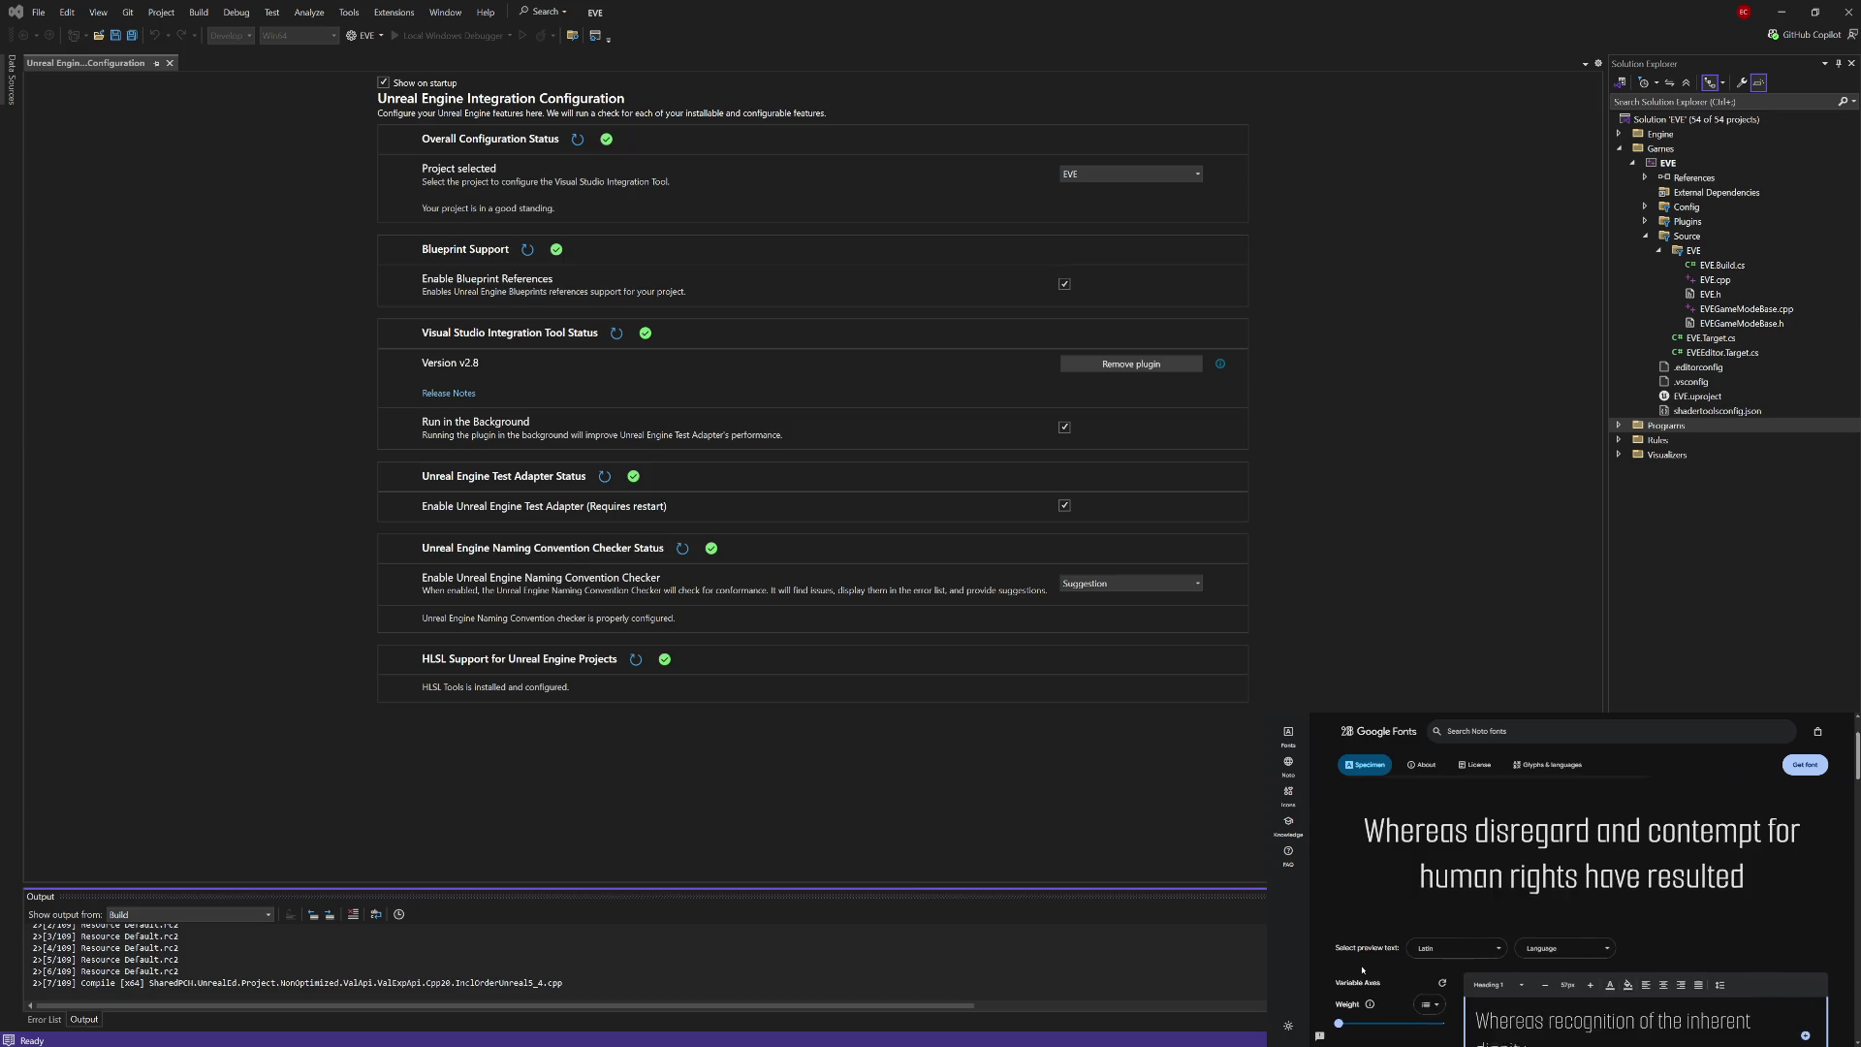
pyautogui.click(1802, 774)
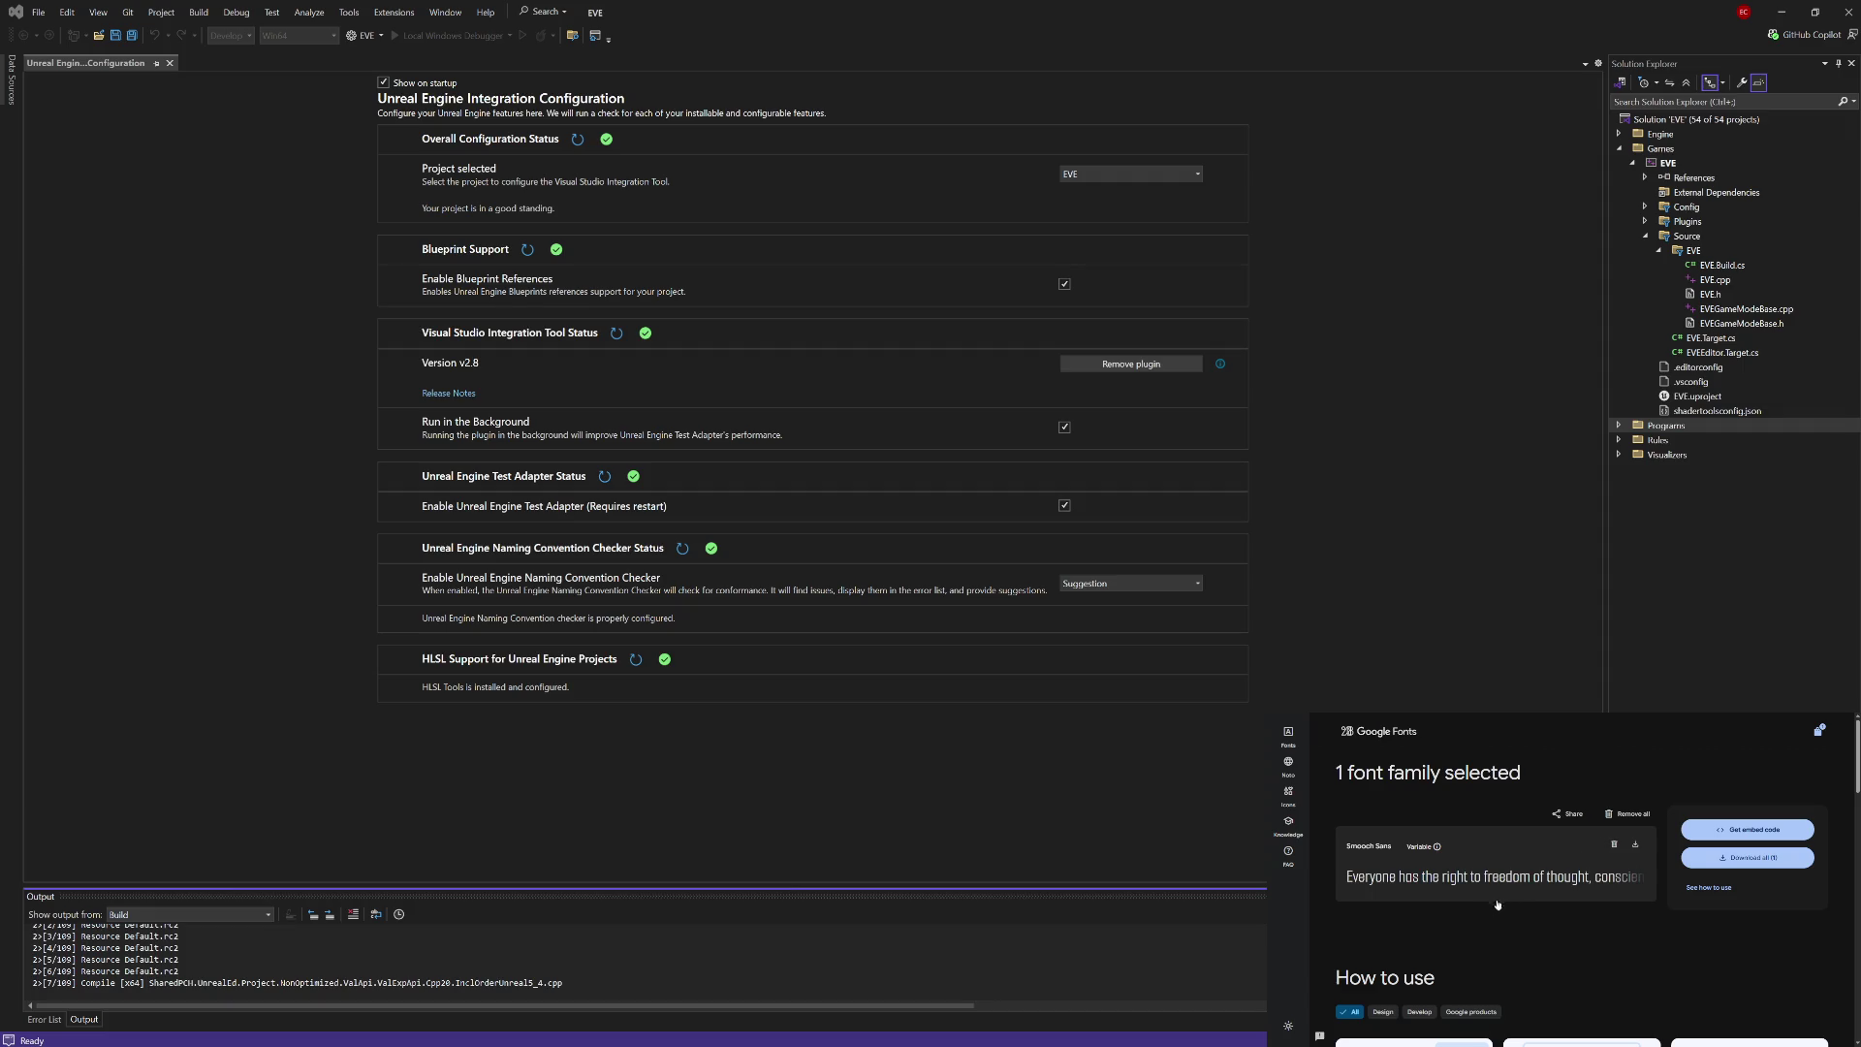
# Step: Return to the Techno font list and open the Genos specimen
pyautogui.click(1290, 740)
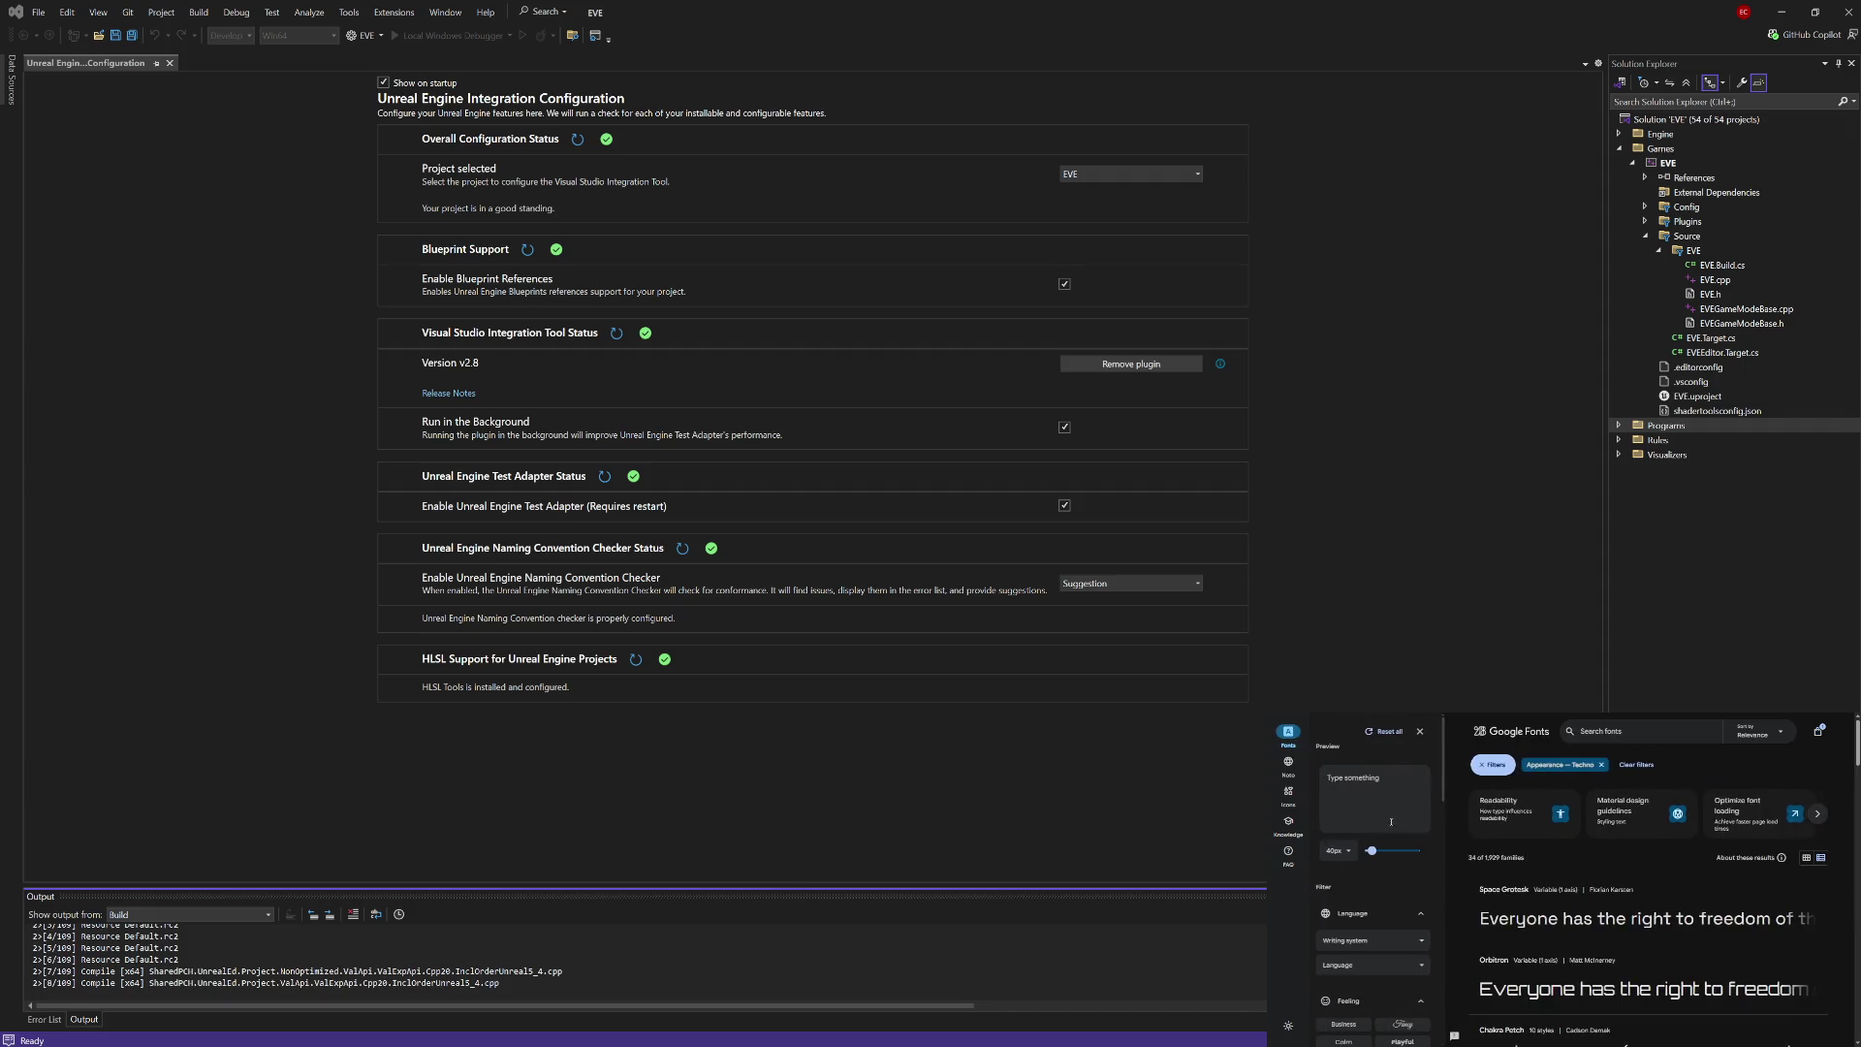
pyautogui.scroll(-5, 1464, 889)
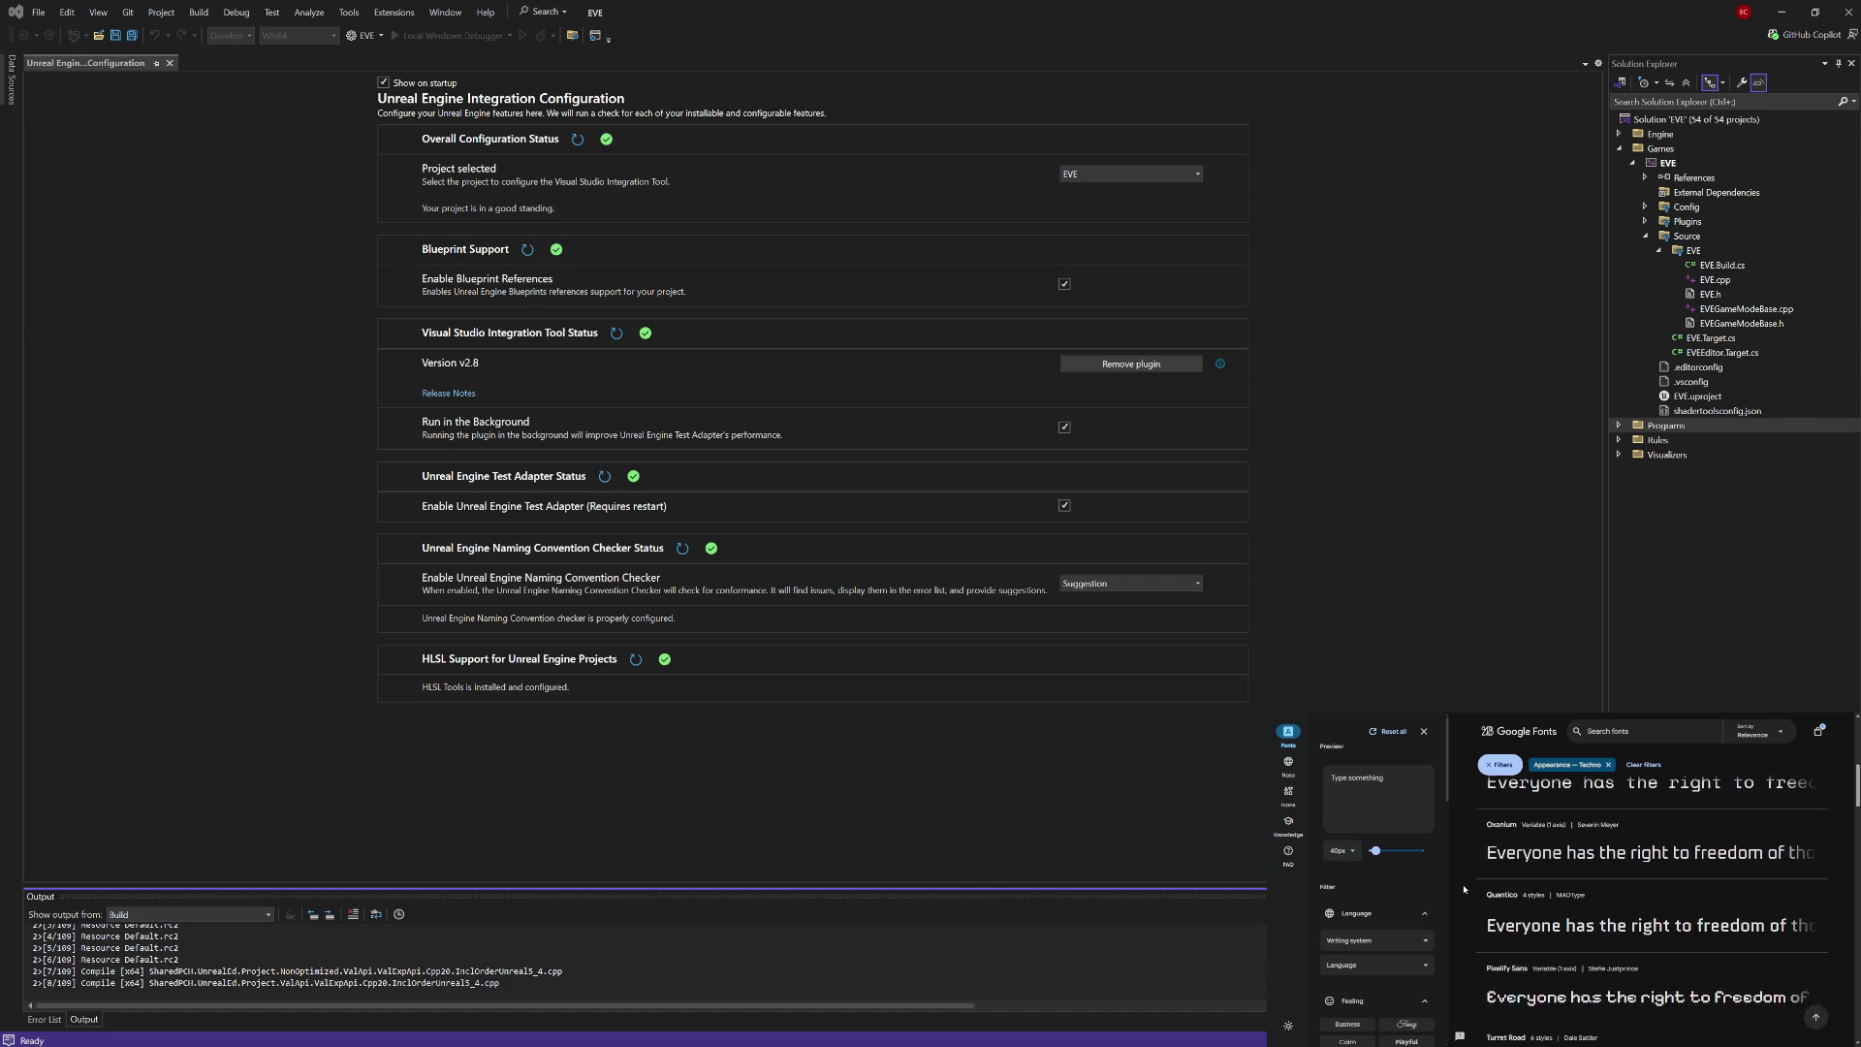
pyautogui.scroll(-3, 1464, 889)
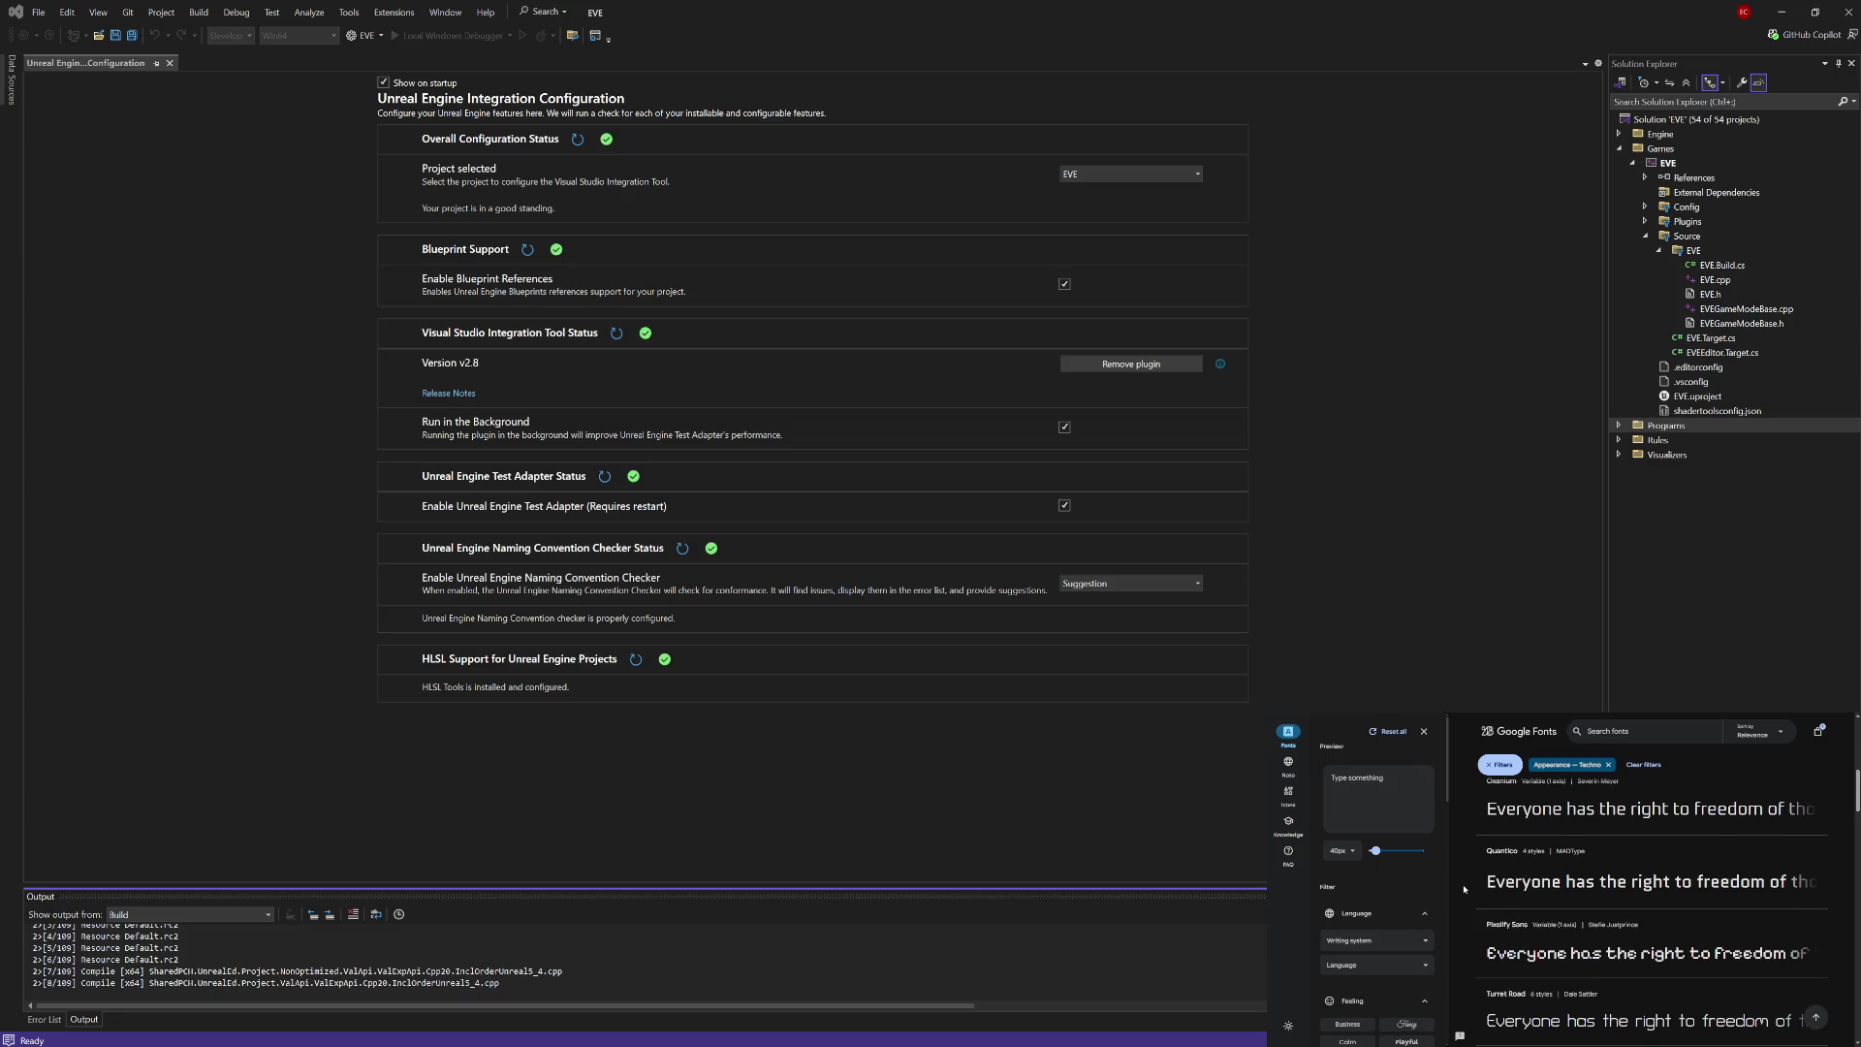
pyautogui.click(1534, 890)
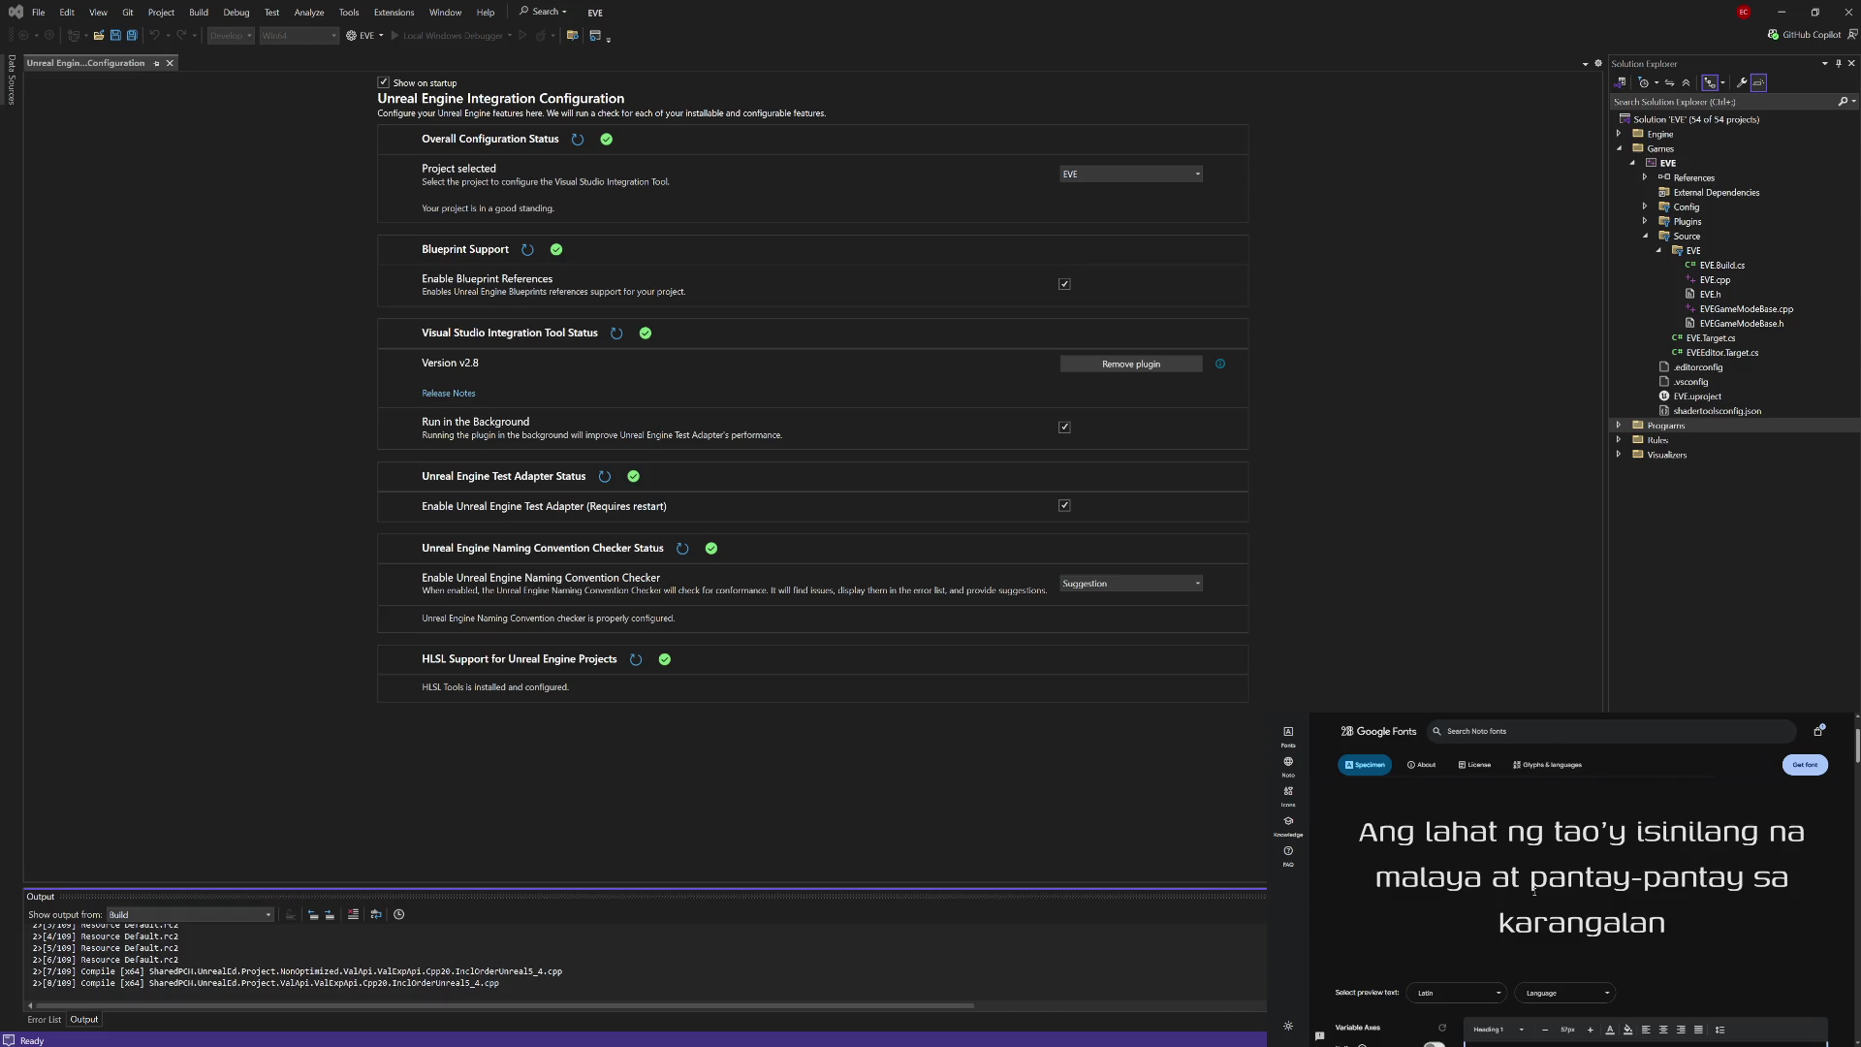
# Step: Preview Genos bolder then much lighter, and add it to the selected families
pyautogui.scroll(-3, 1534, 890)
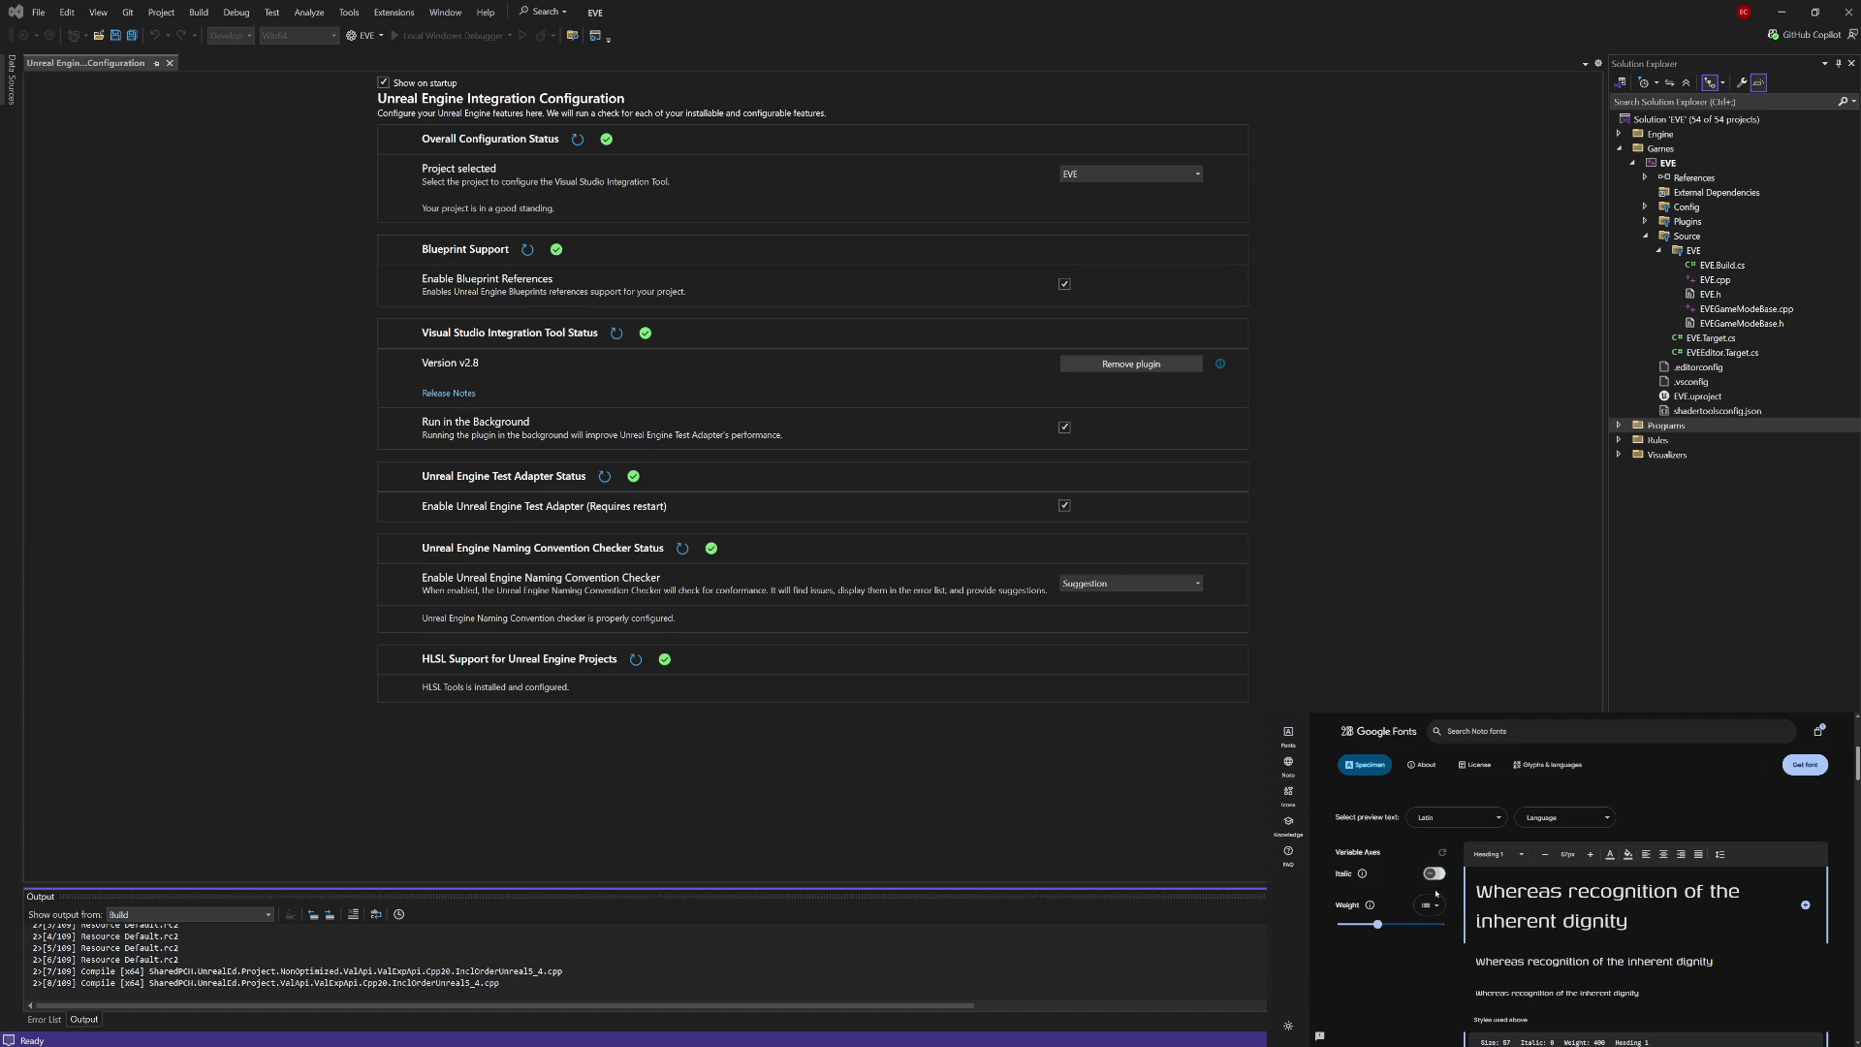
pyautogui.moveTo(1379, 925); pyautogui.dragTo(1421, 927)
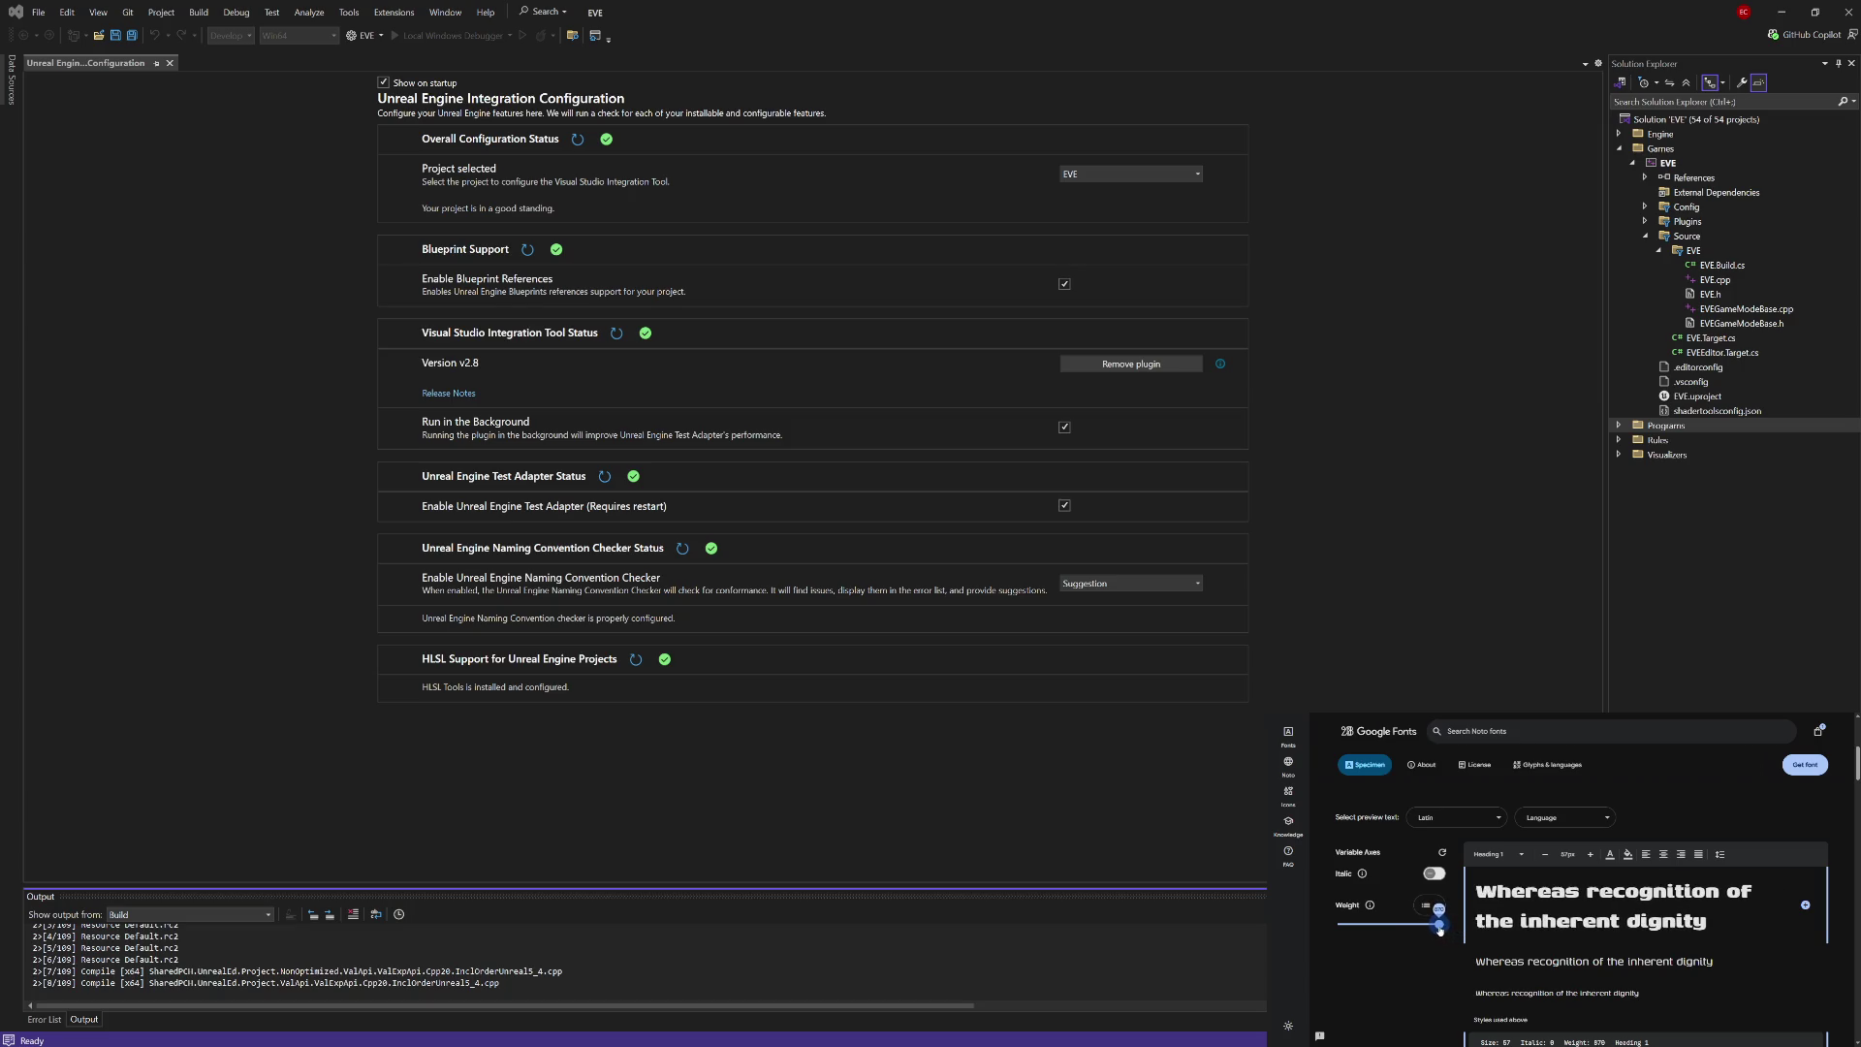
pyautogui.moveTo(1433, 929)
pyautogui.mouseDown()
pyautogui.moveTo(1306, 937)
pyautogui.moveTo(1477, 935)
pyautogui.moveTo(1372, 931)
pyautogui.mouseUp()
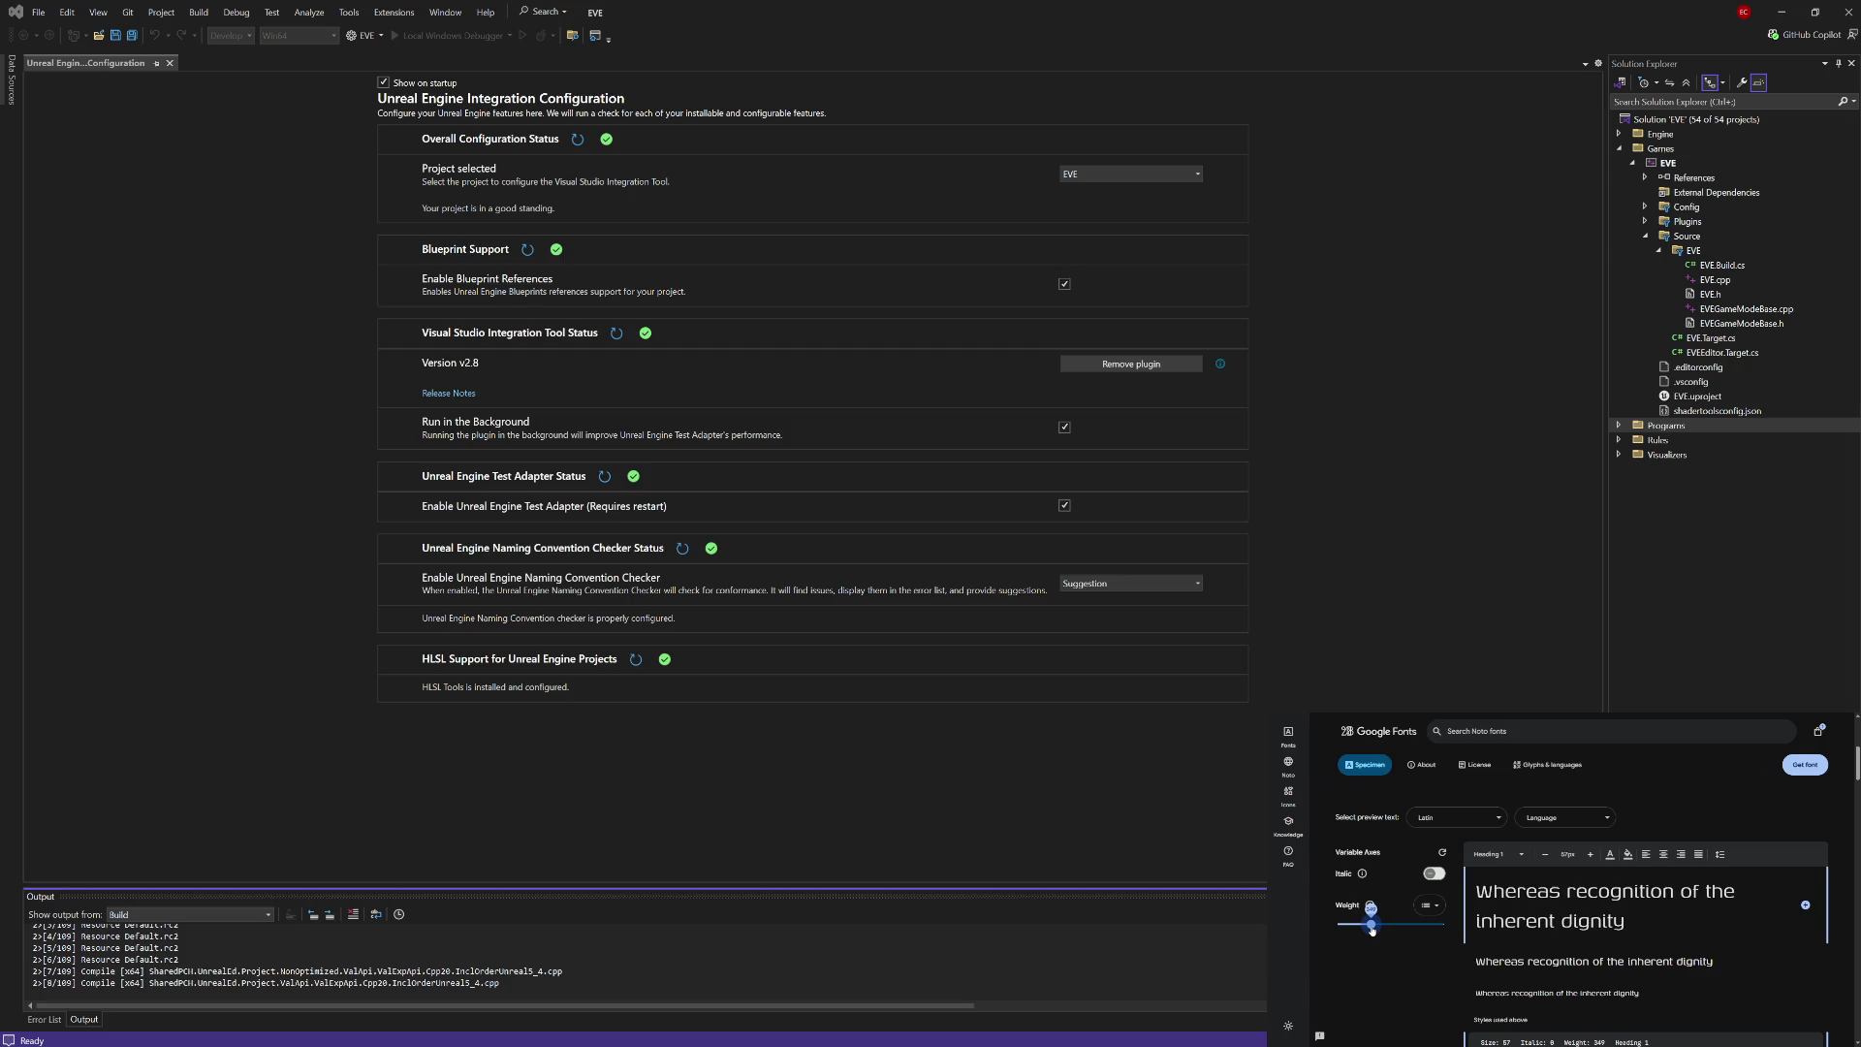
pyautogui.click(1802, 765)
# Step: Return to the font list and remove the Techno appearance filter
pyautogui.click(1289, 733)
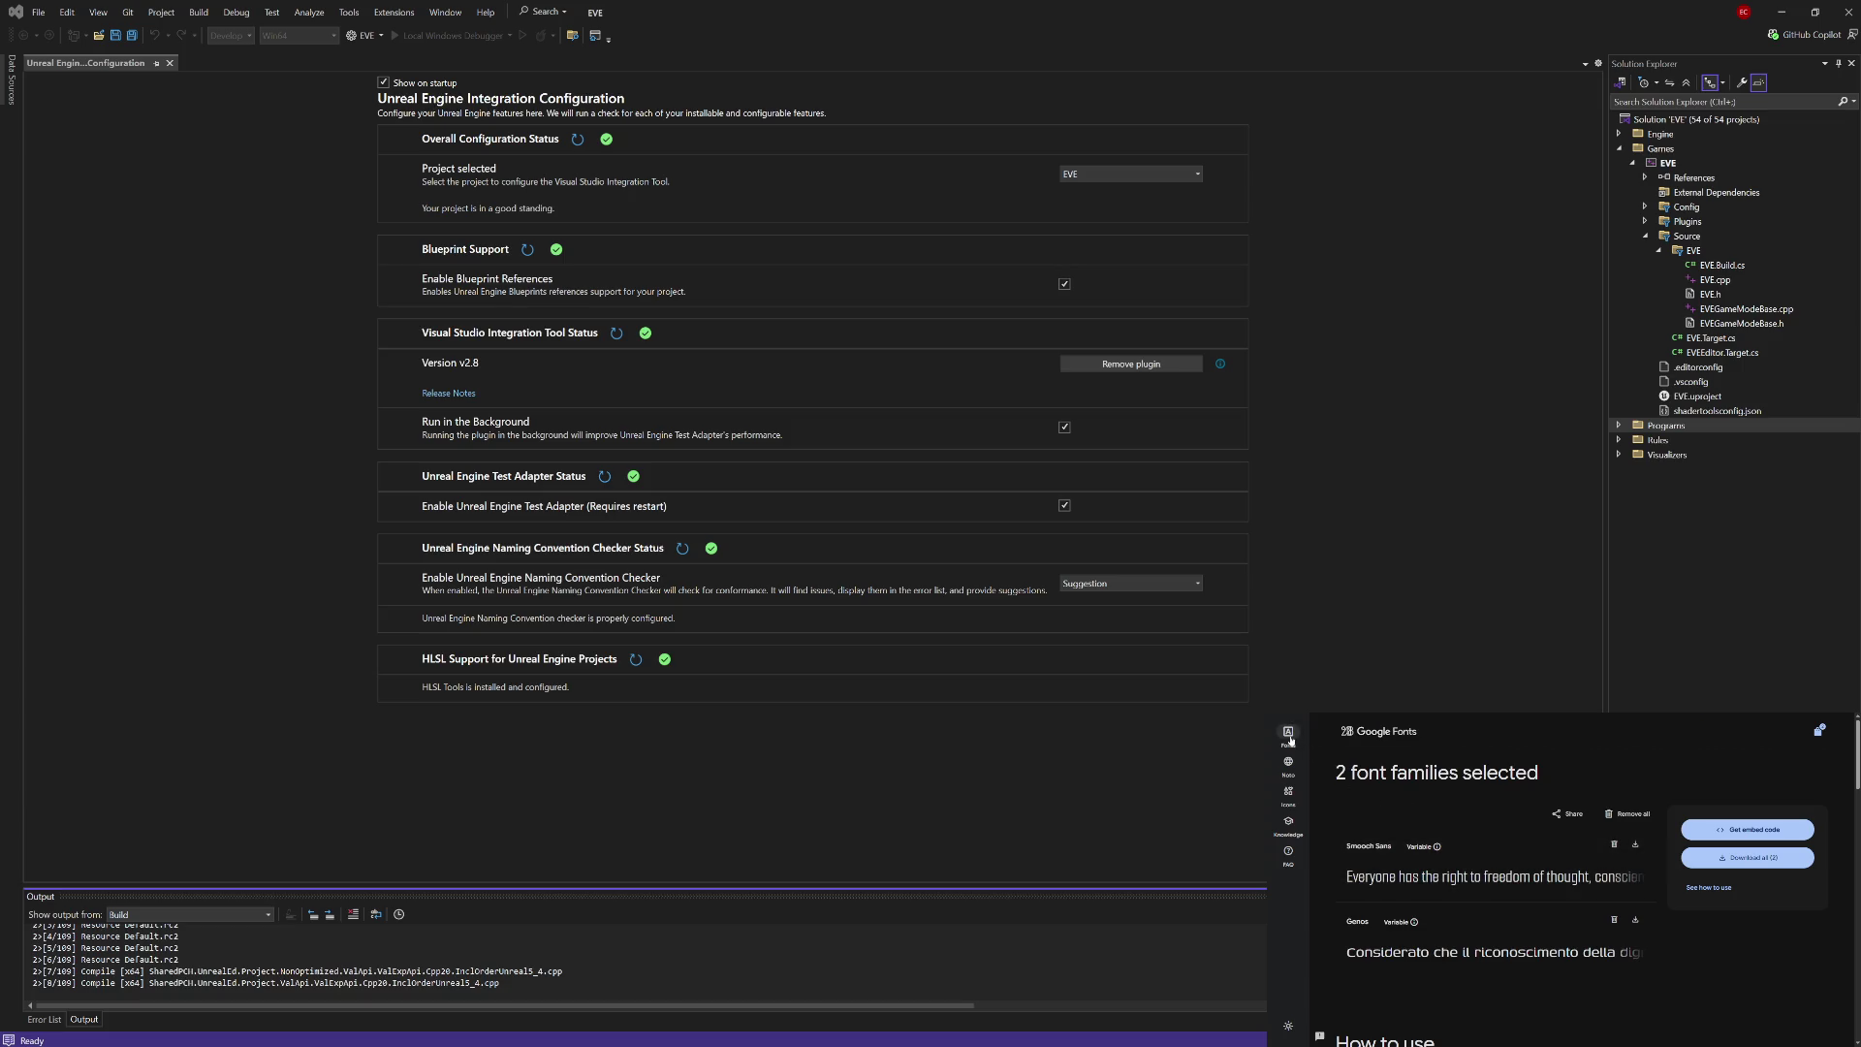
pyautogui.scroll(-5, 1405, 904)
pyautogui.click(1351, 876)
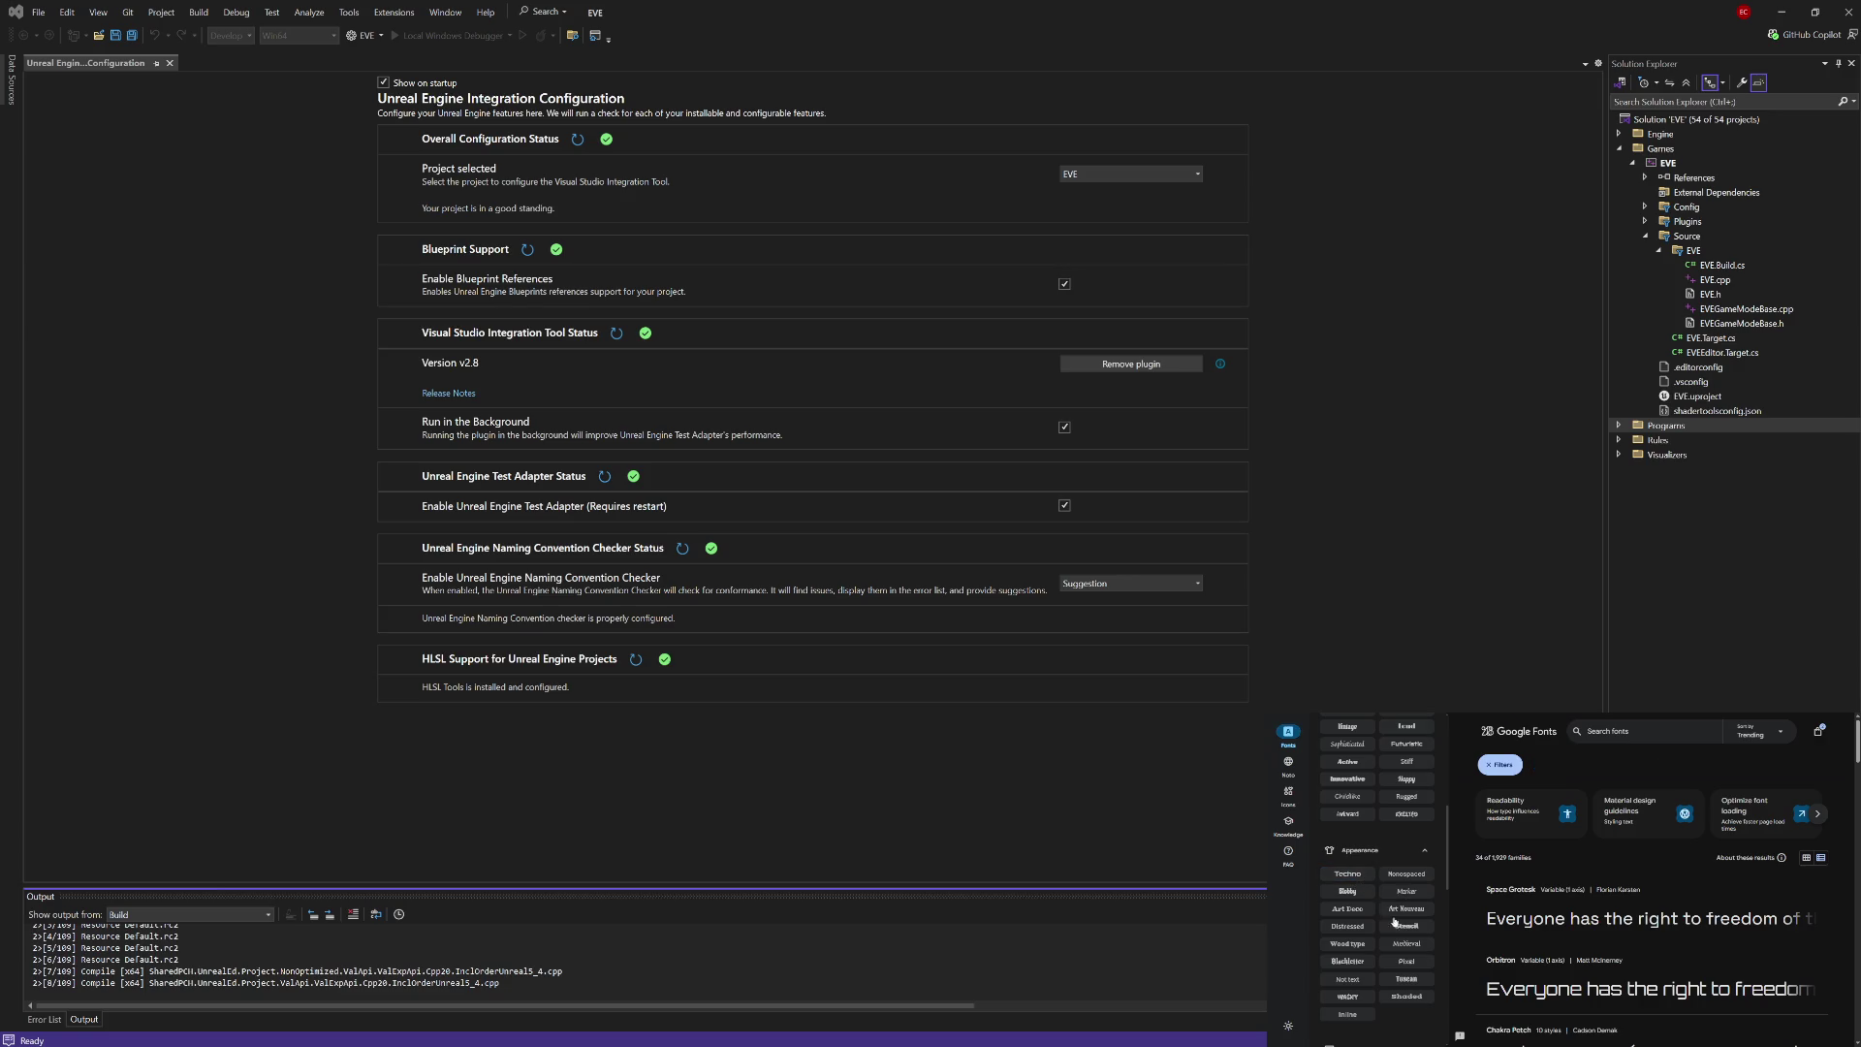
# Step: Scroll the filters down to Sans Serif and narrow results to Geometric families
pyautogui.scroll(-2, 1438, 884)
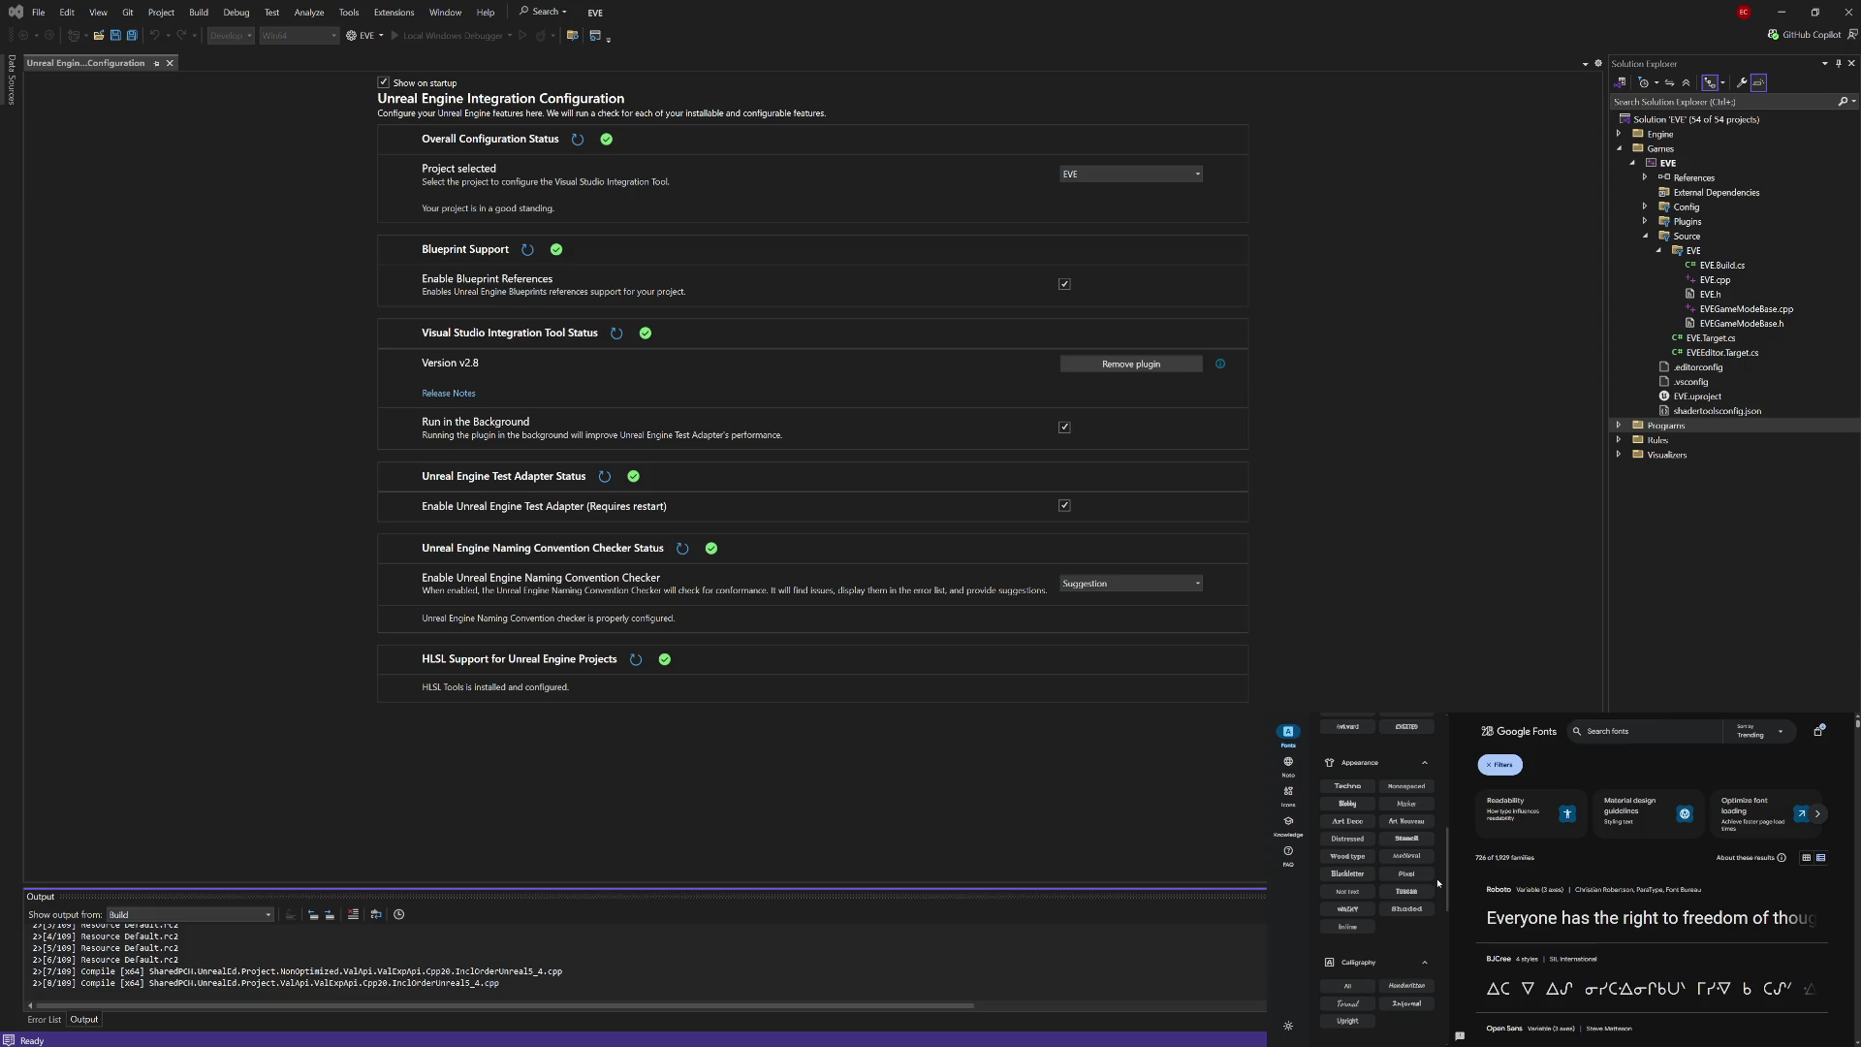
pyautogui.scroll(-3, 1438, 883)
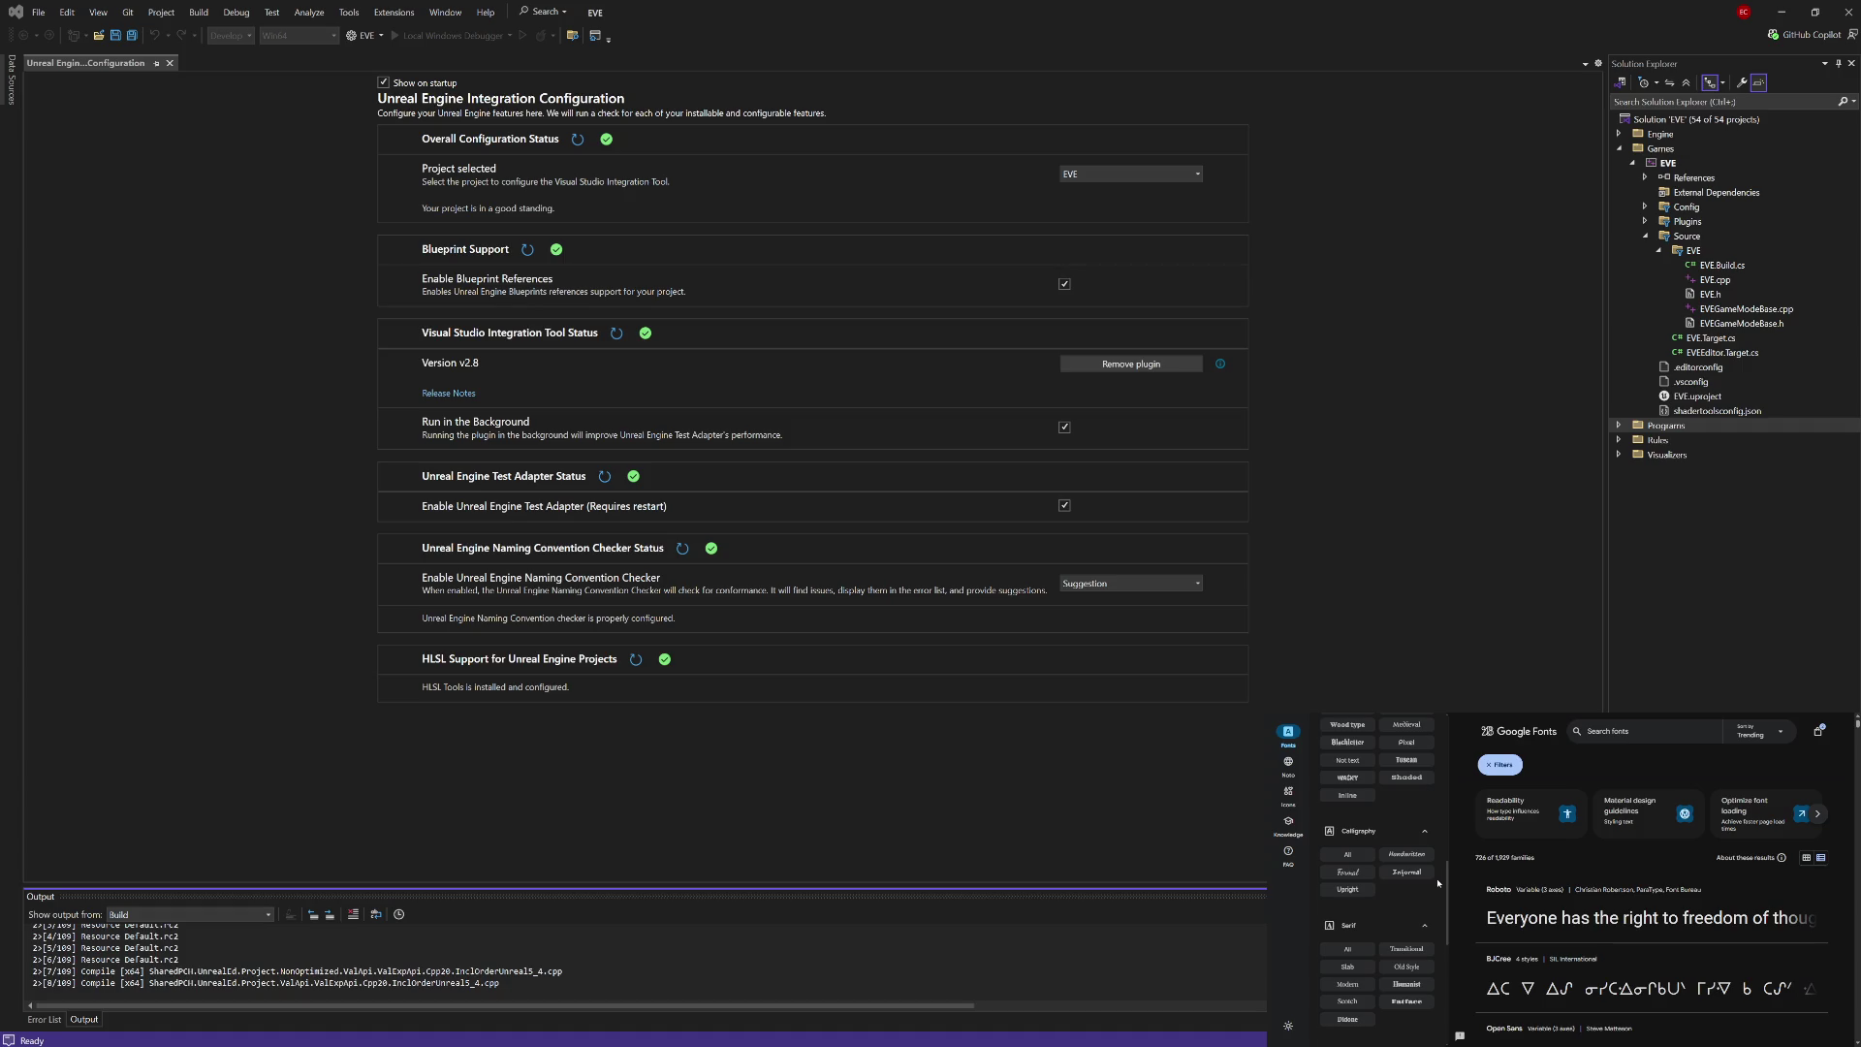
pyautogui.scroll(-1, 1438, 883)
pyautogui.scroll(-2, 1437, 883)
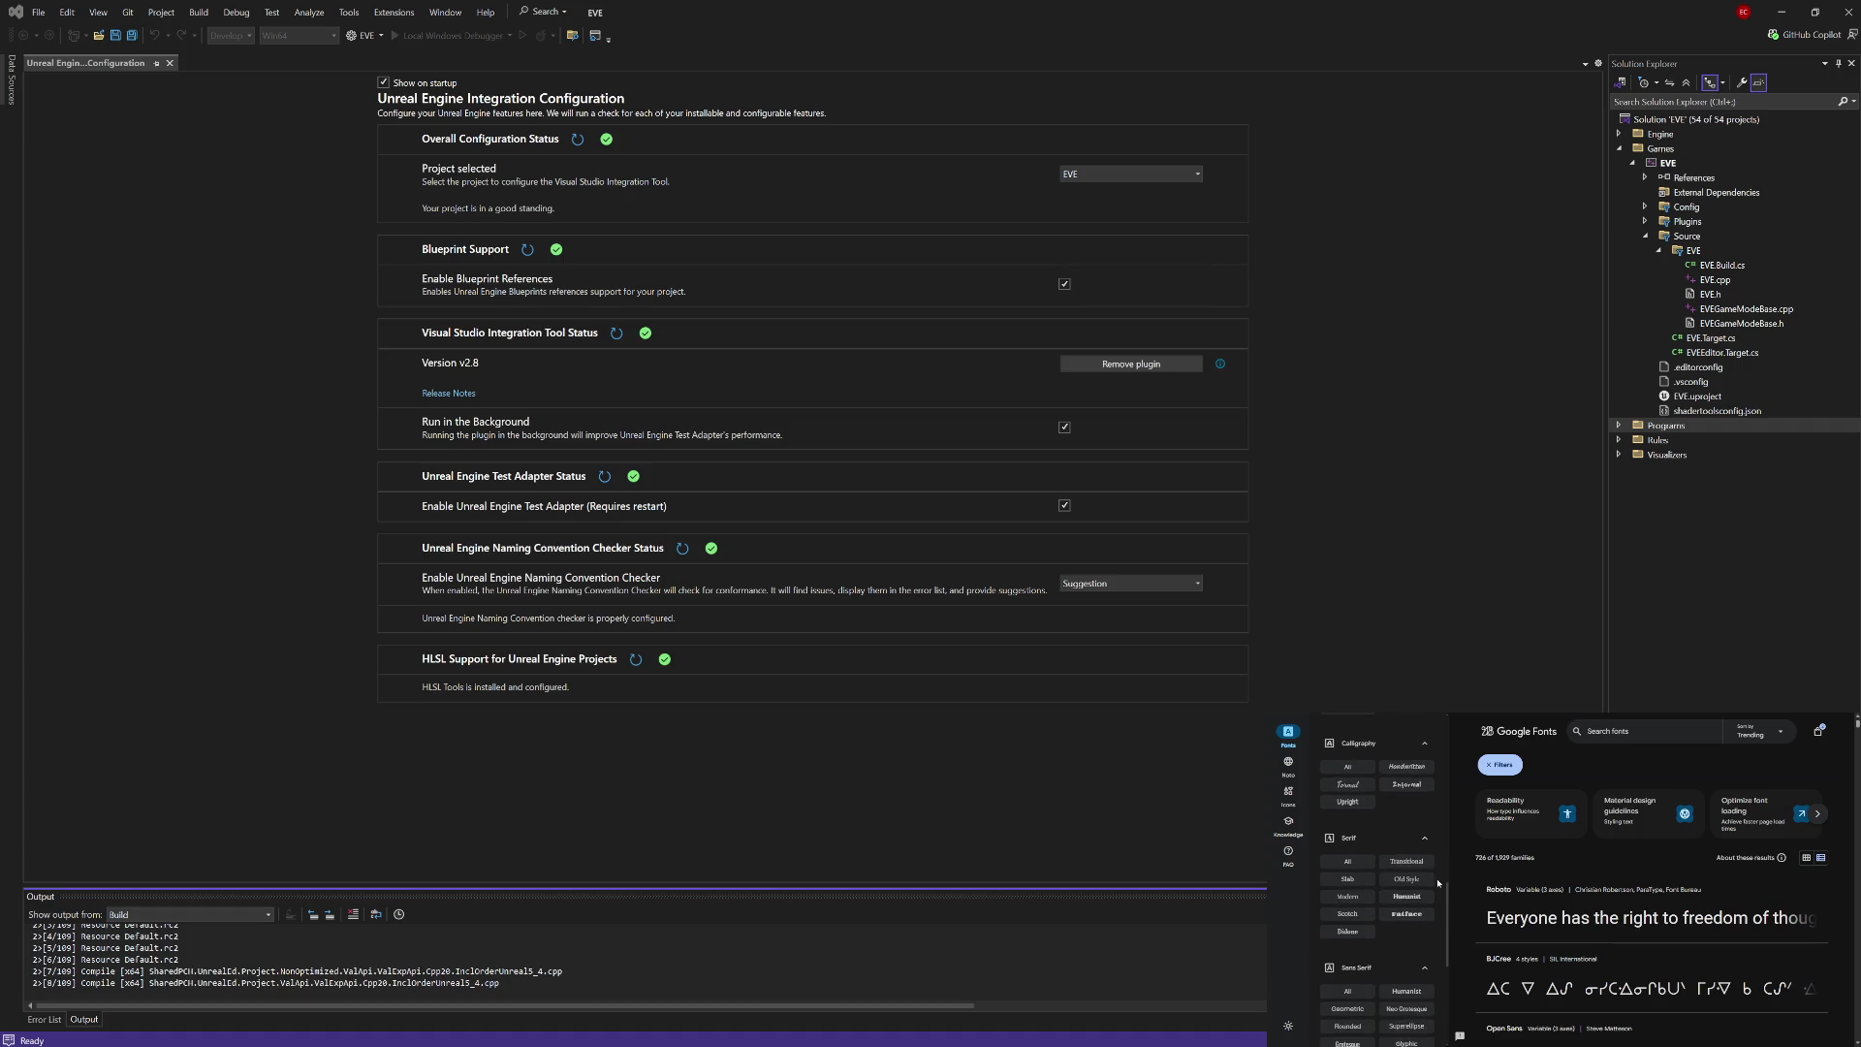
pyautogui.scroll(-1, 1438, 883)
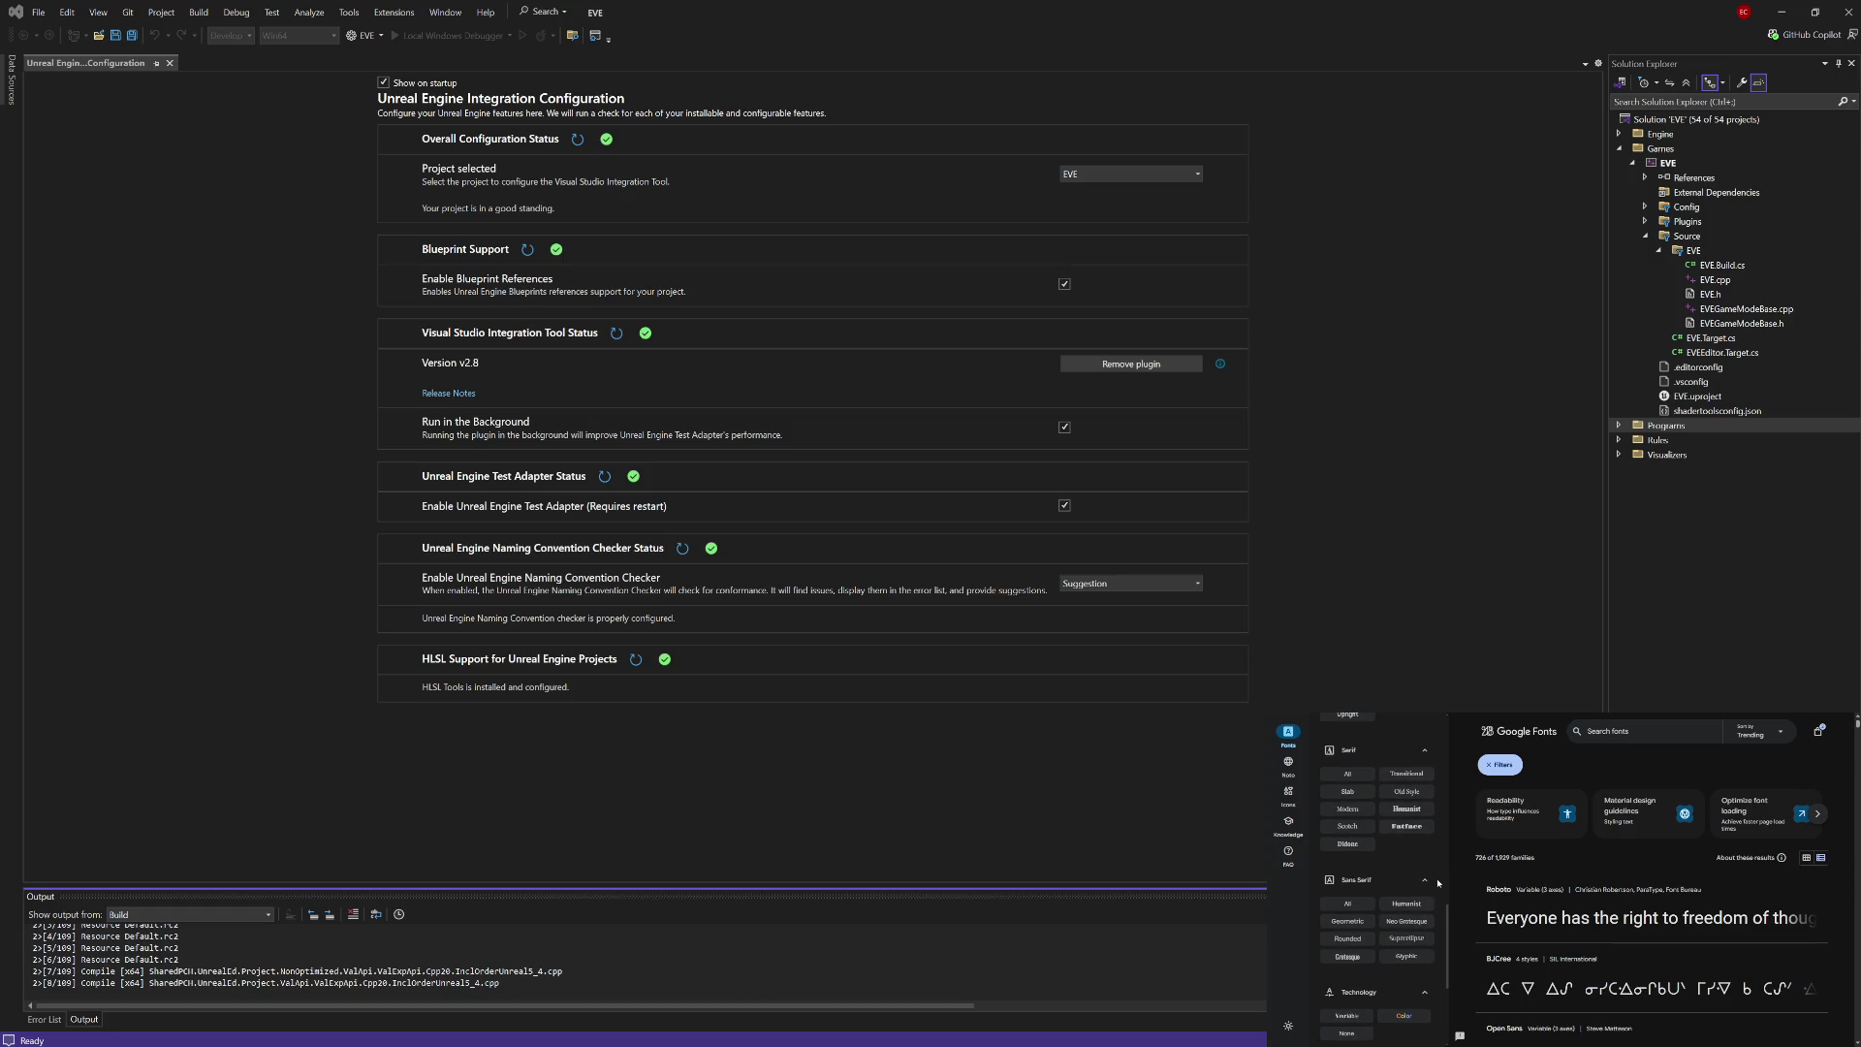
pyautogui.scroll(-1, 1437, 883)
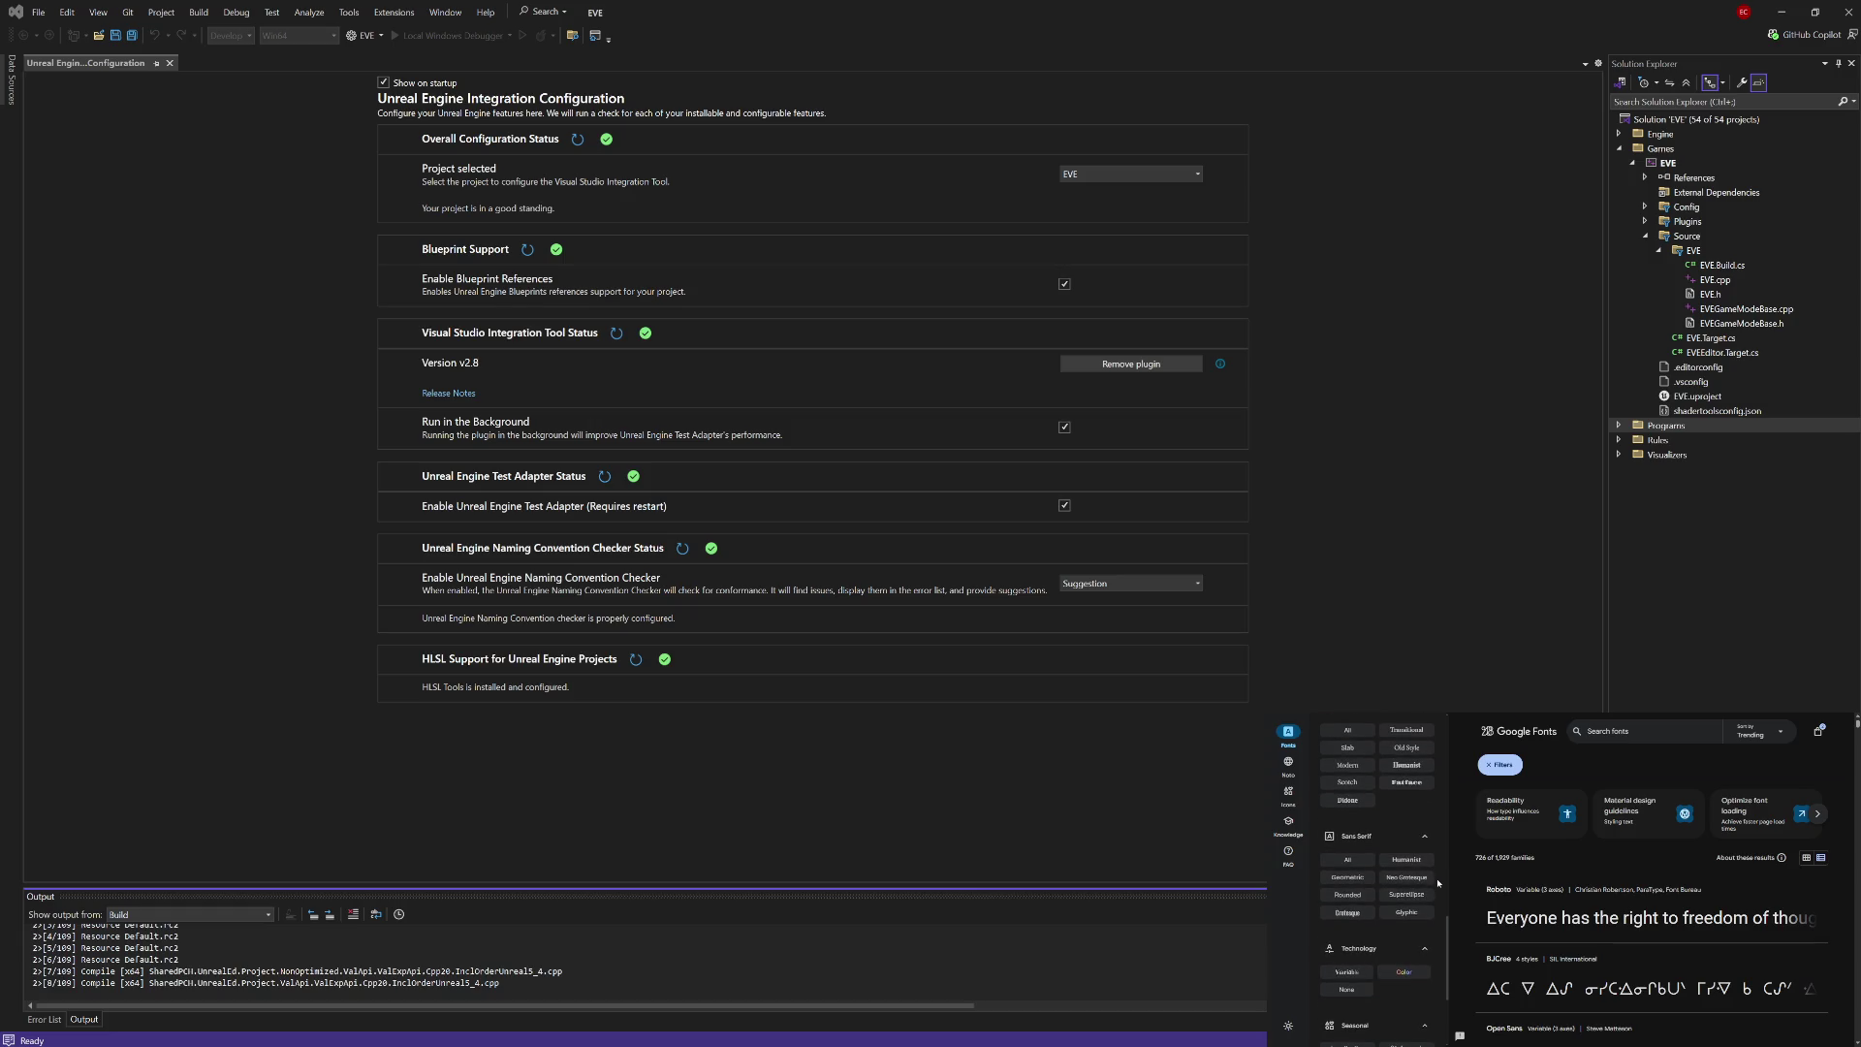
pyautogui.click(1347, 879)
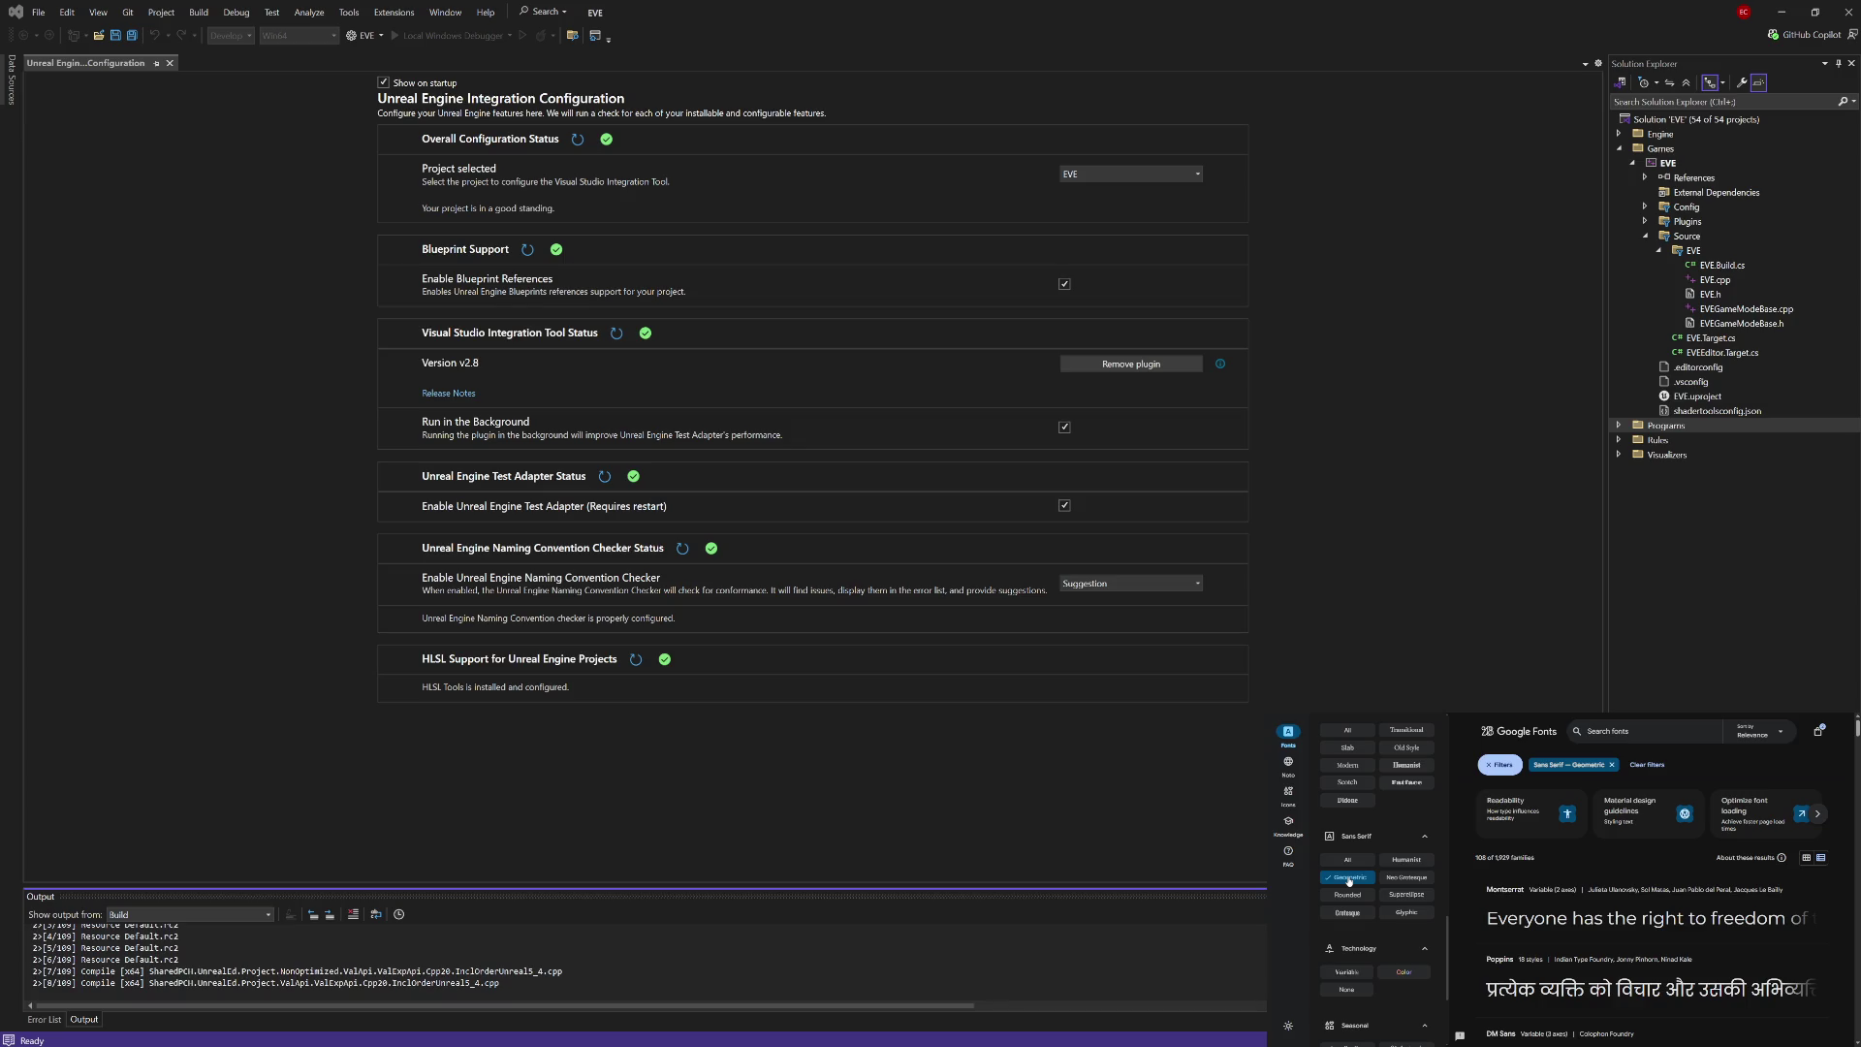
pyautogui.click(1410, 860)
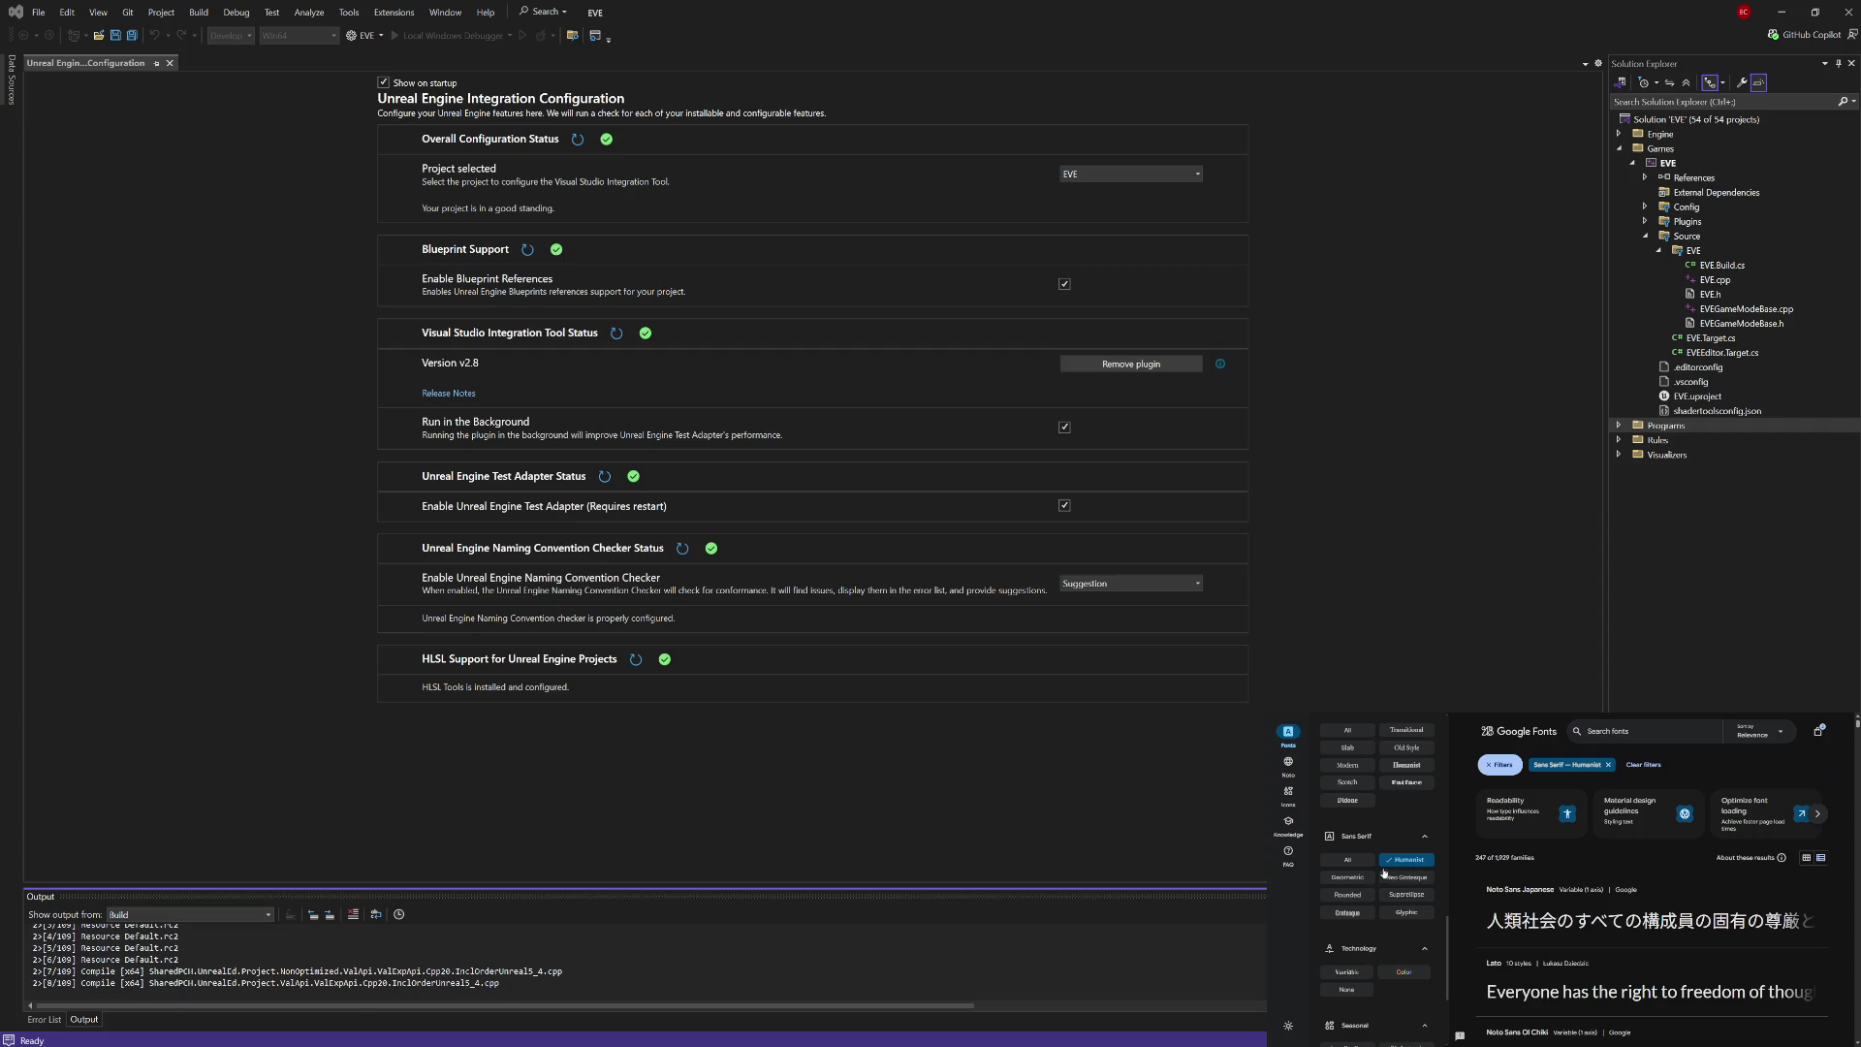
pyautogui.click(1350, 895)
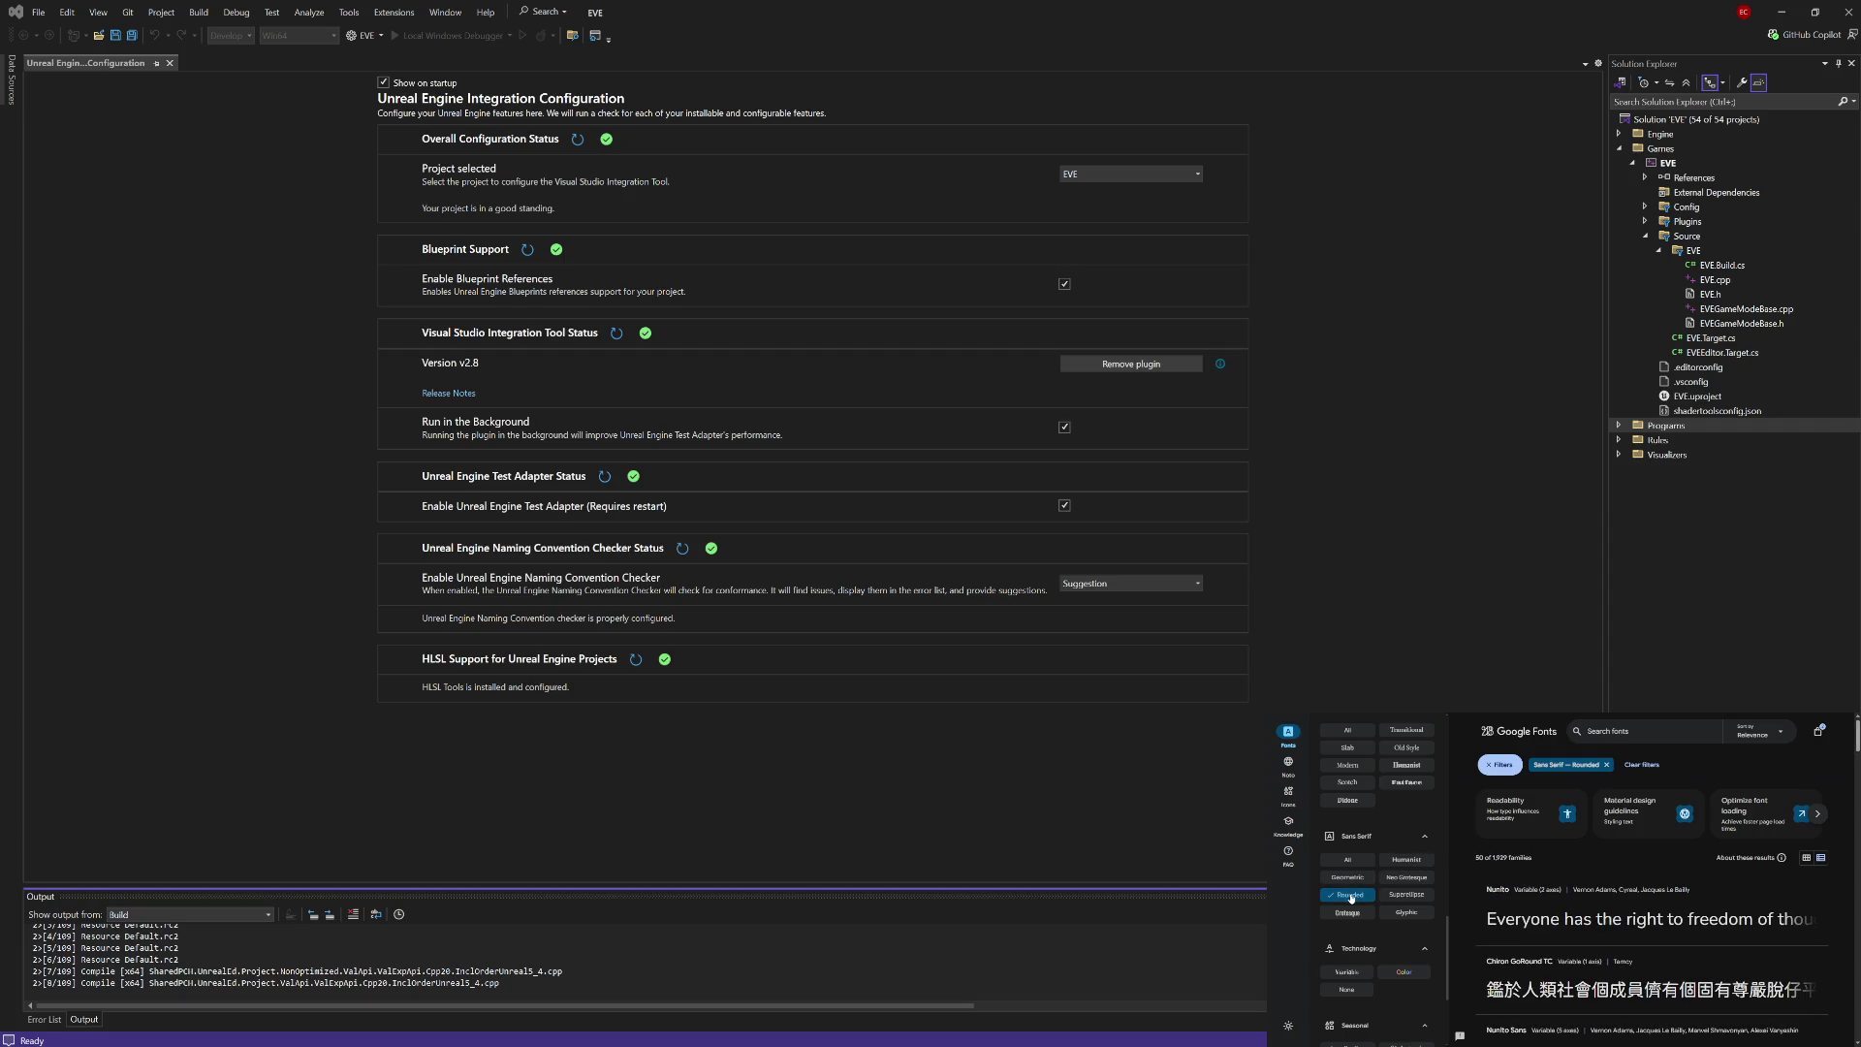
pyautogui.click(1403, 897)
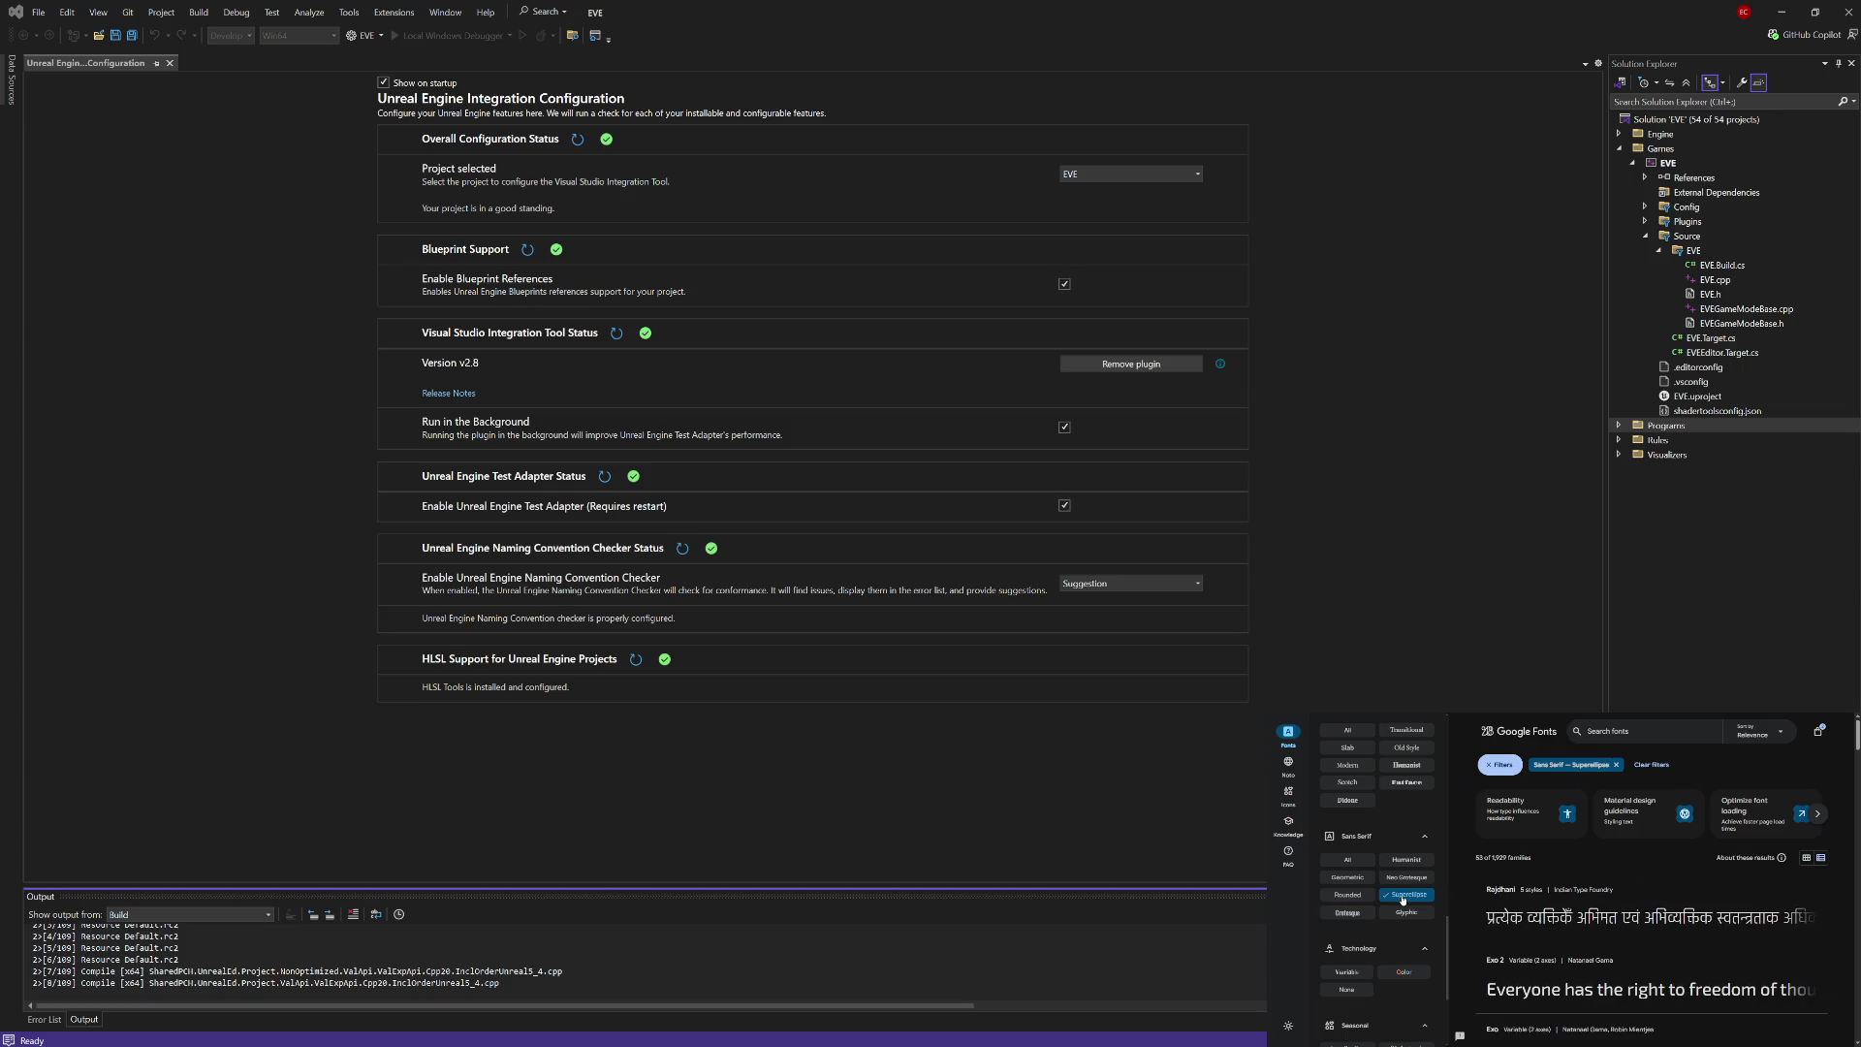
pyautogui.click(1398, 912)
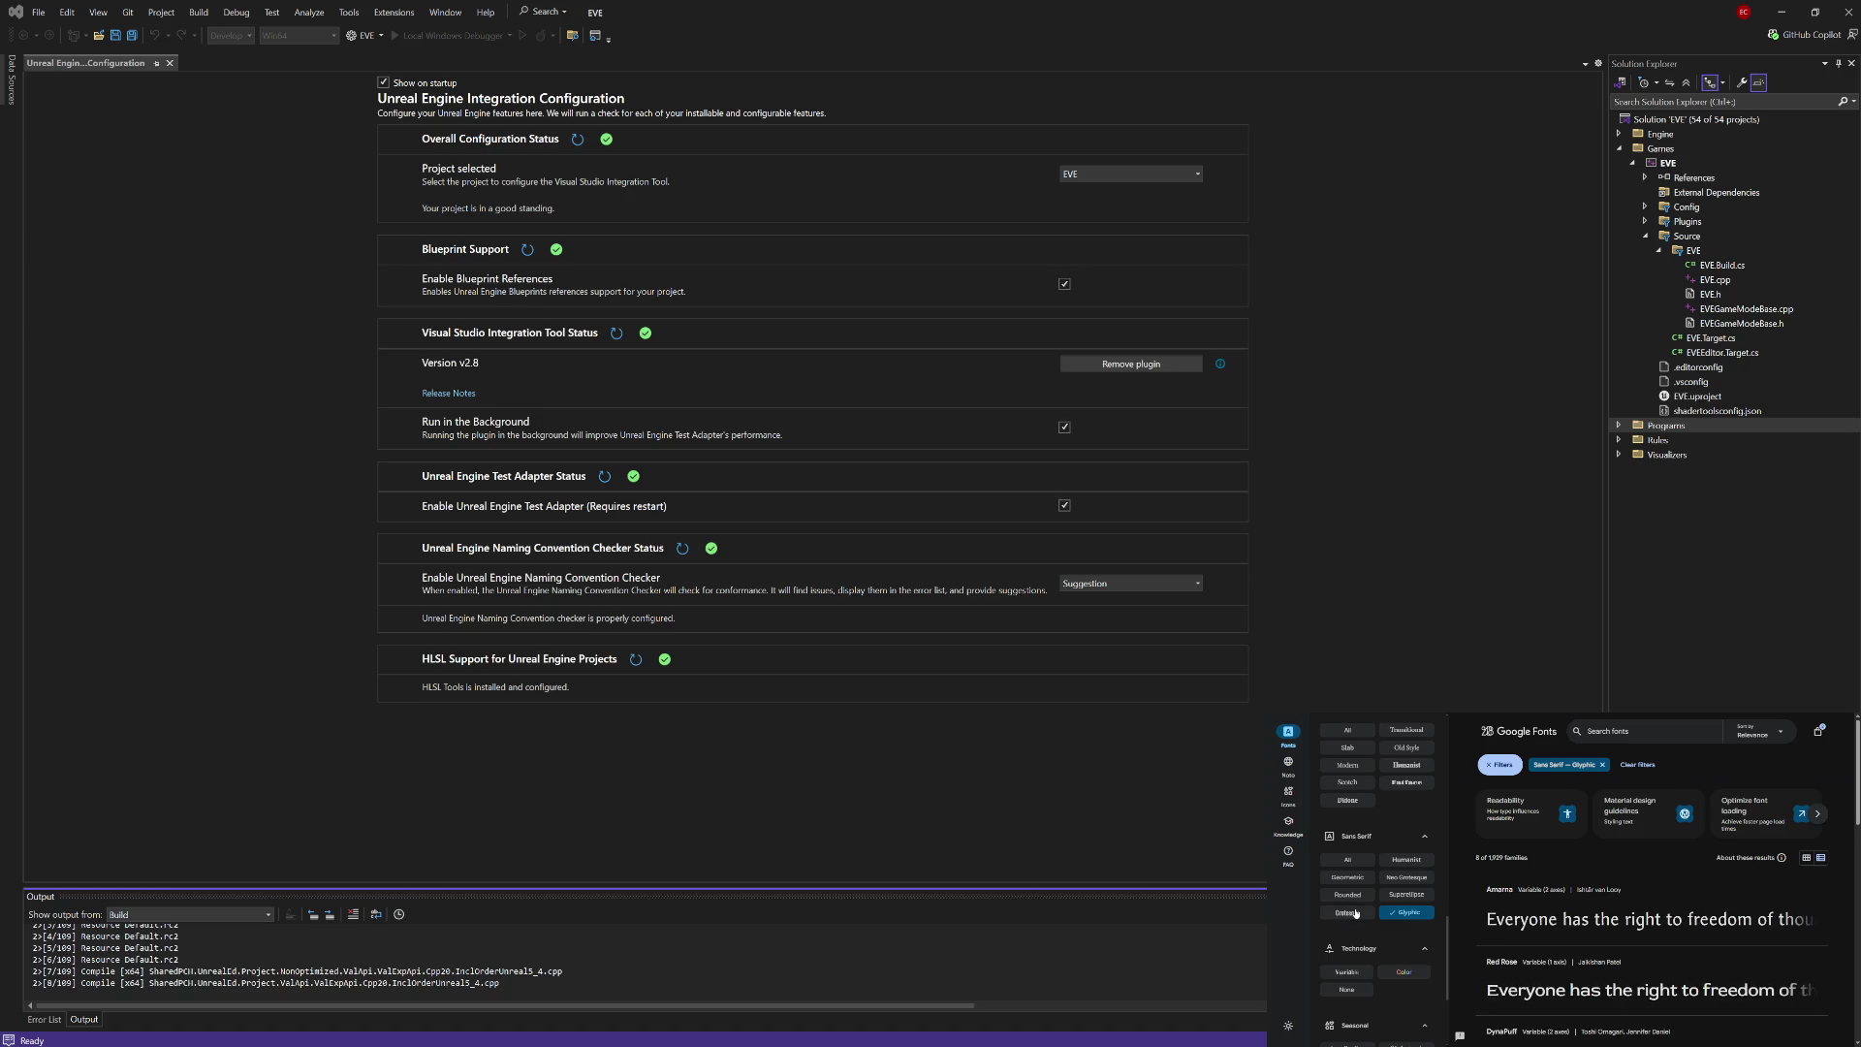
pyautogui.click(1355, 914)
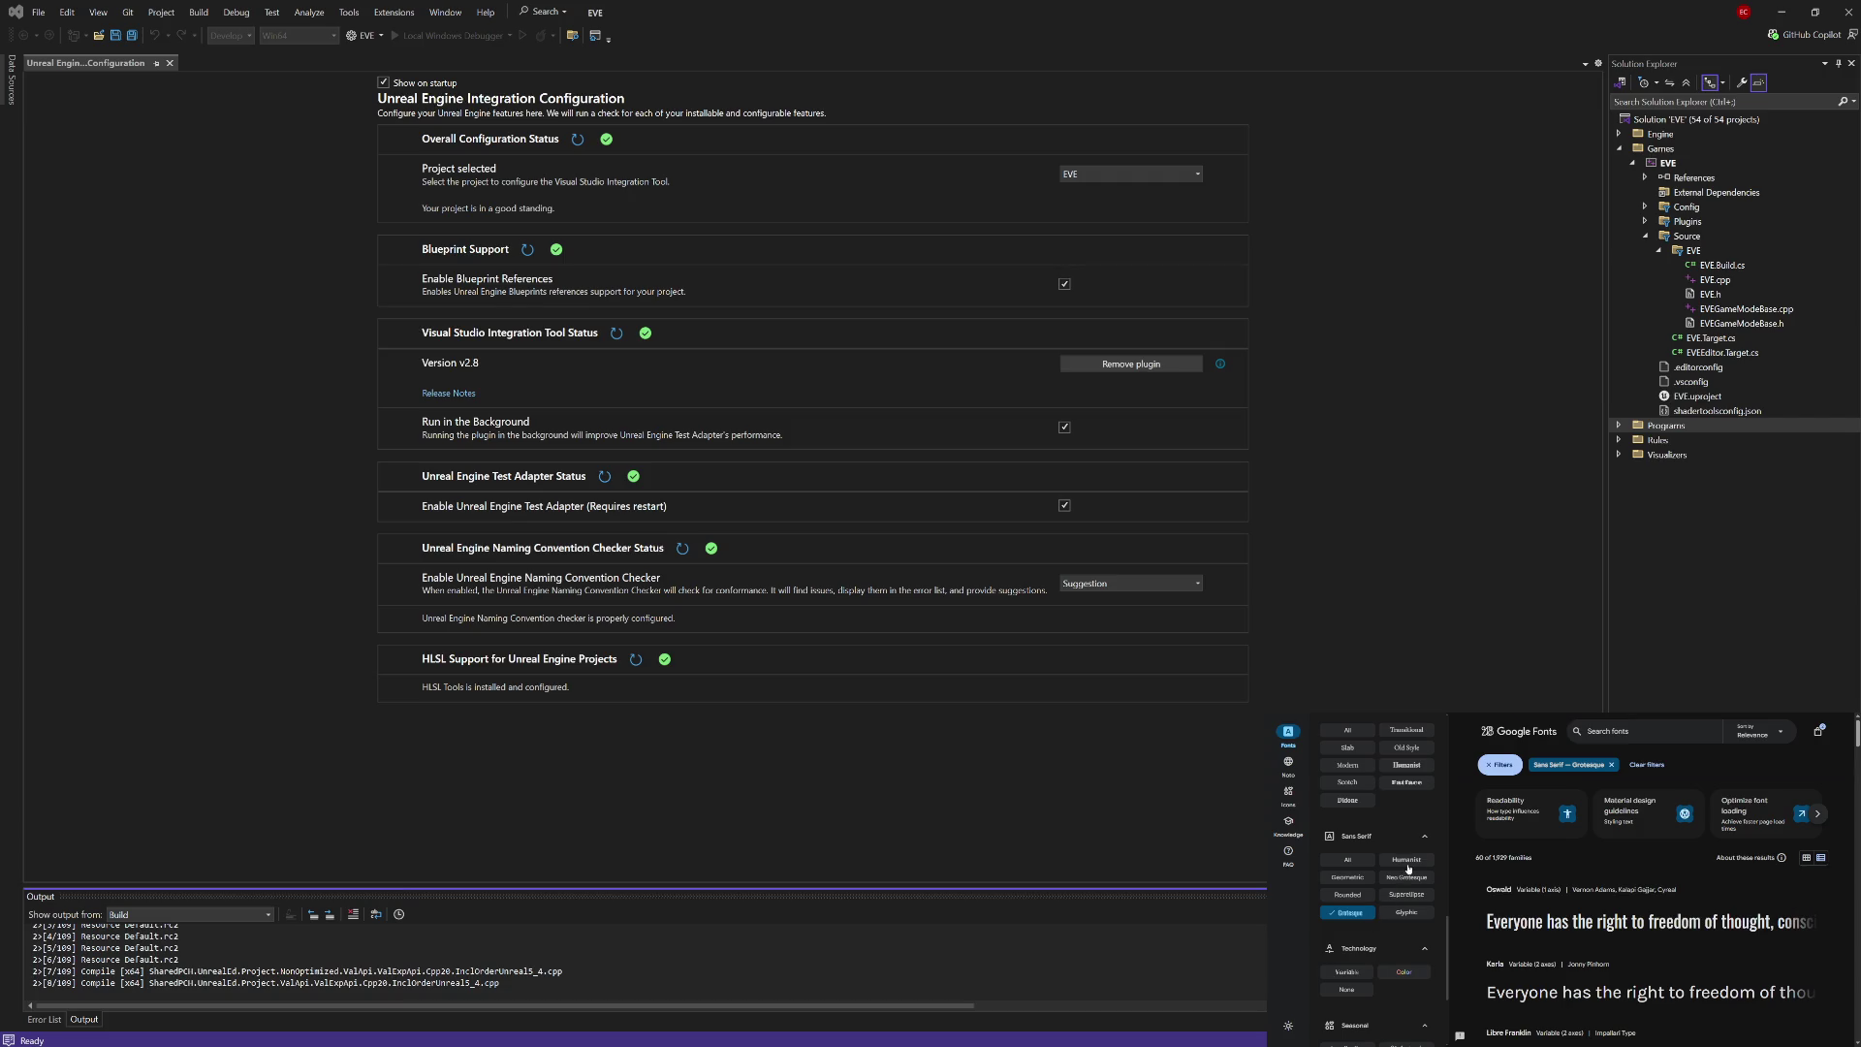
pyautogui.click(1346, 879)
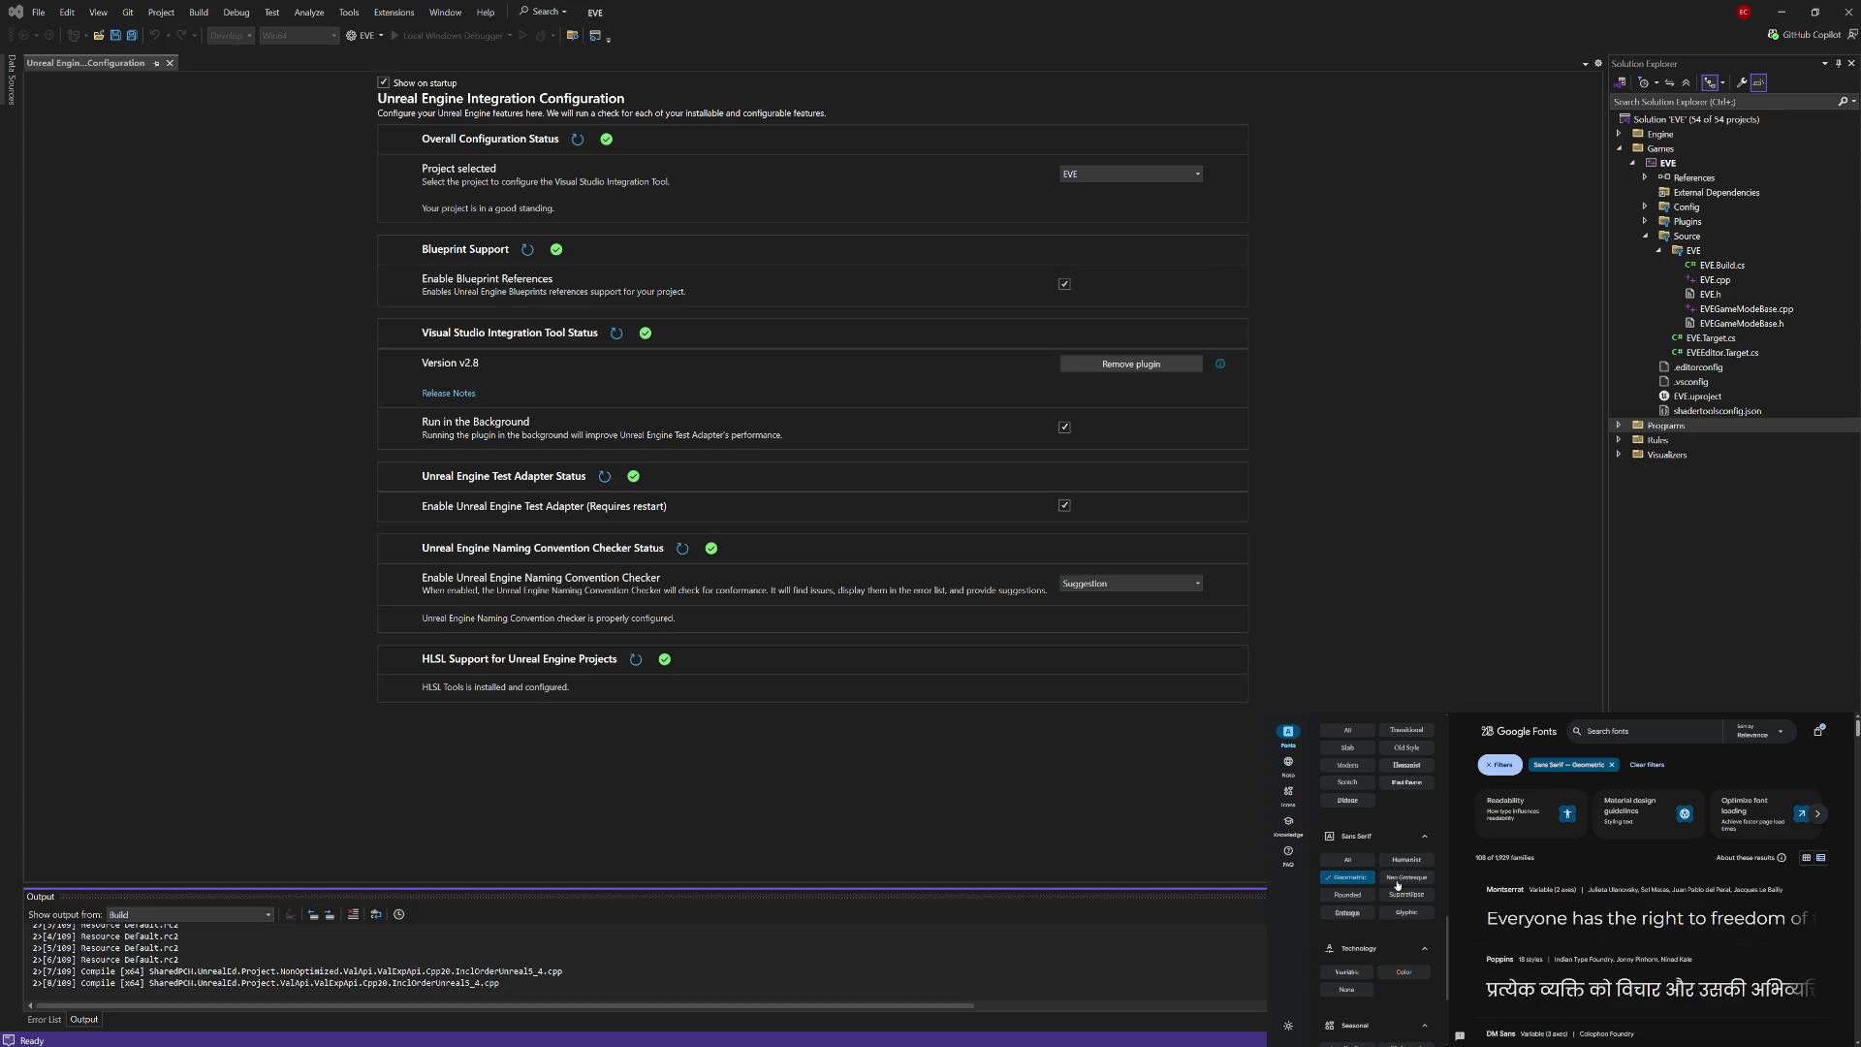
pyautogui.scroll(-3, 1466, 922)
pyautogui.scroll(-1, 1474, 918)
pyautogui.scroll(-1, 1475, 918)
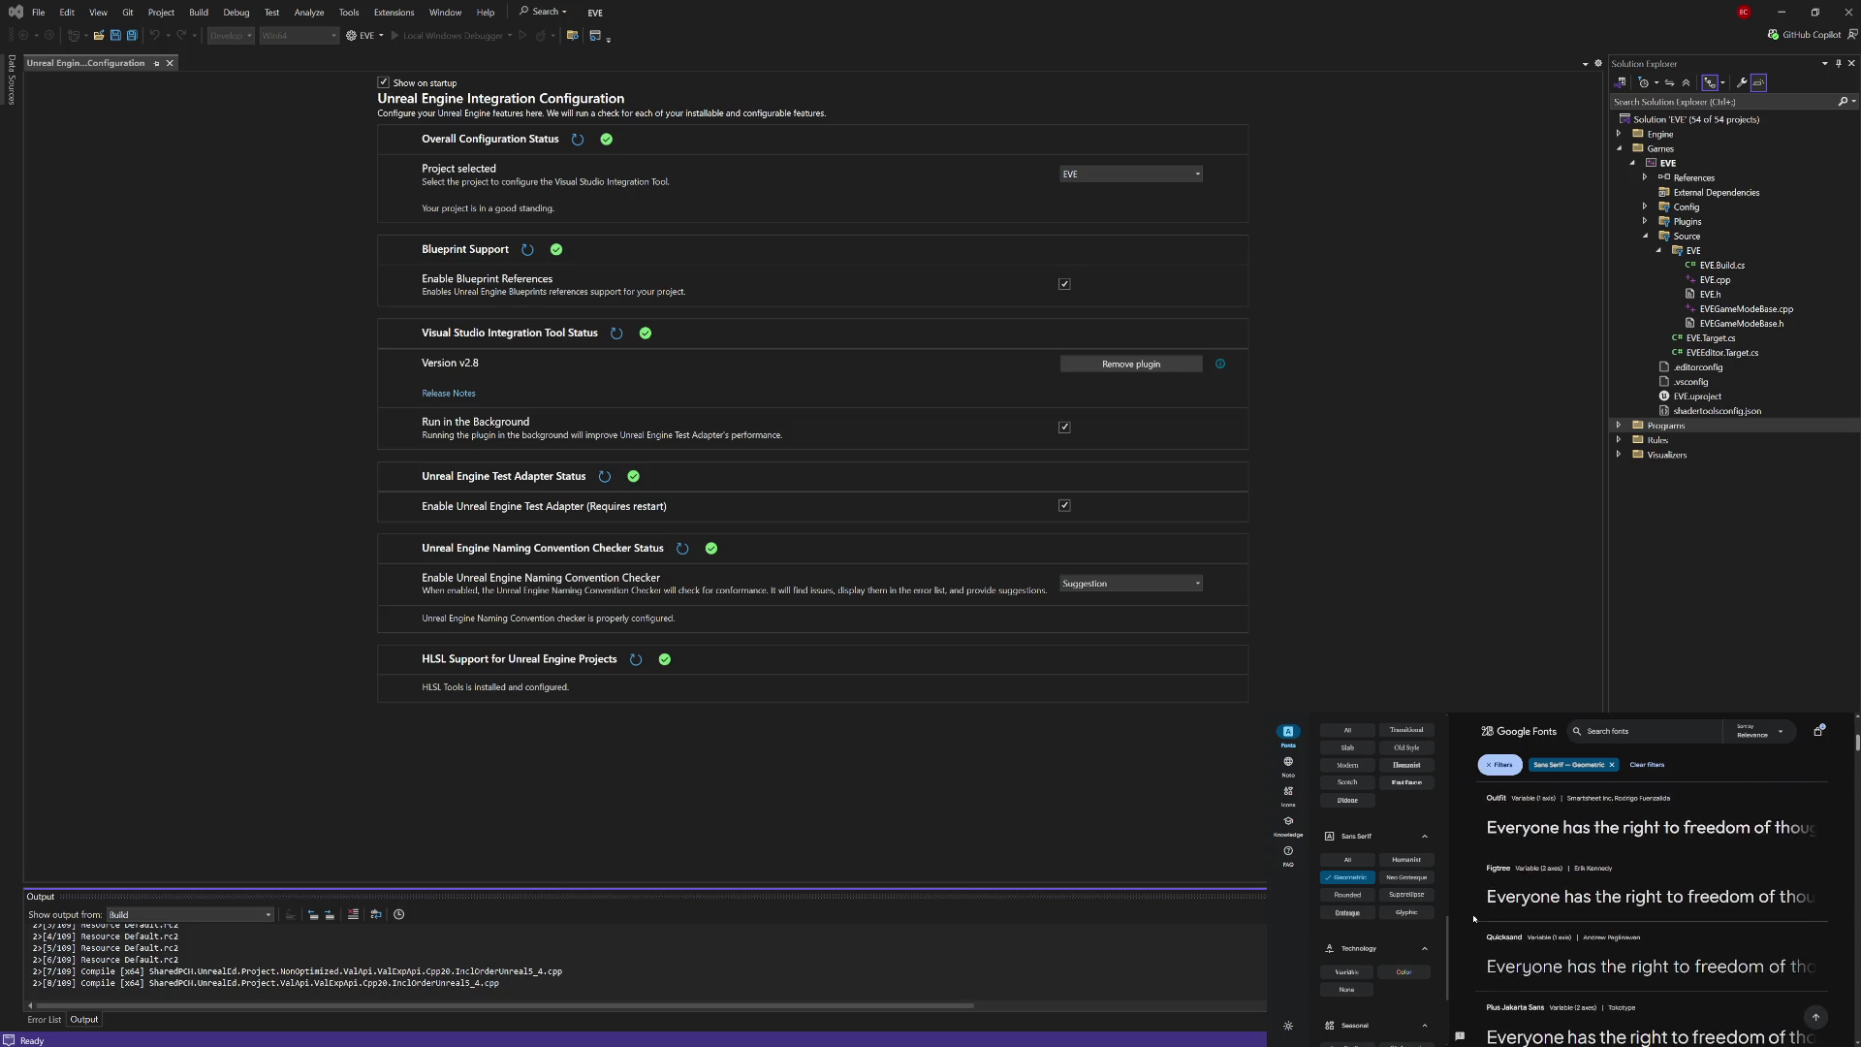
pyautogui.scroll(-1, 1474, 918)
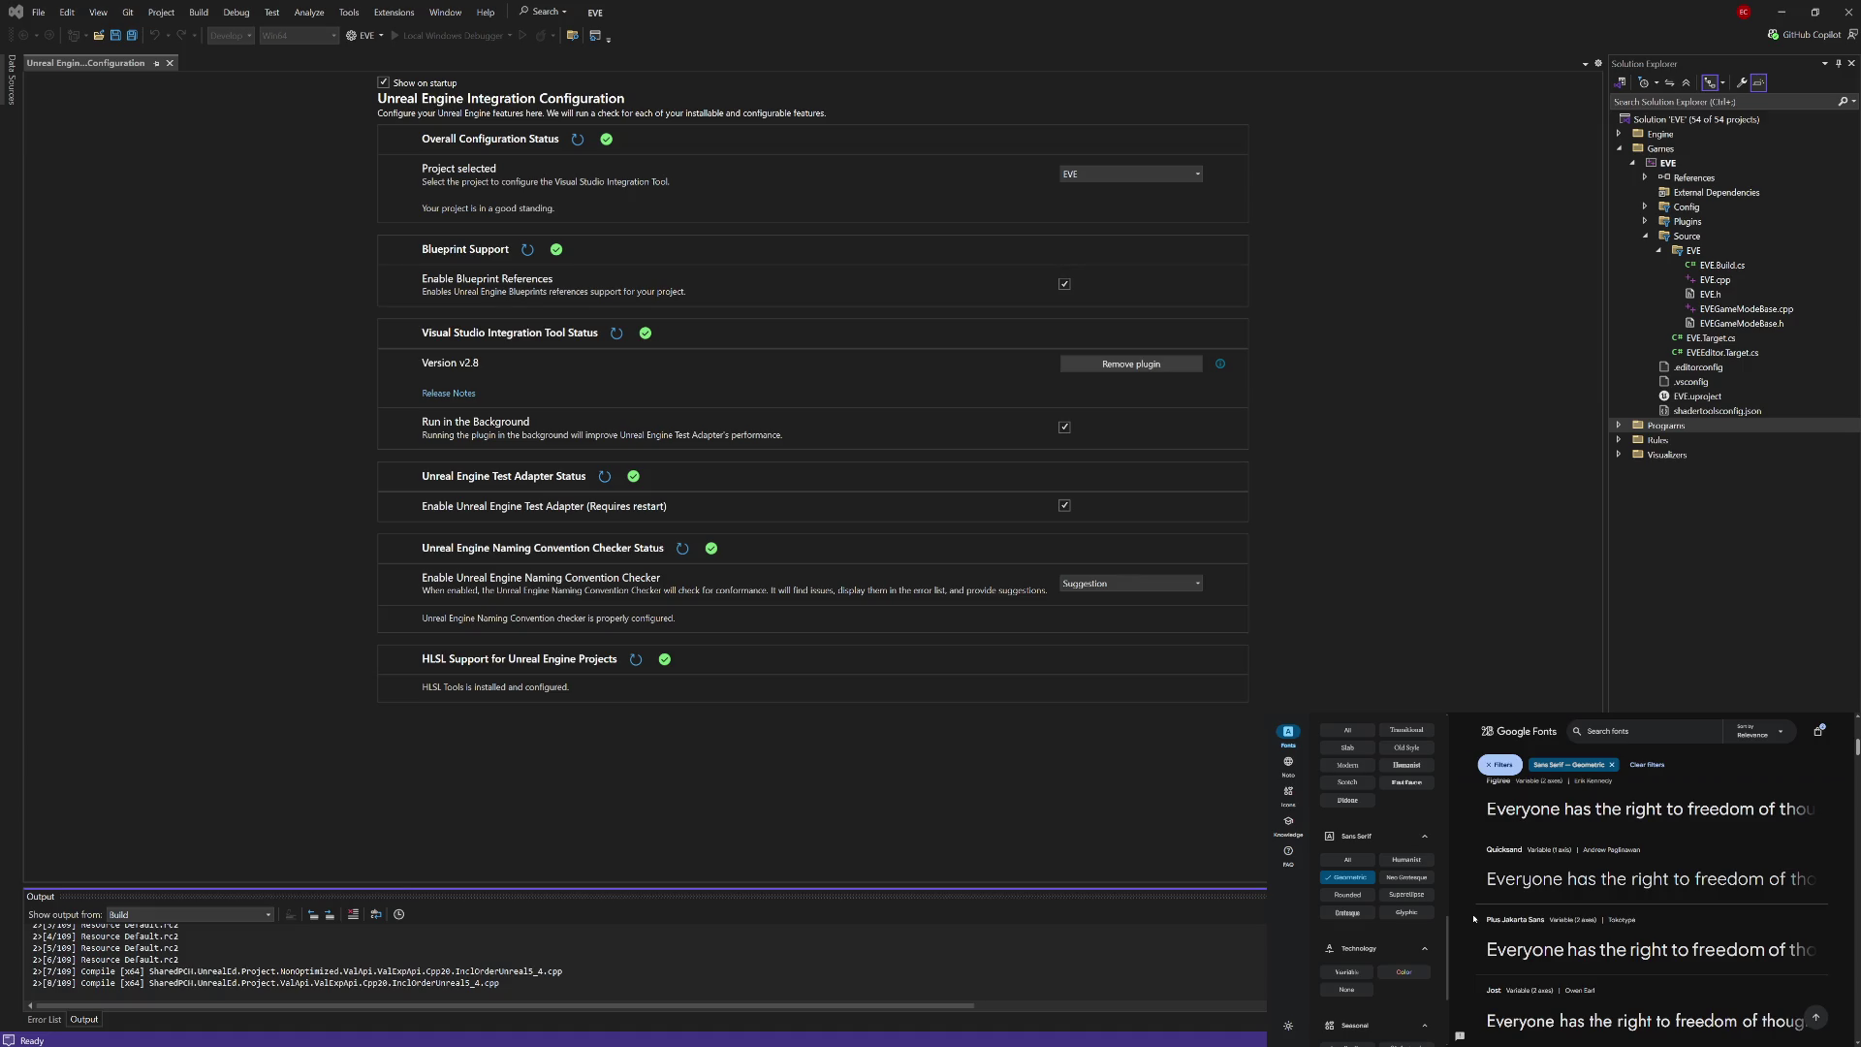
pyautogui.scroll(-2, 1413, 974)
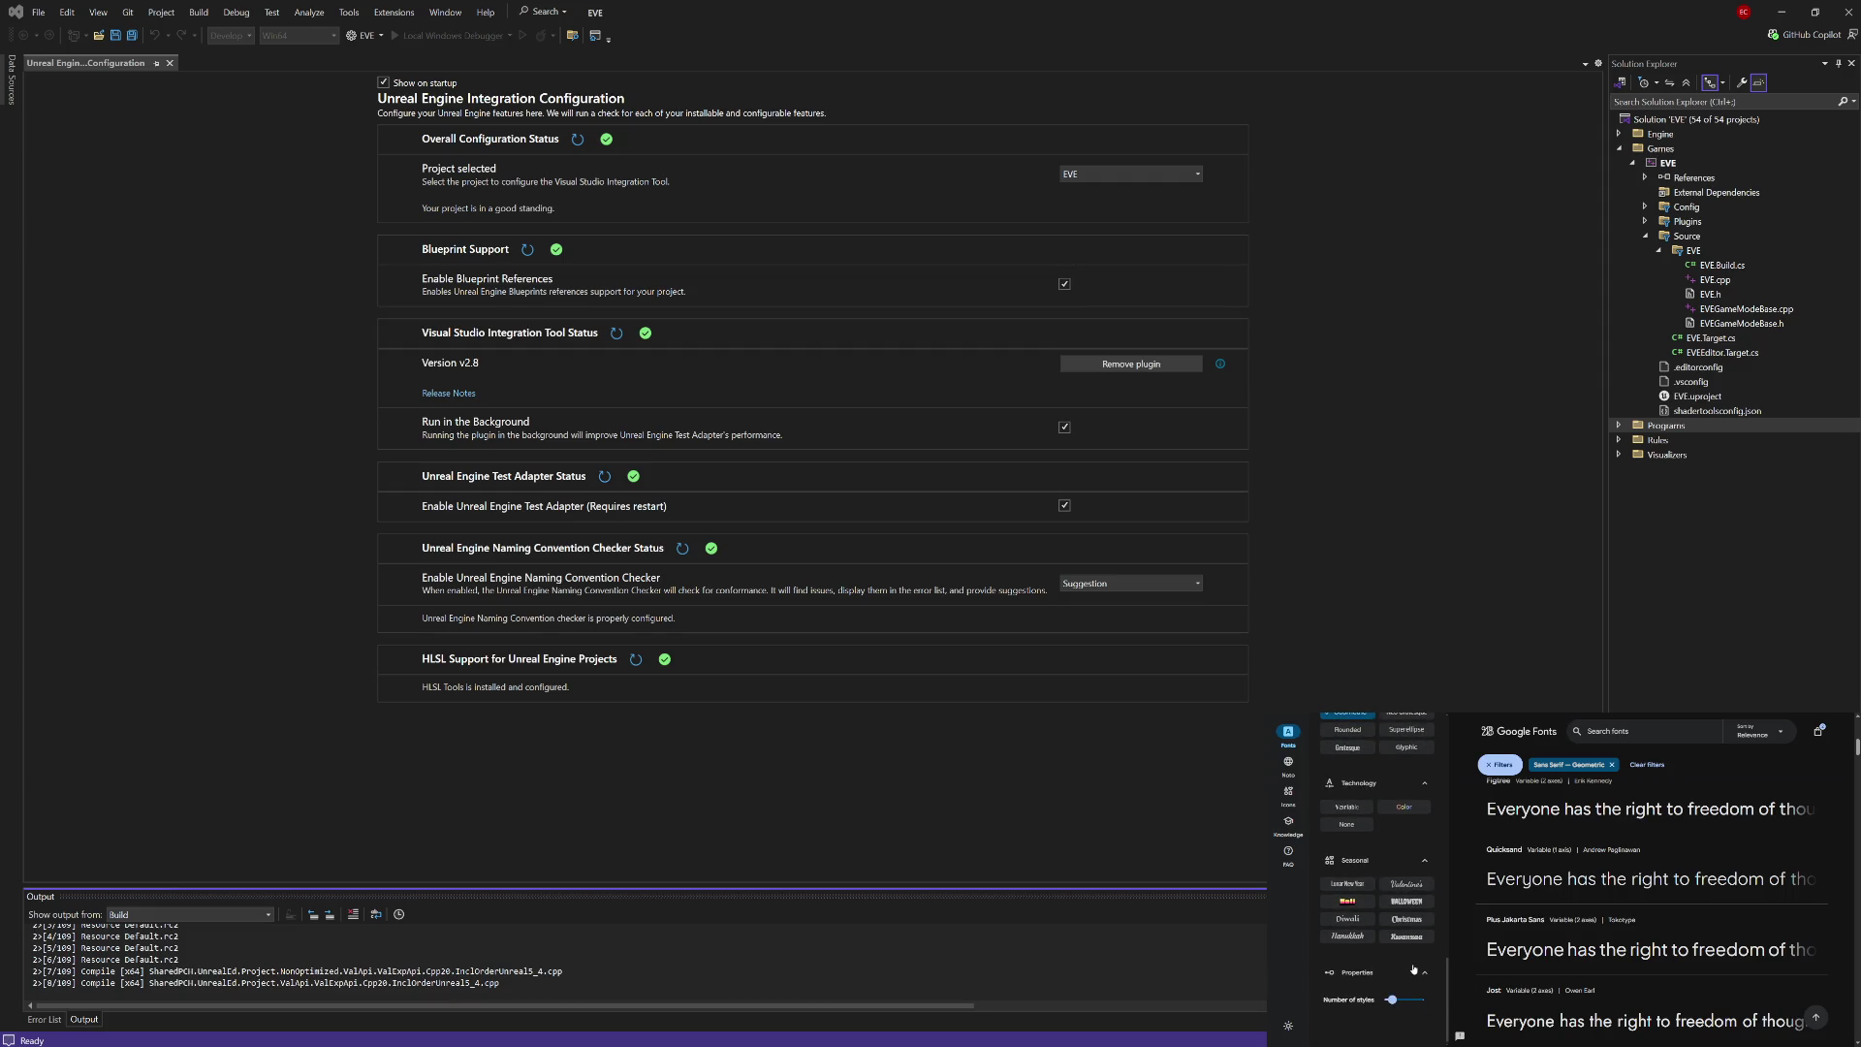
pyautogui.scroll(2, 1413, 970)
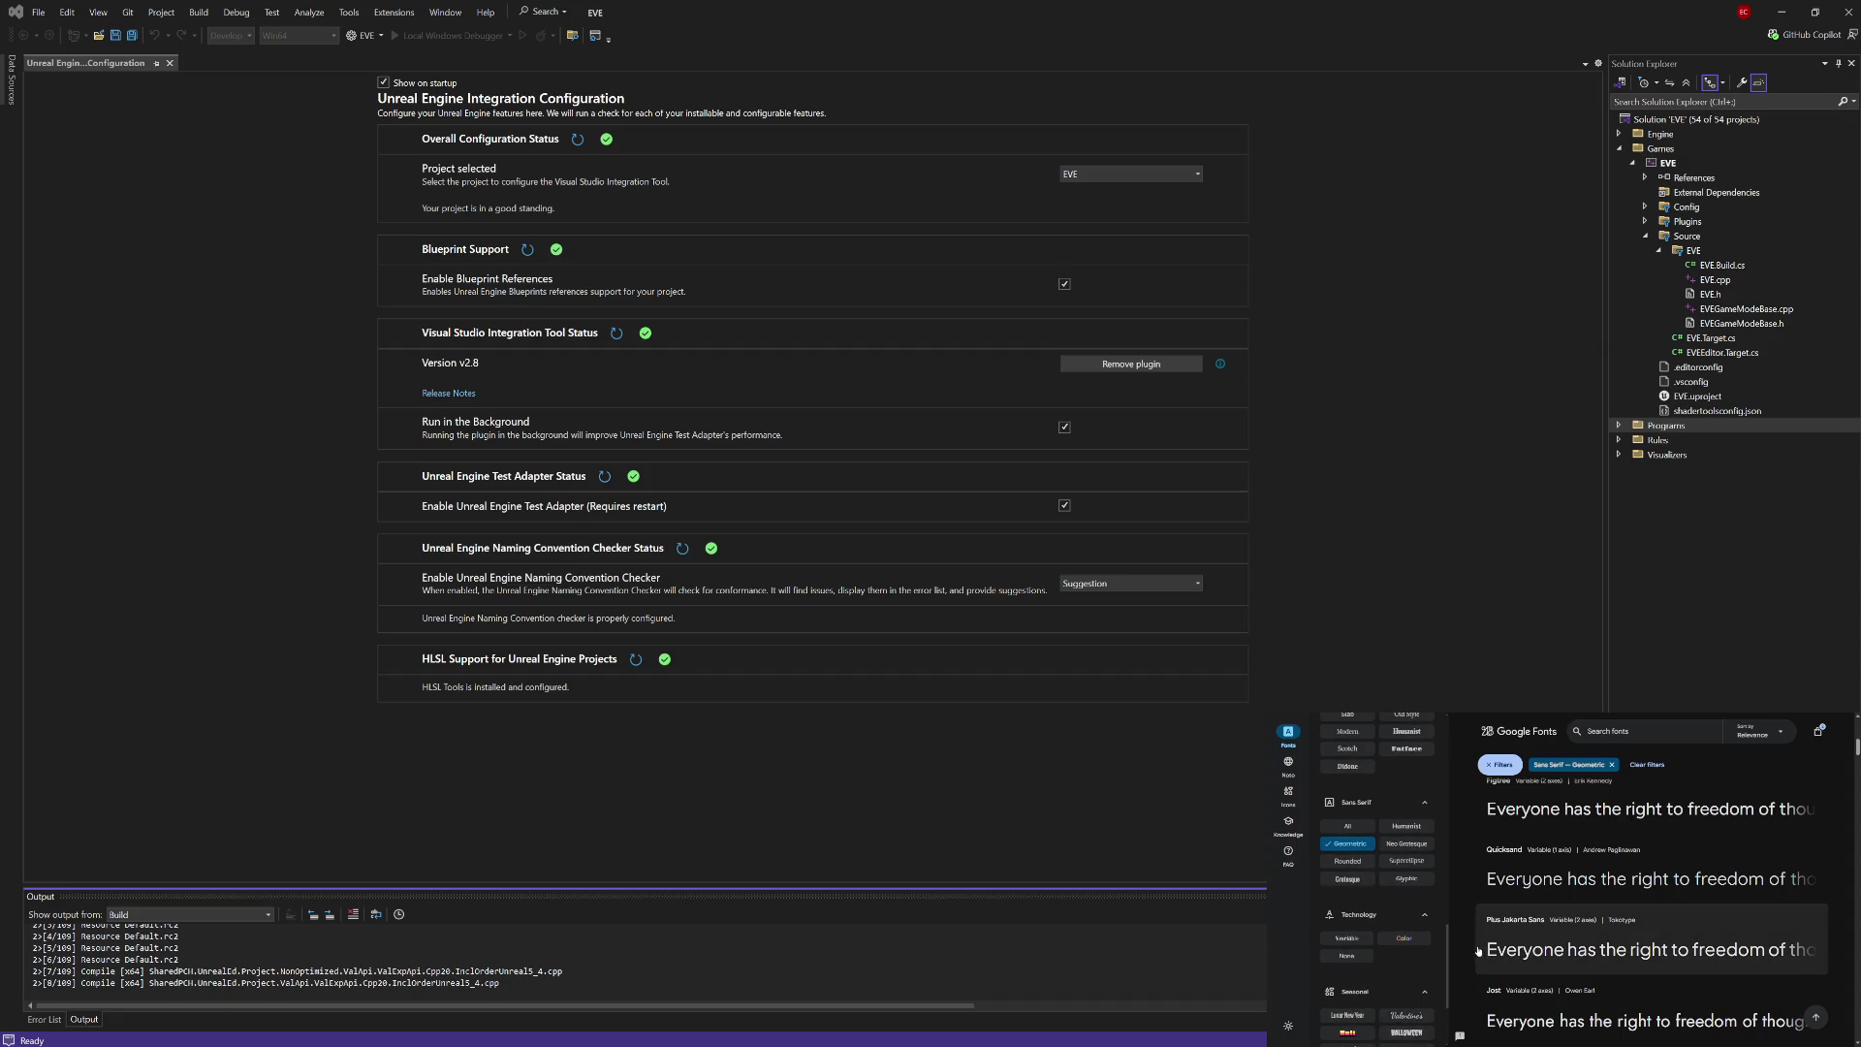
pyautogui.scroll(1, 1466, 936)
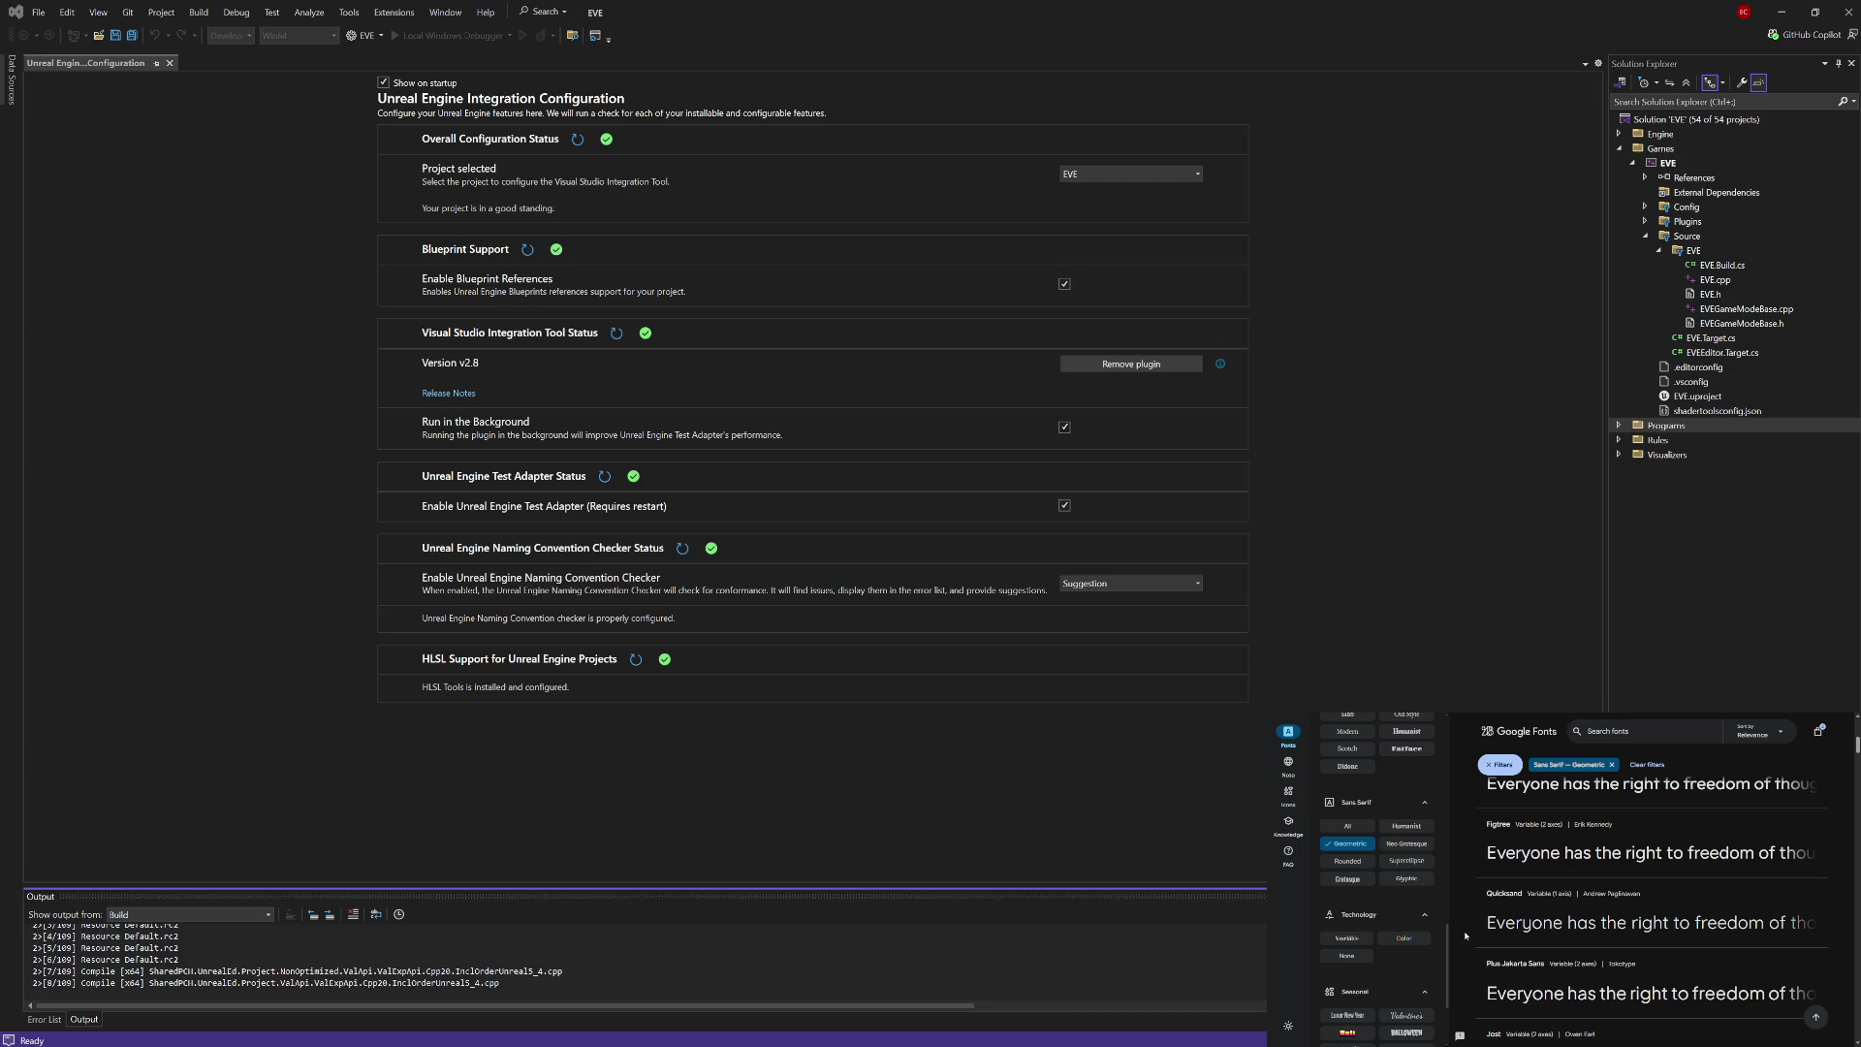
pyautogui.scroll(2, 1466, 937)
pyautogui.scroll(2, 1466, 937)
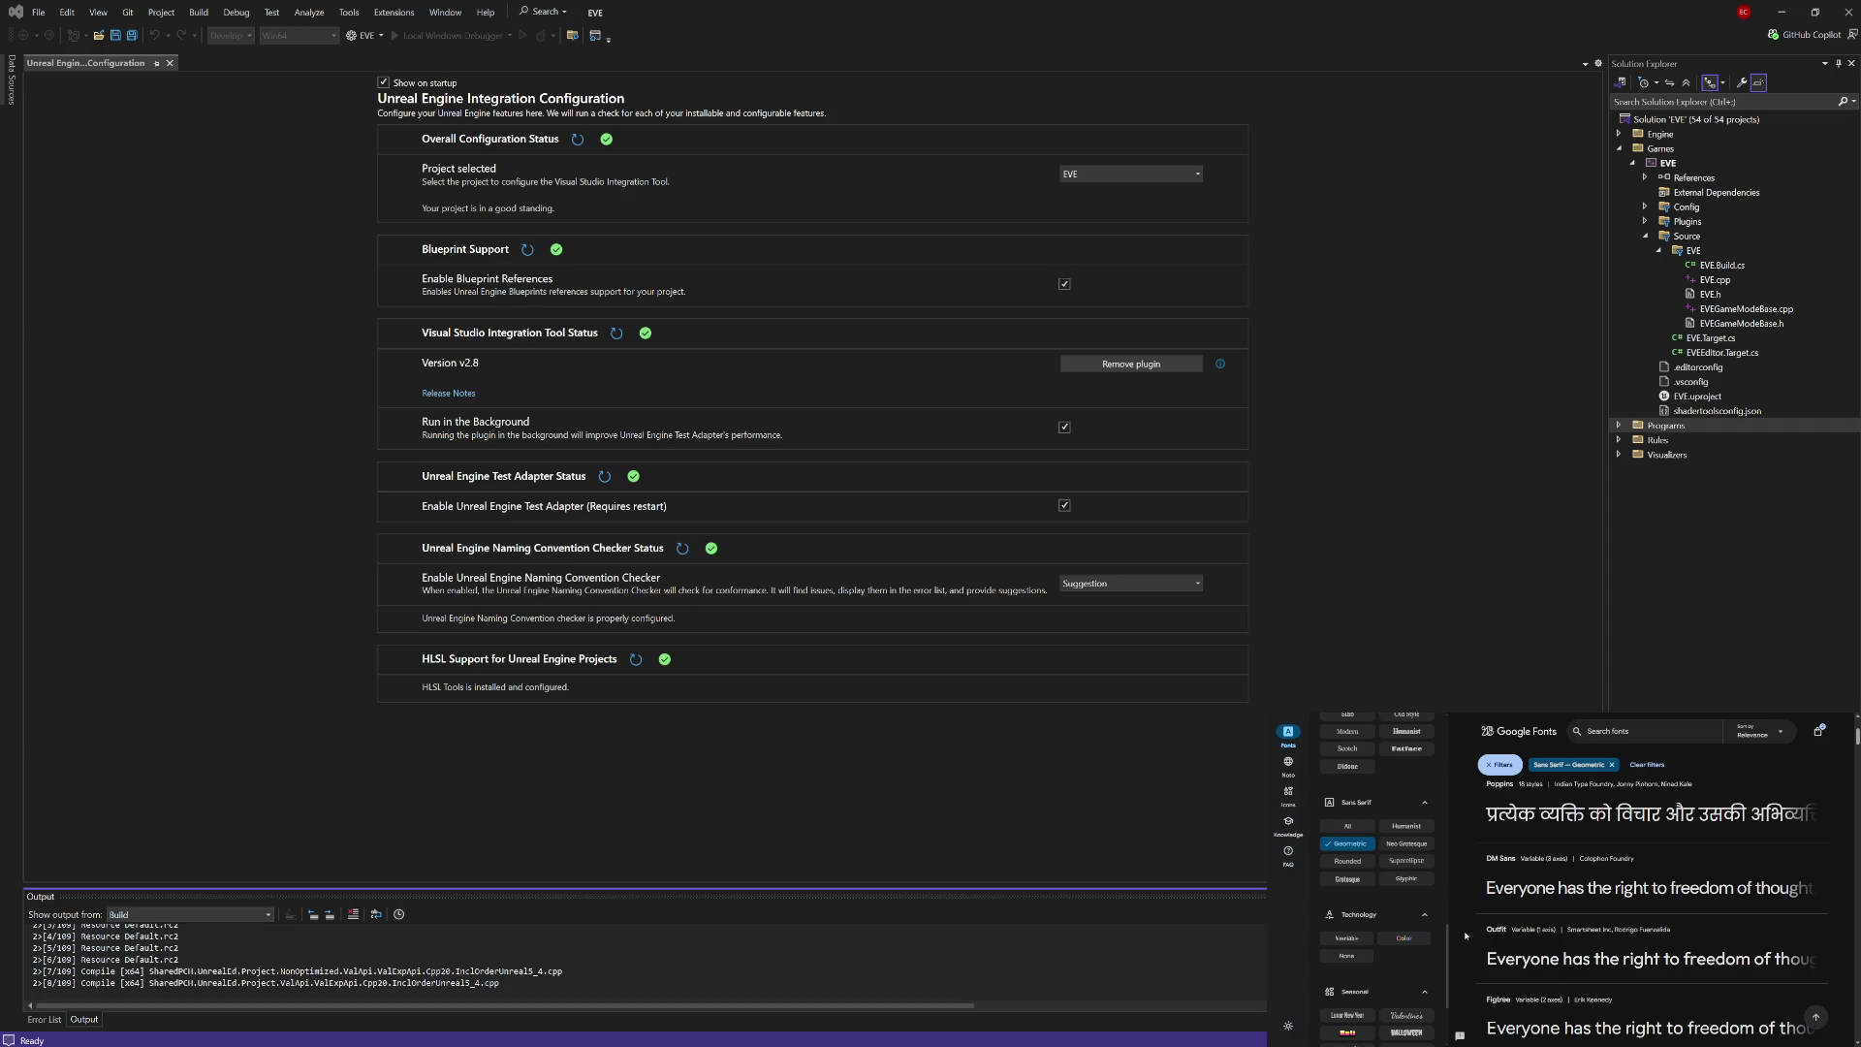
pyautogui.scroll(-5, 1466, 936)
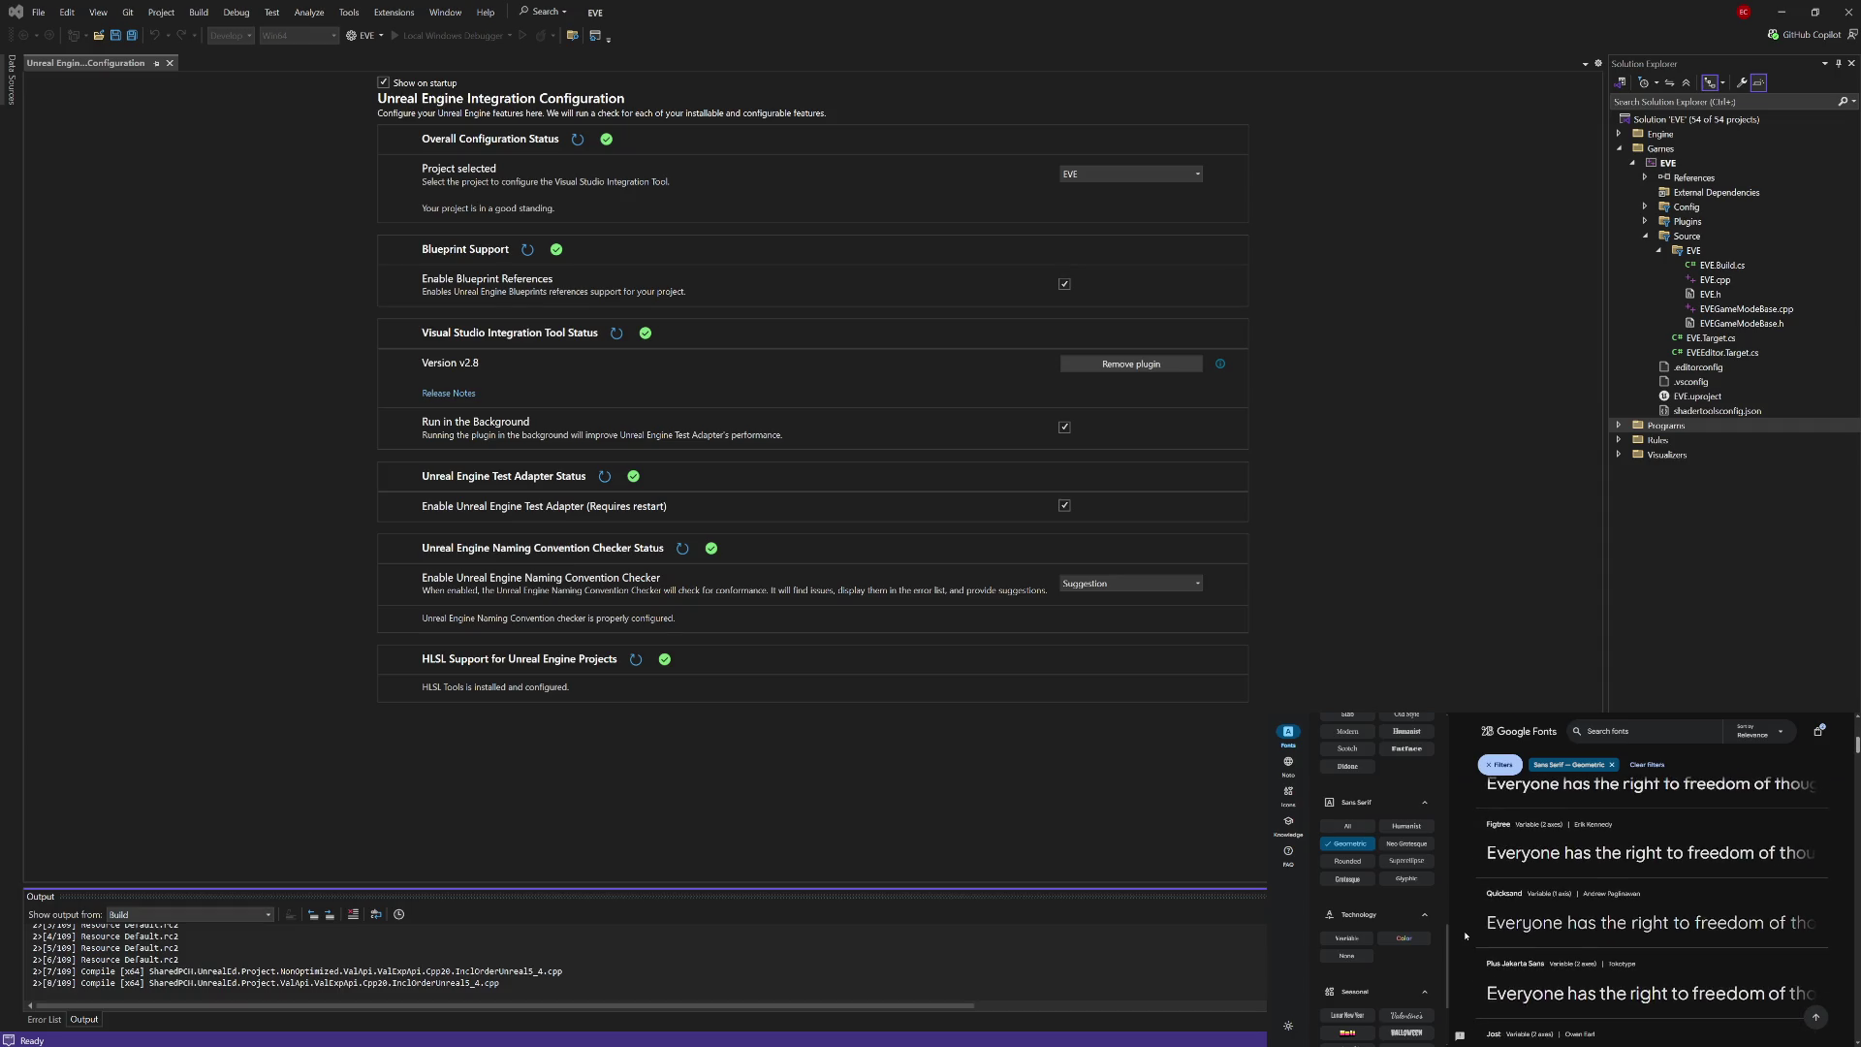
pyautogui.scroll(-1, 1466, 936)
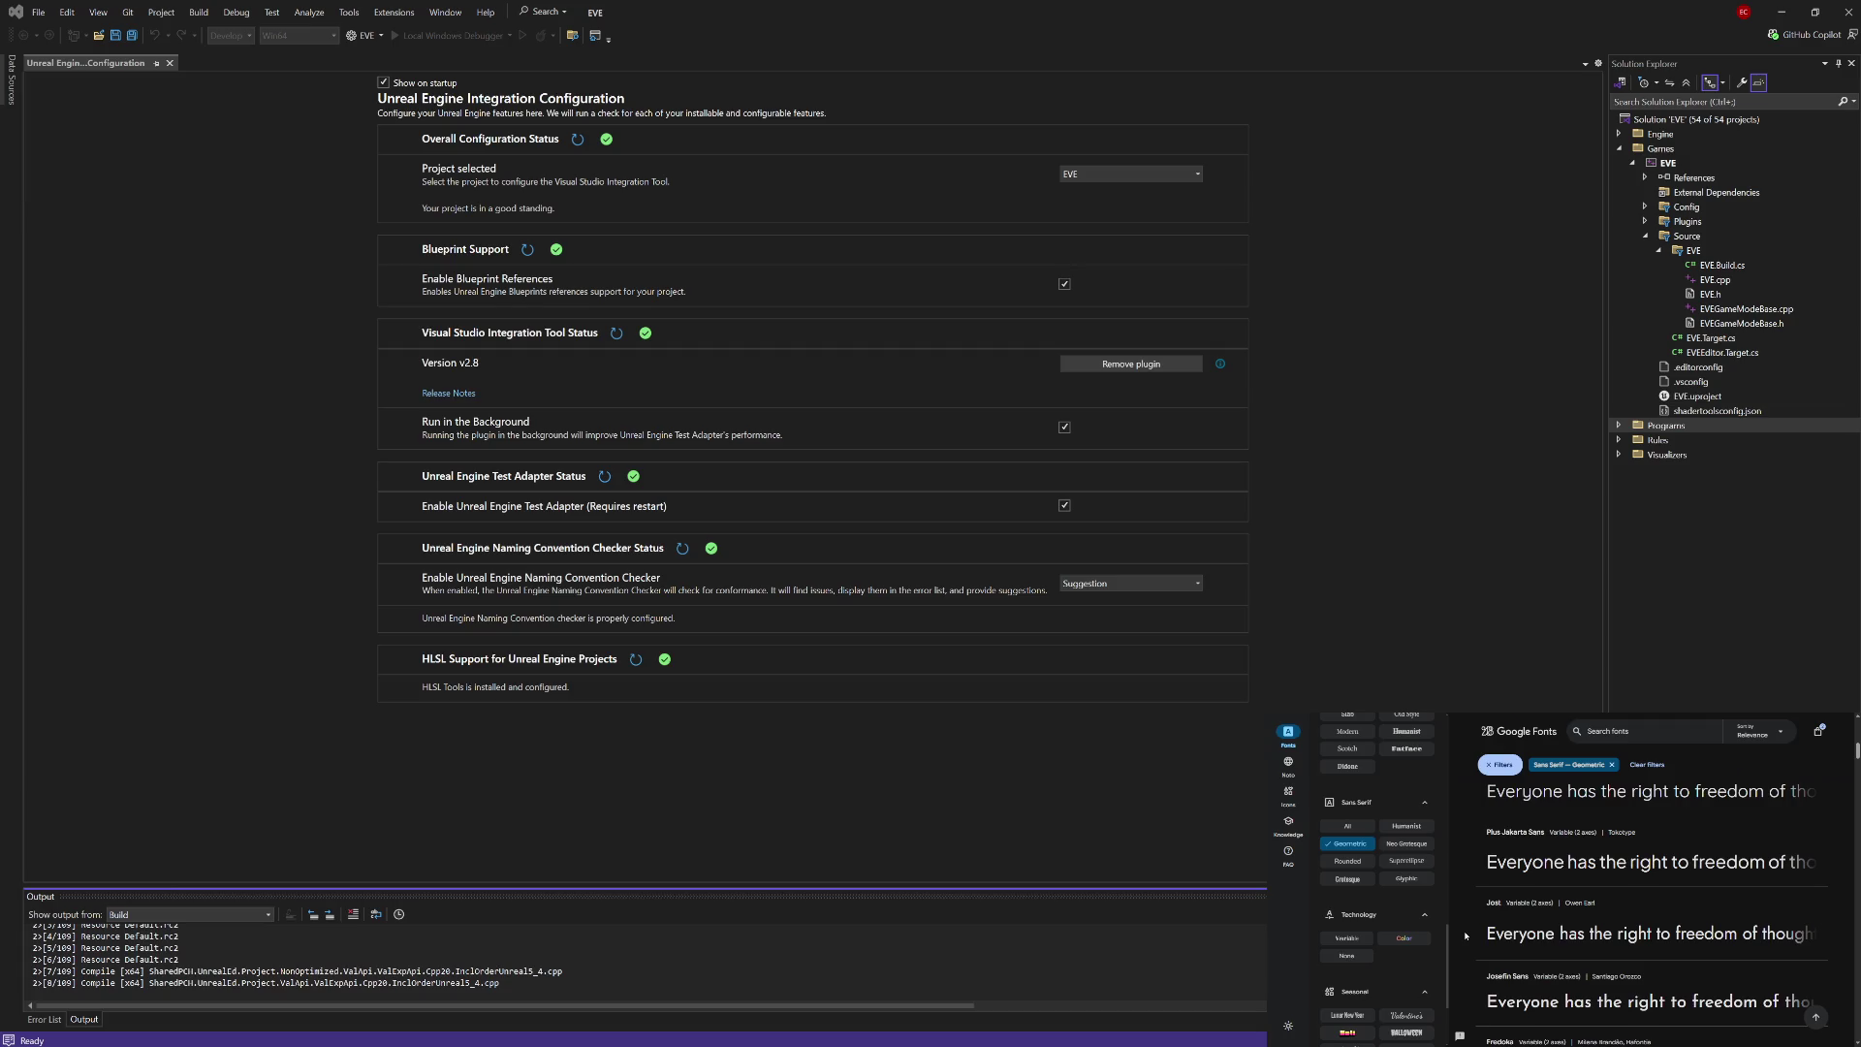
pyautogui.scroll(-3, 1466, 936)
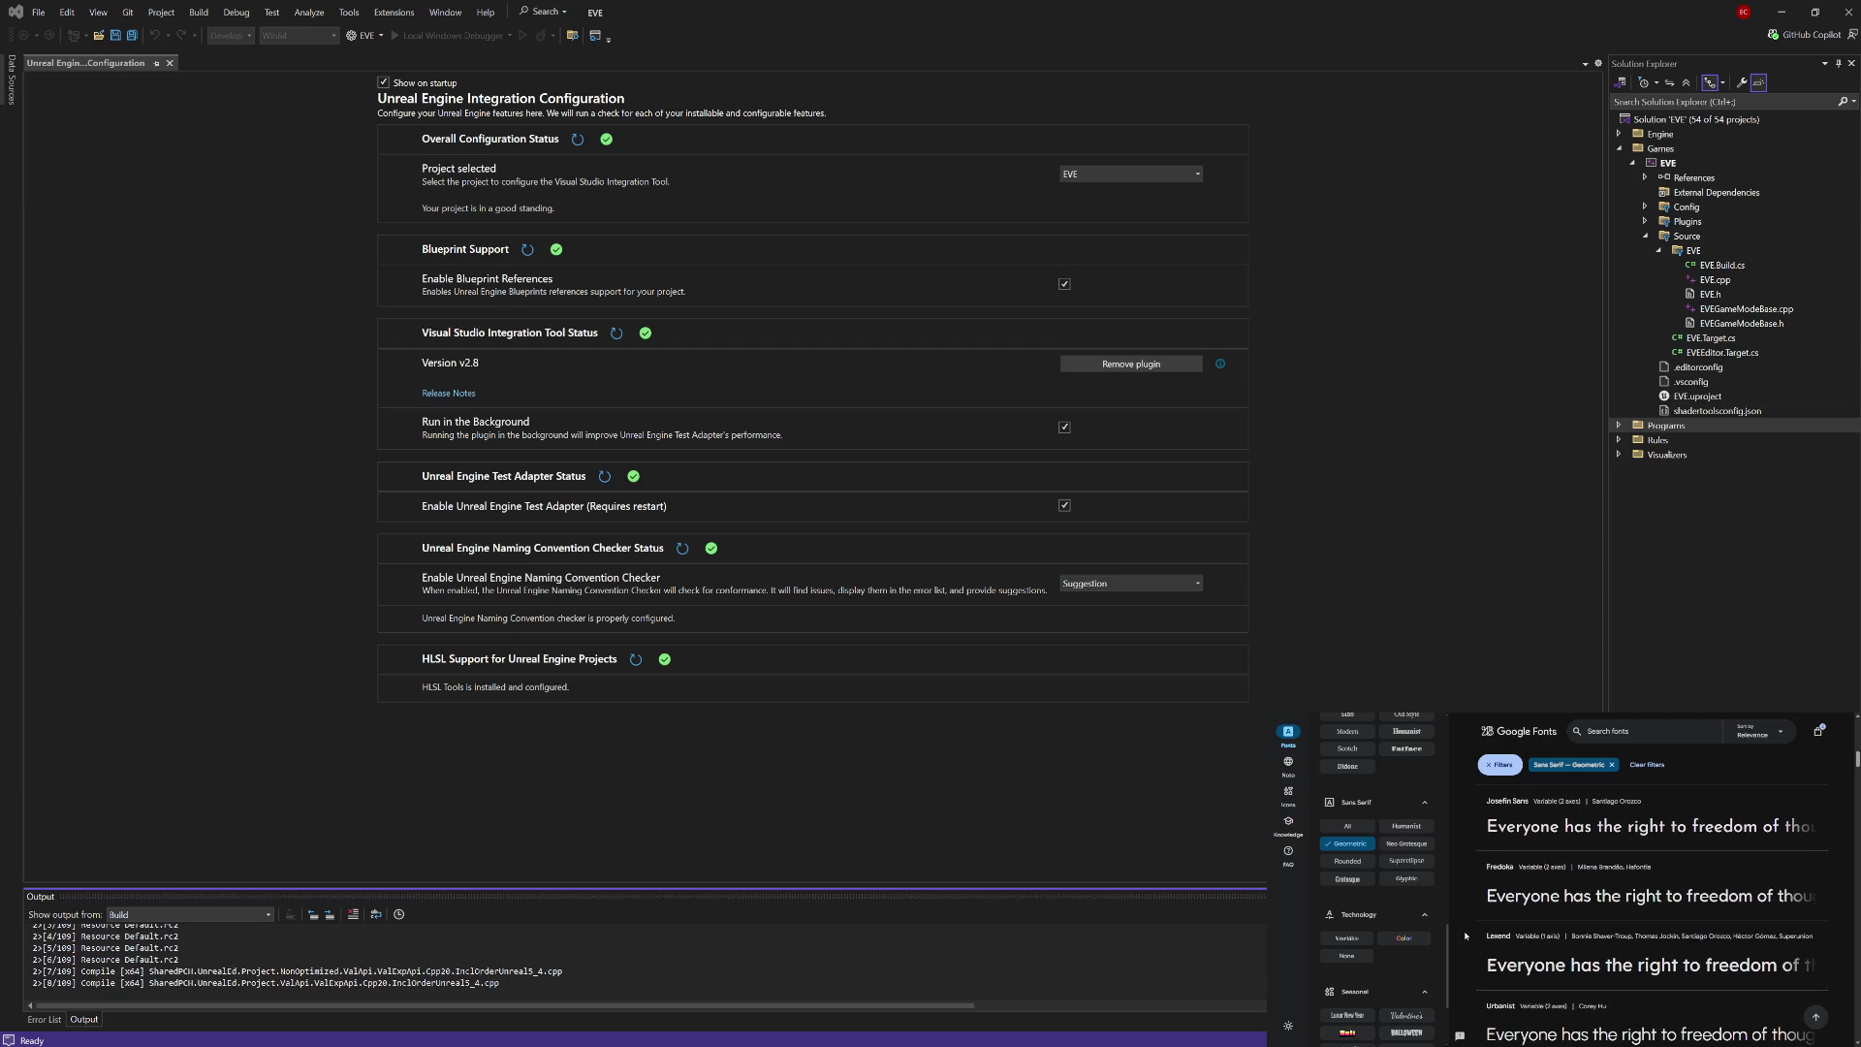
pyautogui.scroll(-1, 1466, 936)
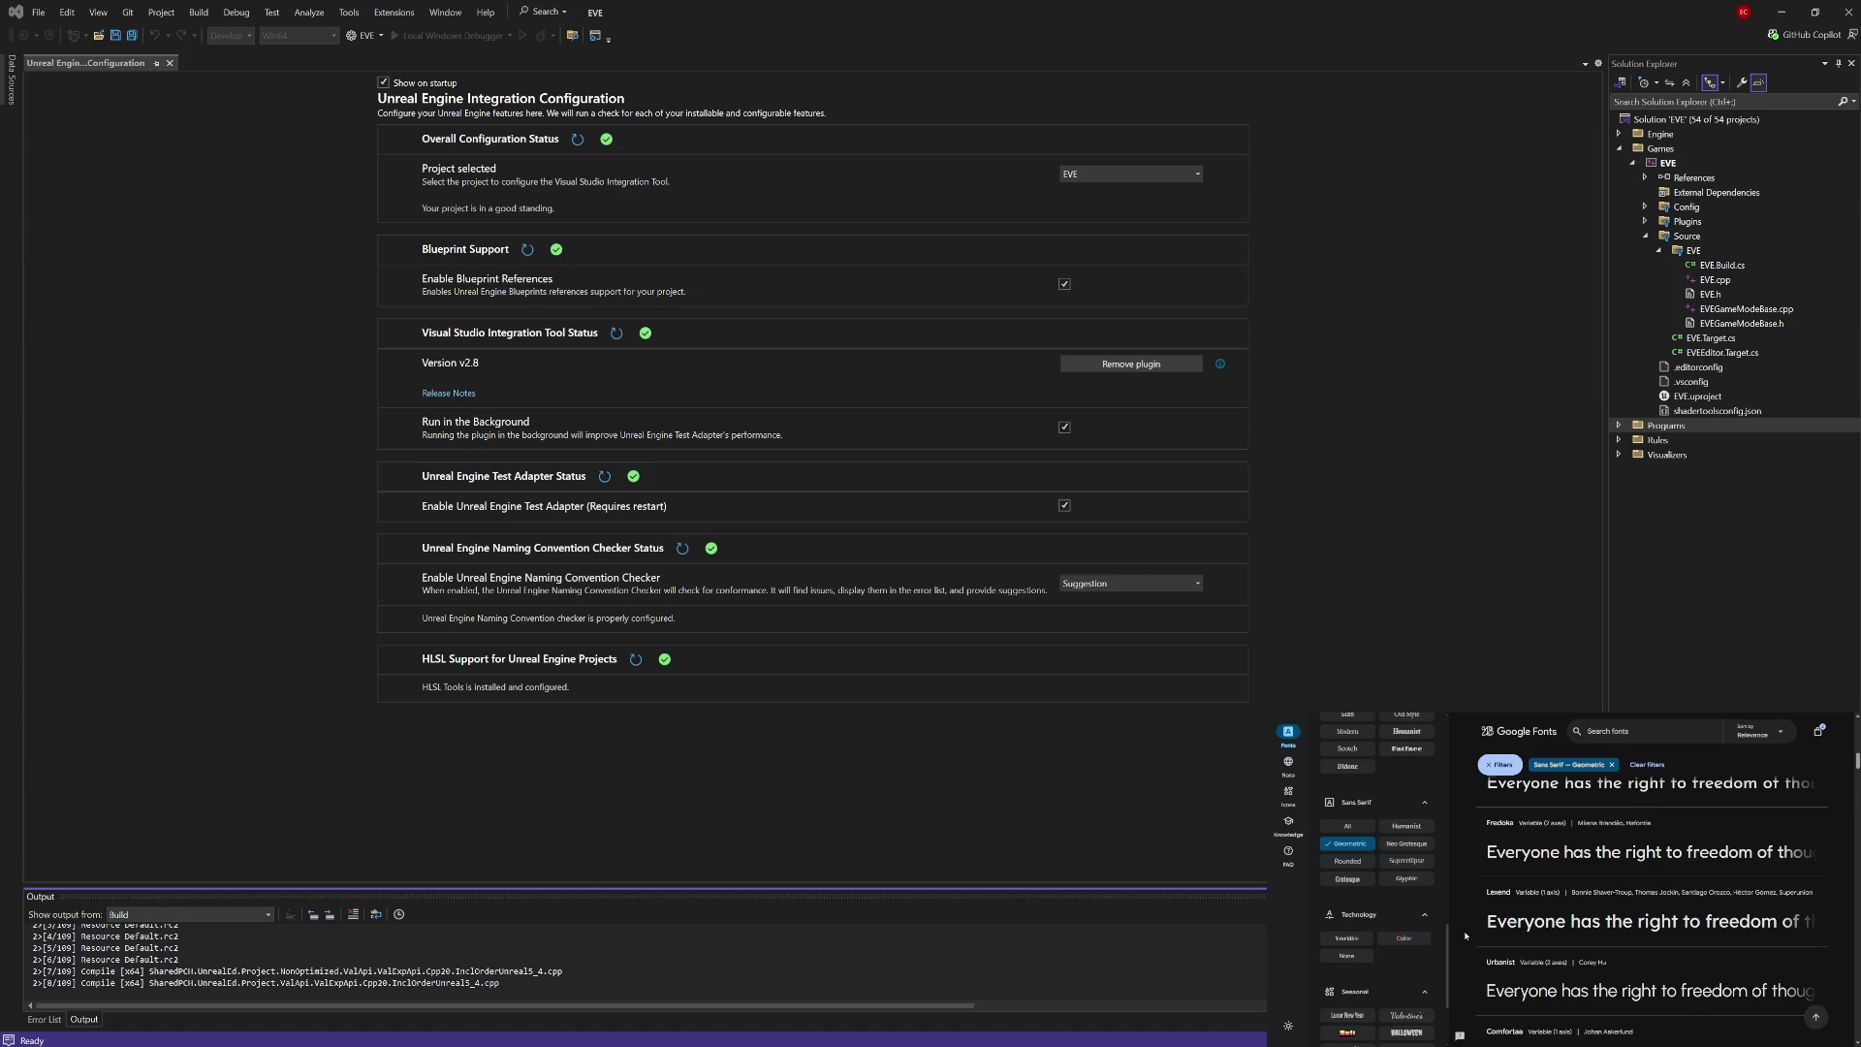
pyautogui.scroll(-1, 1466, 937)
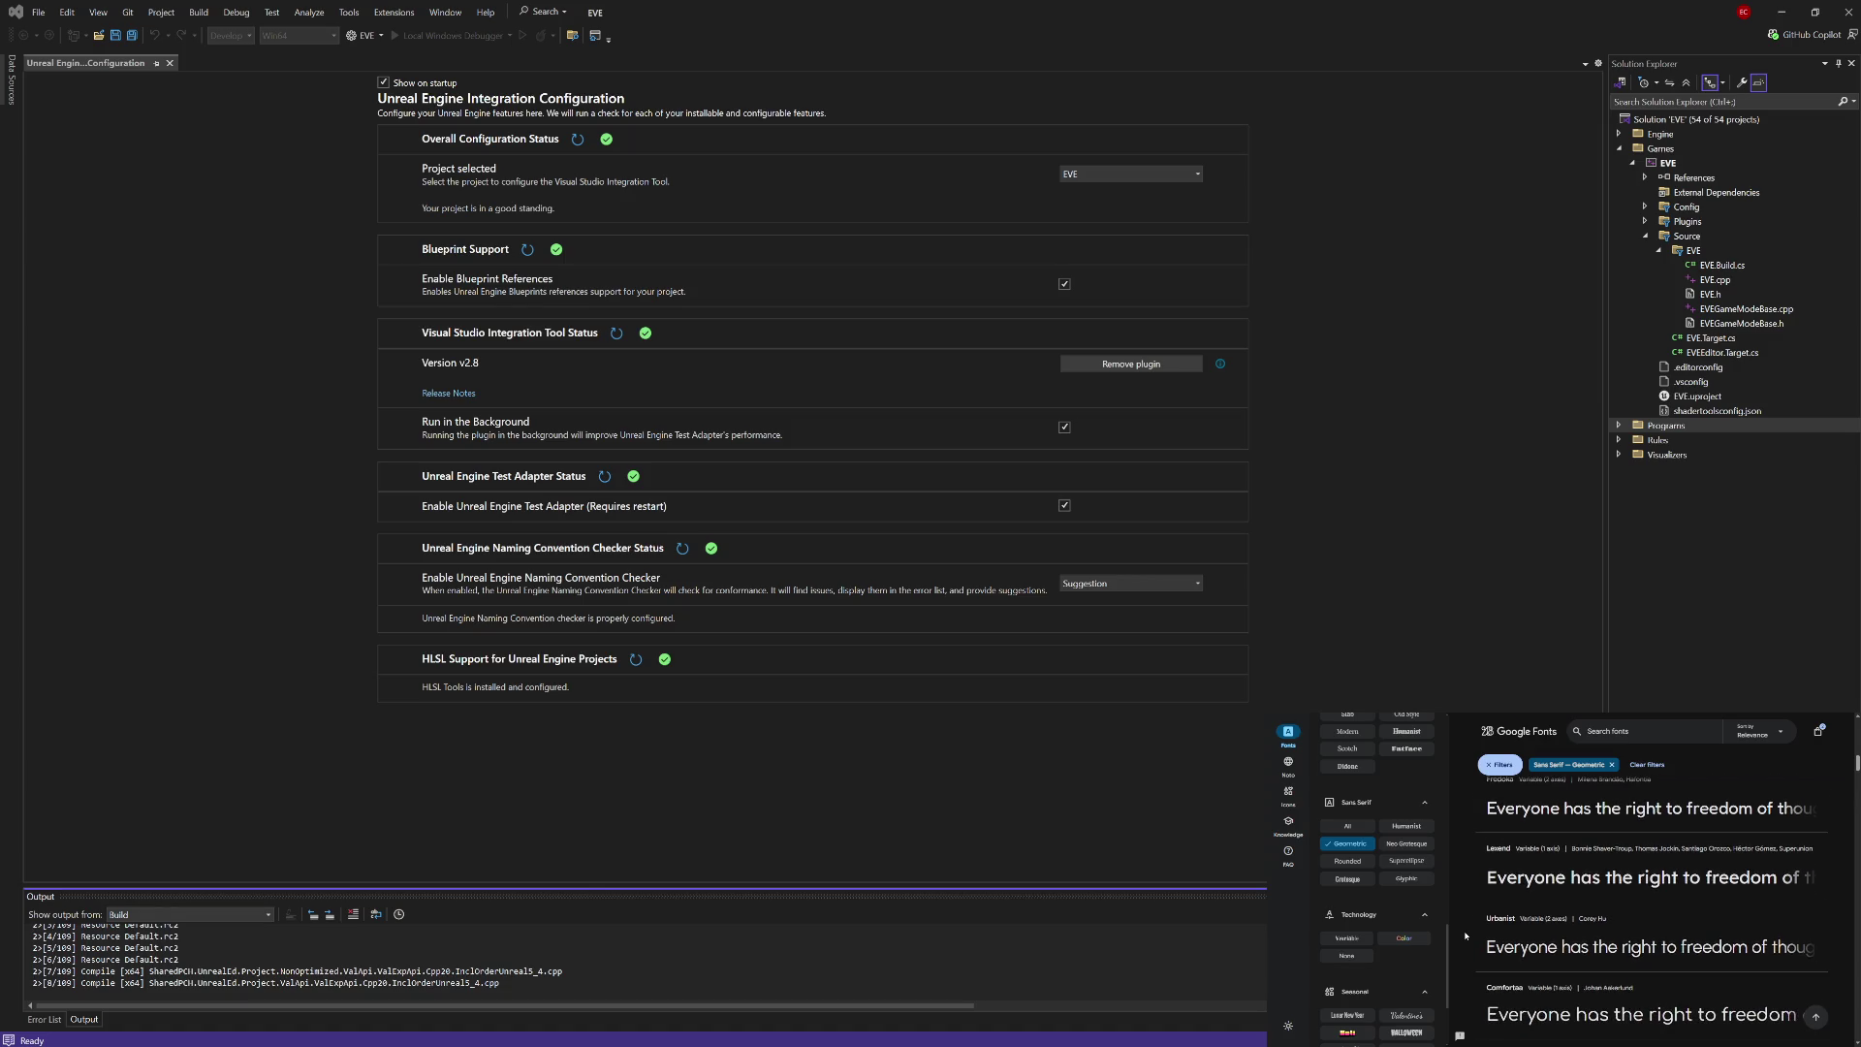
pyautogui.scroll(-2, 1466, 936)
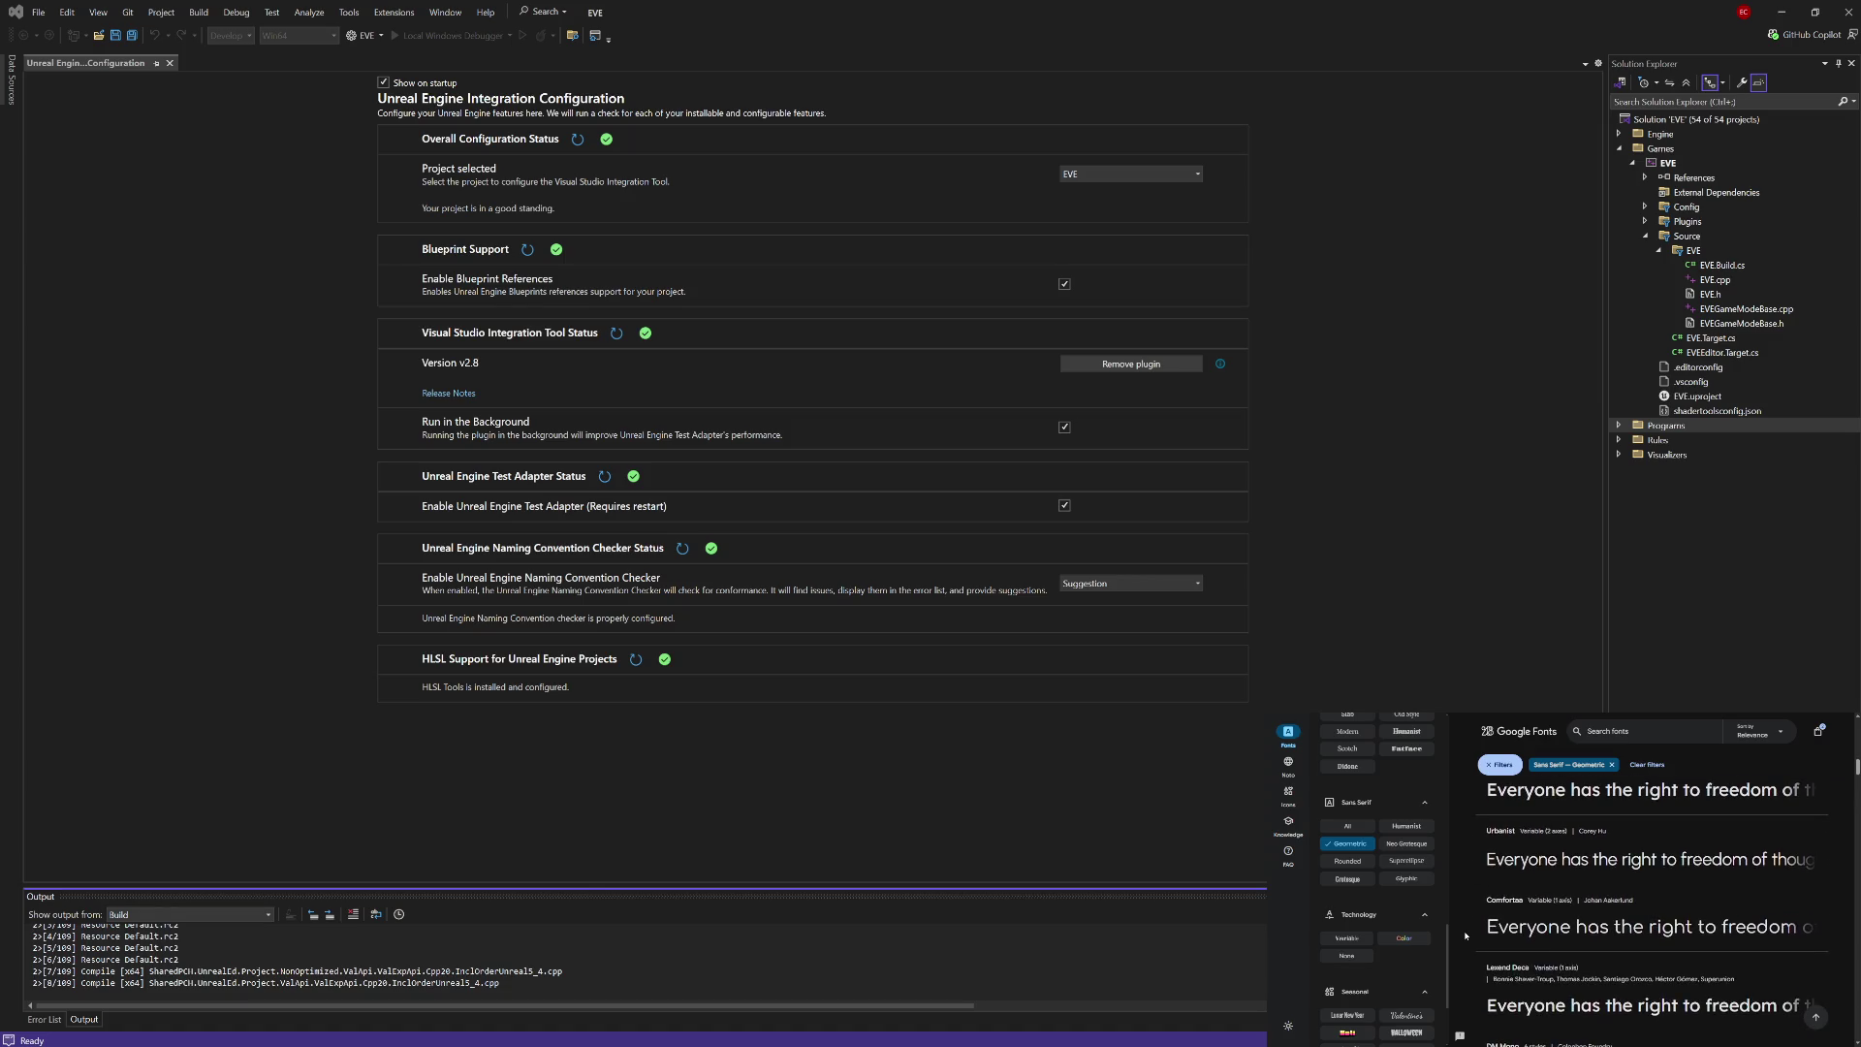
pyautogui.scroll(-1, 1466, 937)
pyautogui.scroll(-1, 1466, 936)
pyautogui.scroll(-3, 1466, 936)
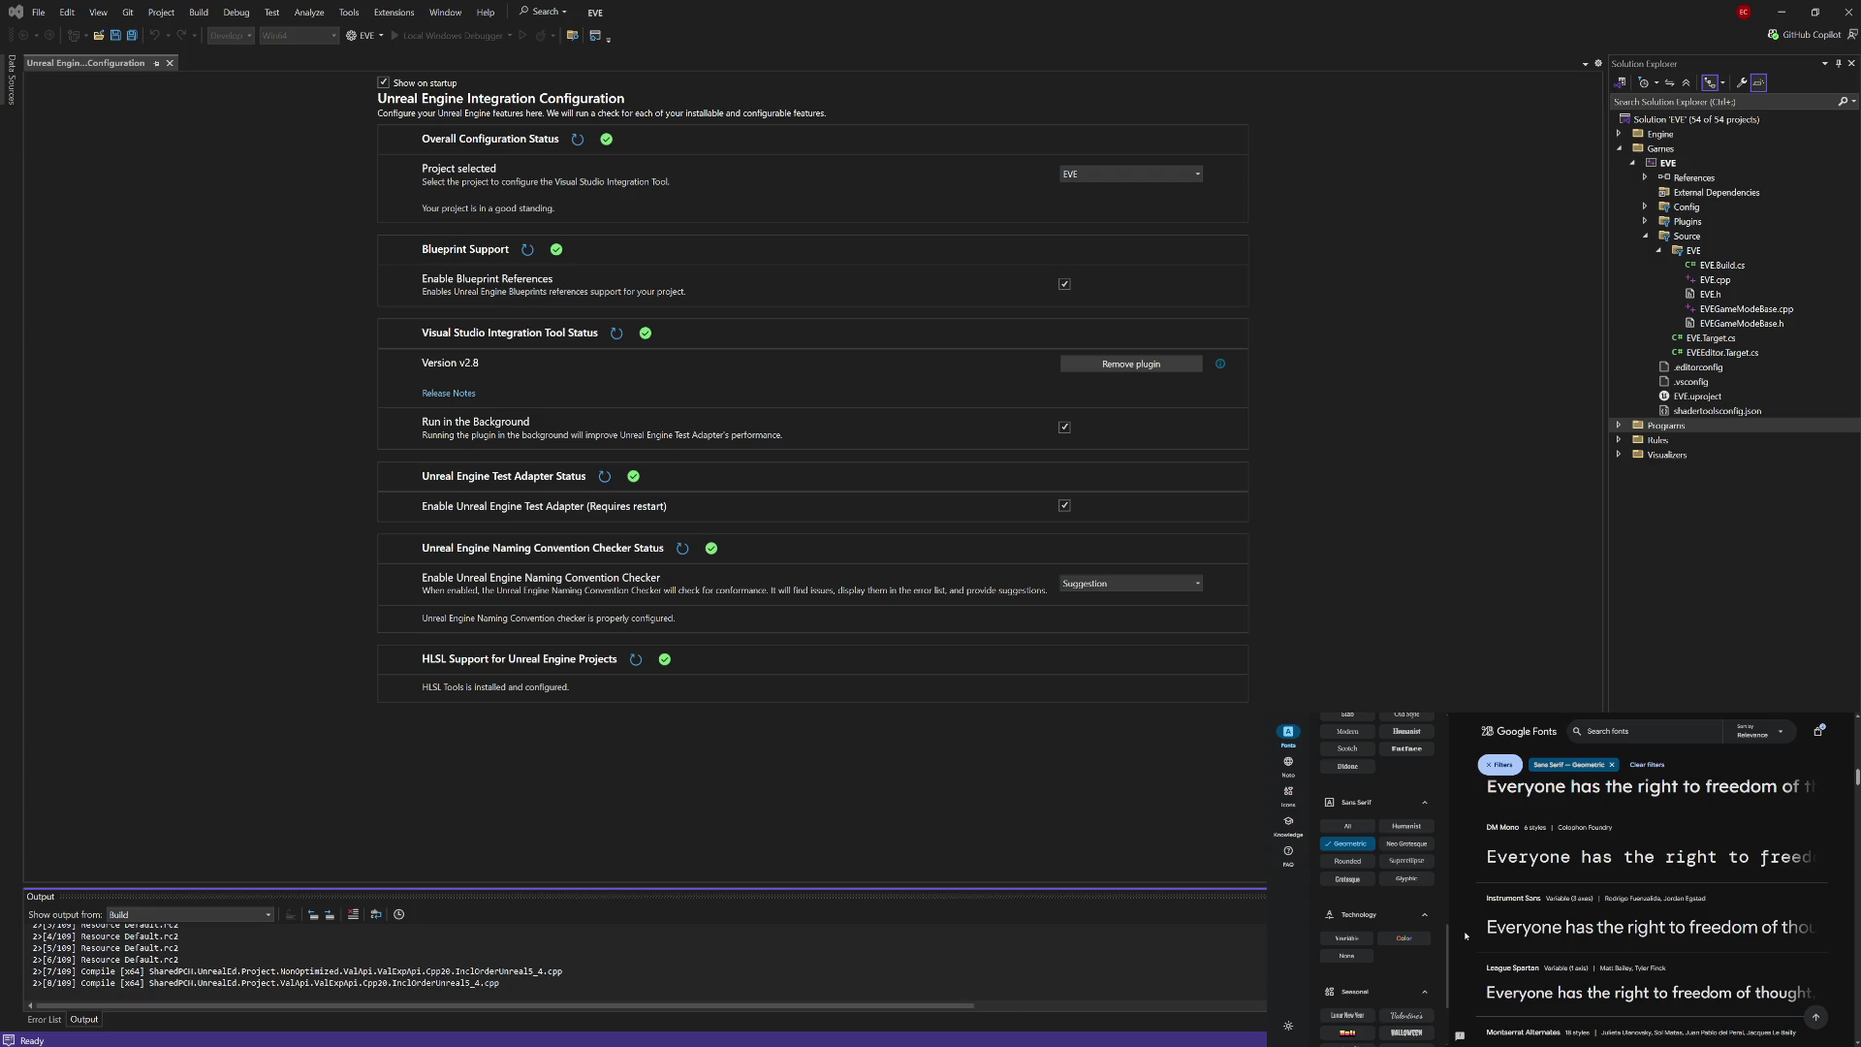
pyautogui.scroll(-1, 1466, 937)
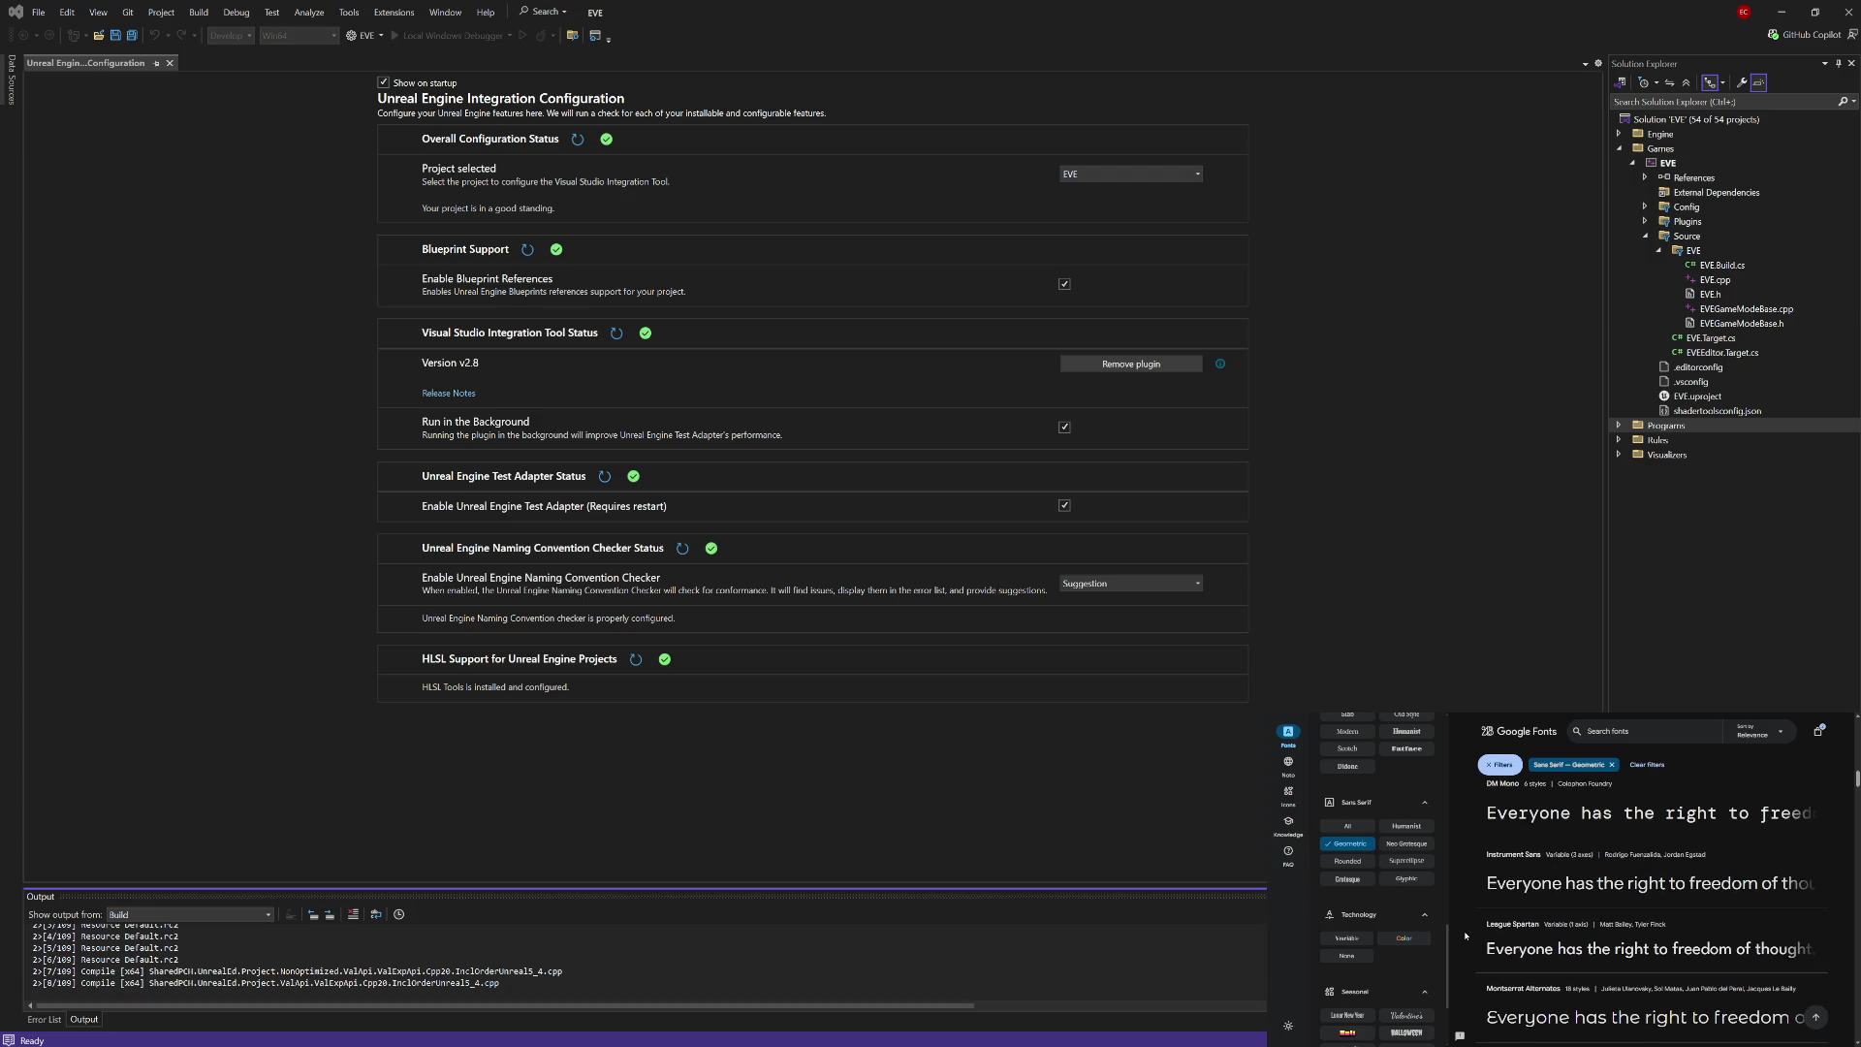
pyautogui.scroll(-2, 1466, 937)
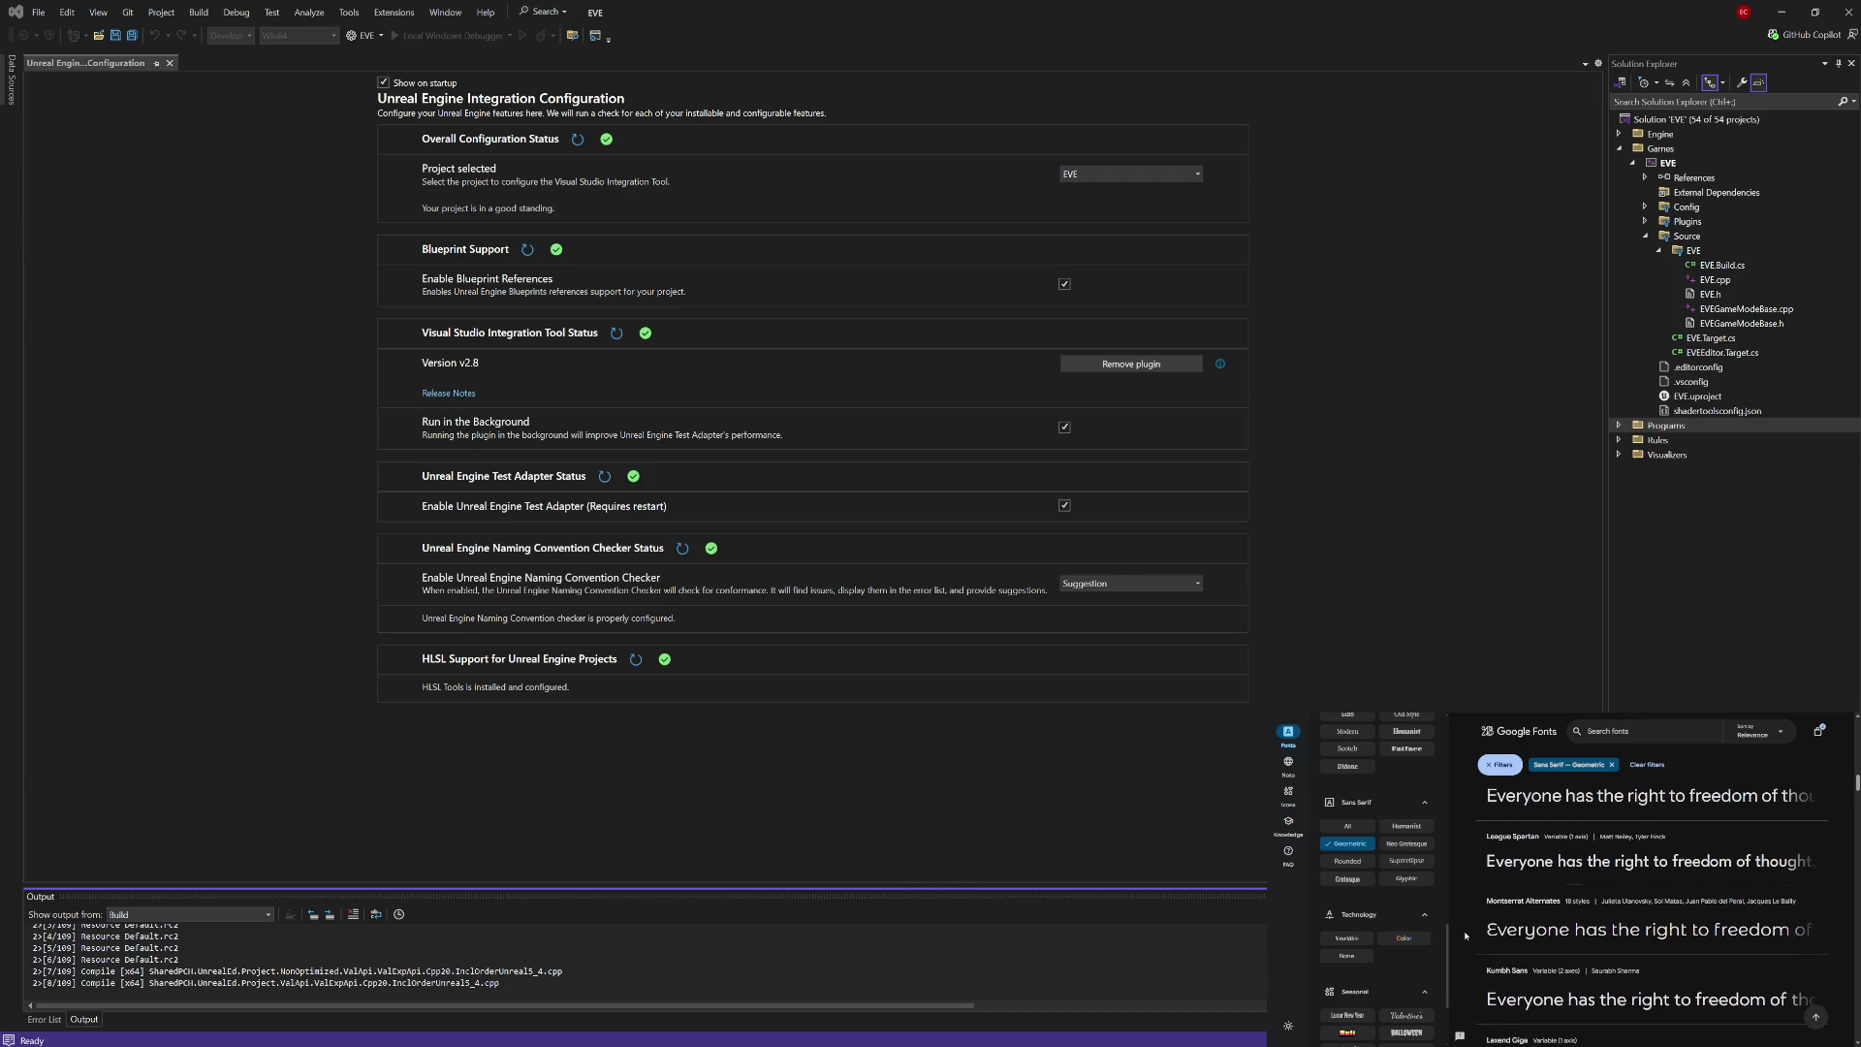
pyautogui.scroll(-2, 1466, 936)
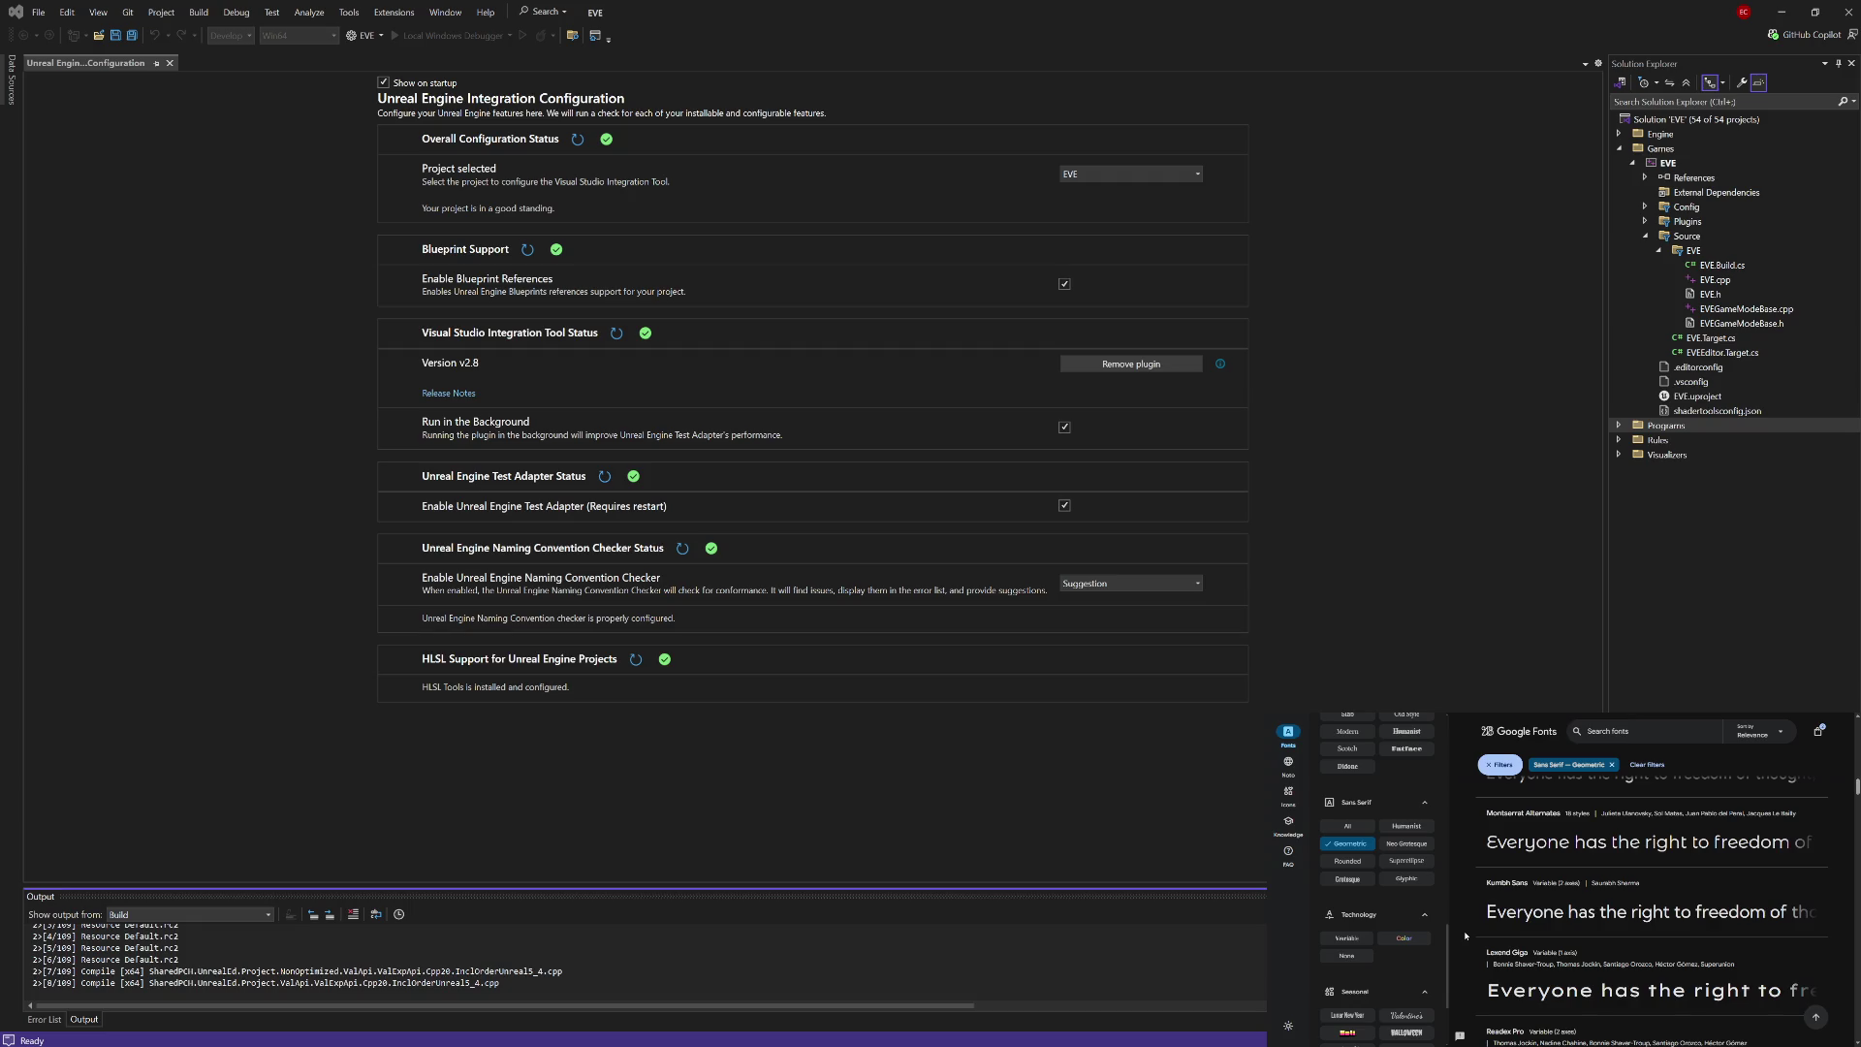
pyautogui.scroll(-8, 1466, 936)
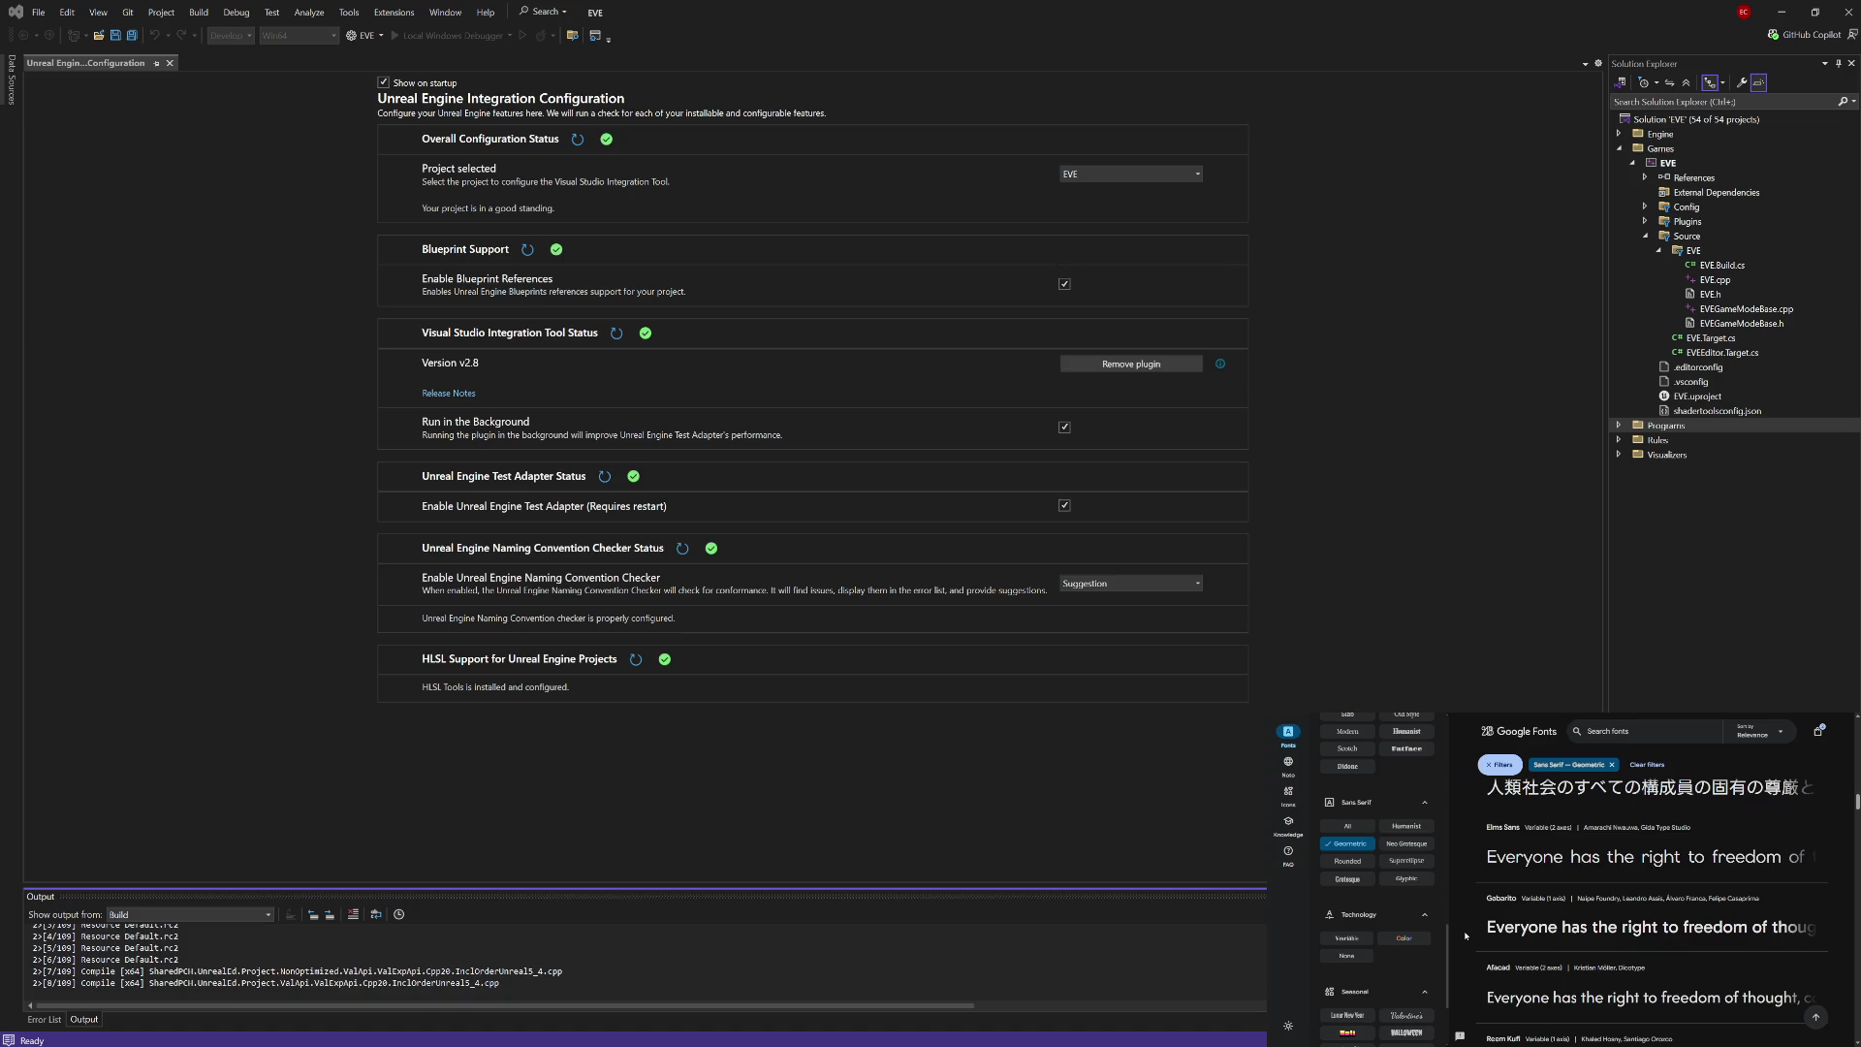
pyautogui.scroll(-2, 1466, 936)
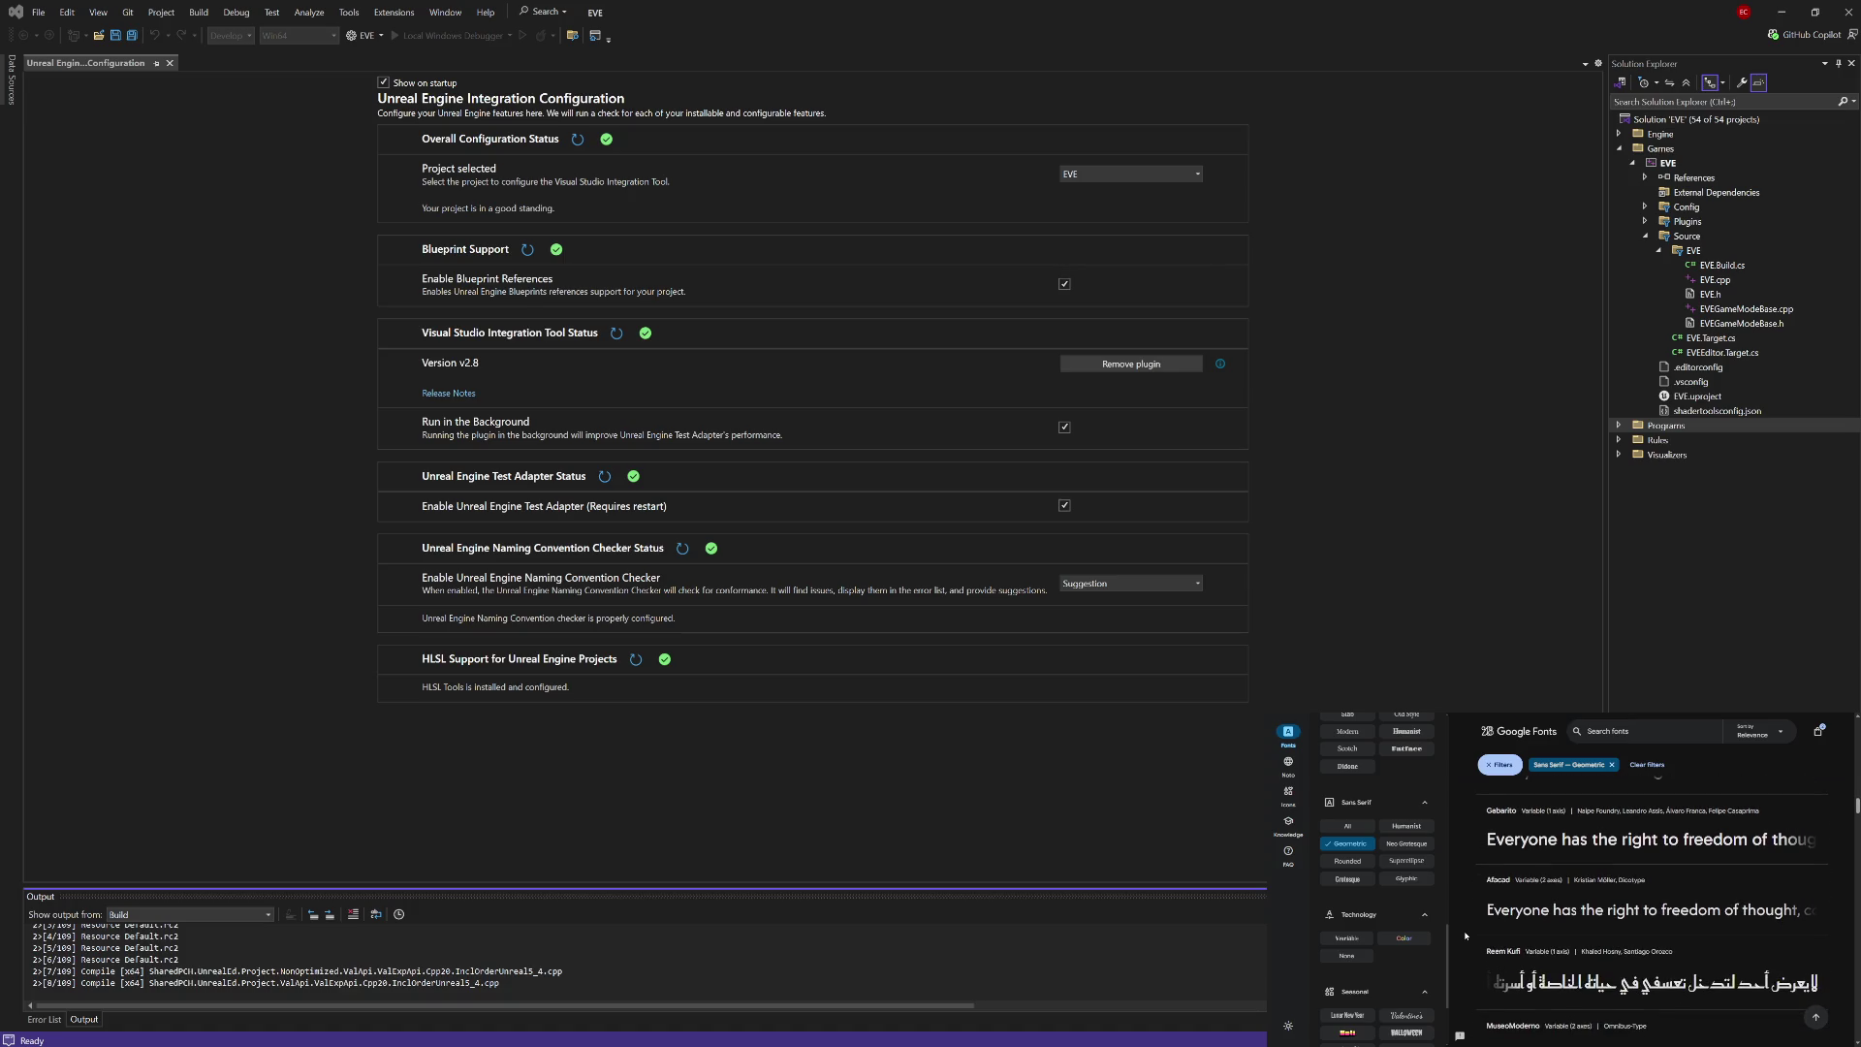
pyautogui.scroll(-4, 1466, 936)
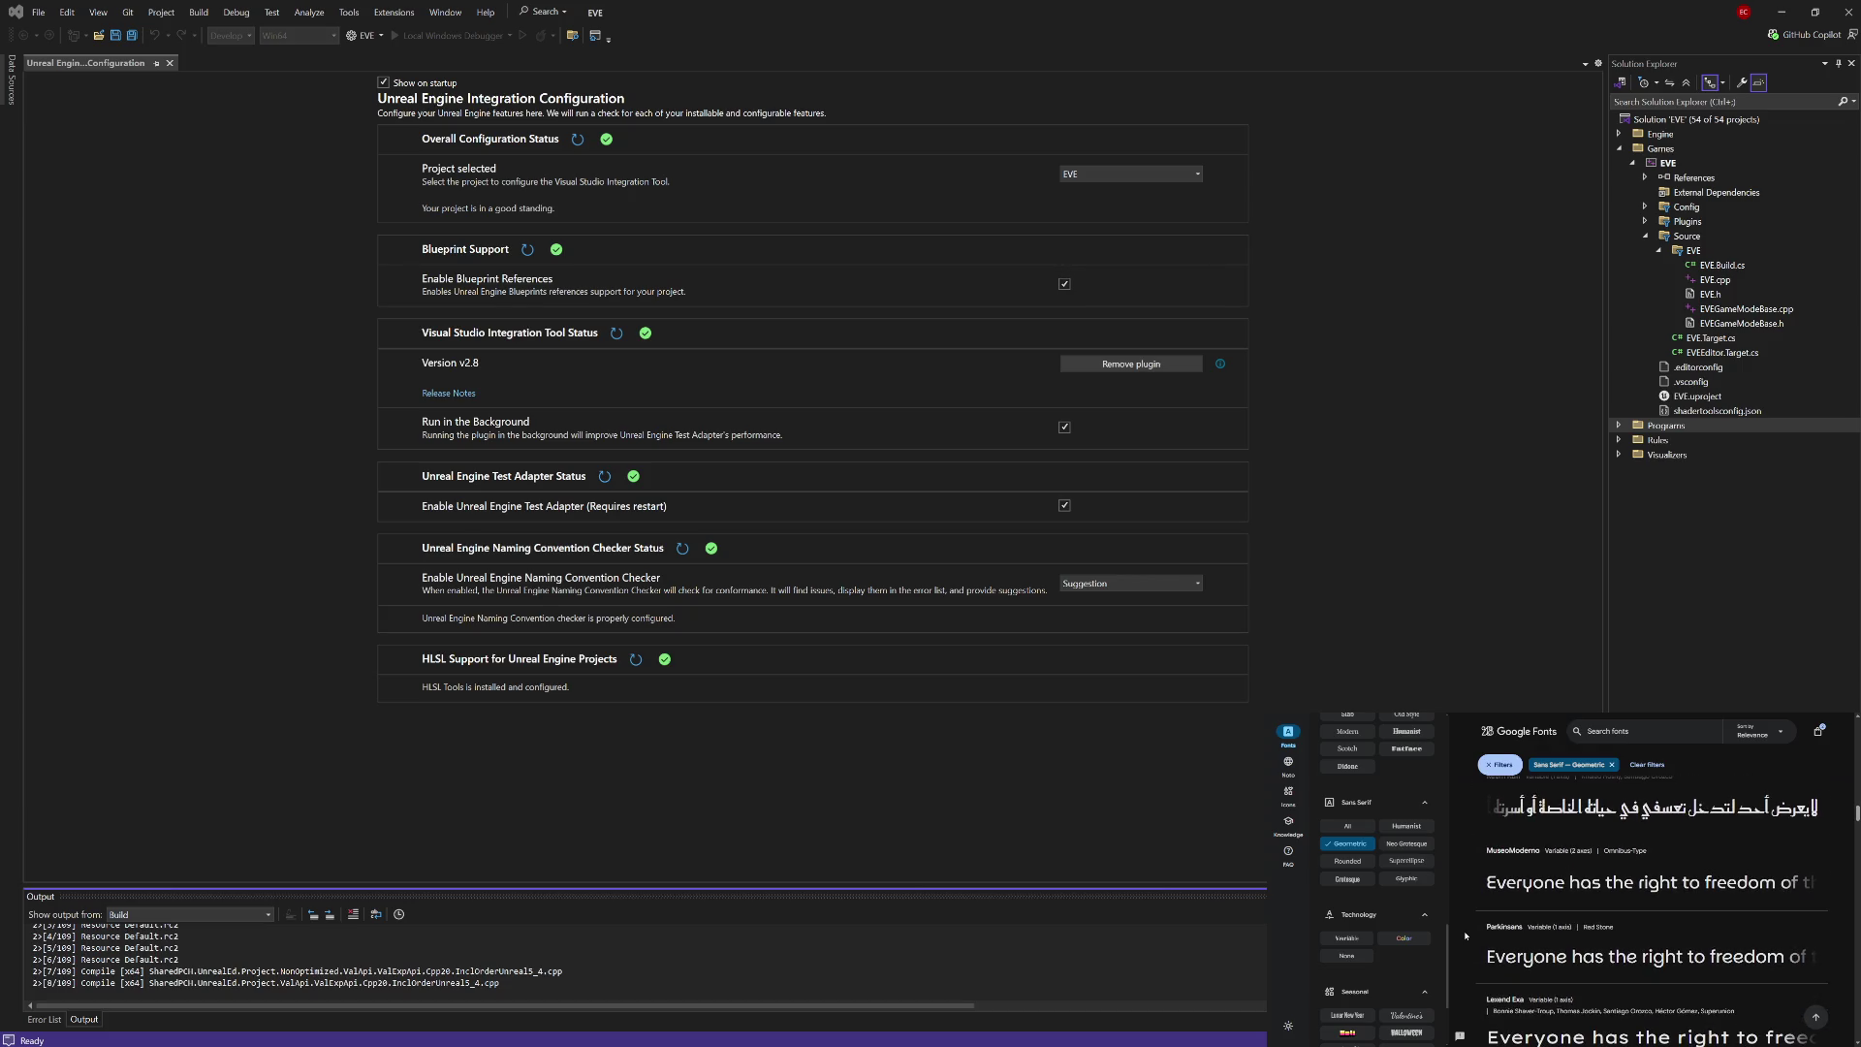
pyautogui.scroll(-7, 1466, 936)
pyautogui.scroll(-1, 1466, 937)
pyautogui.scroll(-2, 1466, 937)
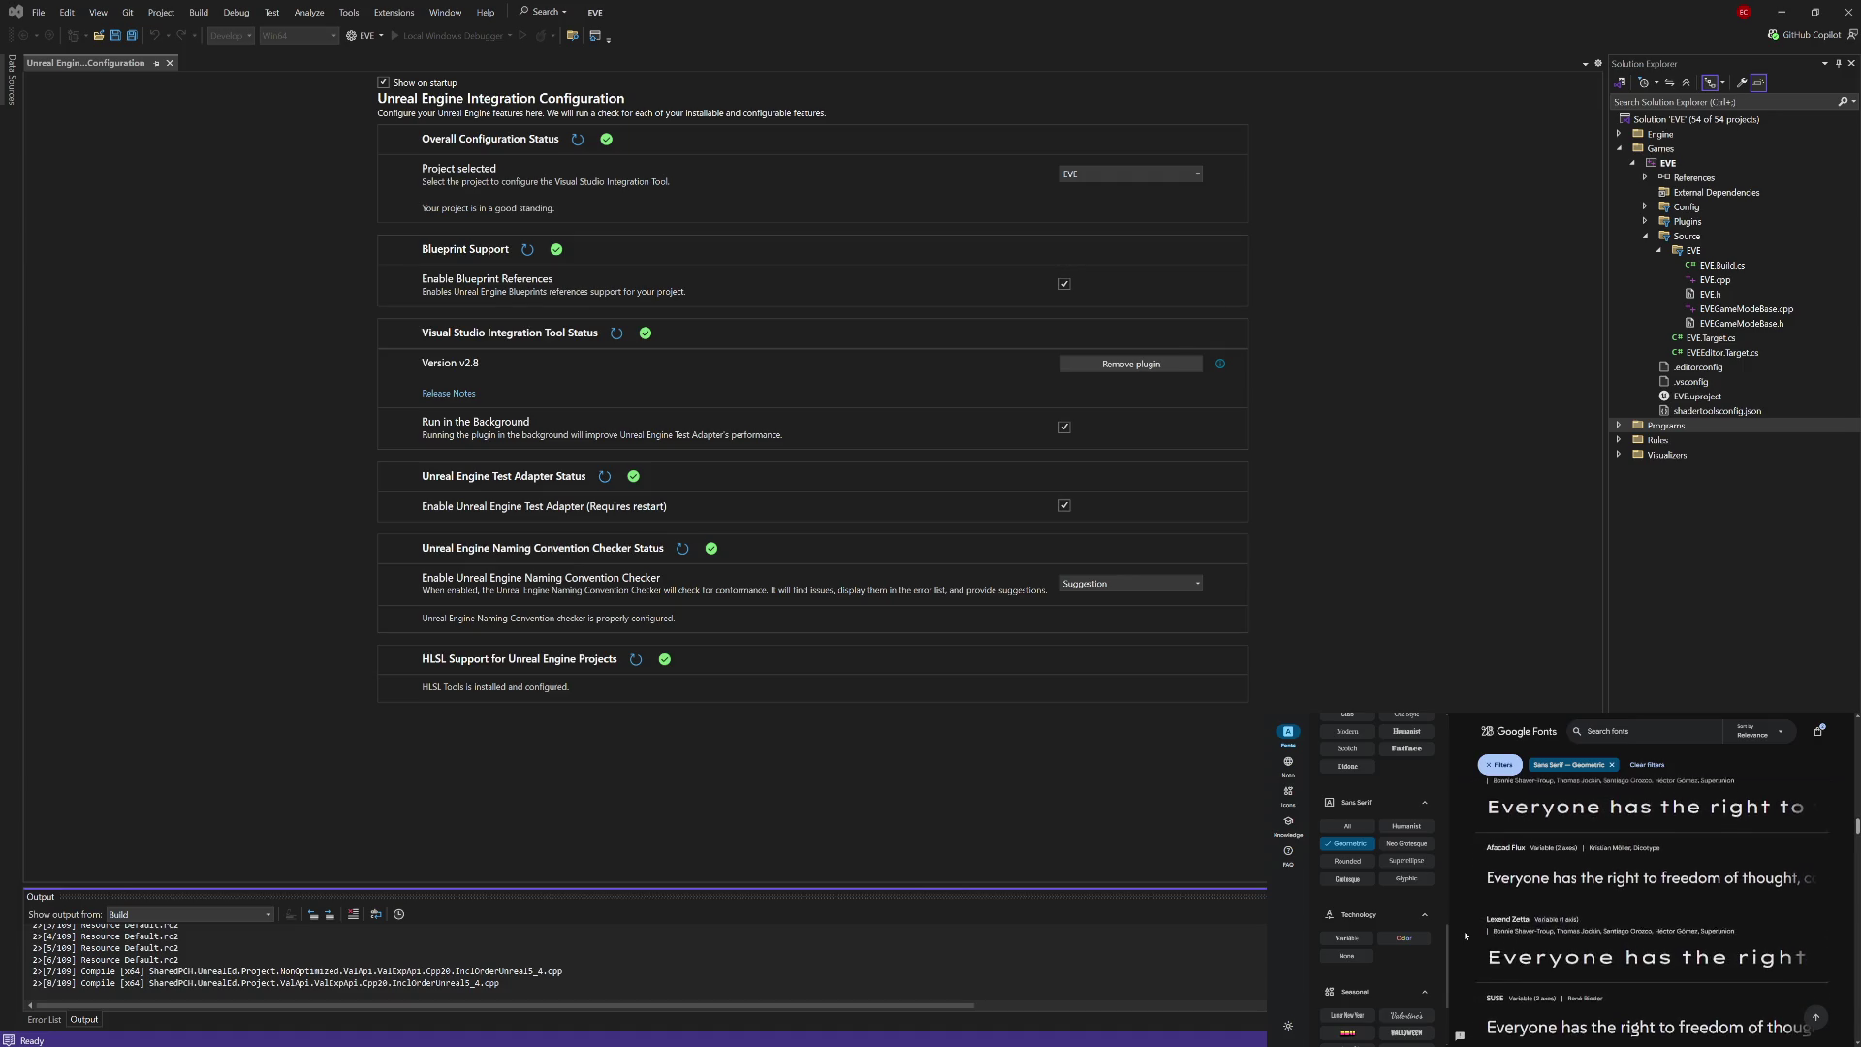
pyautogui.scroll(-7, 1466, 936)
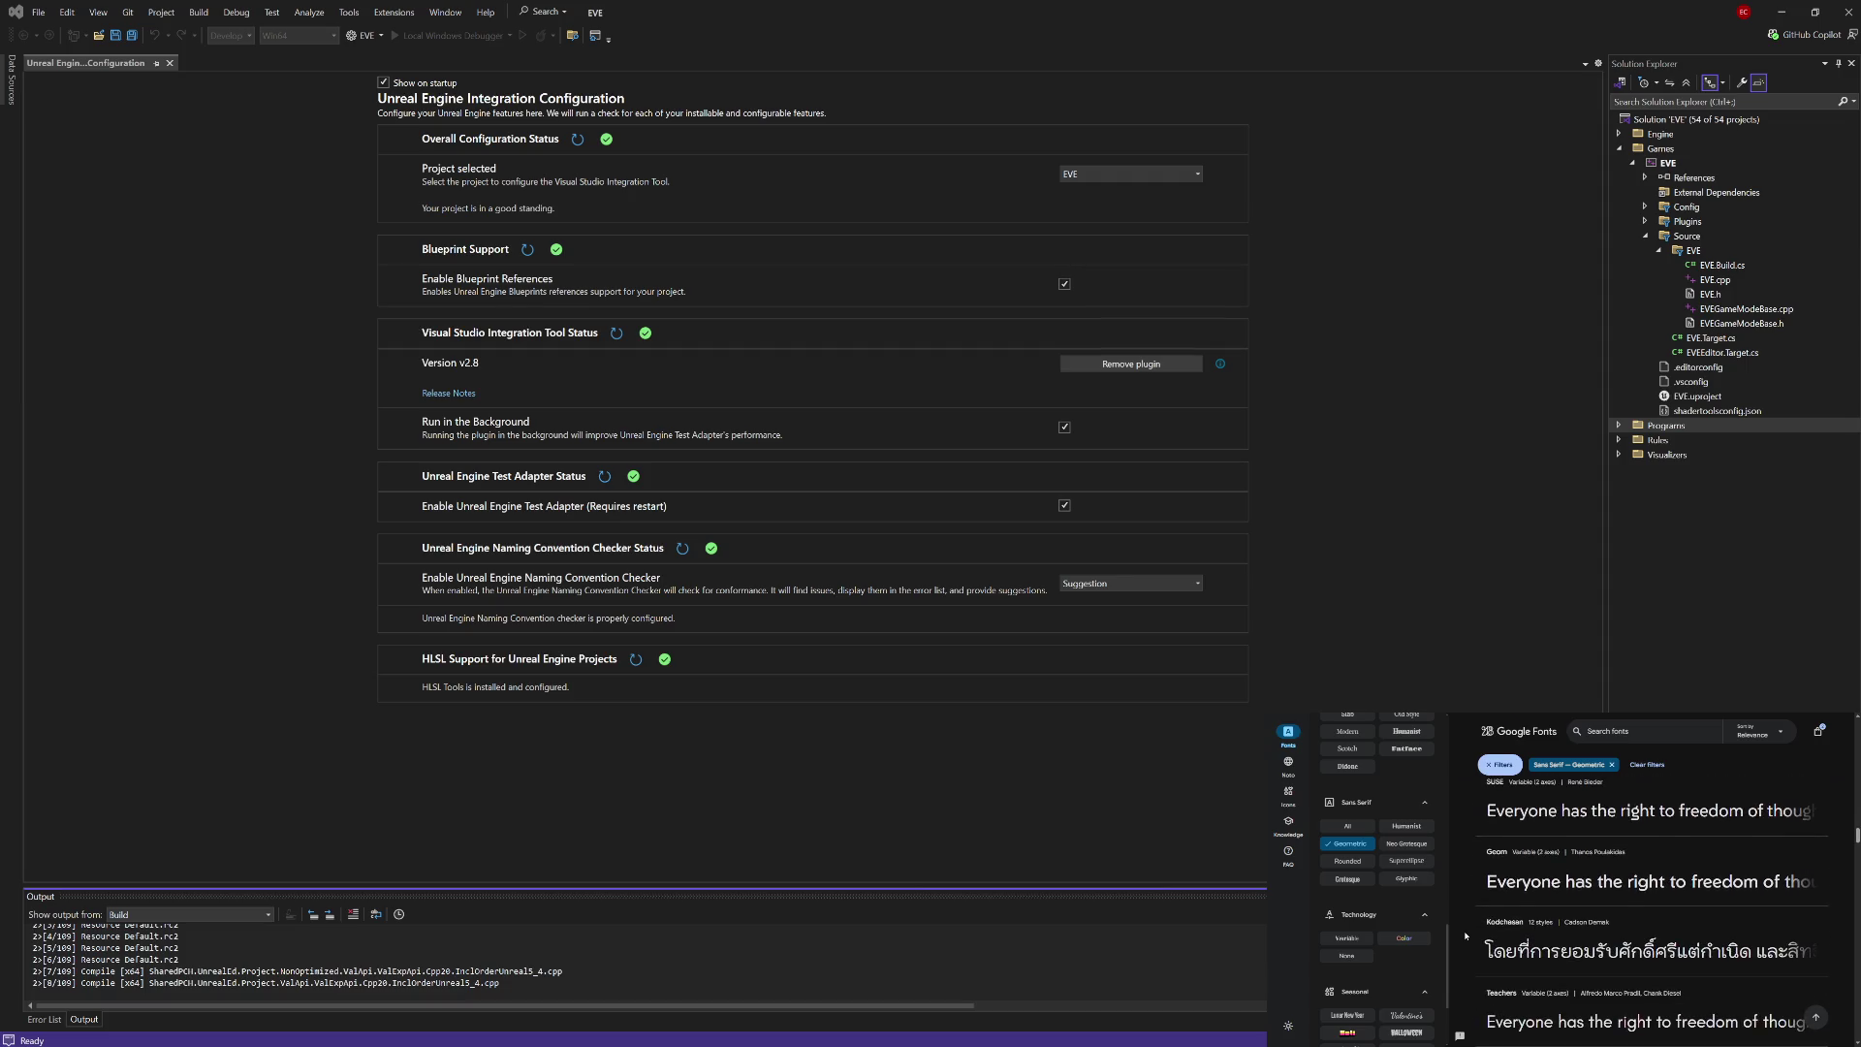
pyautogui.scroll(-3, 1466, 937)
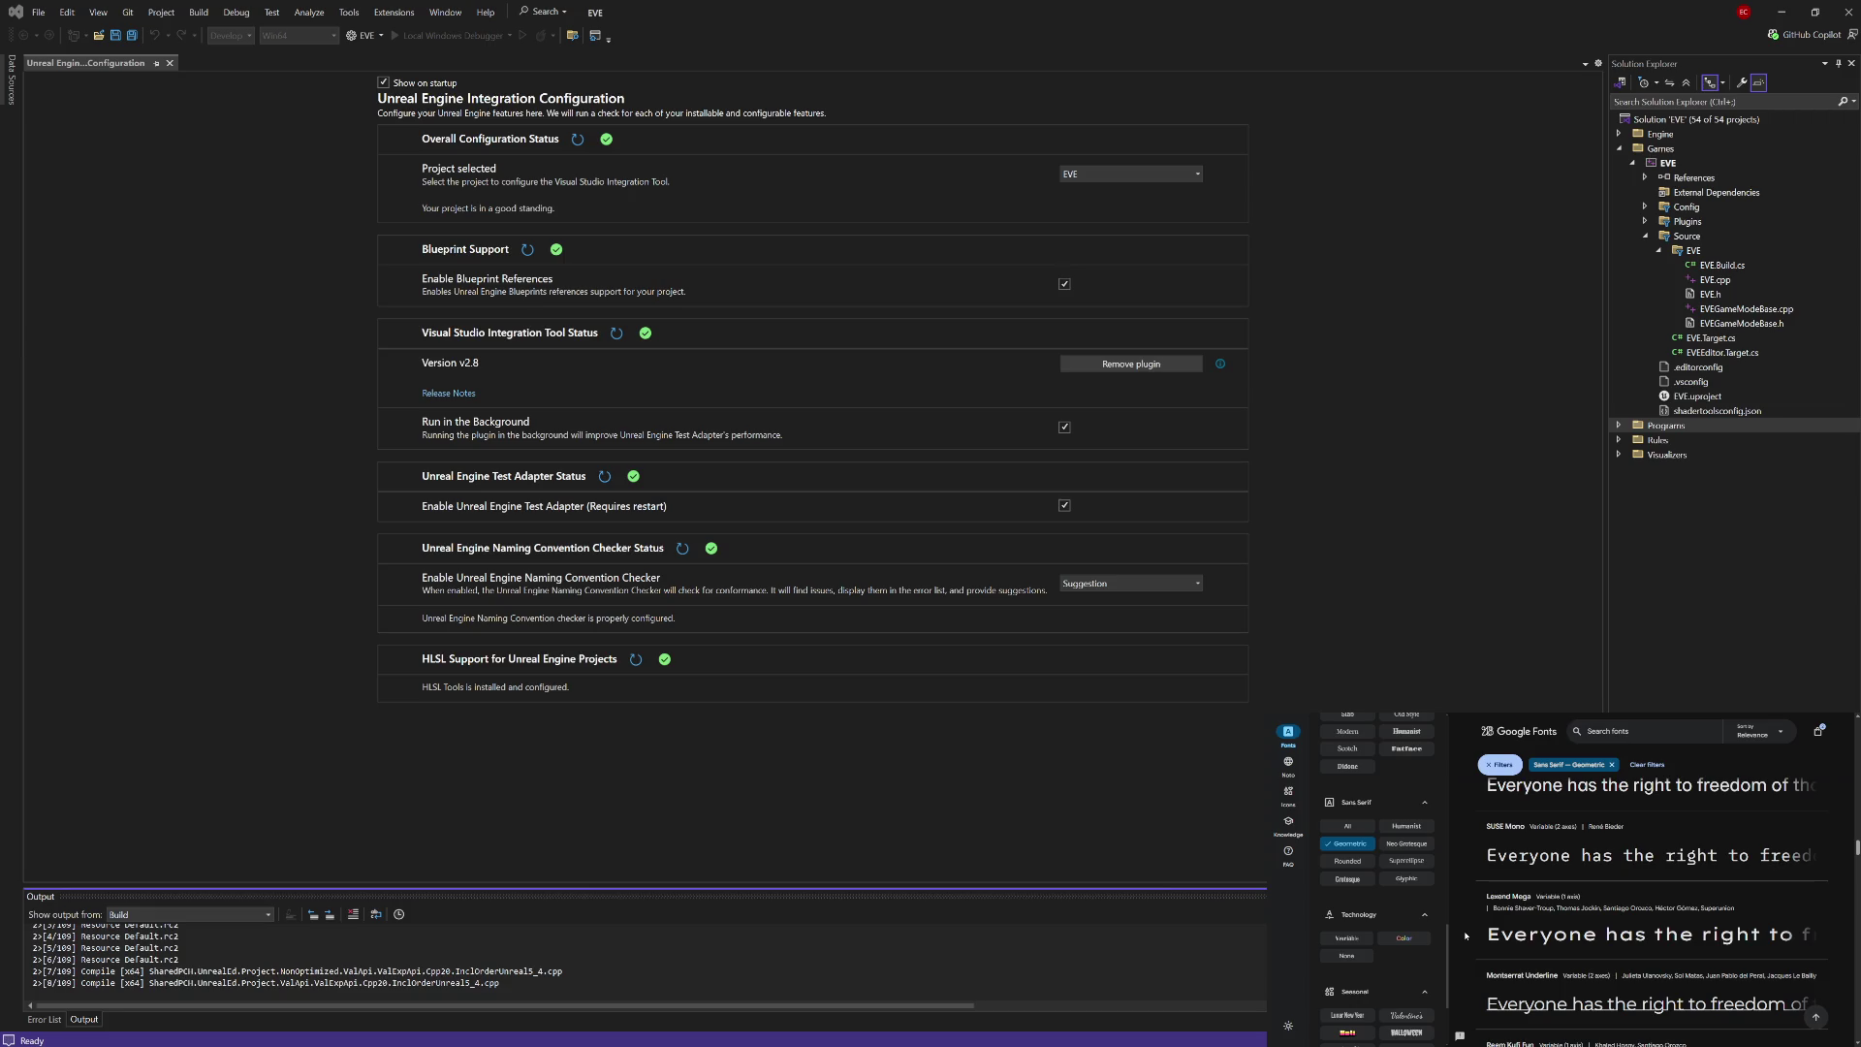
pyautogui.scroll(-4, 1466, 936)
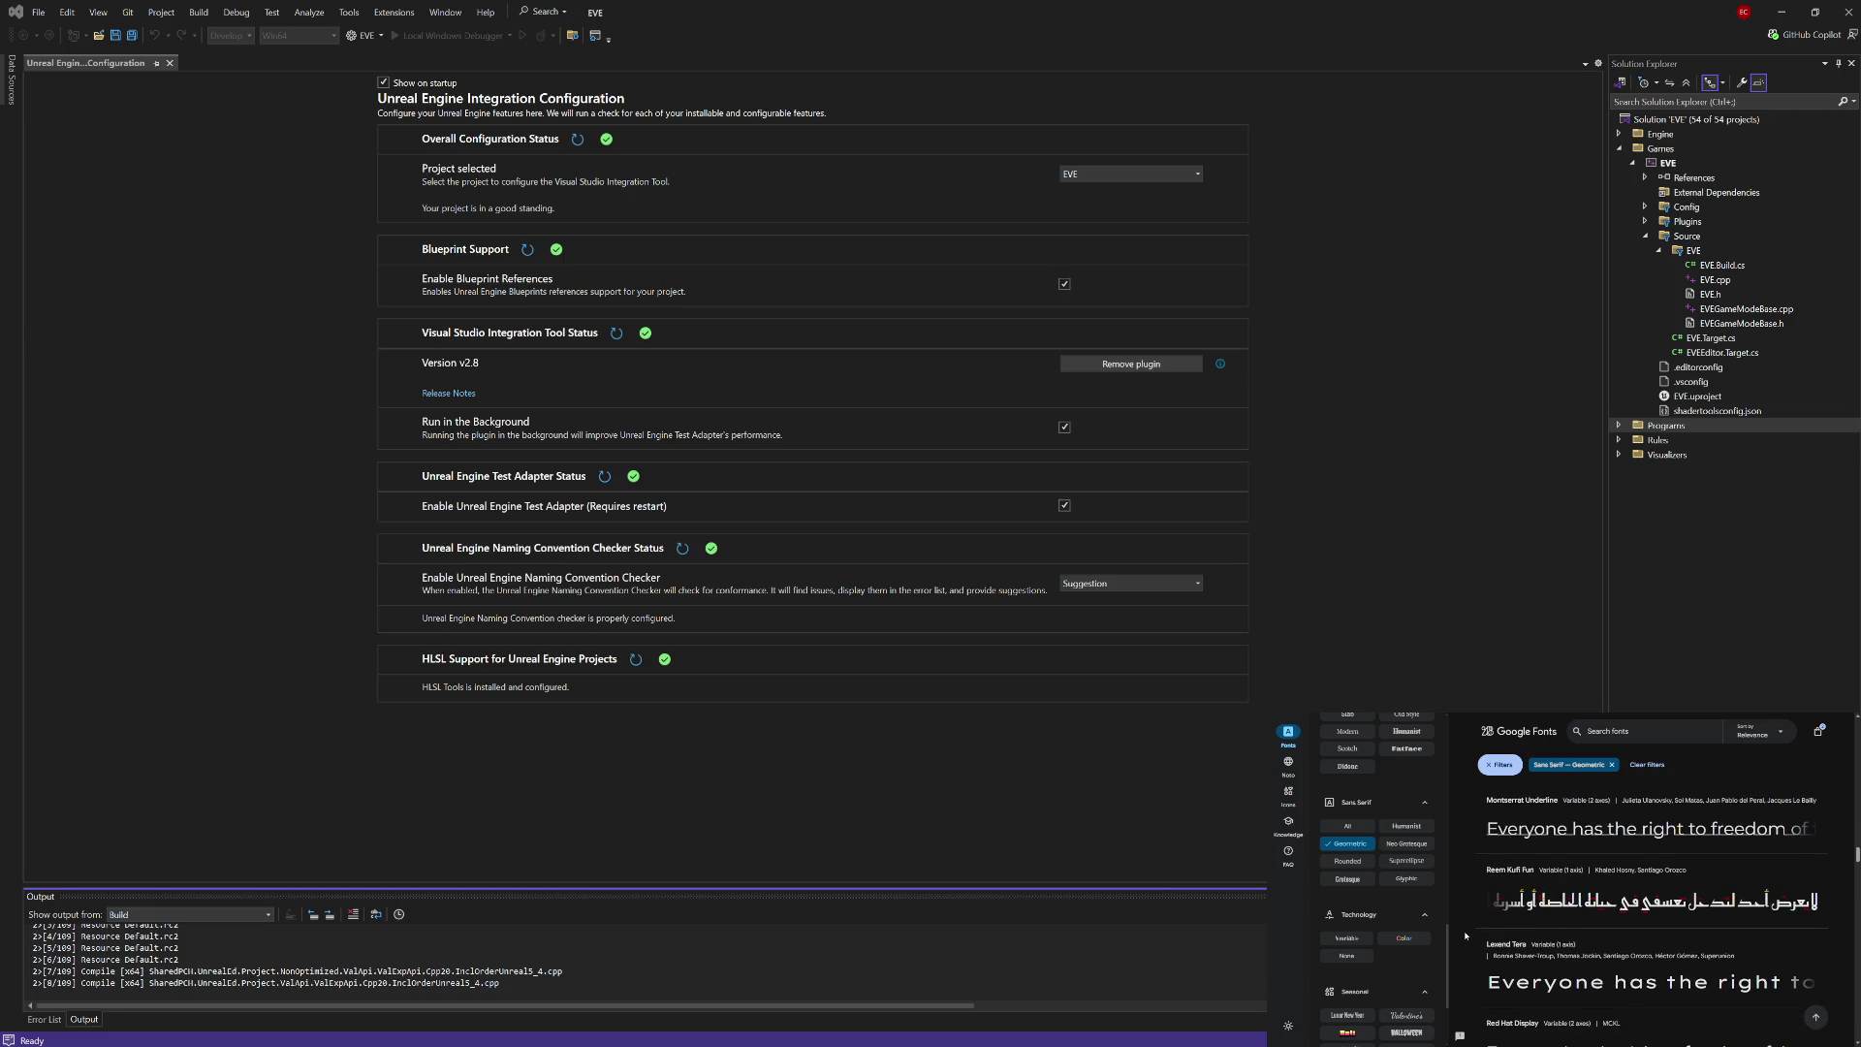
pyautogui.scroll(-2, 1466, 937)
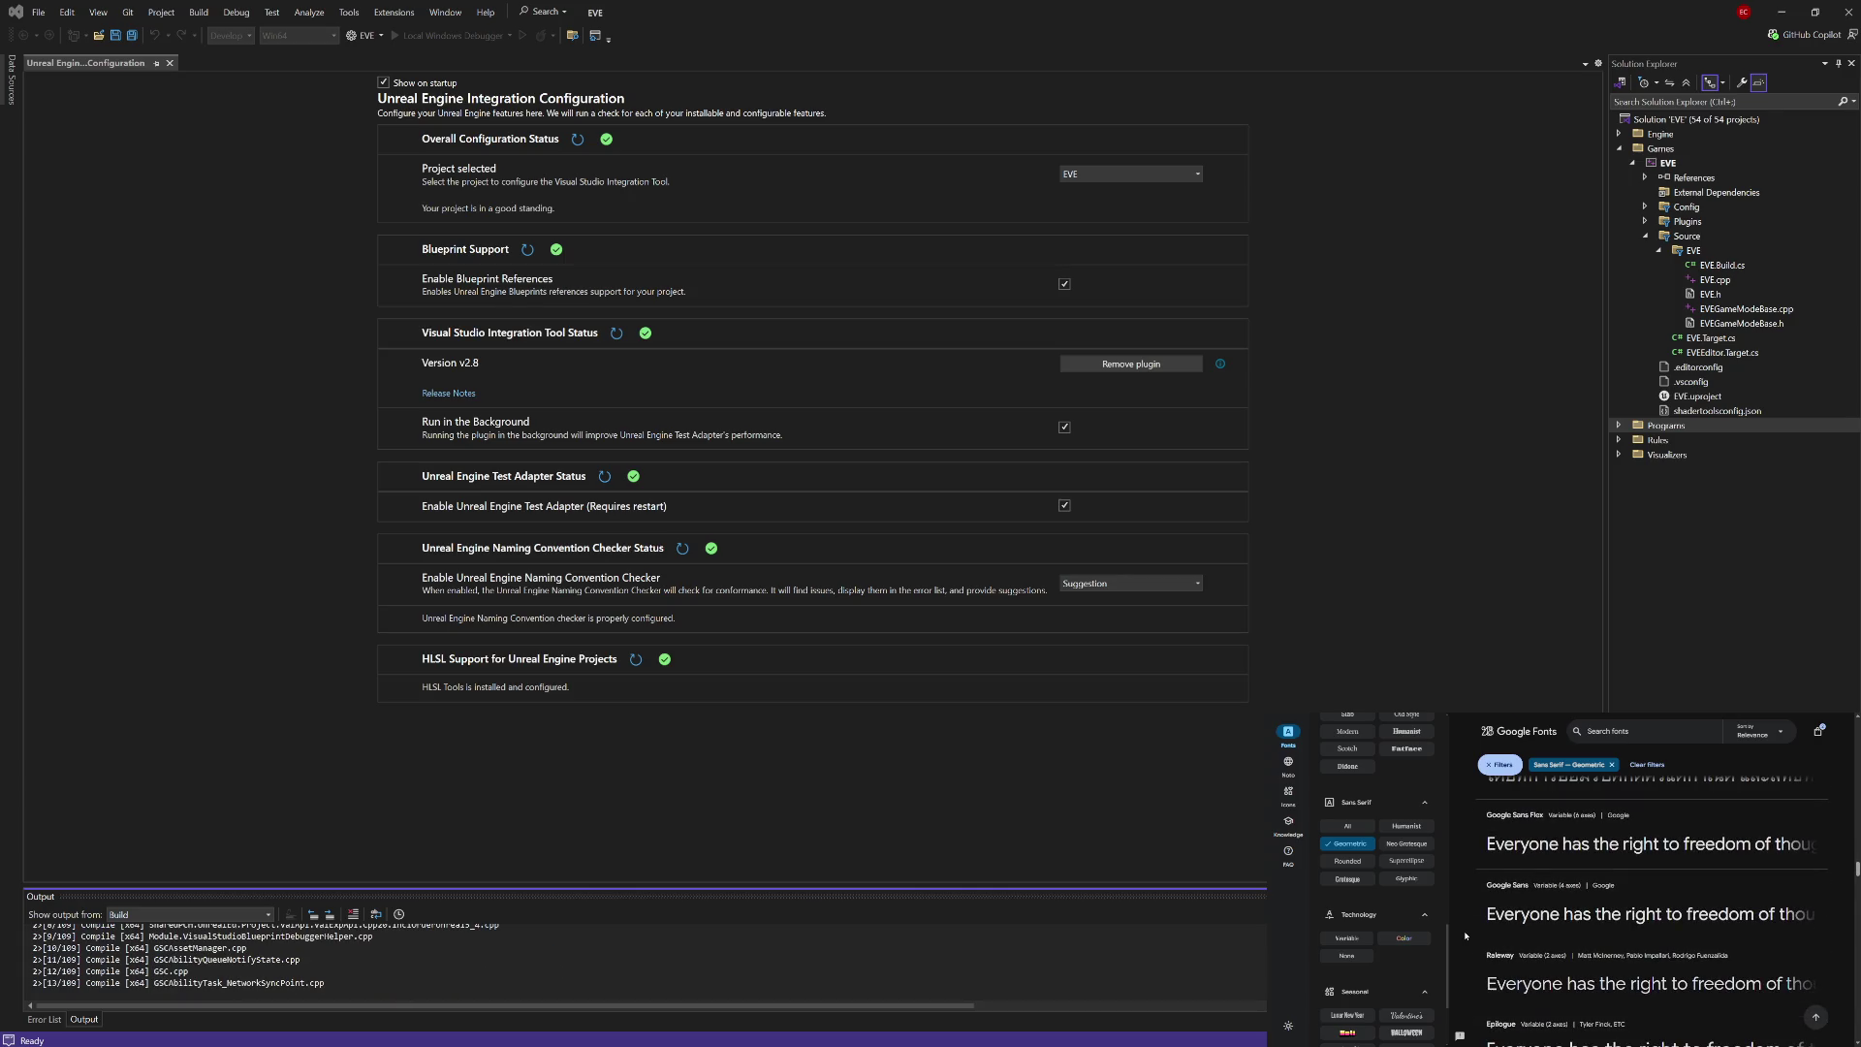
pyautogui.scroll(-4, 1466, 937)
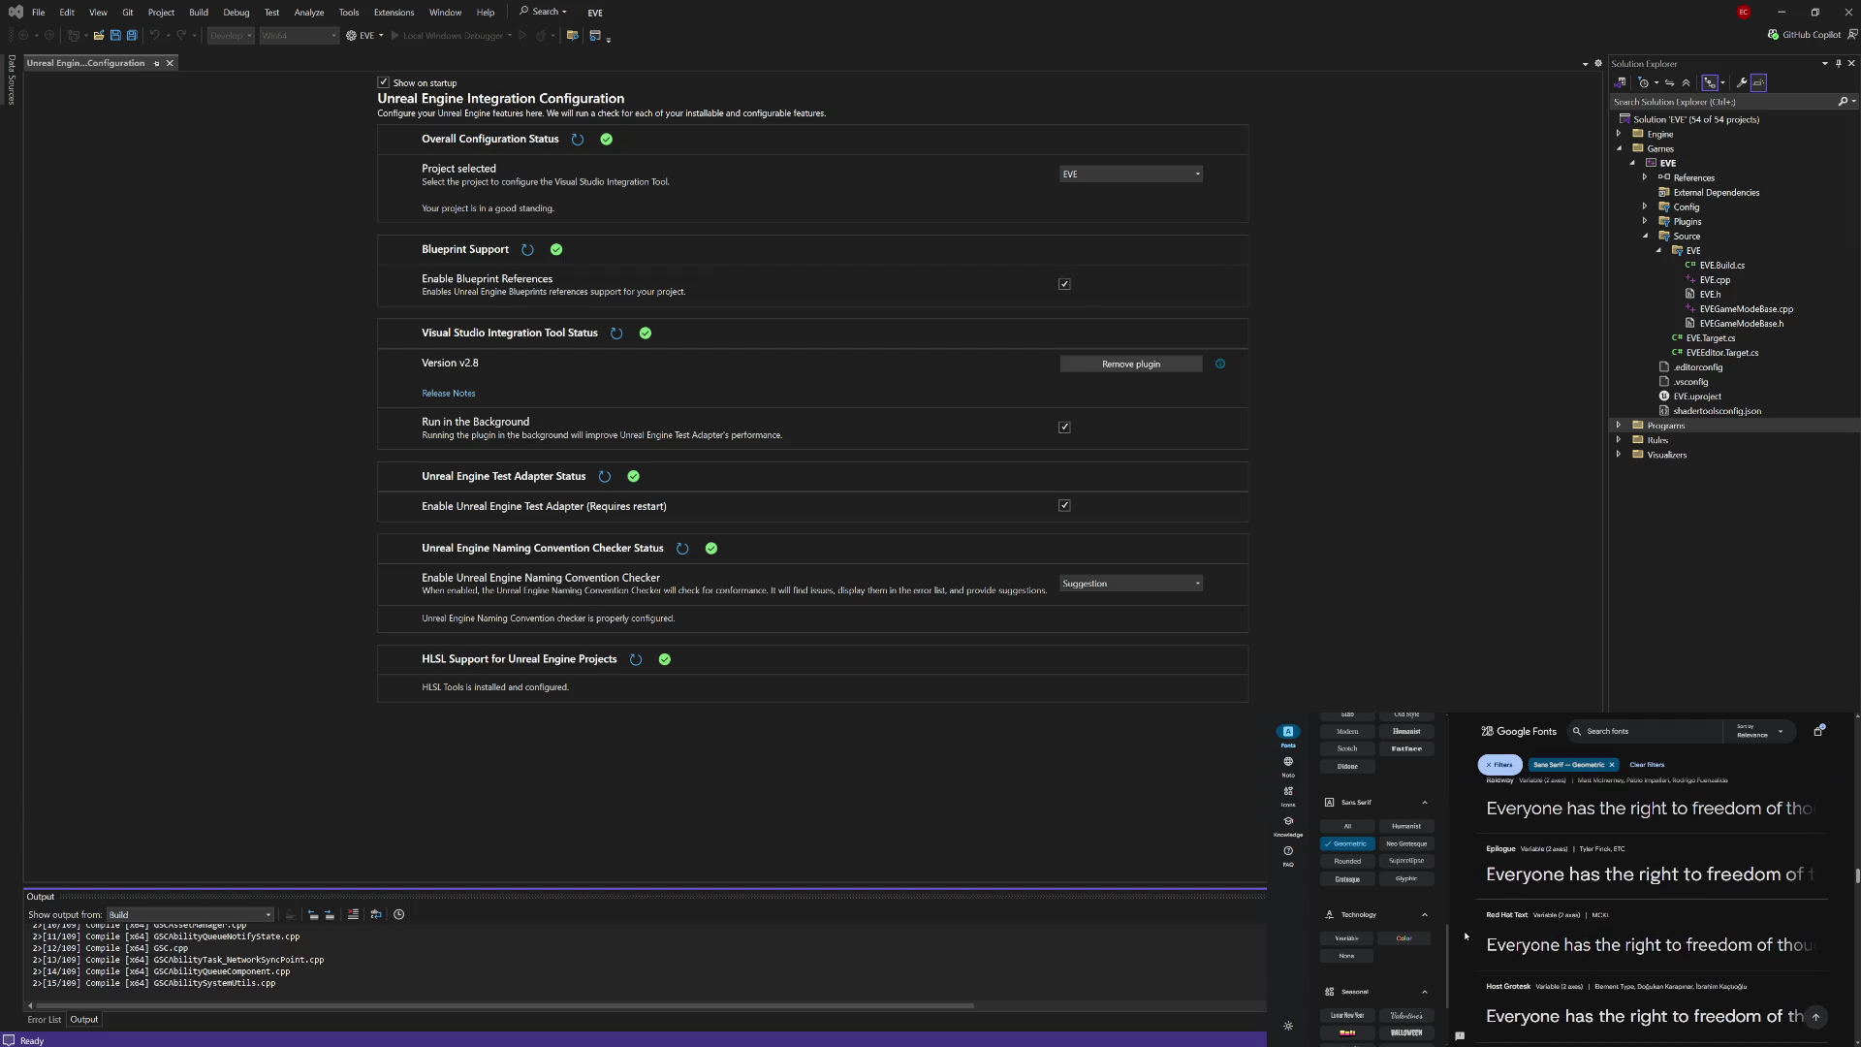
pyautogui.scroll(-3, 1465, 936)
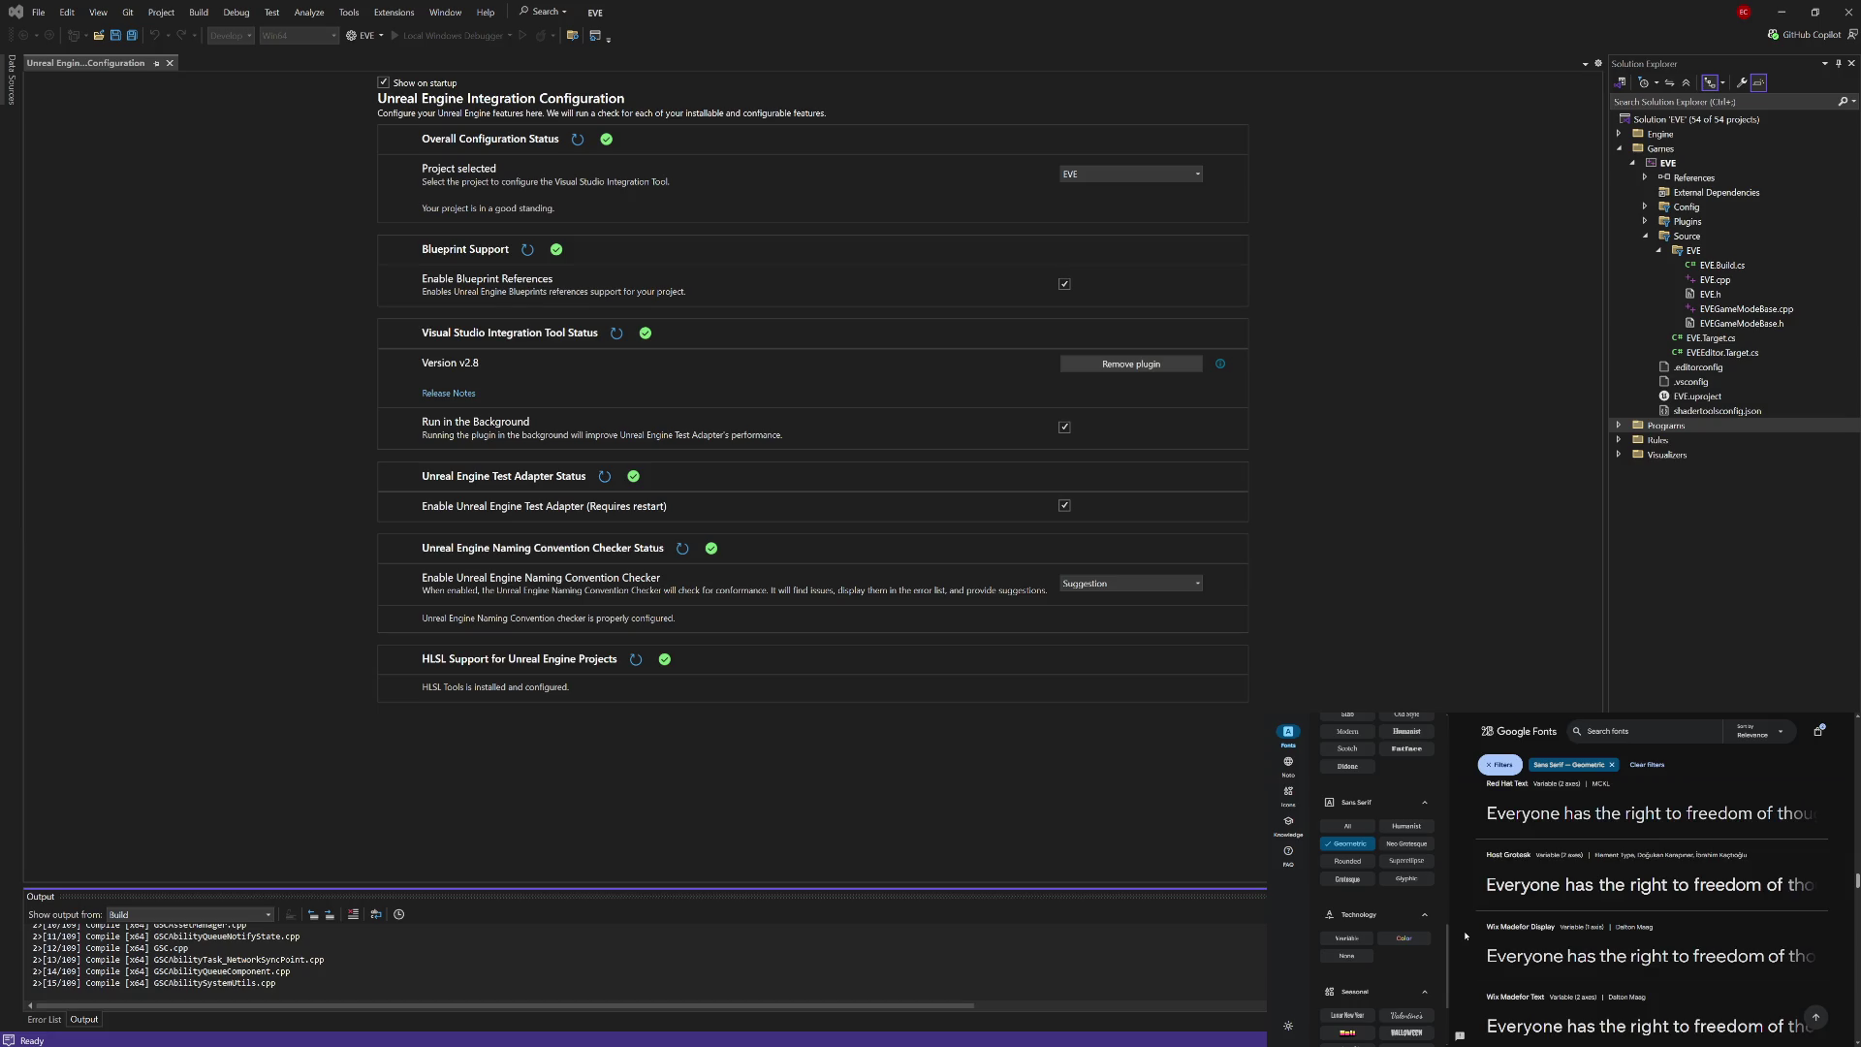
pyautogui.scroll(-2, 1466, 937)
pyautogui.scroll(-6, 1466, 937)
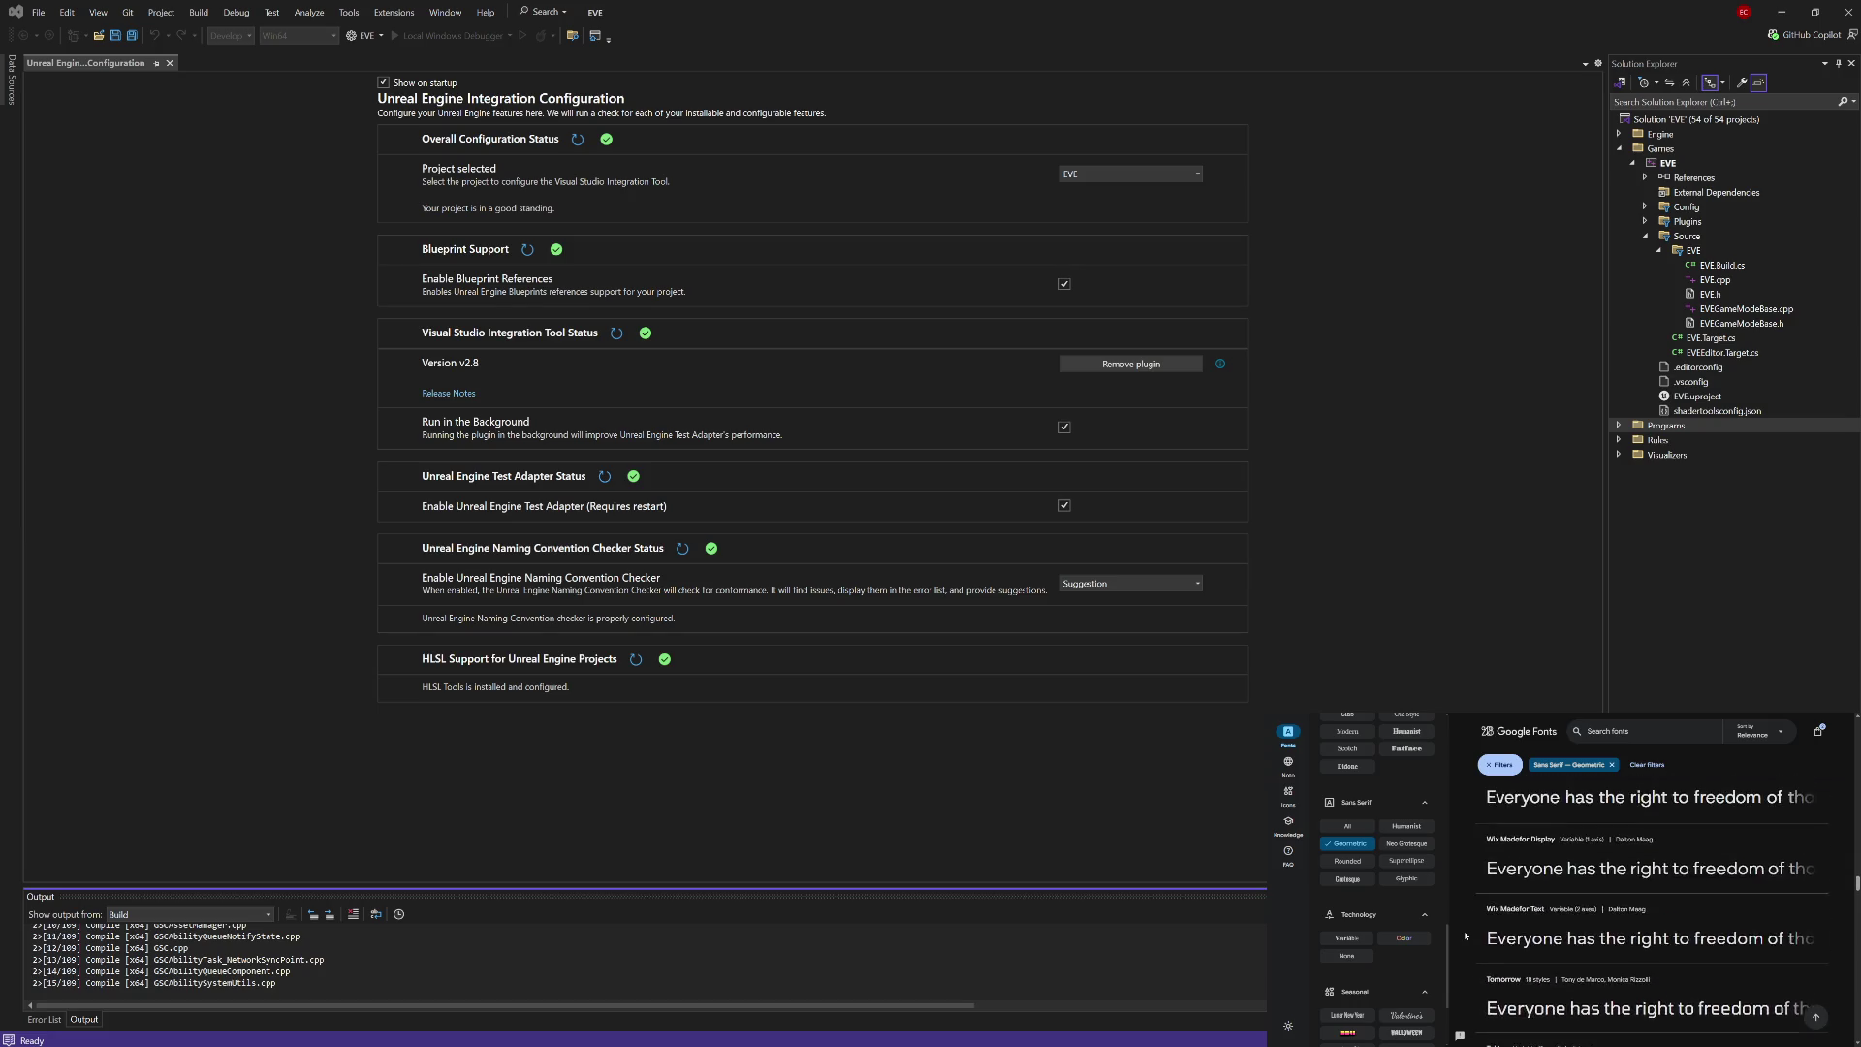
pyautogui.scroll(-10, 1466, 936)
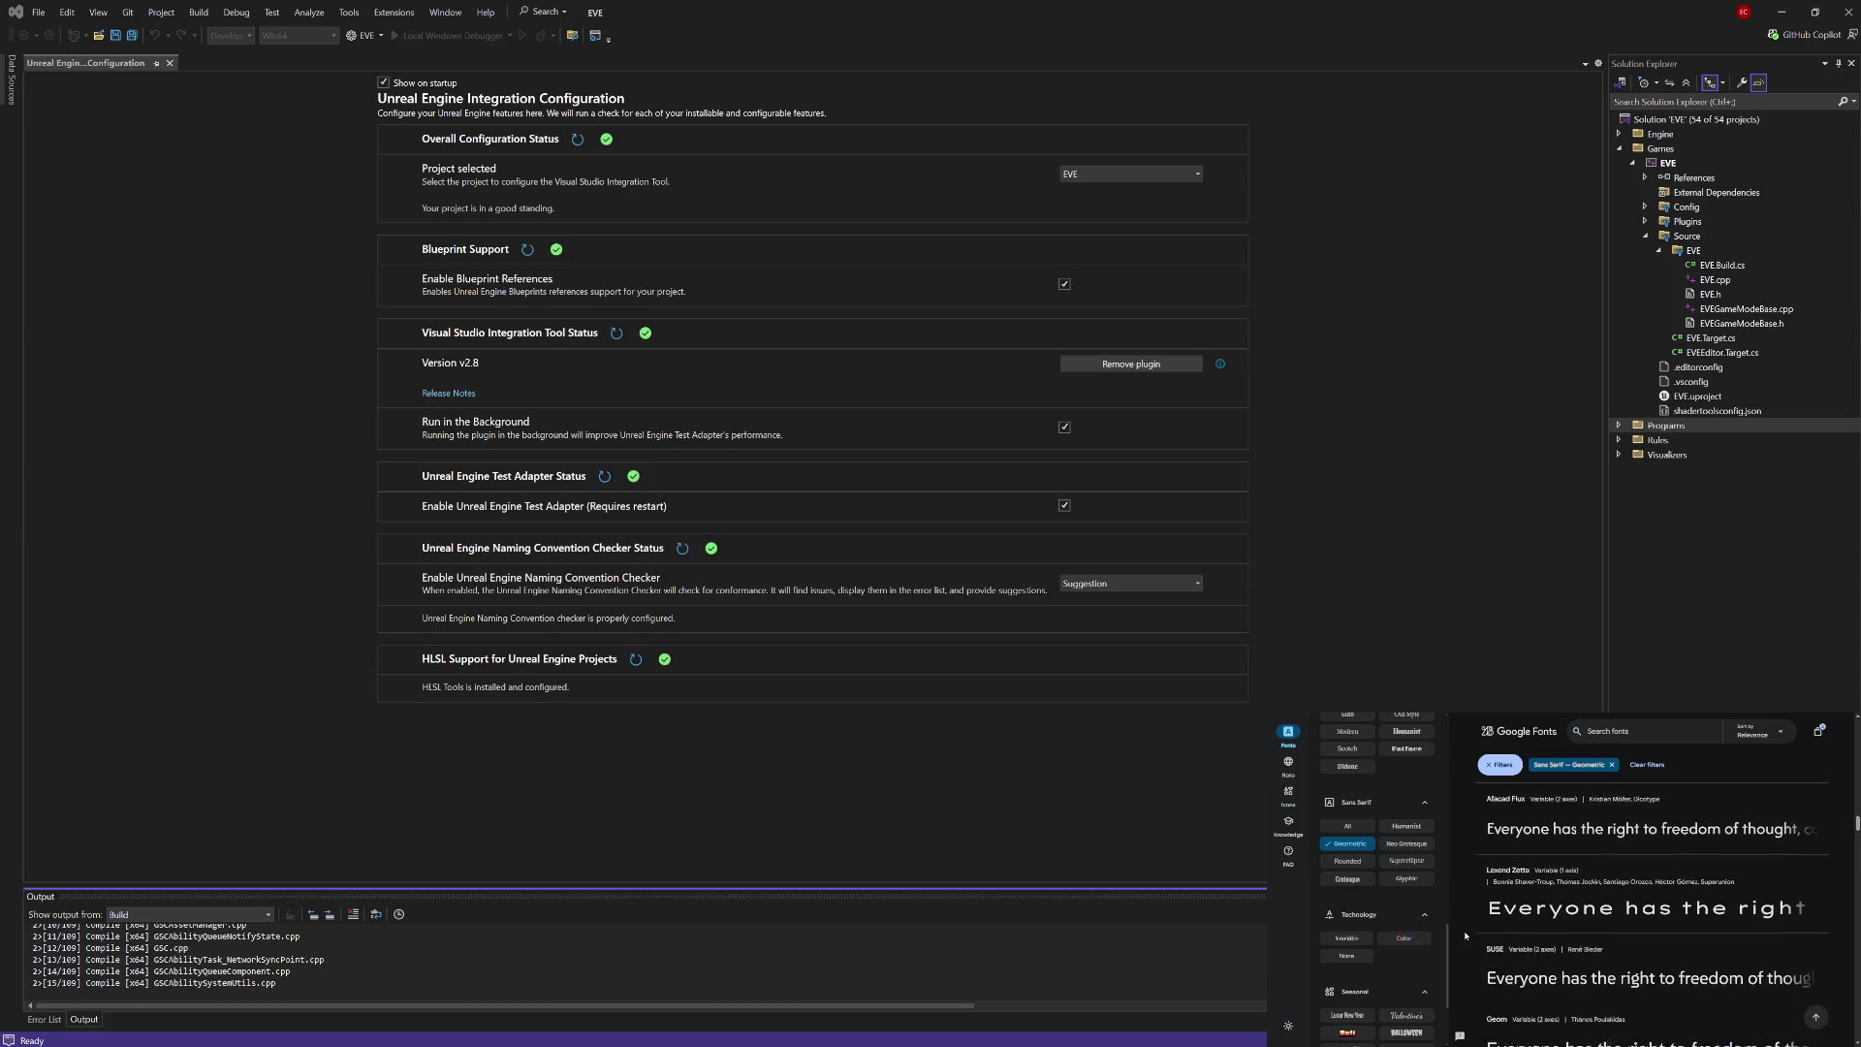
pyautogui.scroll(15, 1466, 937)
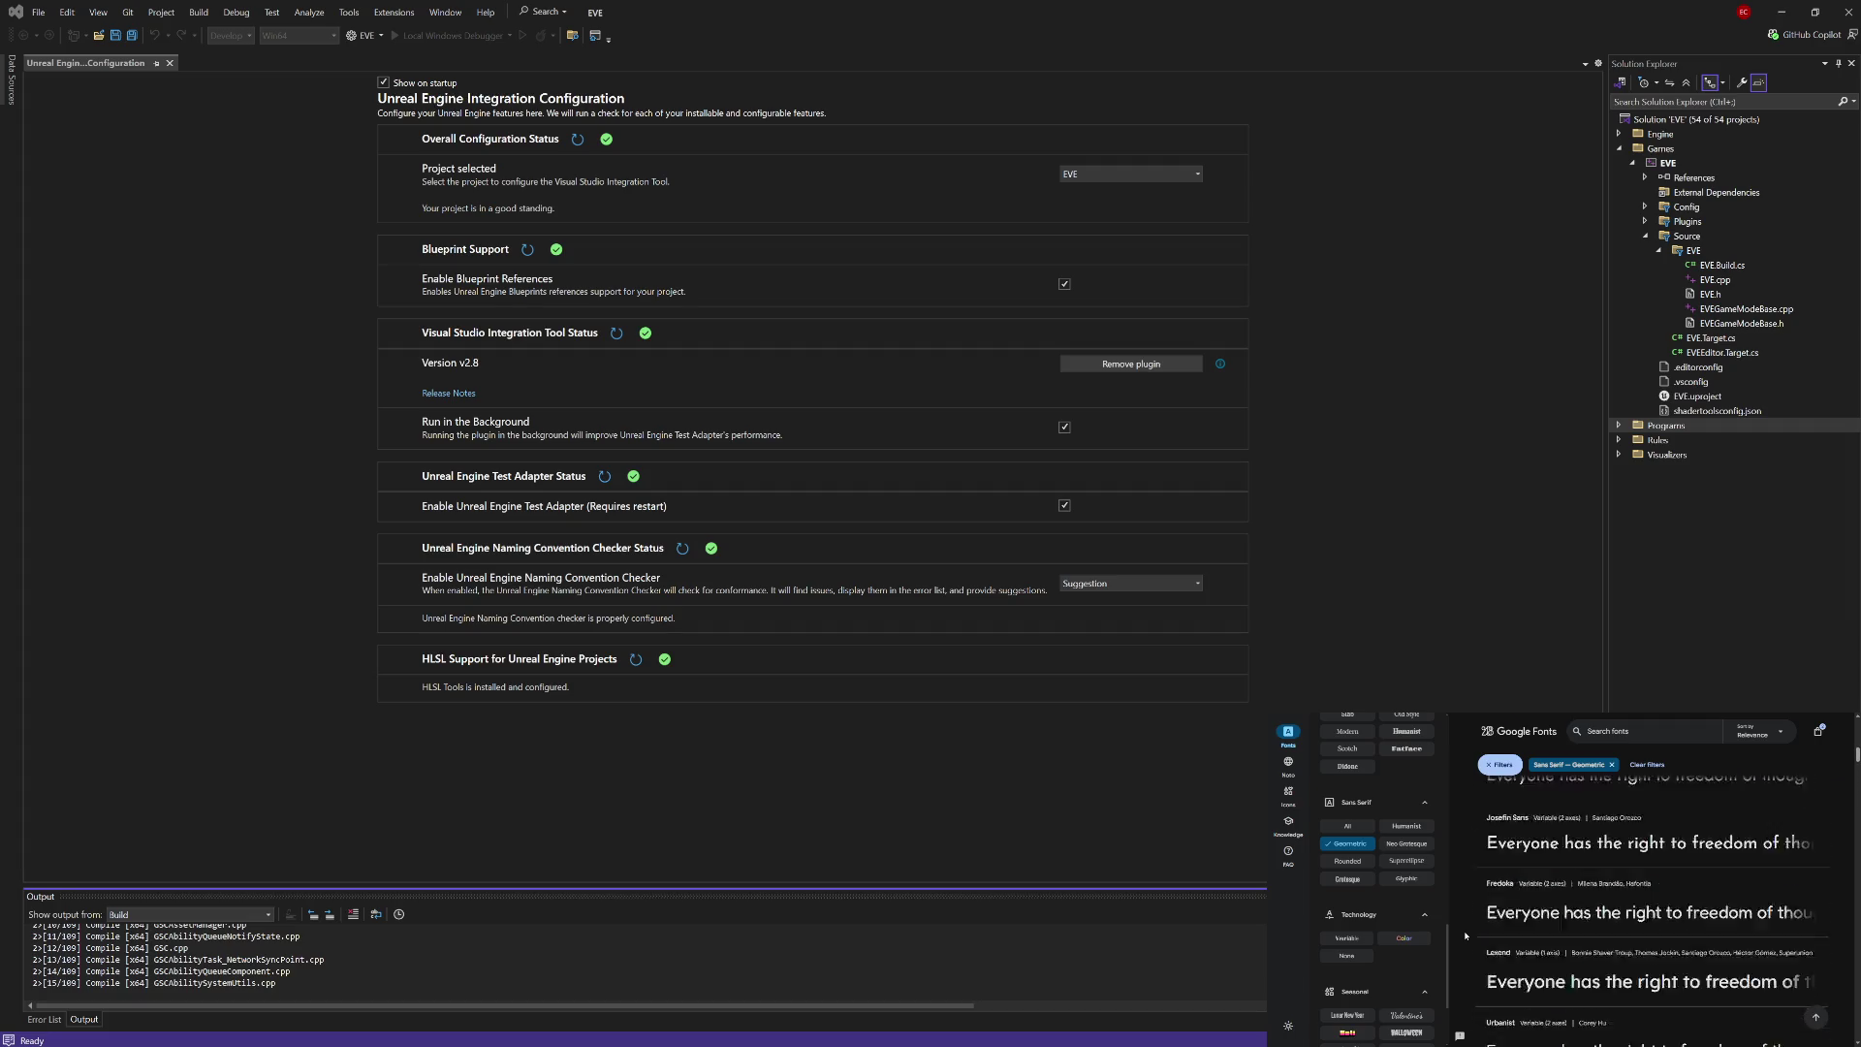
pyautogui.scroll(2, 1466, 936)
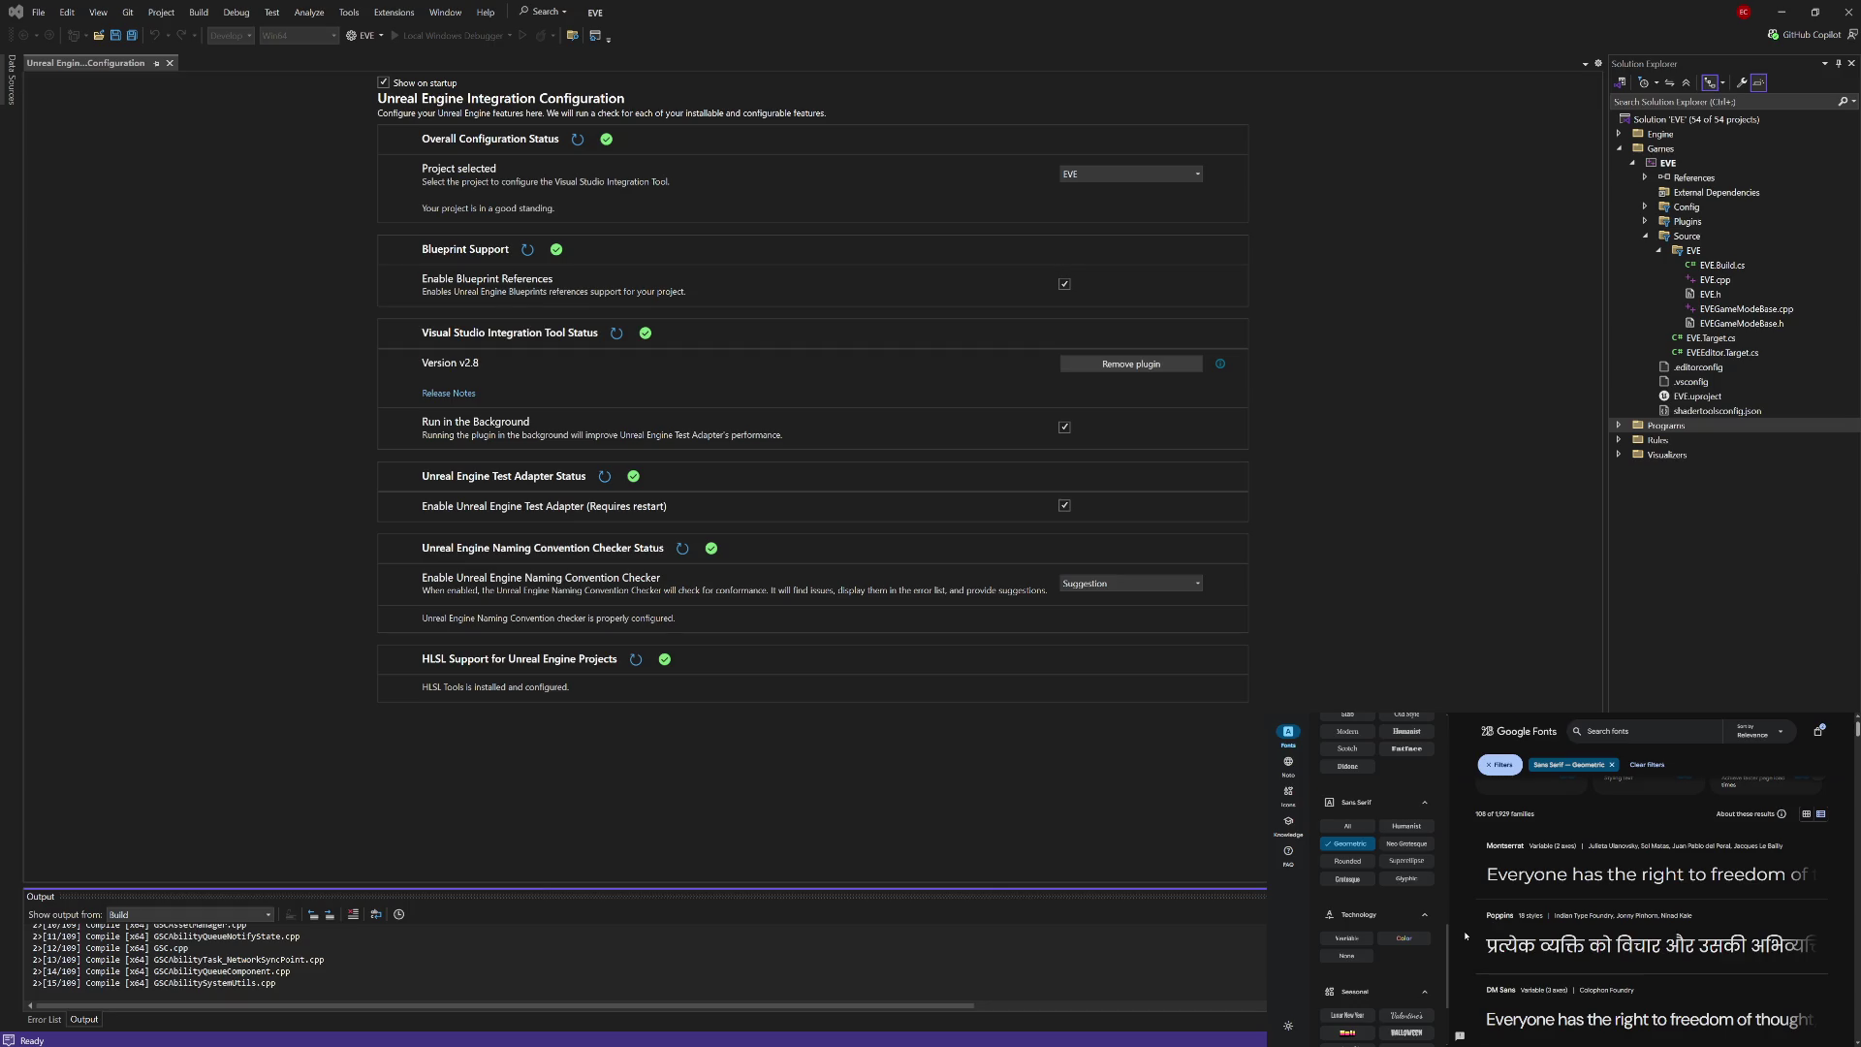
pyautogui.scroll(-2, 1466, 936)
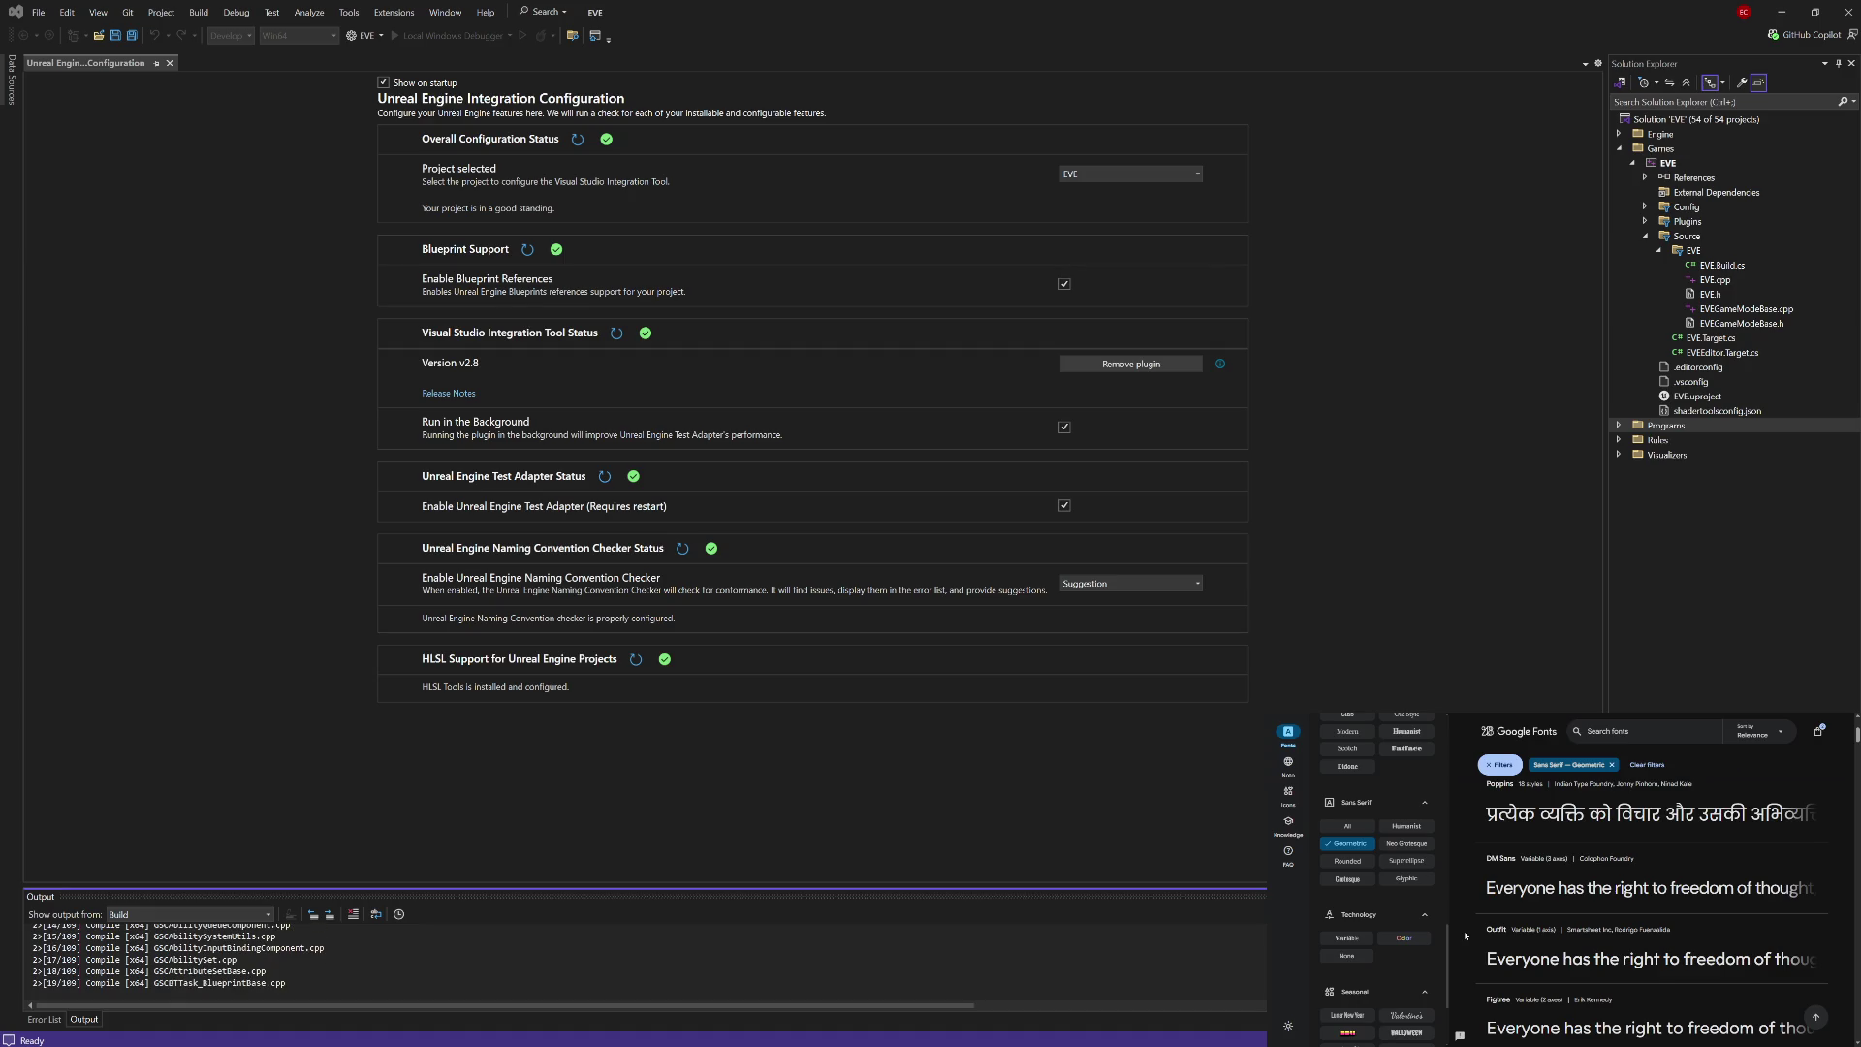
pyautogui.scroll(-1, 1466, 936)
pyautogui.scroll(-1, 1466, 937)
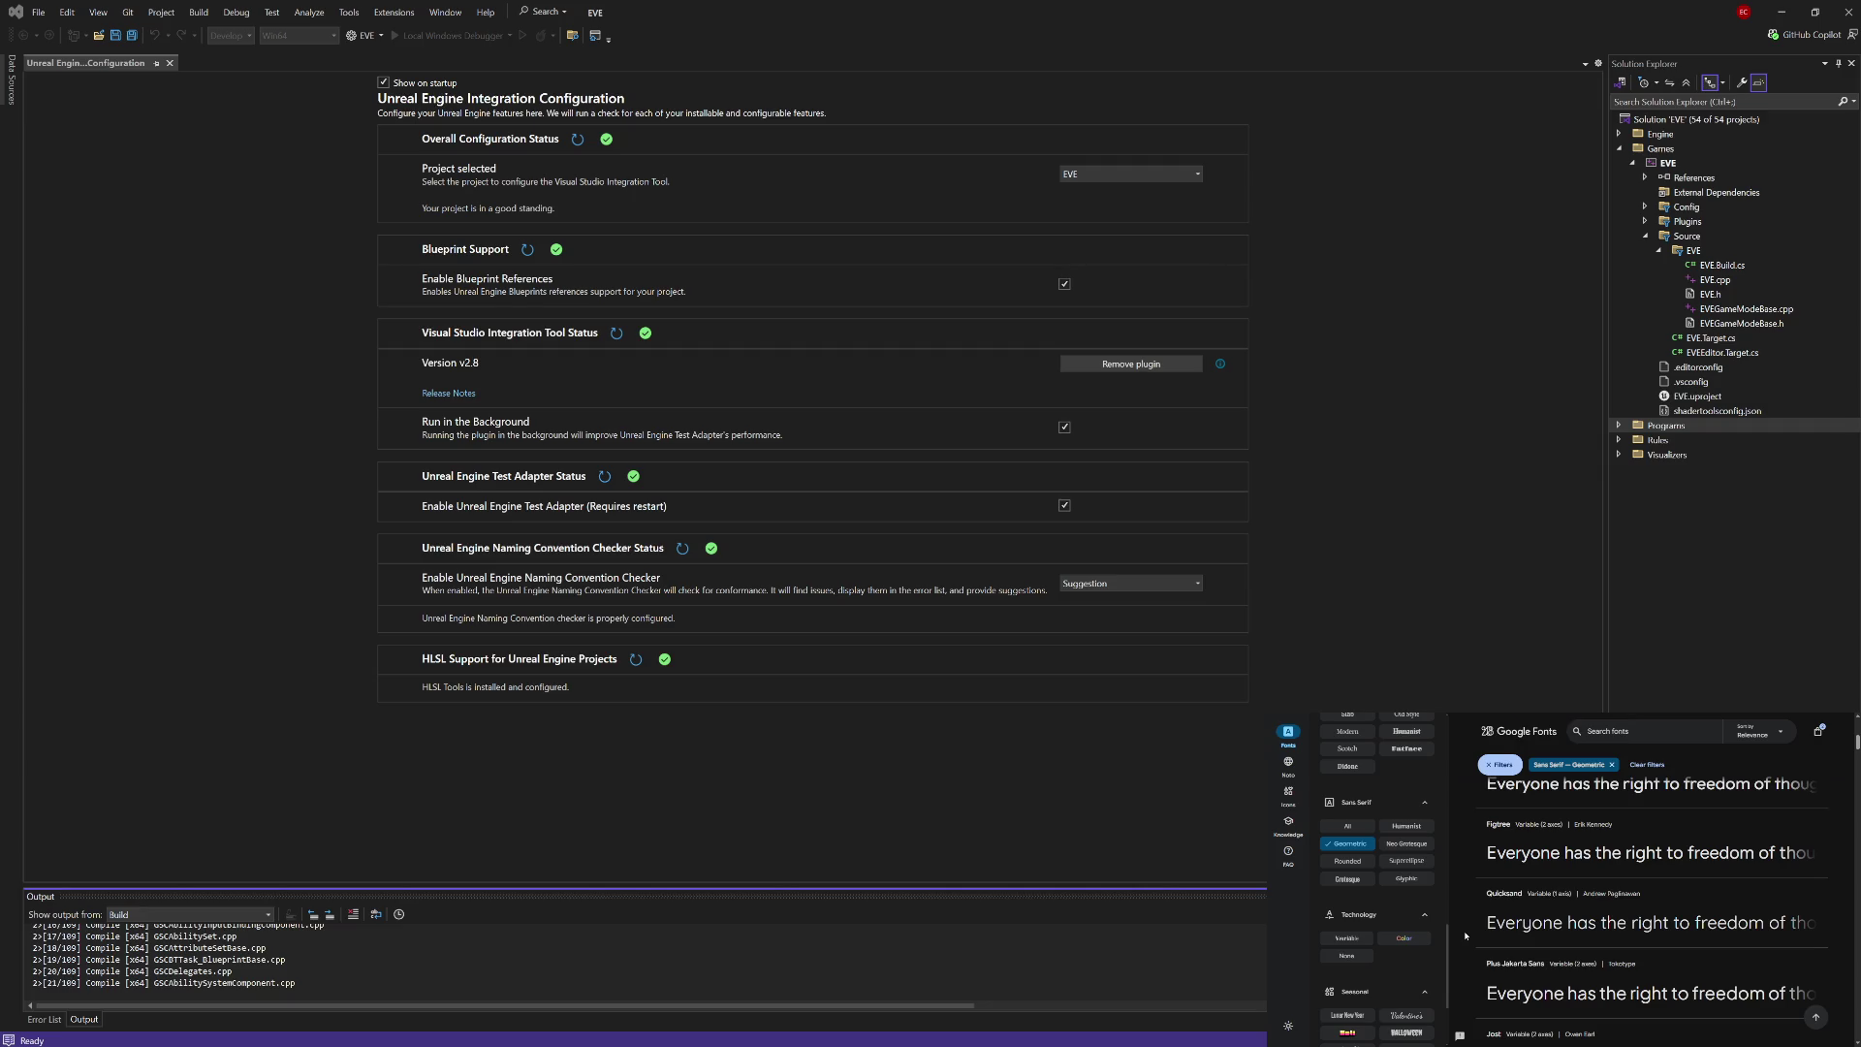
pyautogui.click(1545, 910)
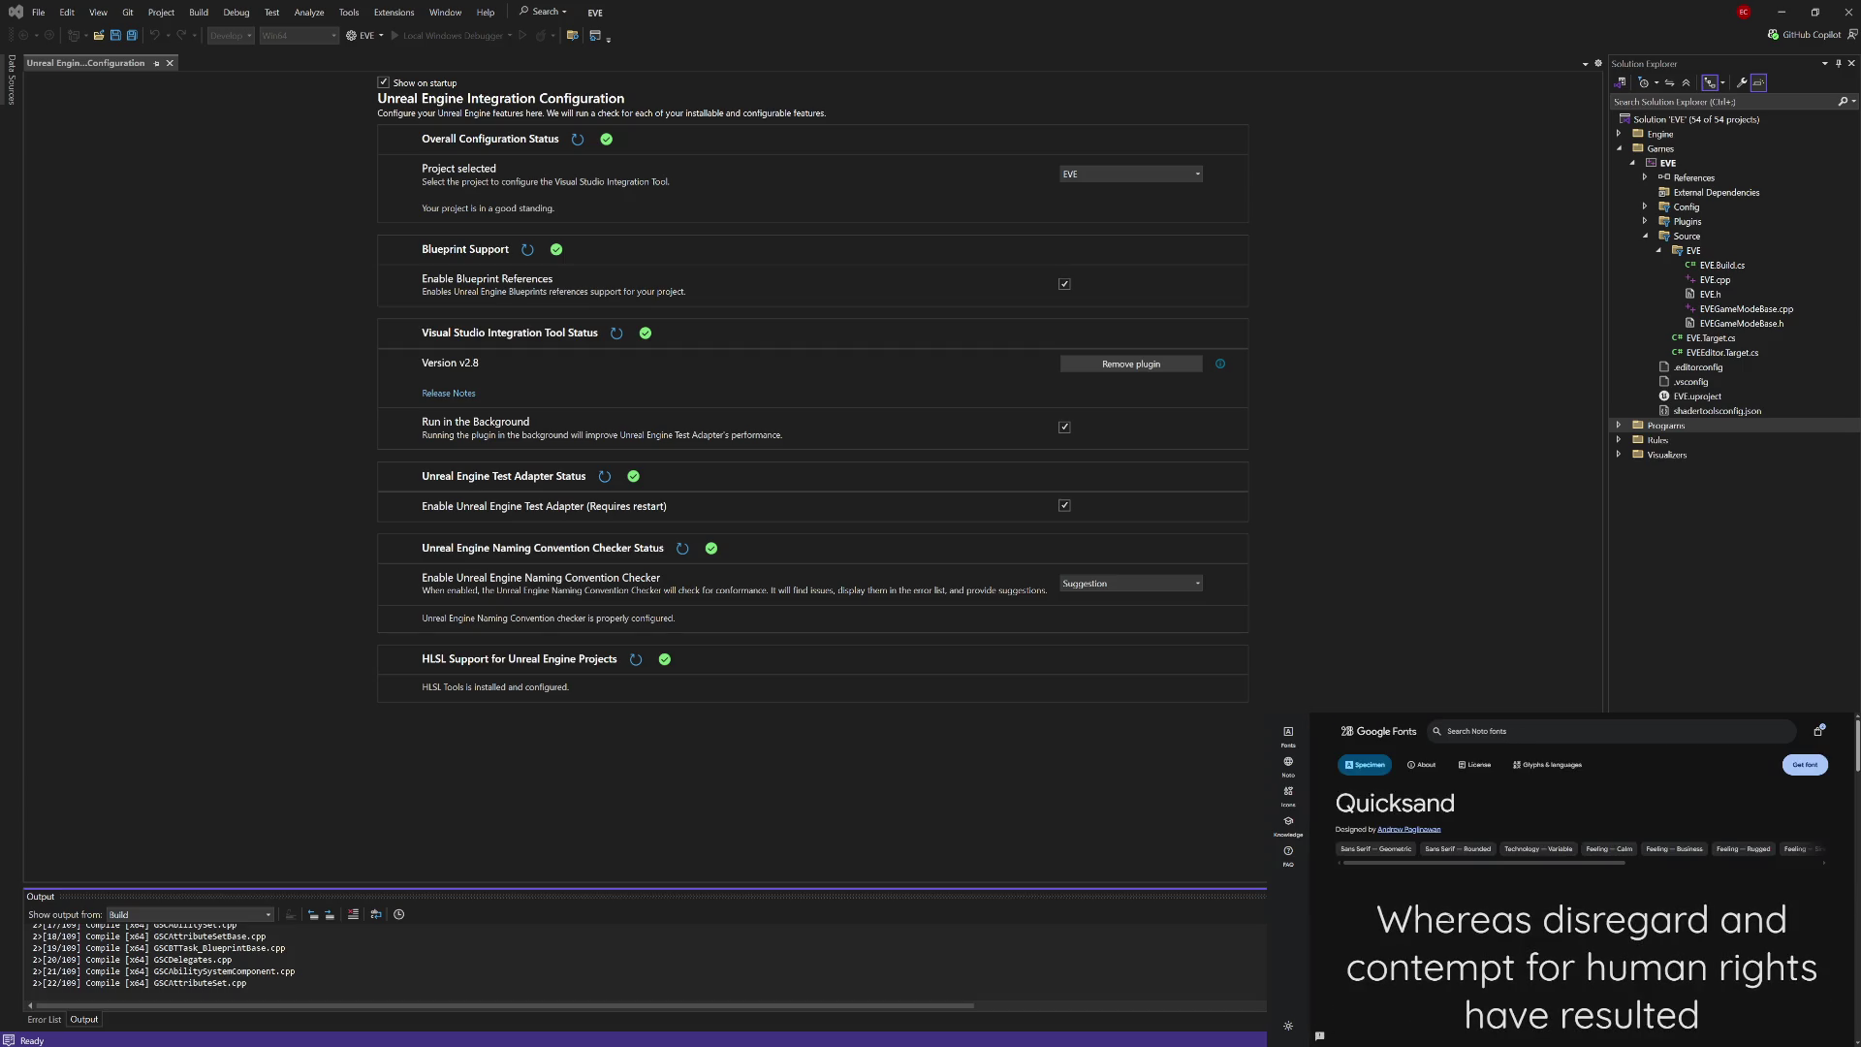
# Step: Scroll the Quicksand specimen and preview its sample paragraph at the heaviest weight
pyautogui.scroll(-1, 1483, 905)
pyautogui.scroll(-2, 1484, 905)
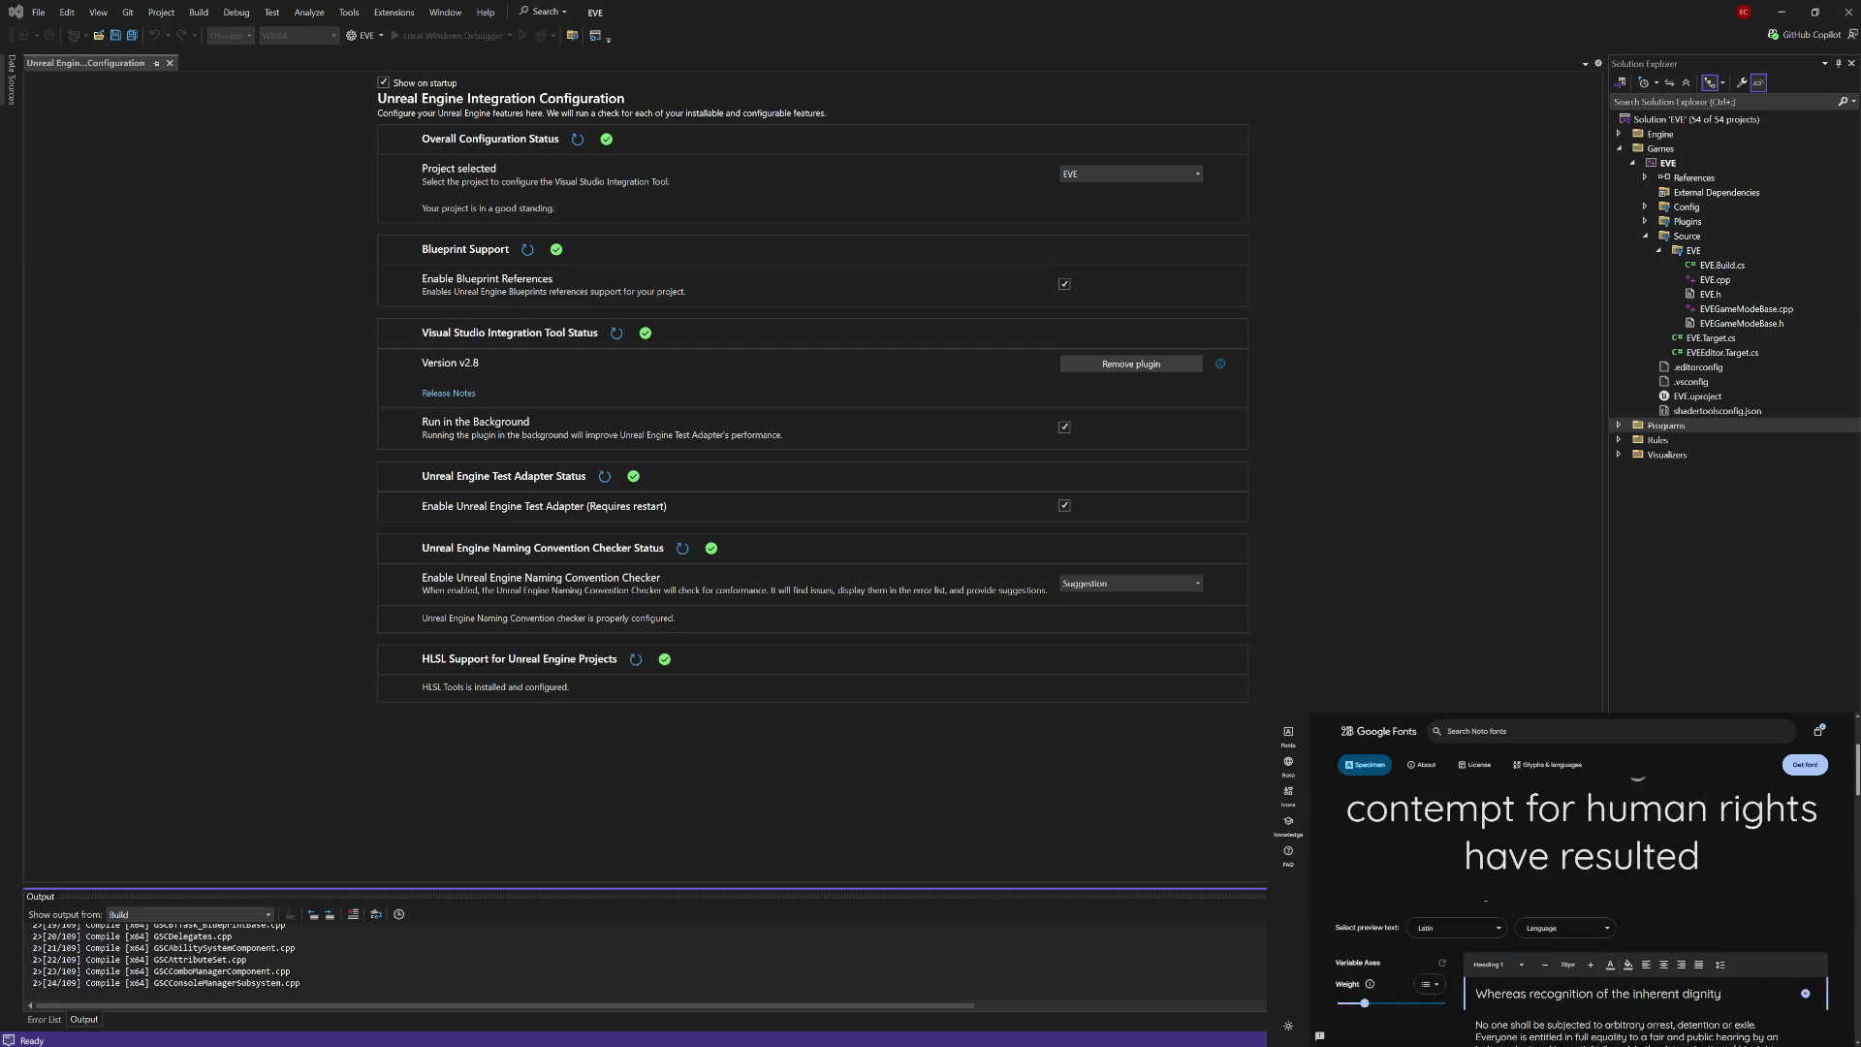
pyautogui.scroll(-1, 1487, 908)
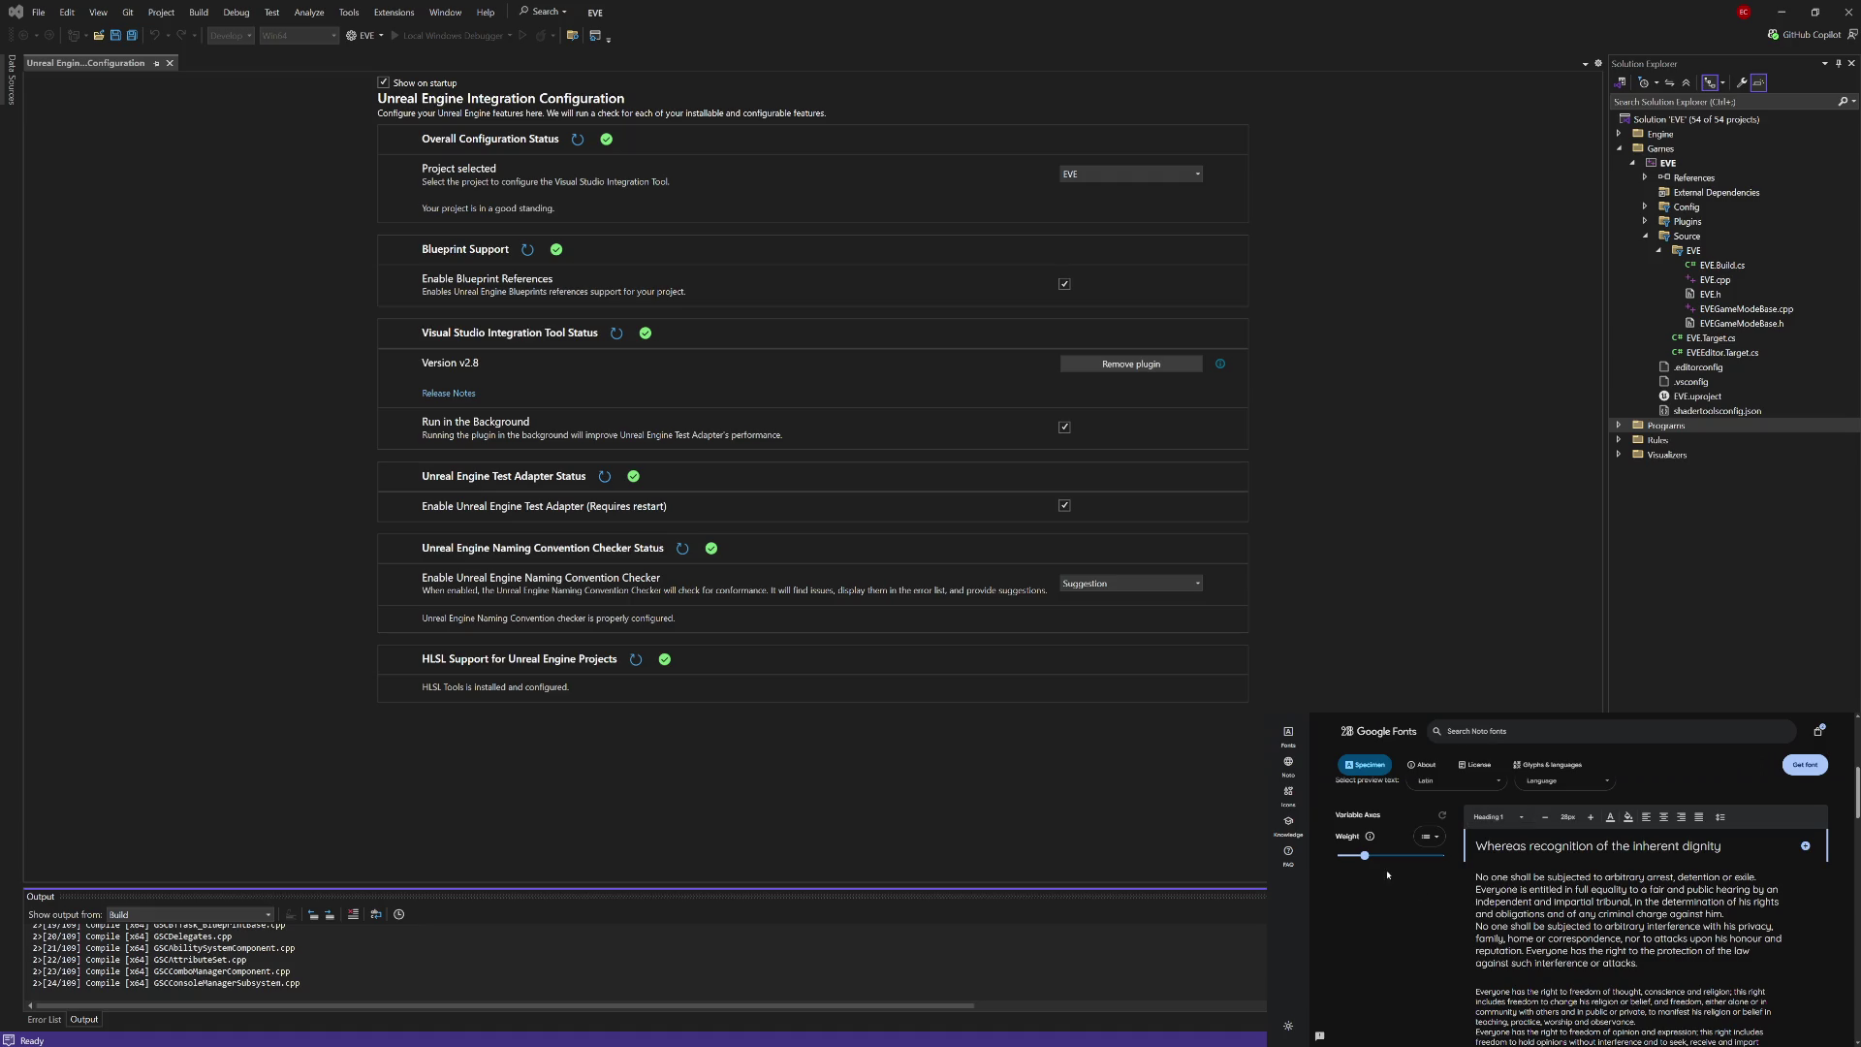
pyautogui.moveTo(1365, 857)
pyautogui.mouseDown()
pyautogui.moveTo(1439, 856)
pyautogui.moveTo(1317, 862)
pyautogui.moveTo(1396, 857)
pyautogui.moveTo(1372, 857)
pyautogui.mouseUp()
# Step: Scroll through the rest of the Quicksand specimen page and back toward the top
pyautogui.scroll(-3, 1443, 911)
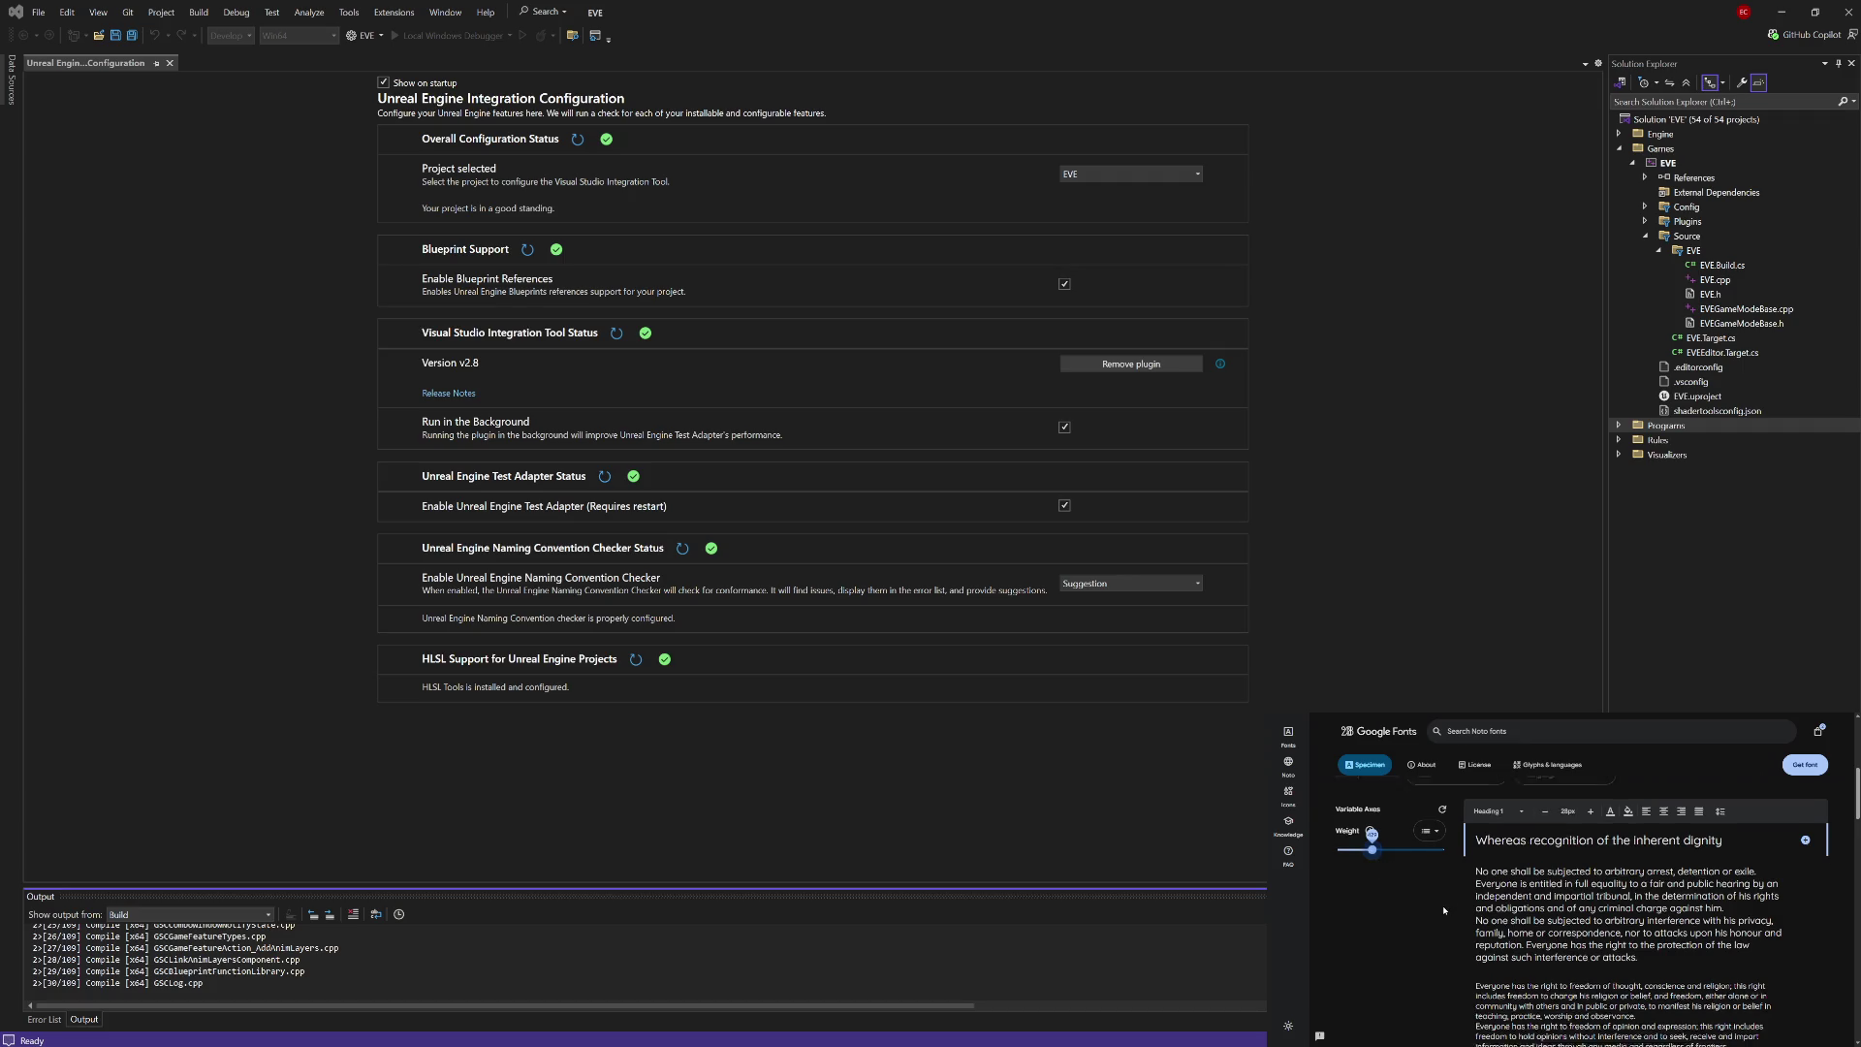
pyautogui.scroll(-4, 1443, 911)
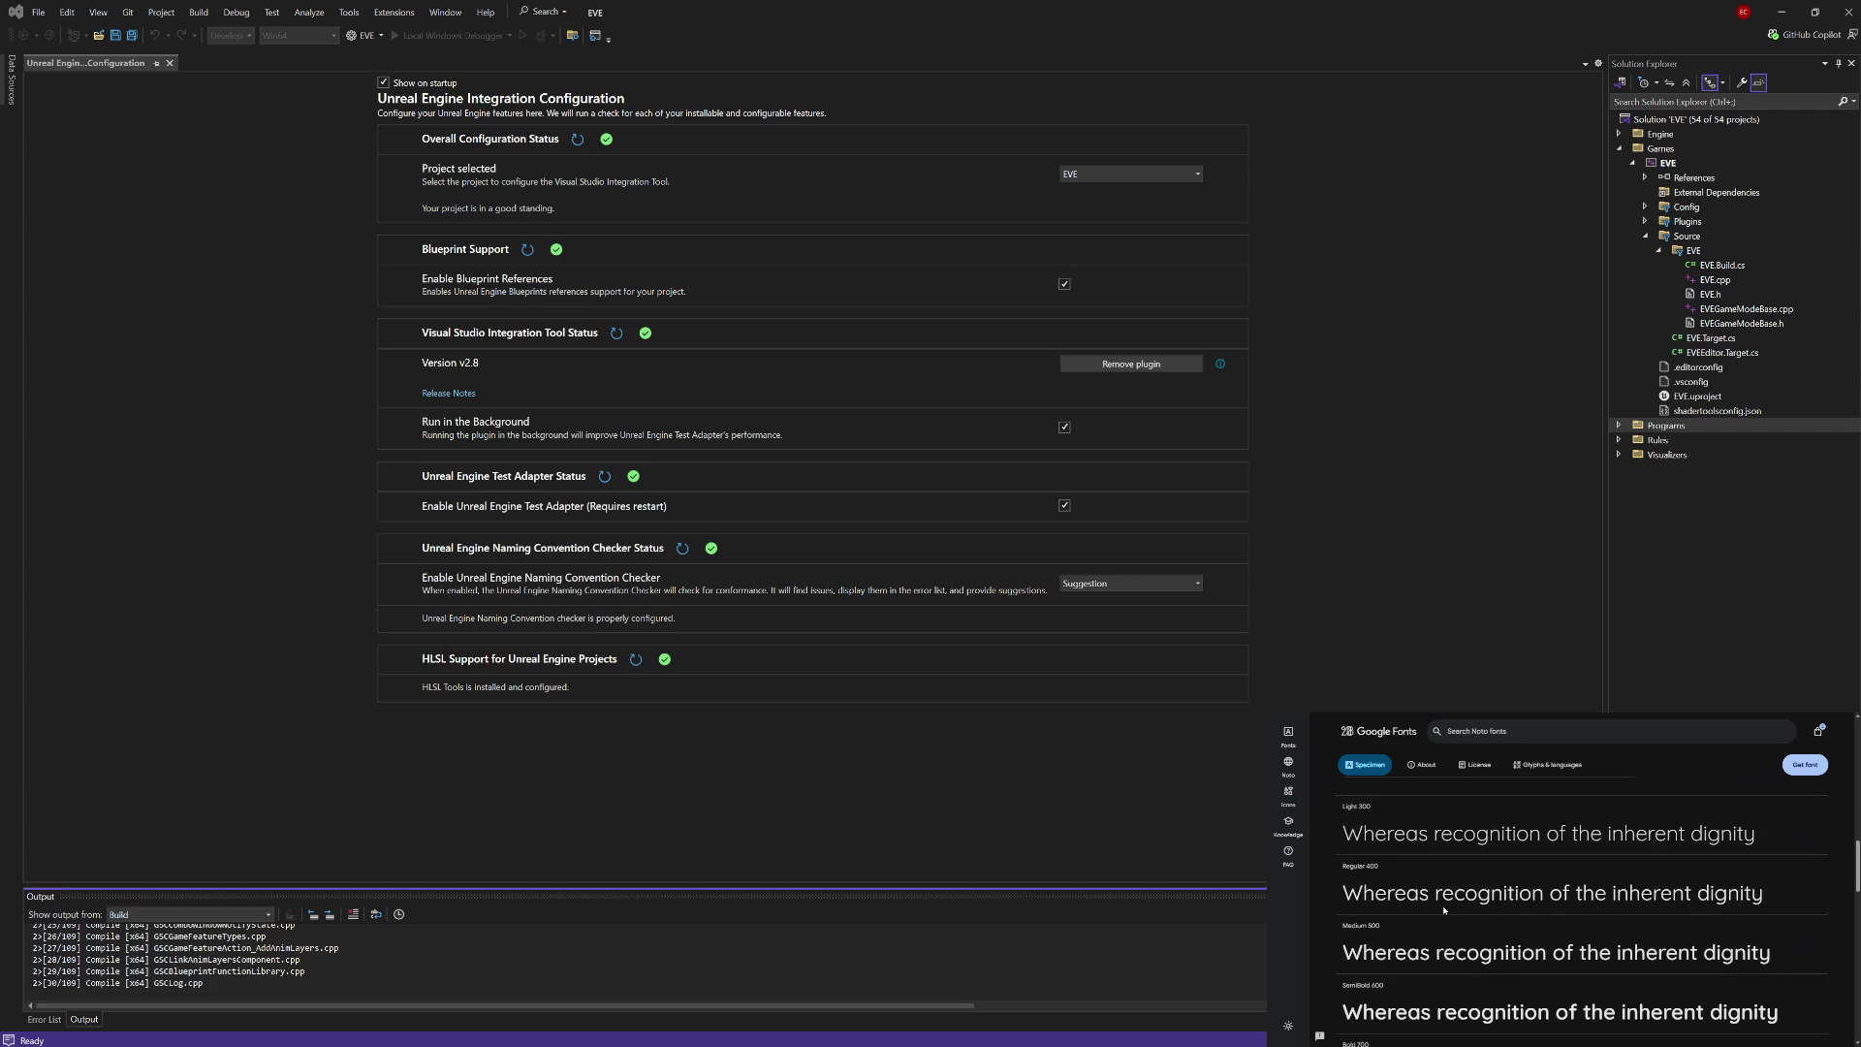
pyautogui.scroll(-2, 1444, 911)
pyautogui.scroll(2, 1444, 911)
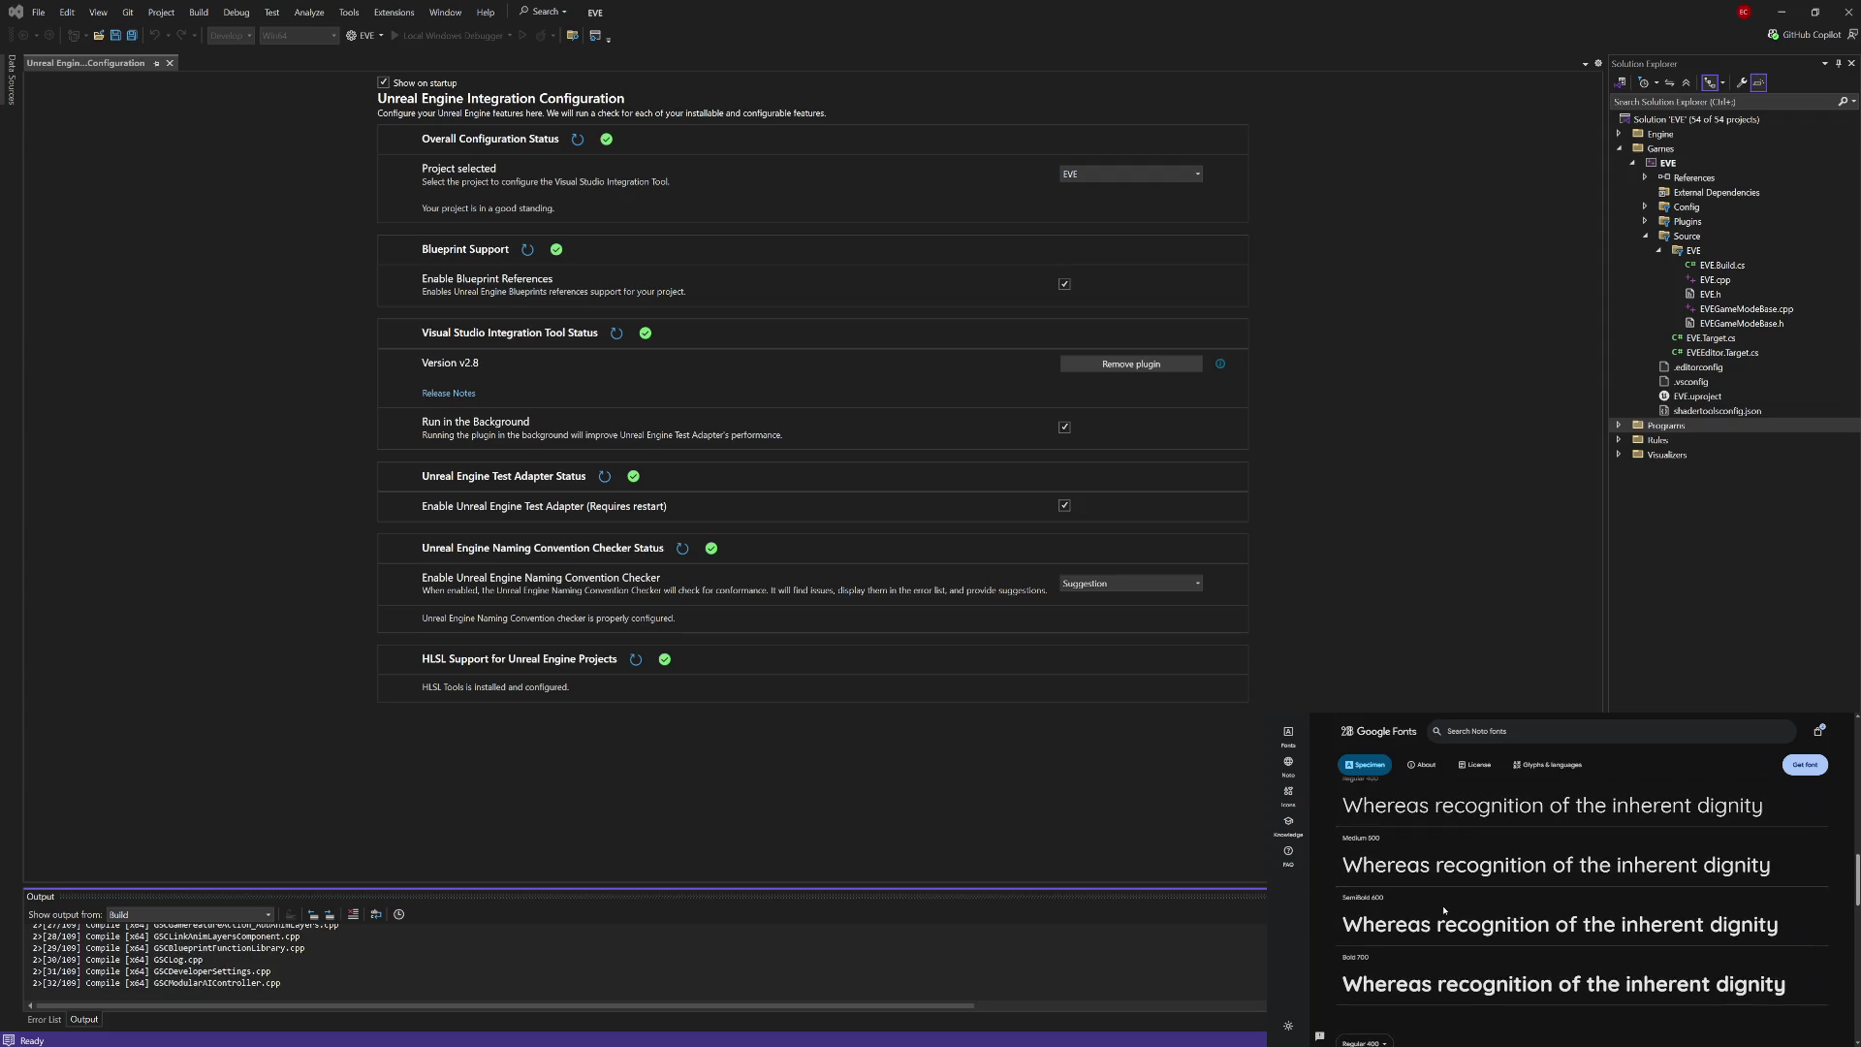
pyautogui.scroll(-2, 1444, 911)
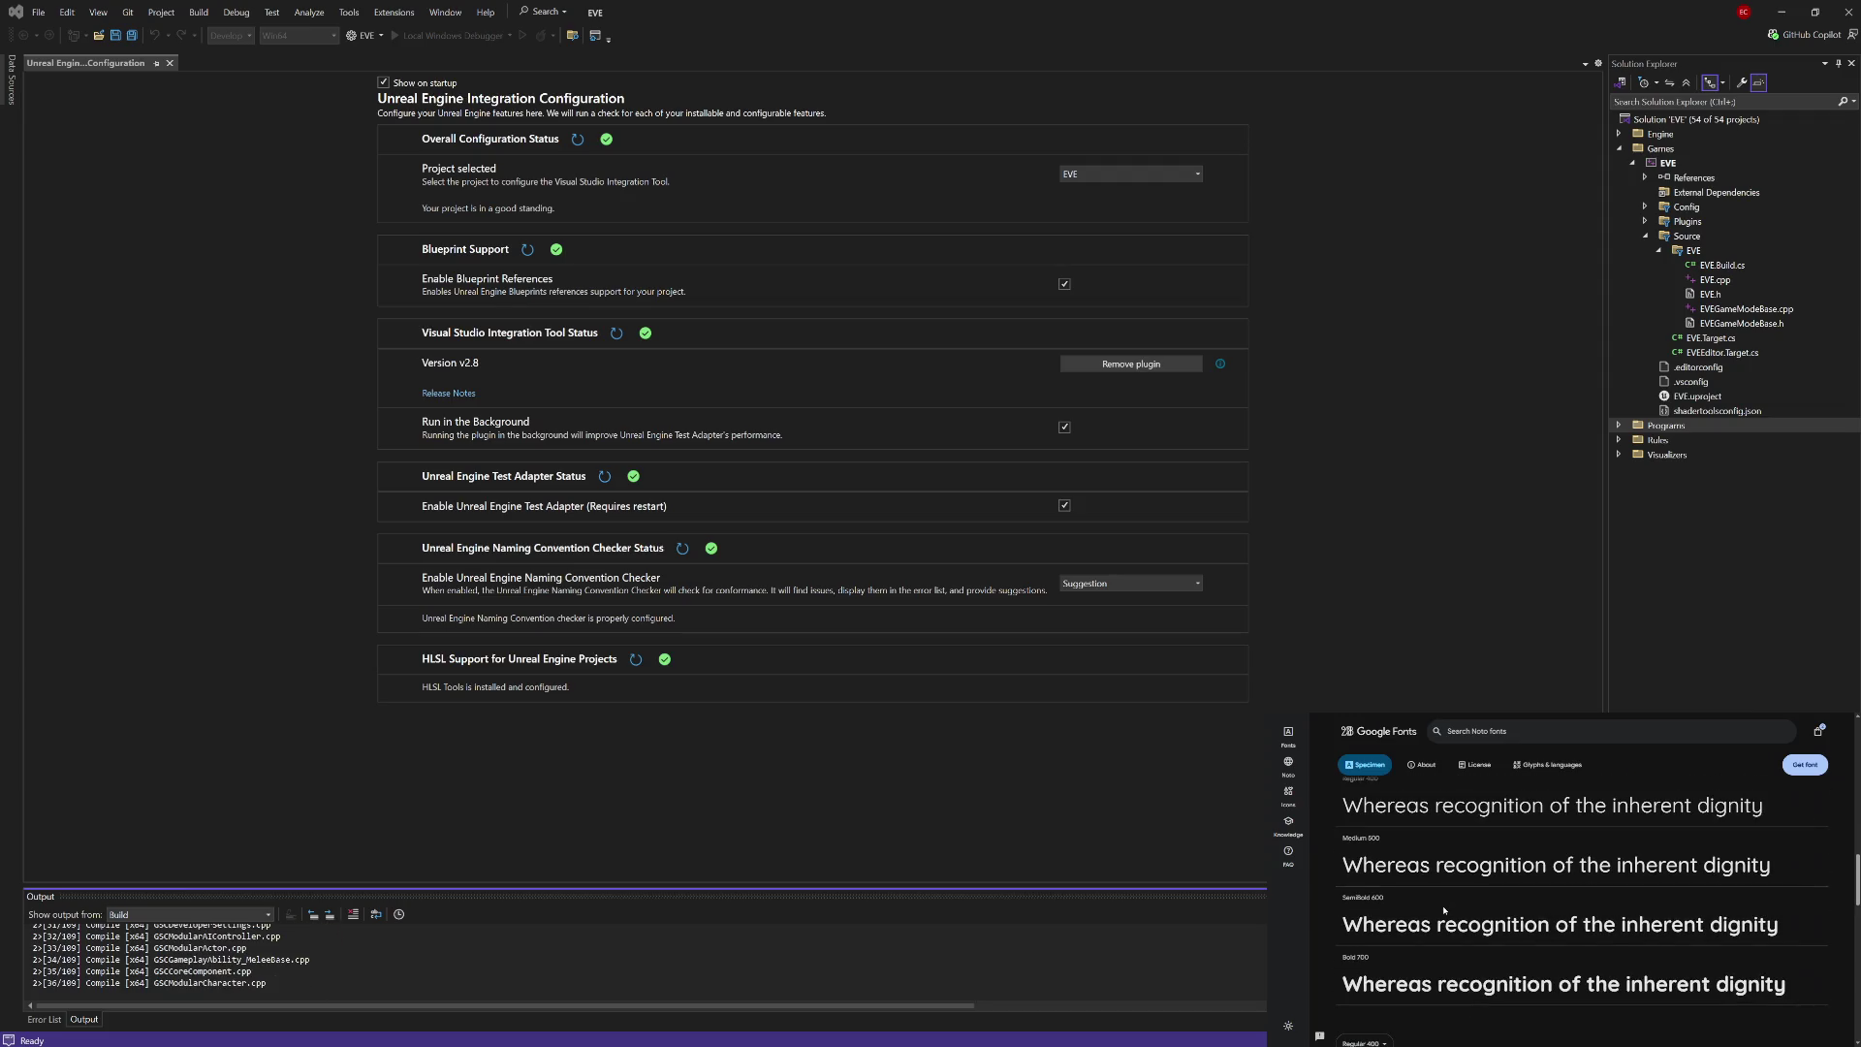
pyautogui.scroll(3, 1444, 911)
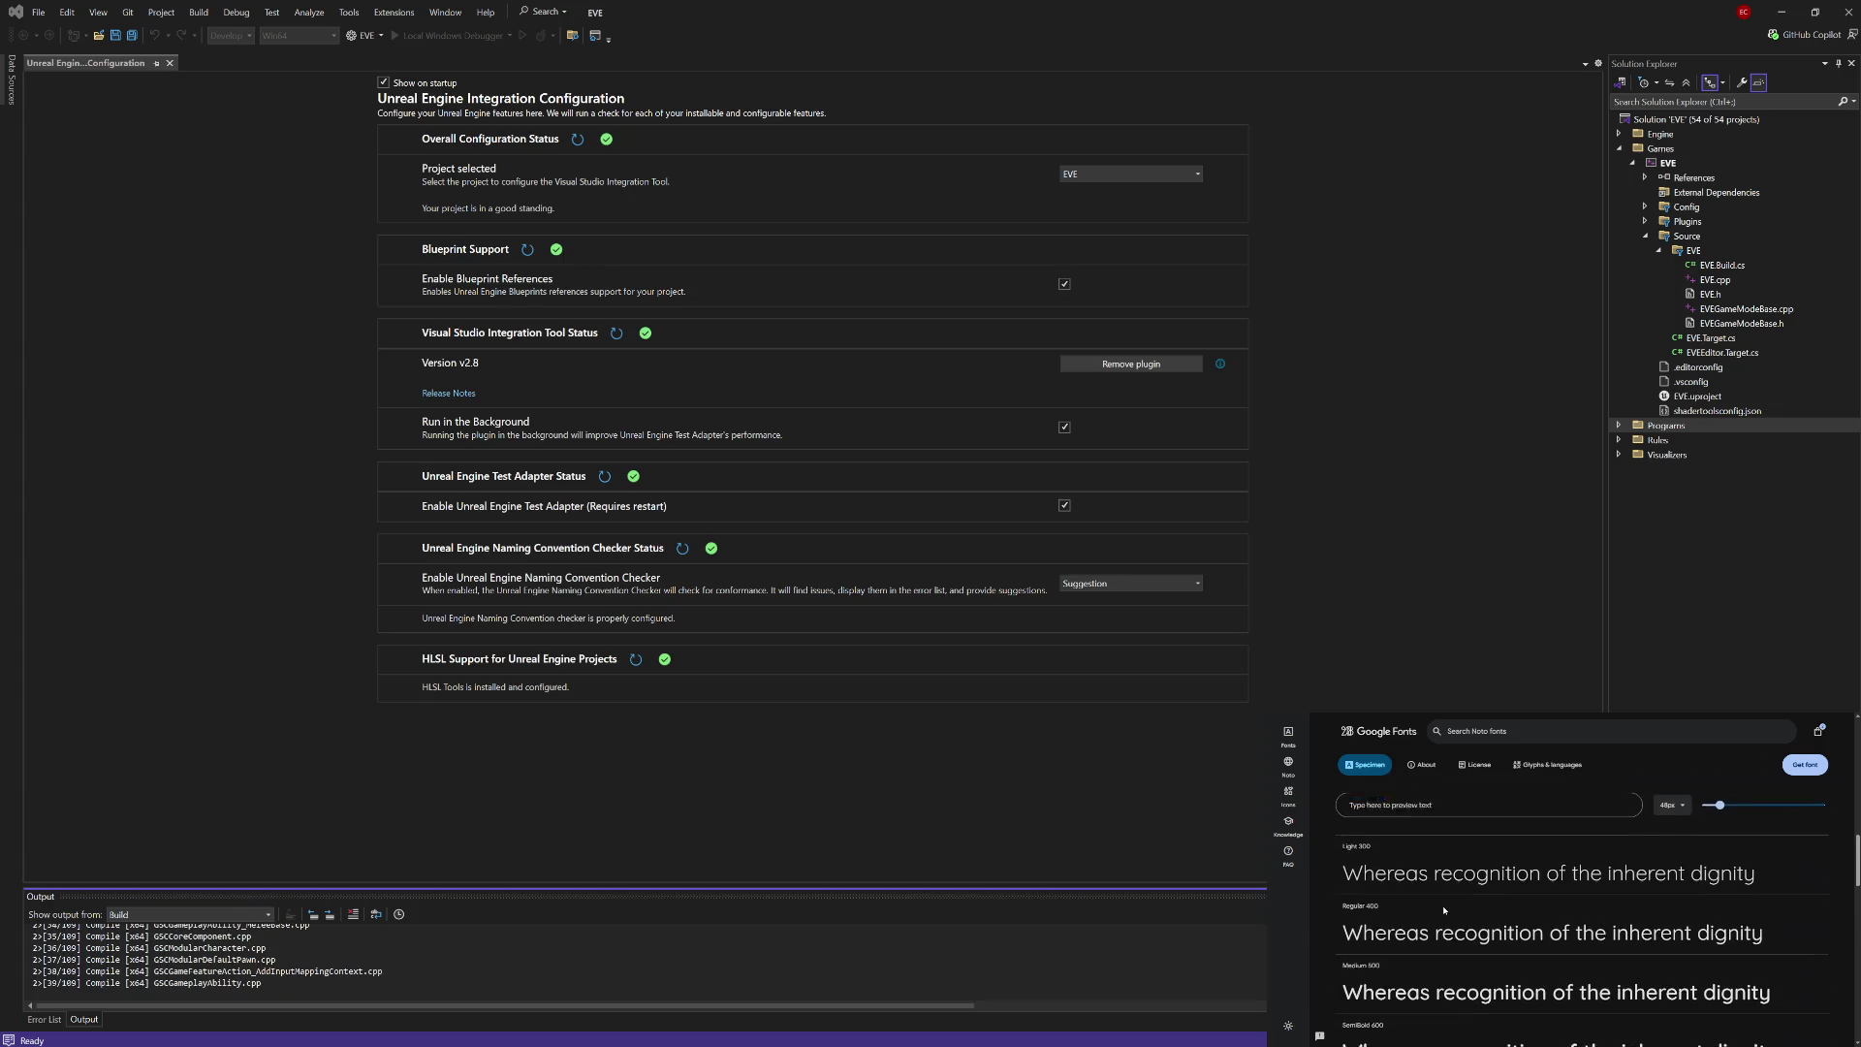
pyautogui.scroll(-10, 1444, 911)
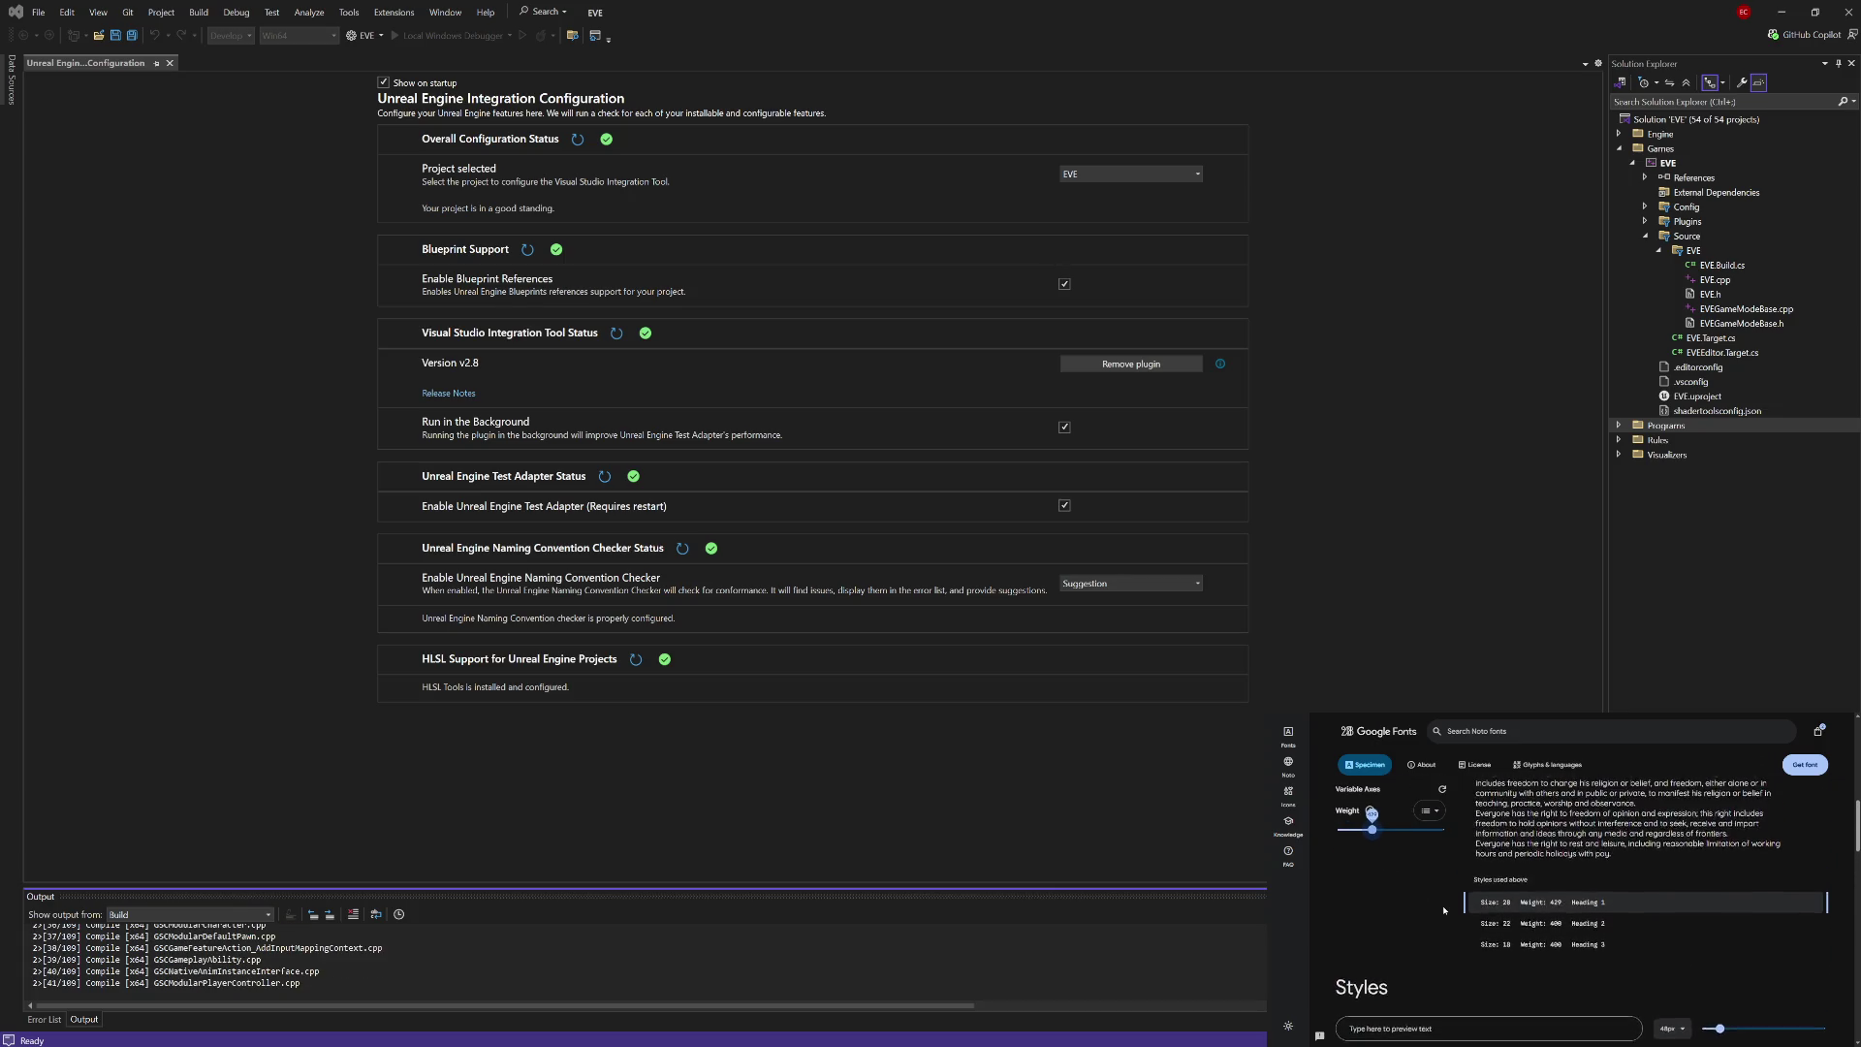
pyautogui.scroll(3, 1444, 911)
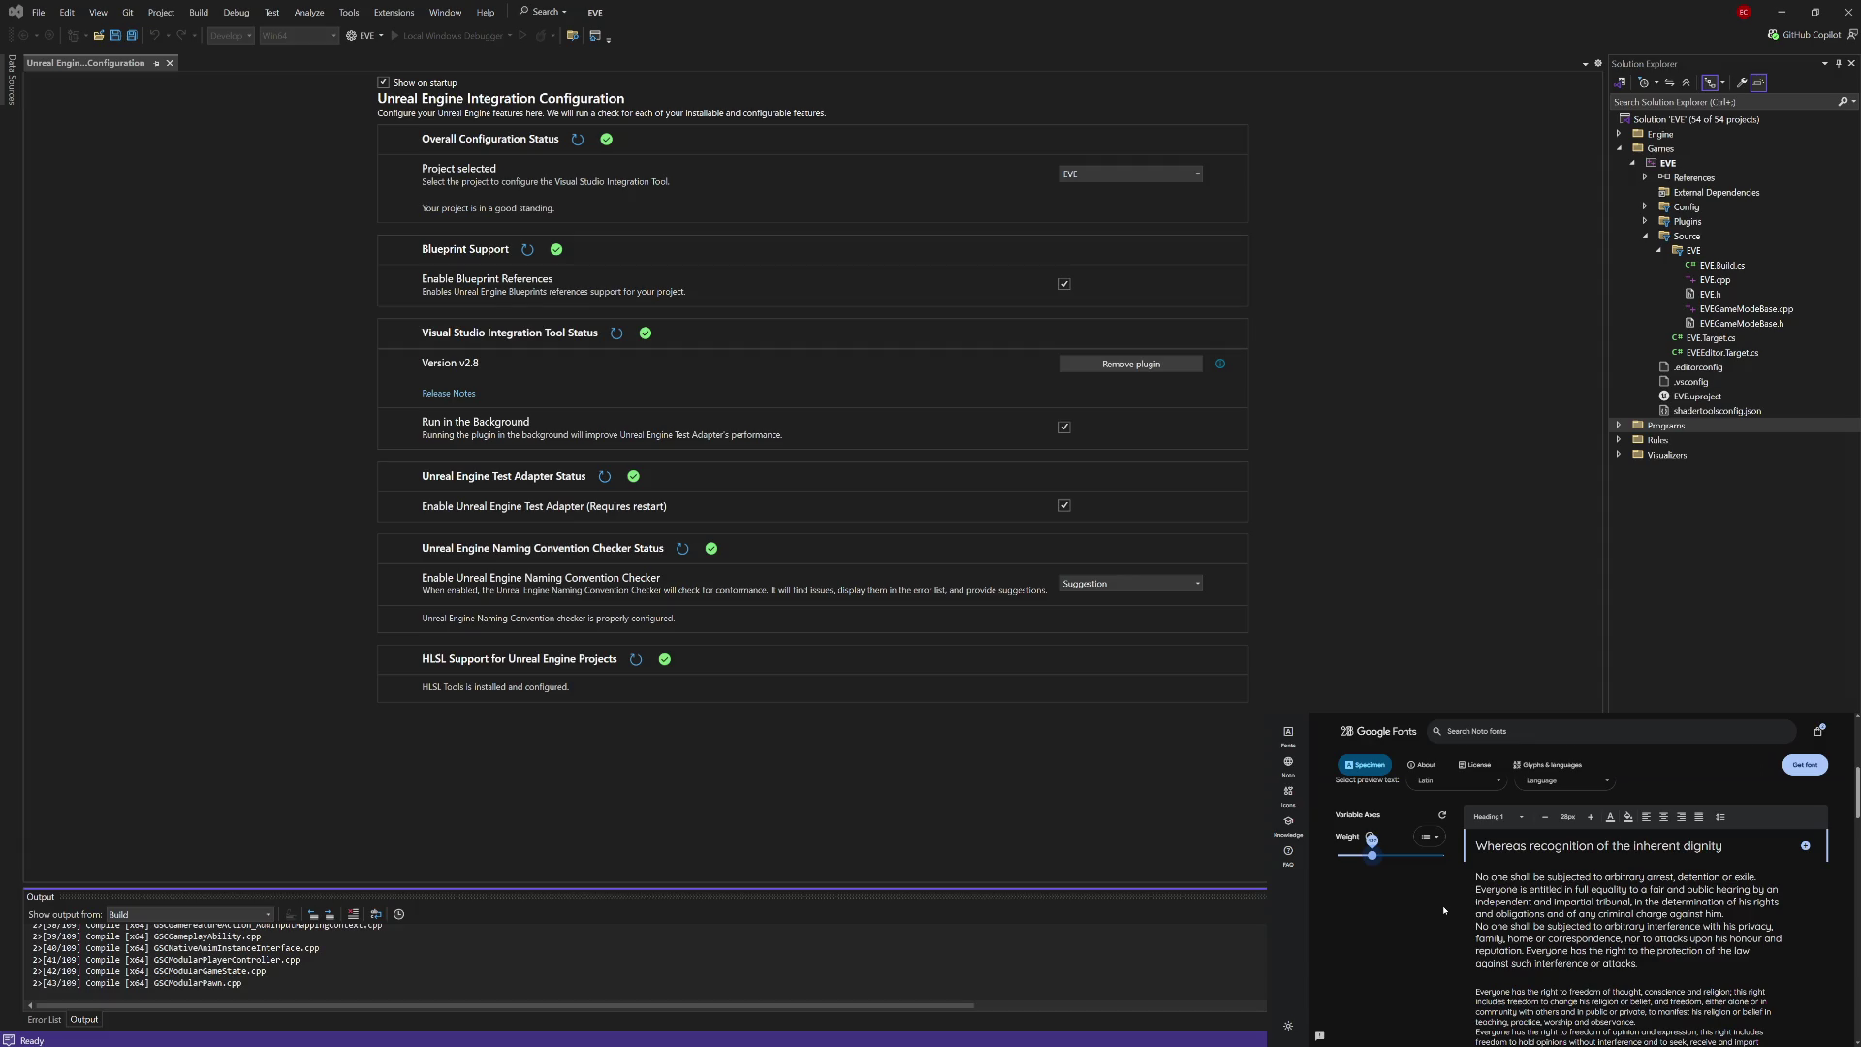
pyautogui.scroll(1, 1444, 911)
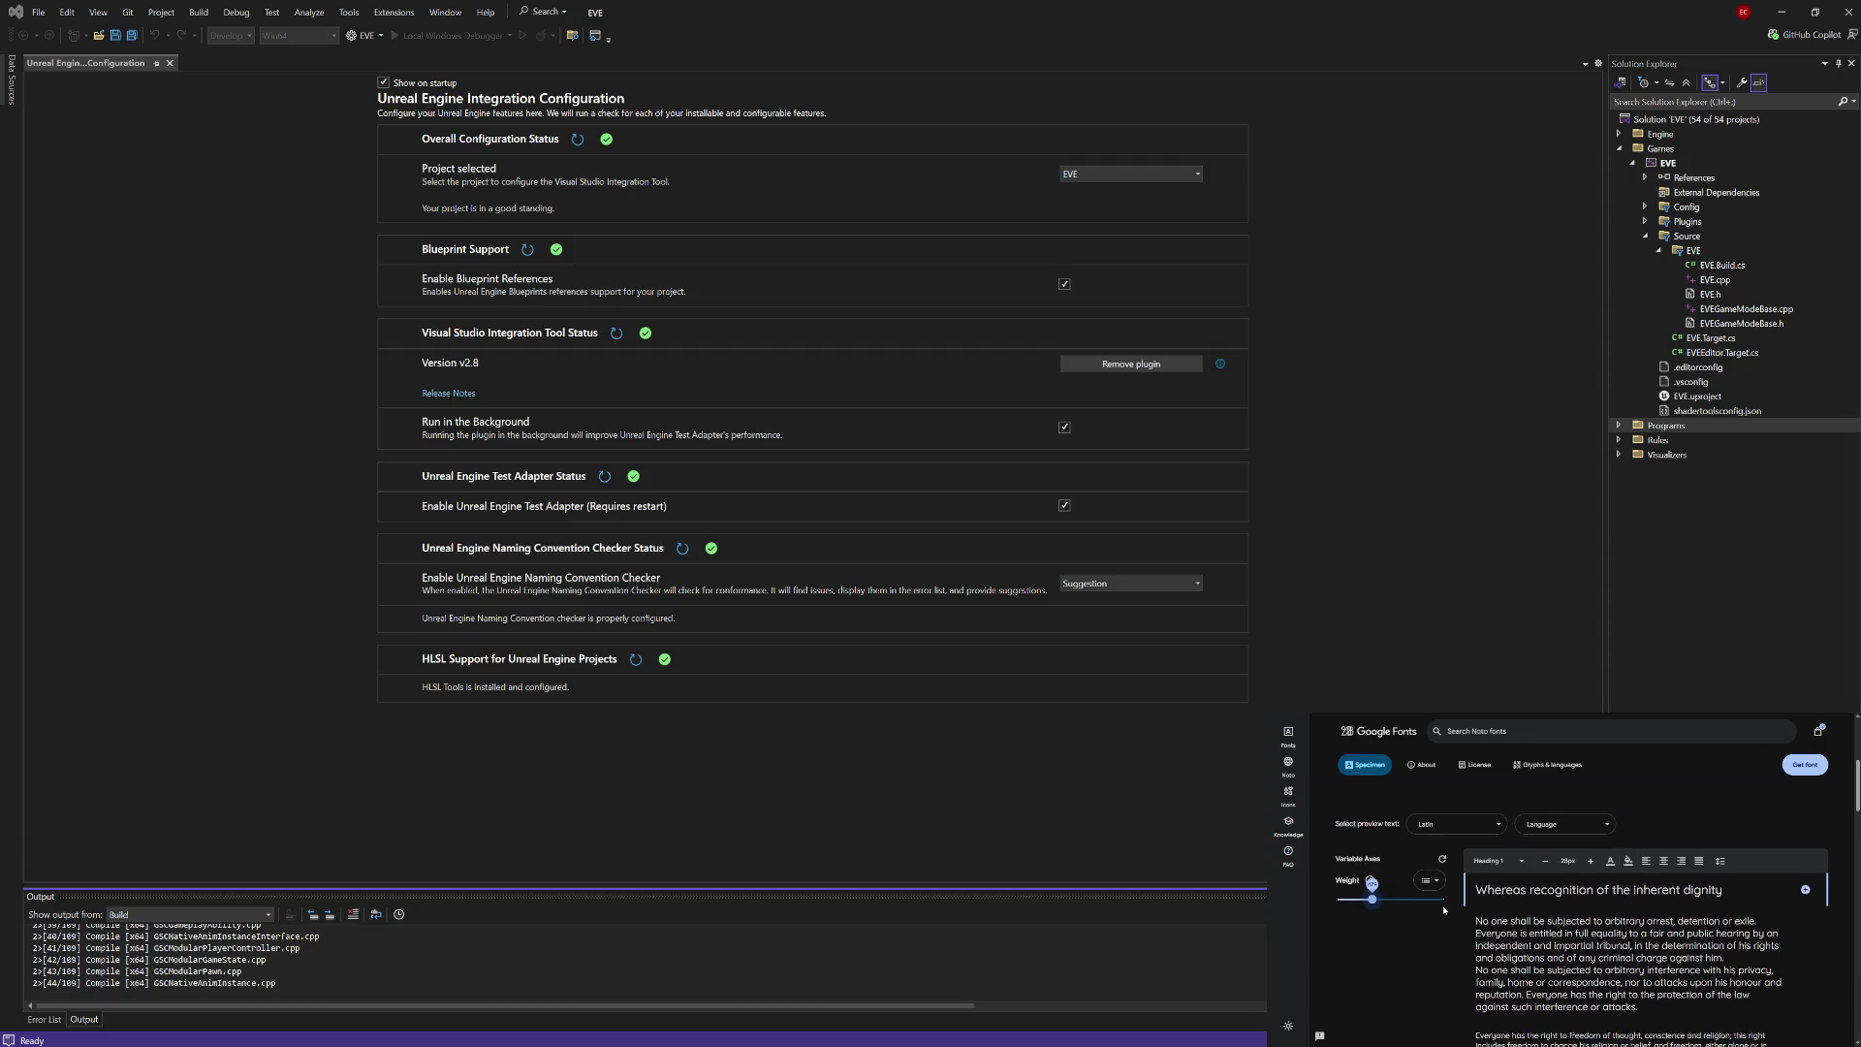
pyautogui.click(1812, 769)
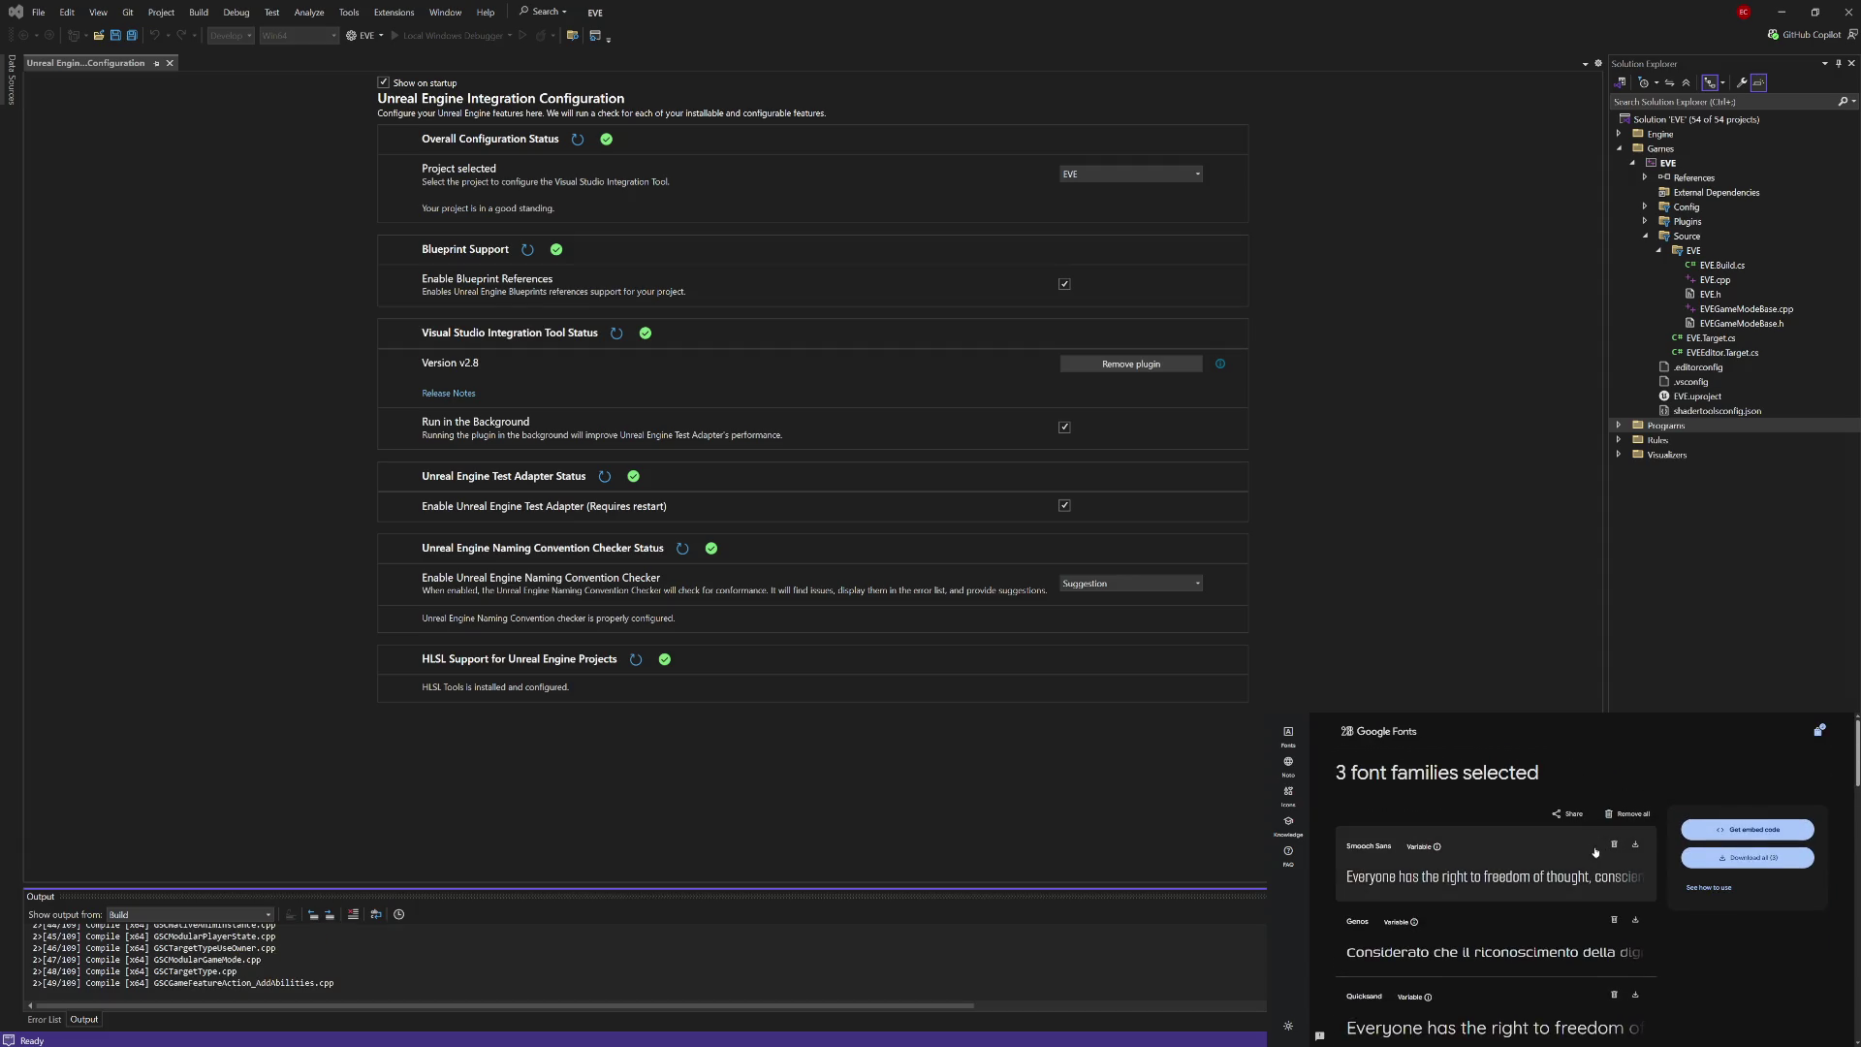
pyautogui.click(1289, 793)
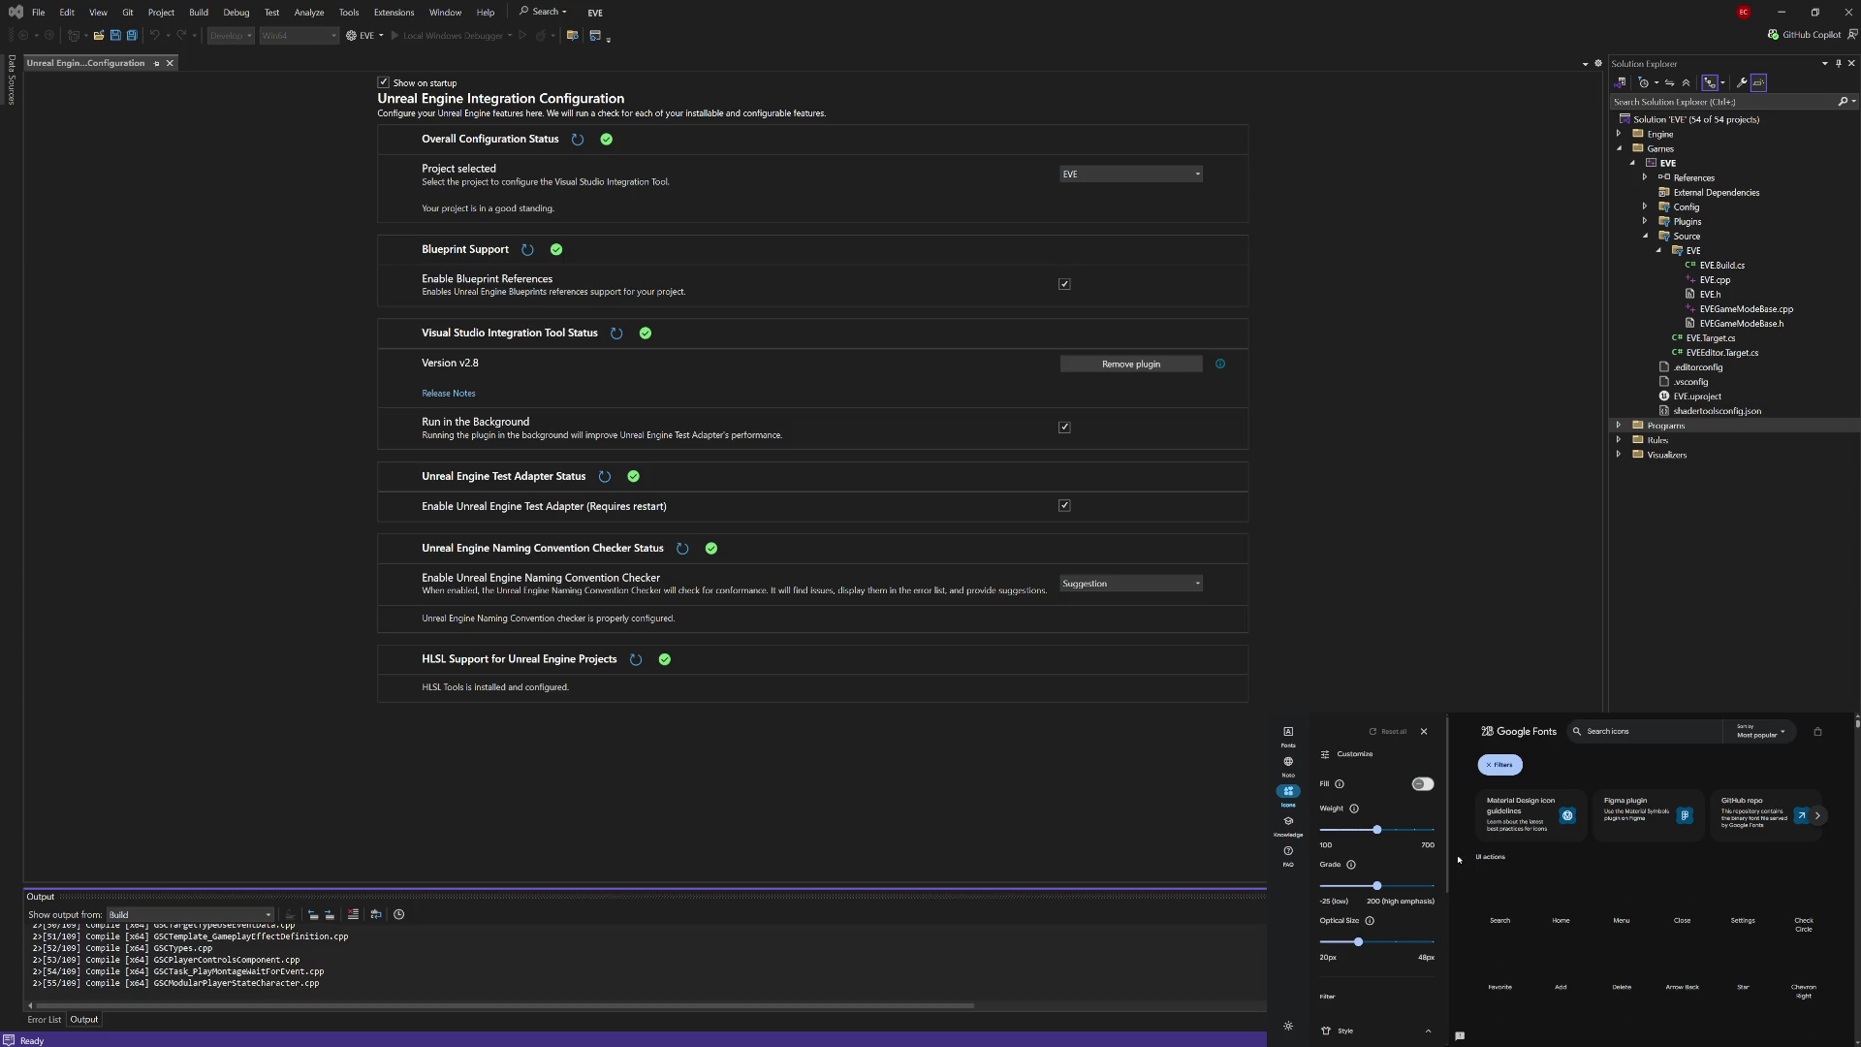
pyautogui.scroll(-3, 1459, 859)
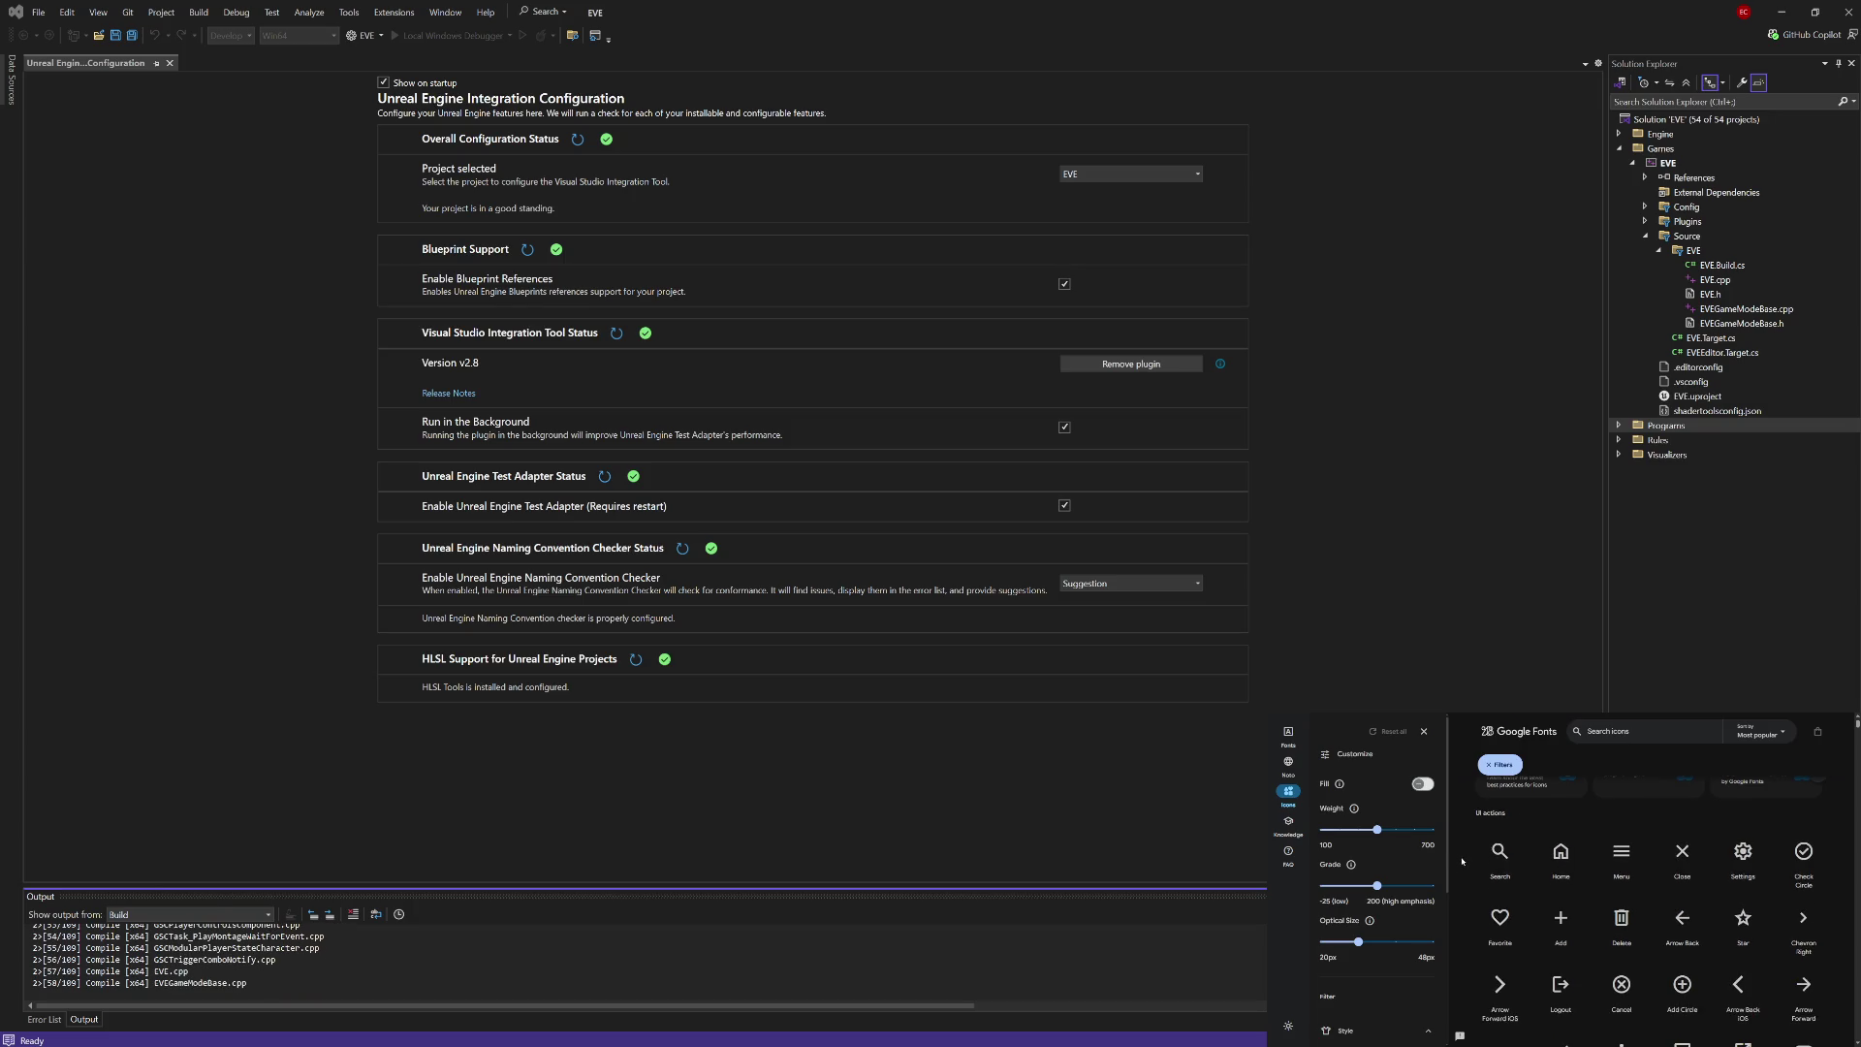
pyautogui.scroll(-5, 1463, 860)
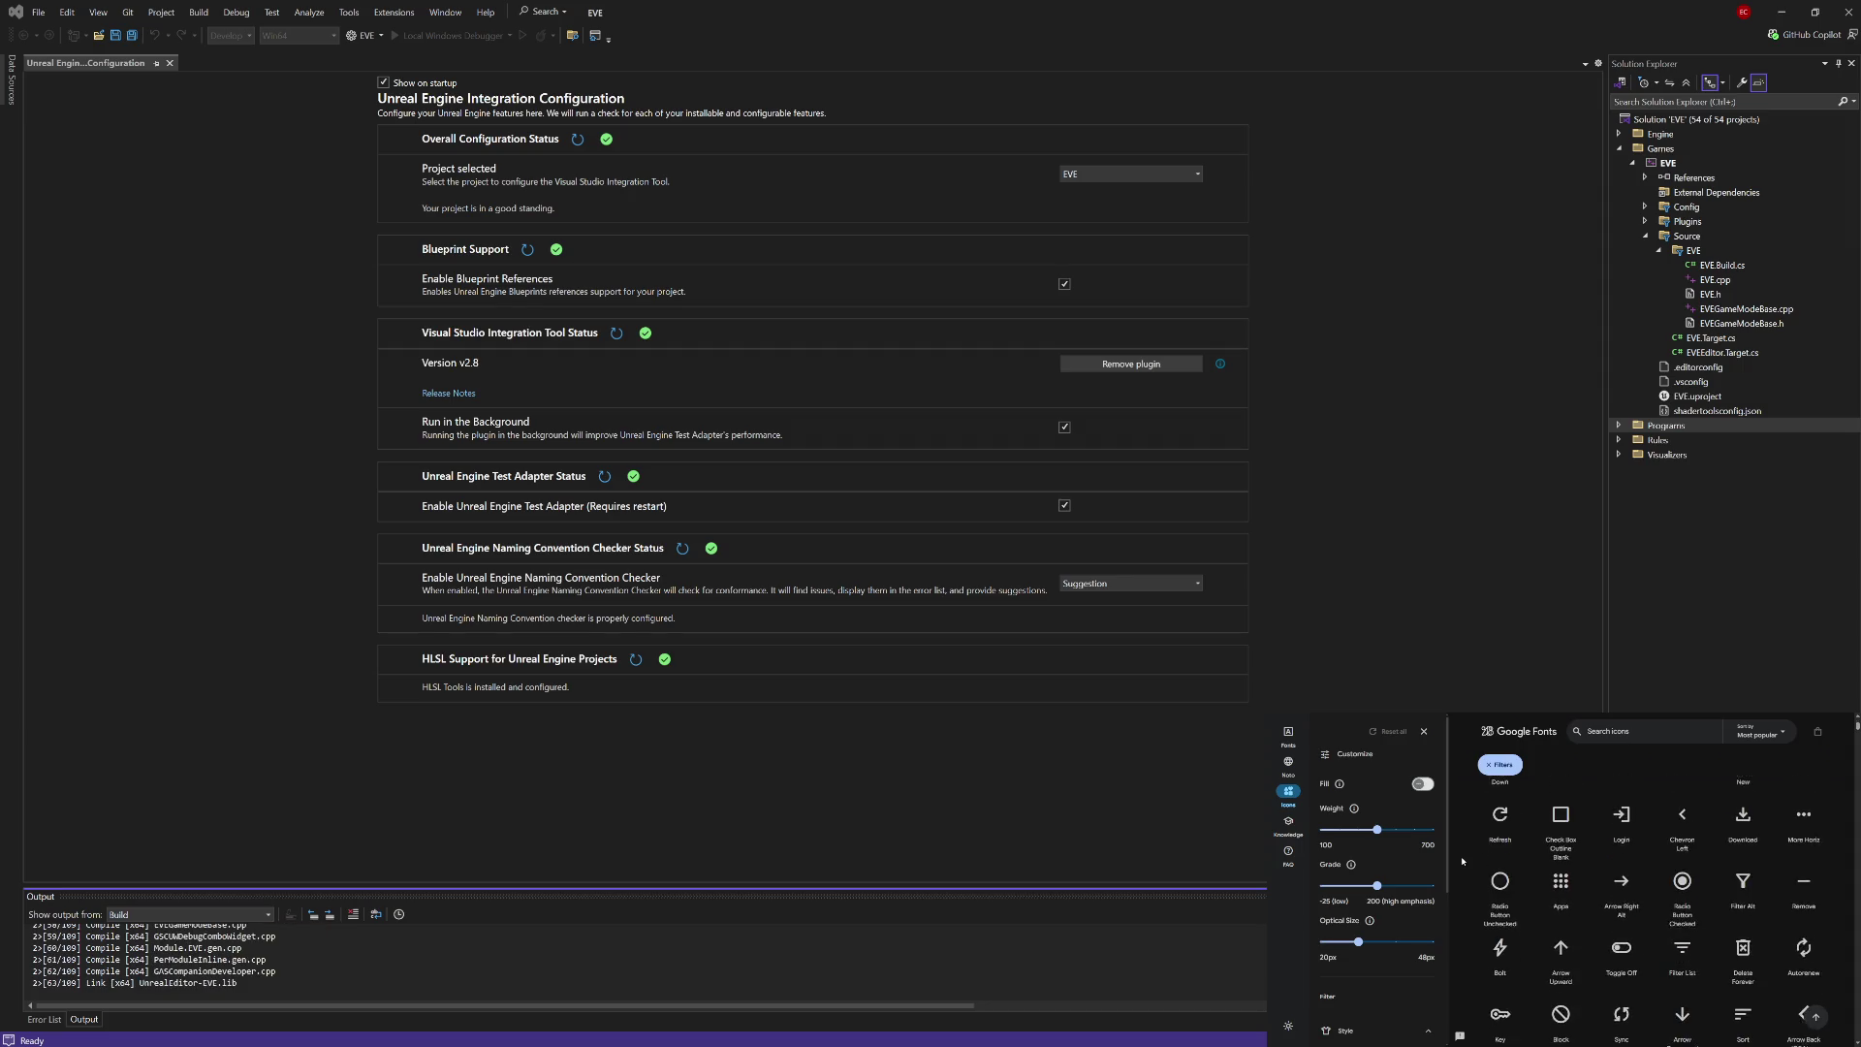
pyautogui.scroll(-5, 1463, 860)
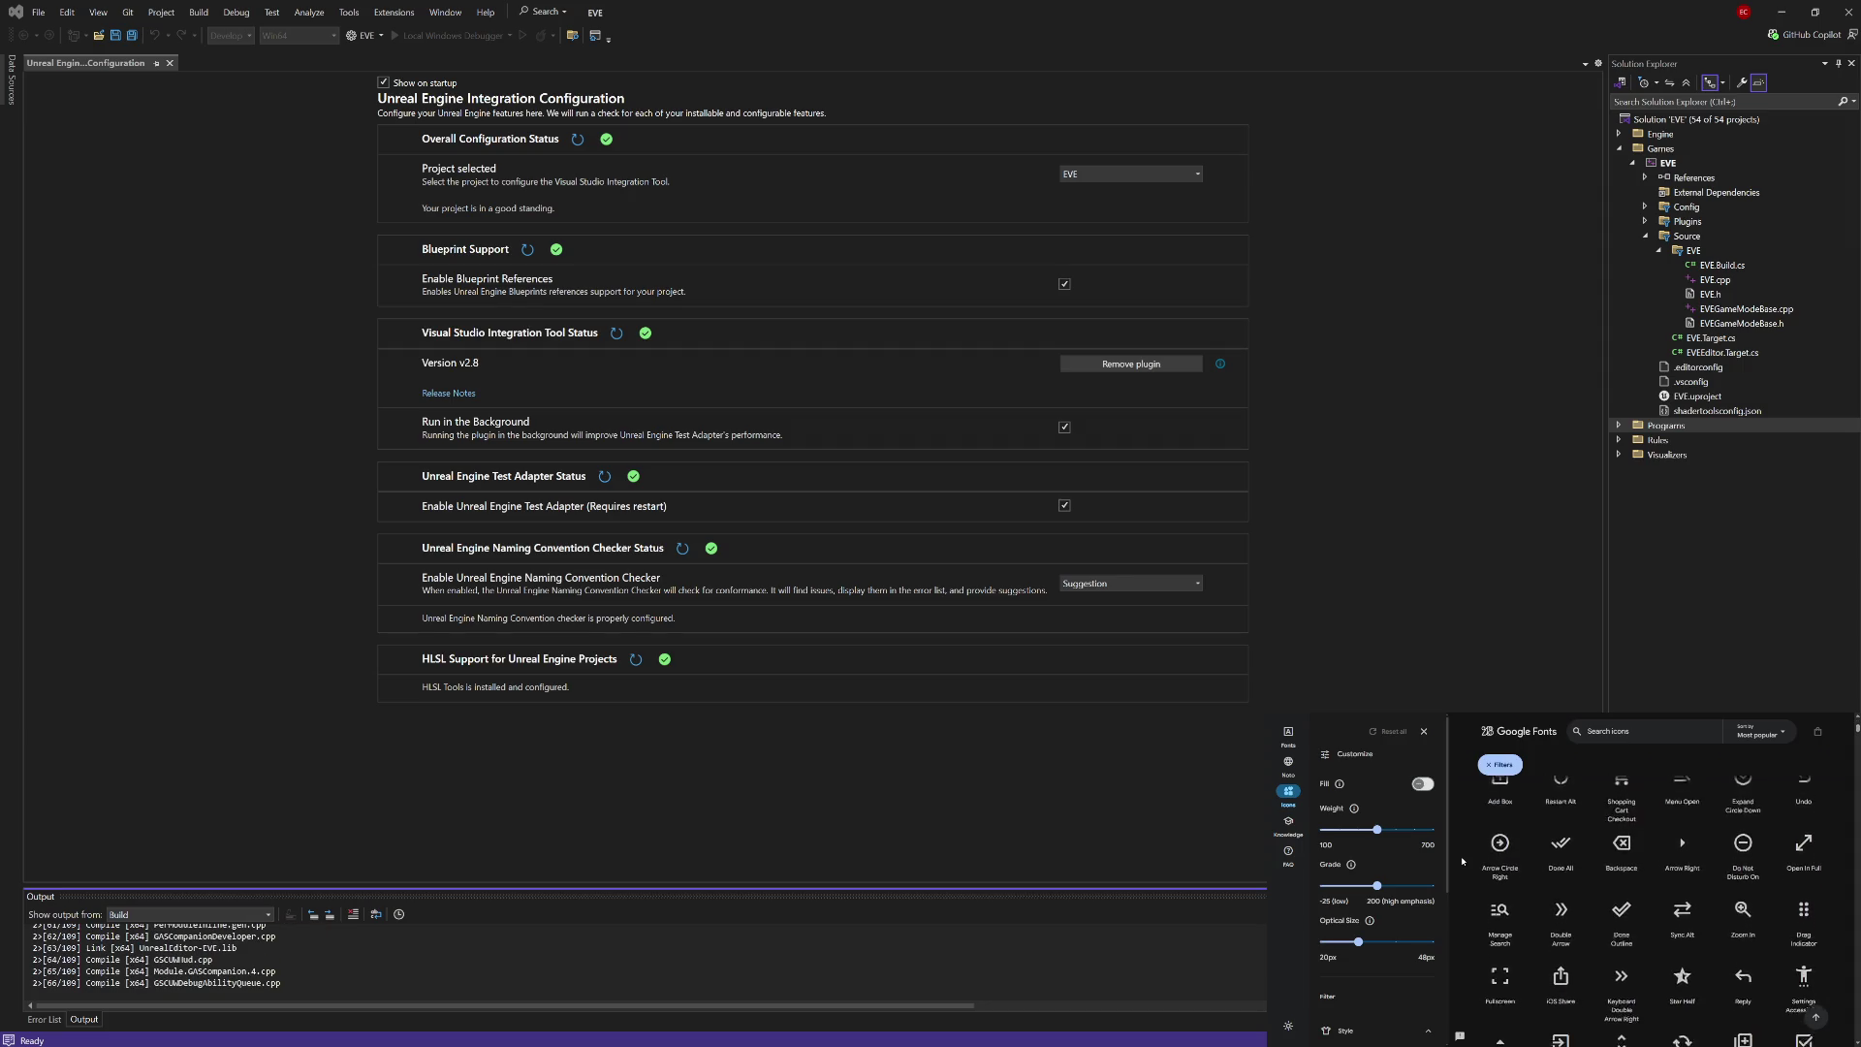
pyautogui.scroll(-5, 1463, 860)
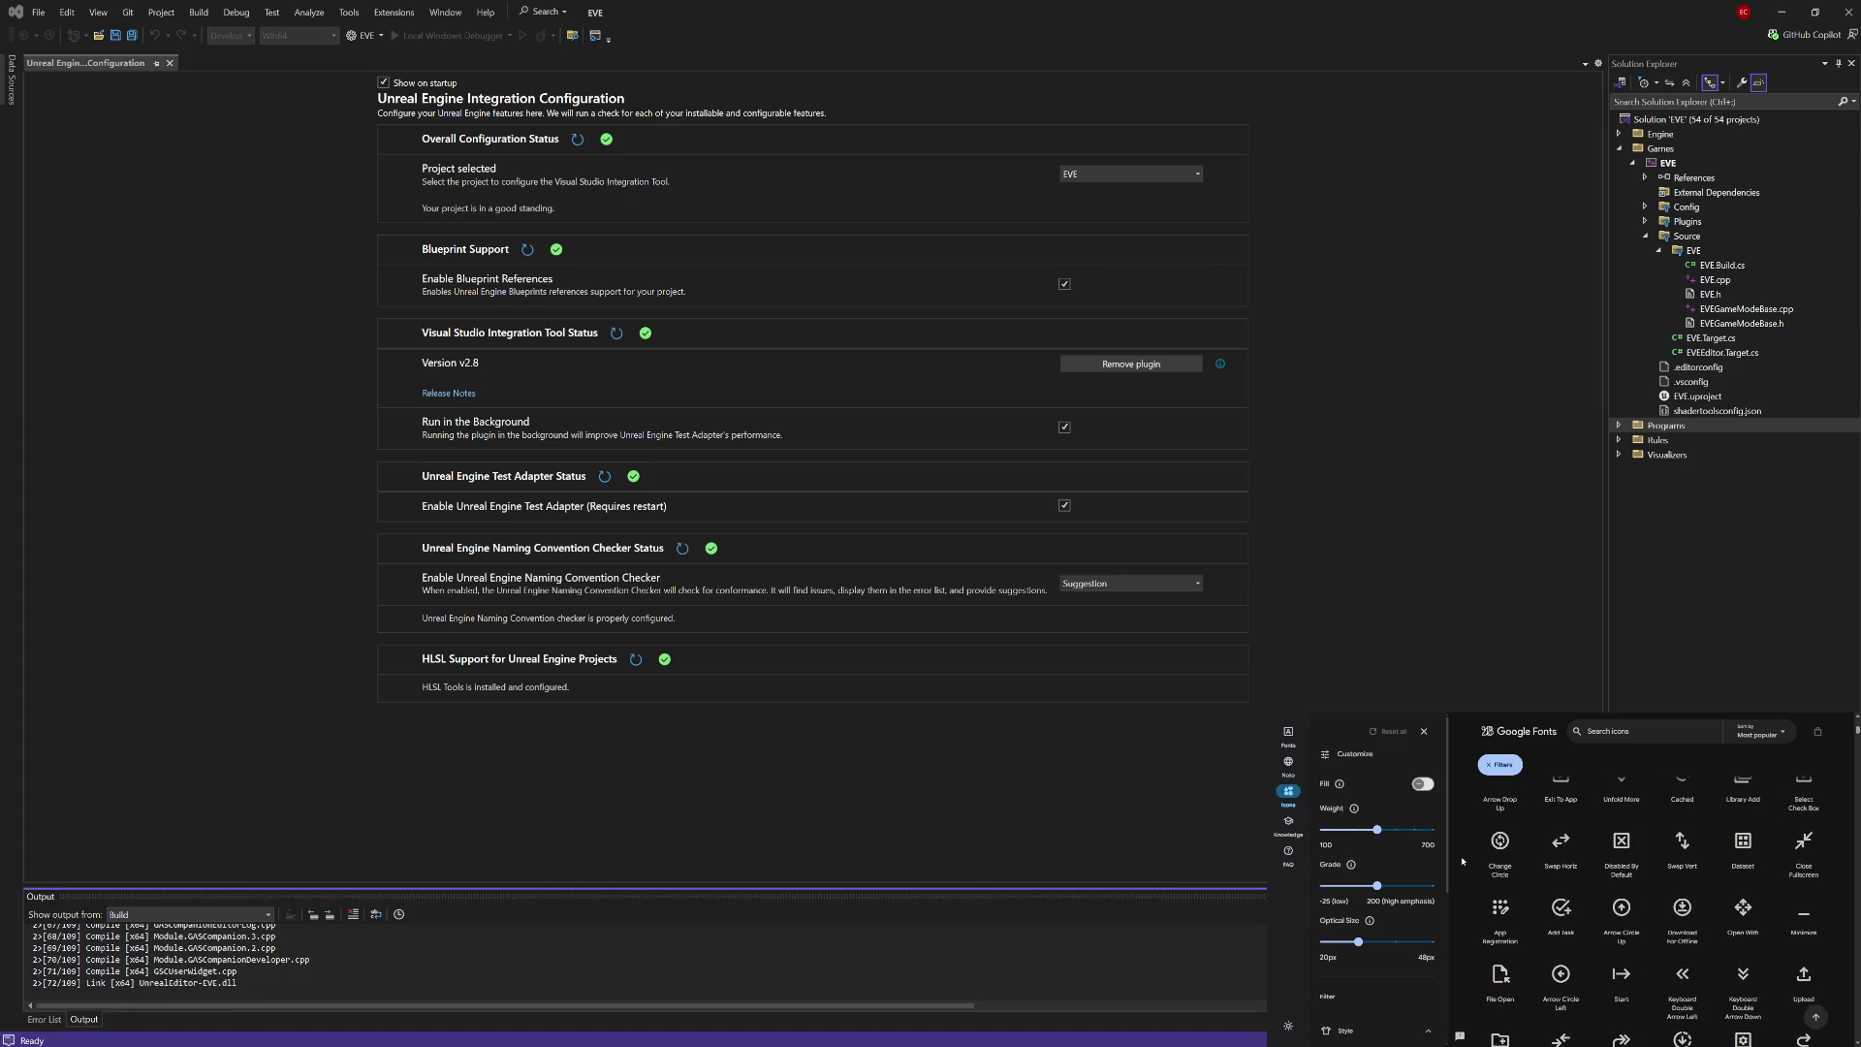
pyautogui.scroll(-5, 1463, 860)
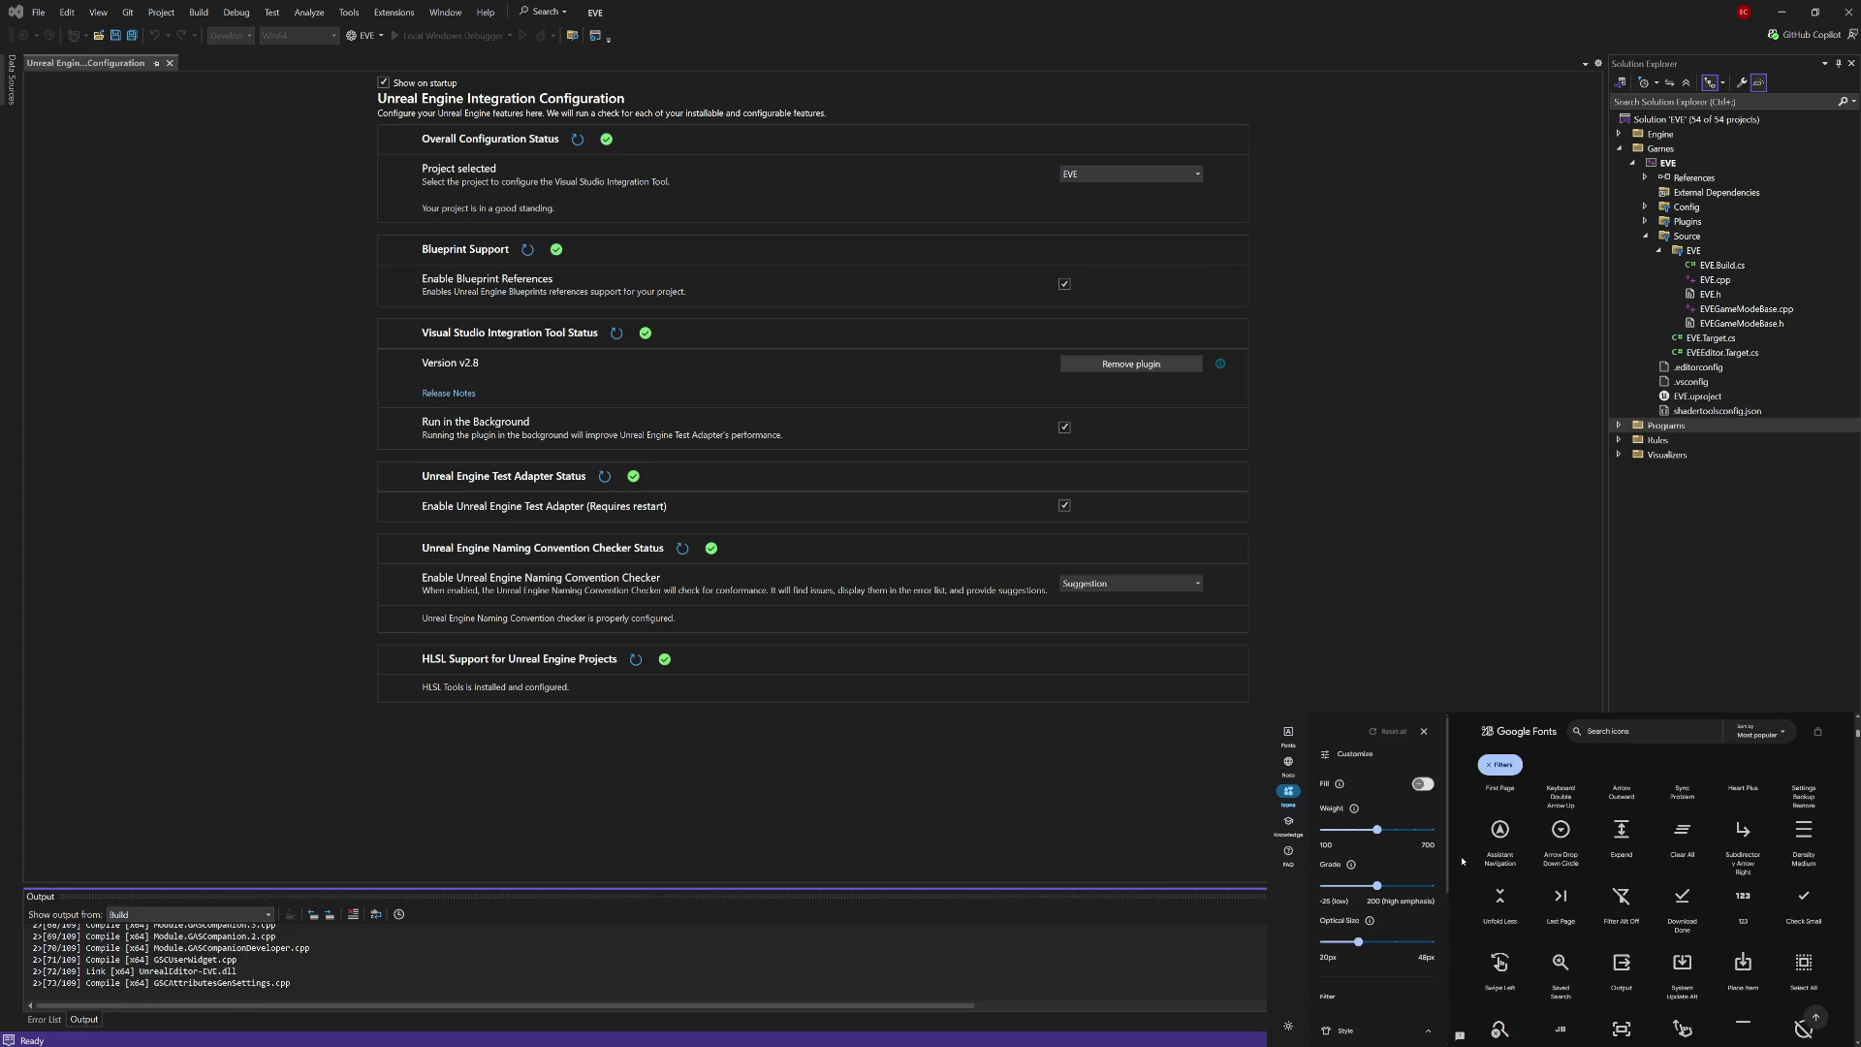
pyautogui.scroll(10, 1463, 860)
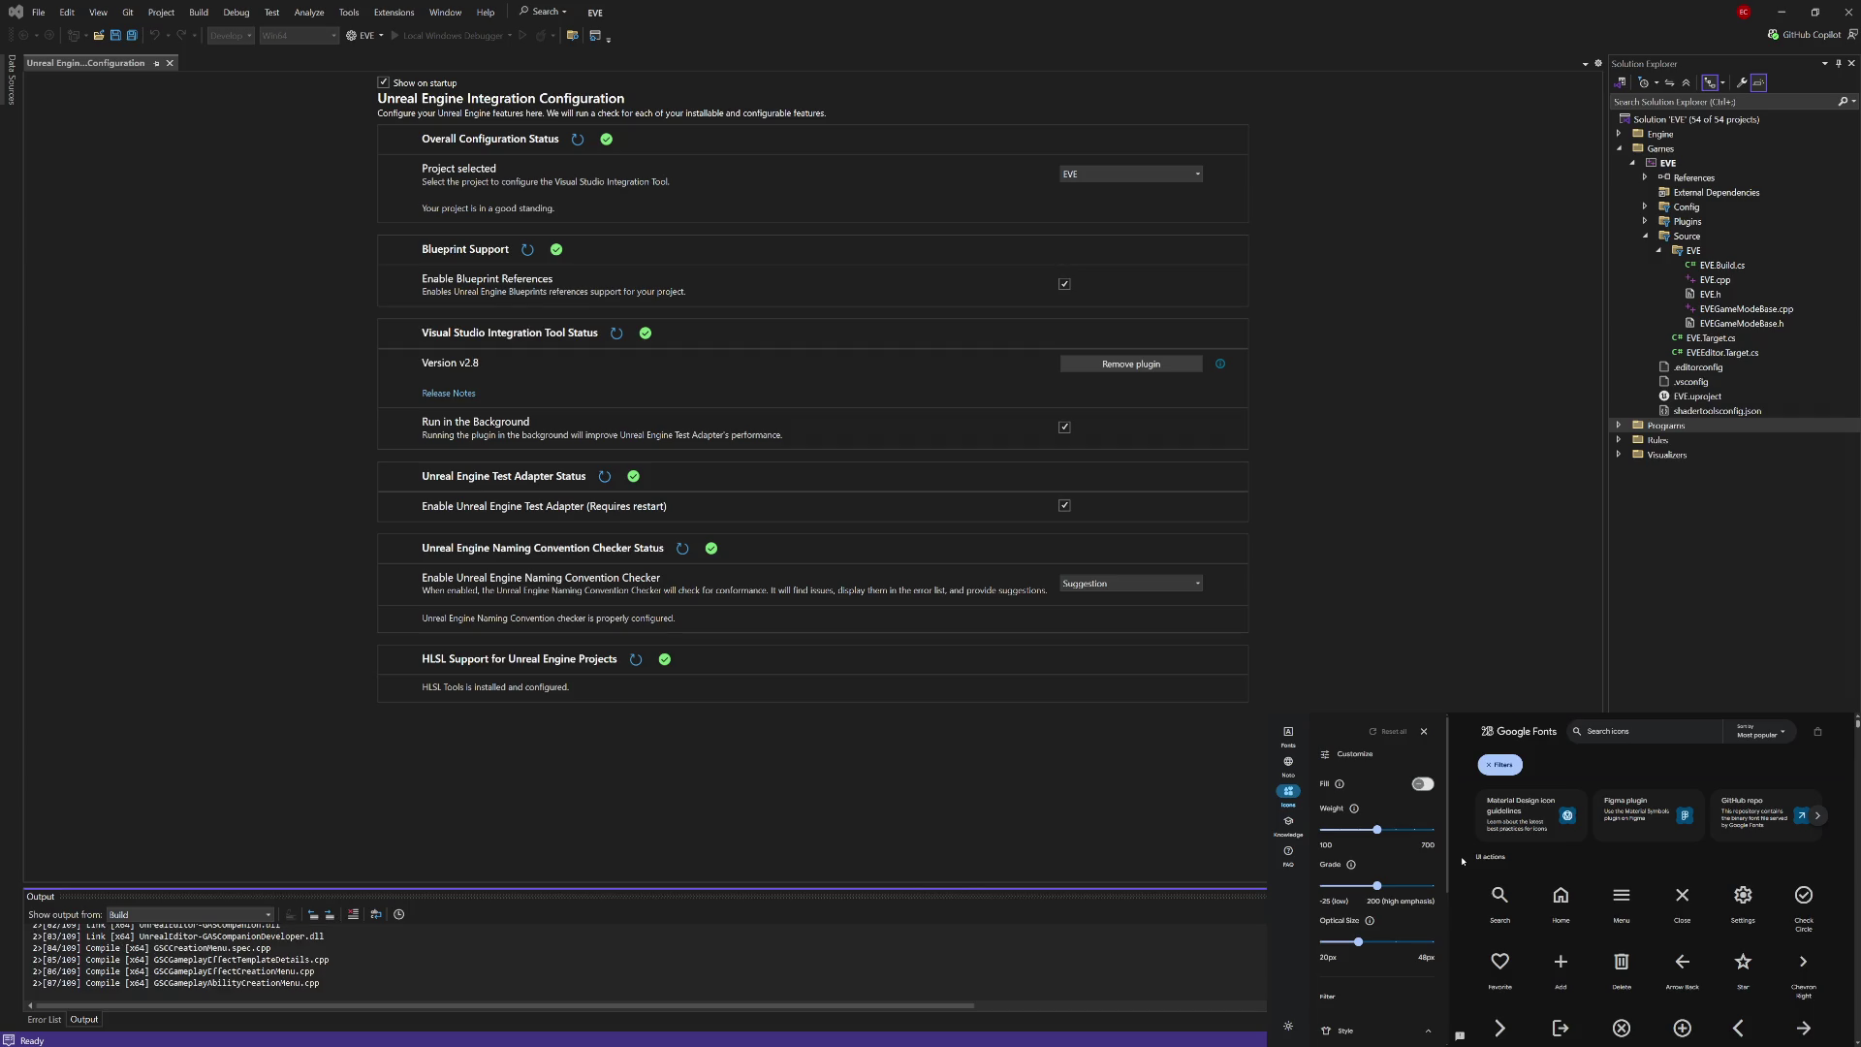
pyautogui.scroll(-1, 1463, 861)
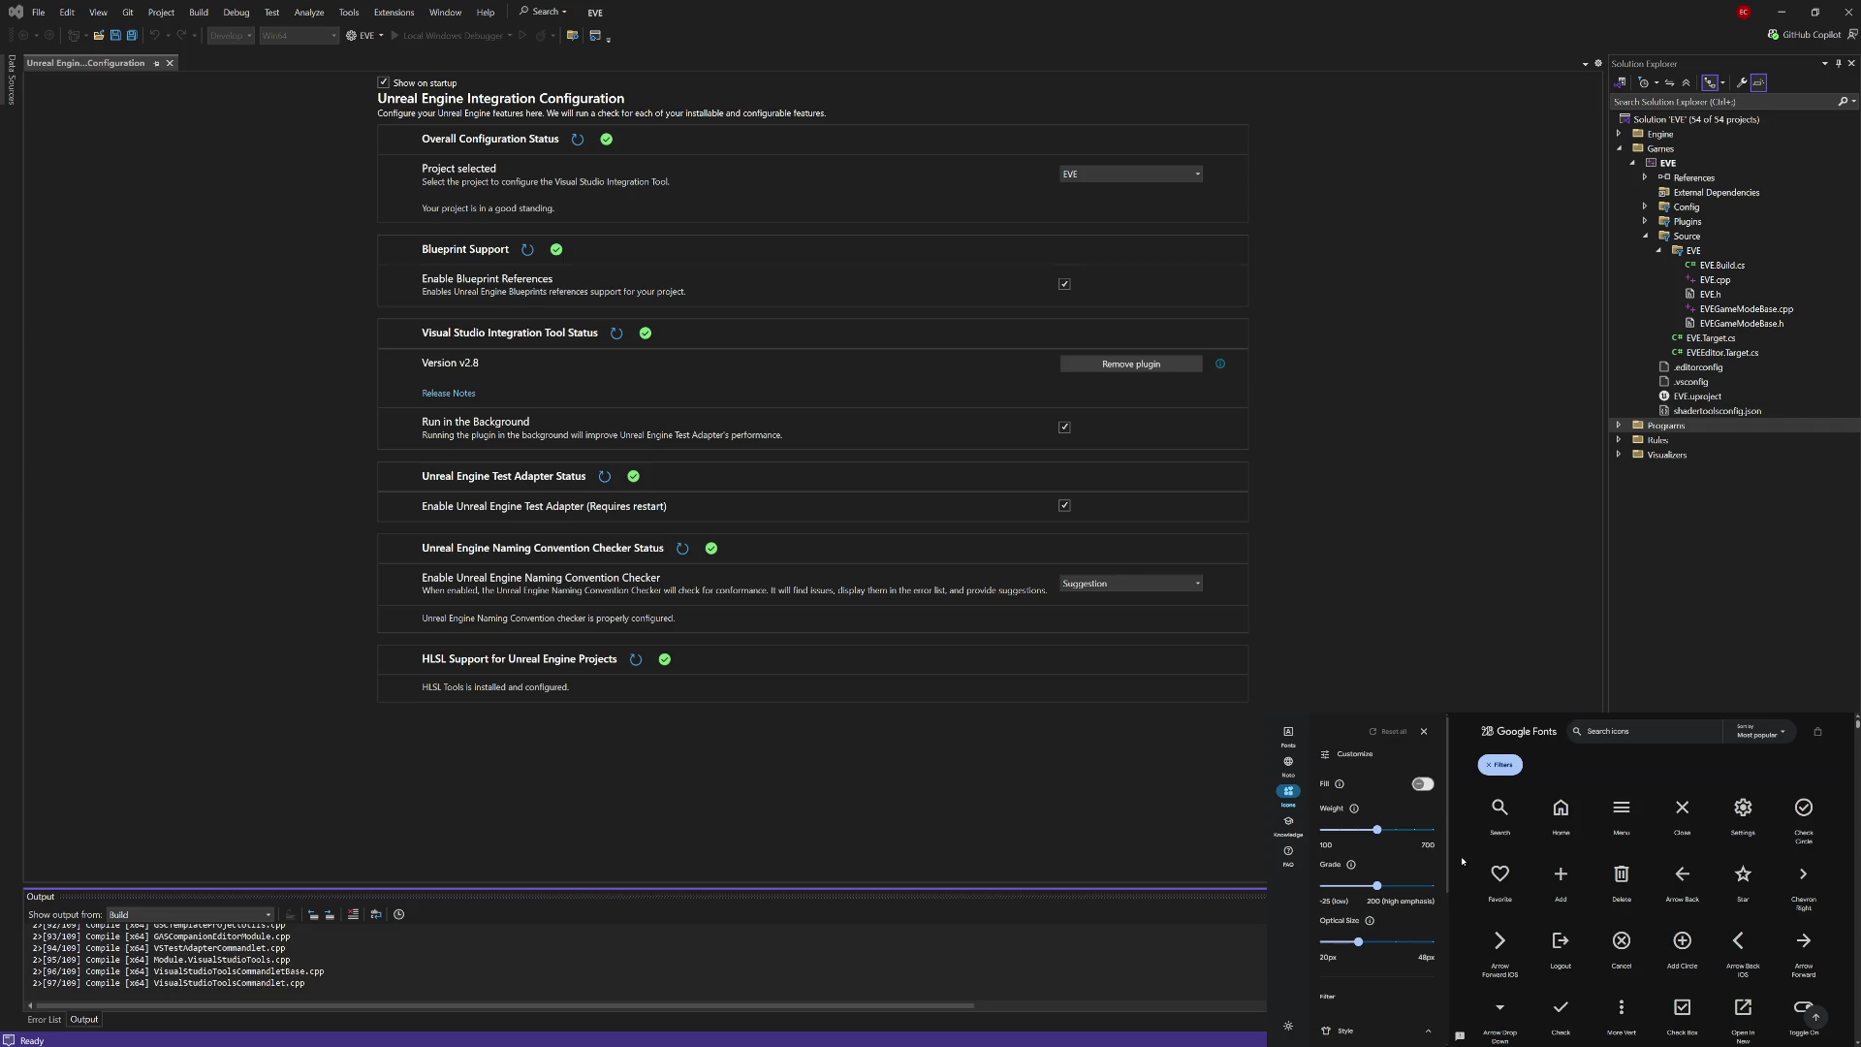
pyautogui.scroll(-1, 1463, 860)
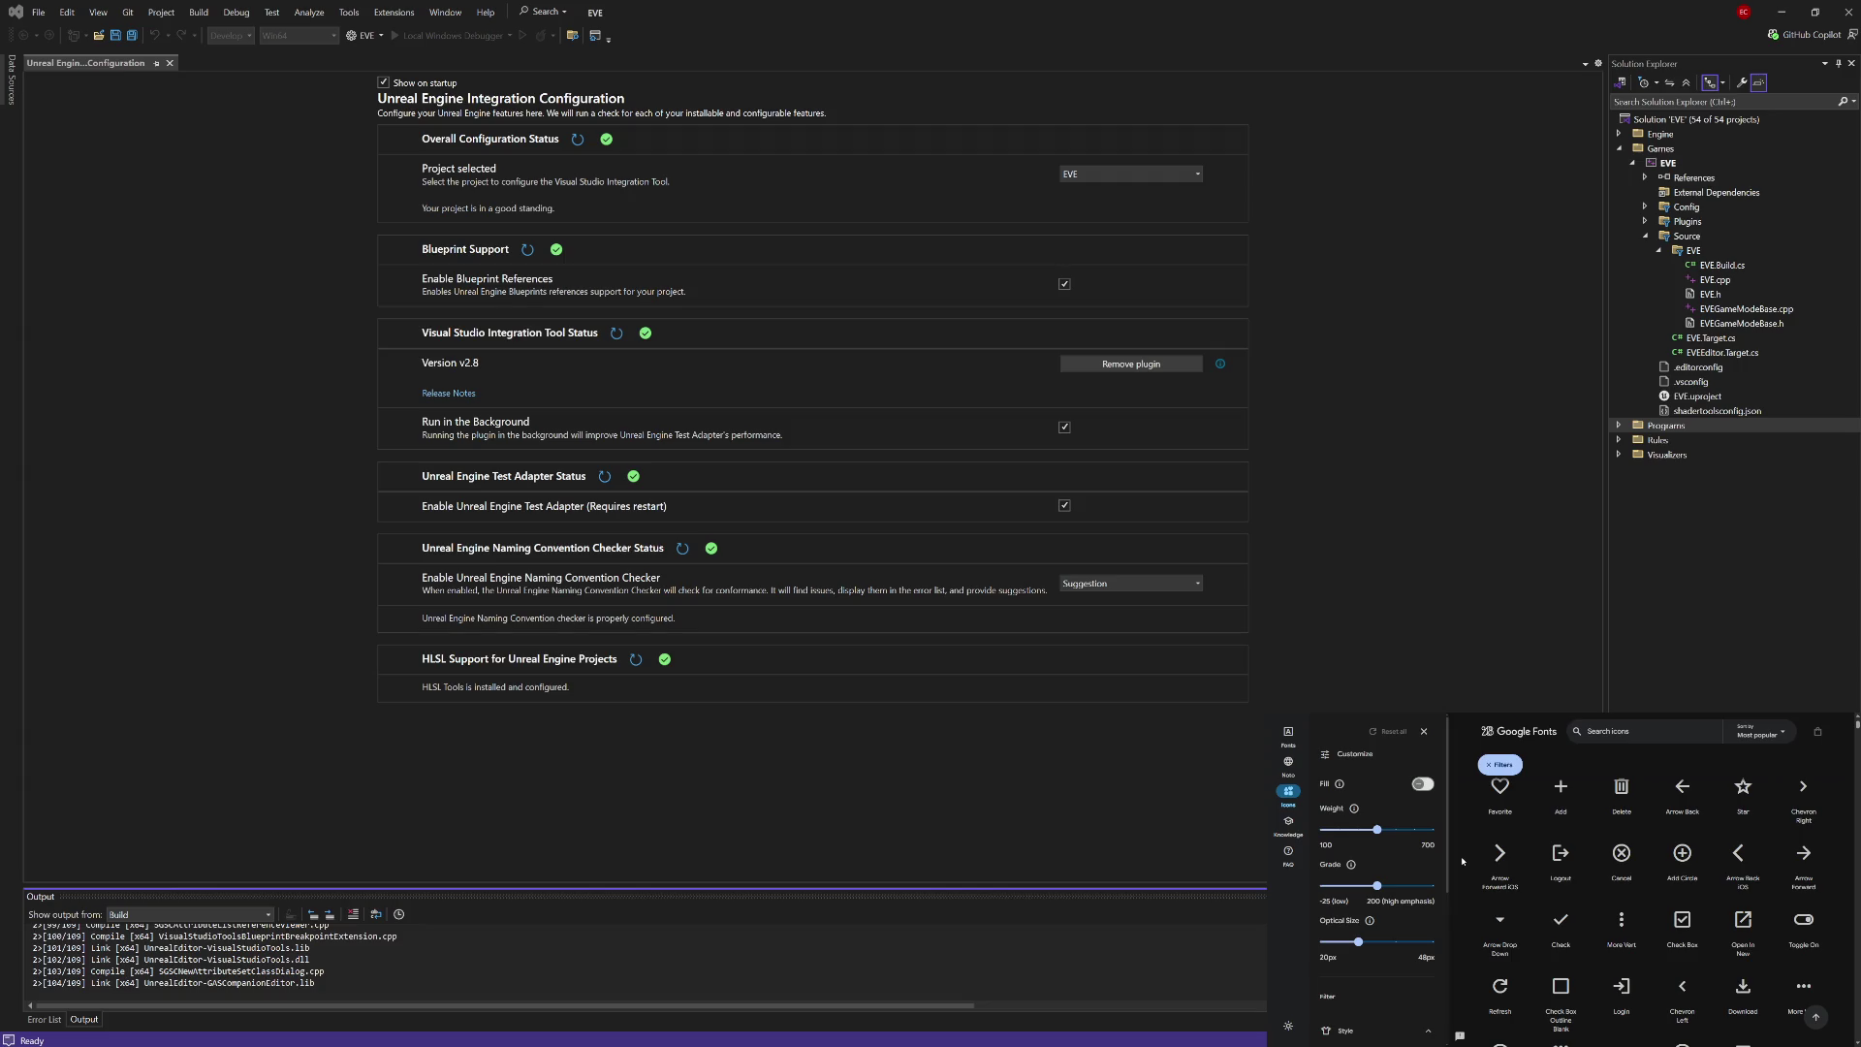
pyautogui.scroll(-2, 1463, 861)
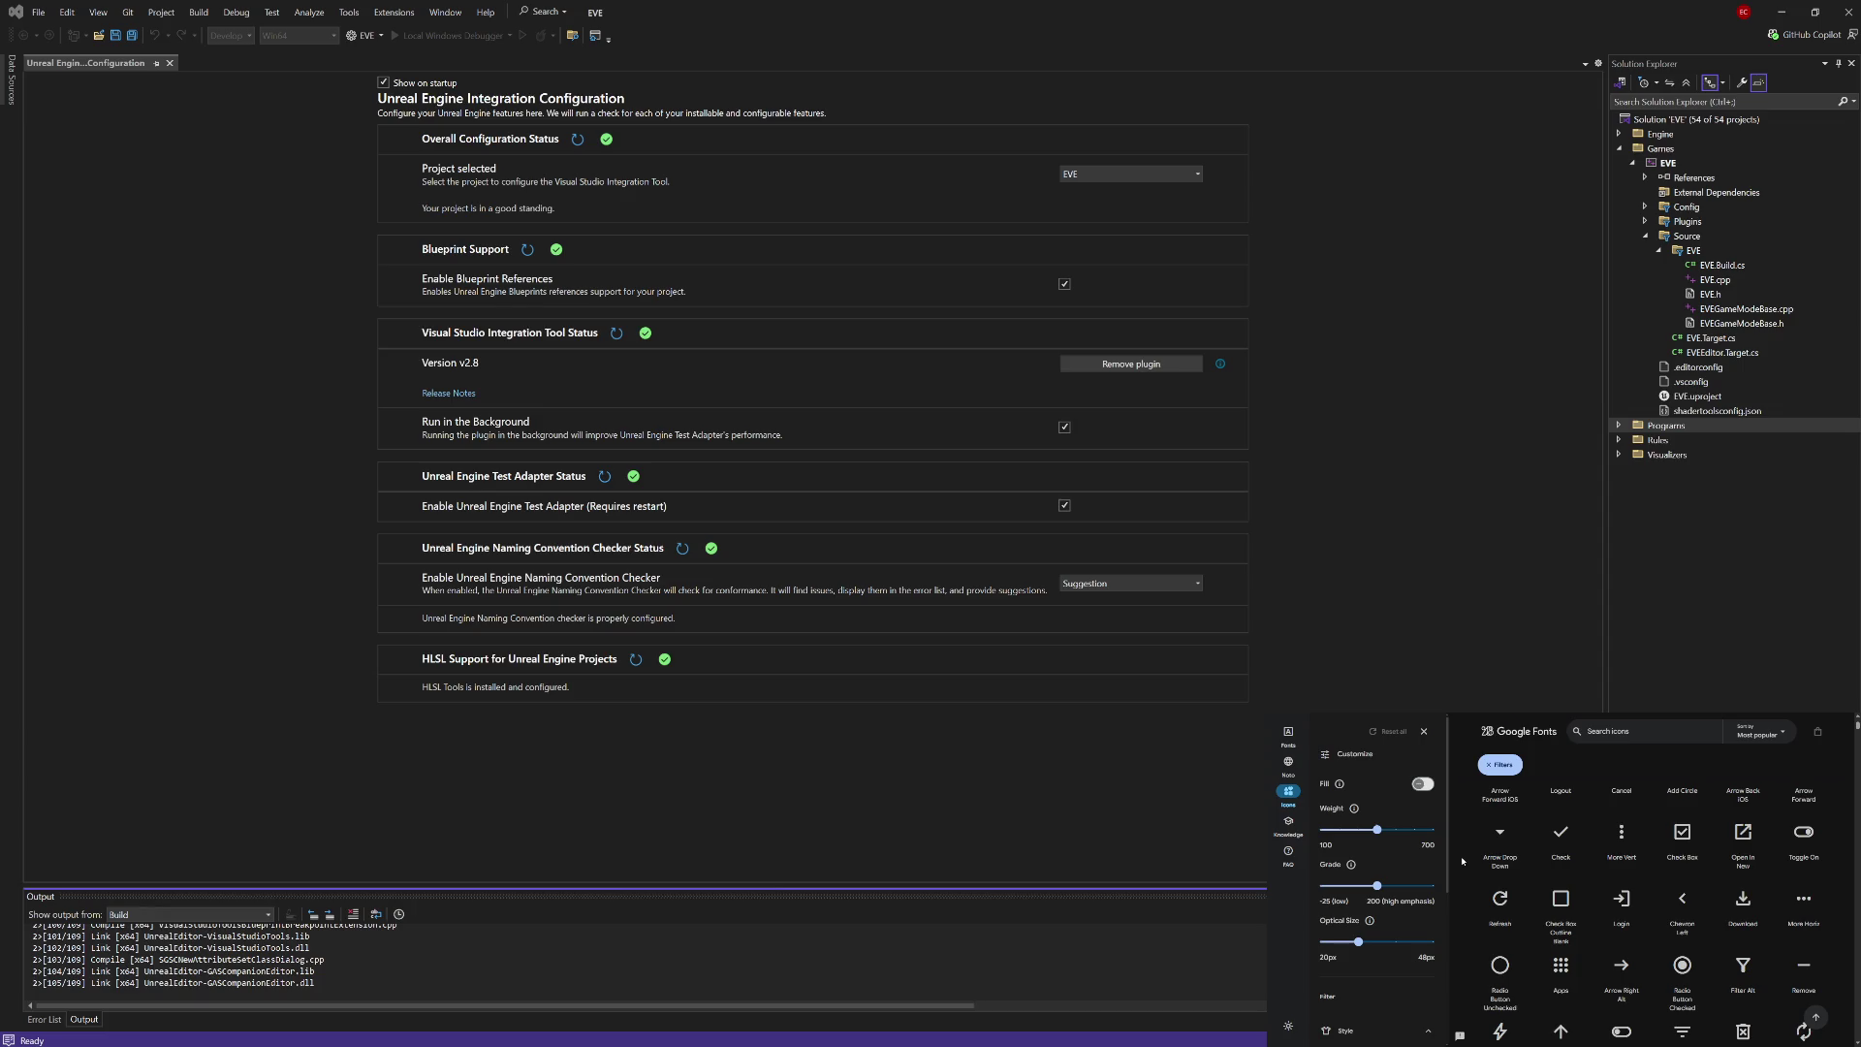
pyautogui.scroll(-5, 1462, 860)
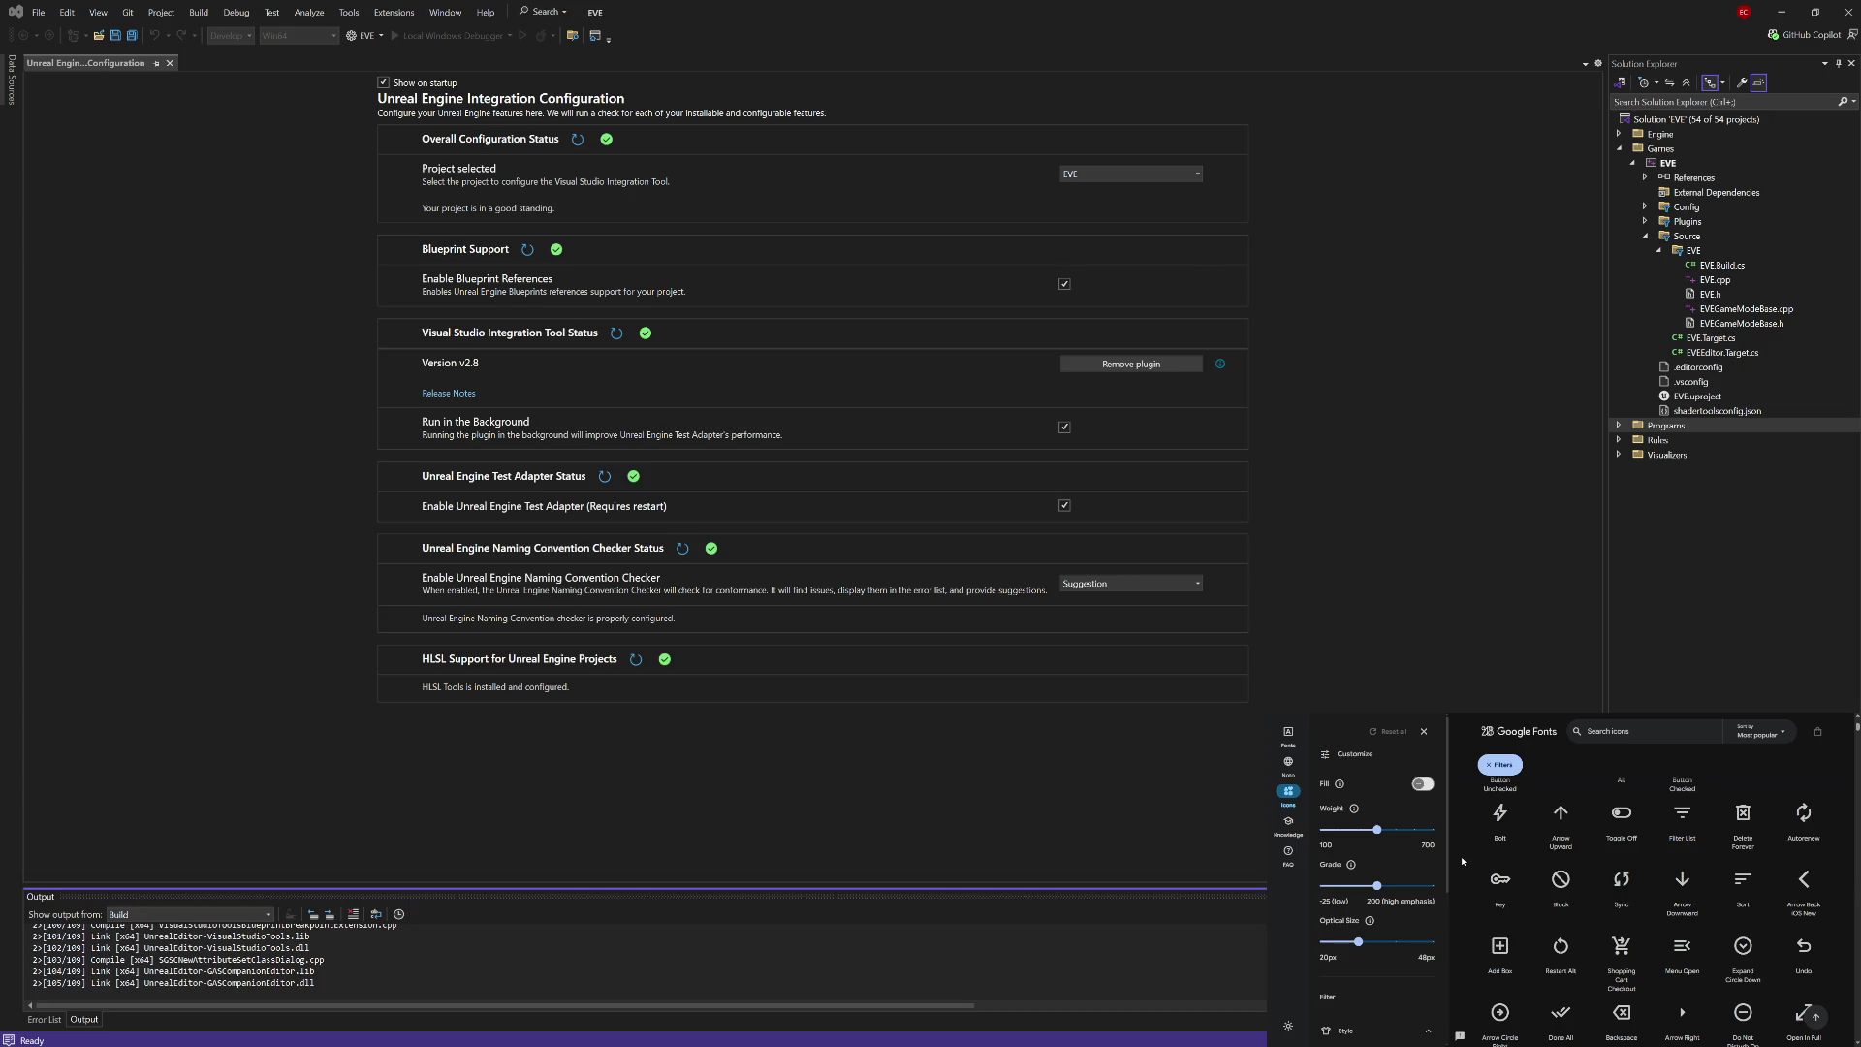
pyautogui.scroll(-3, 1462, 861)
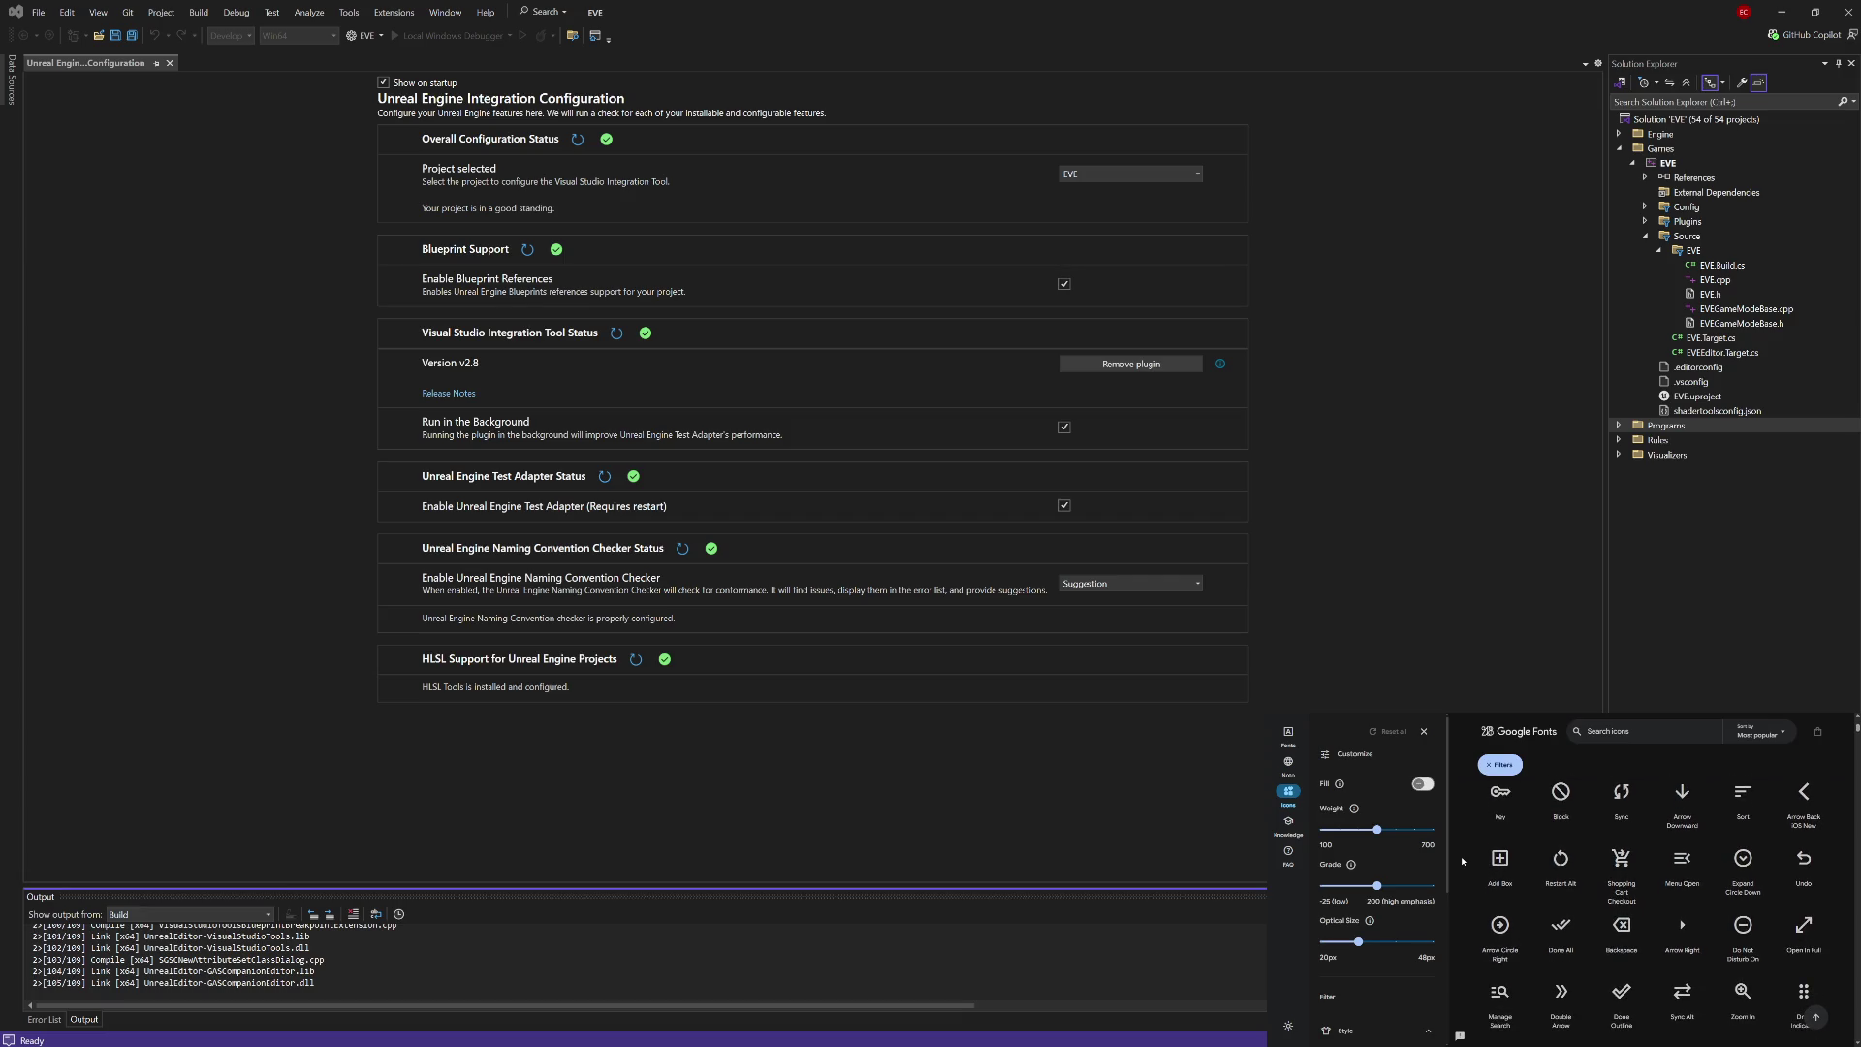
pyautogui.scroll(-1, 1462, 861)
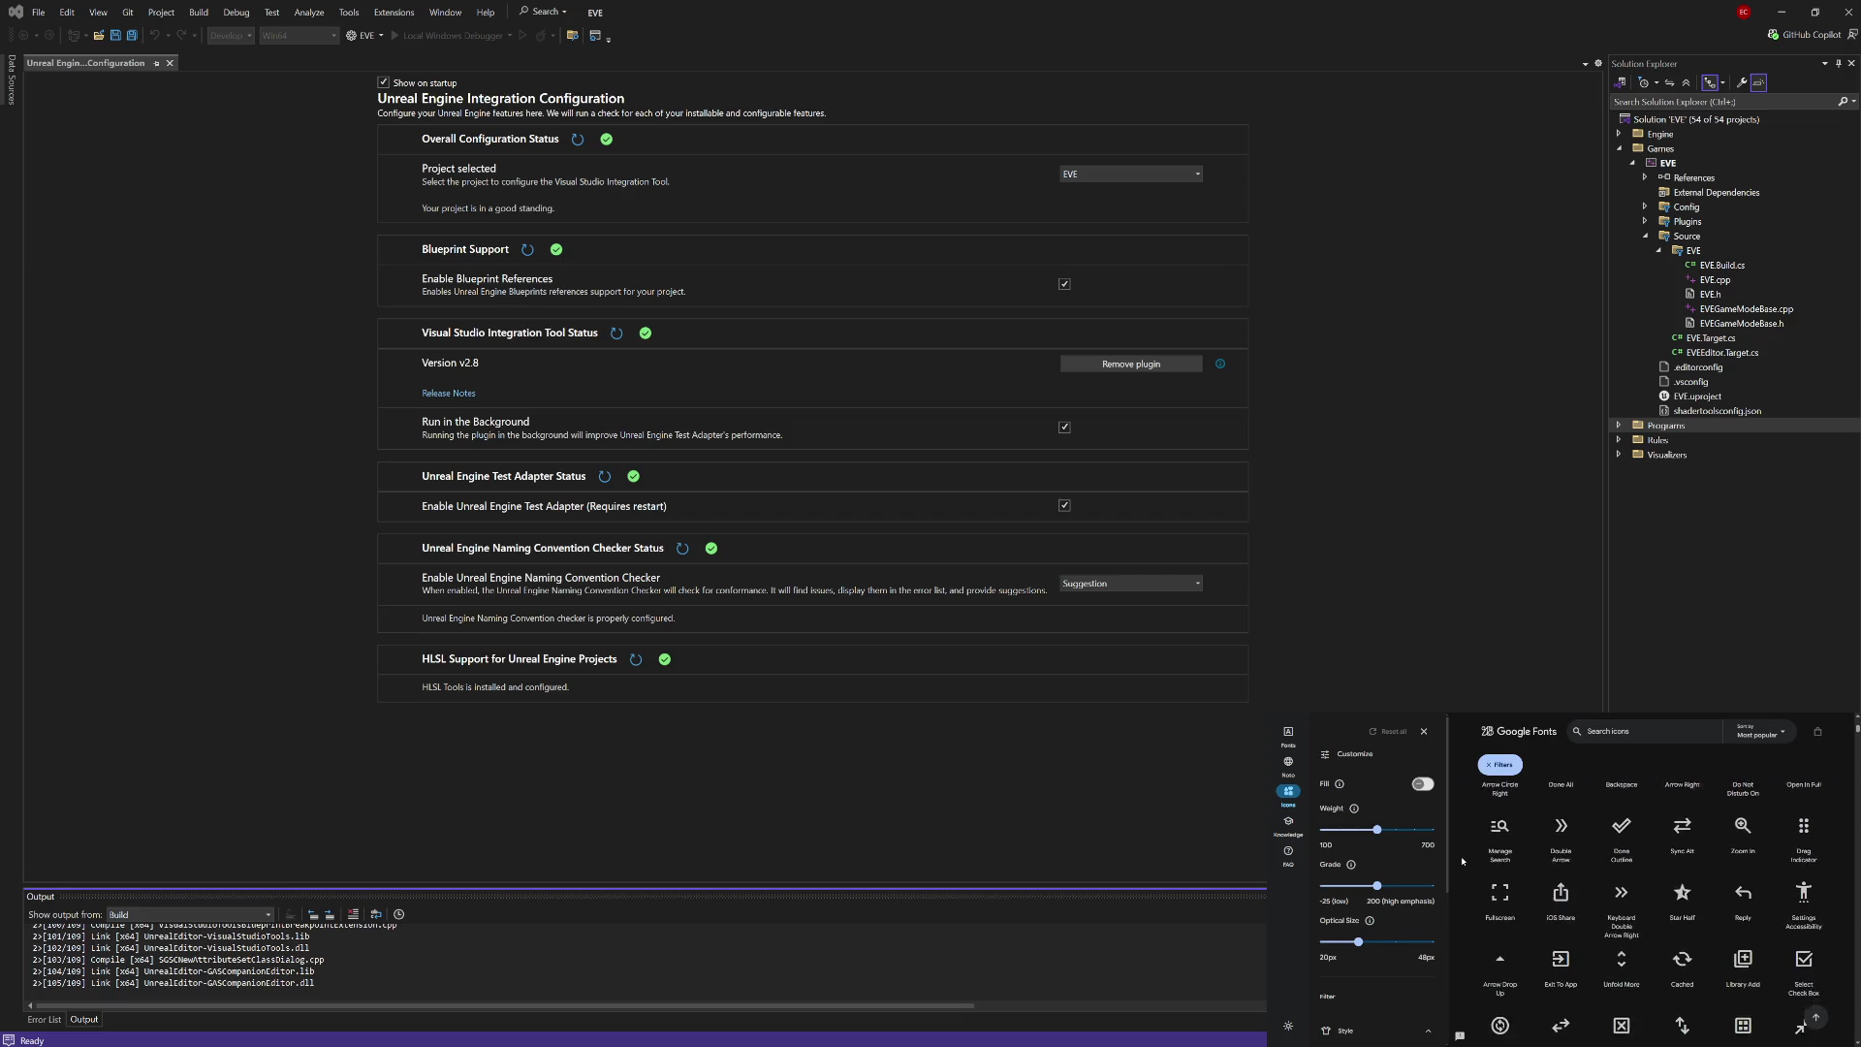
# Step: Scroll through the rest of the icon catalogue, then switch to the Noto section from the sidebar
pyautogui.scroll(2, 1462, 861)
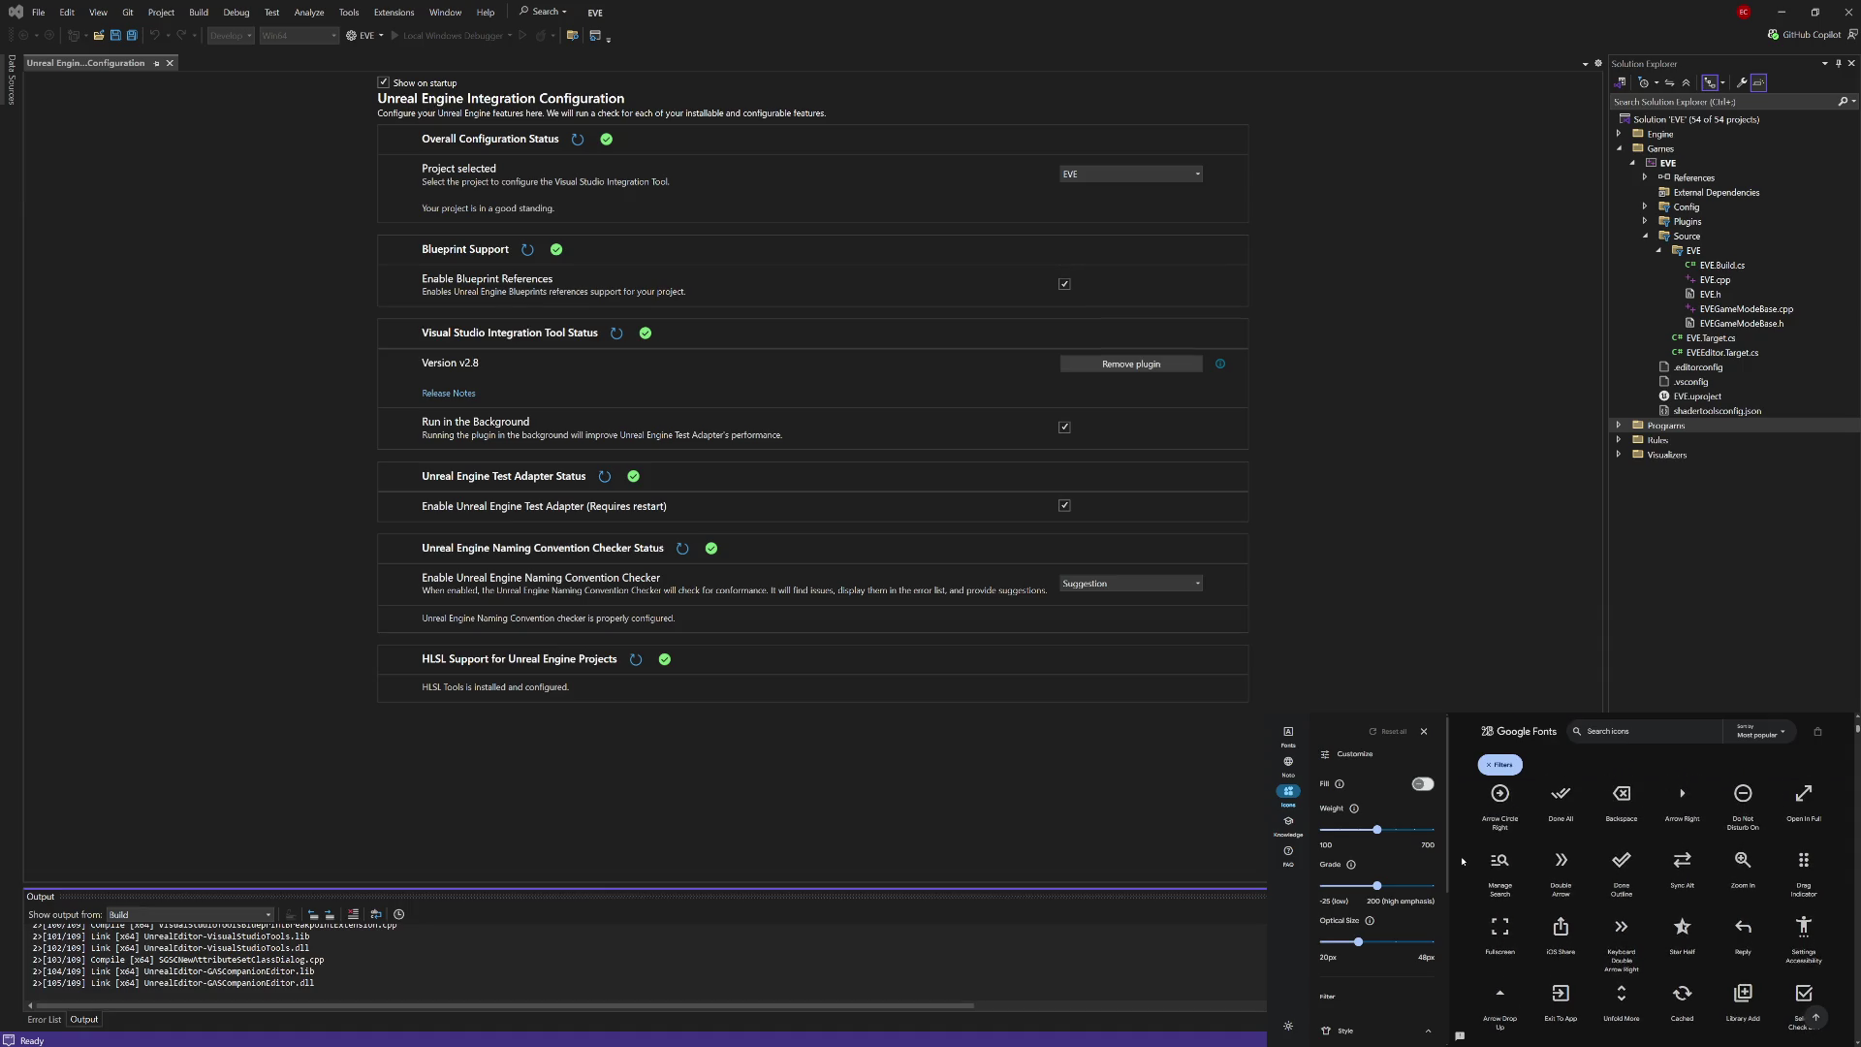
pyautogui.scroll(-1, 1462, 861)
pyautogui.scroll(-1, 1462, 861)
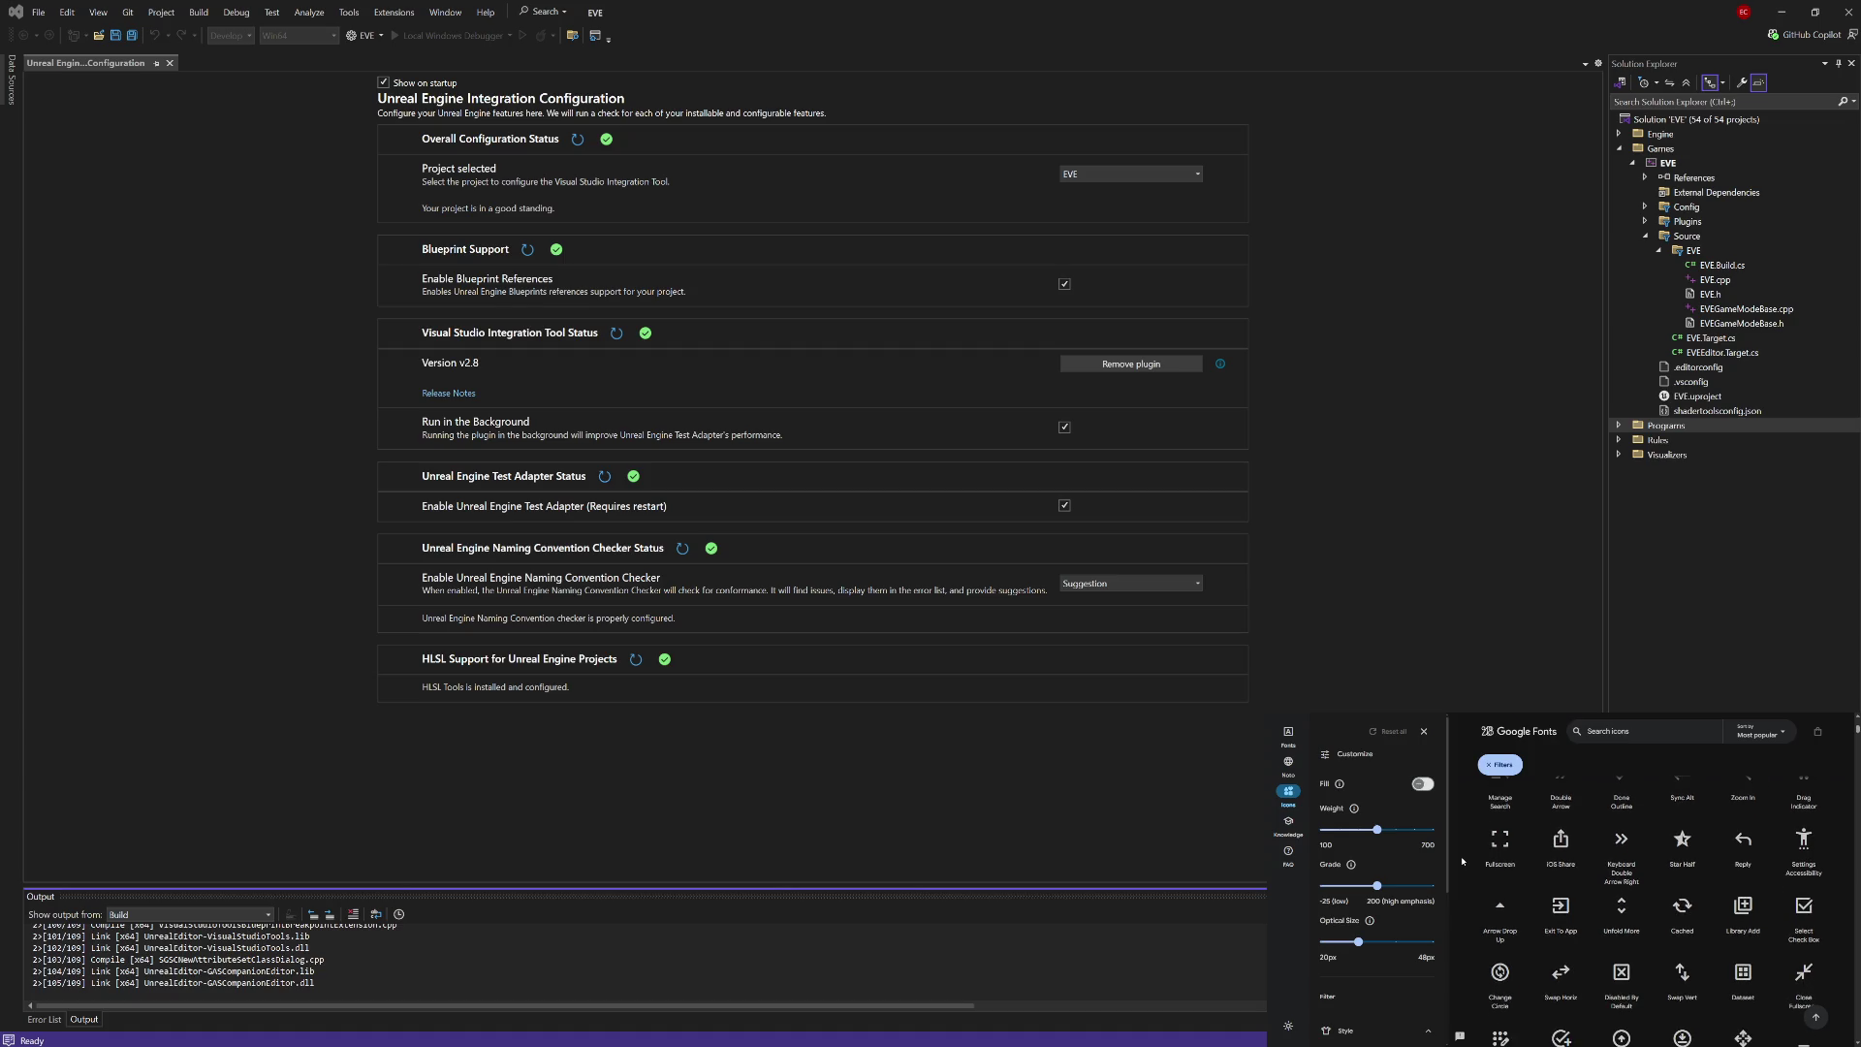
pyautogui.scroll(-1, 1462, 861)
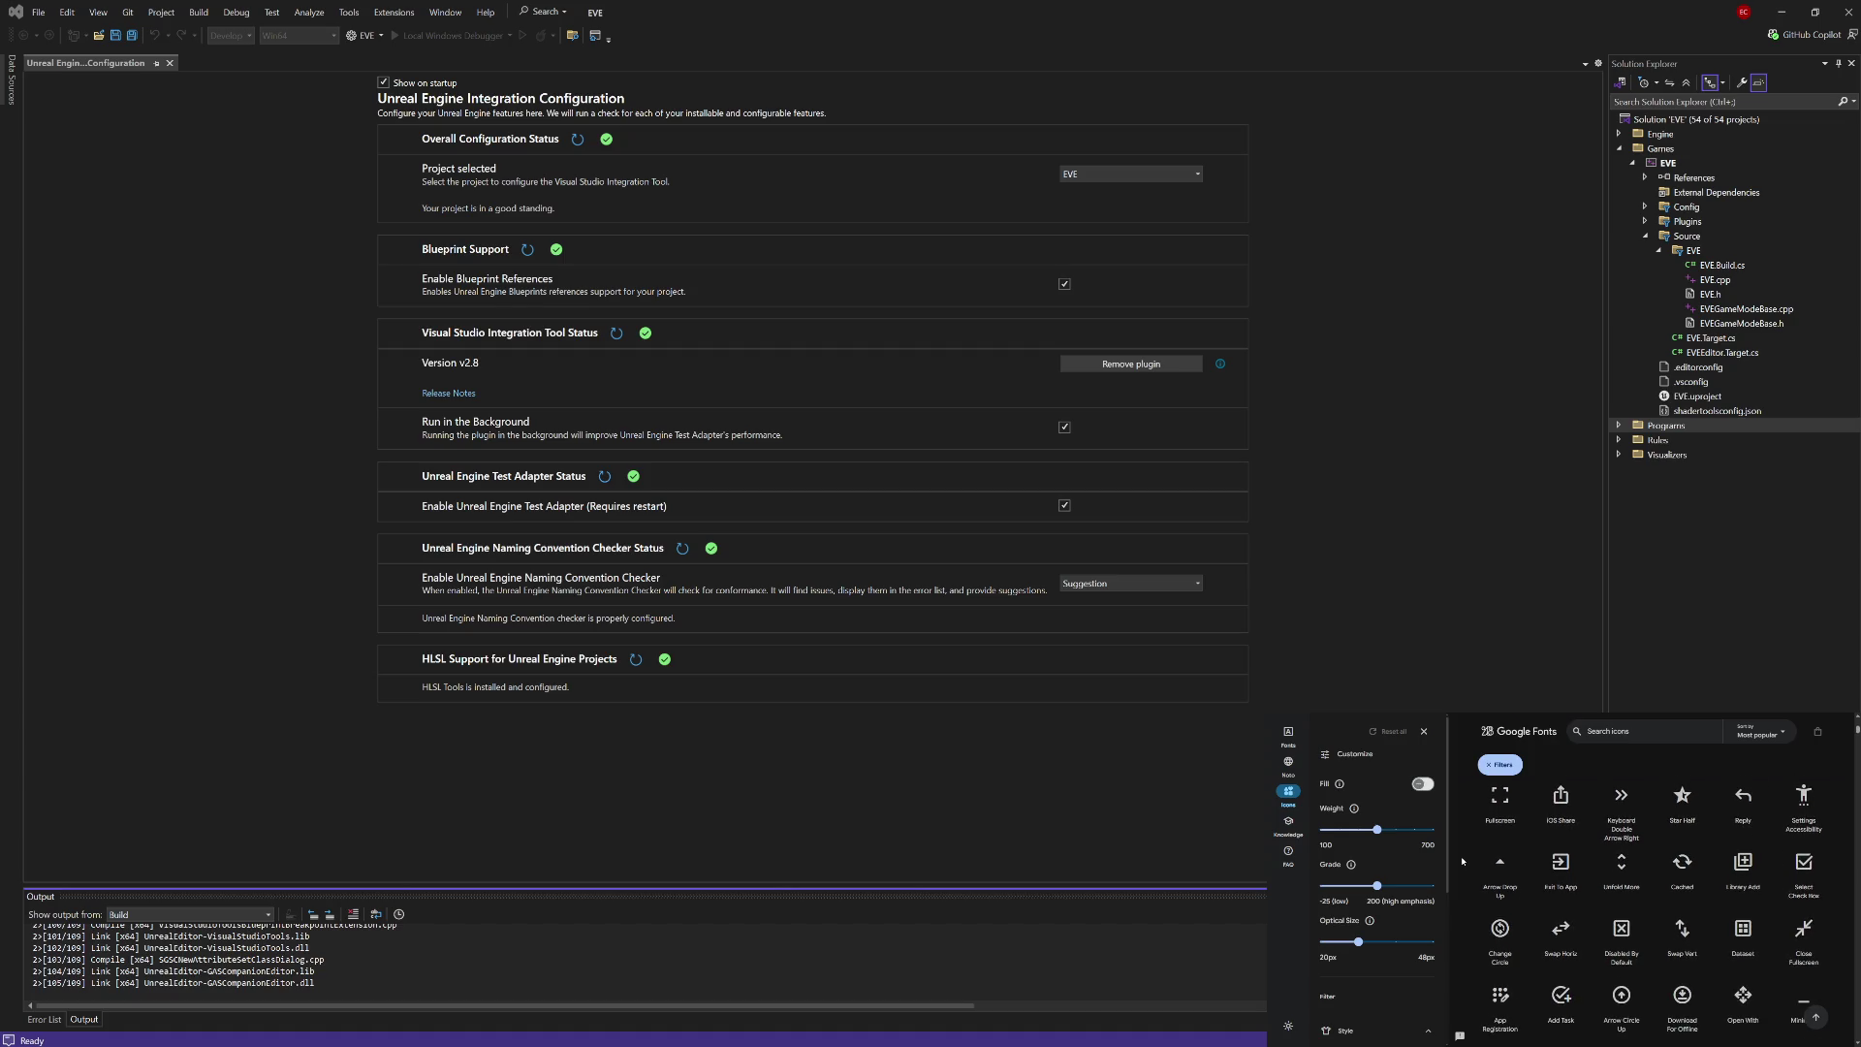
pyautogui.scroll(-1, 1462, 861)
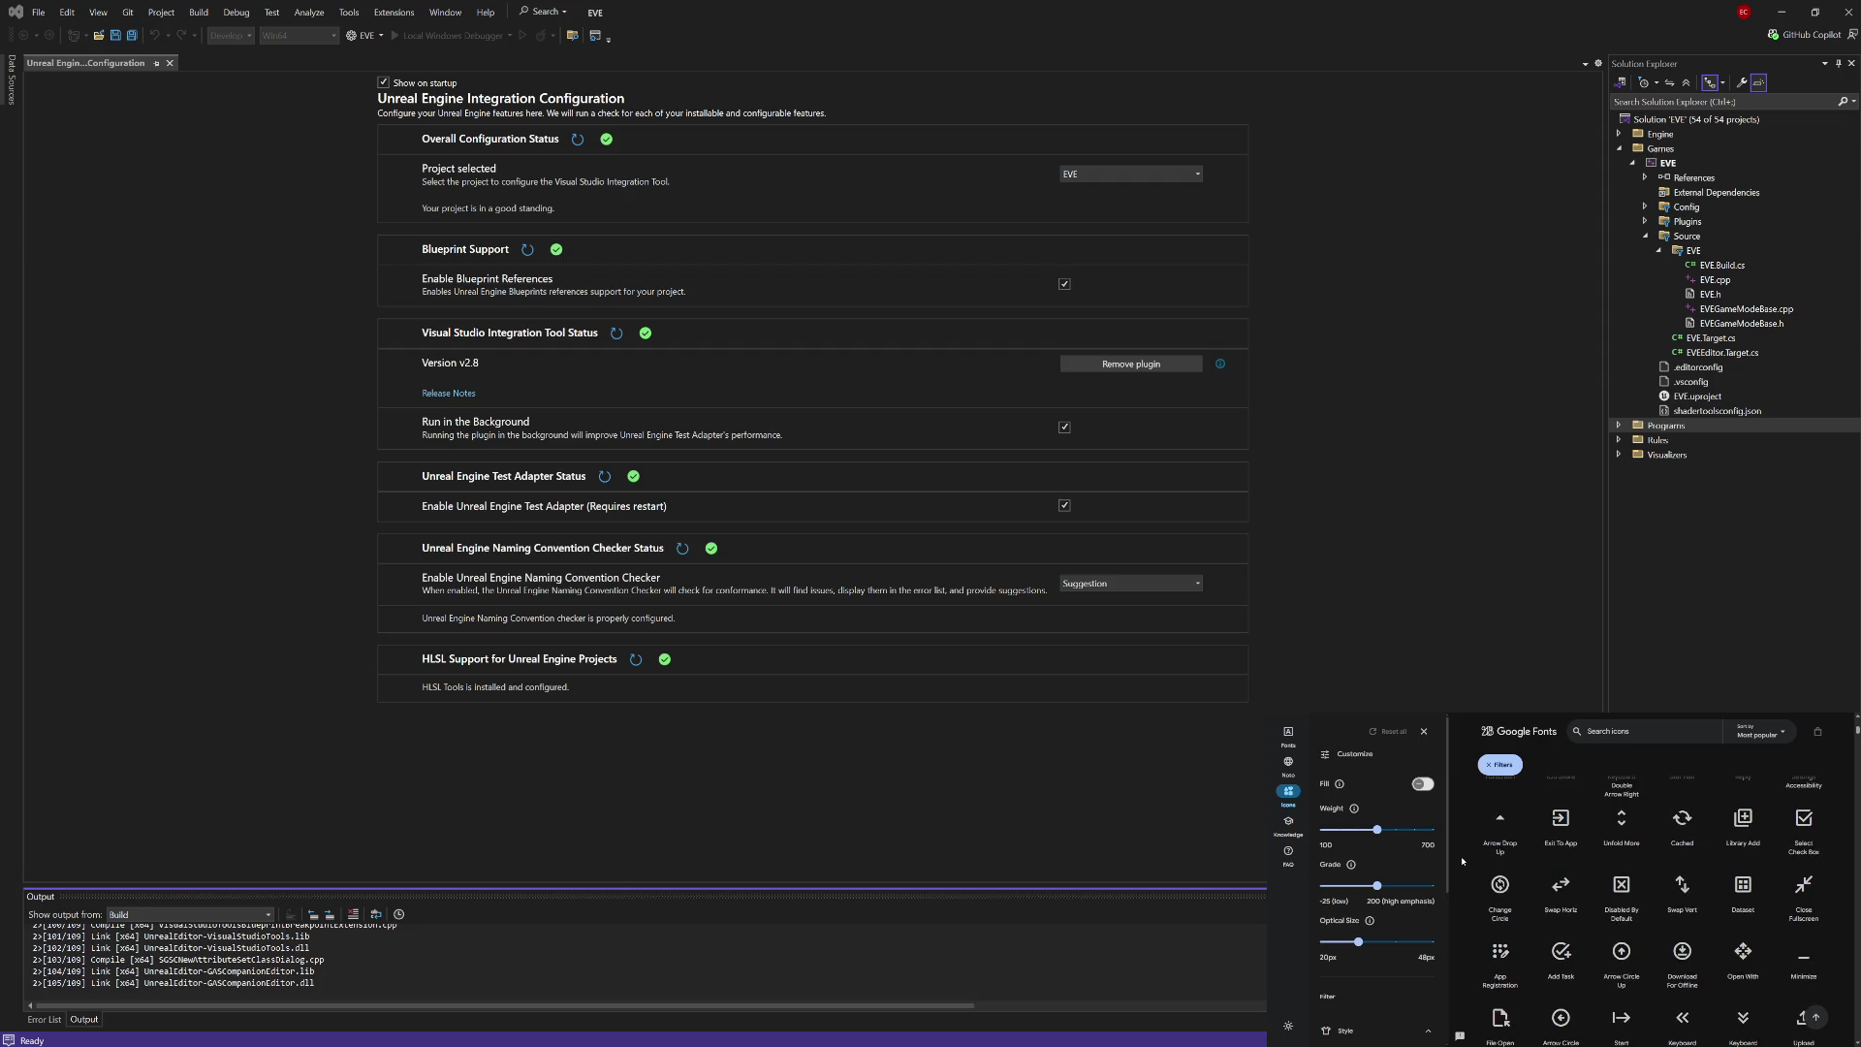
pyautogui.scroll(-1, 1462, 861)
pyautogui.scroll(-5, 1462, 861)
pyautogui.scroll(-4, 1462, 861)
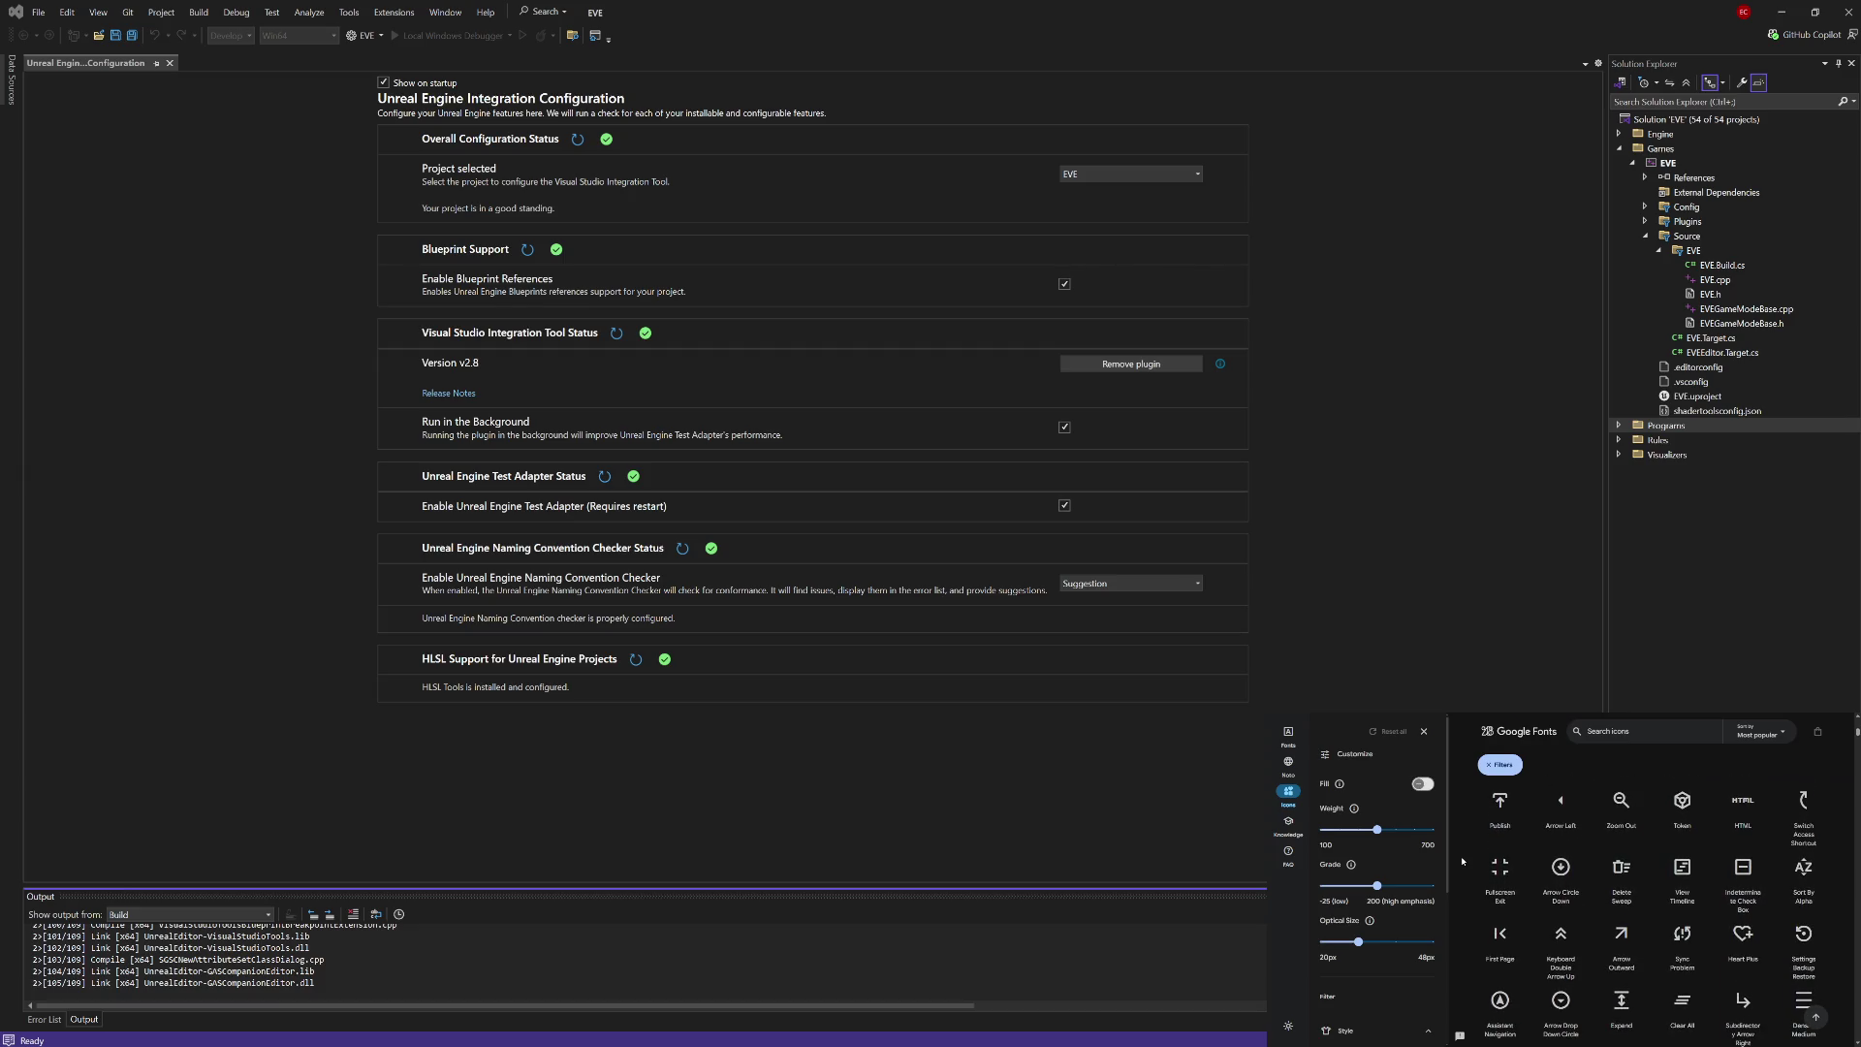
pyautogui.scroll(-4, 1462, 860)
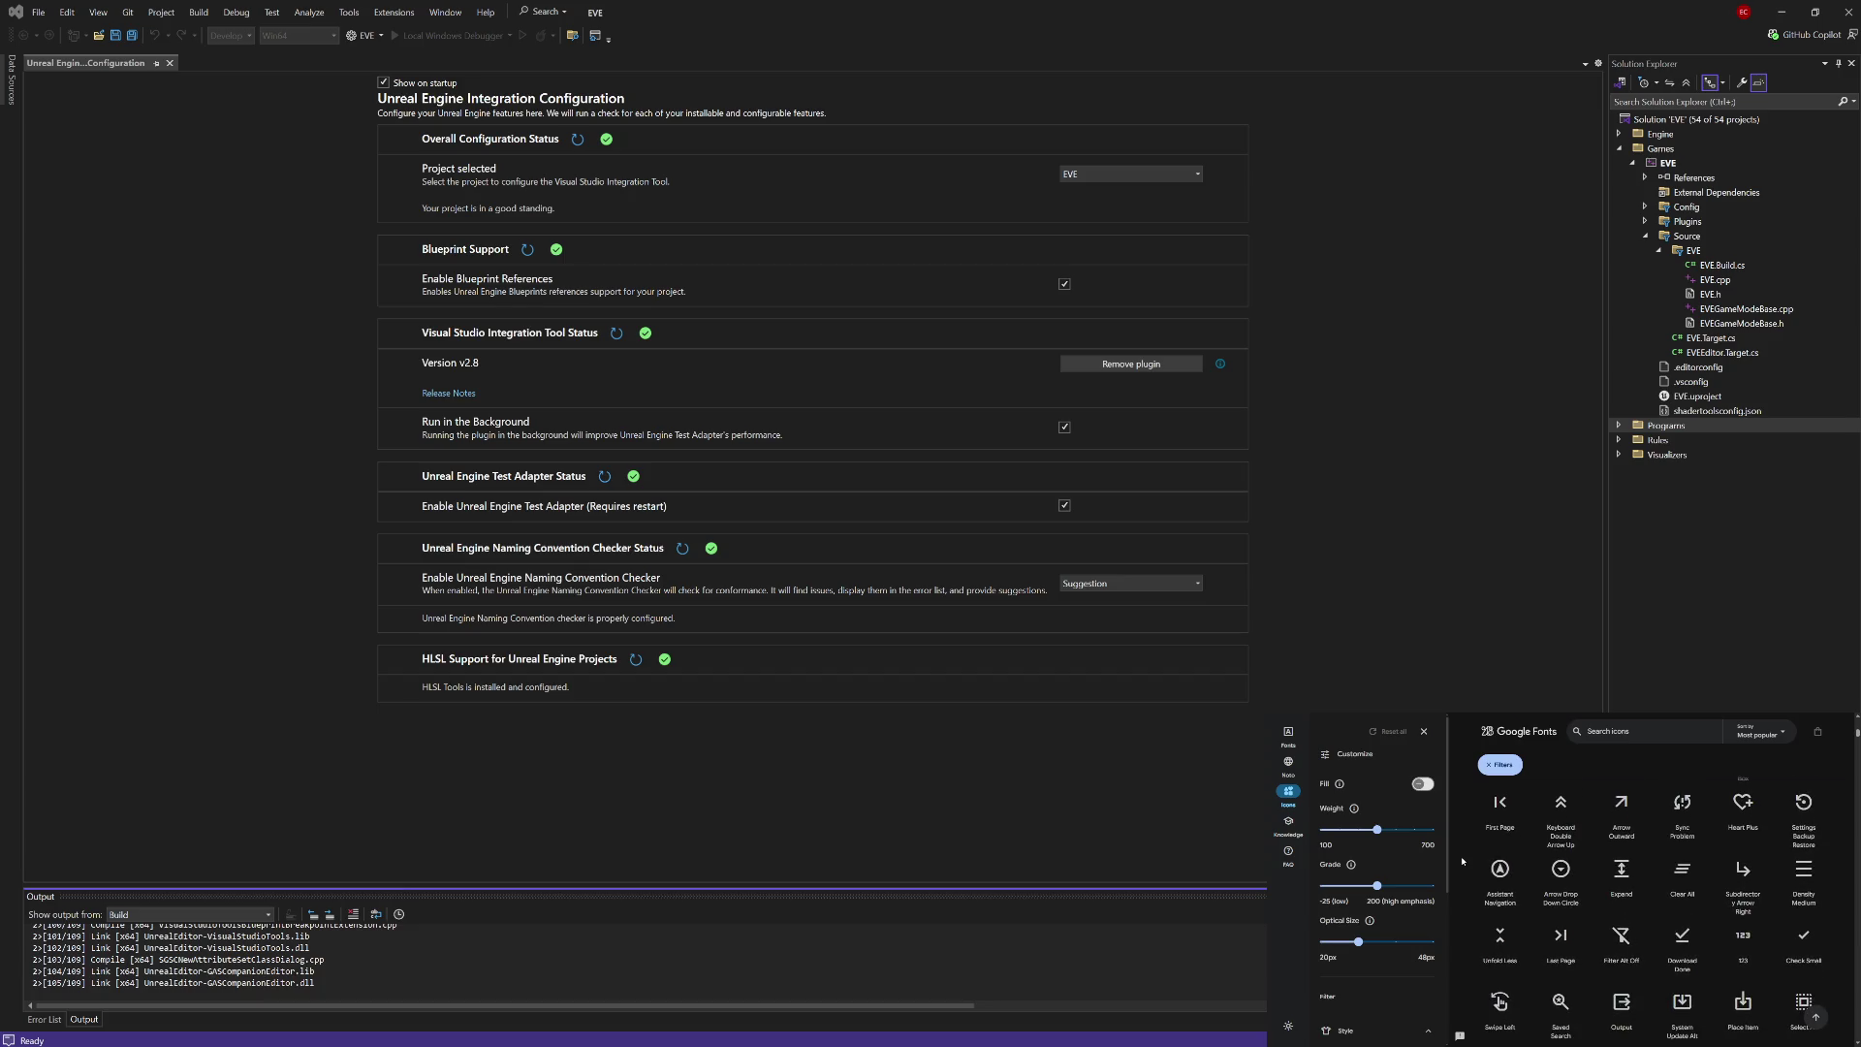
pyautogui.scroll(-2, 1462, 861)
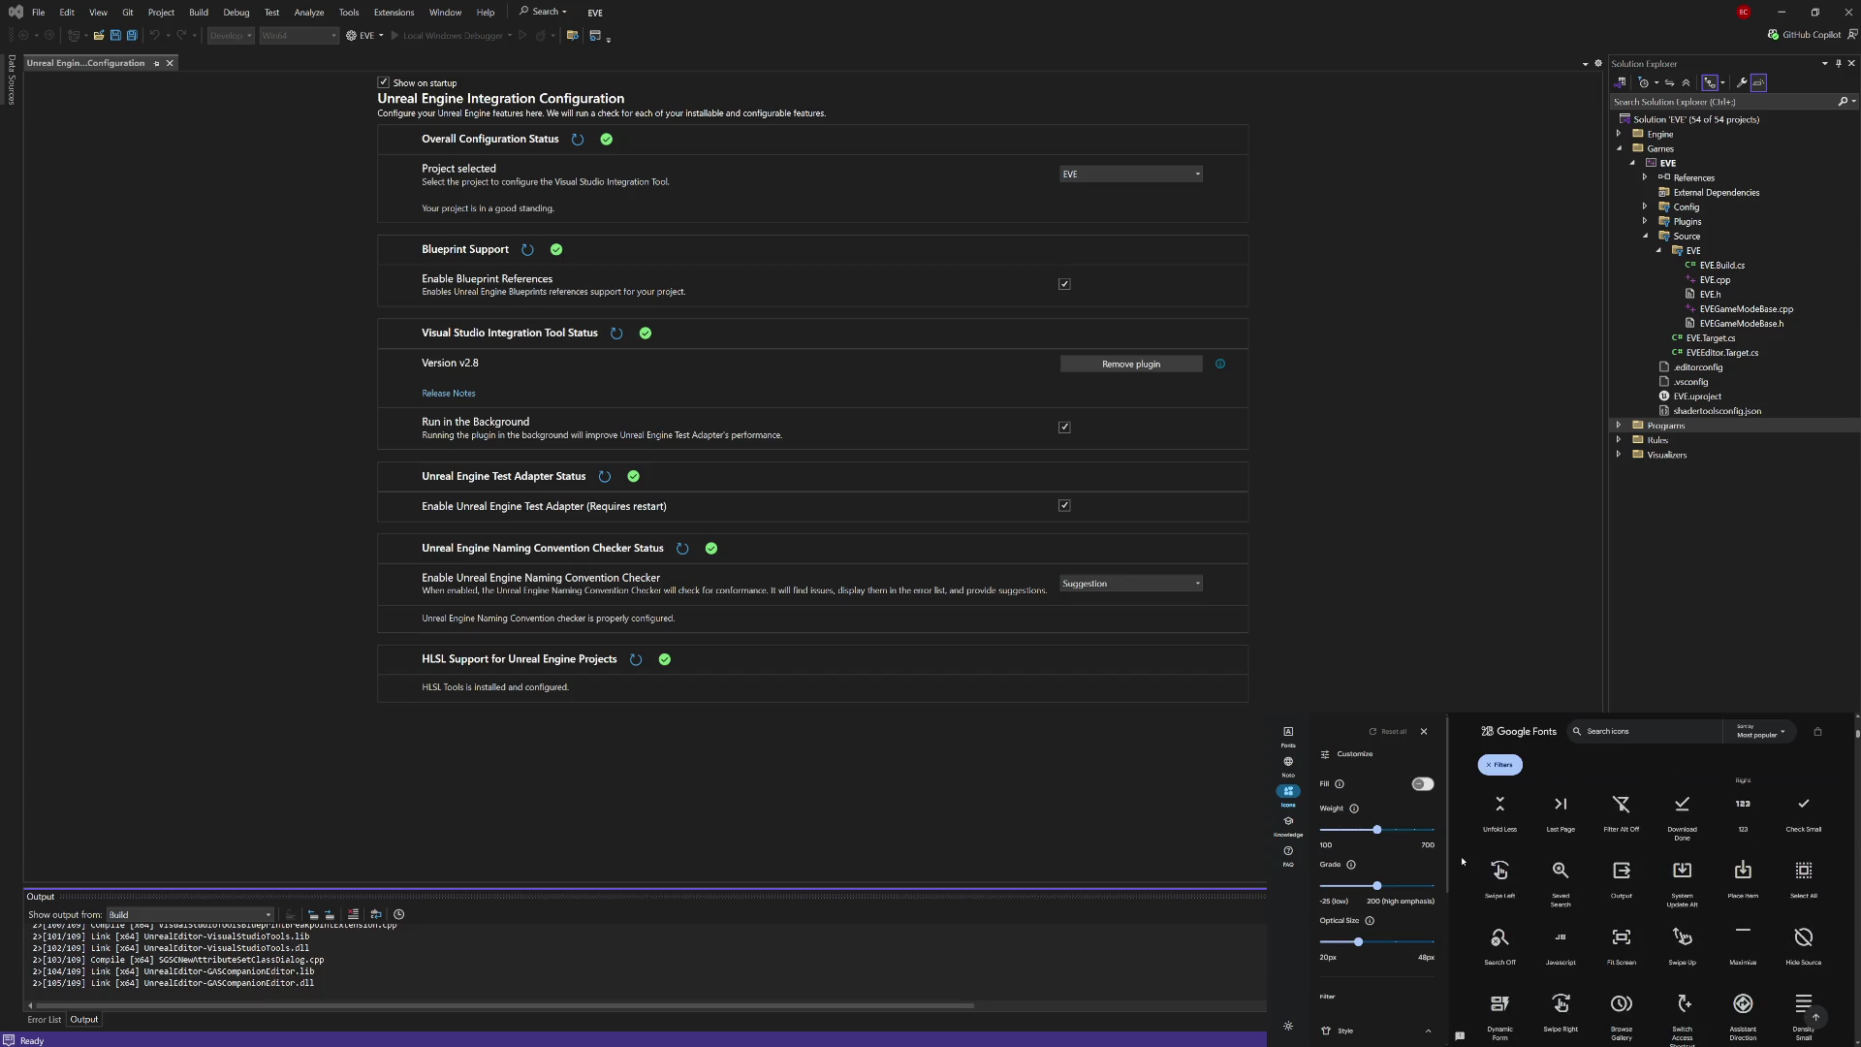
pyautogui.scroll(-1, 1462, 861)
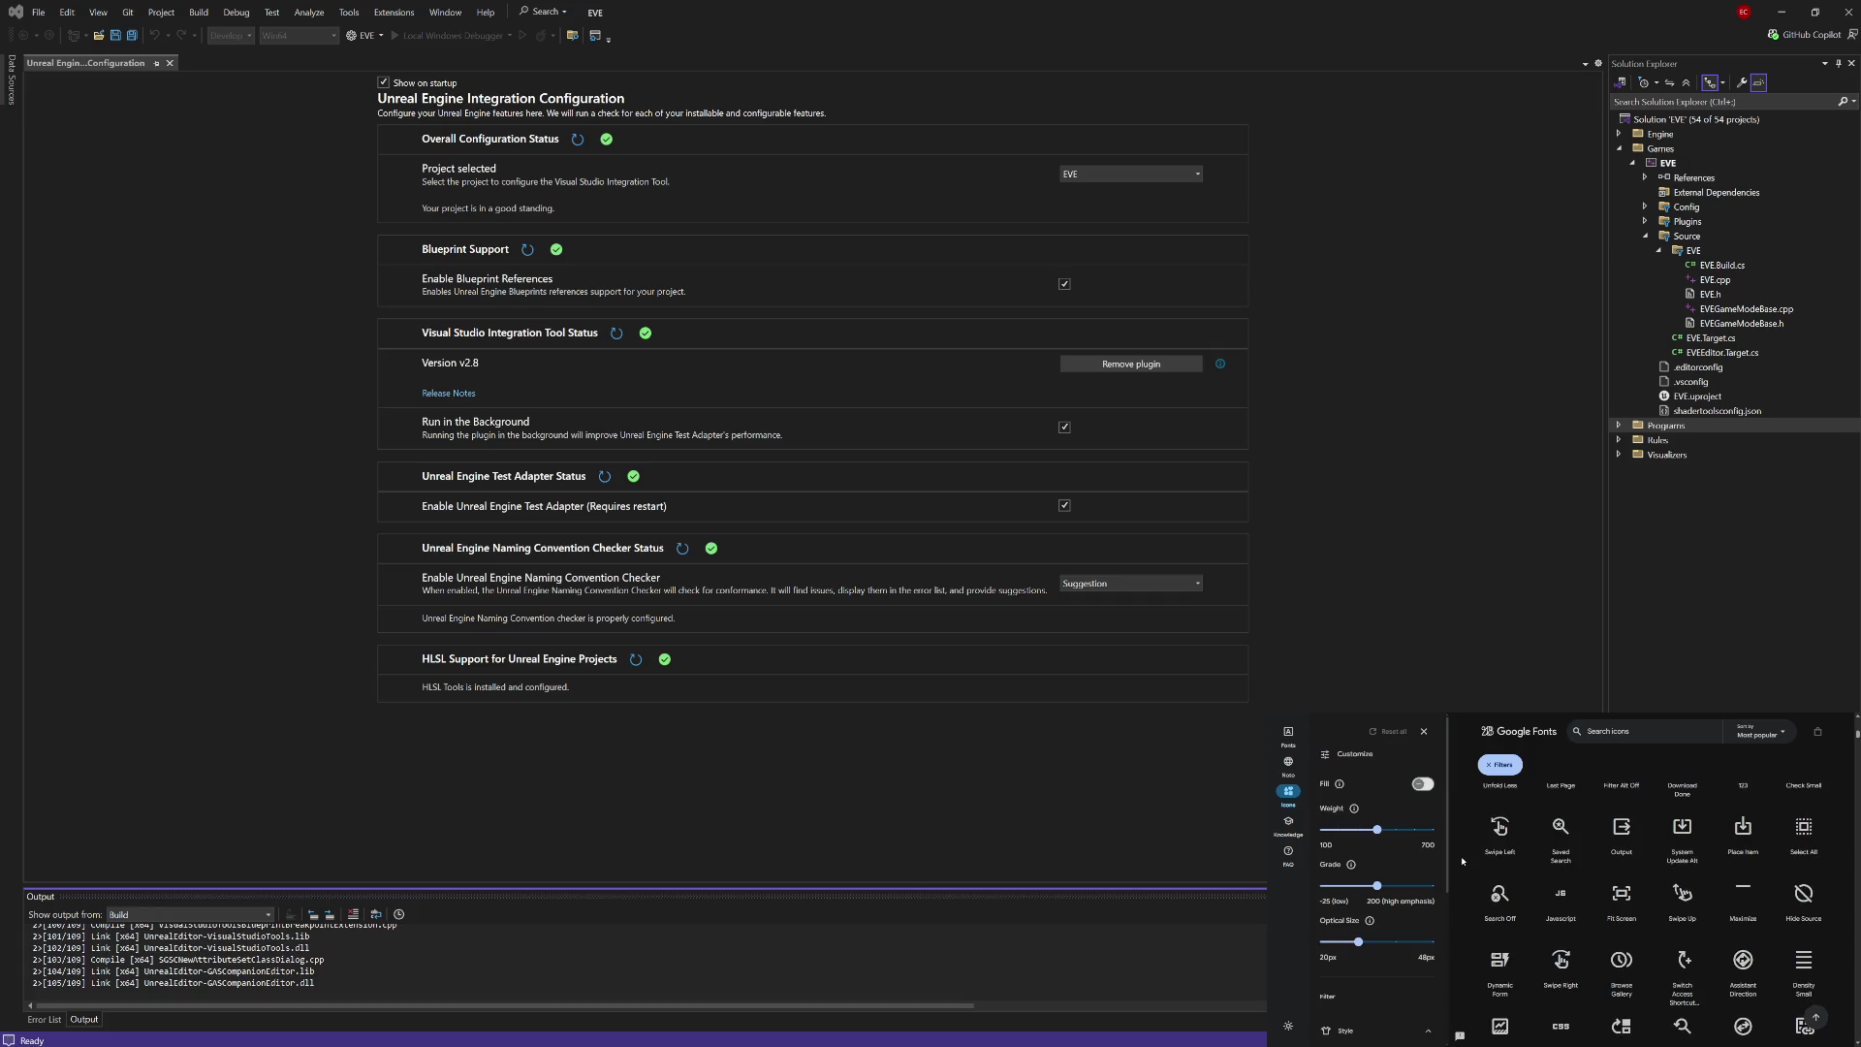
pyautogui.scroll(-2, 1462, 861)
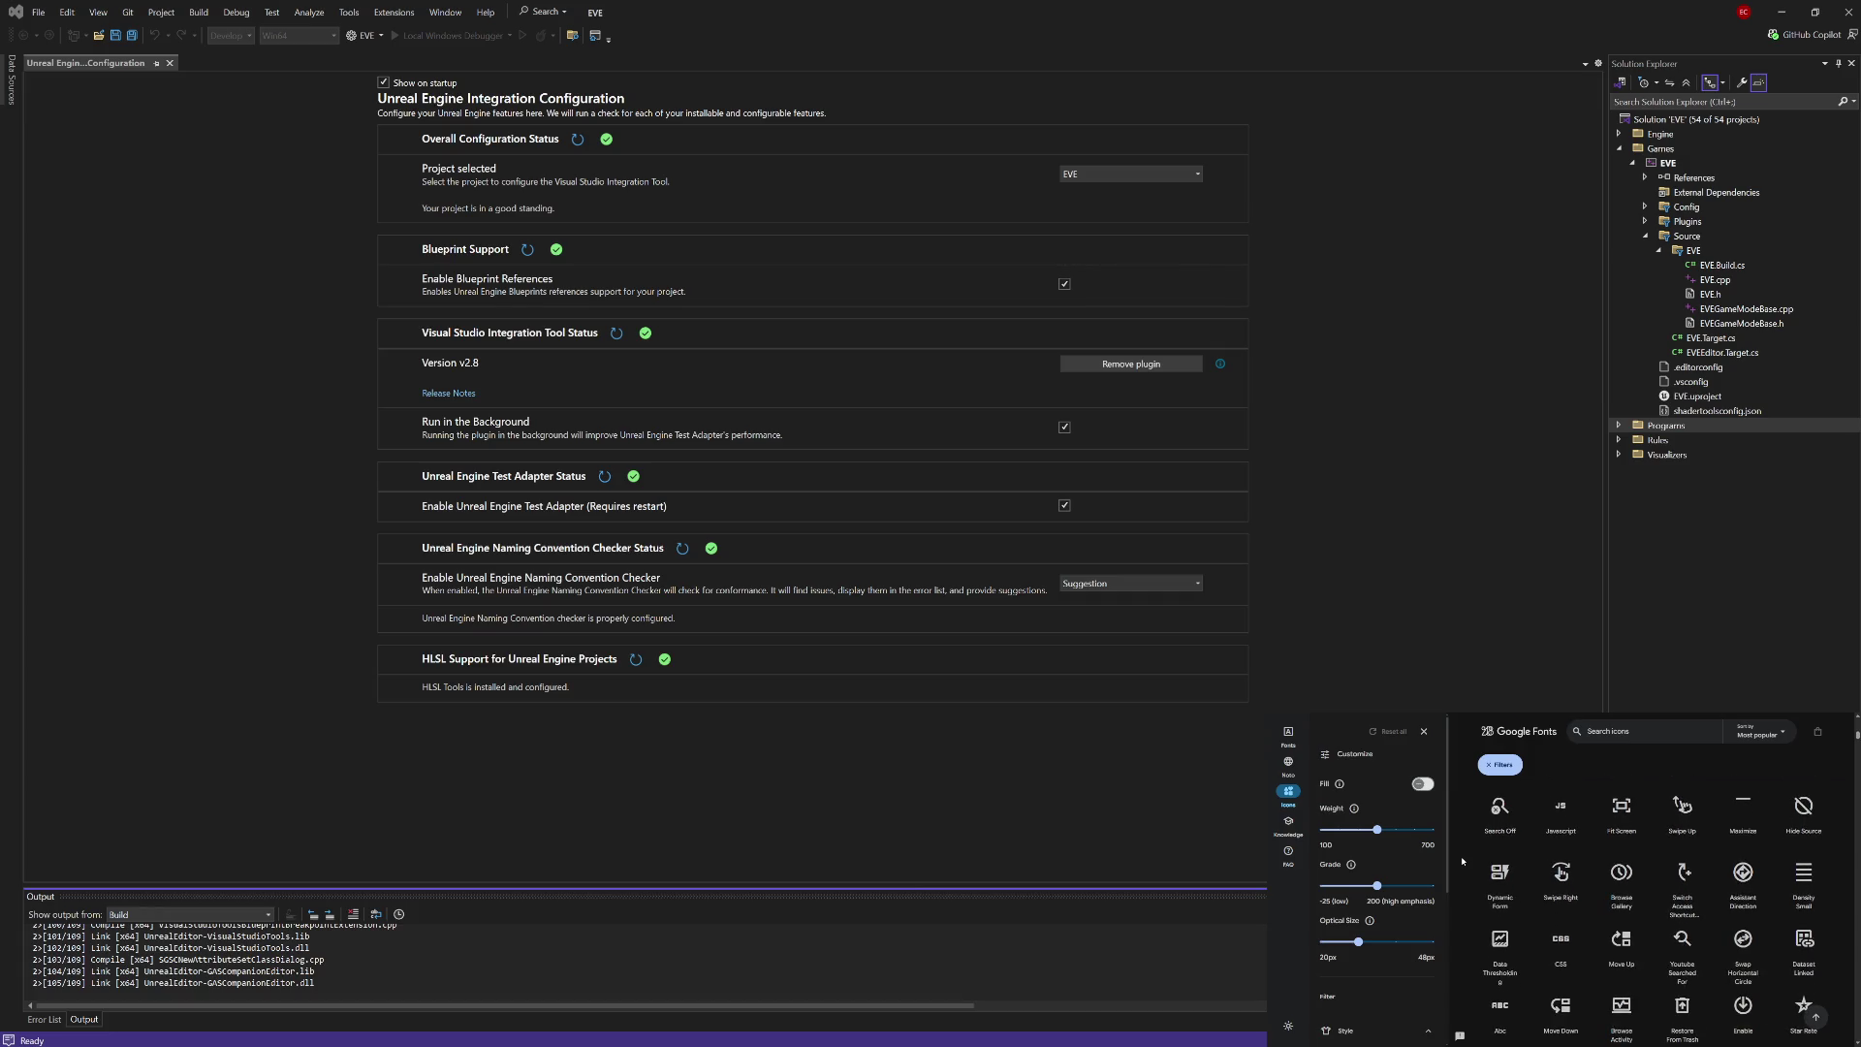
pyautogui.scroll(-2, 1462, 861)
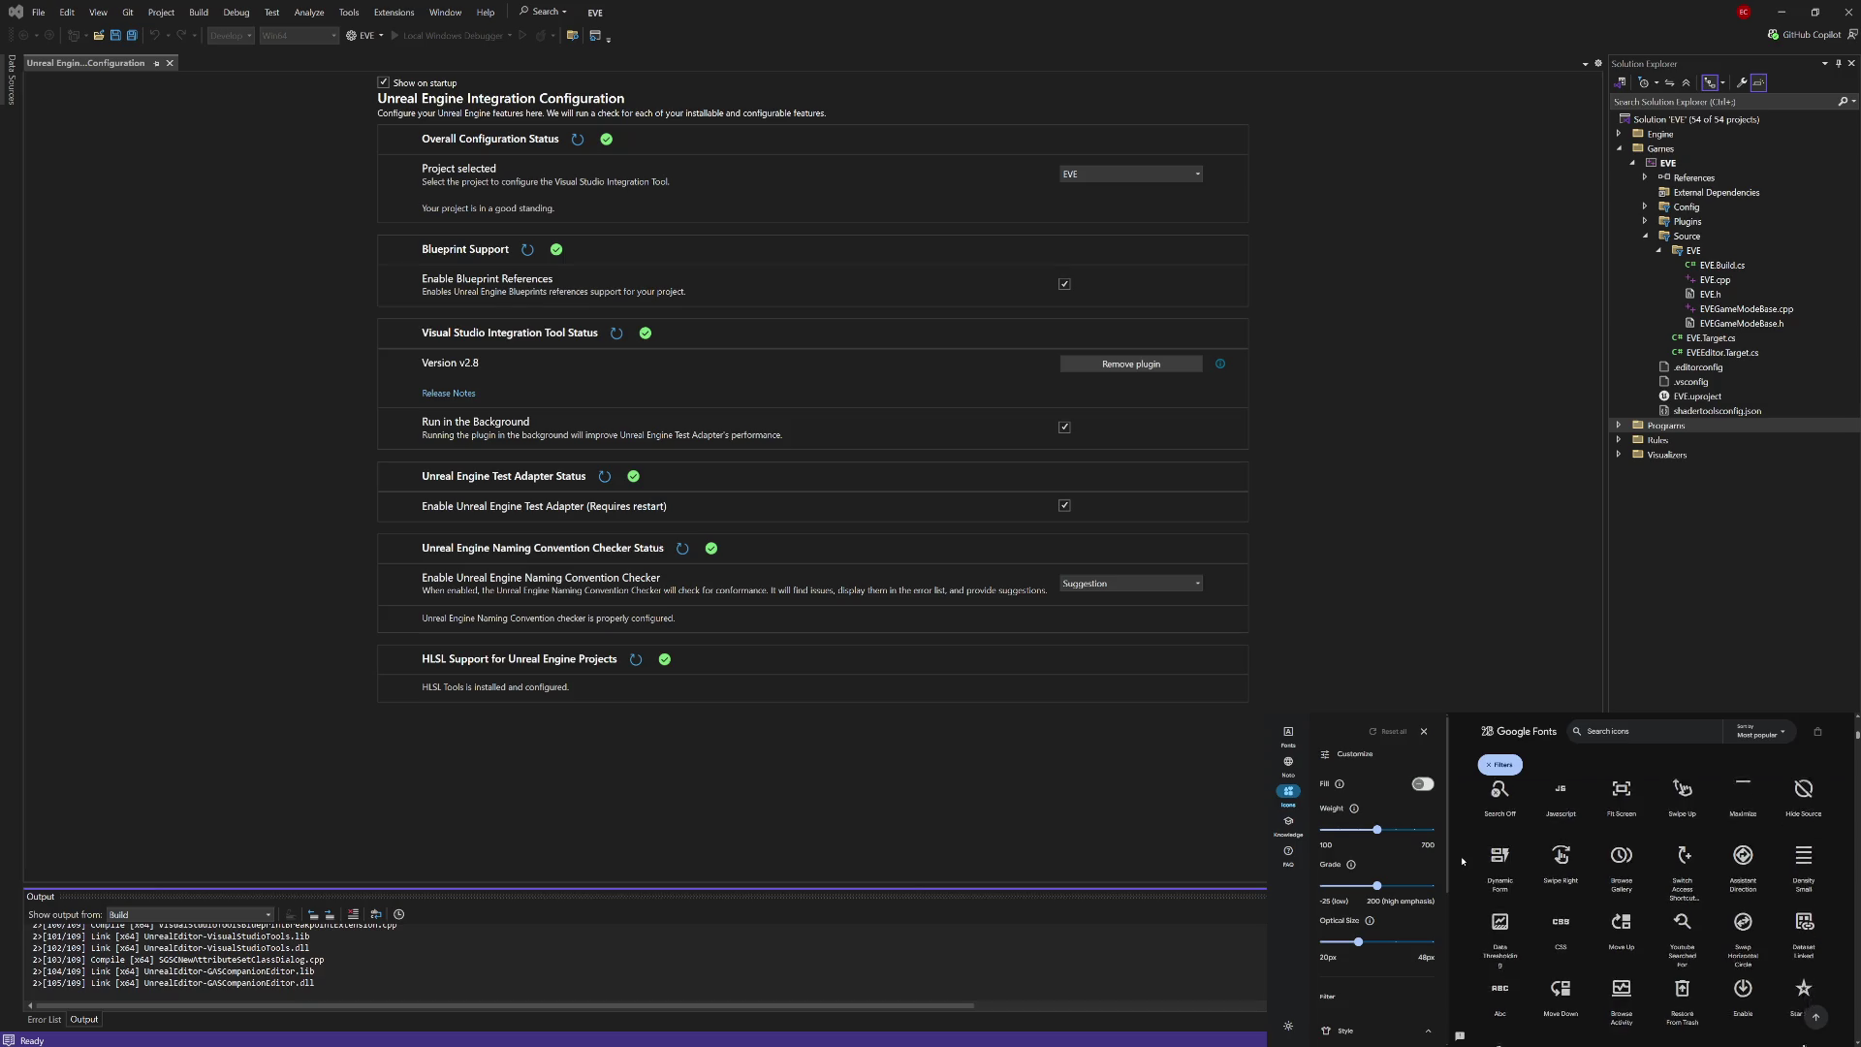
pyautogui.scroll(-1, 1462, 861)
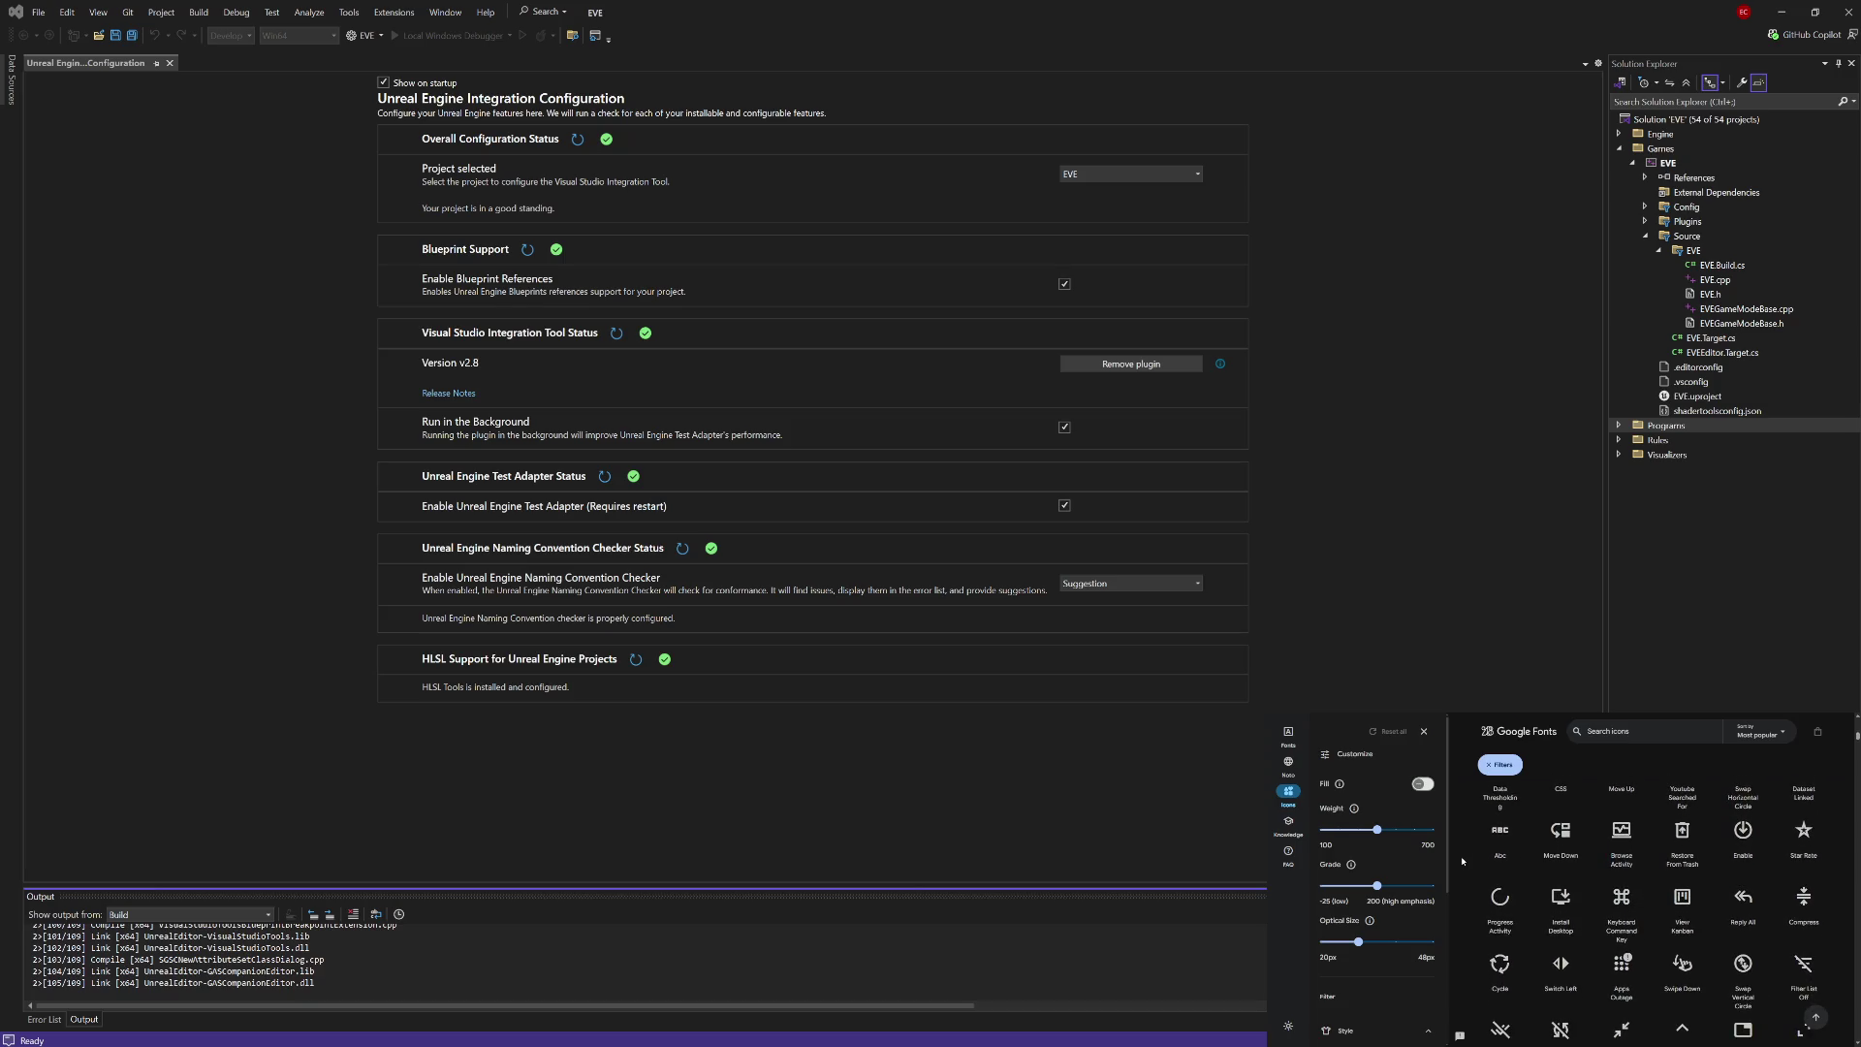
pyautogui.scroll(-3, 1462, 861)
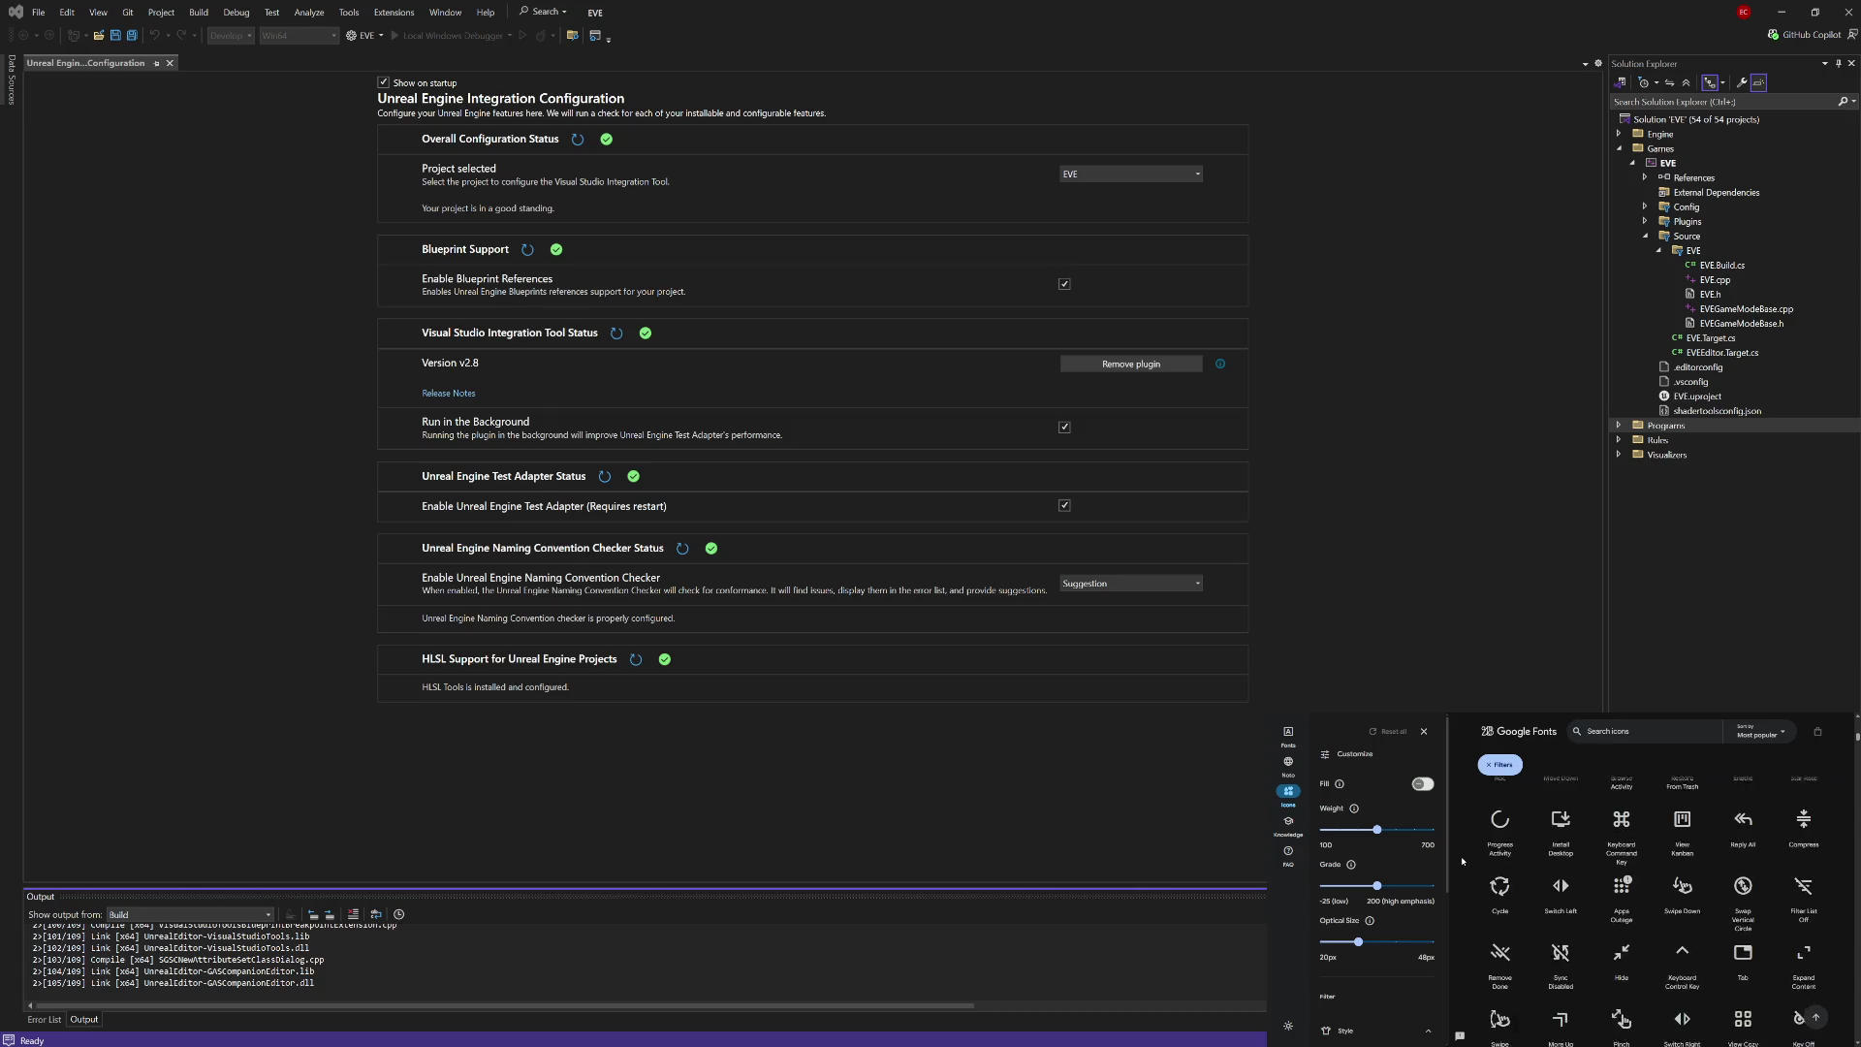
pyautogui.scroll(-1, 1462, 861)
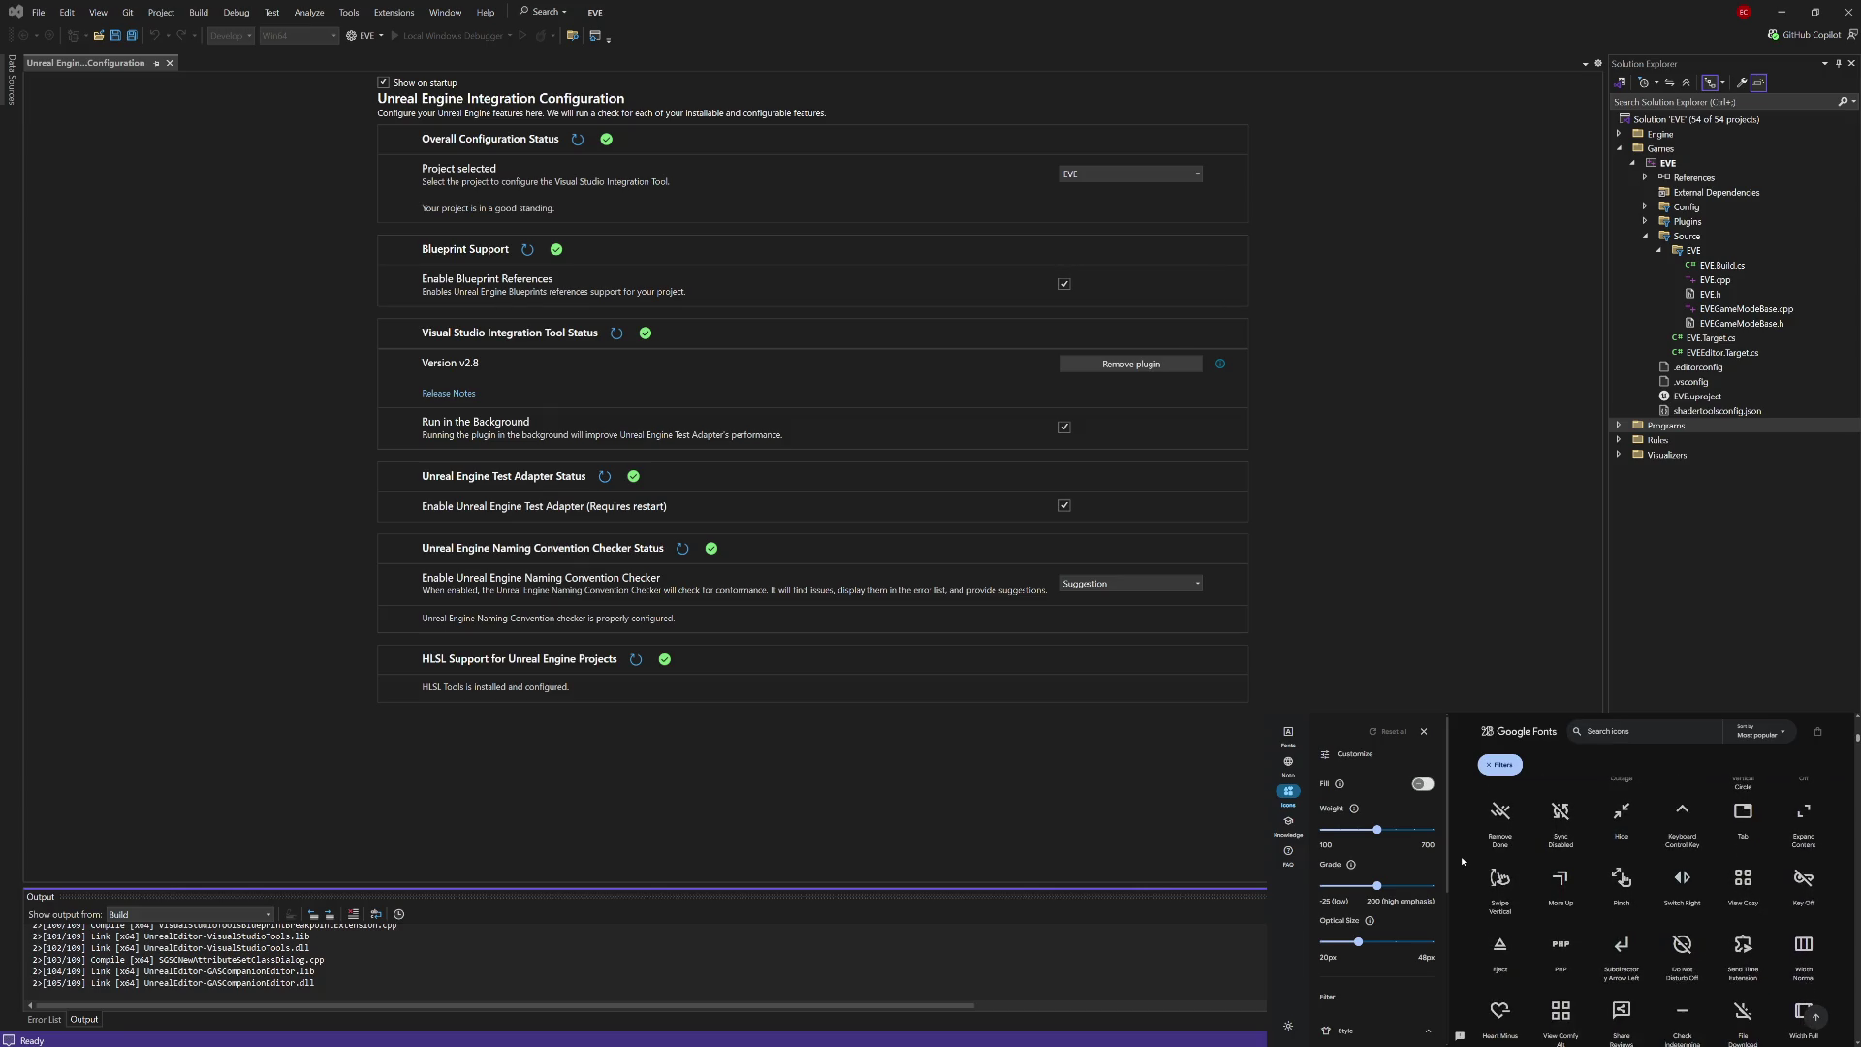
pyautogui.scroll(-2, 1462, 861)
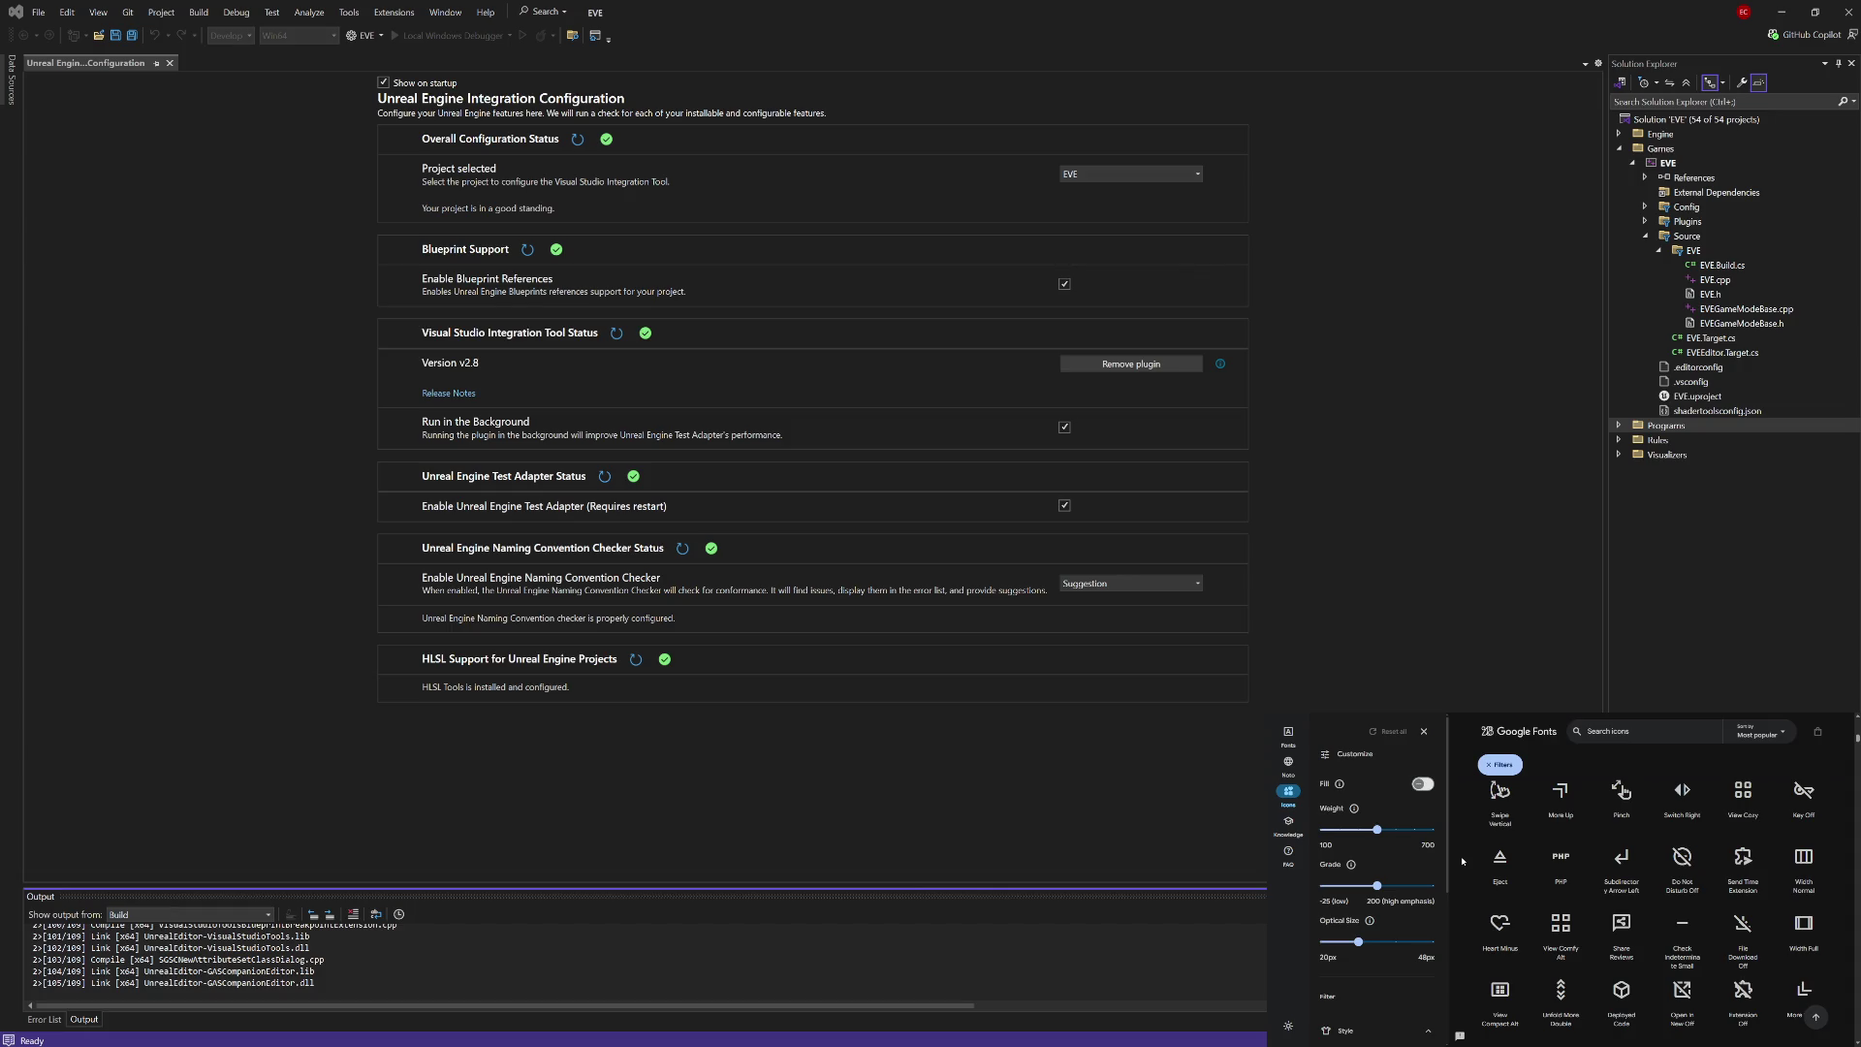
pyautogui.scroll(-2, 1462, 861)
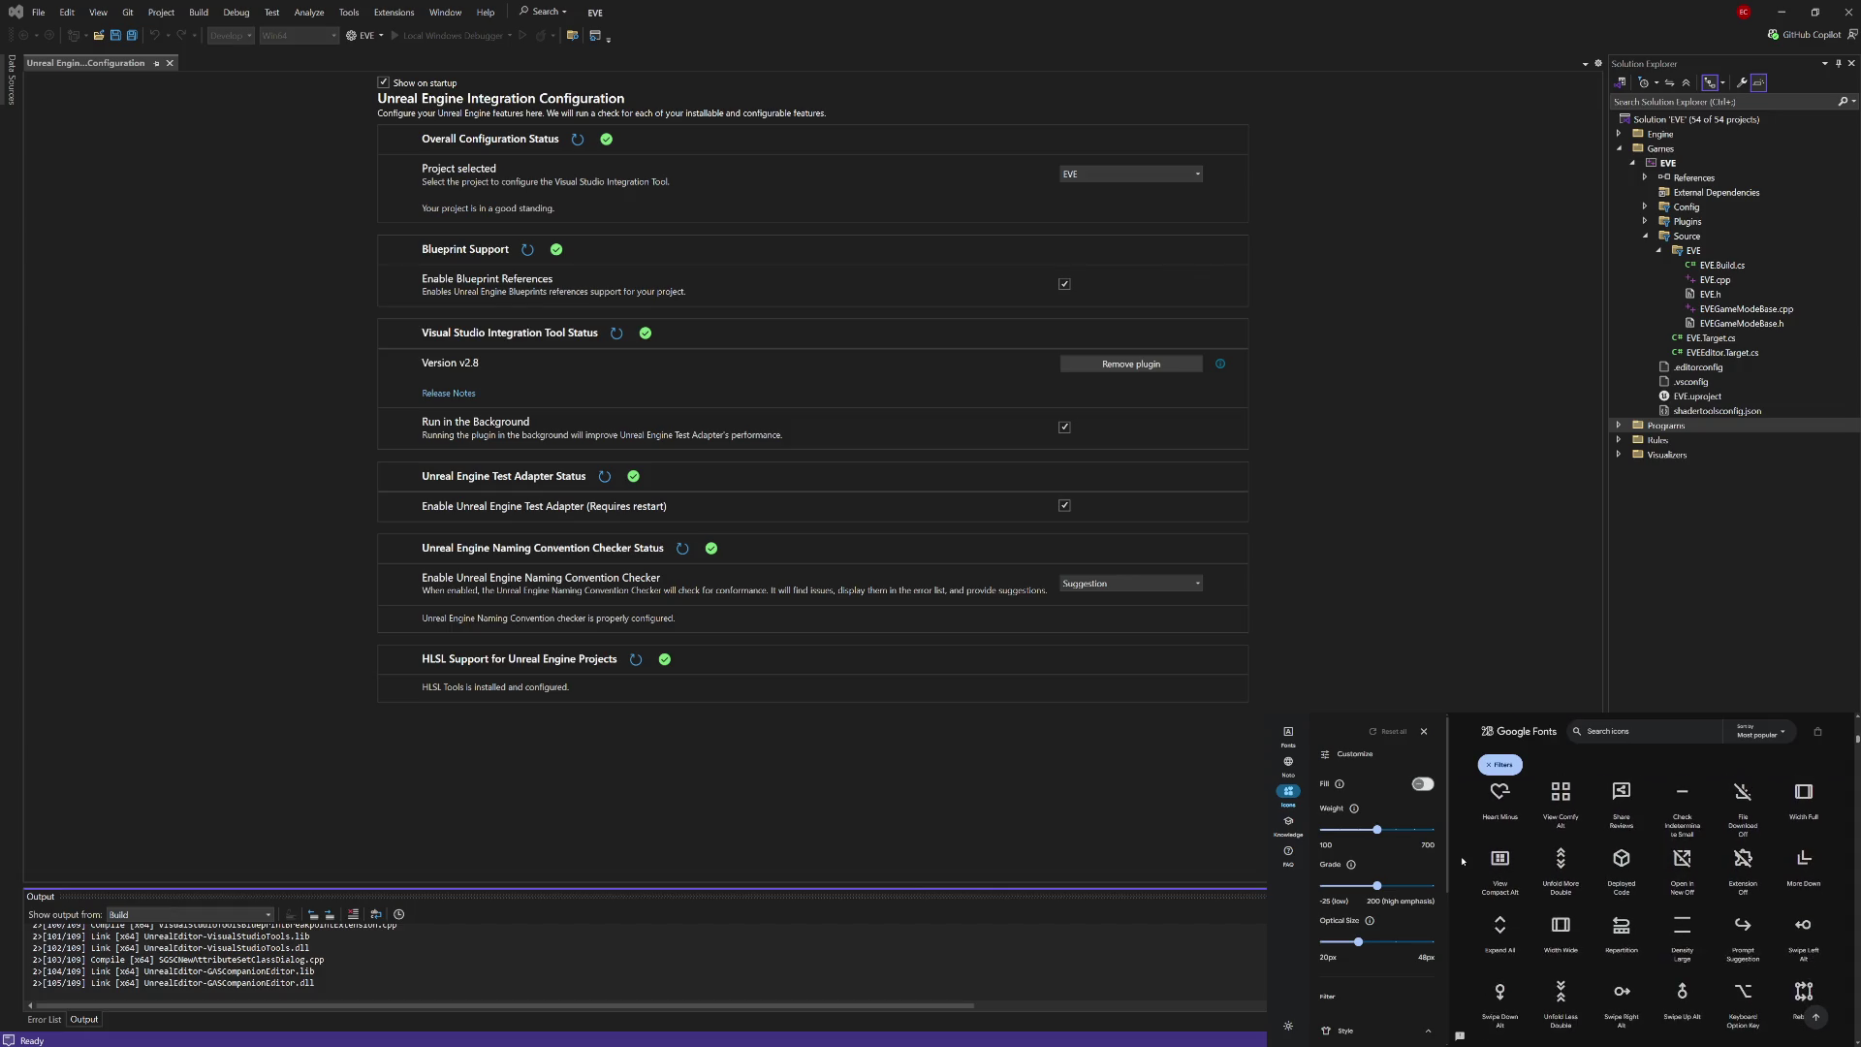
pyautogui.scroll(-1, 1462, 861)
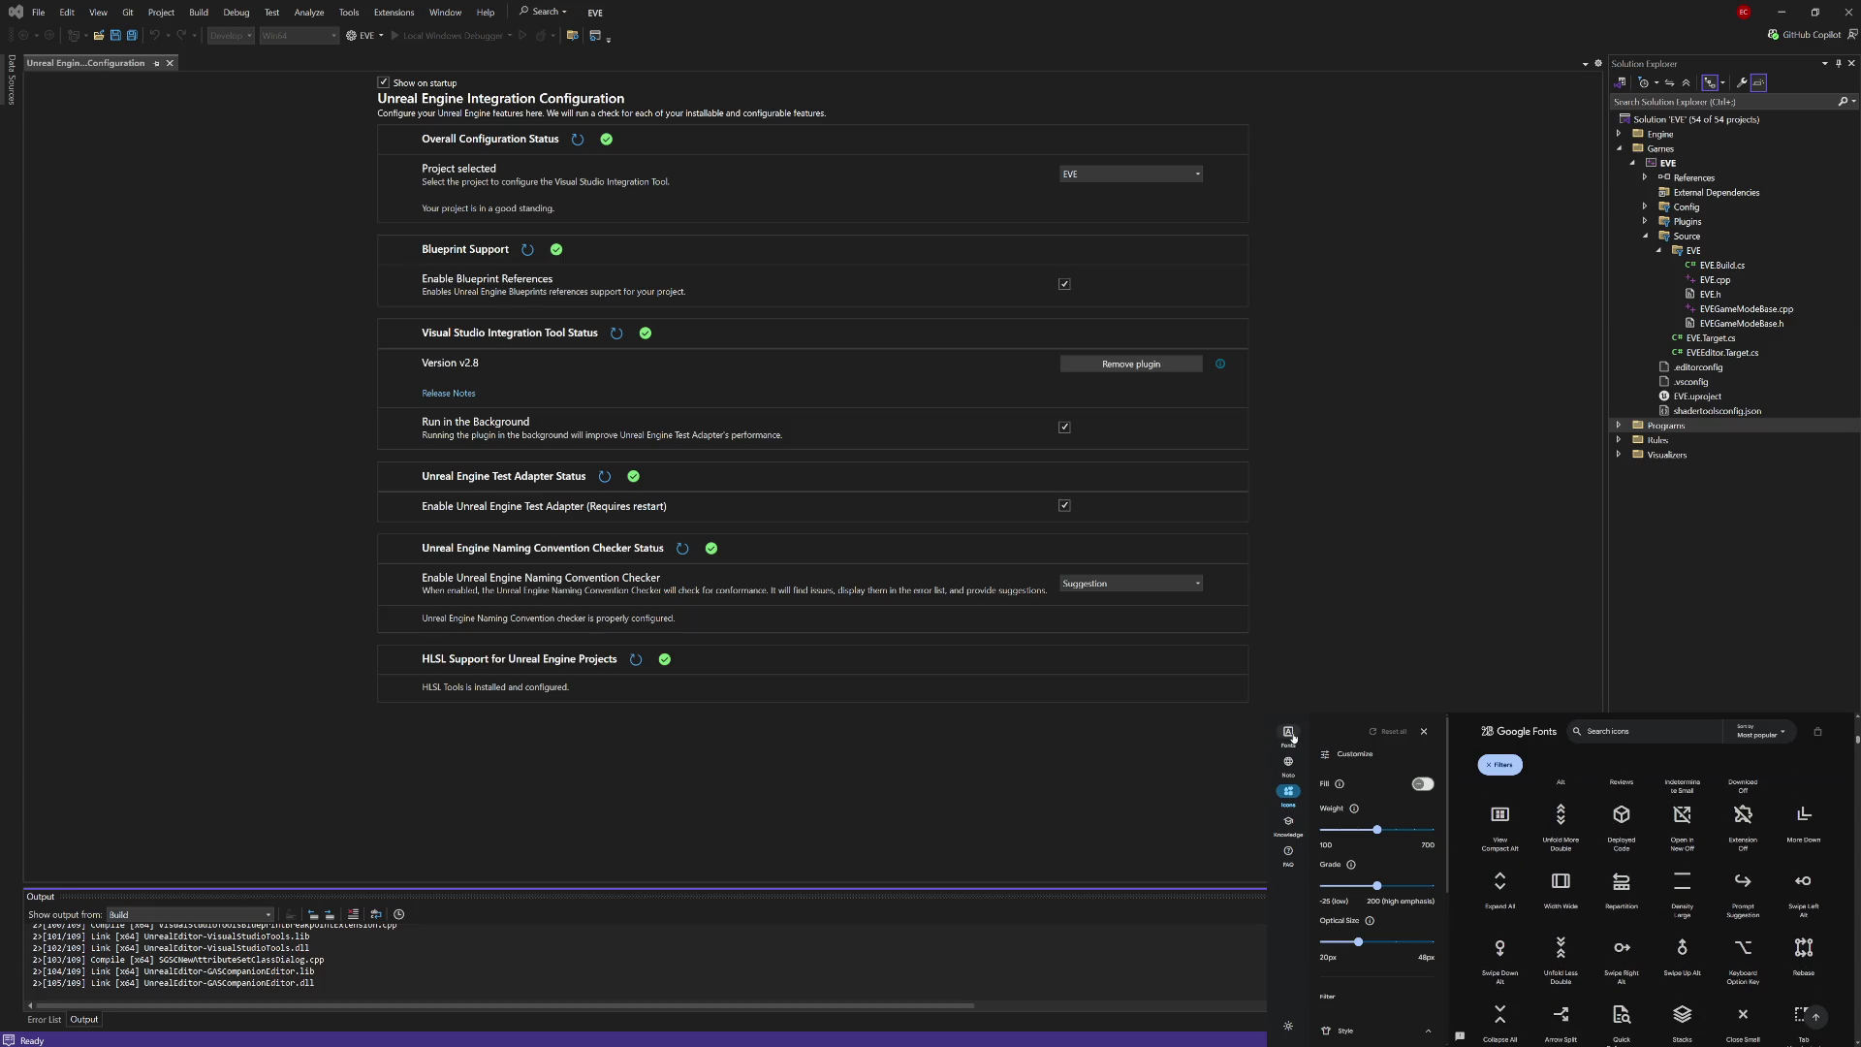
pyautogui.click(1289, 763)
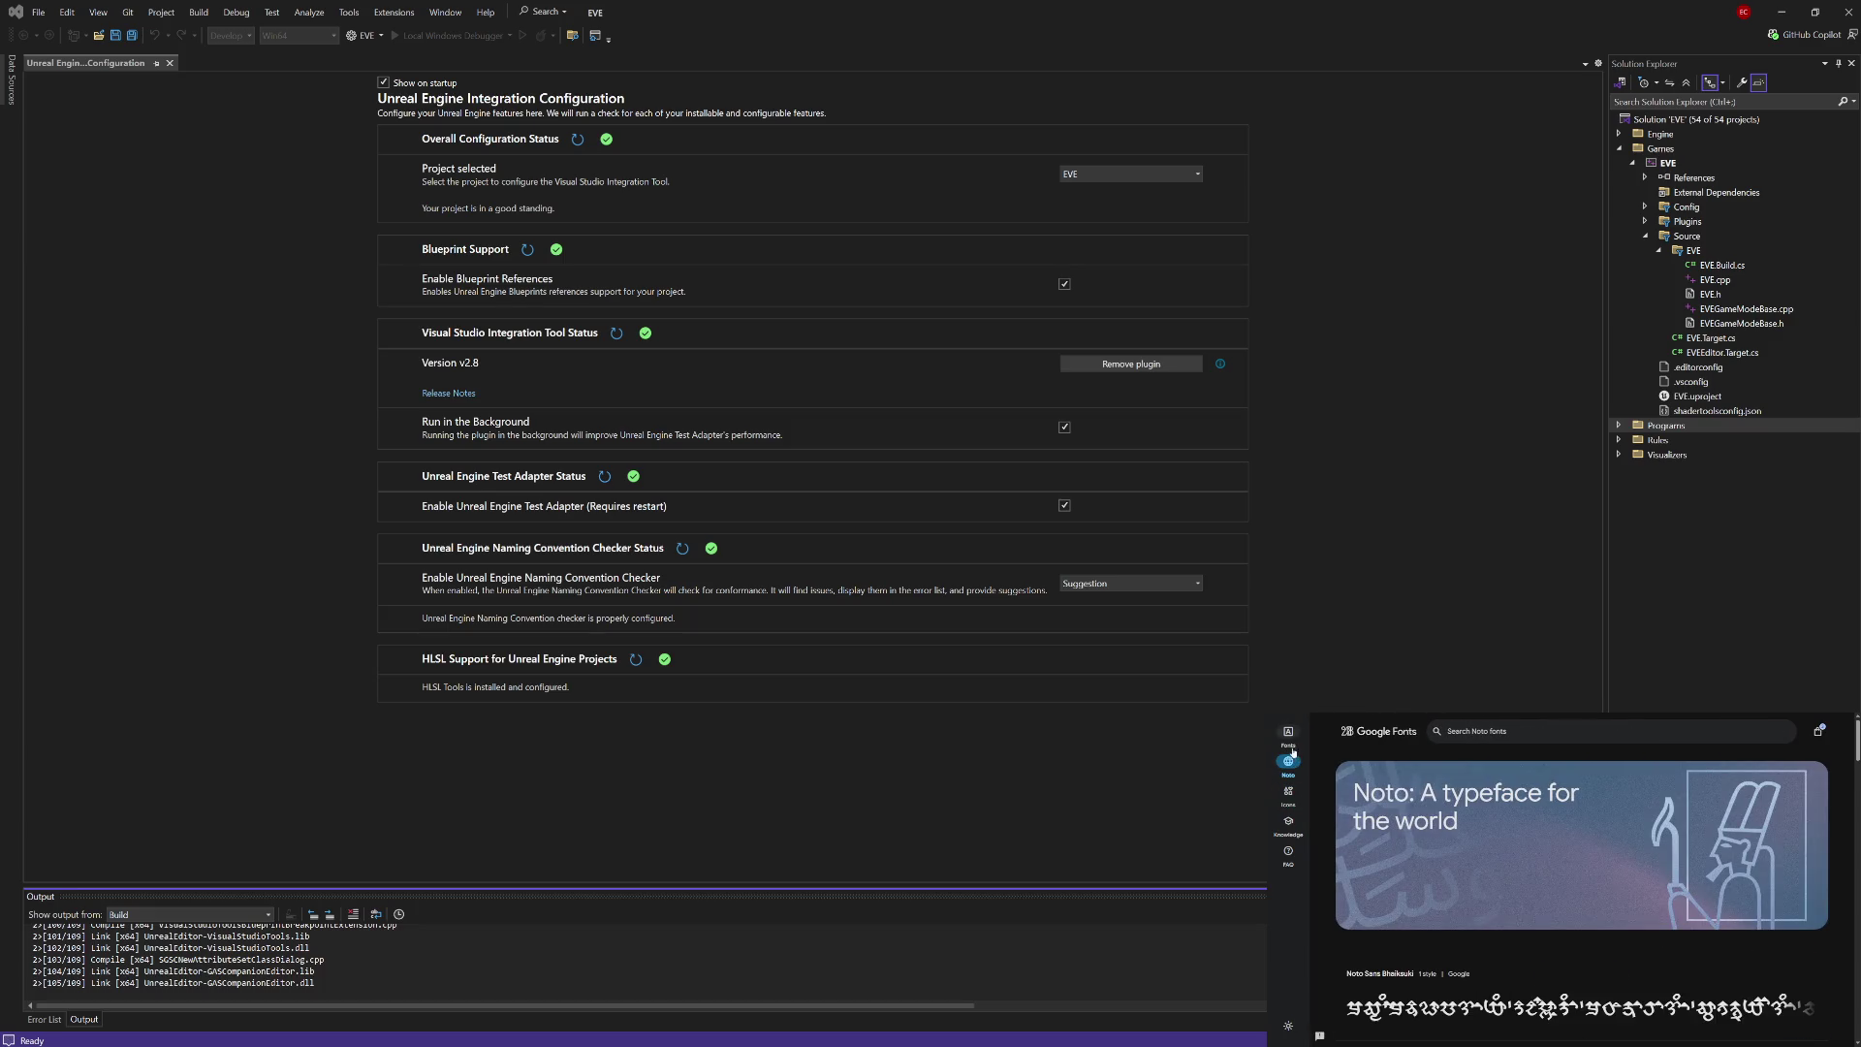
# Step: Scroll the Noto page past 'Read and write text in any language' to 'Internationalize your visual design'
pyautogui.scroll(-3, 1496, 853)
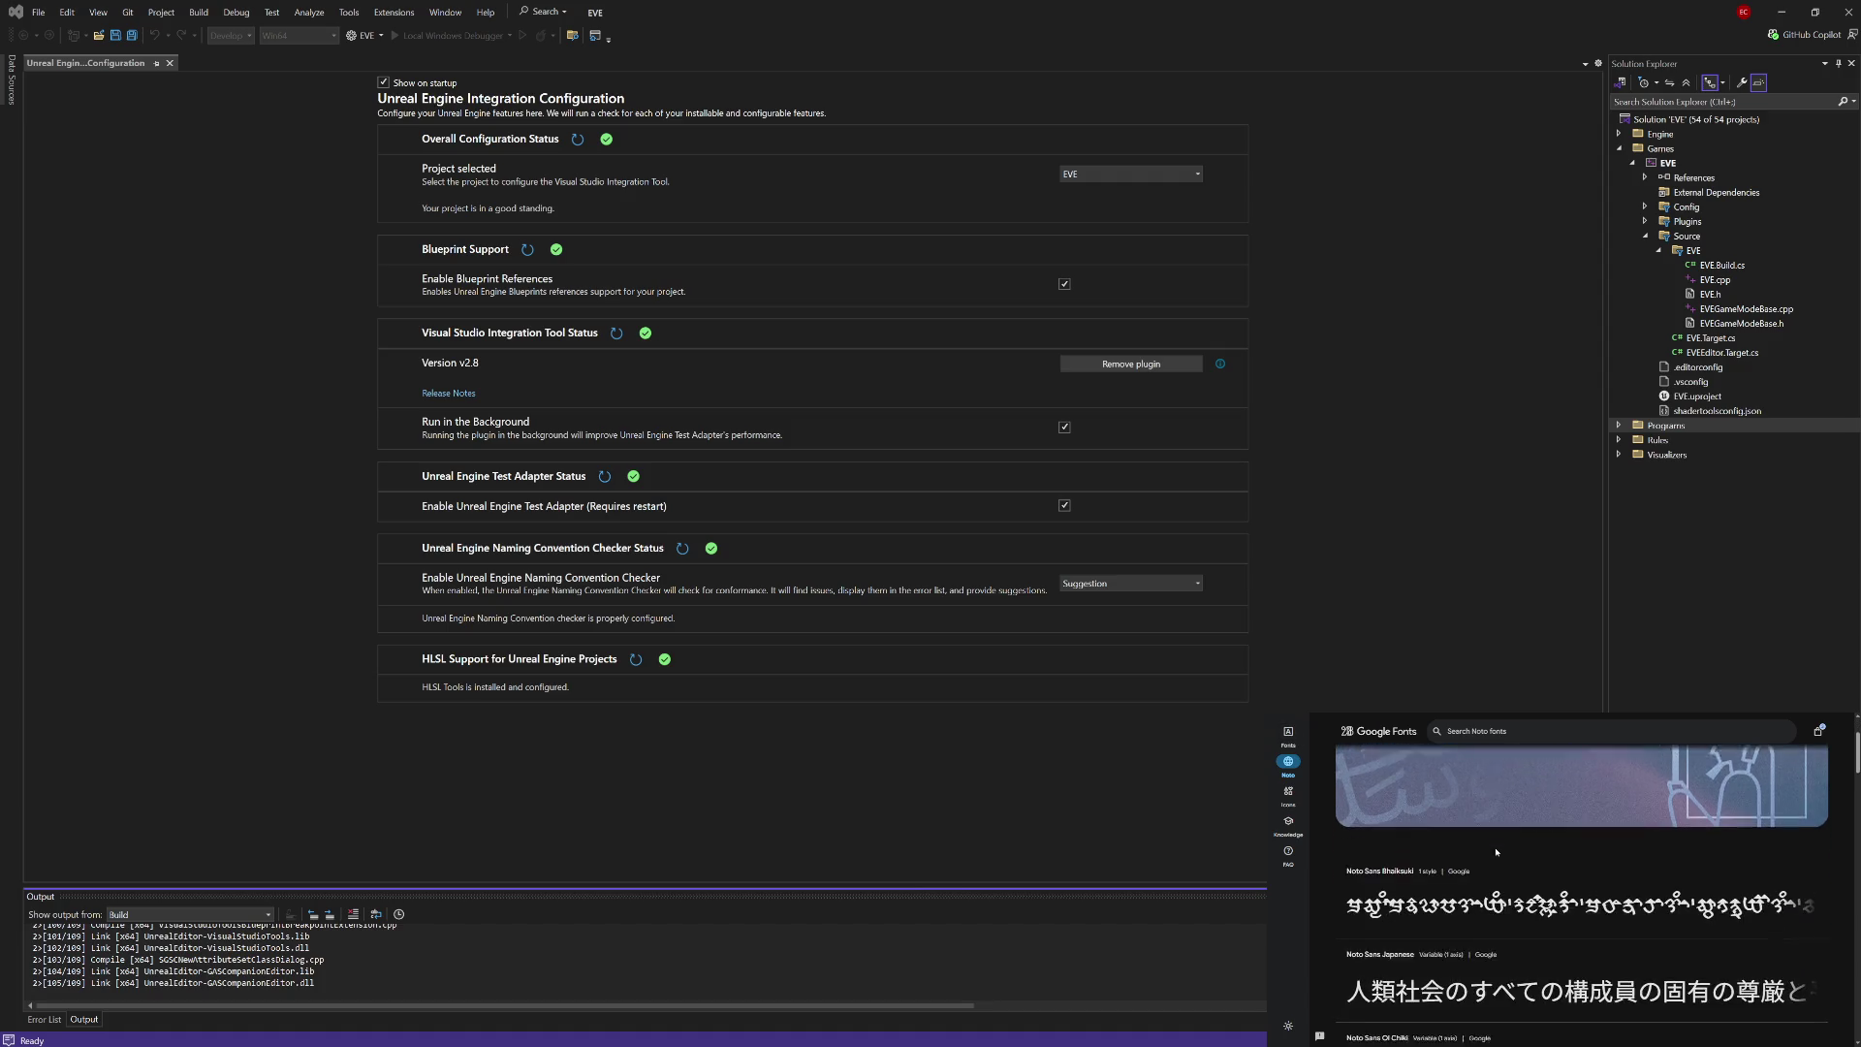
pyautogui.scroll(-4, 1495, 853)
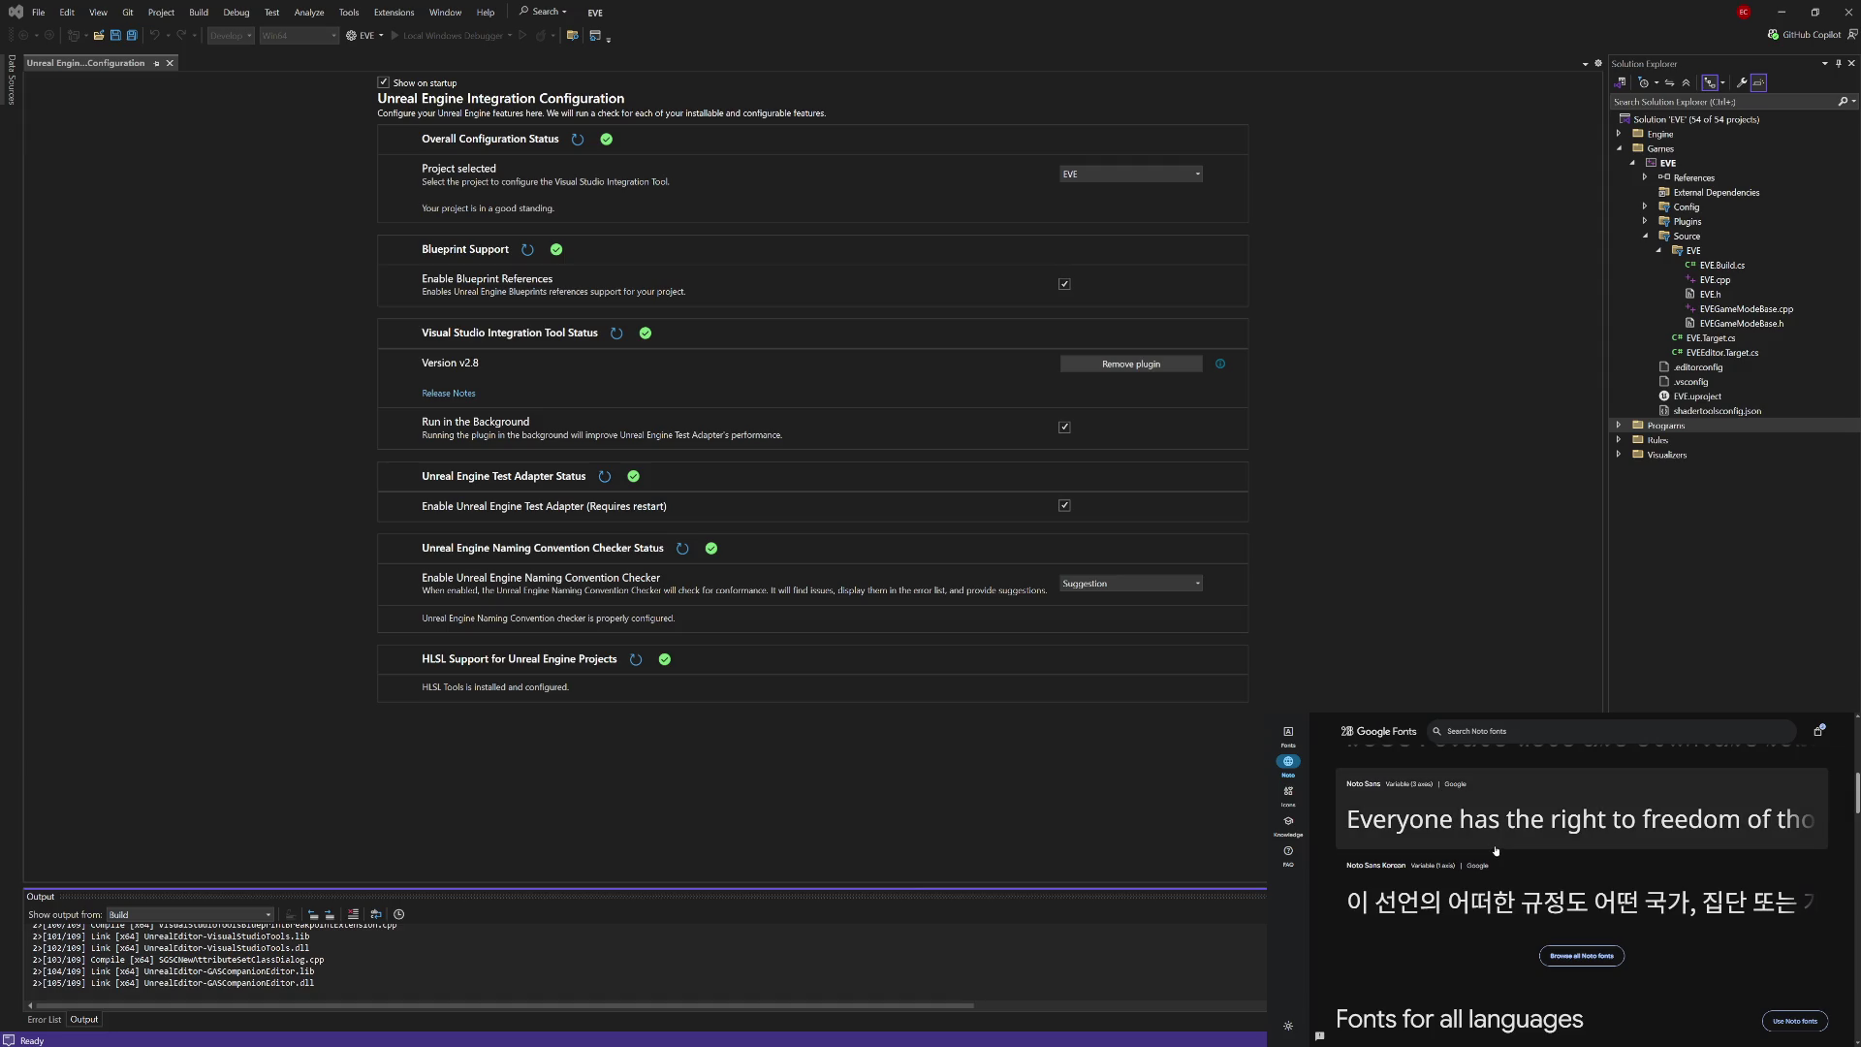
pyautogui.scroll(-3, 1496, 850)
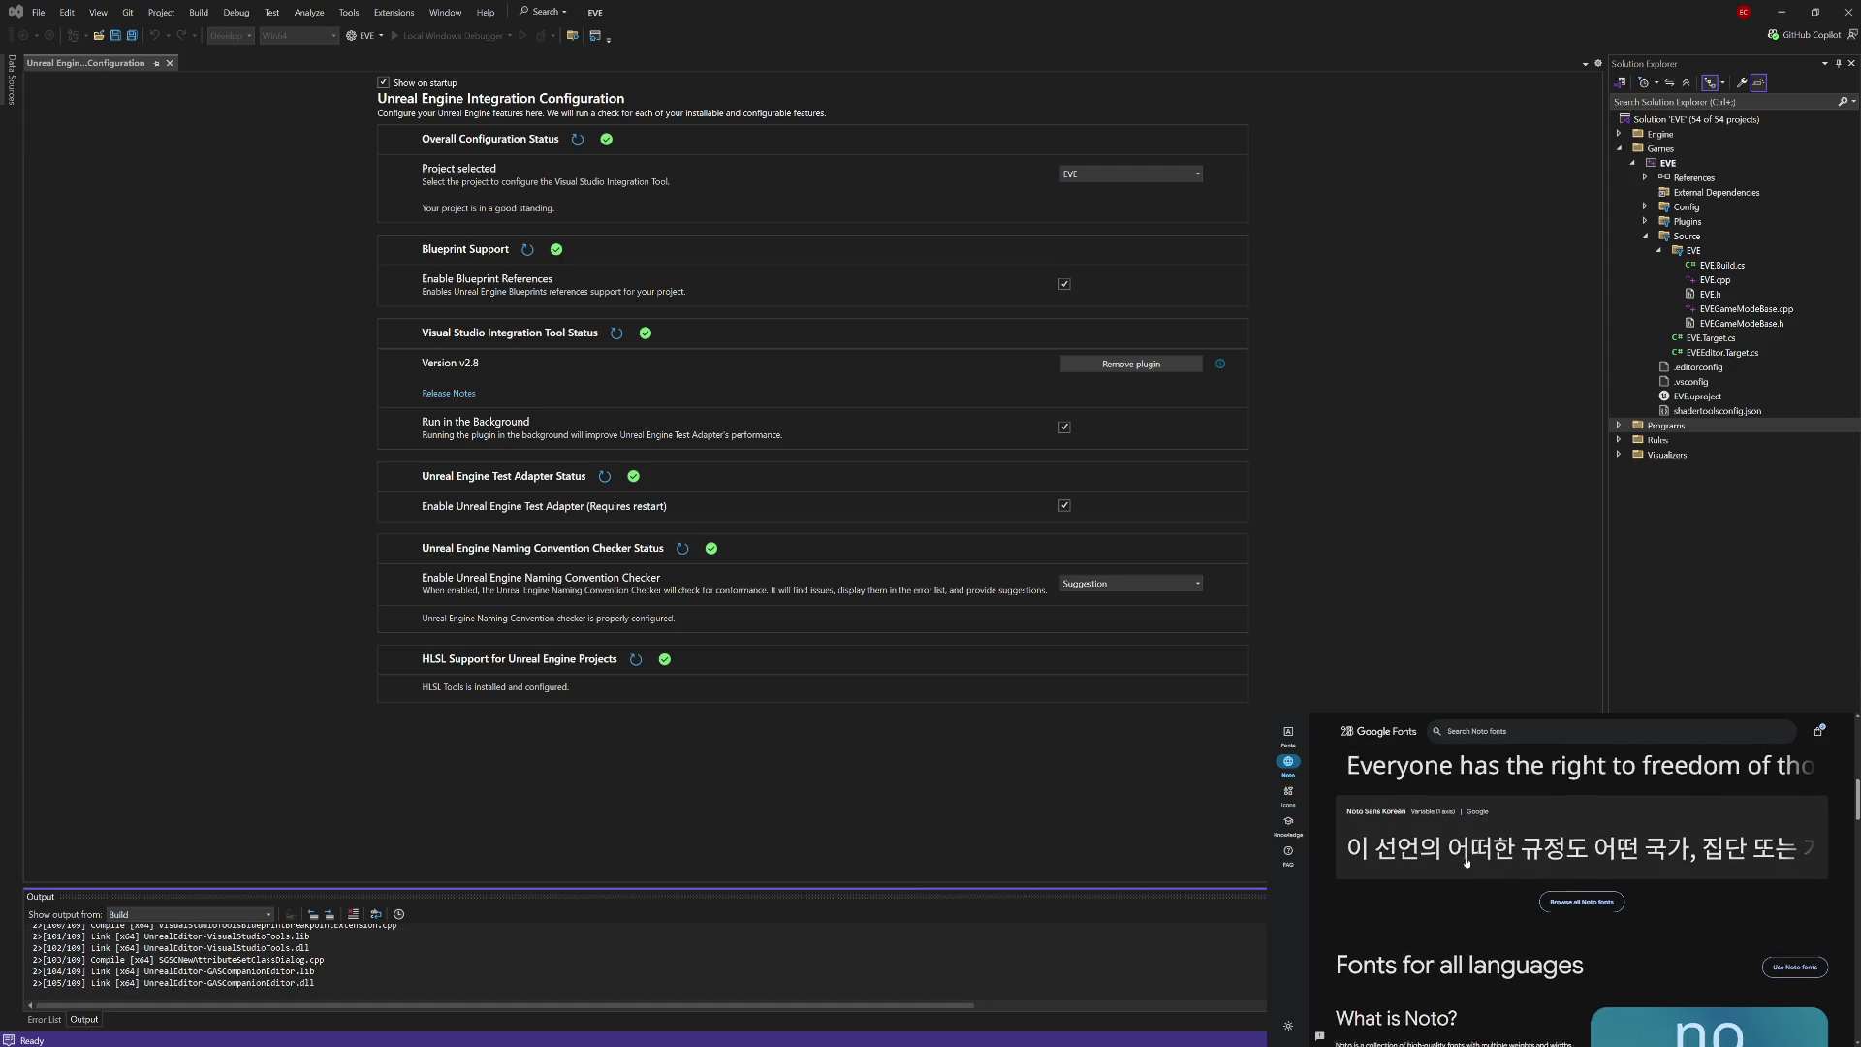
pyautogui.scroll(-2, 1467, 859)
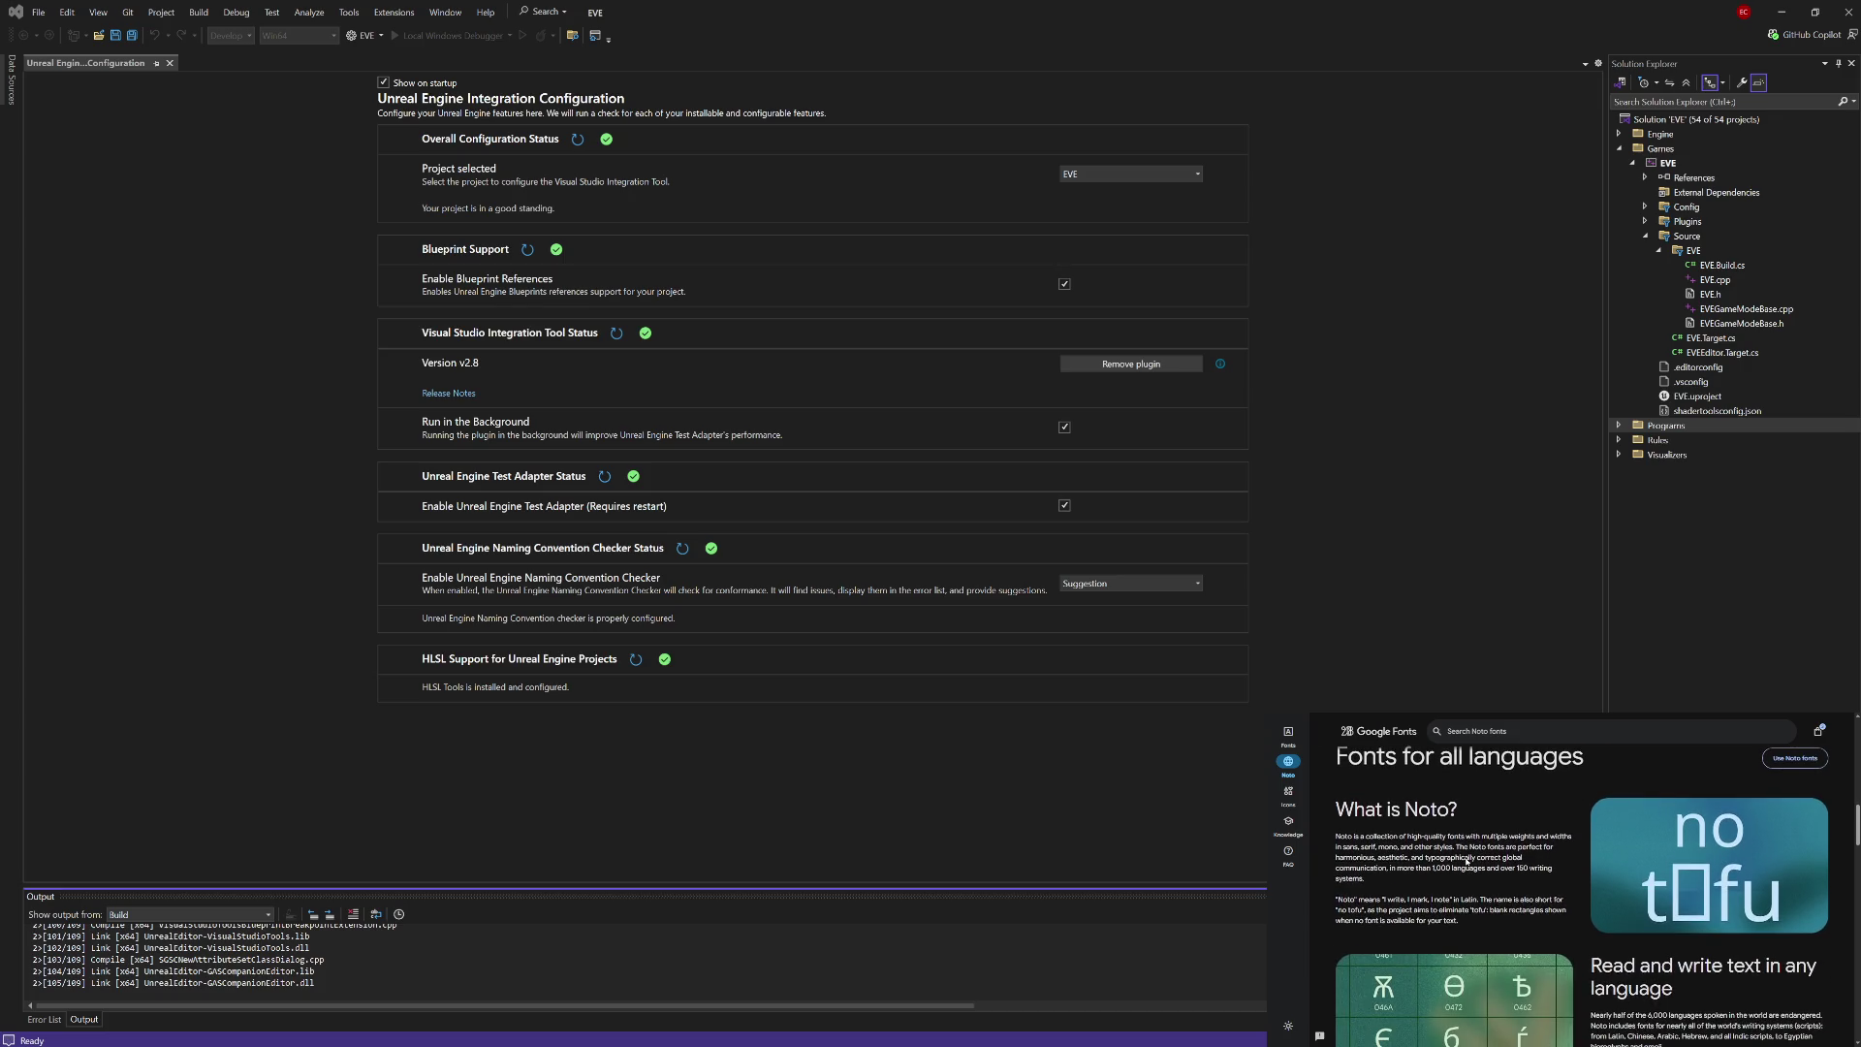
pyautogui.scroll(-1, 1470, 857)
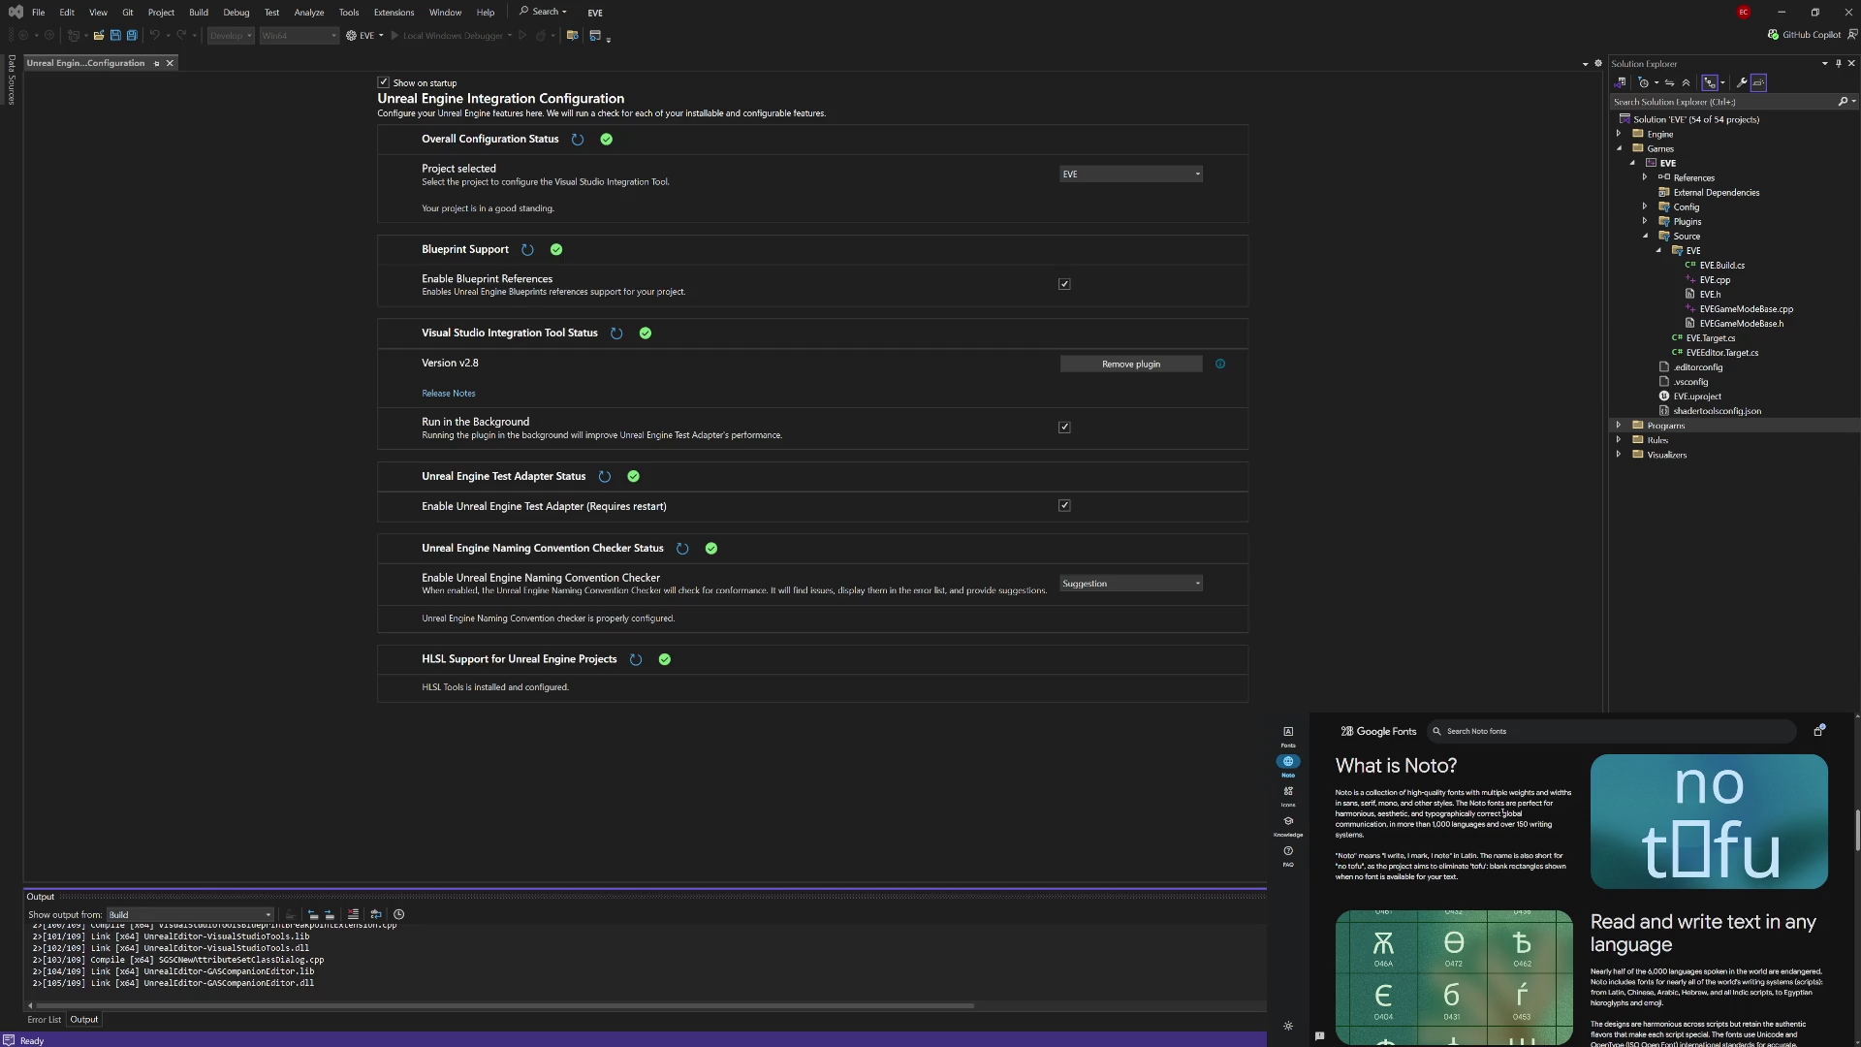
pyautogui.scroll(-2, 1502, 814)
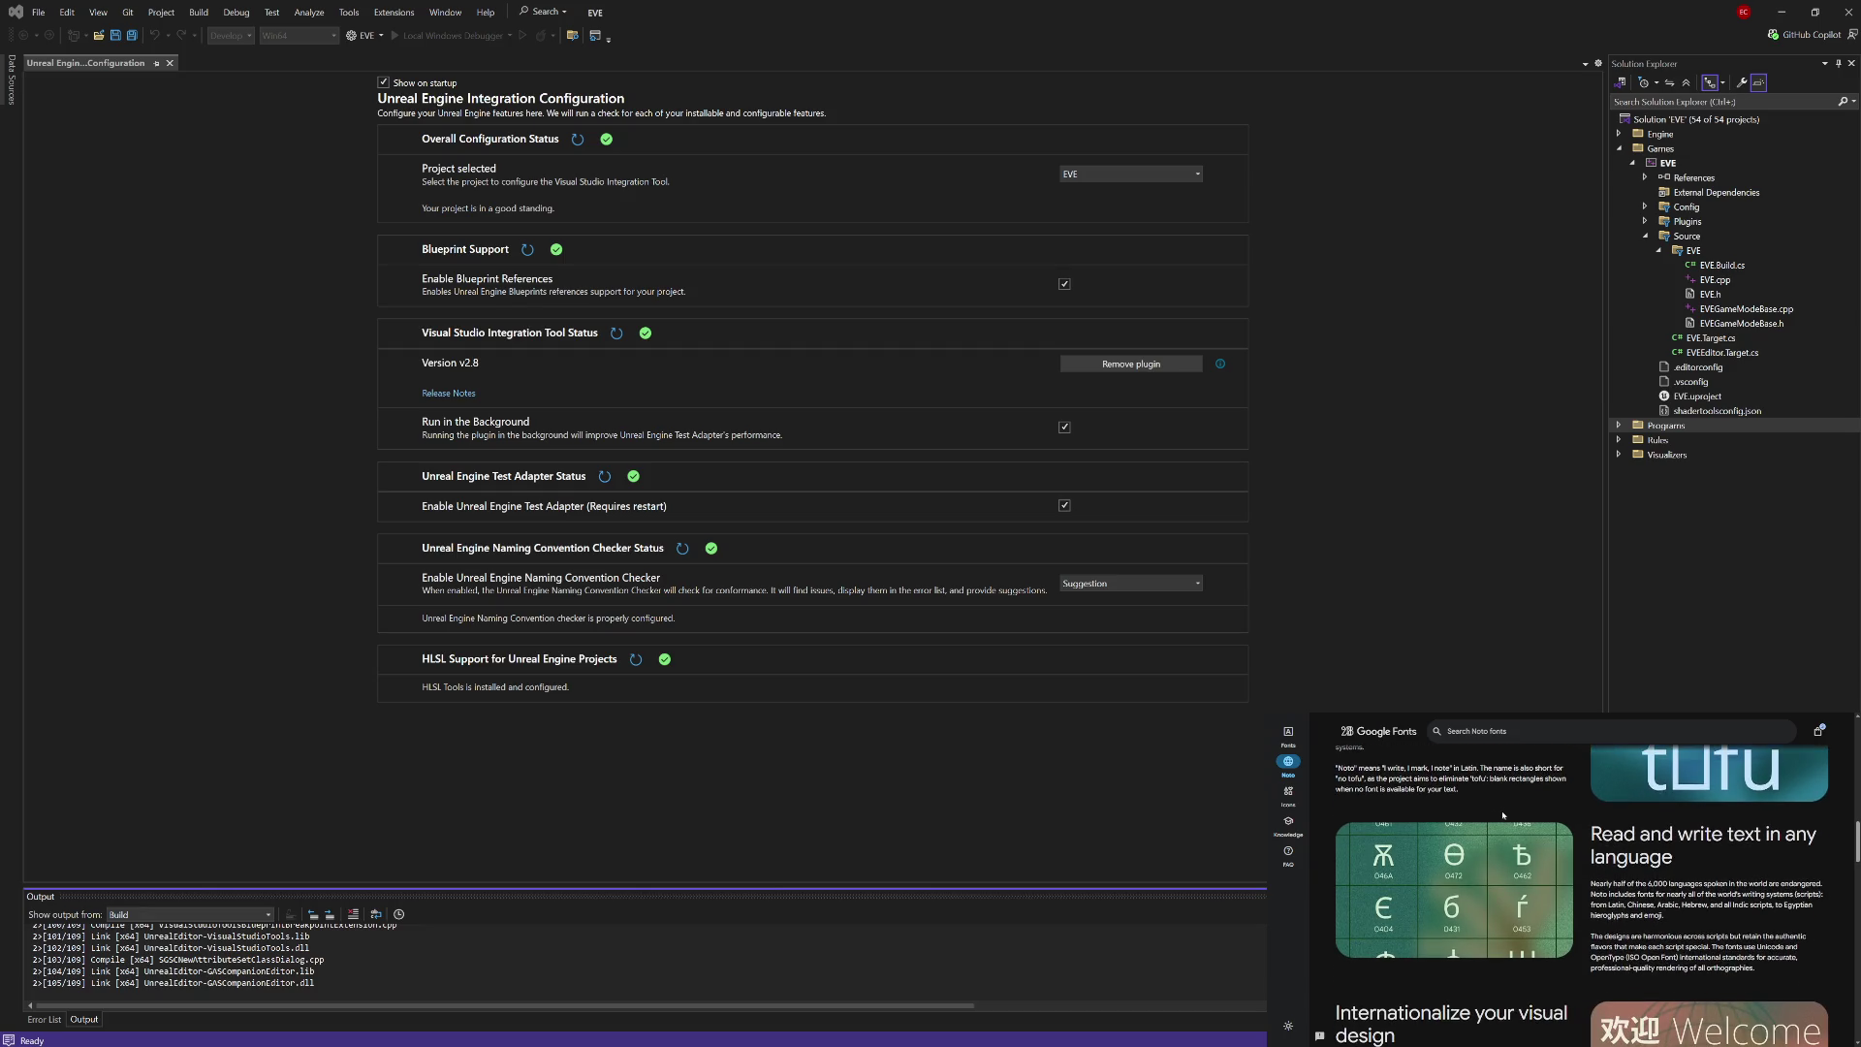
pyautogui.scroll(-1, 1576, 820)
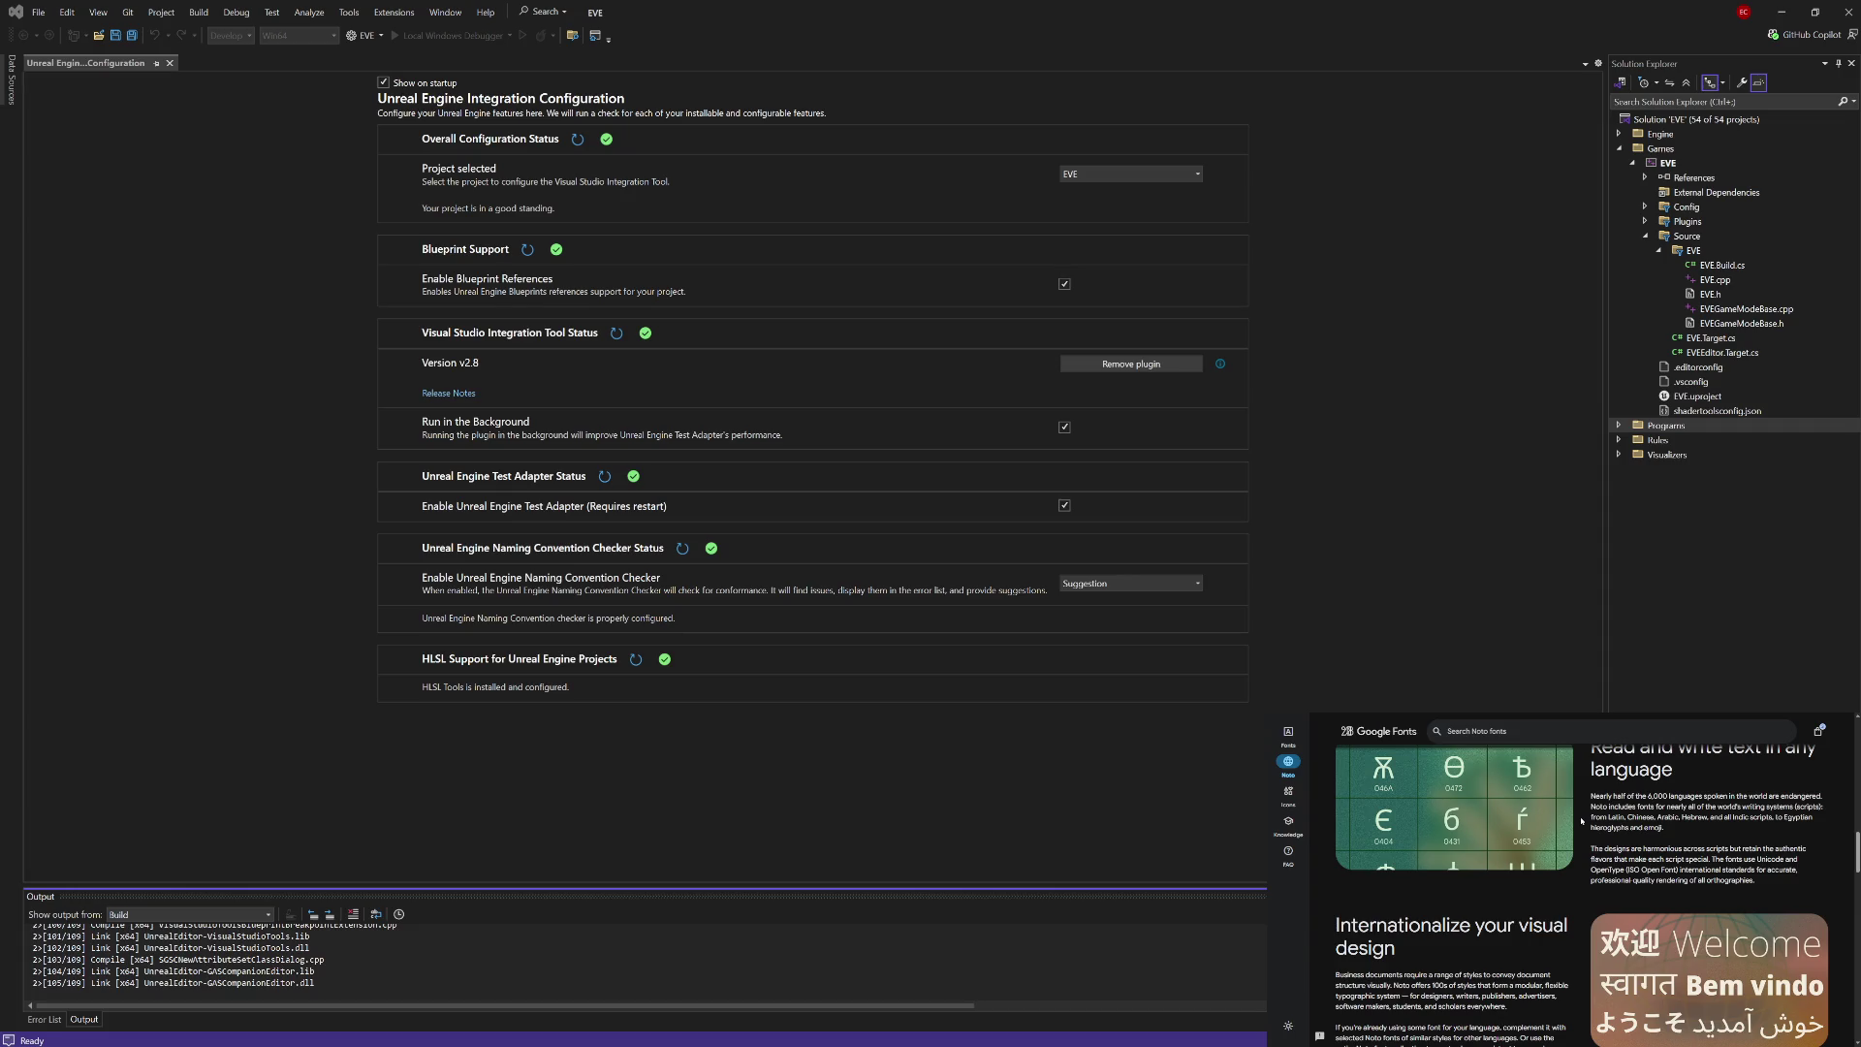
pyautogui.scroll(-1, 1582, 823)
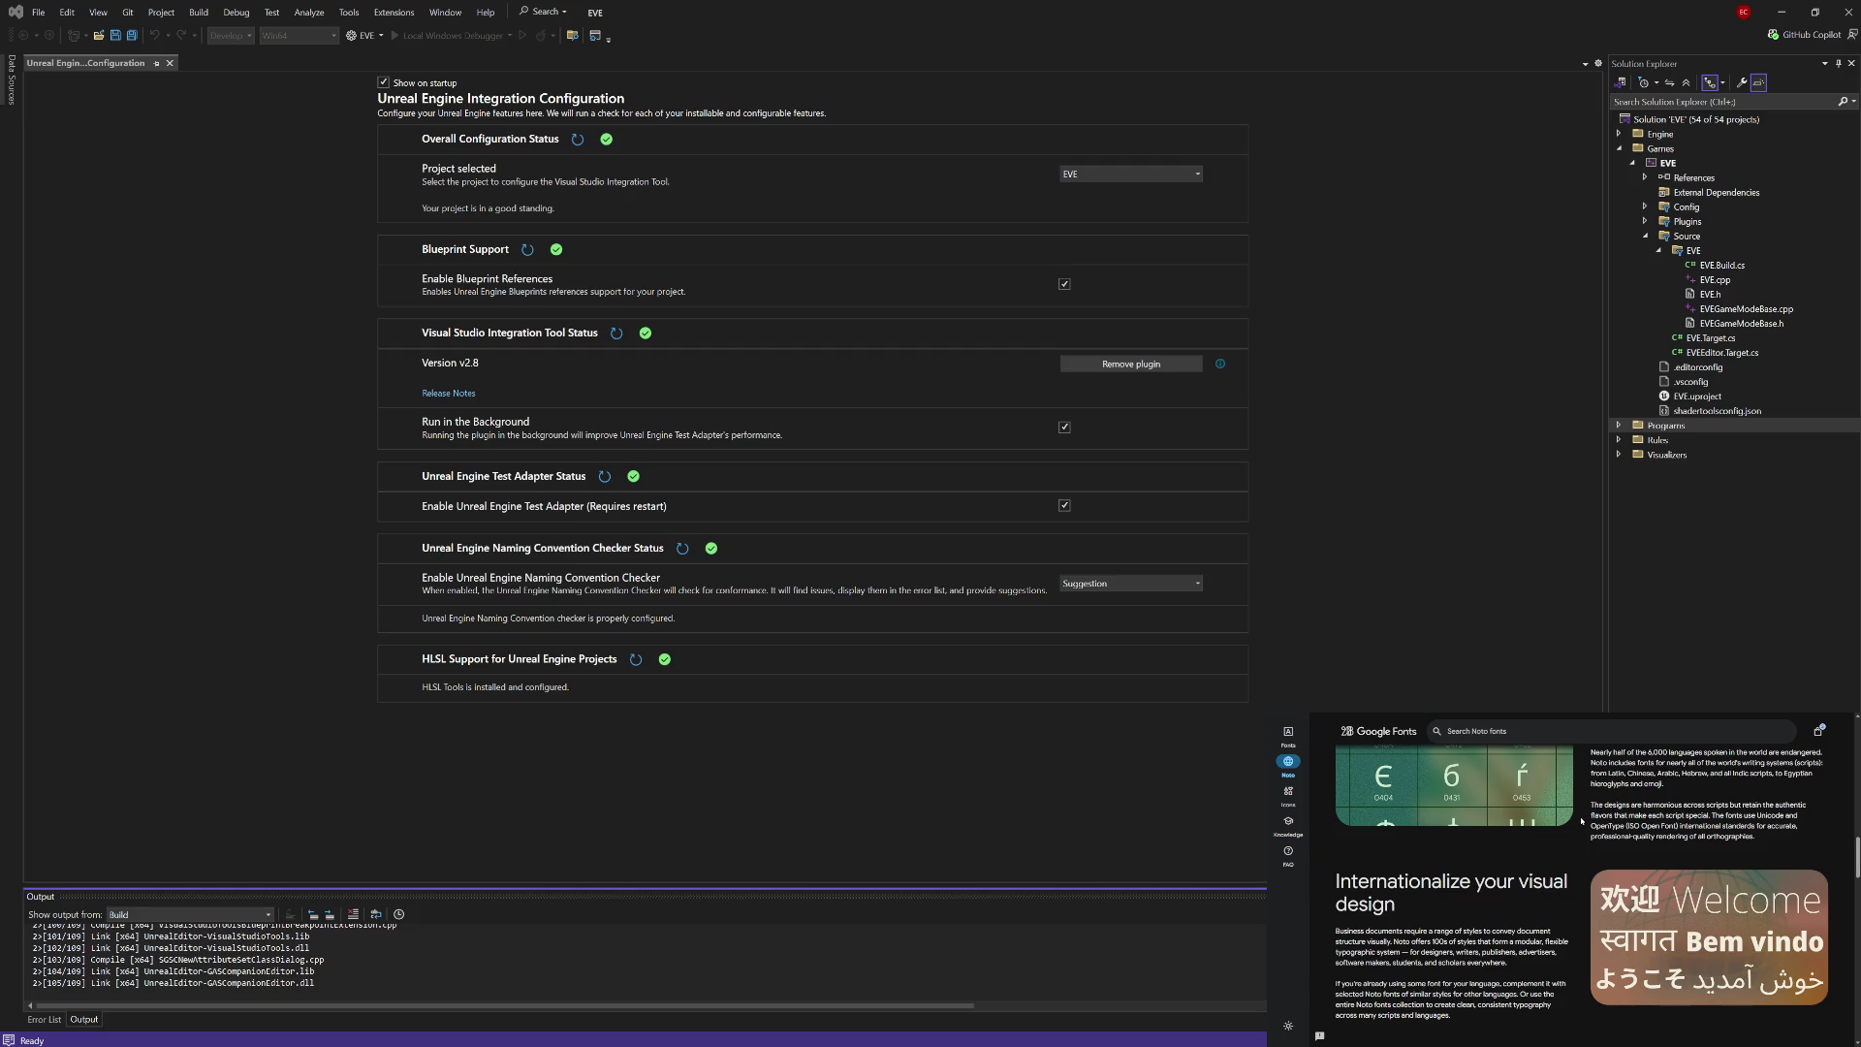
pyautogui.scroll(-2, 1583, 822)
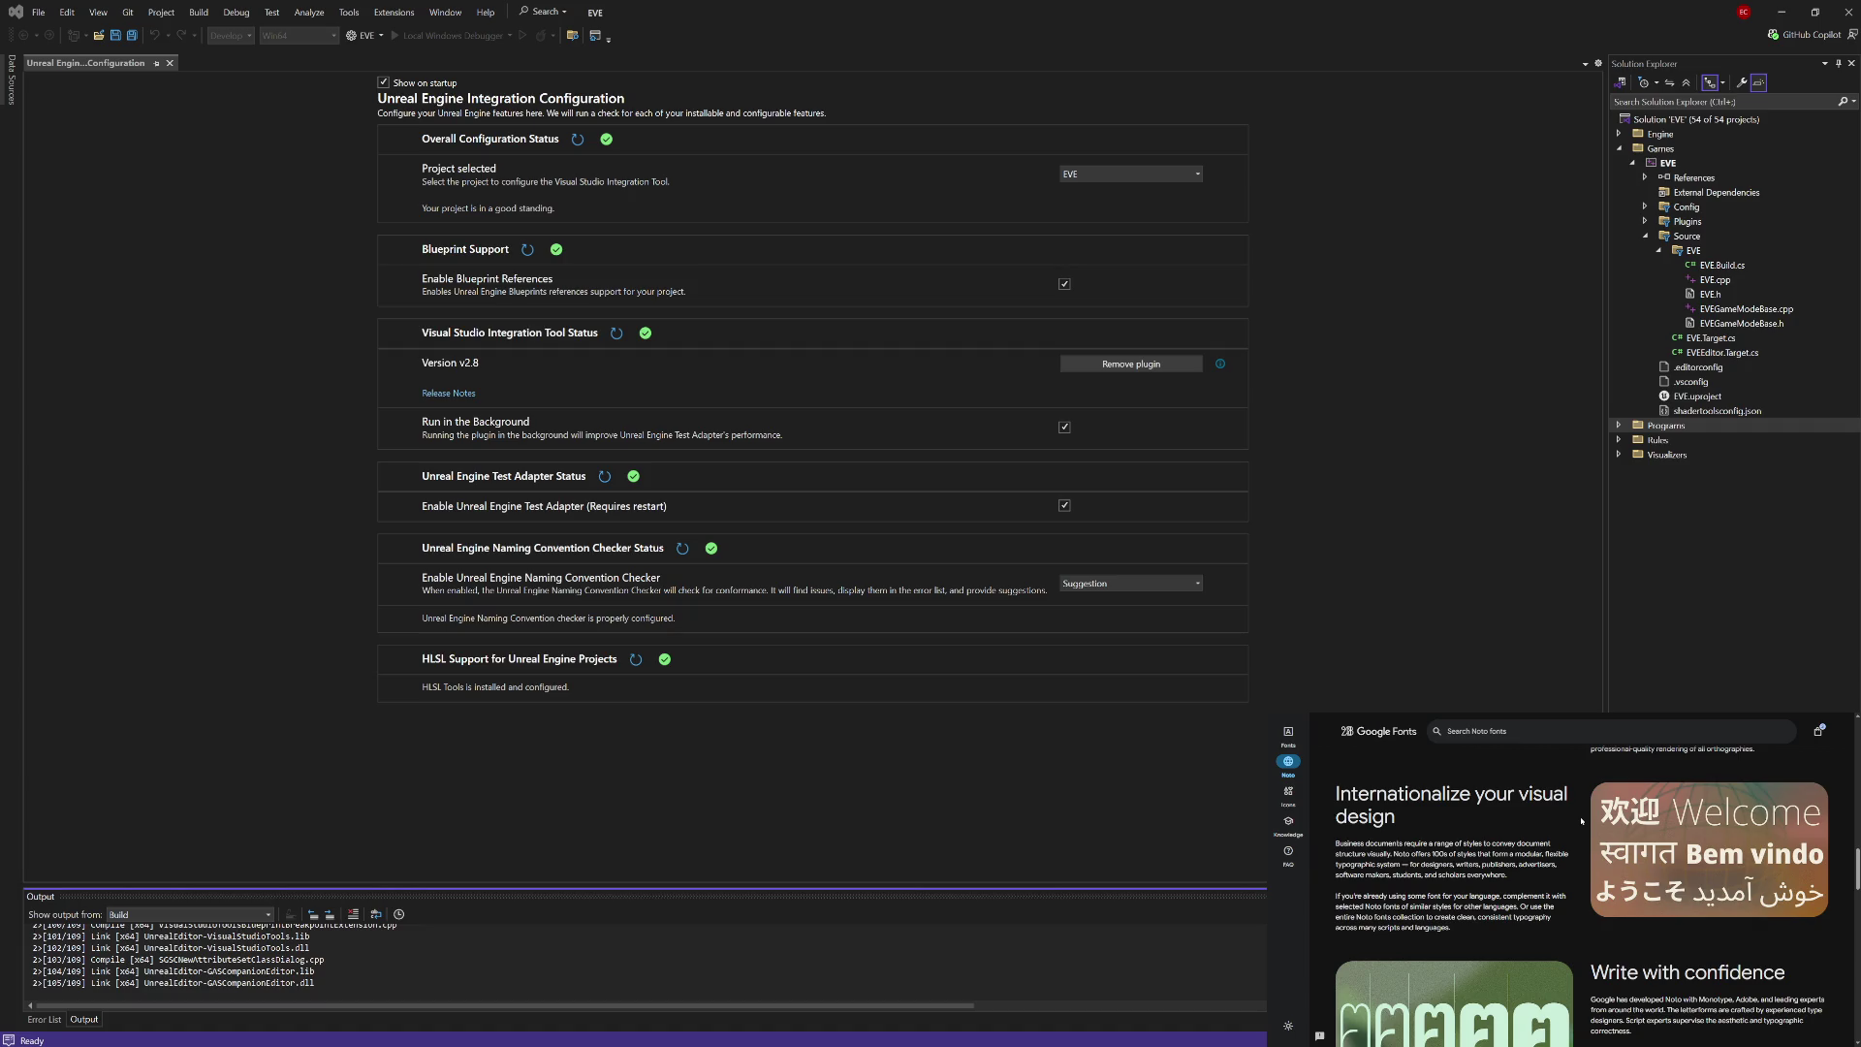
pyautogui.scroll(-1, 1583, 823)
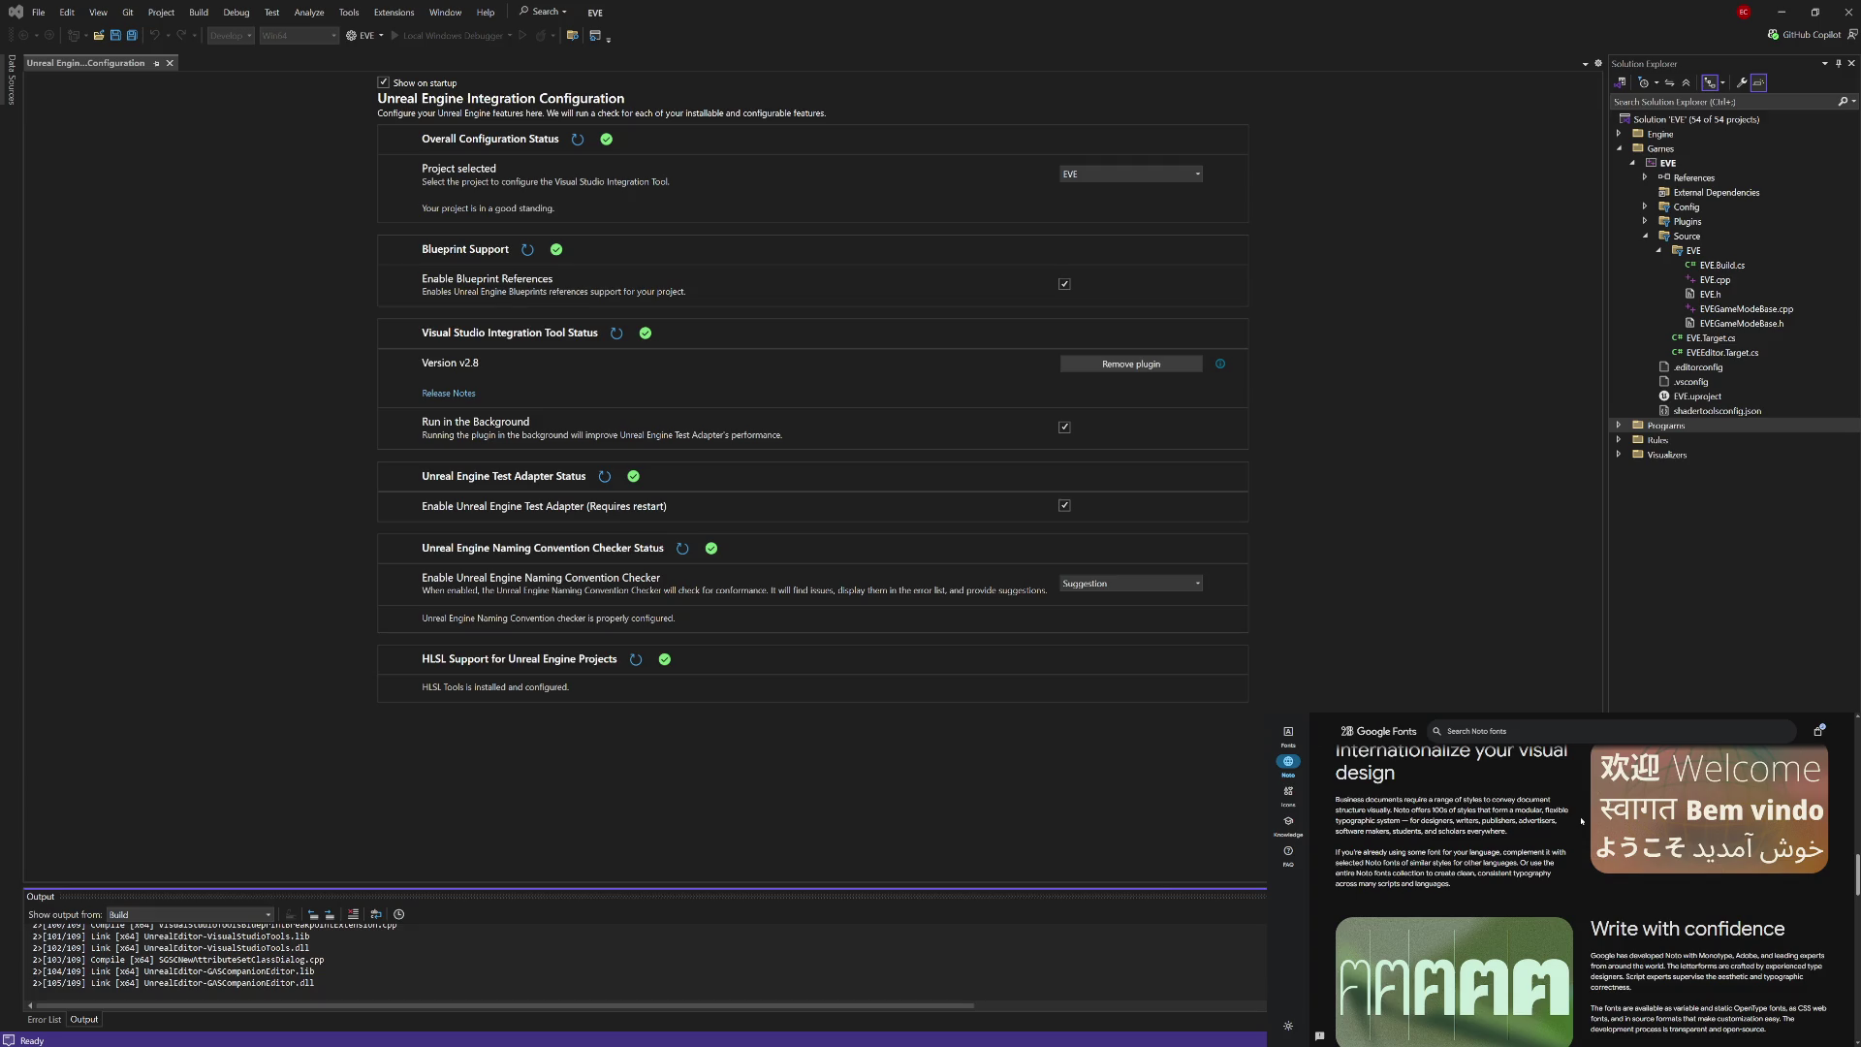
# Step: Skim the Noto page down to the footer, then choose Browse all Noto fonts
pyautogui.scroll(-2, 1583, 822)
pyautogui.scroll(-1, 1583, 823)
pyautogui.scroll(-1, 1583, 822)
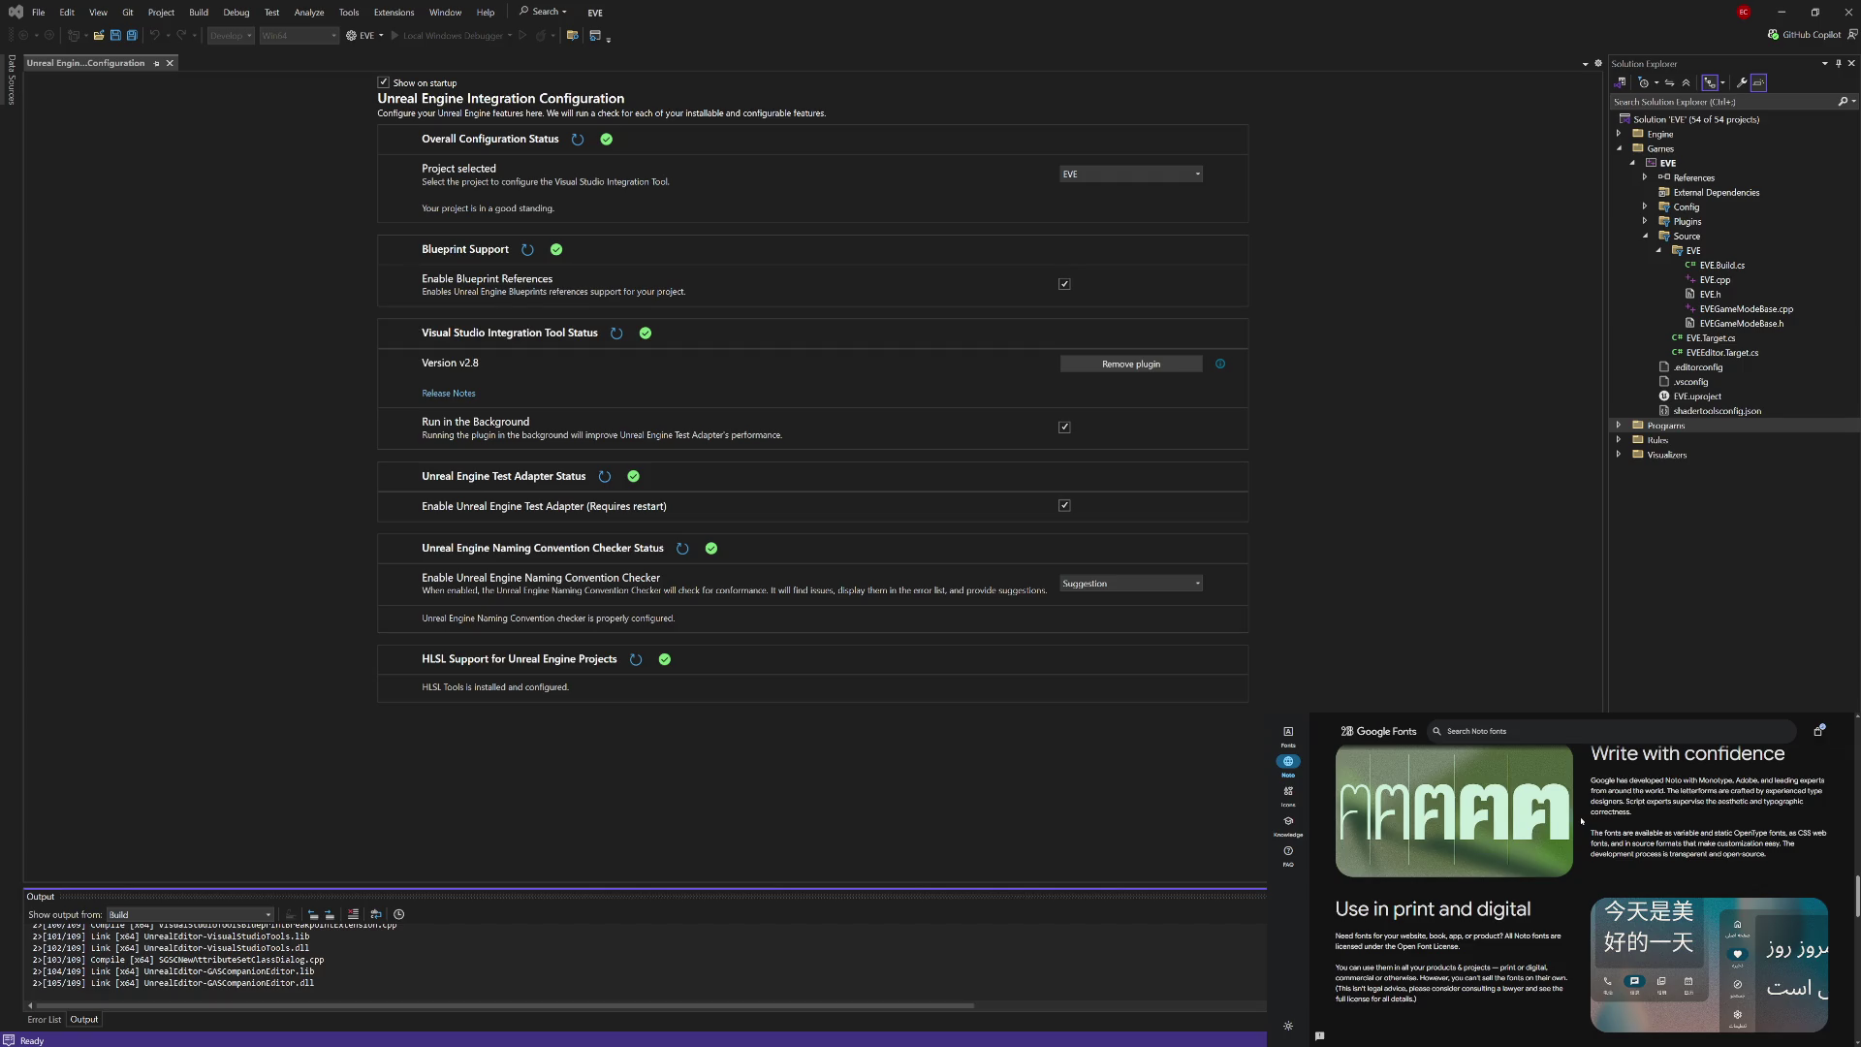
pyautogui.scroll(-1, 1581, 821)
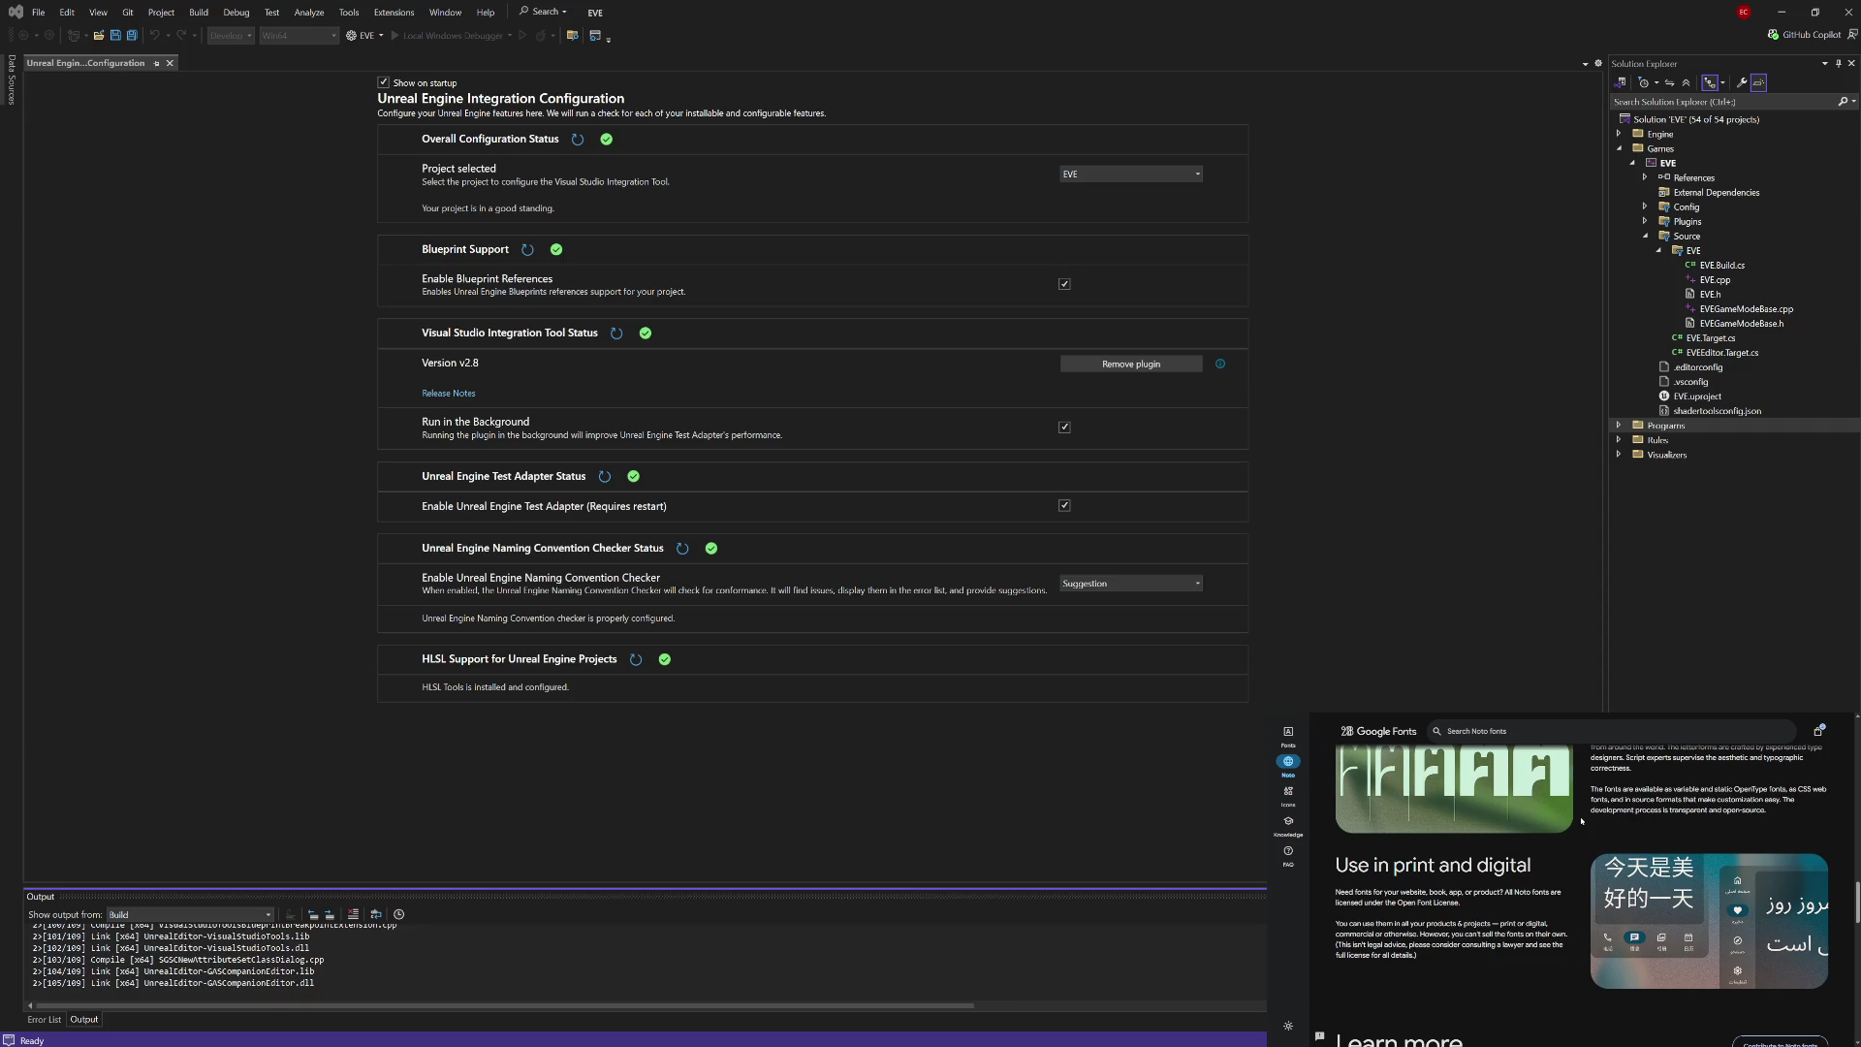
pyautogui.scroll(-2, 1581, 821)
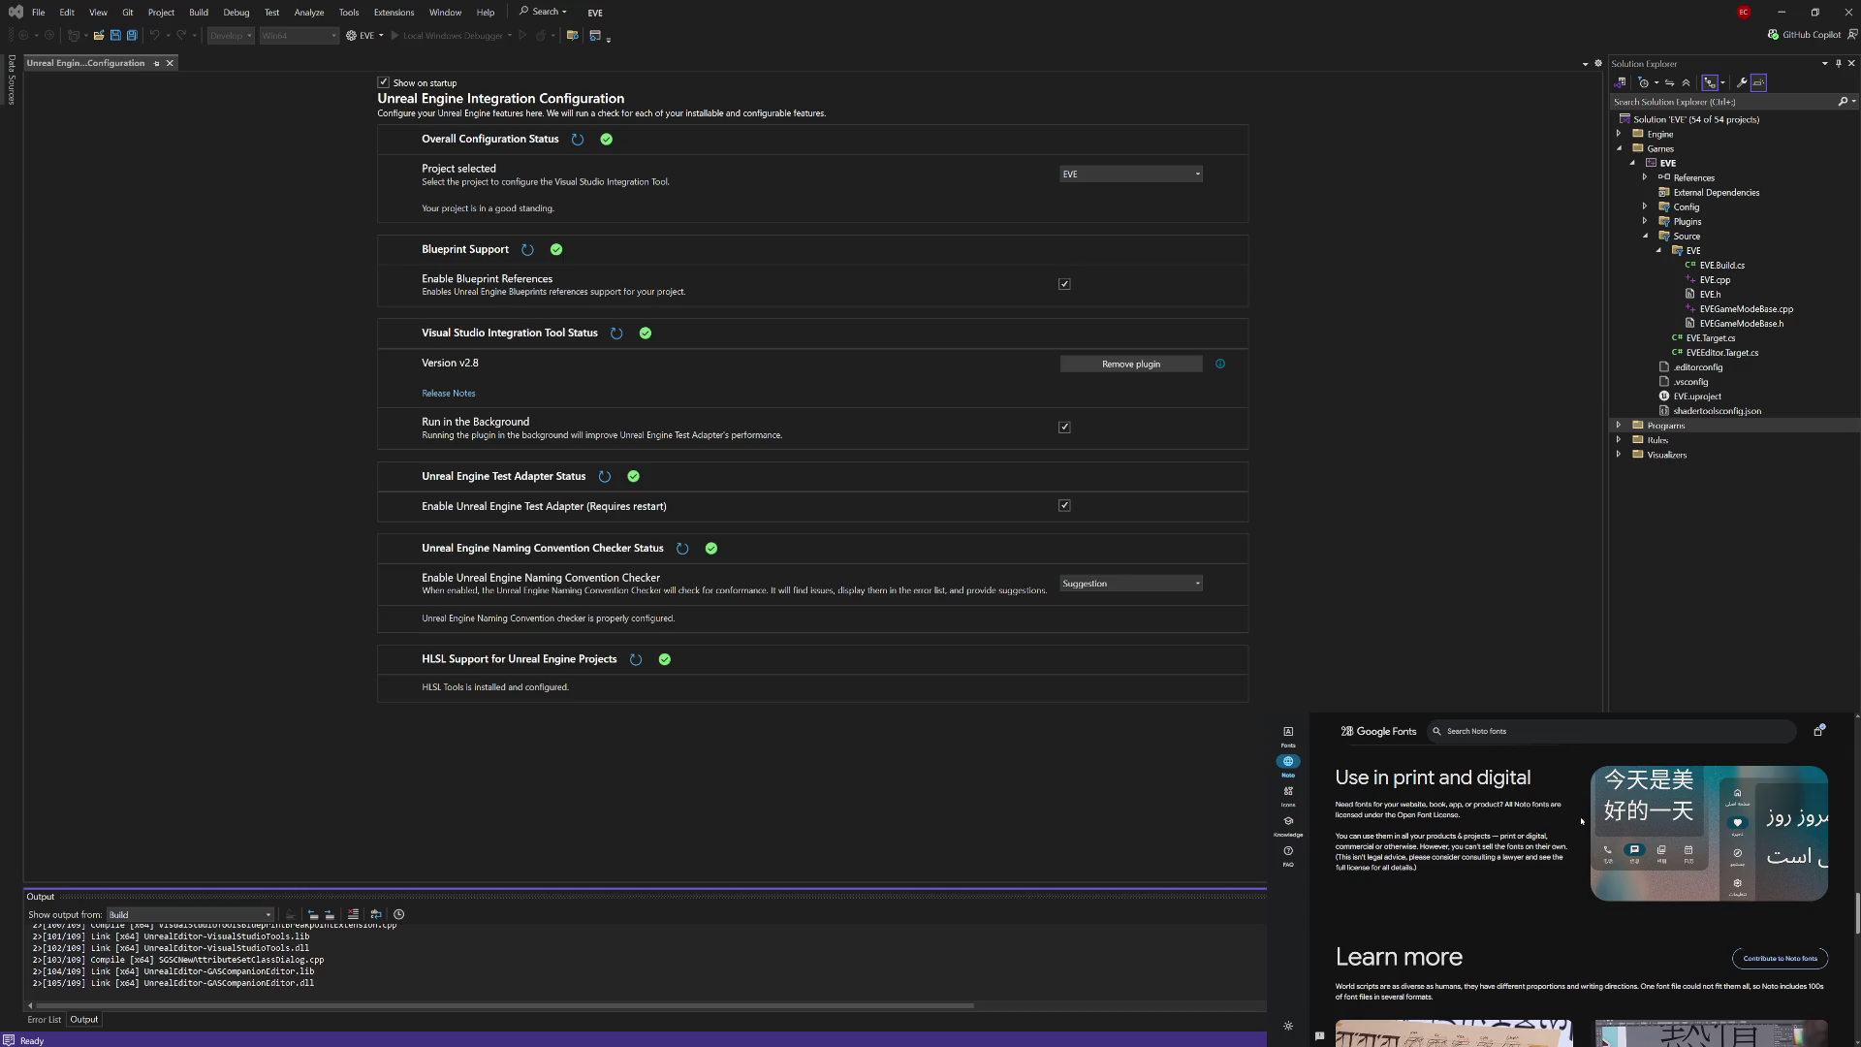
pyautogui.scroll(-6, 1581, 821)
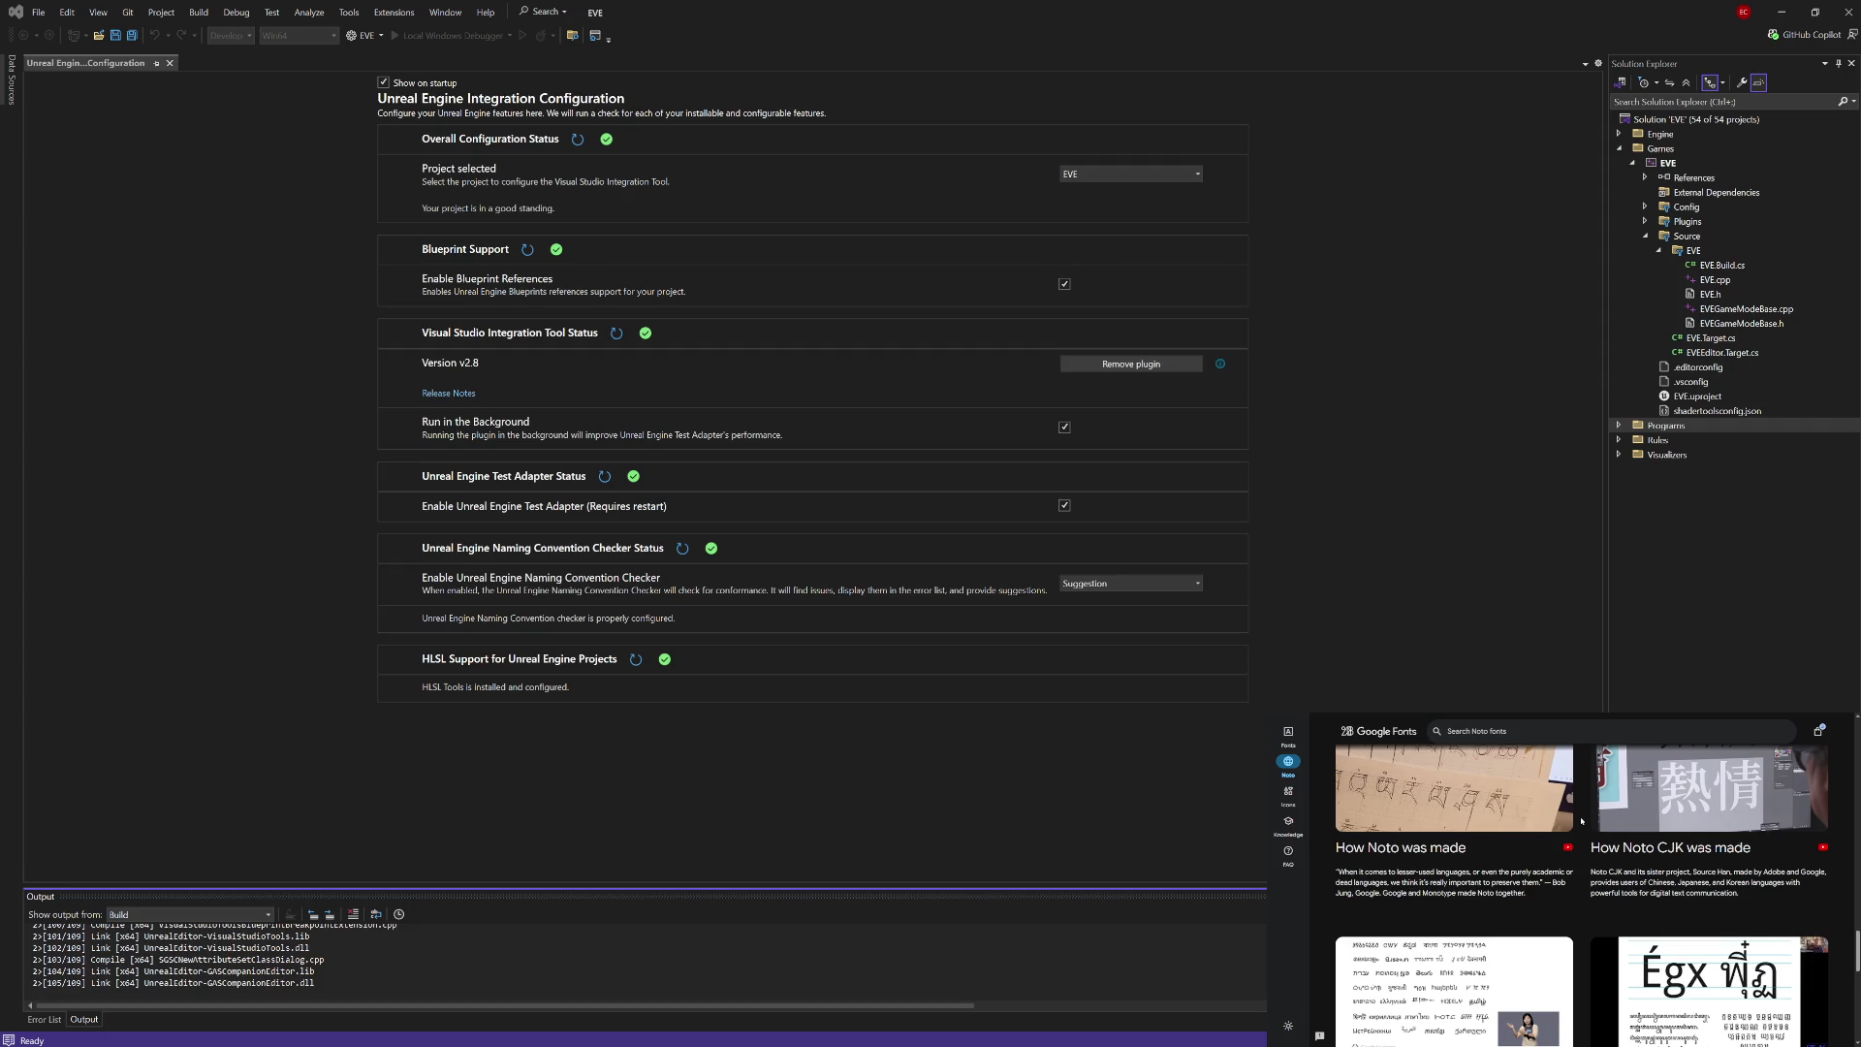
pyautogui.scroll(-3, 1581, 821)
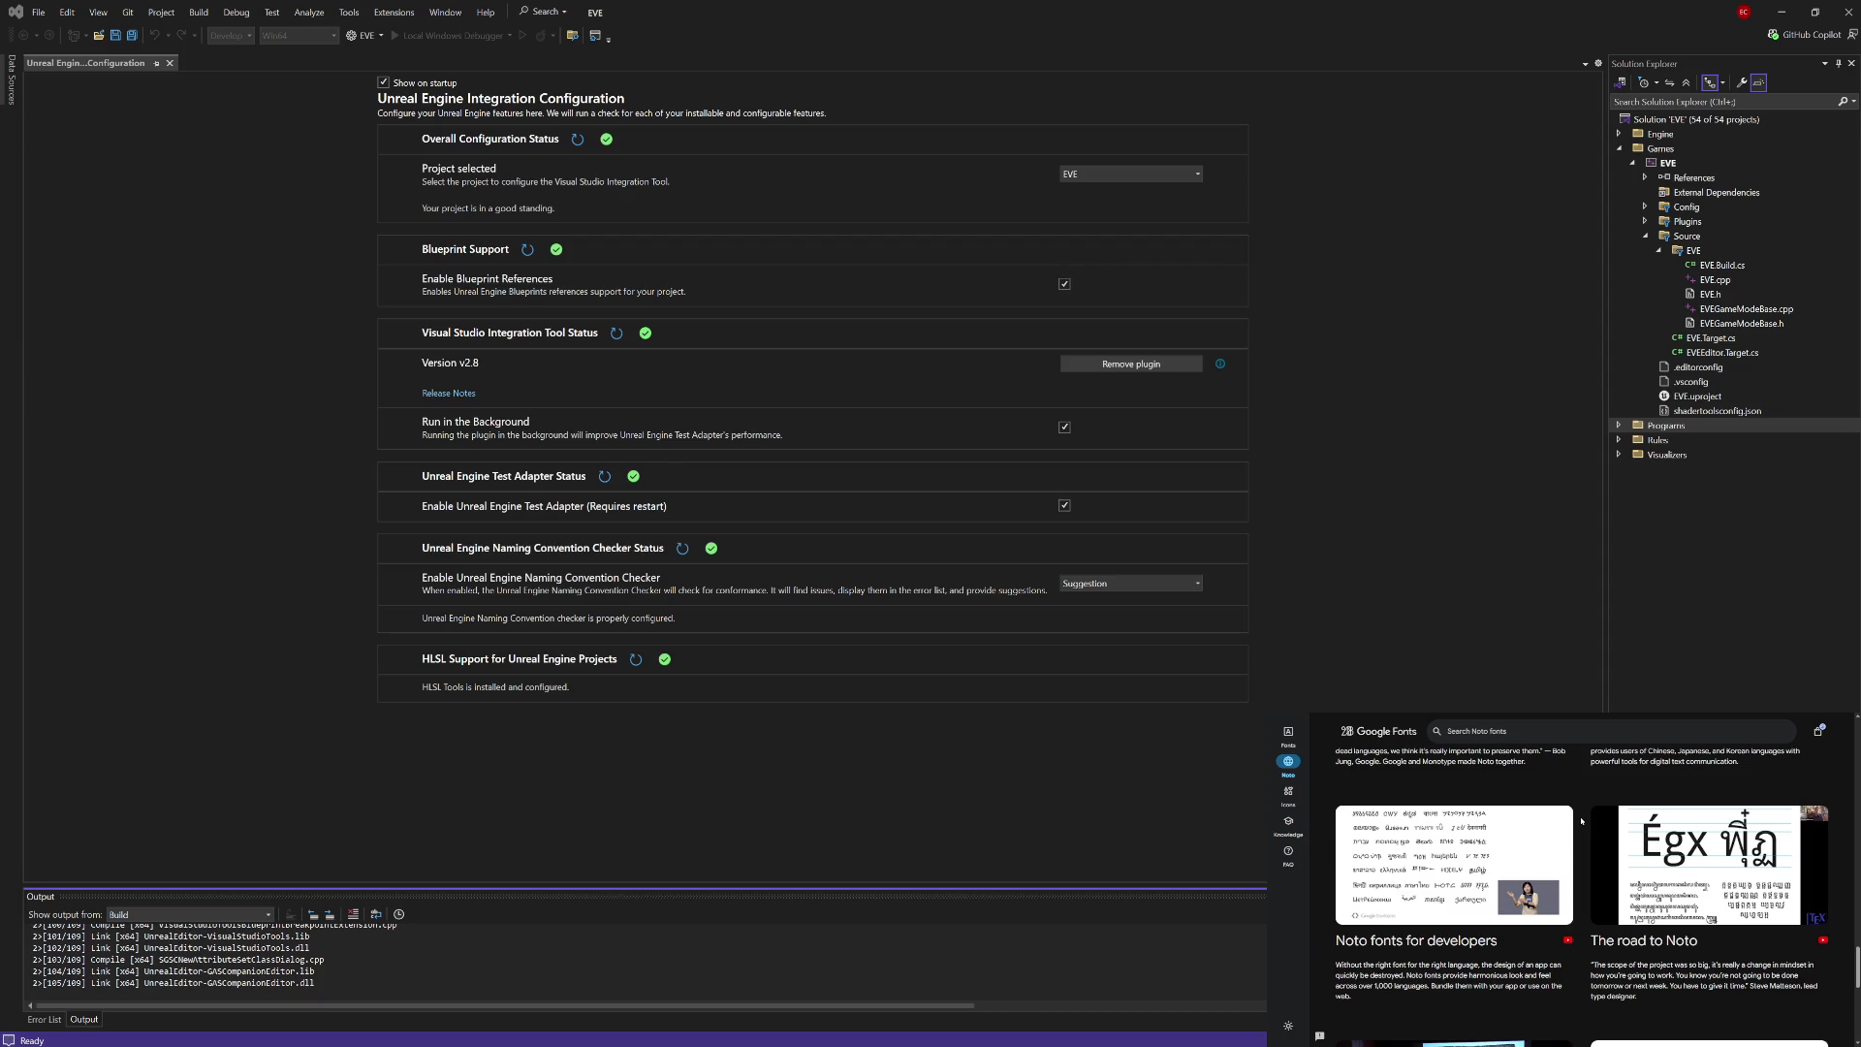
pyautogui.scroll(-1, 1581, 821)
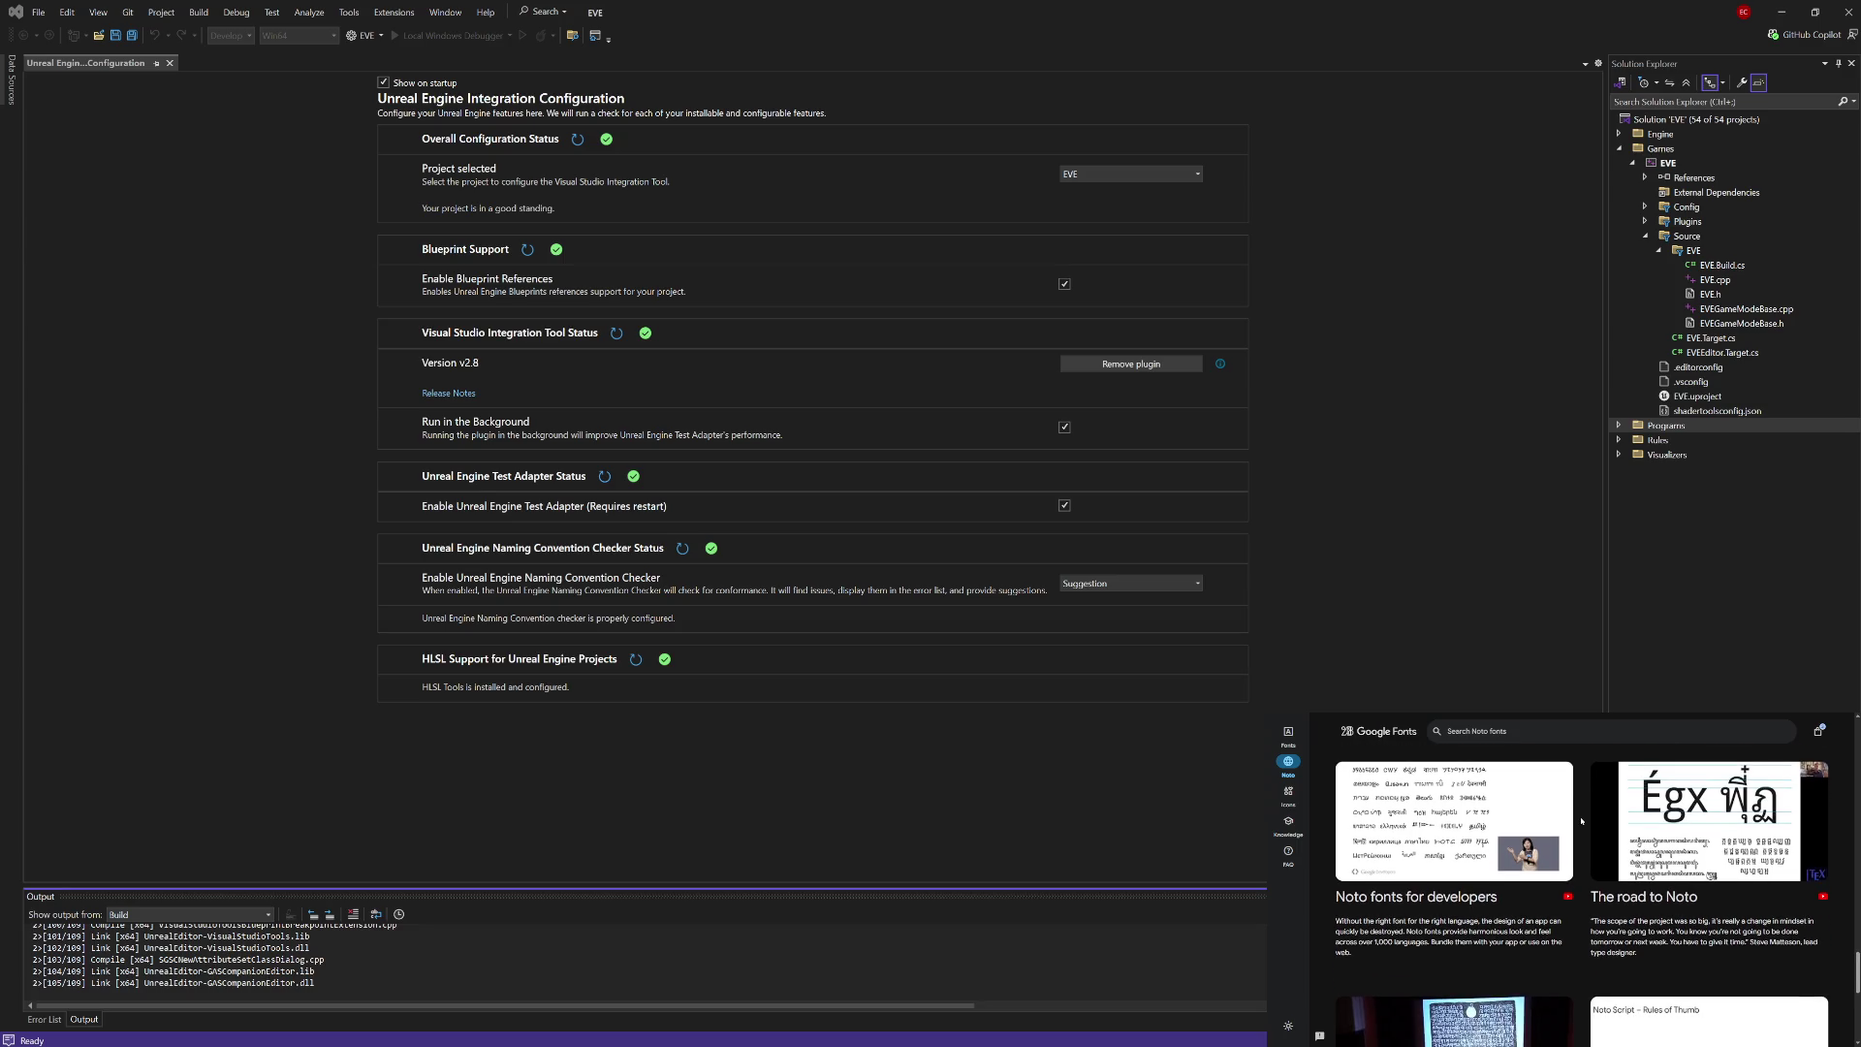
pyautogui.scroll(-1, 1581, 821)
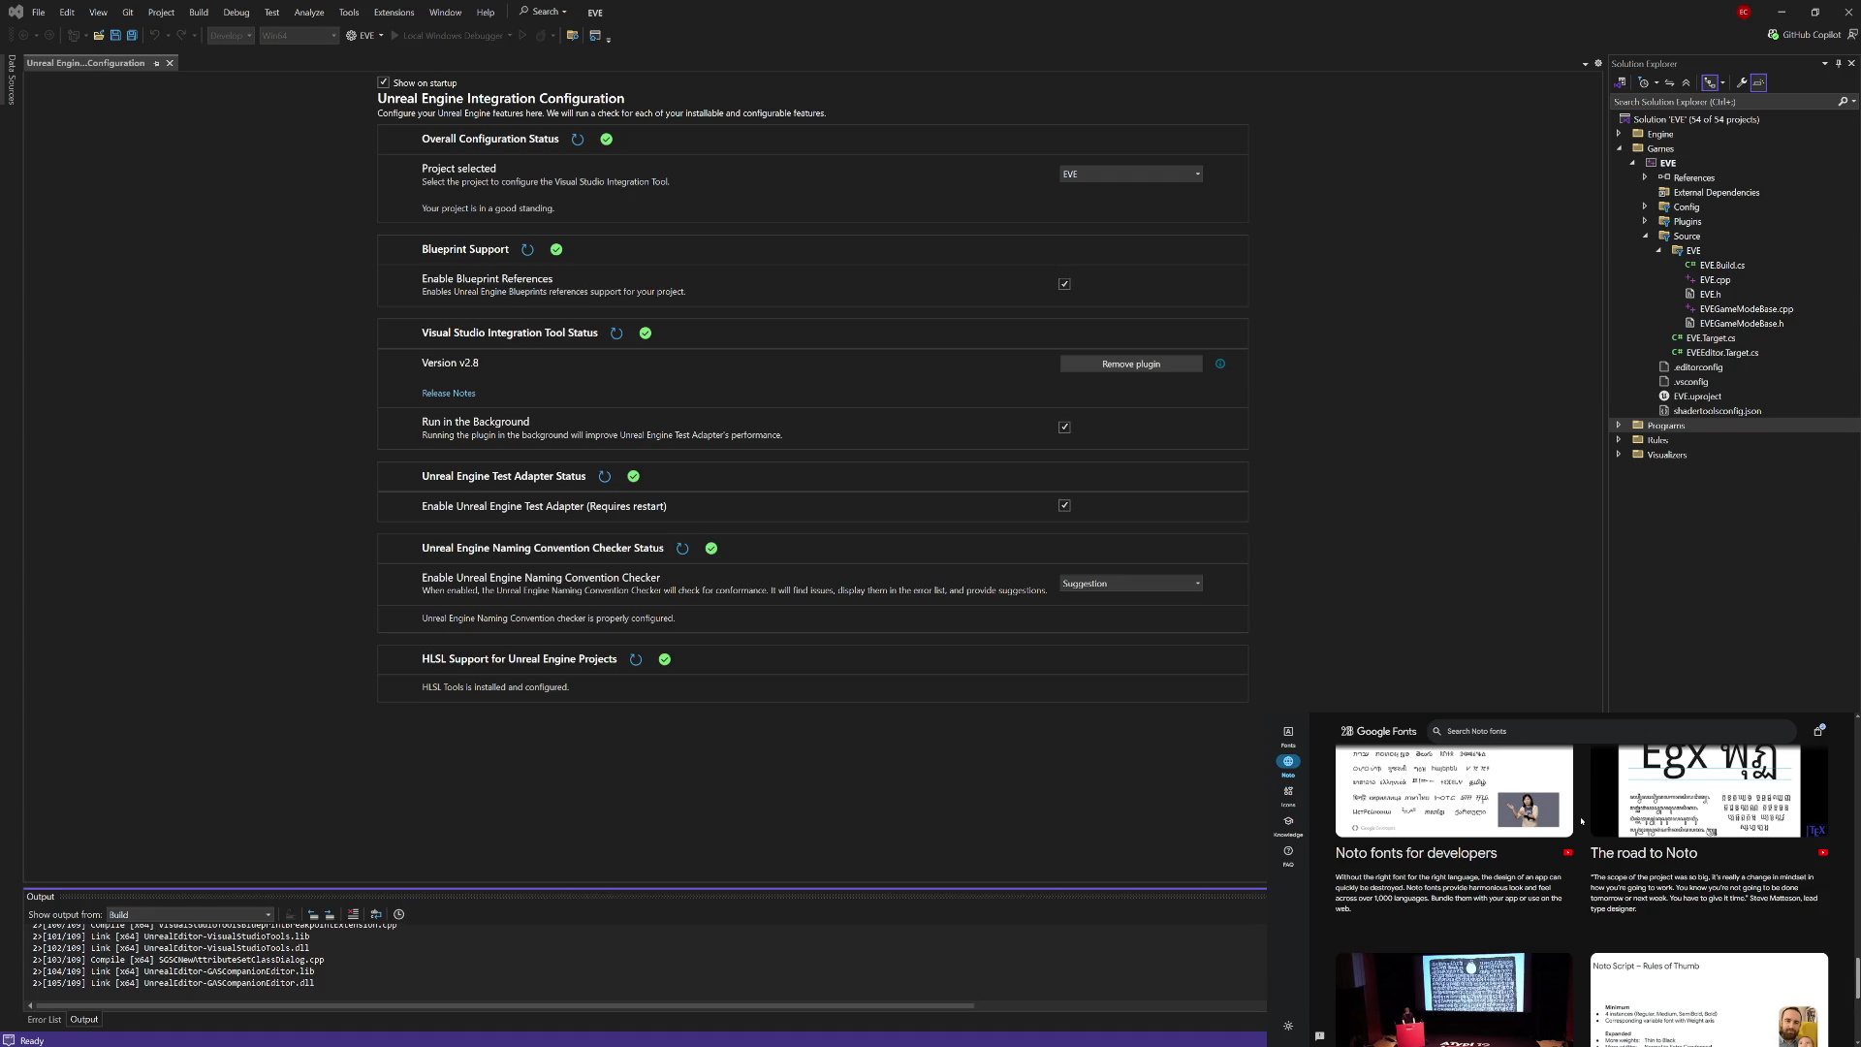
pyautogui.scroll(-5, 1582, 821)
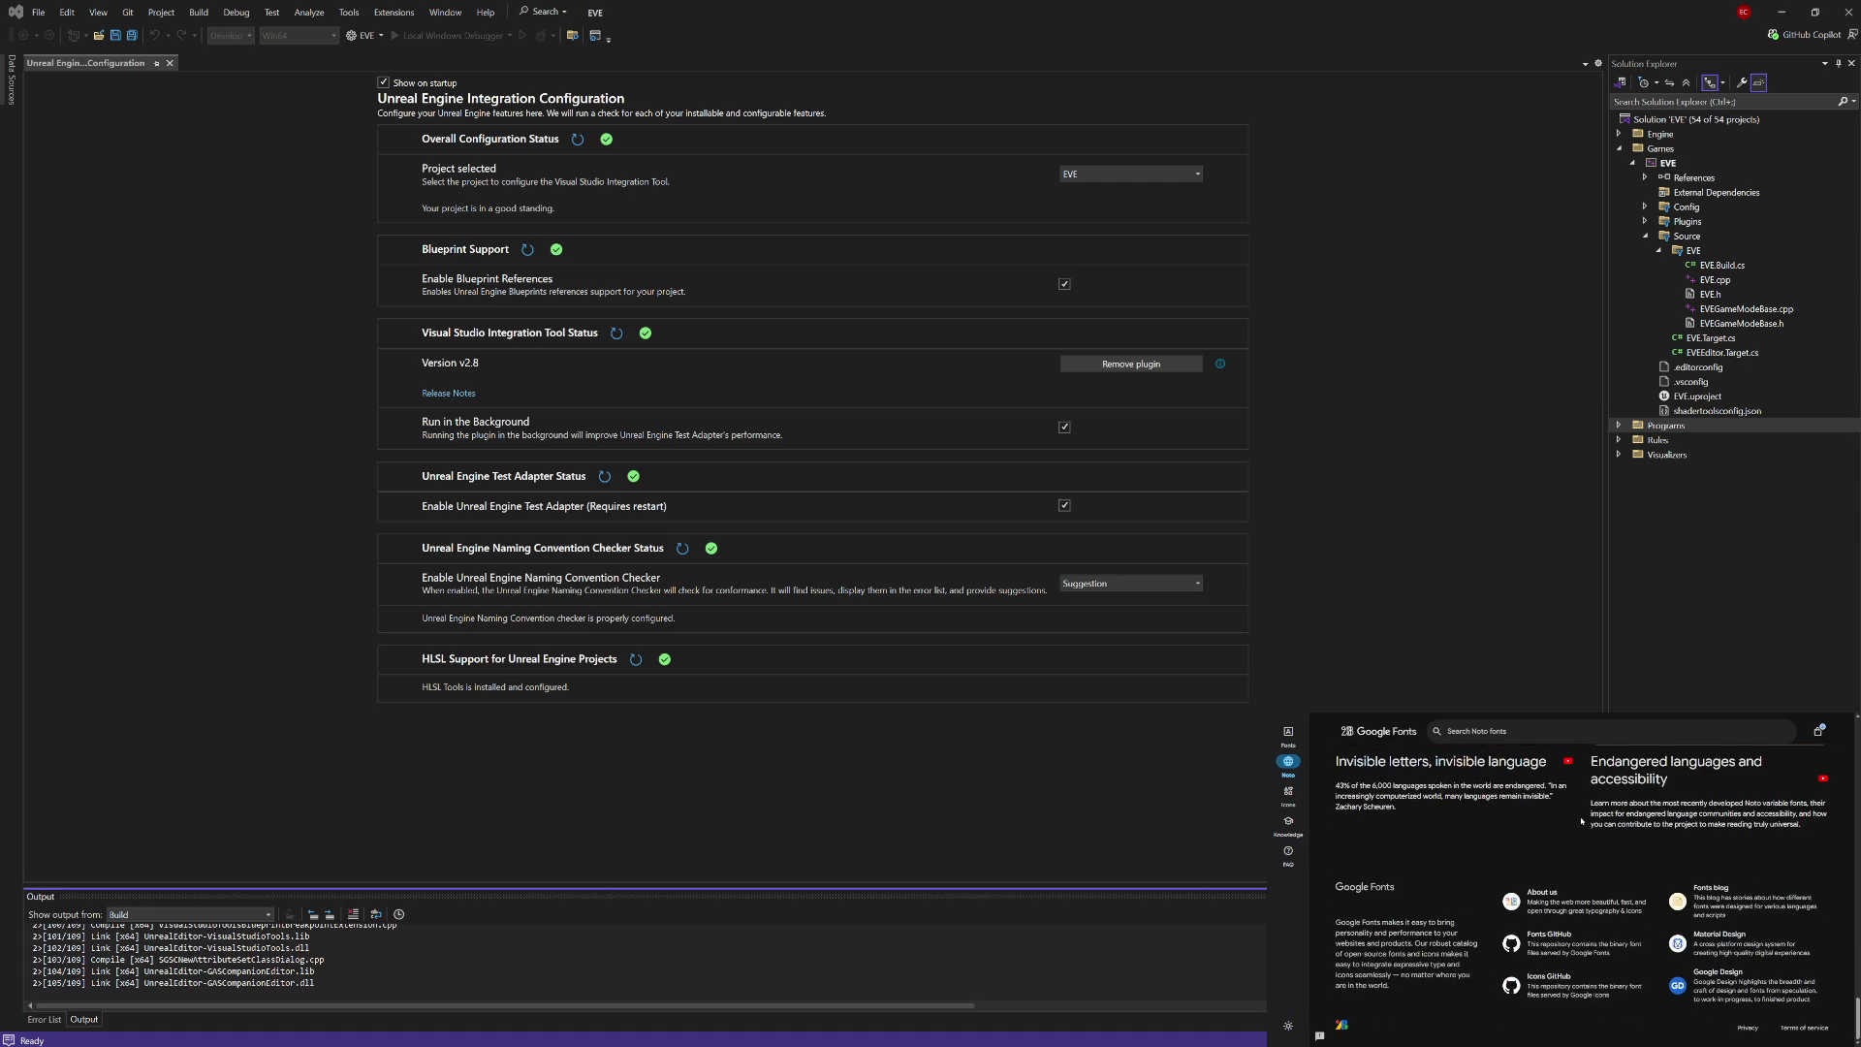
pyautogui.scroll(10, 1581, 822)
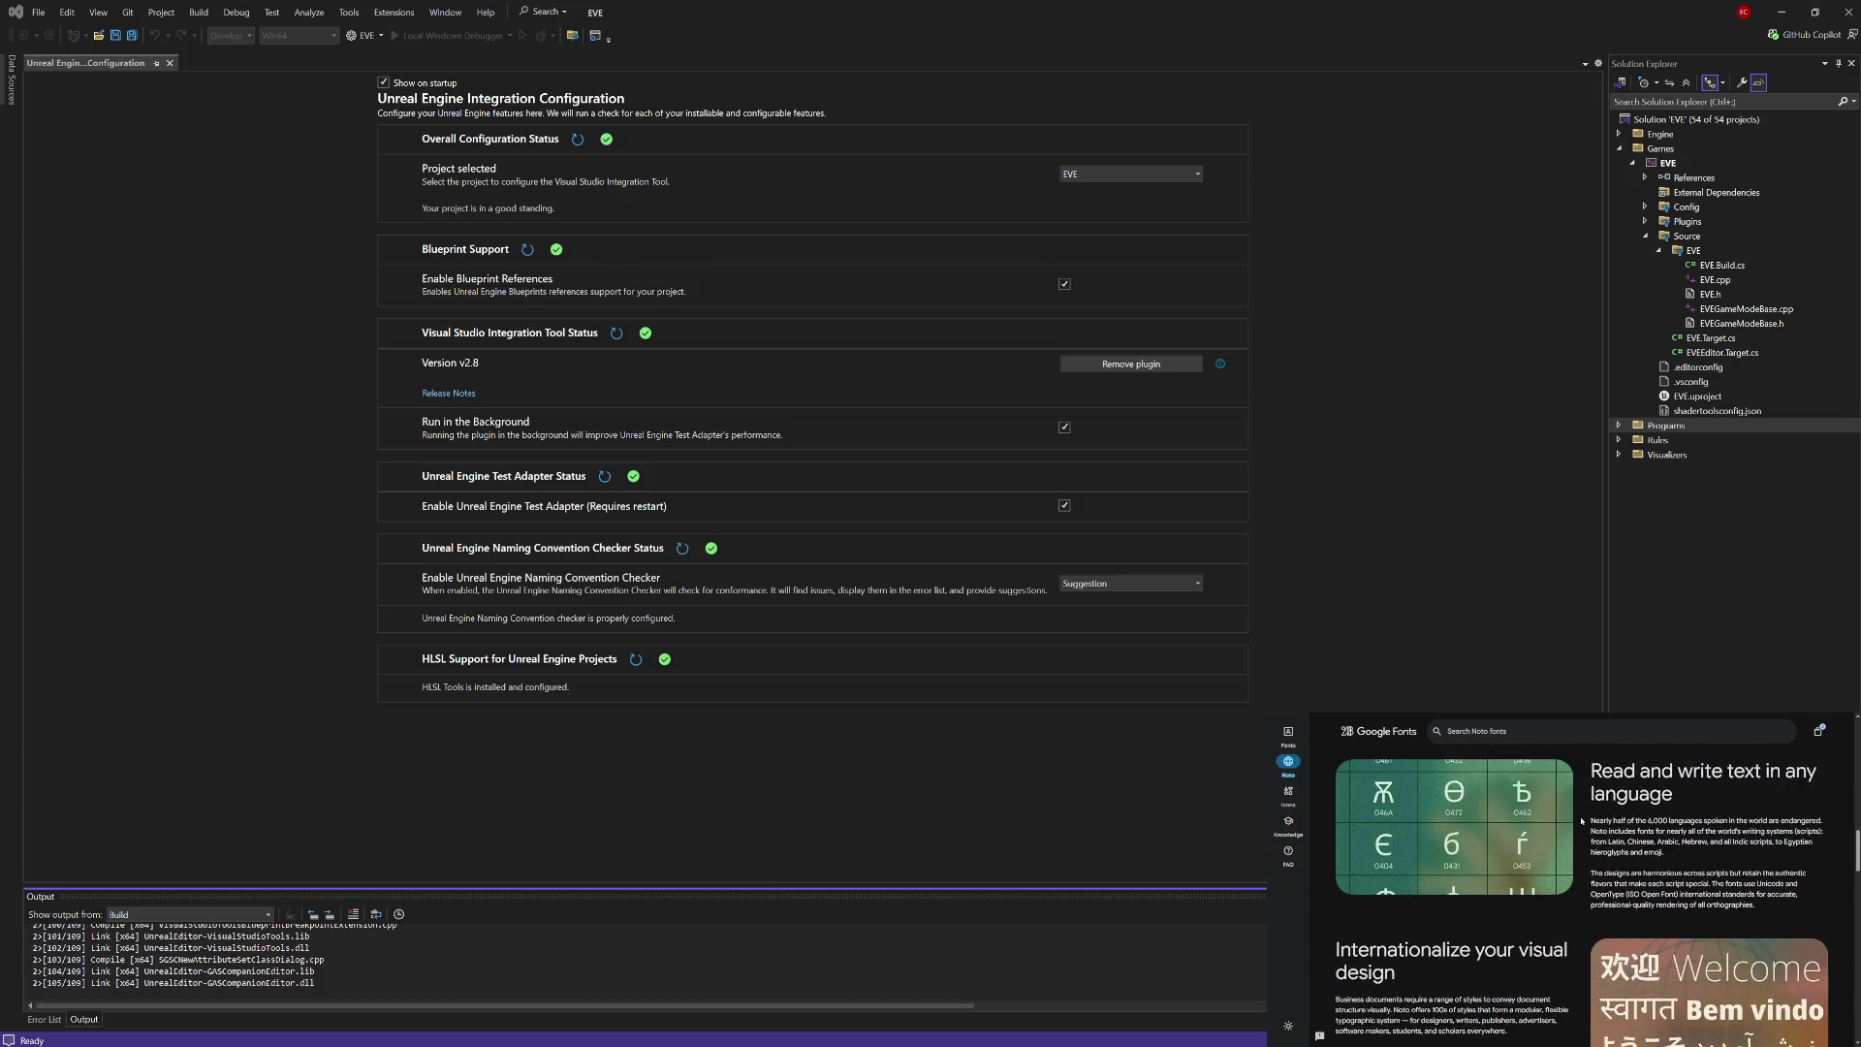
pyautogui.scroll(8, 1581, 822)
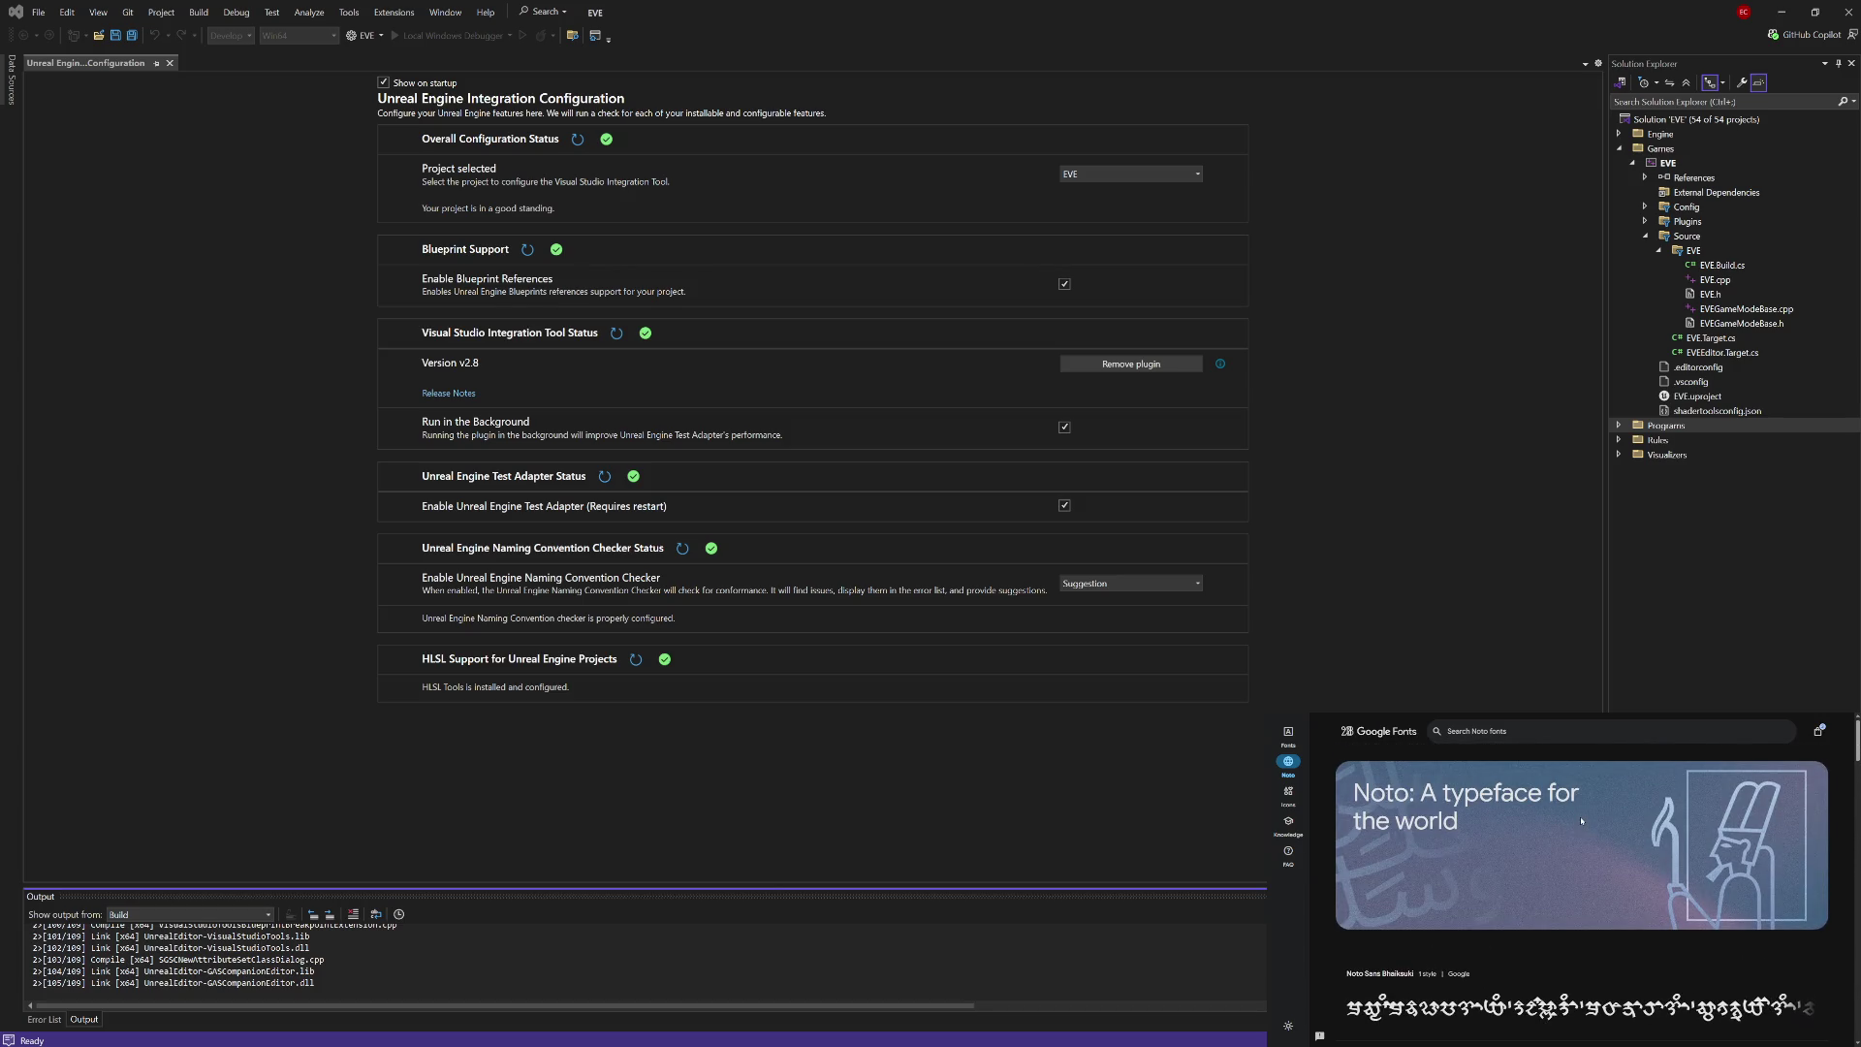
pyautogui.scroll(-5, 1583, 822)
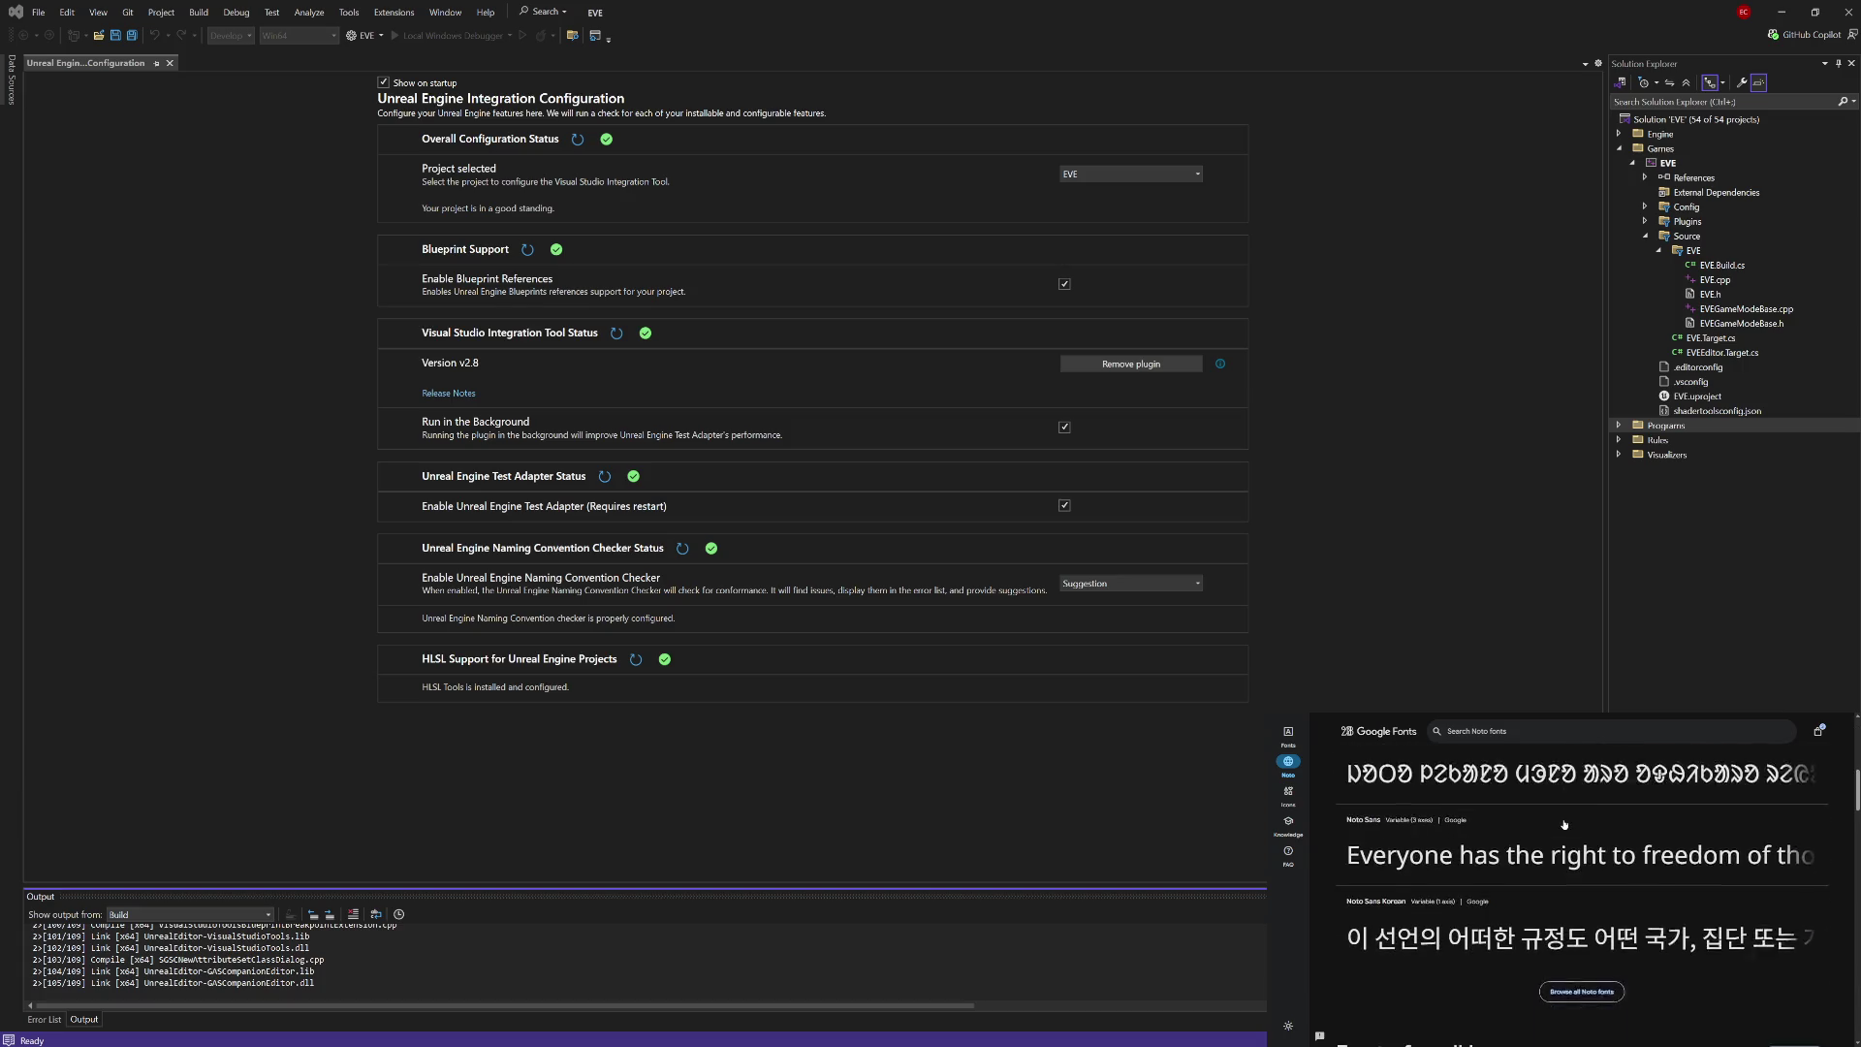
pyautogui.click(1577, 915)
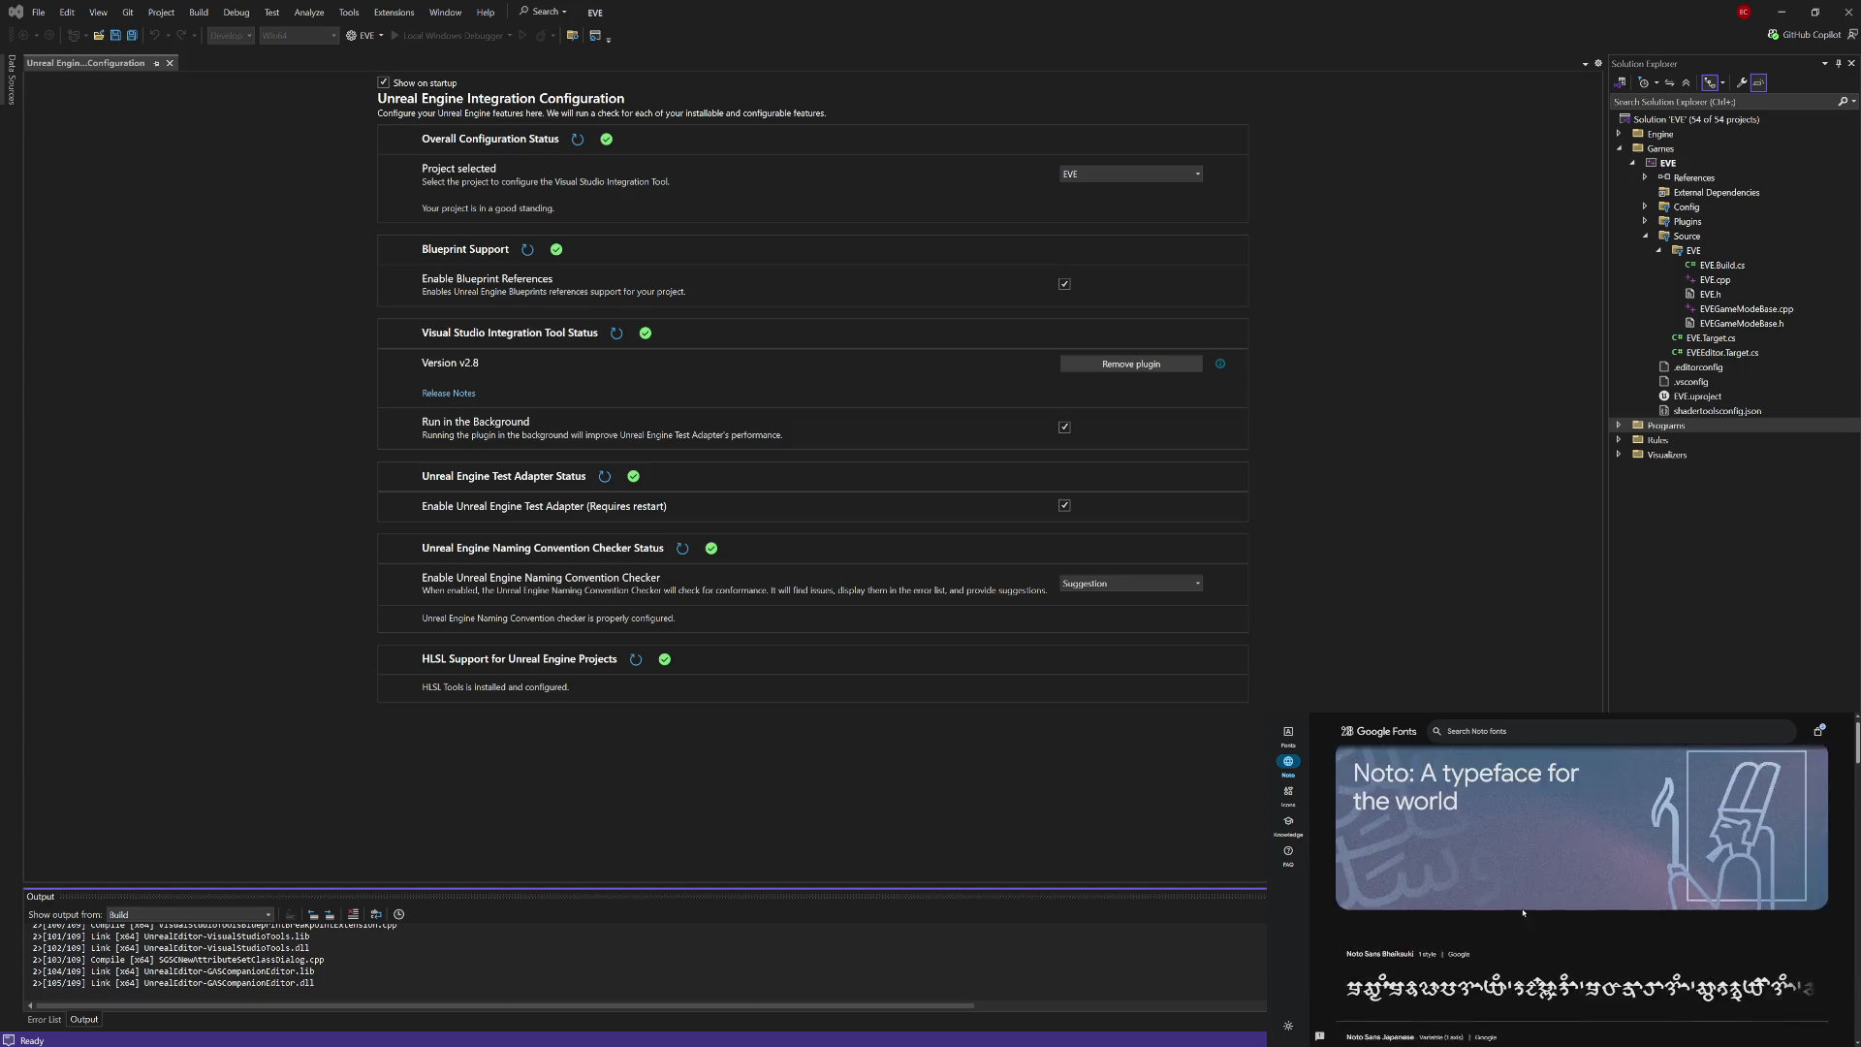
pyautogui.scroll(-2, 1468, 880)
pyautogui.scroll(-1, 1468, 881)
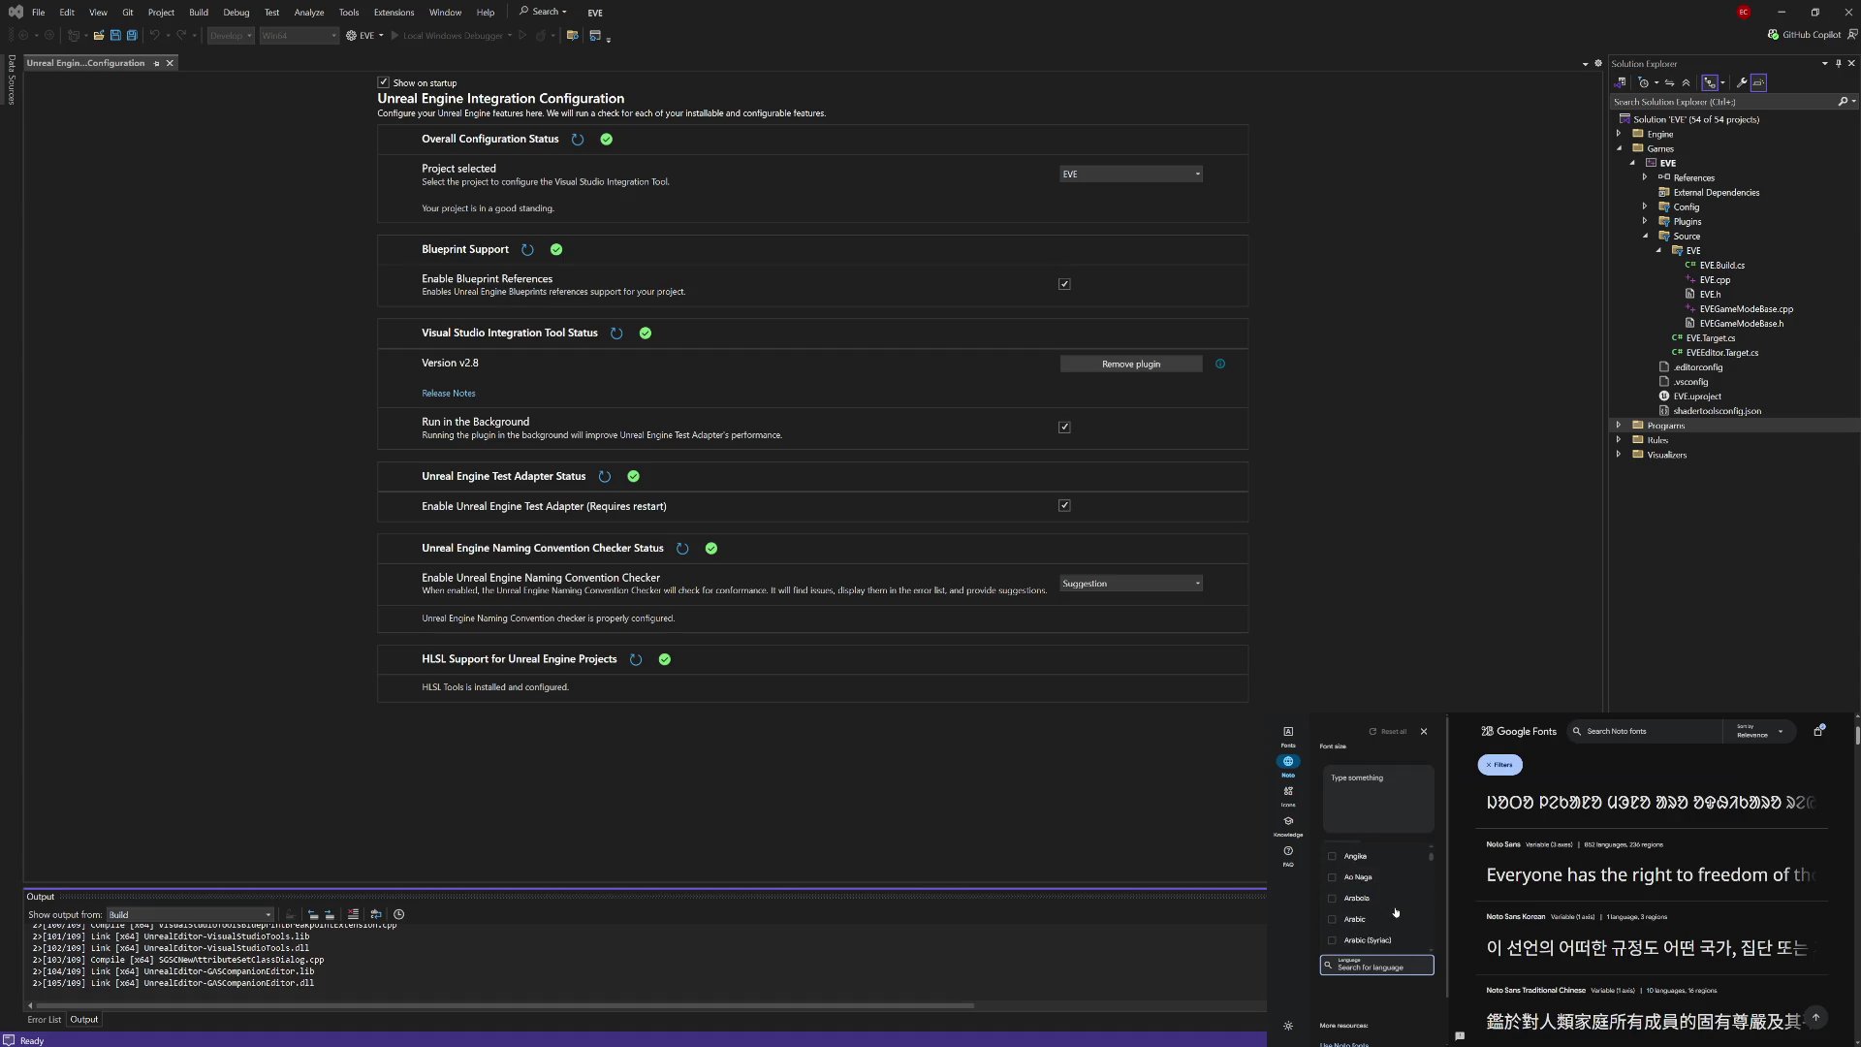
pyautogui.scroll(-5, 1396, 912)
pyautogui.scroll(-5, 1396, 912)
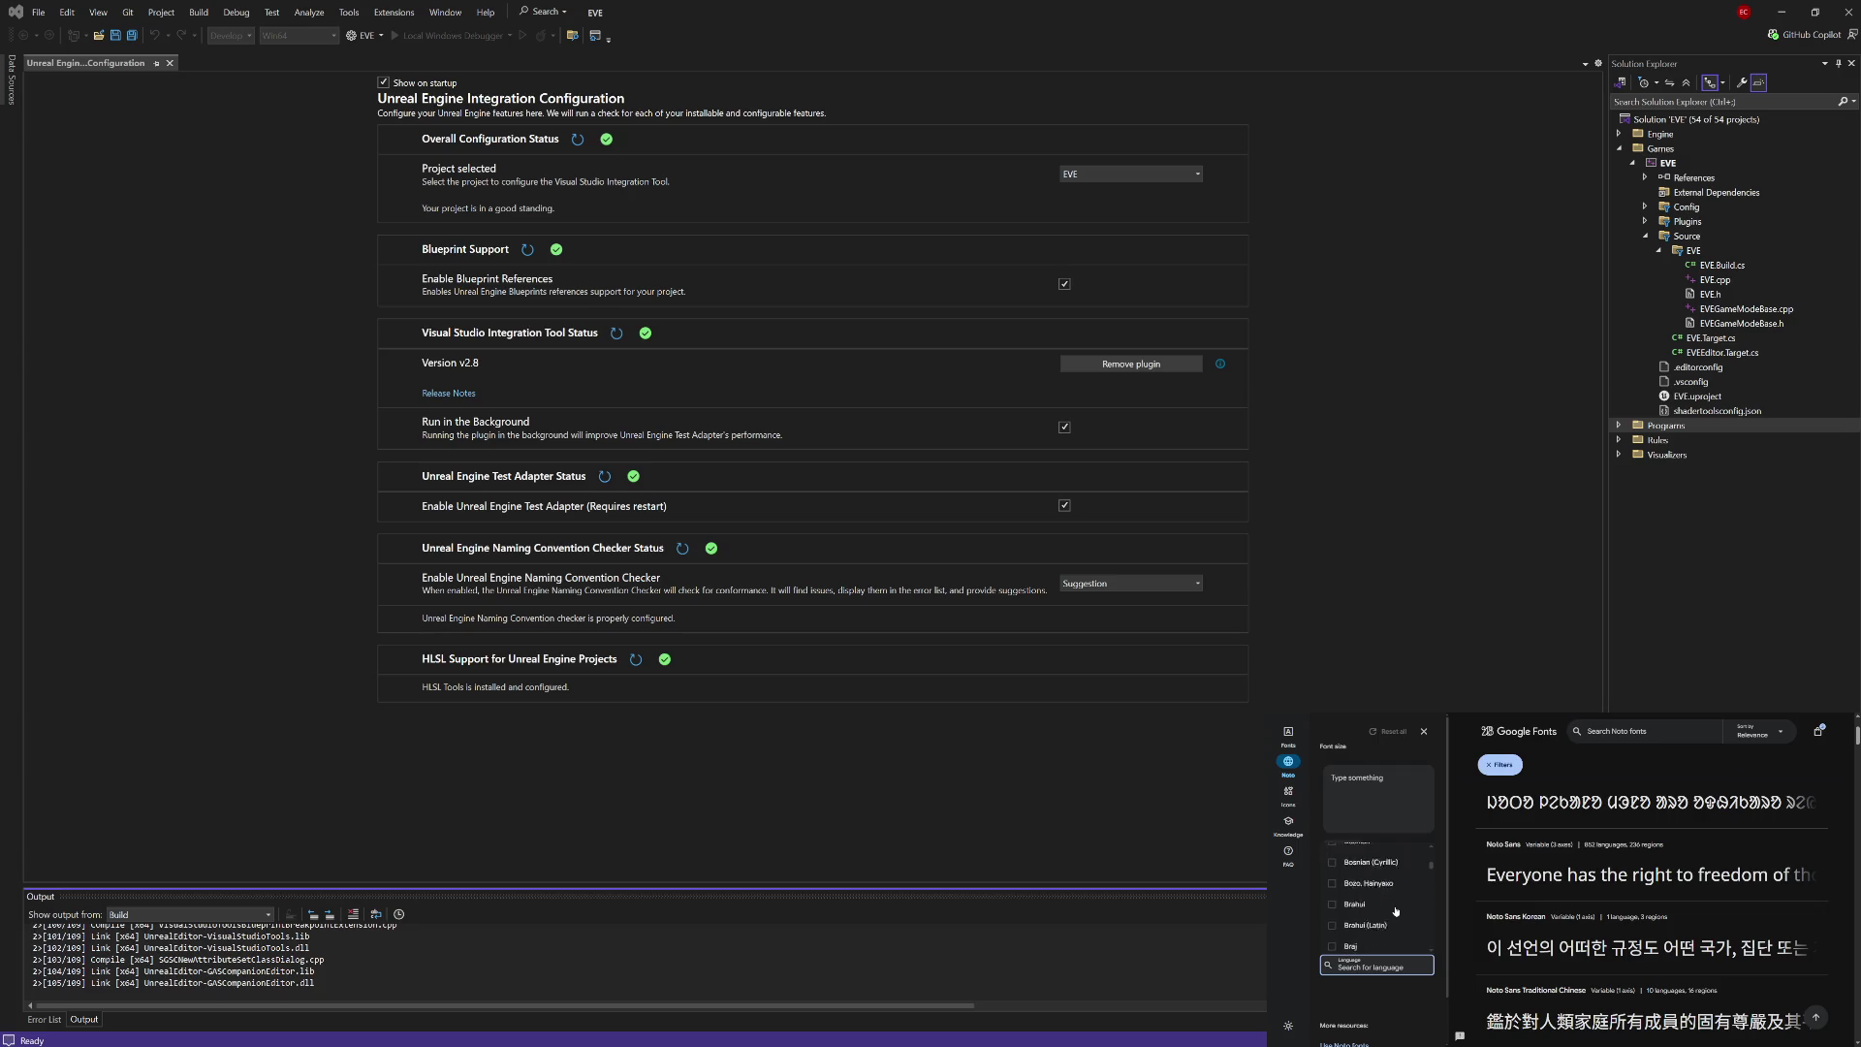
pyautogui.scroll(-5, 1396, 913)
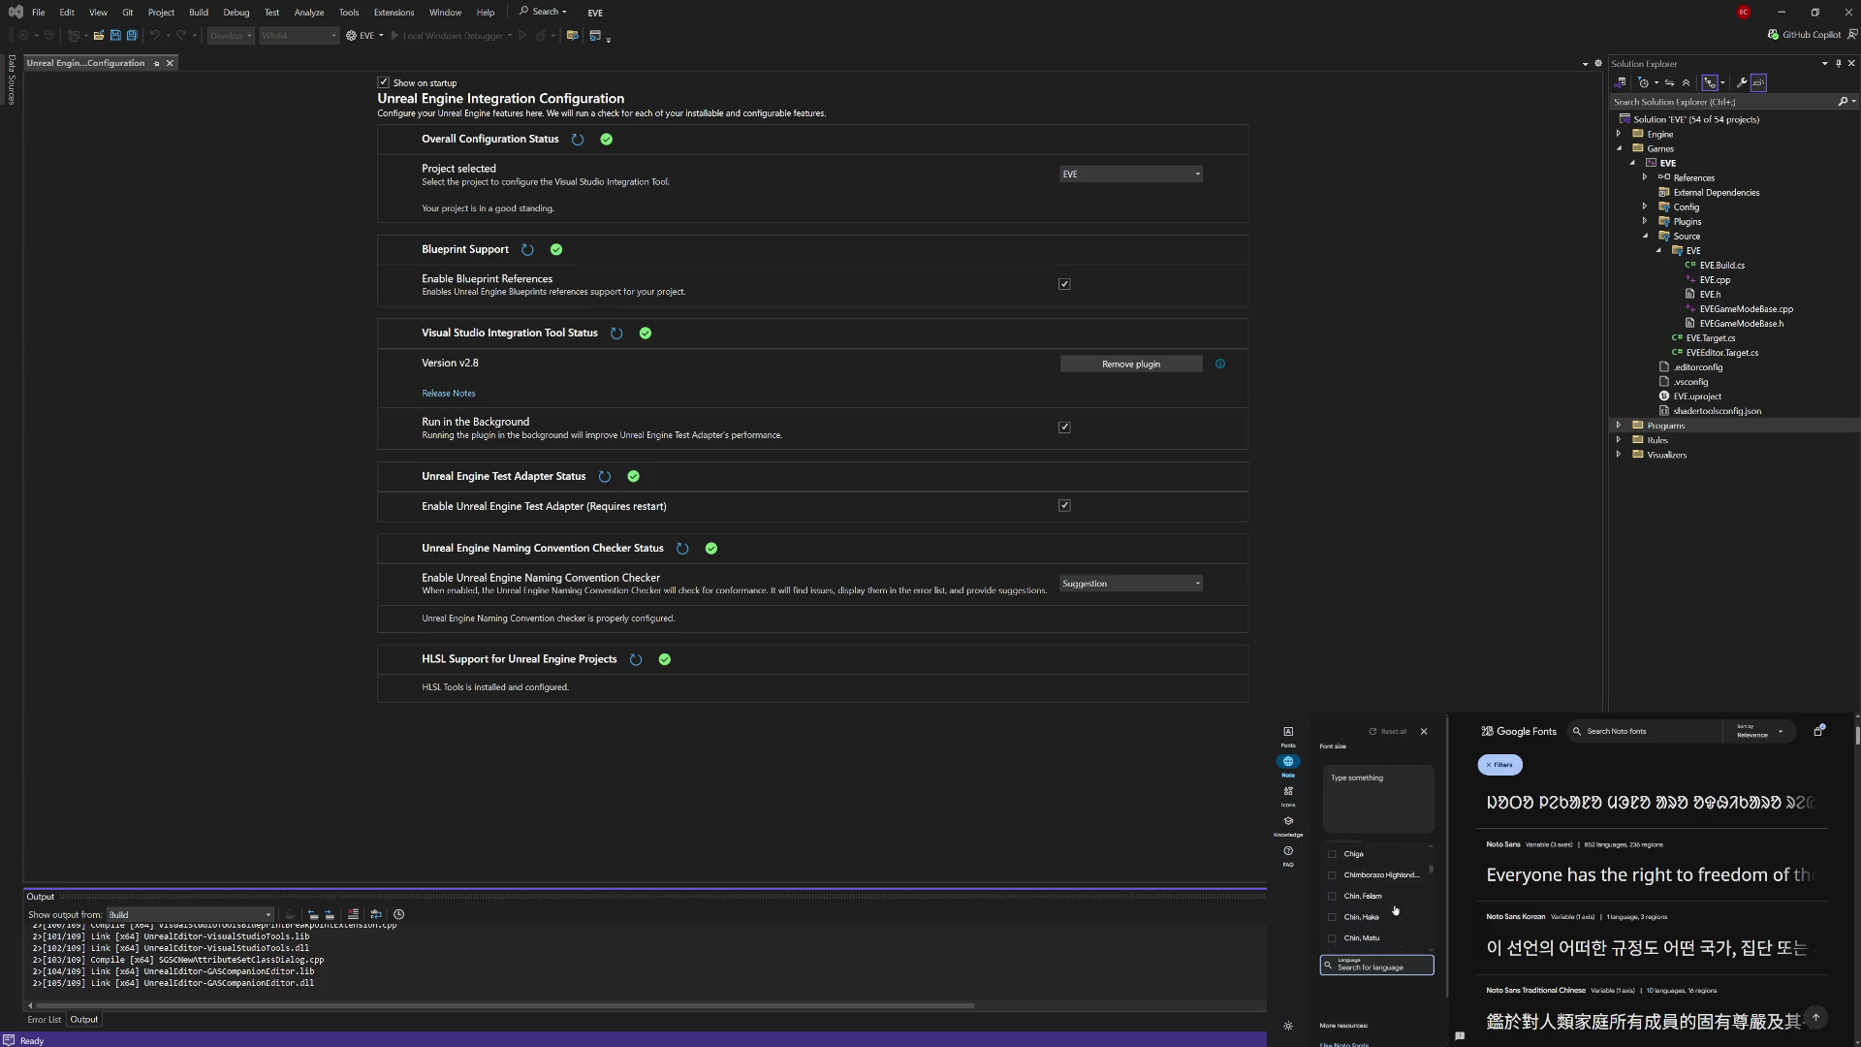
pyautogui.scroll(-5, 1395, 909)
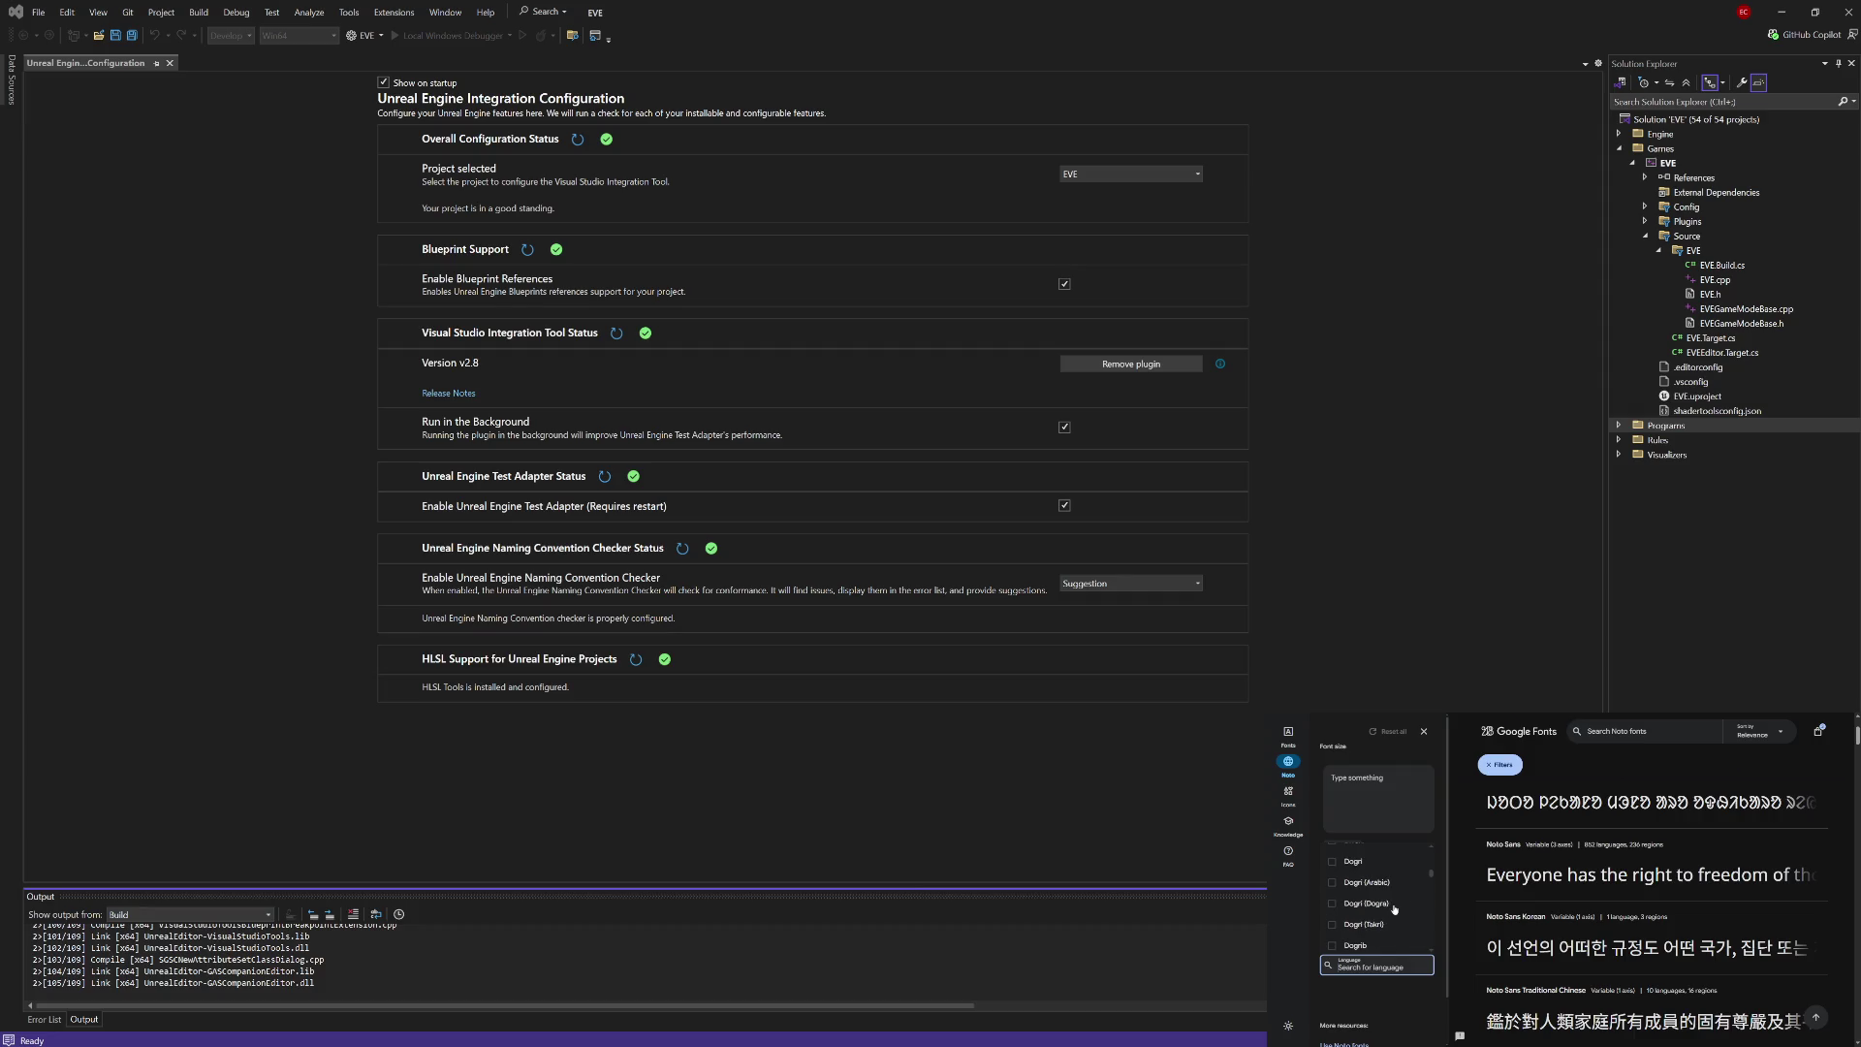
pyautogui.click(1393, 918)
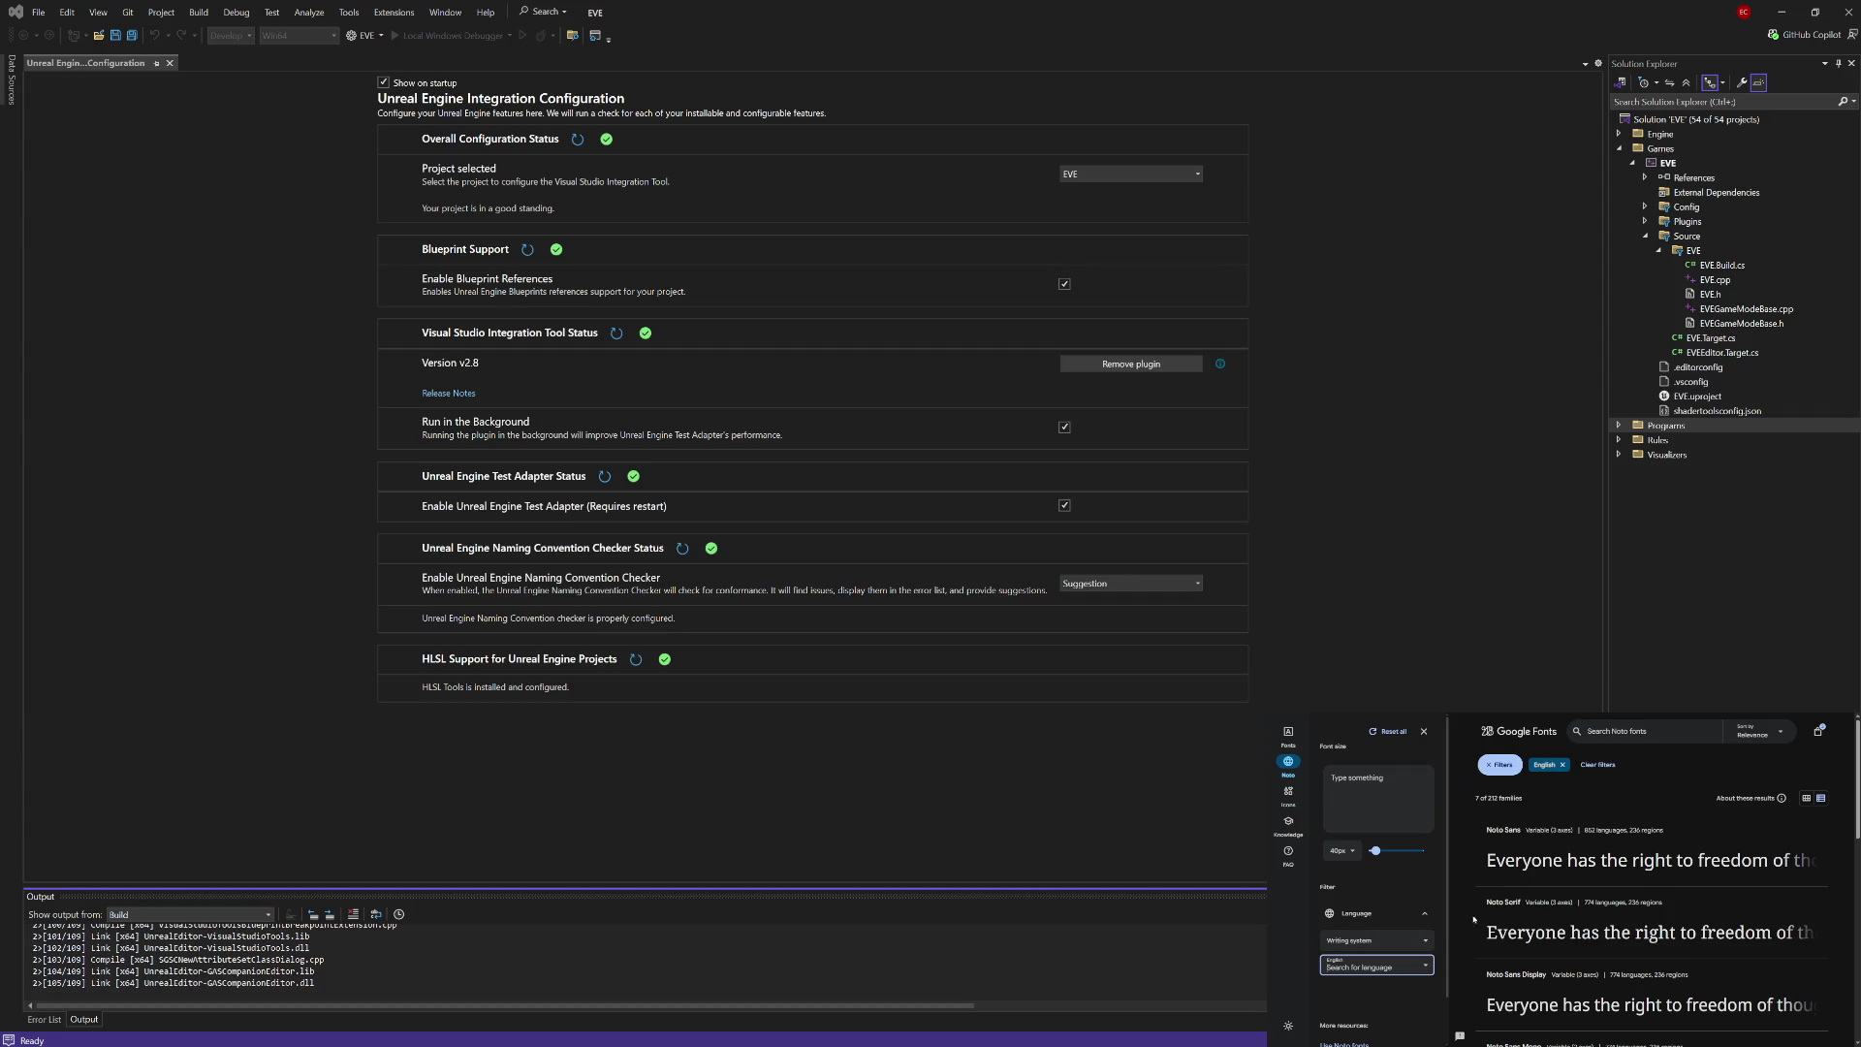
pyautogui.click(1442, 911)
pyautogui.scroll(-1, 1461, 860)
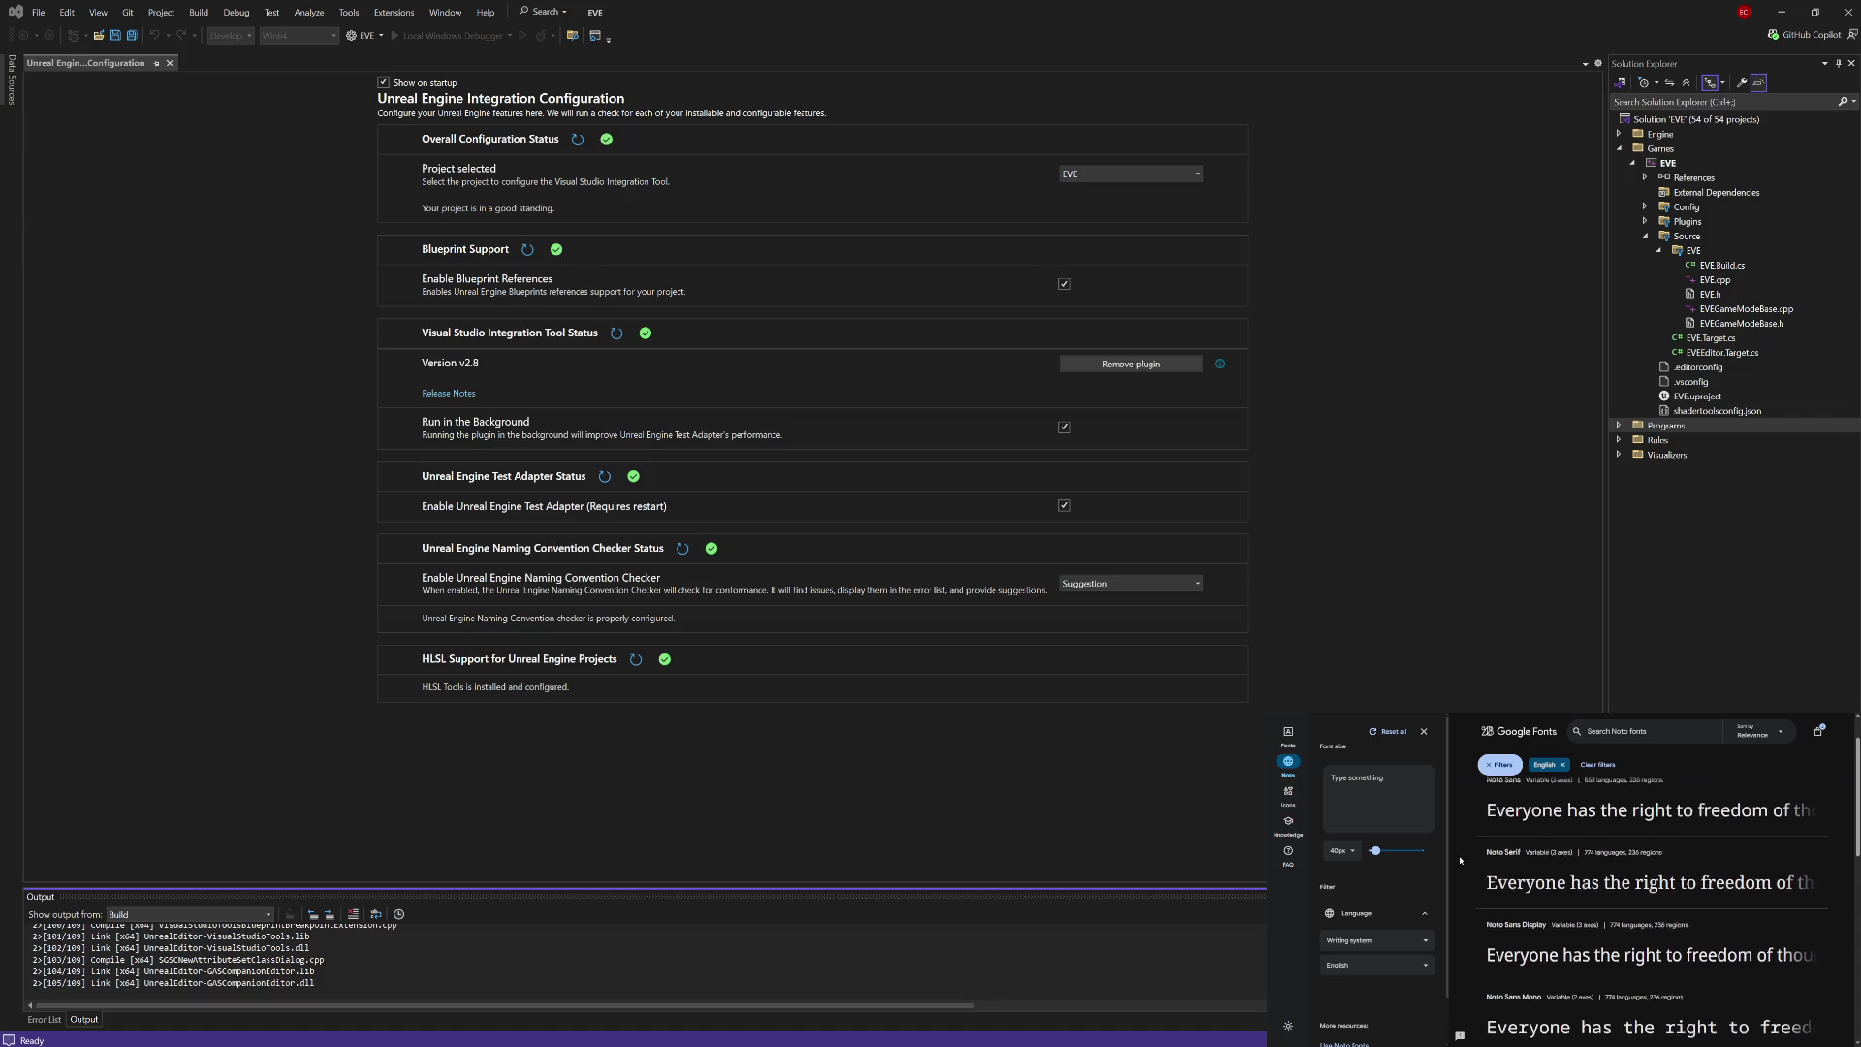
pyautogui.scroll(-1, 1387, 887)
pyautogui.scroll(1, 1388, 887)
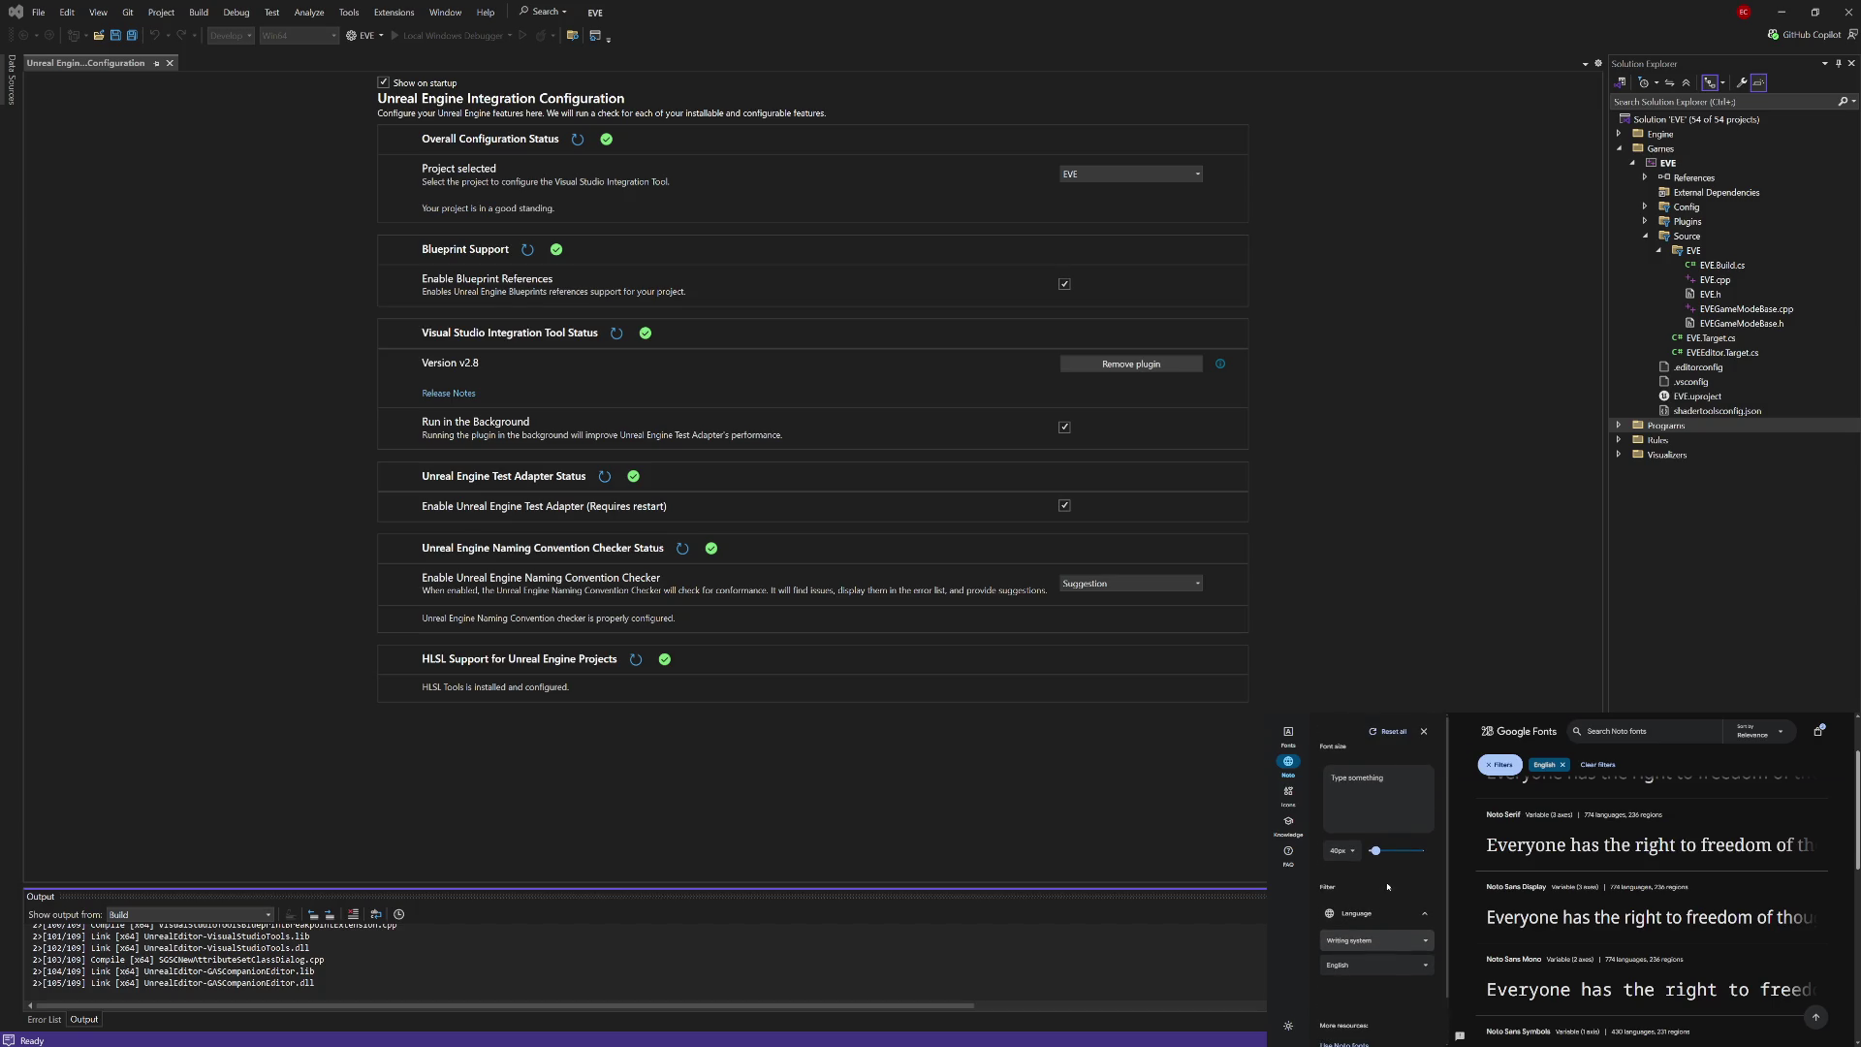
pyautogui.scroll(1, 1485, 863)
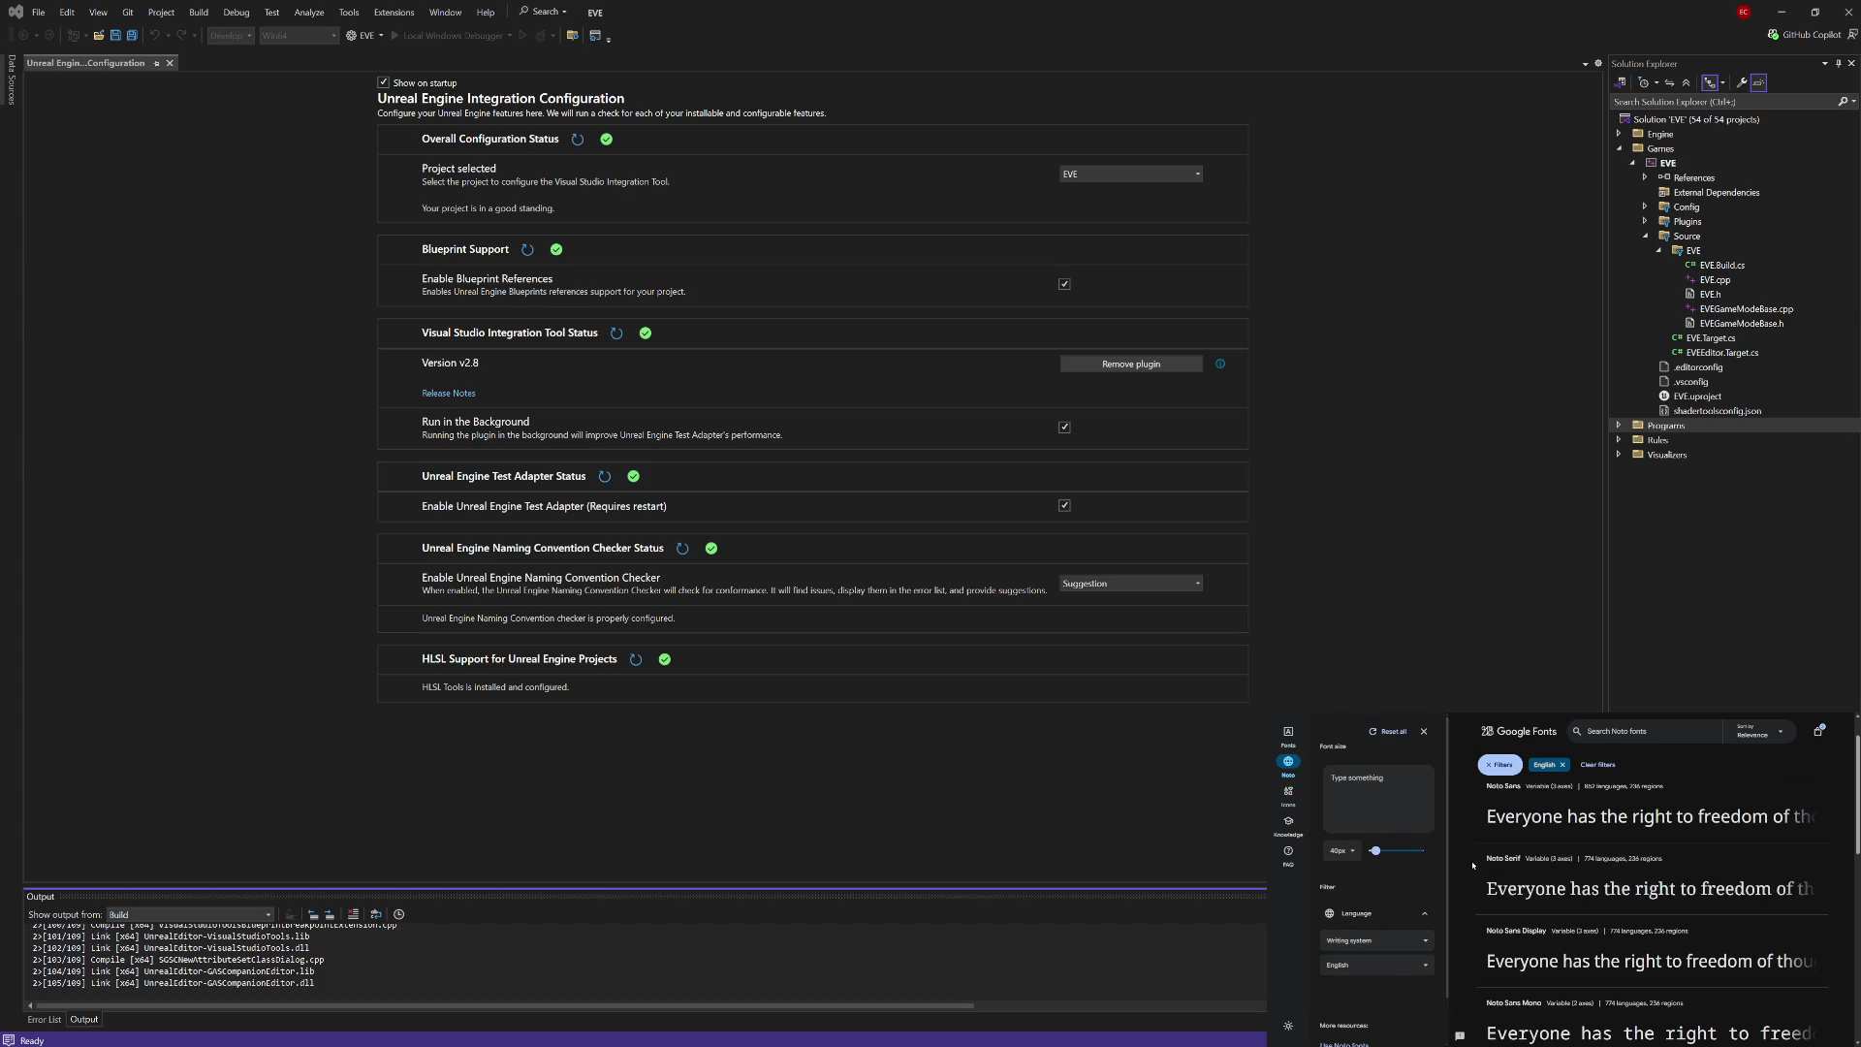
pyautogui.scroll(-4, 1472, 865)
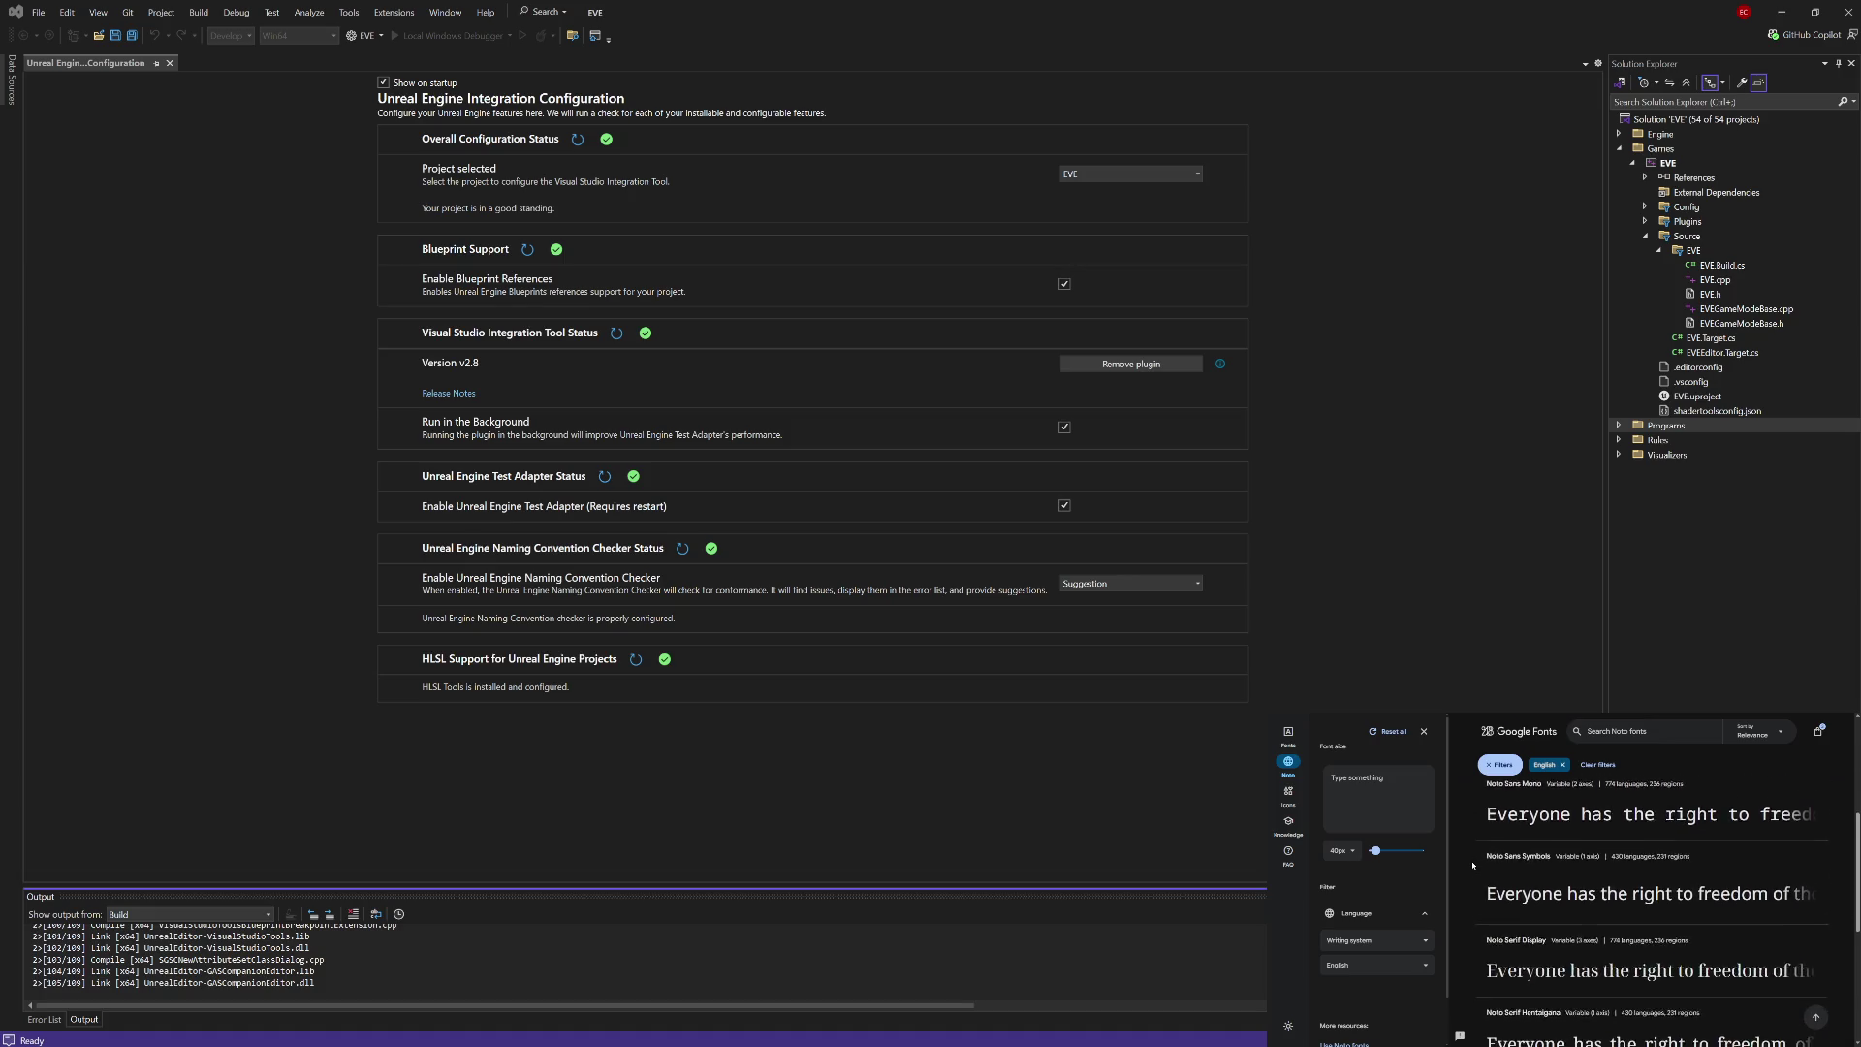
pyautogui.scroll(-5, 1472, 865)
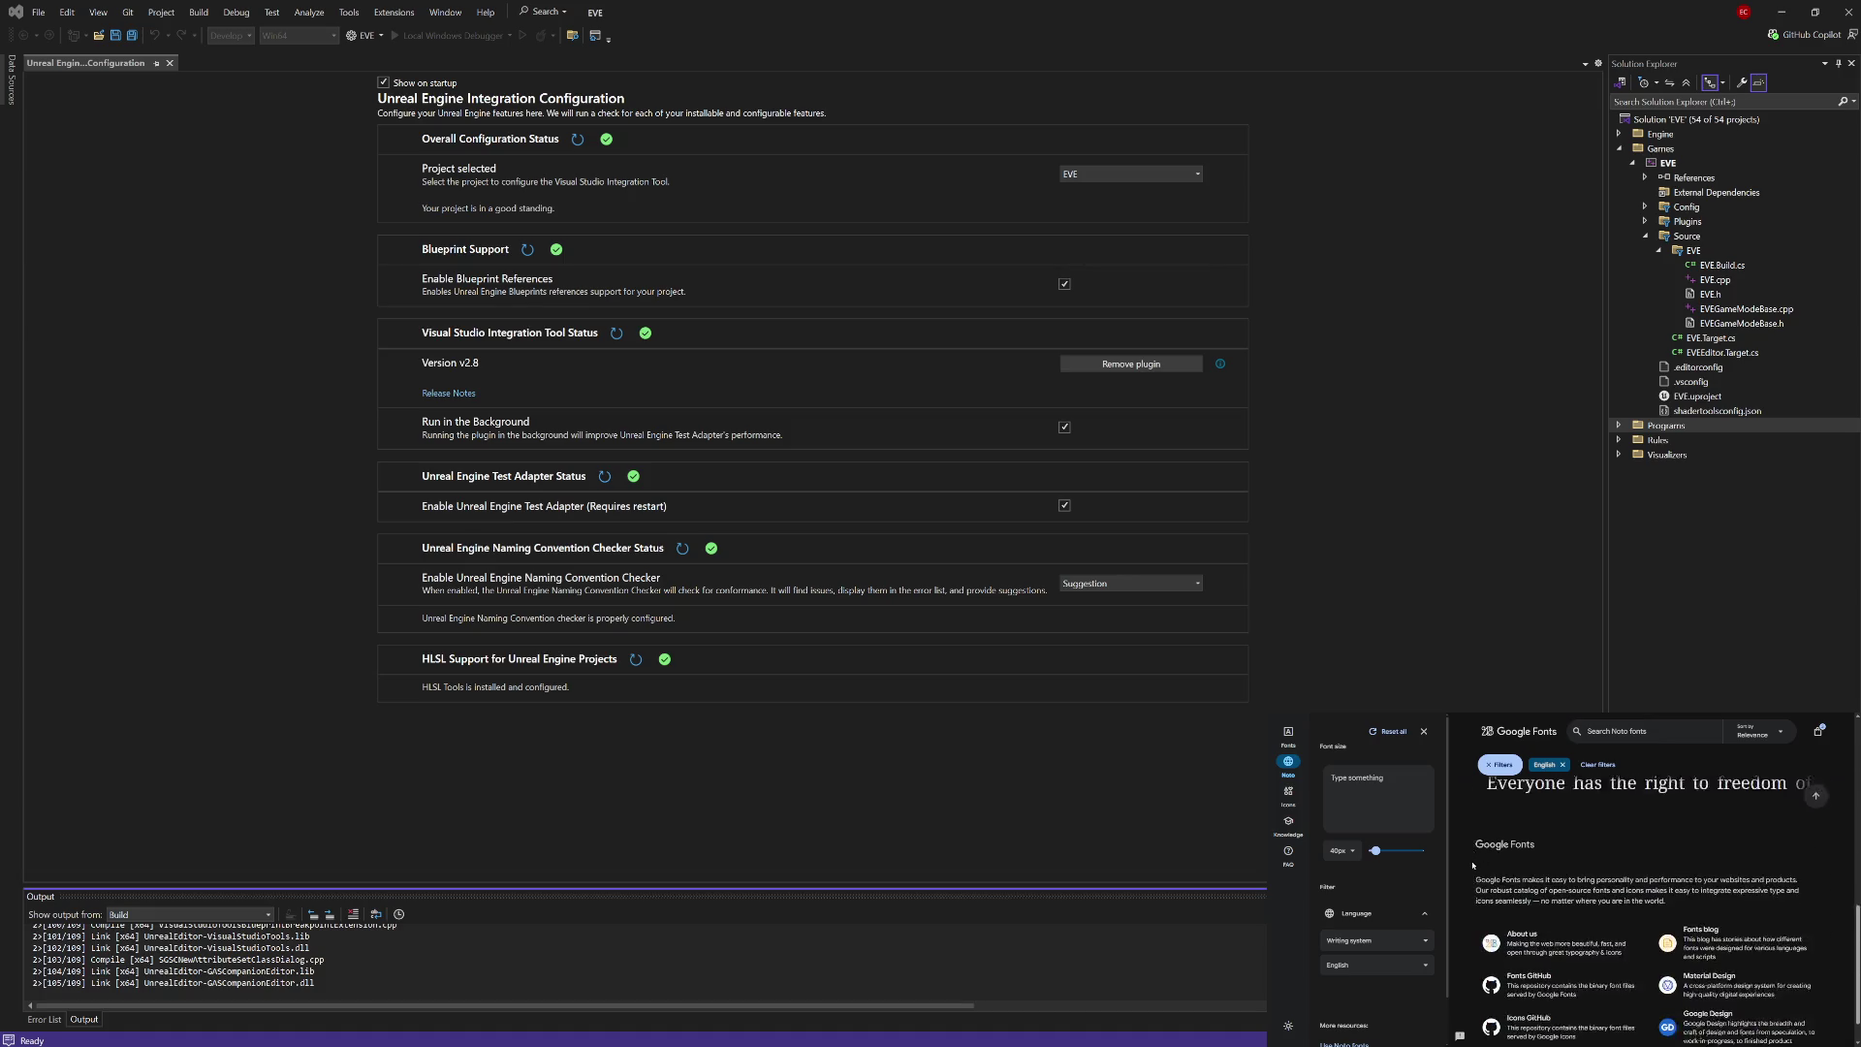
pyautogui.scroll(10, 1472, 865)
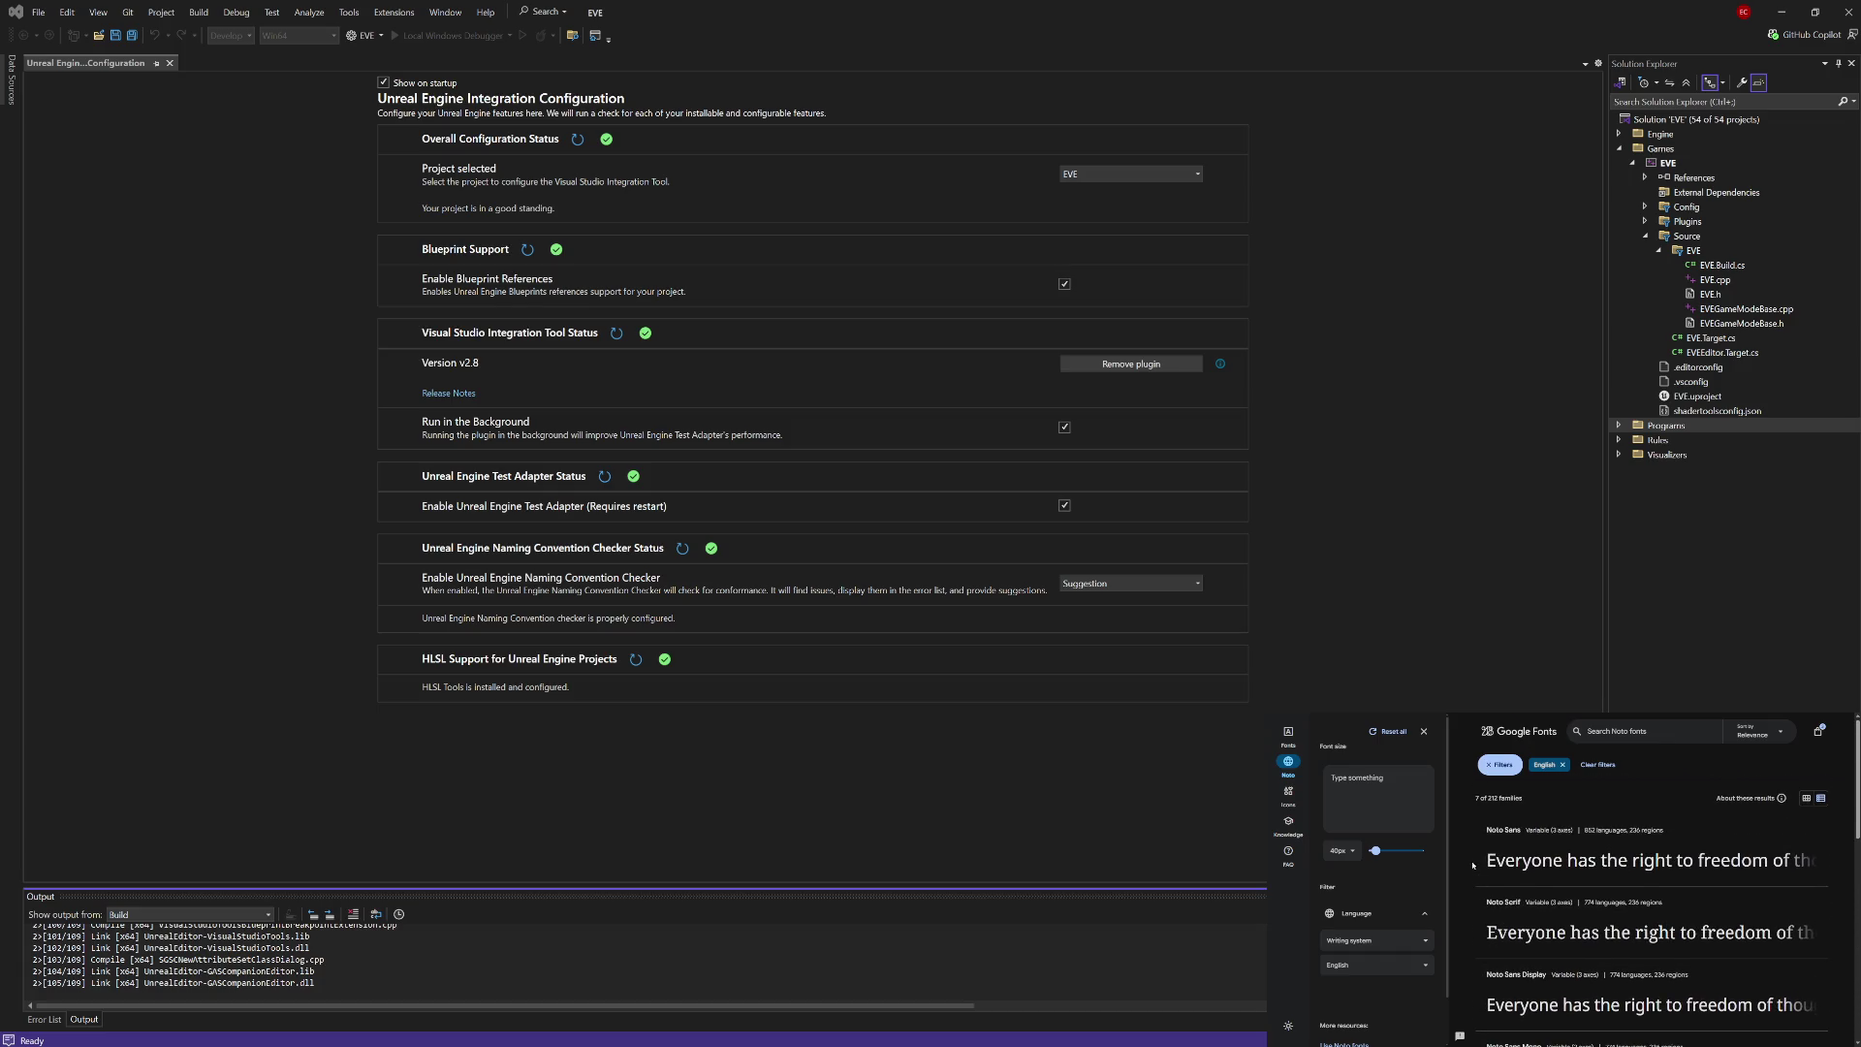
pyautogui.scroll(-2, 1473, 865)
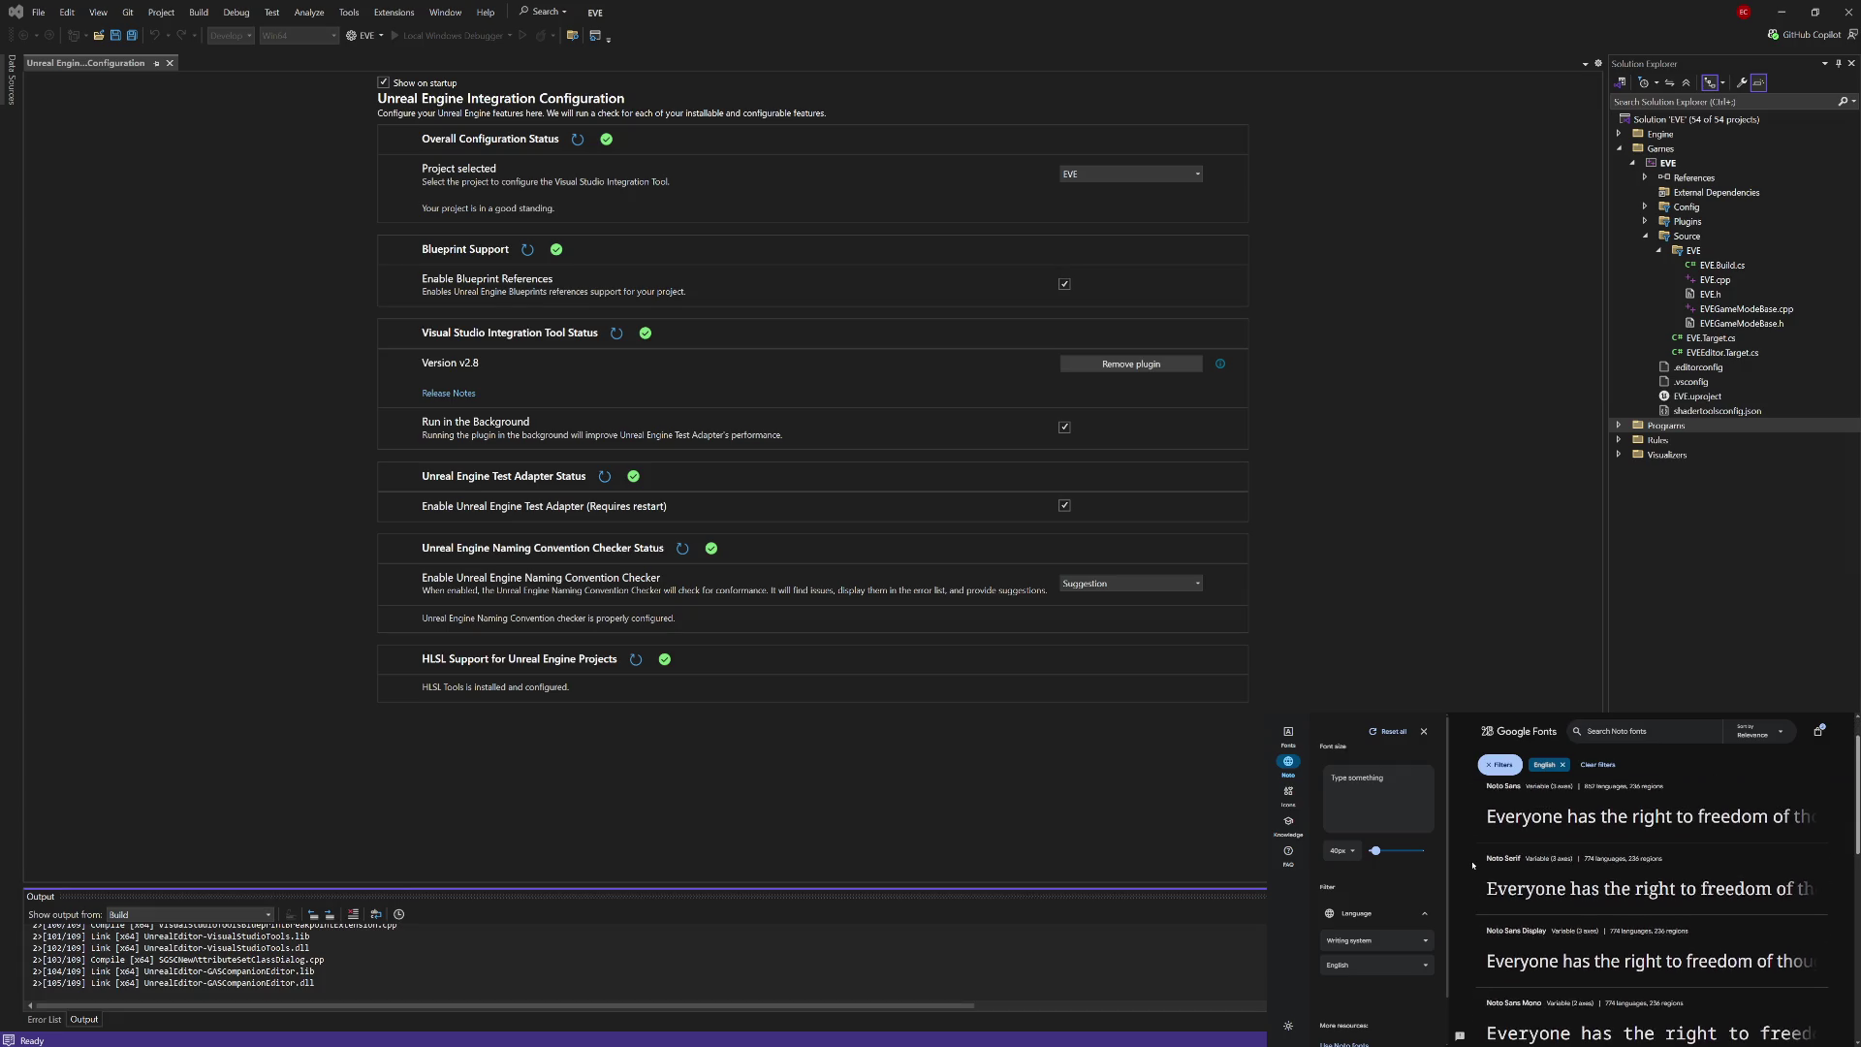
pyautogui.scroll(-2, 1473, 864)
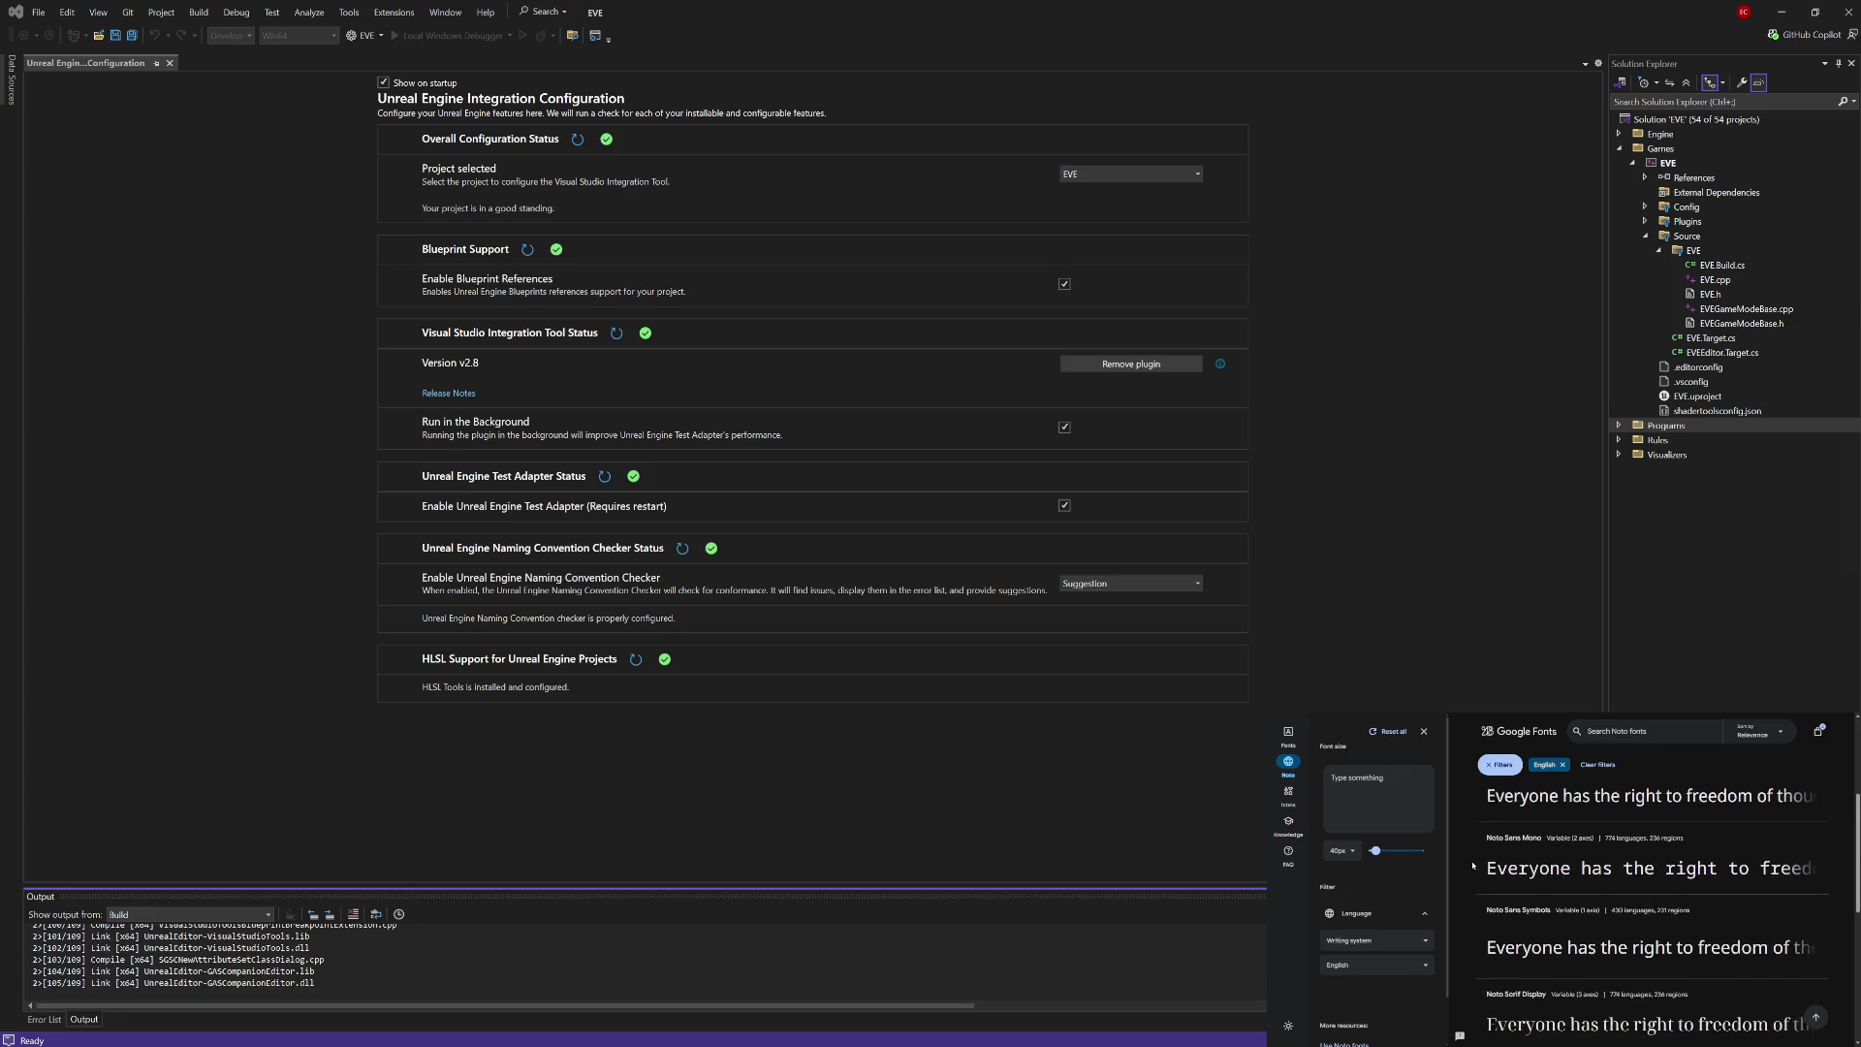
pyautogui.scroll(-2, 1472, 865)
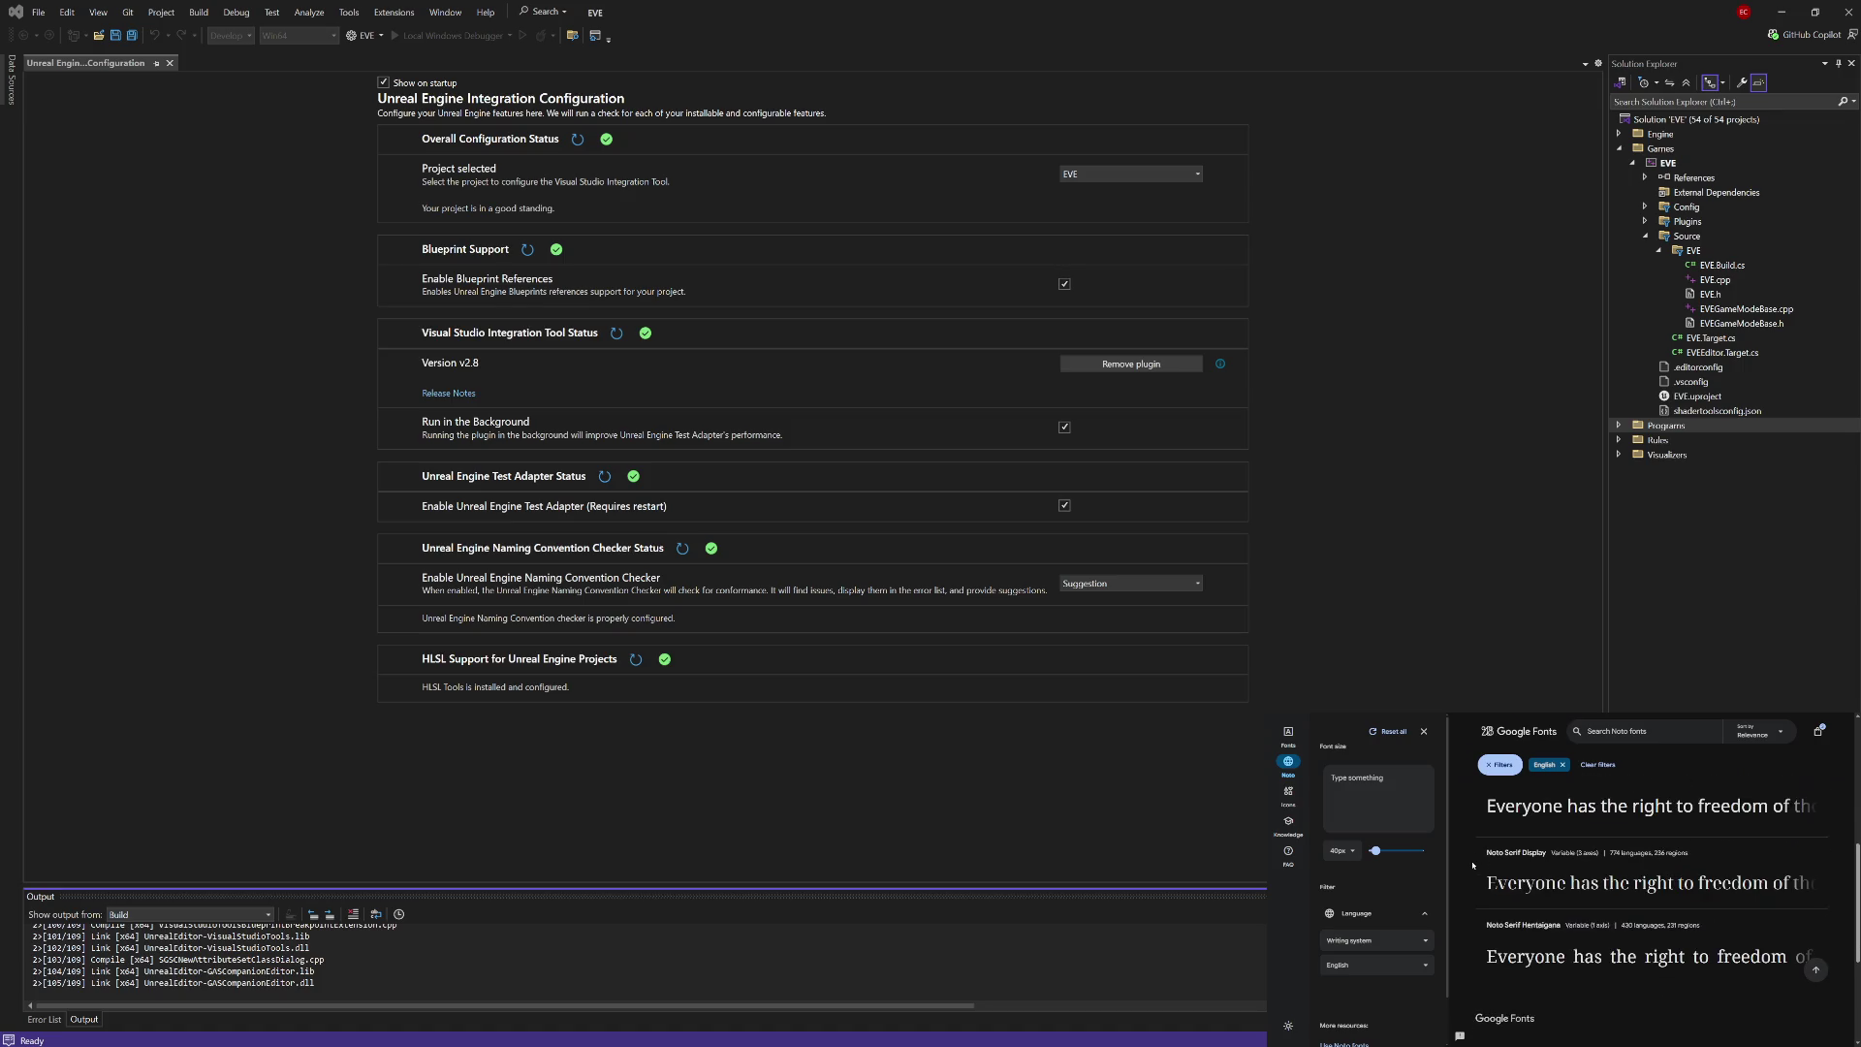
pyautogui.scroll(5, 1473, 864)
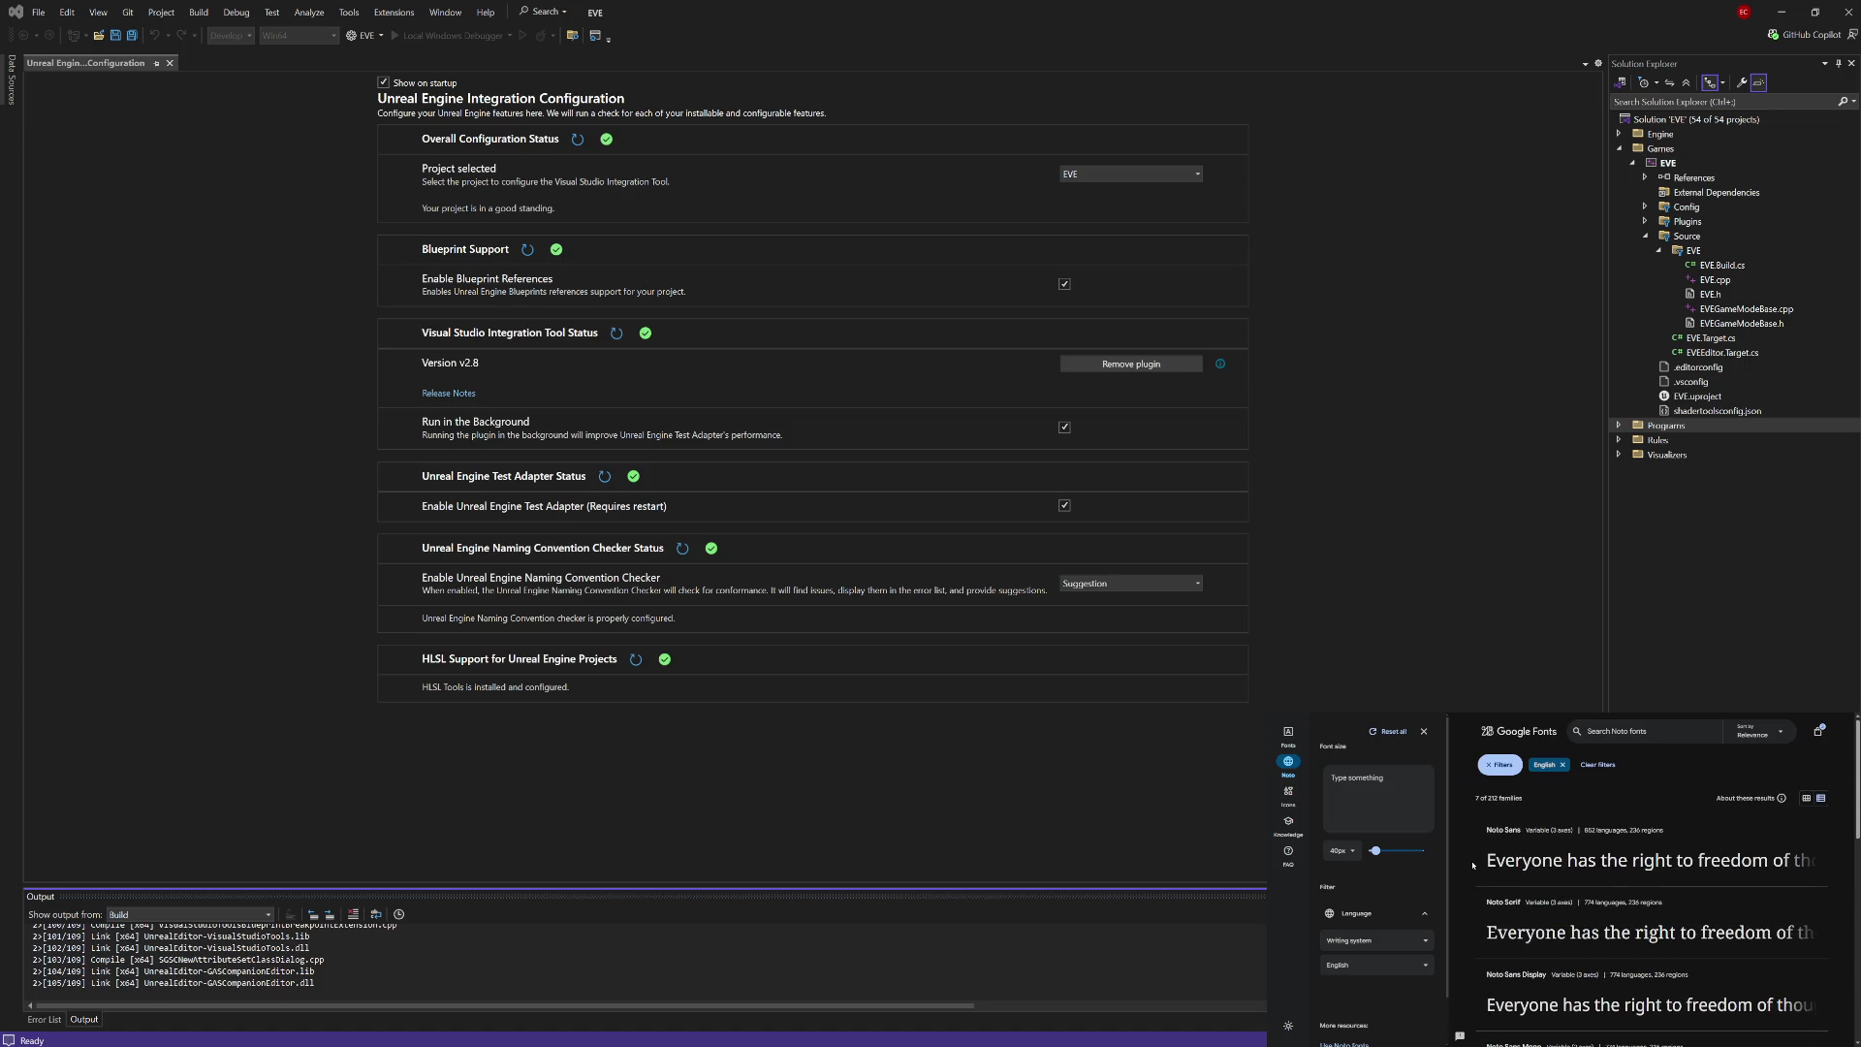
pyautogui.scroll(-1, 1472, 864)
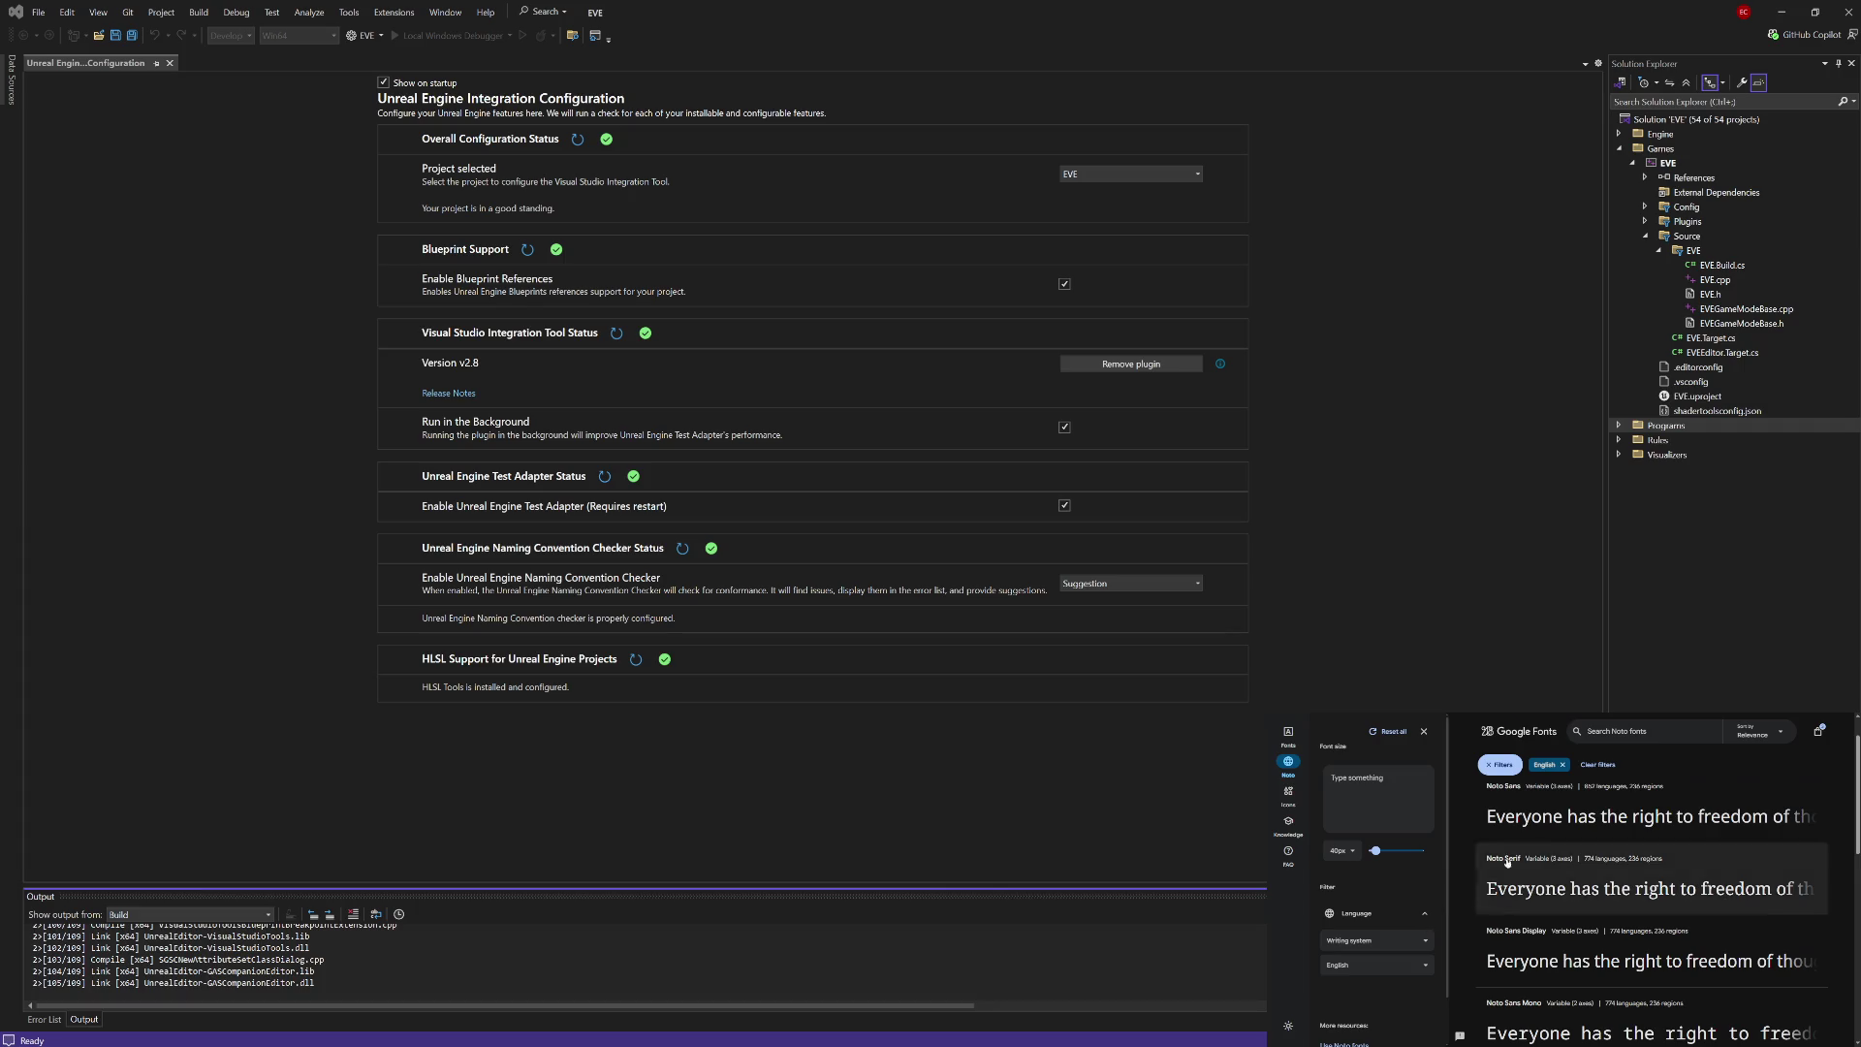
pyautogui.click(1559, 806)
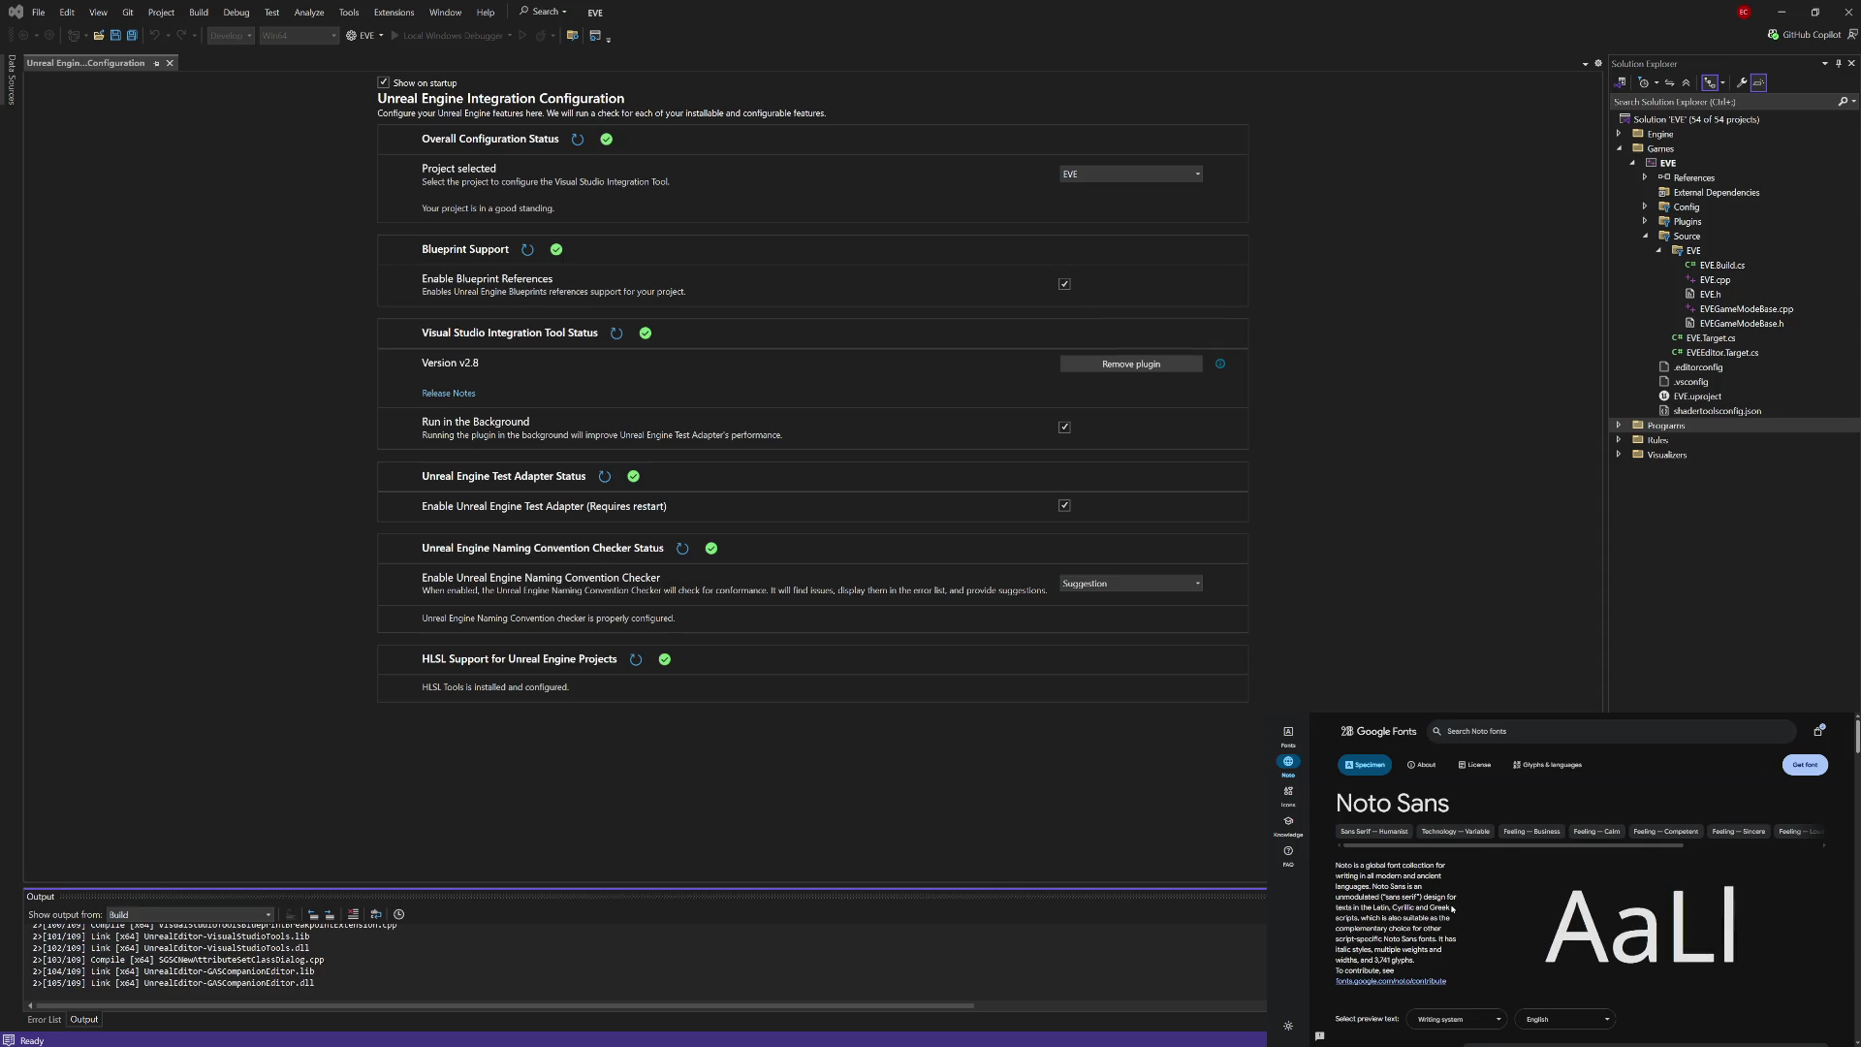
# Step: Narrow the Noto Sans sample text with the Width axis and push Weight to its heaviest
pyautogui.scroll(-5, 1452, 909)
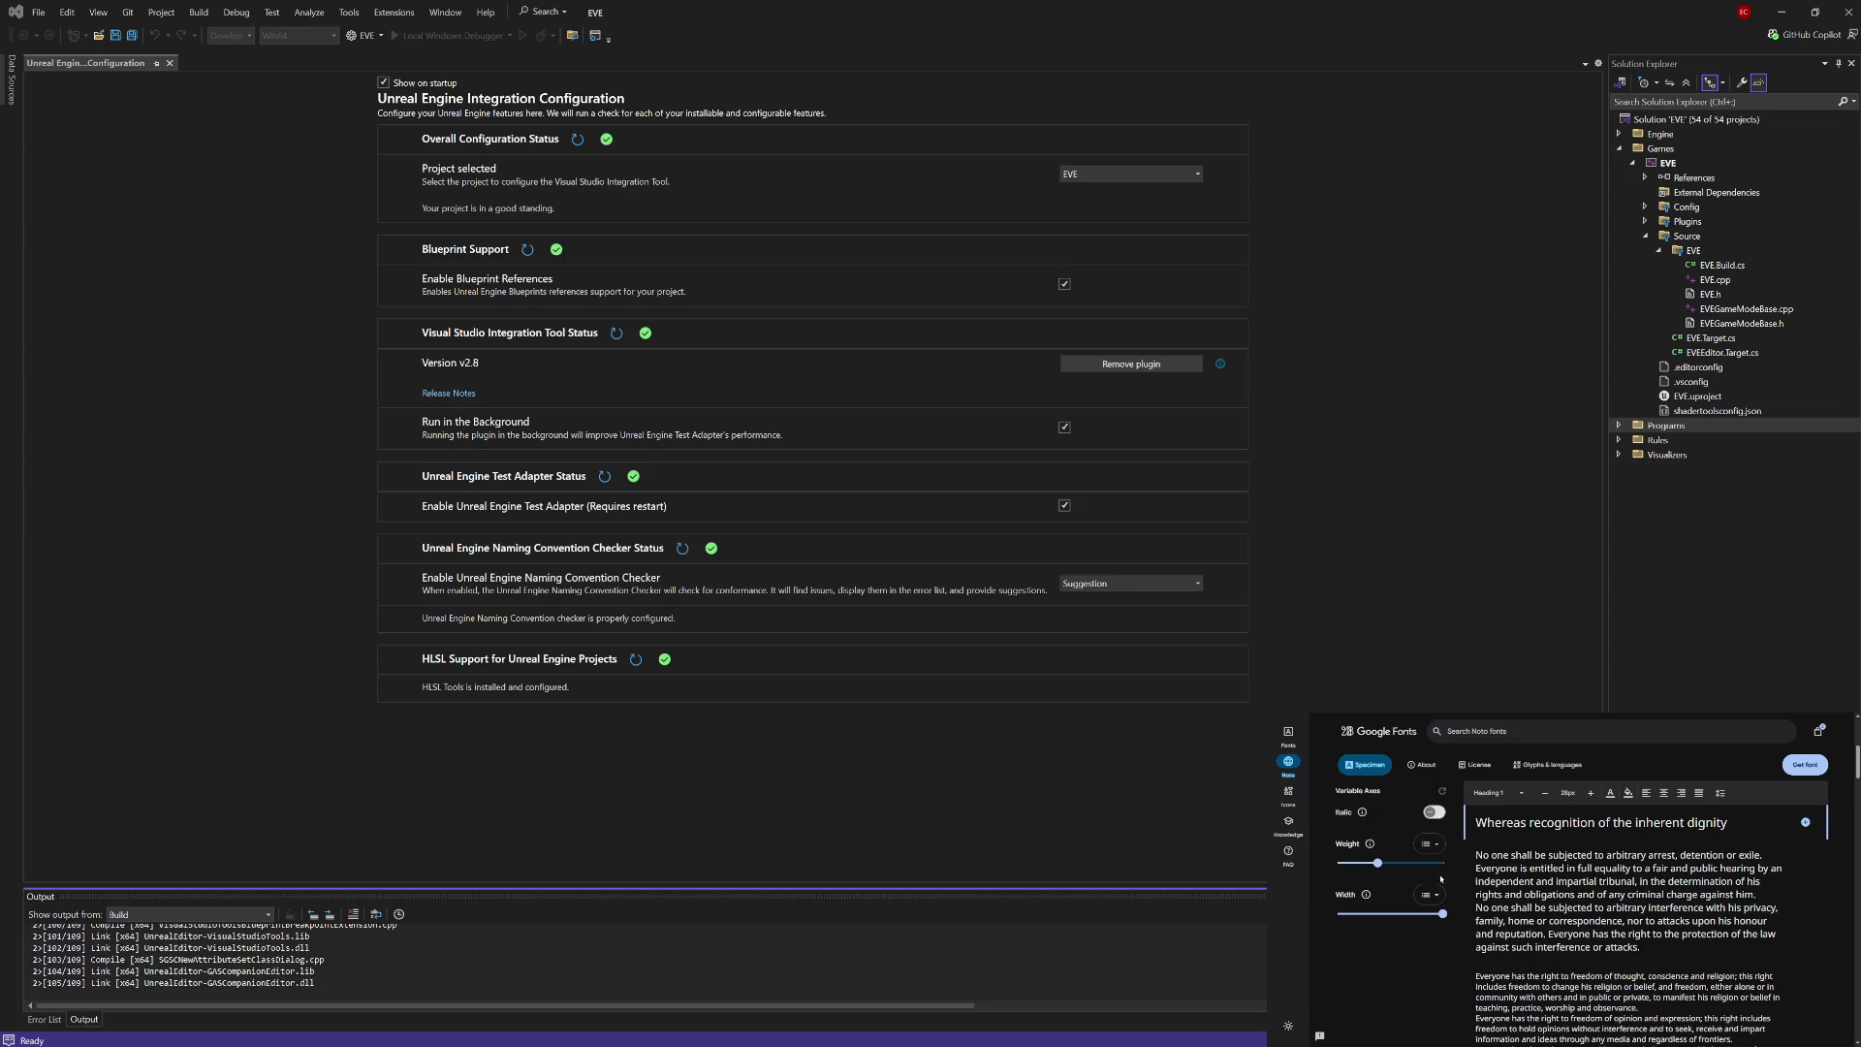
pyautogui.moveTo(1443, 913)
pyautogui.mouseDown()
pyautogui.moveTo(1340, 915)
pyautogui.moveTo(1449, 915)
pyautogui.mouseUp()
pyautogui.moveTo(1378, 862)
pyautogui.mouseDown()
pyautogui.moveTo(1450, 864)
pyautogui.moveTo(1397, 921)
pyautogui.moveTo(1330, 916)
pyautogui.moveTo(1447, 914)
pyautogui.moveTo(1368, 869)
pyautogui.mouseUp()
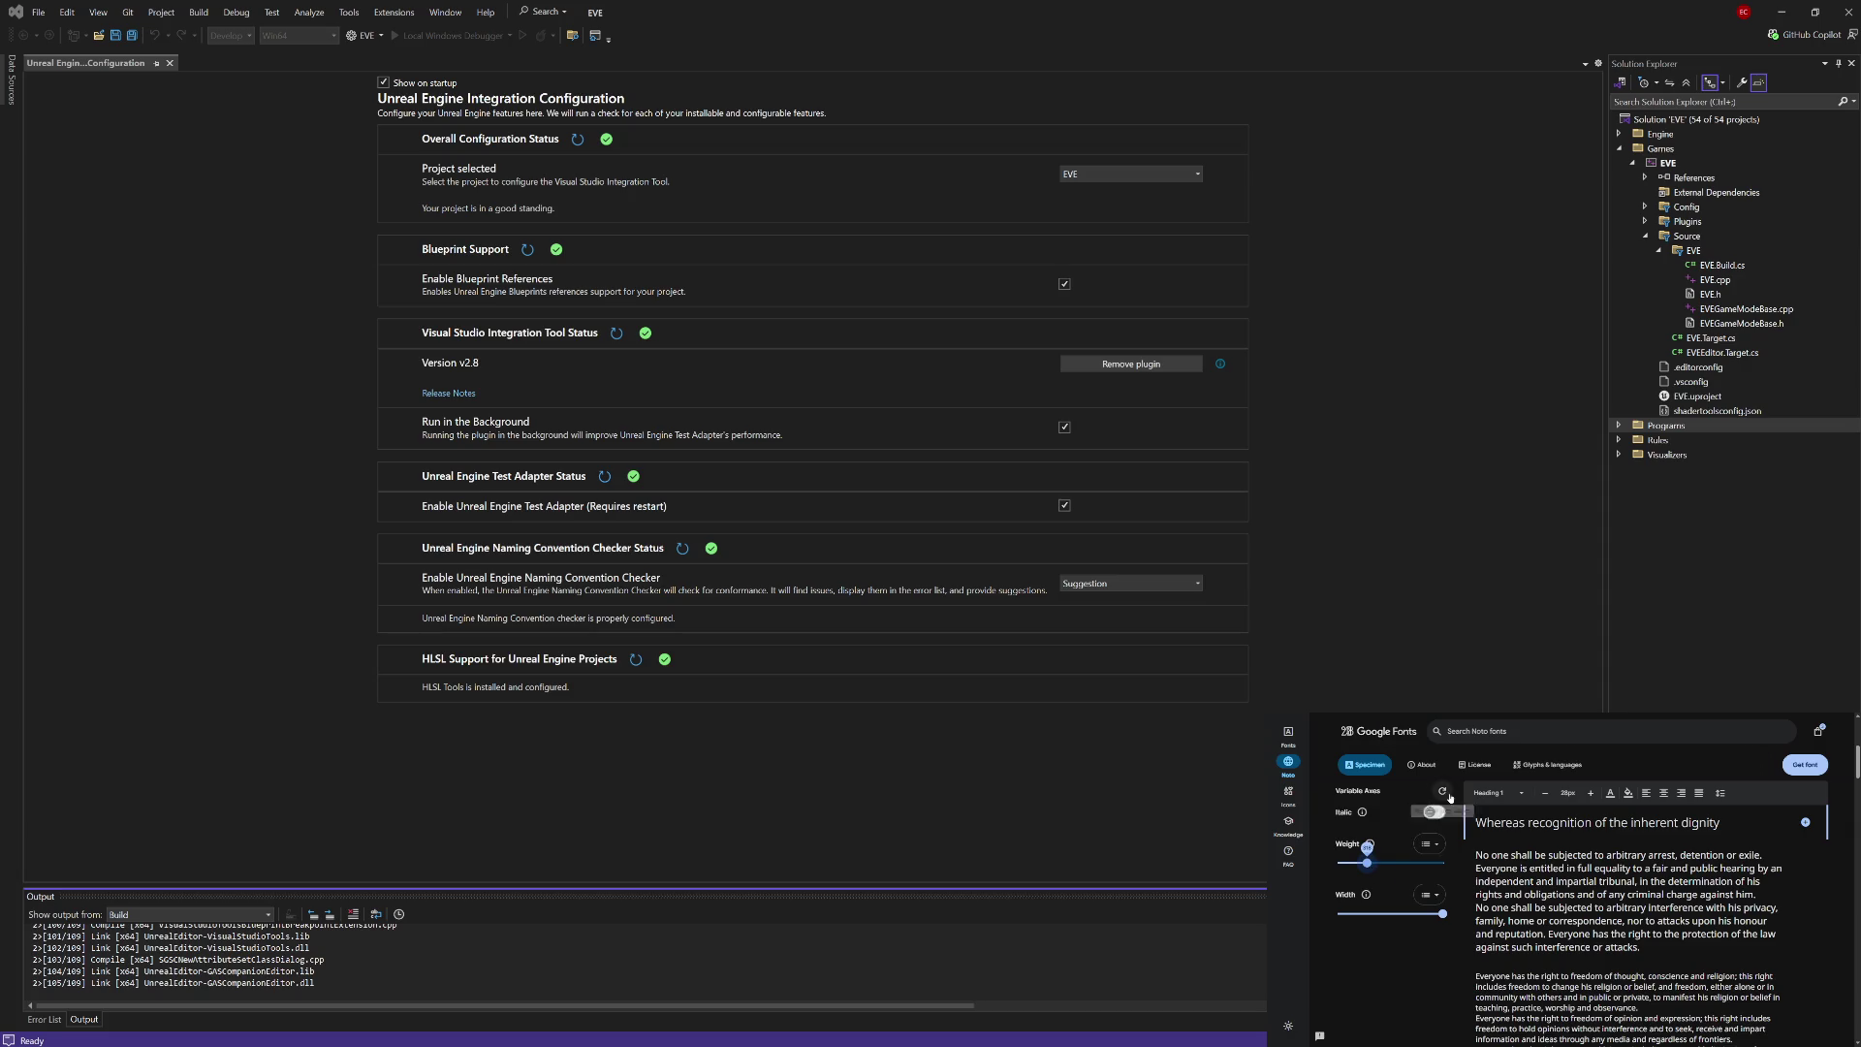
# Step: Reset the Noto Sans variable axes to their default values
pyautogui.click(1442, 793)
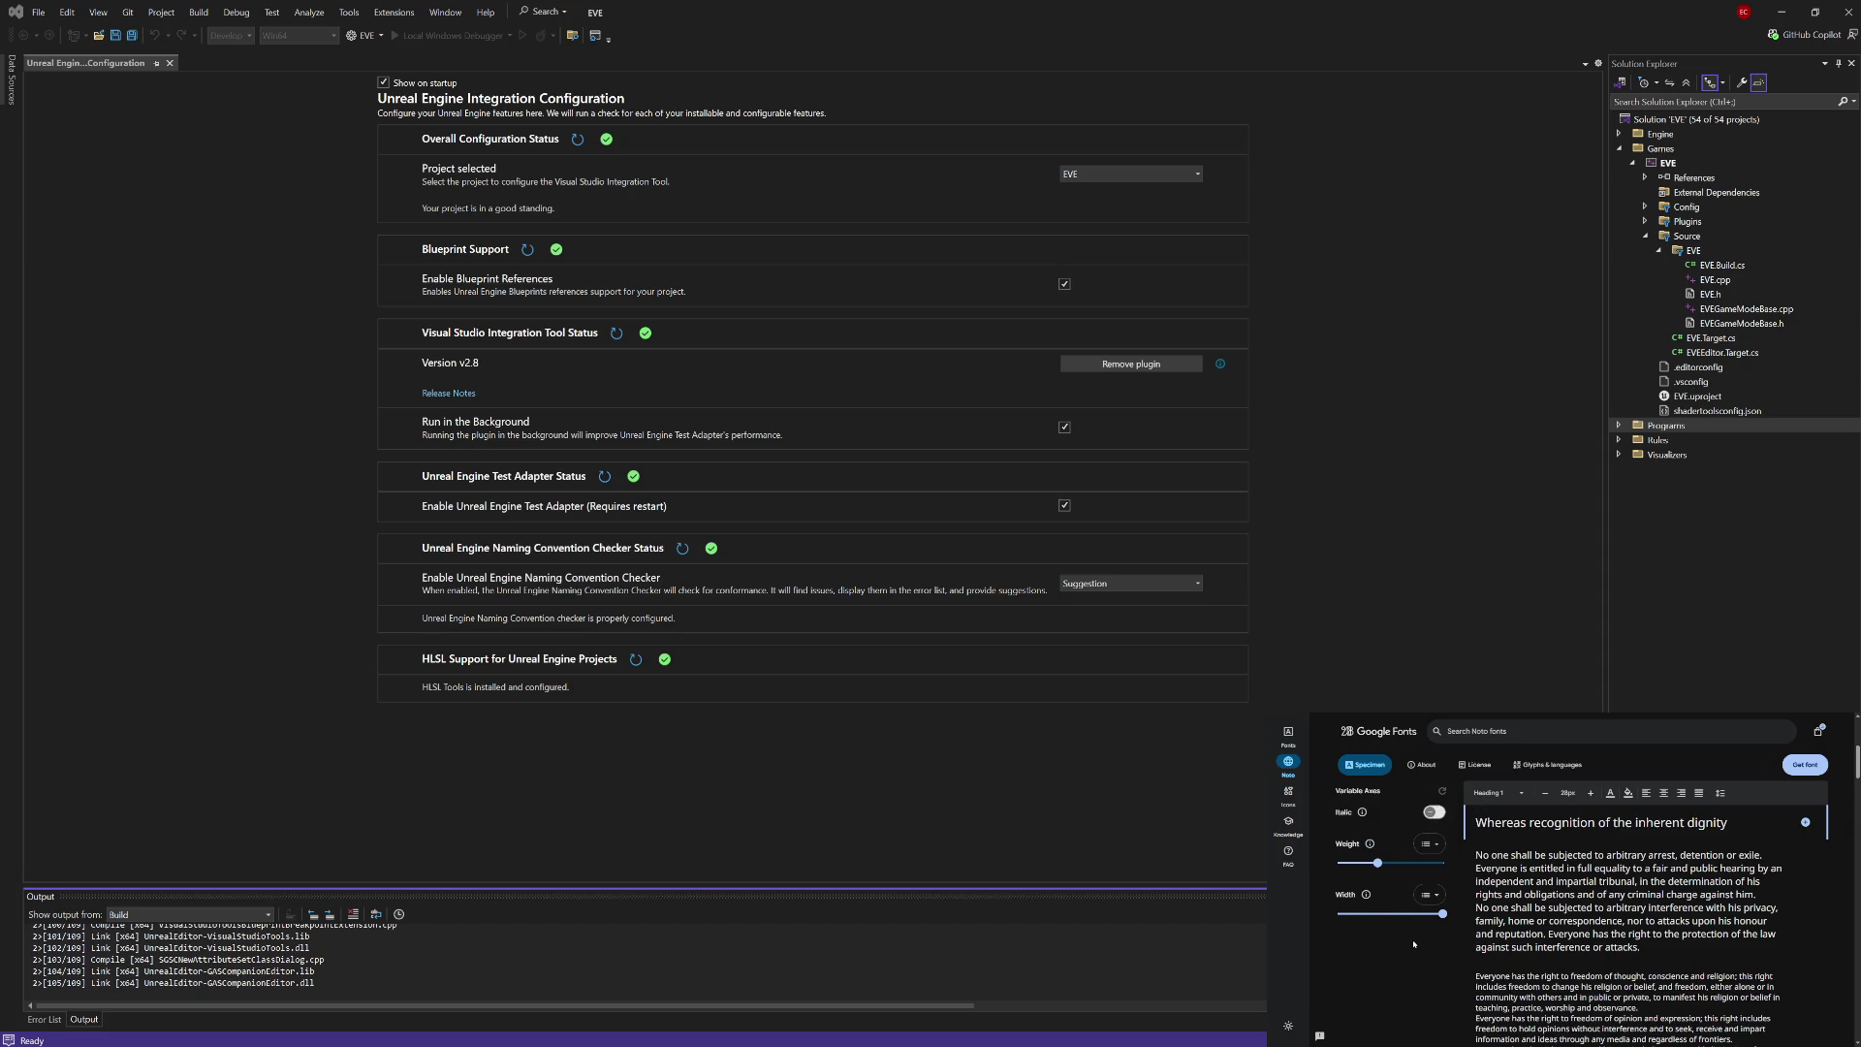
pyautogui.scroll(-3, 1414, 943)
pyautogui.scroll(-5, 1414, 943)
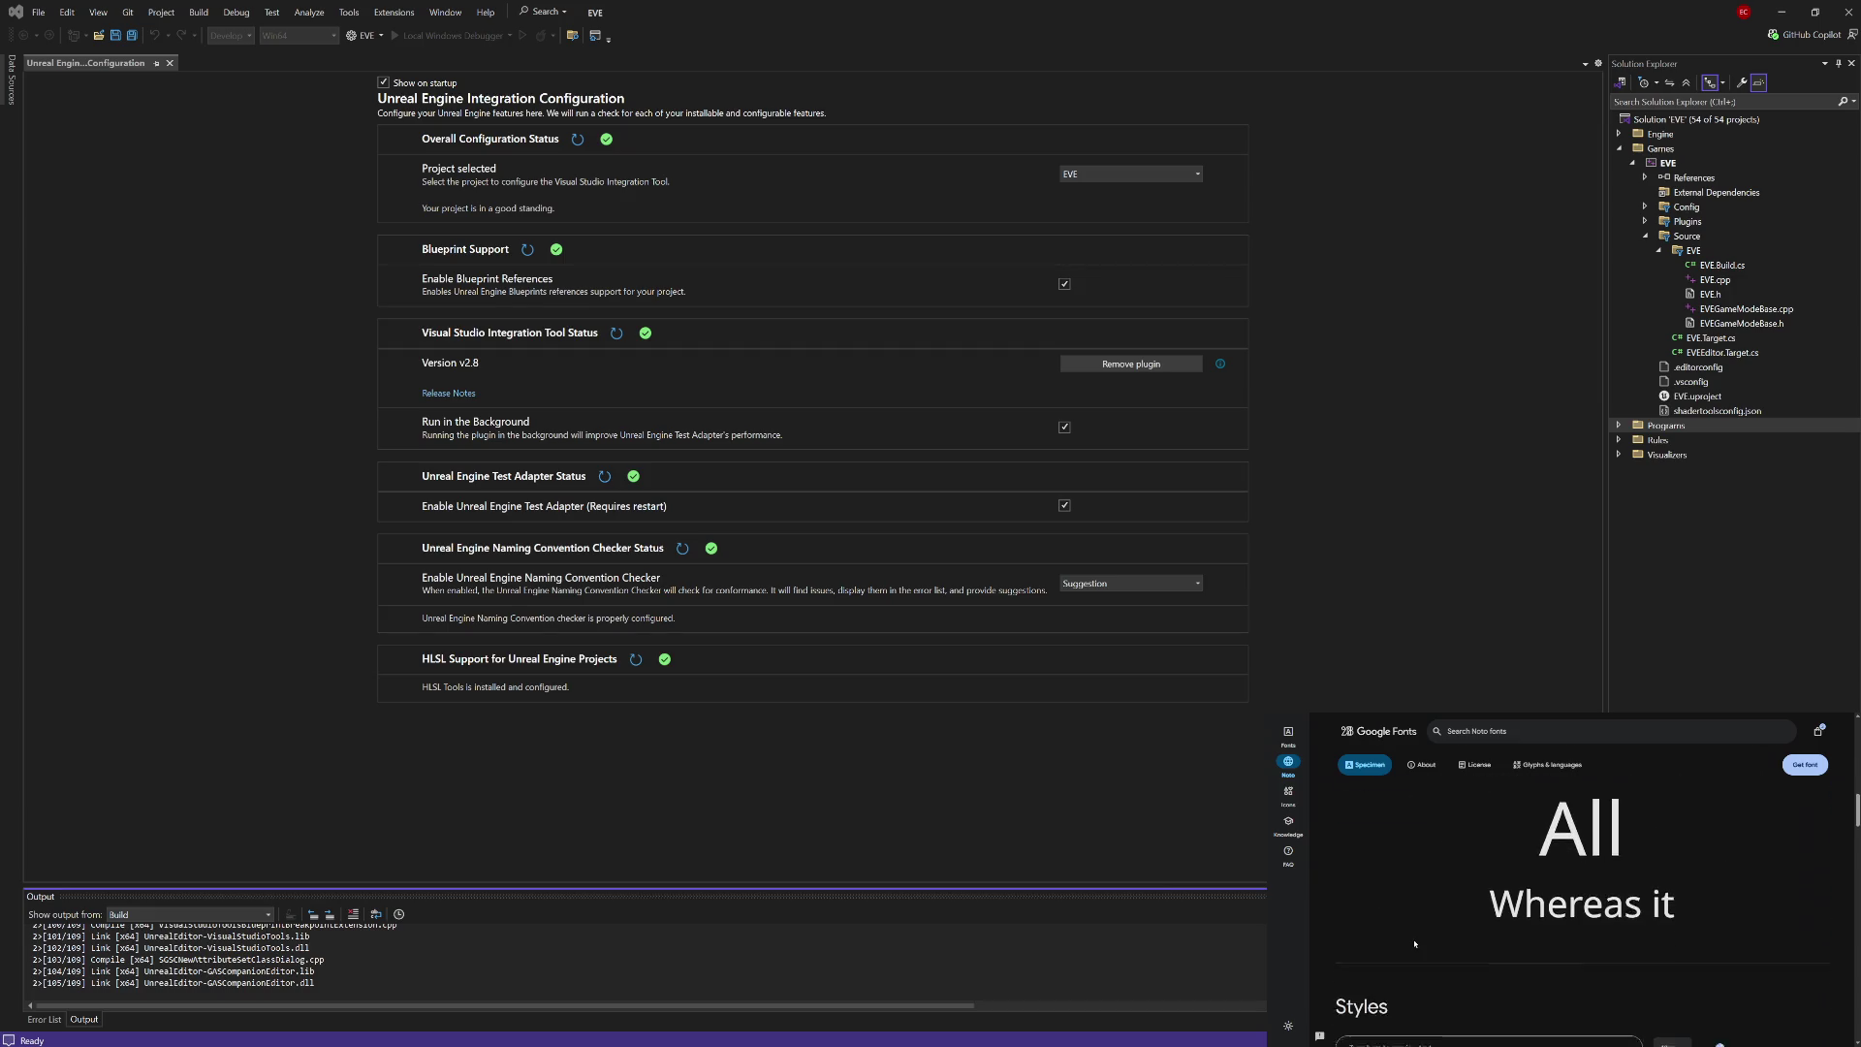
pyautogui.scroll(2, 1414, 943)
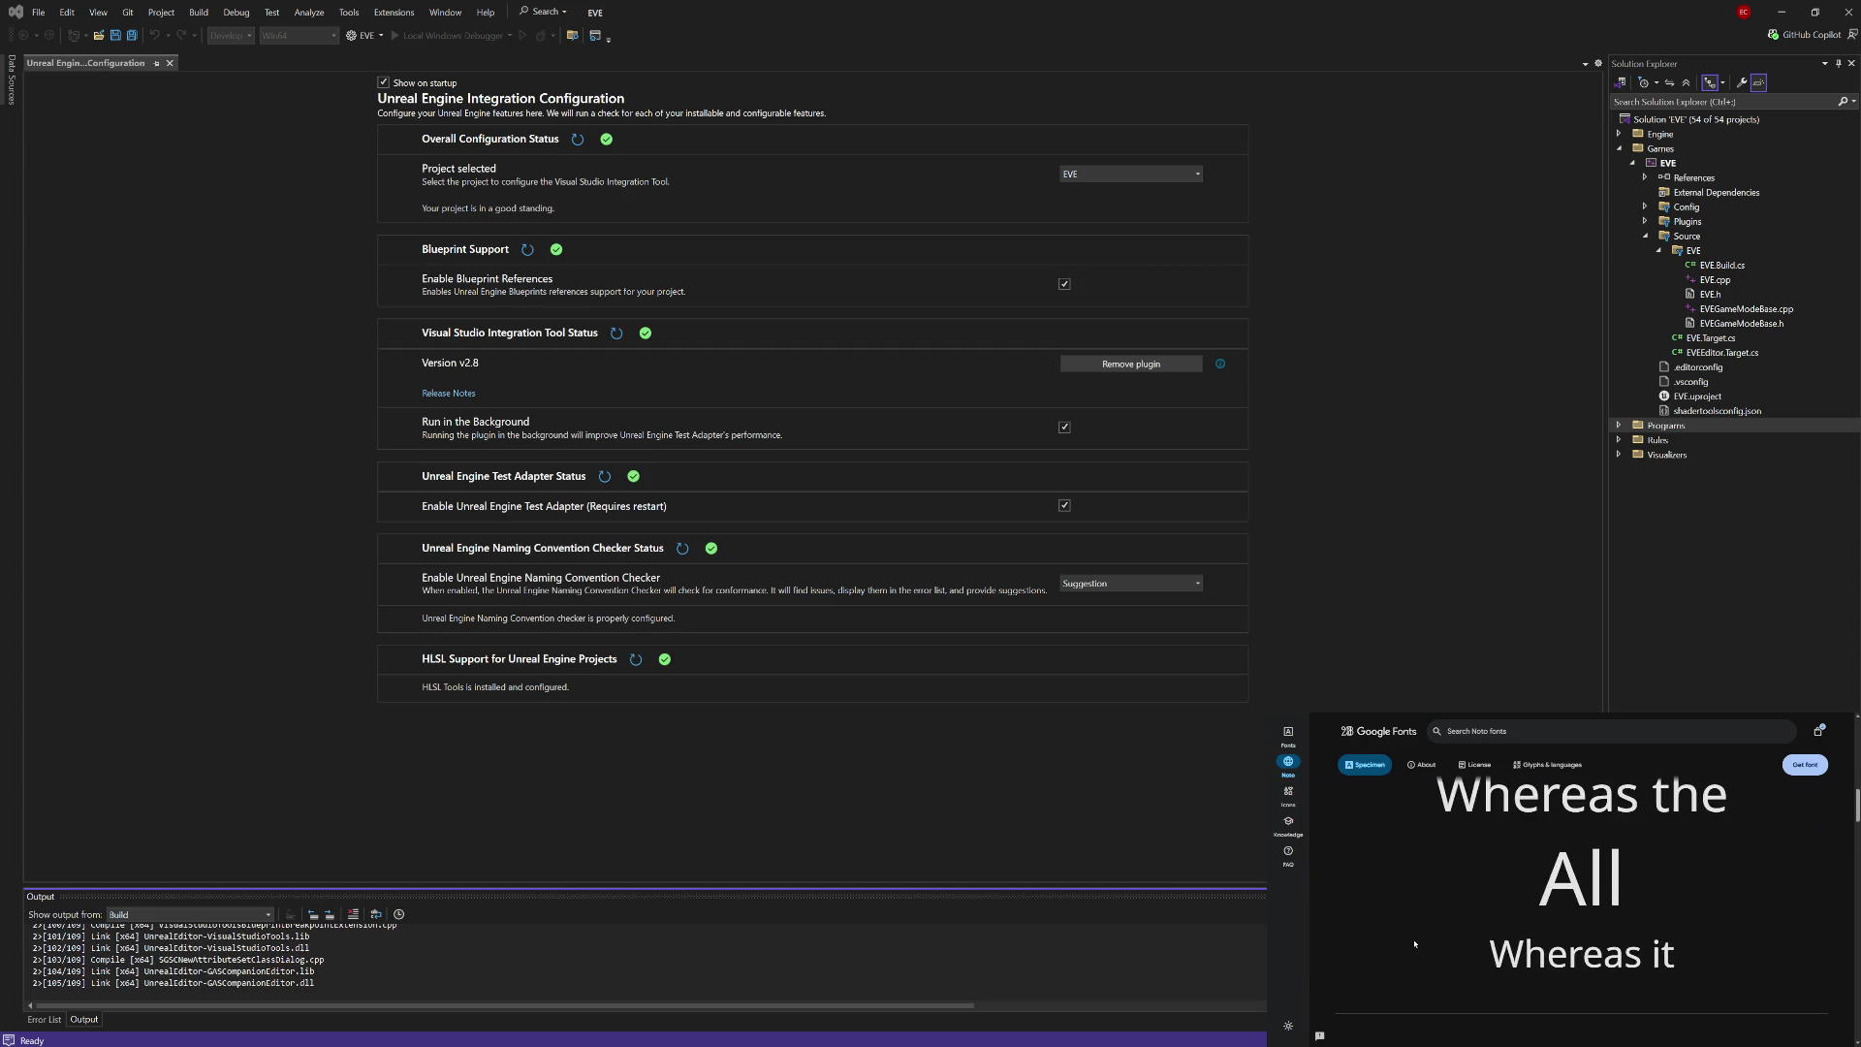
pyautogui.scroll(1, 1415, 944)
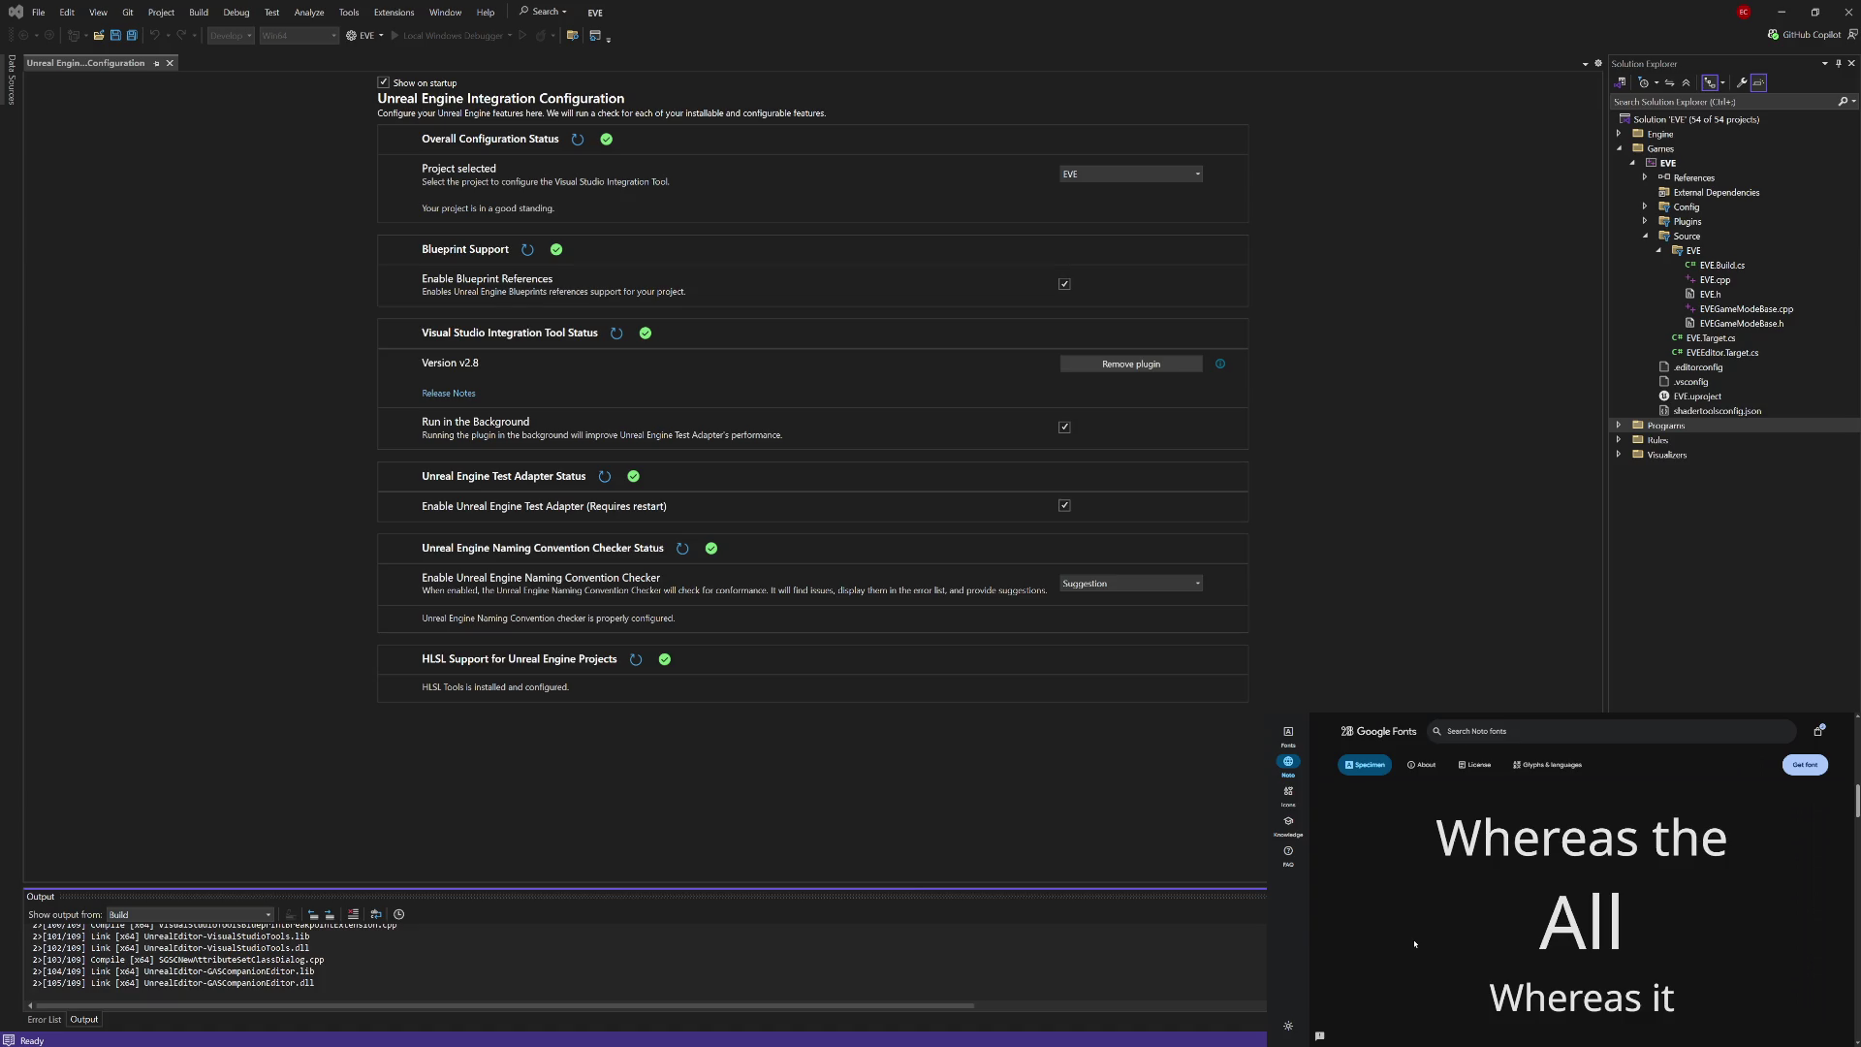
# Step: Browse the Noto Sans styles from Thin 100 through Bold 700 Italic
pyautogui.scroll(-3, 1415, 943)
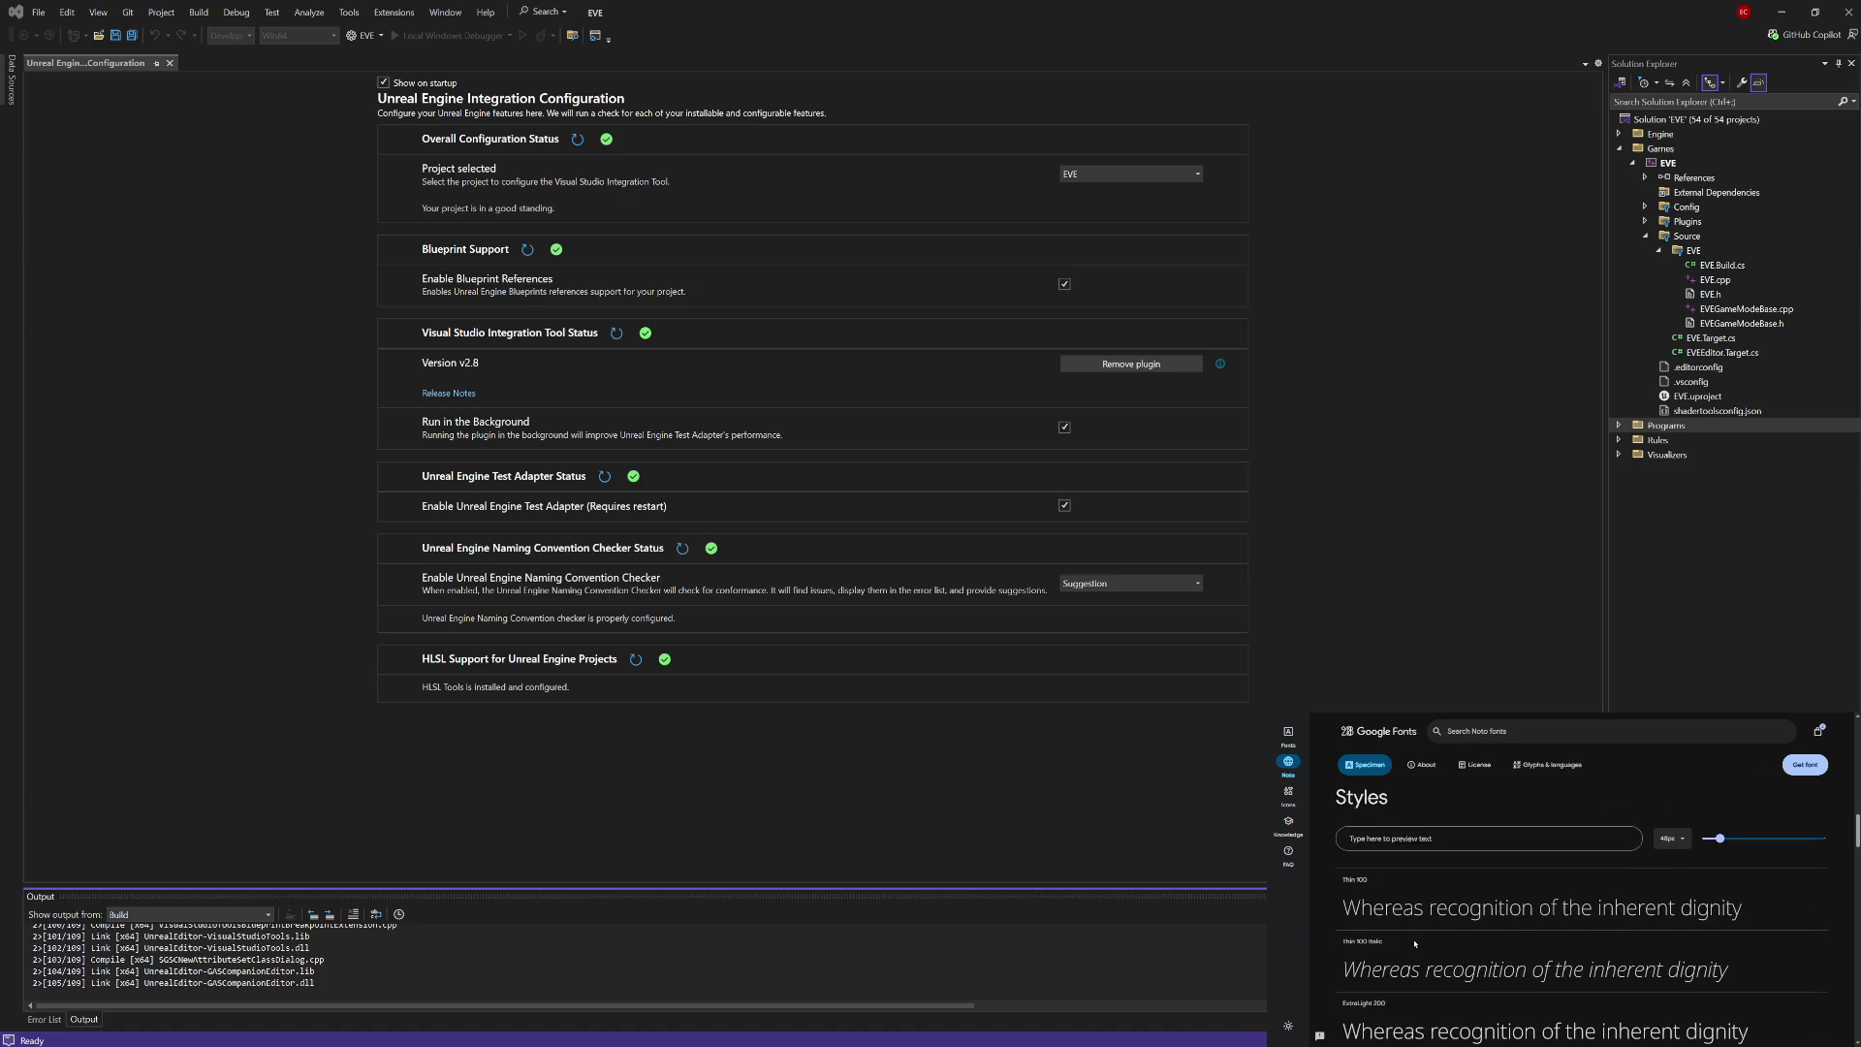
pyautogui.scroll(-3, 1414, 944)
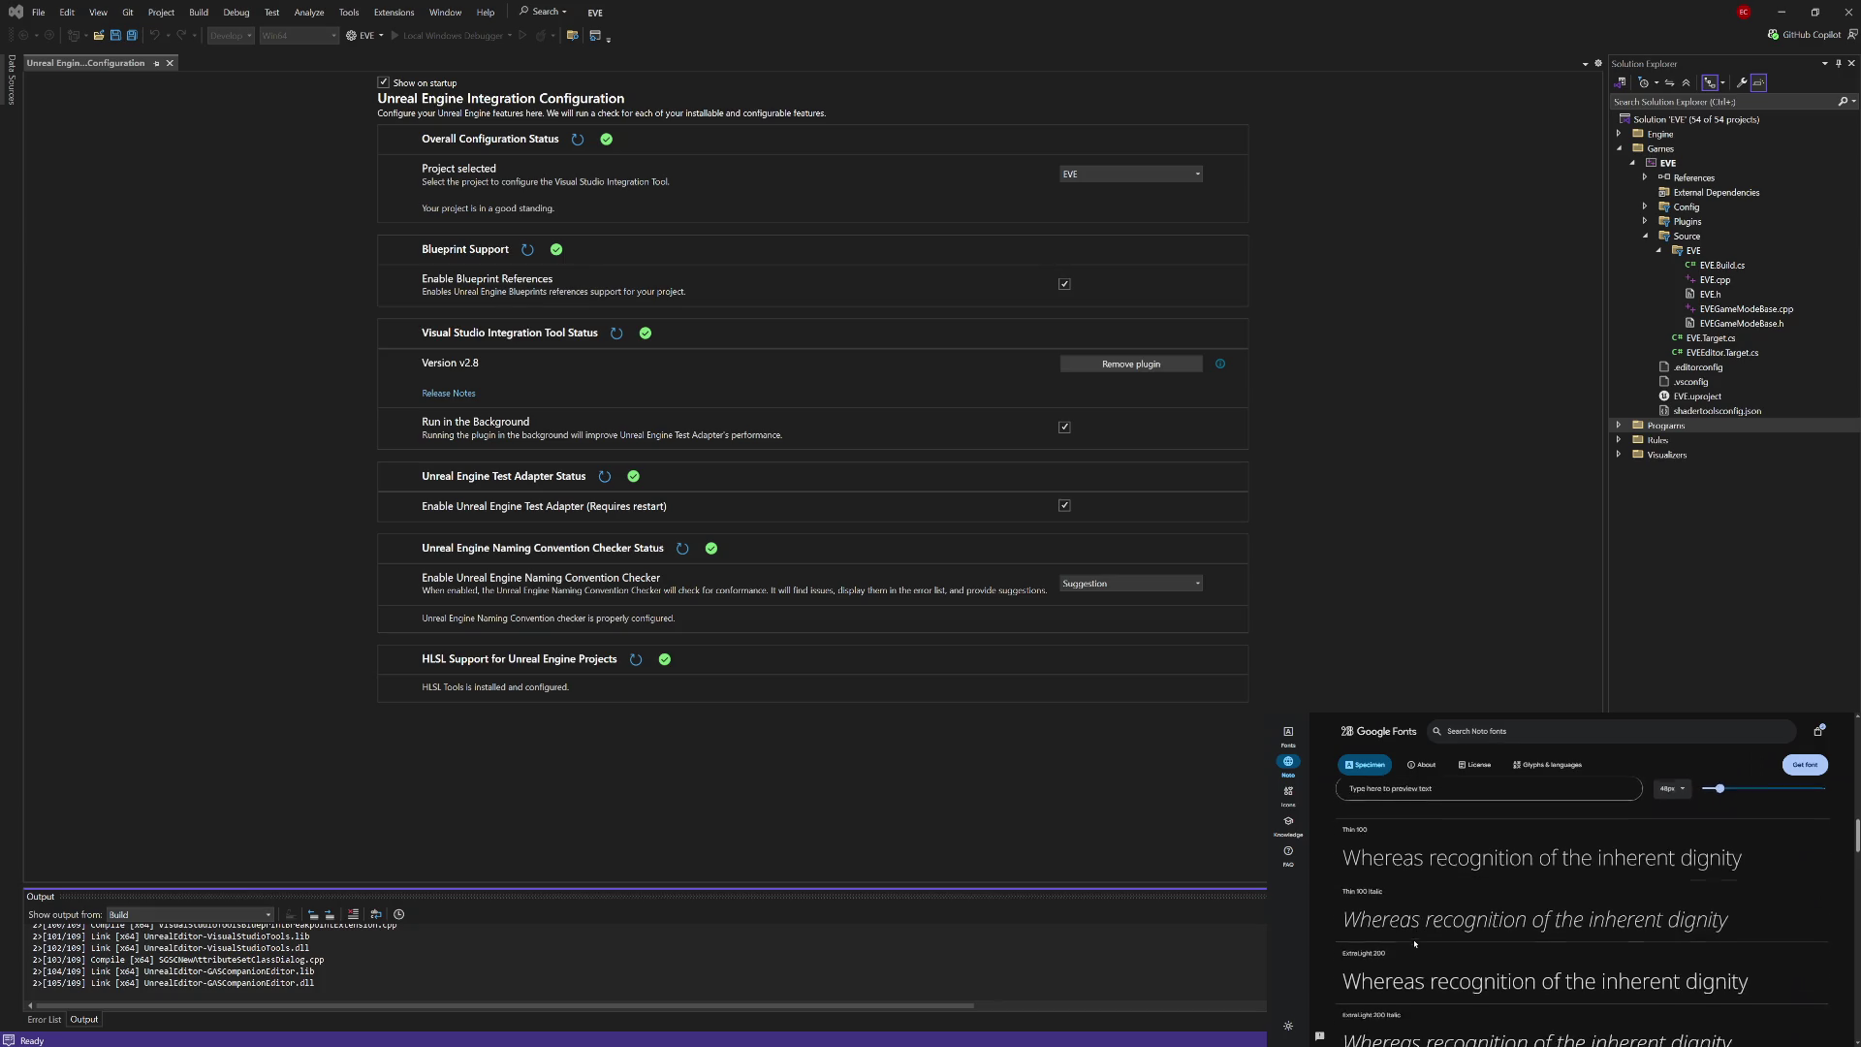
pyautogui.scroll(-4, 1415, 941)
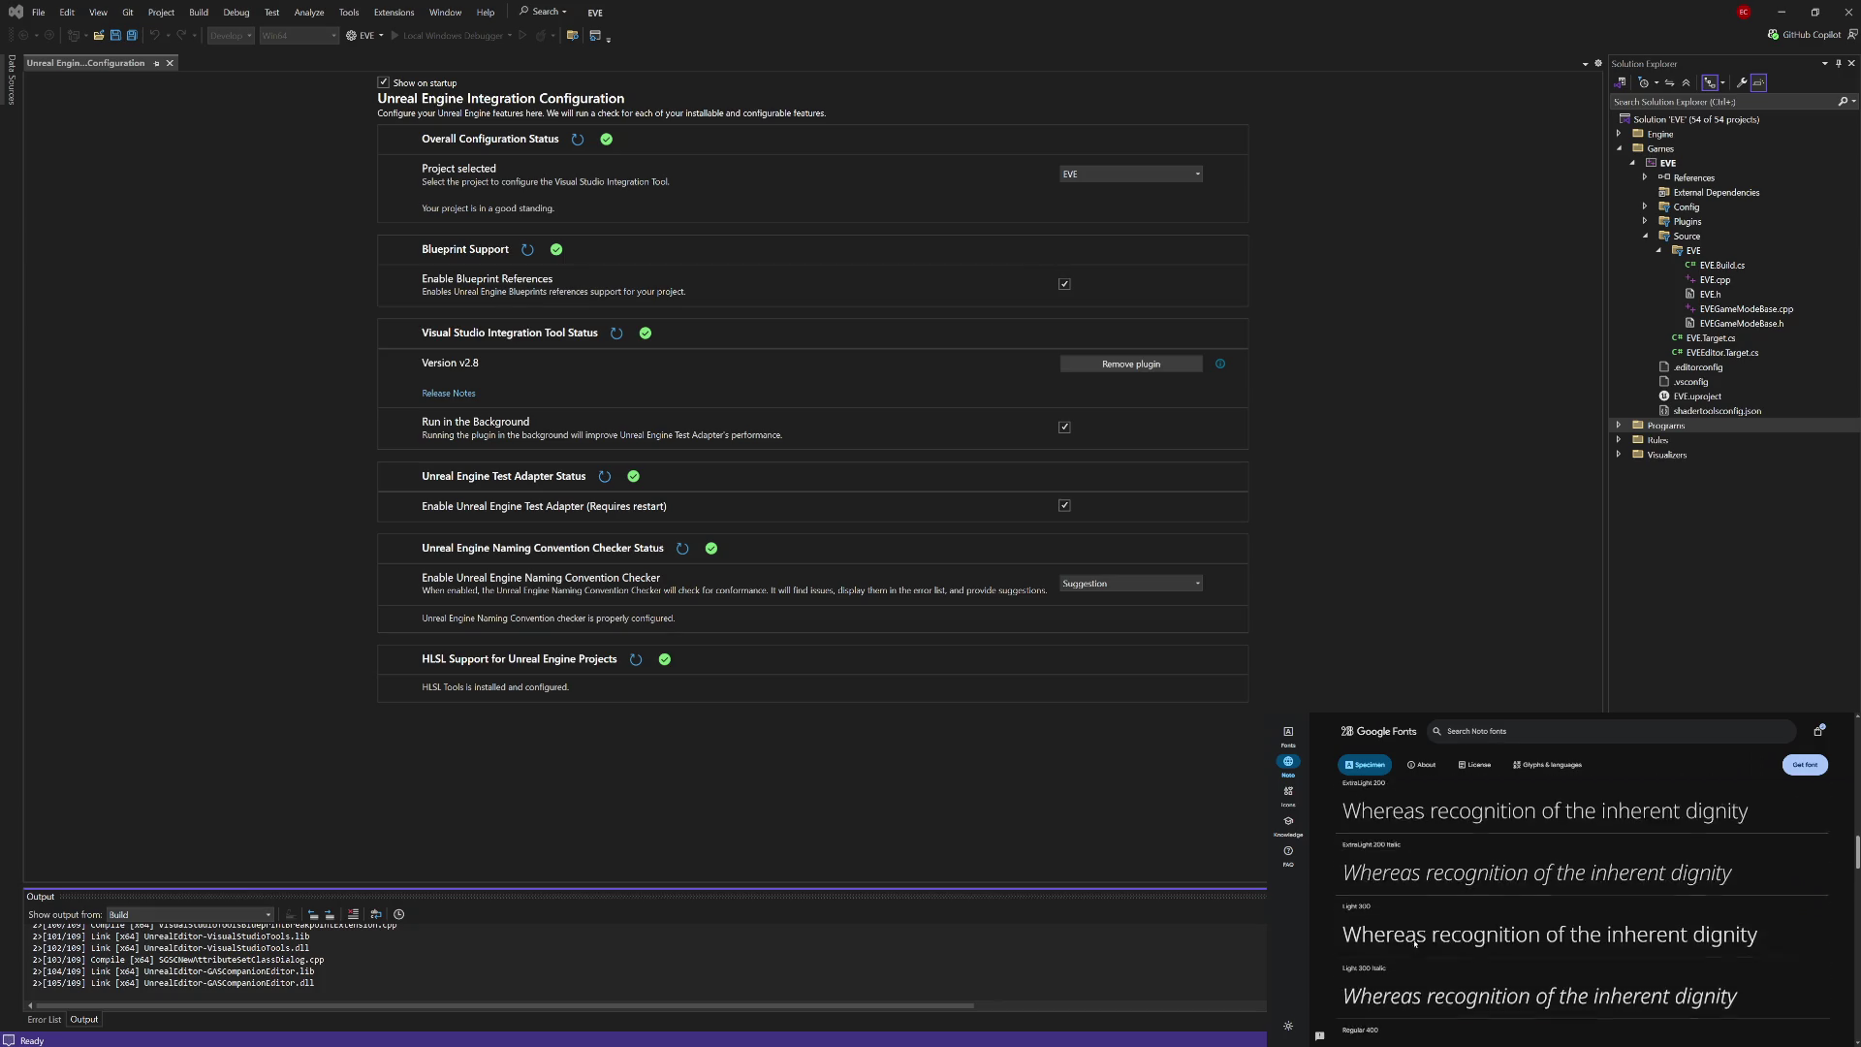
pyautogui.scroll(-5, 1415, 943)
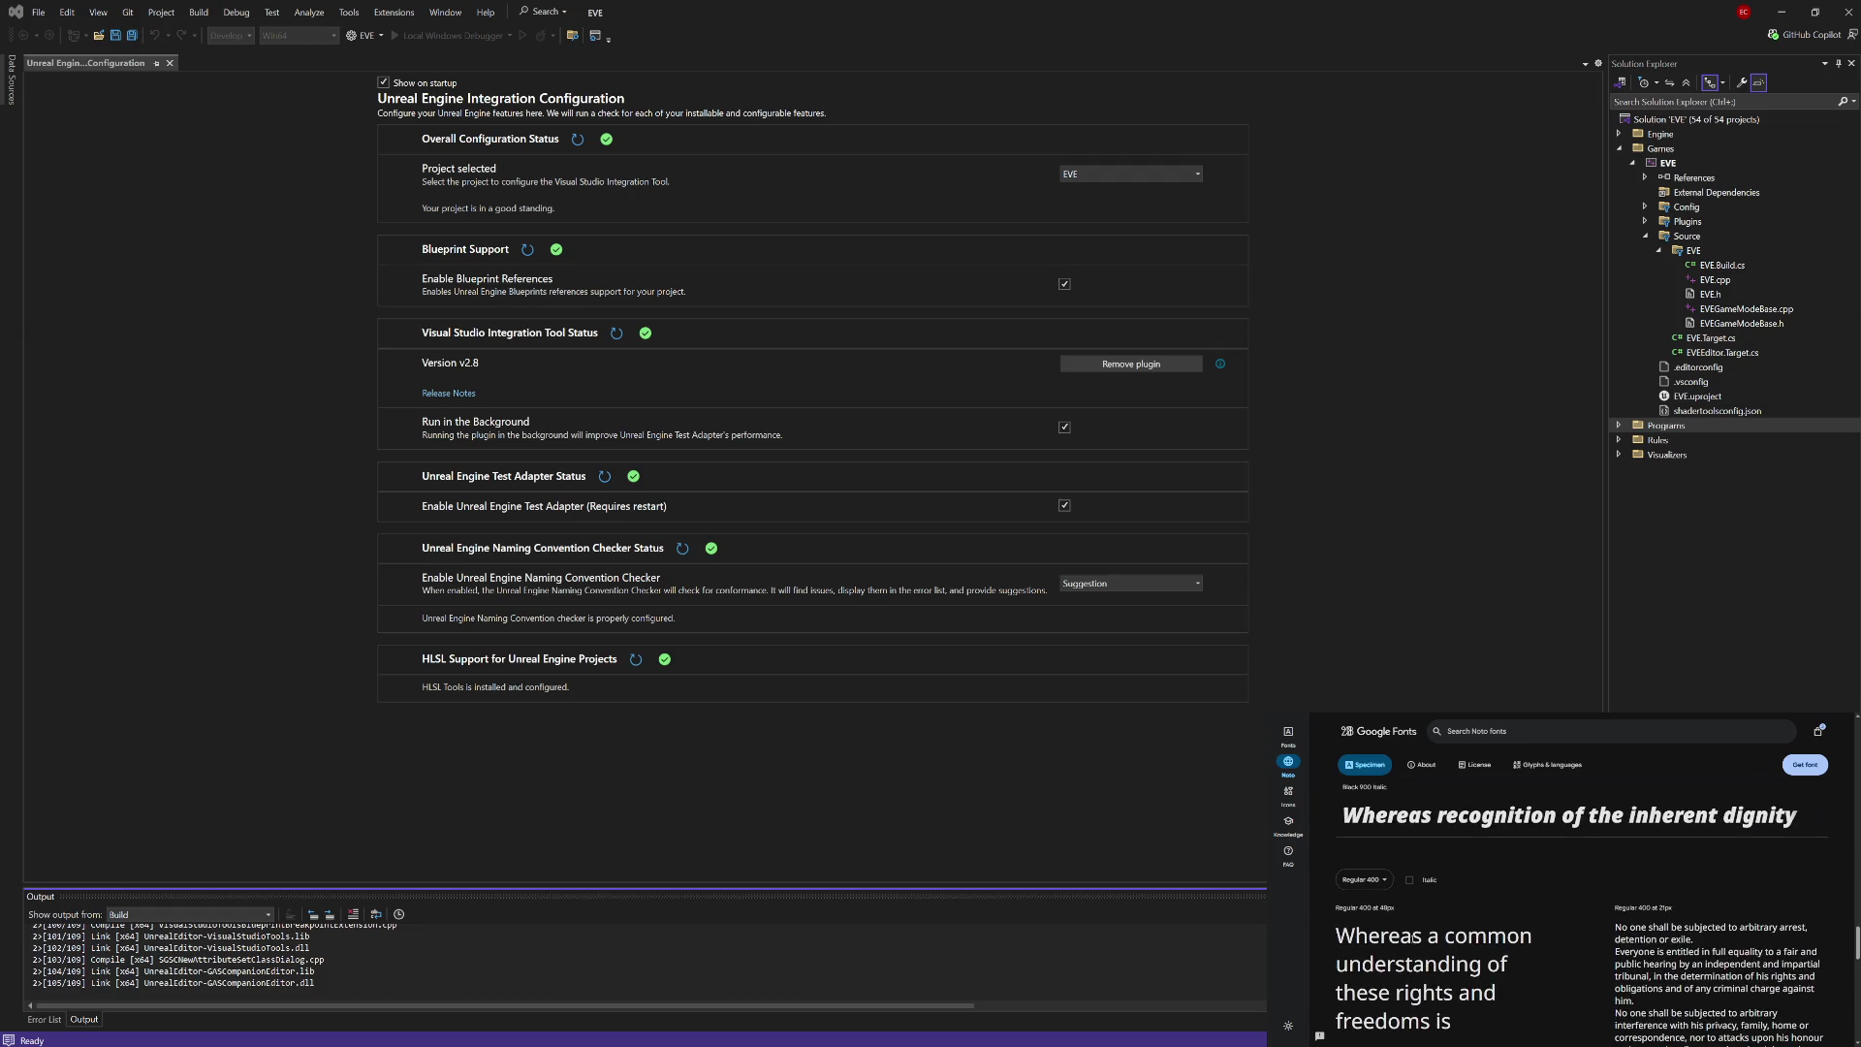
pyautogui.scroll(-3, 1414, 940)
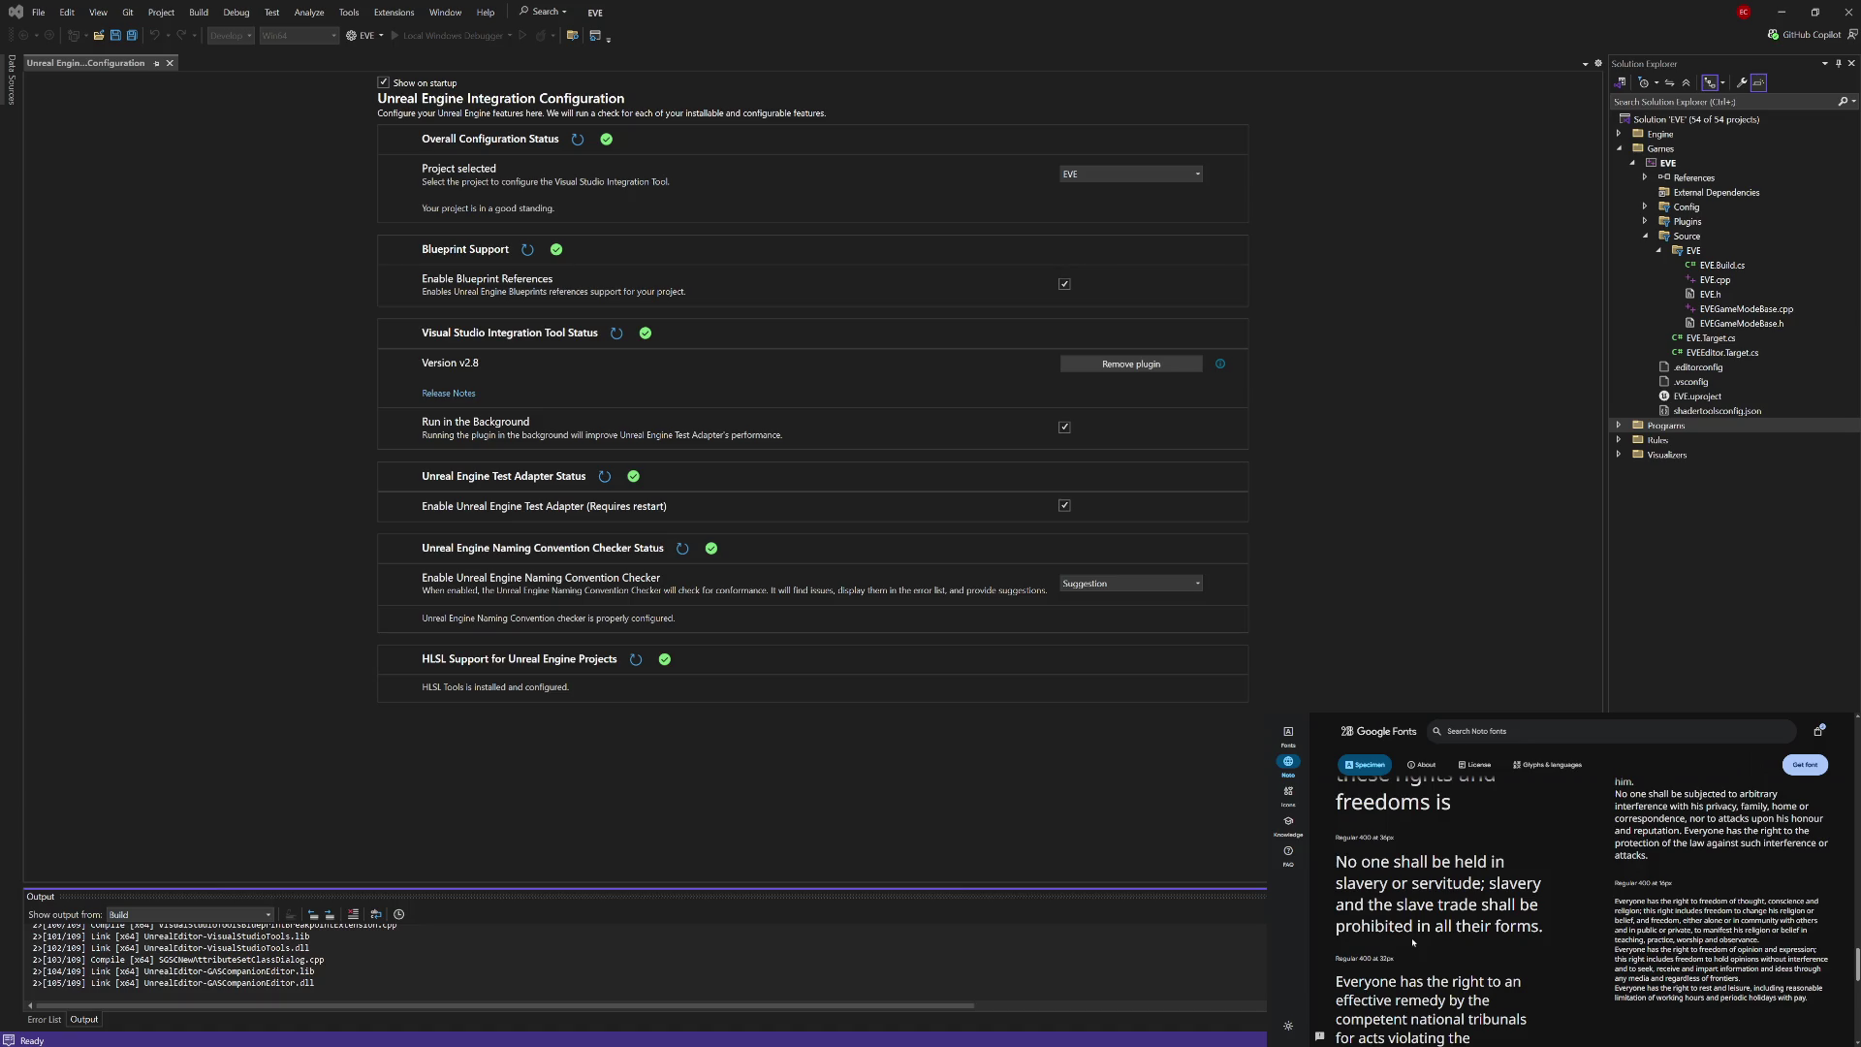
pyautogui.scroll(6, 1414, 943)
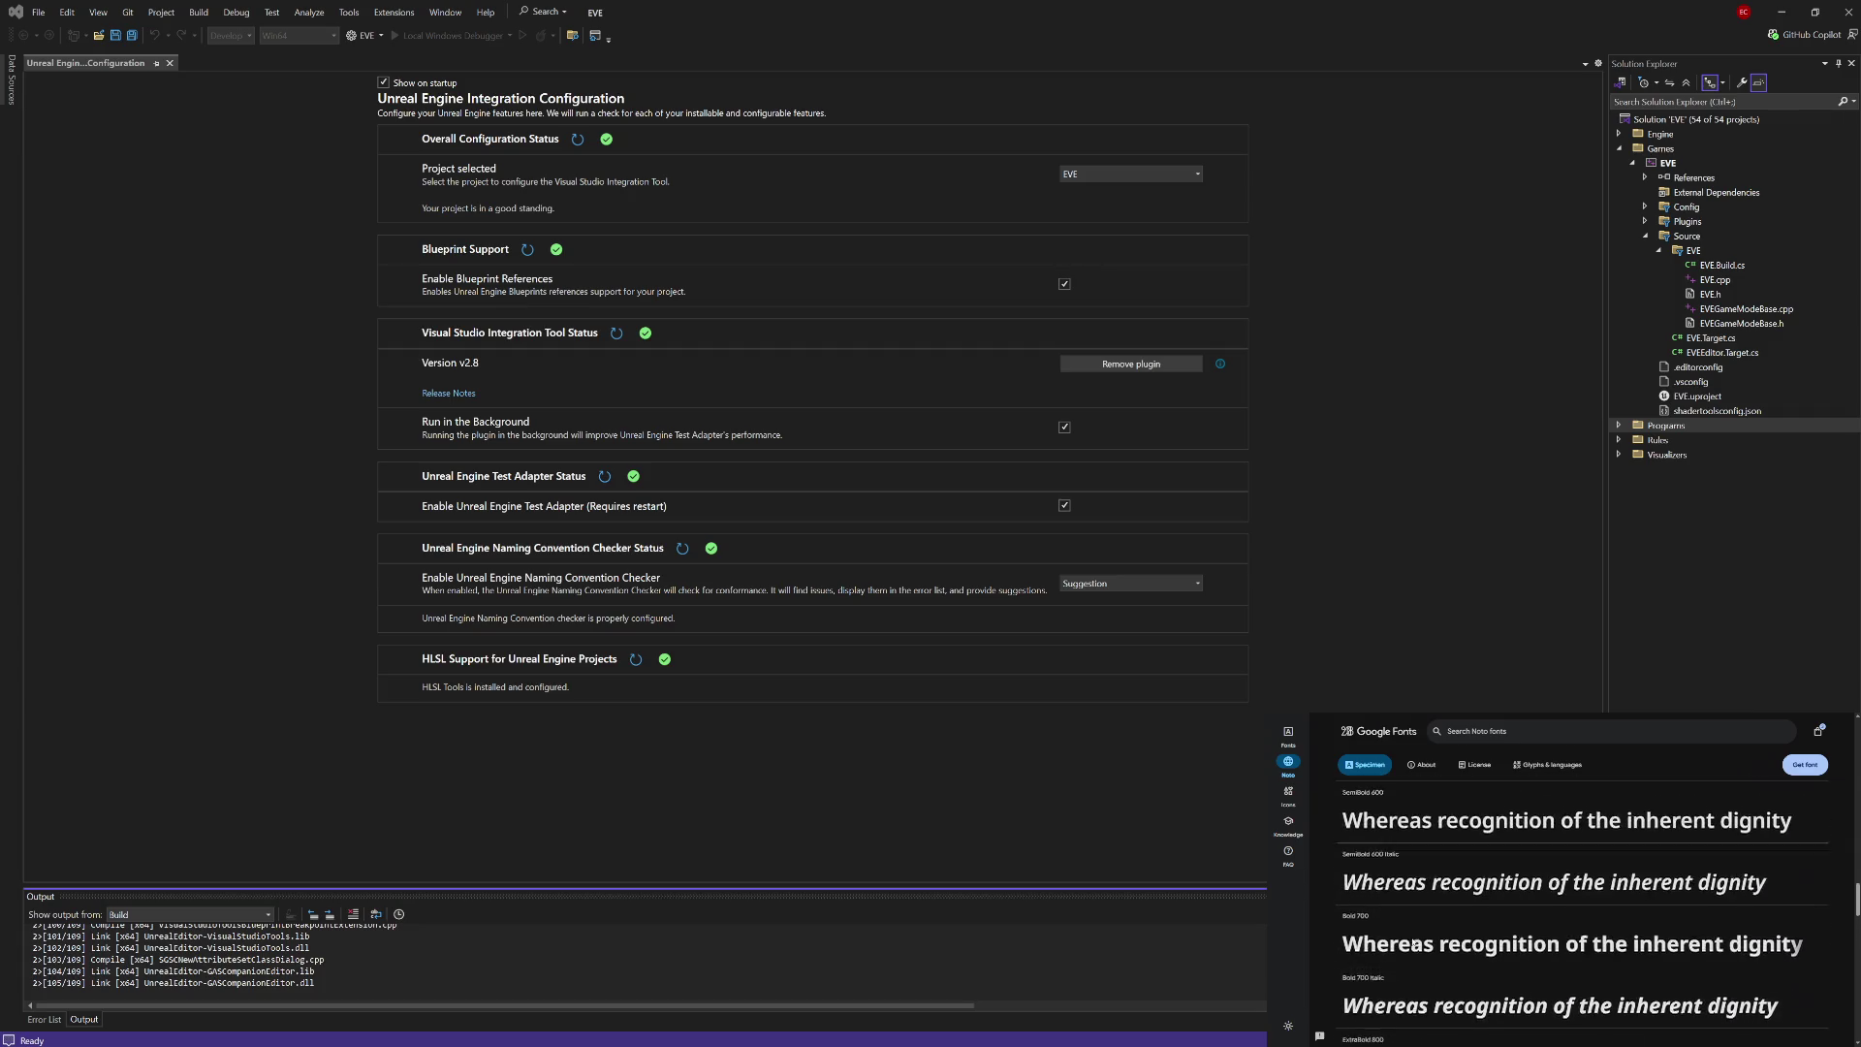
pyautogui.scroll(-10, 1413, 942)
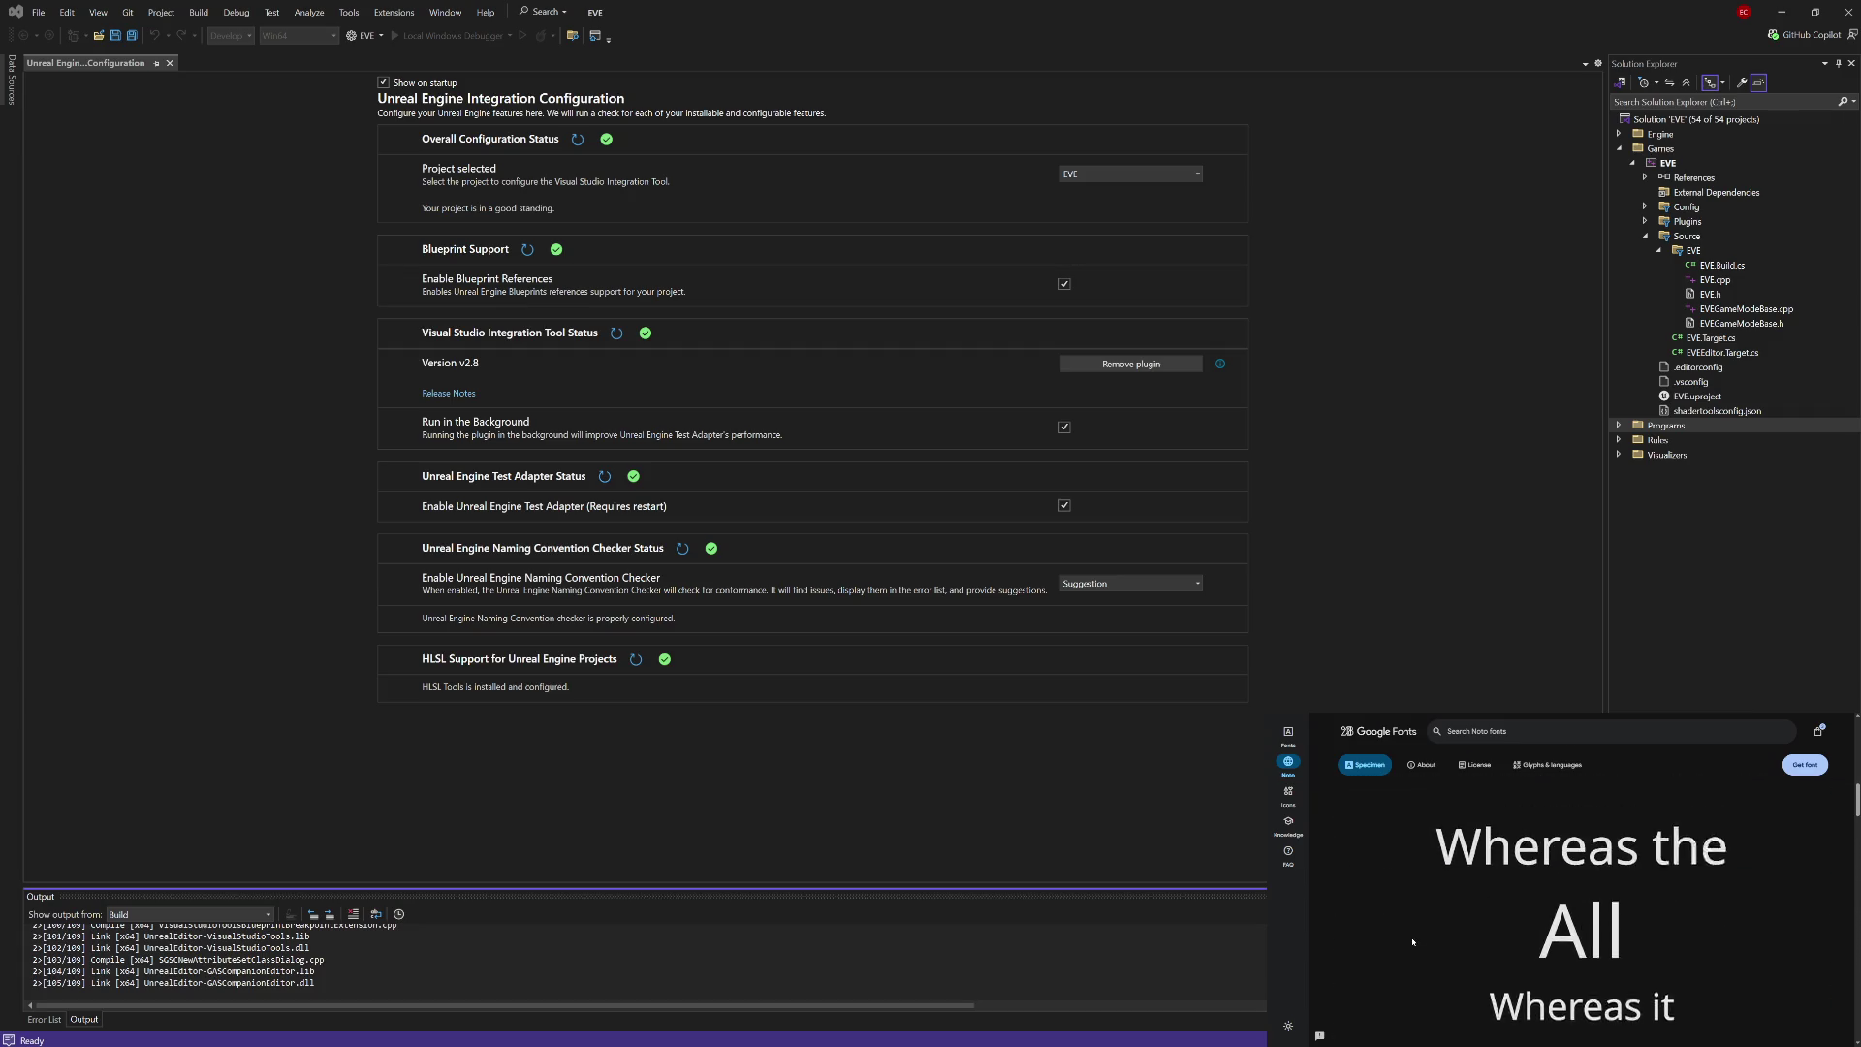
pyautogui.scroll(10, 1412, 942)
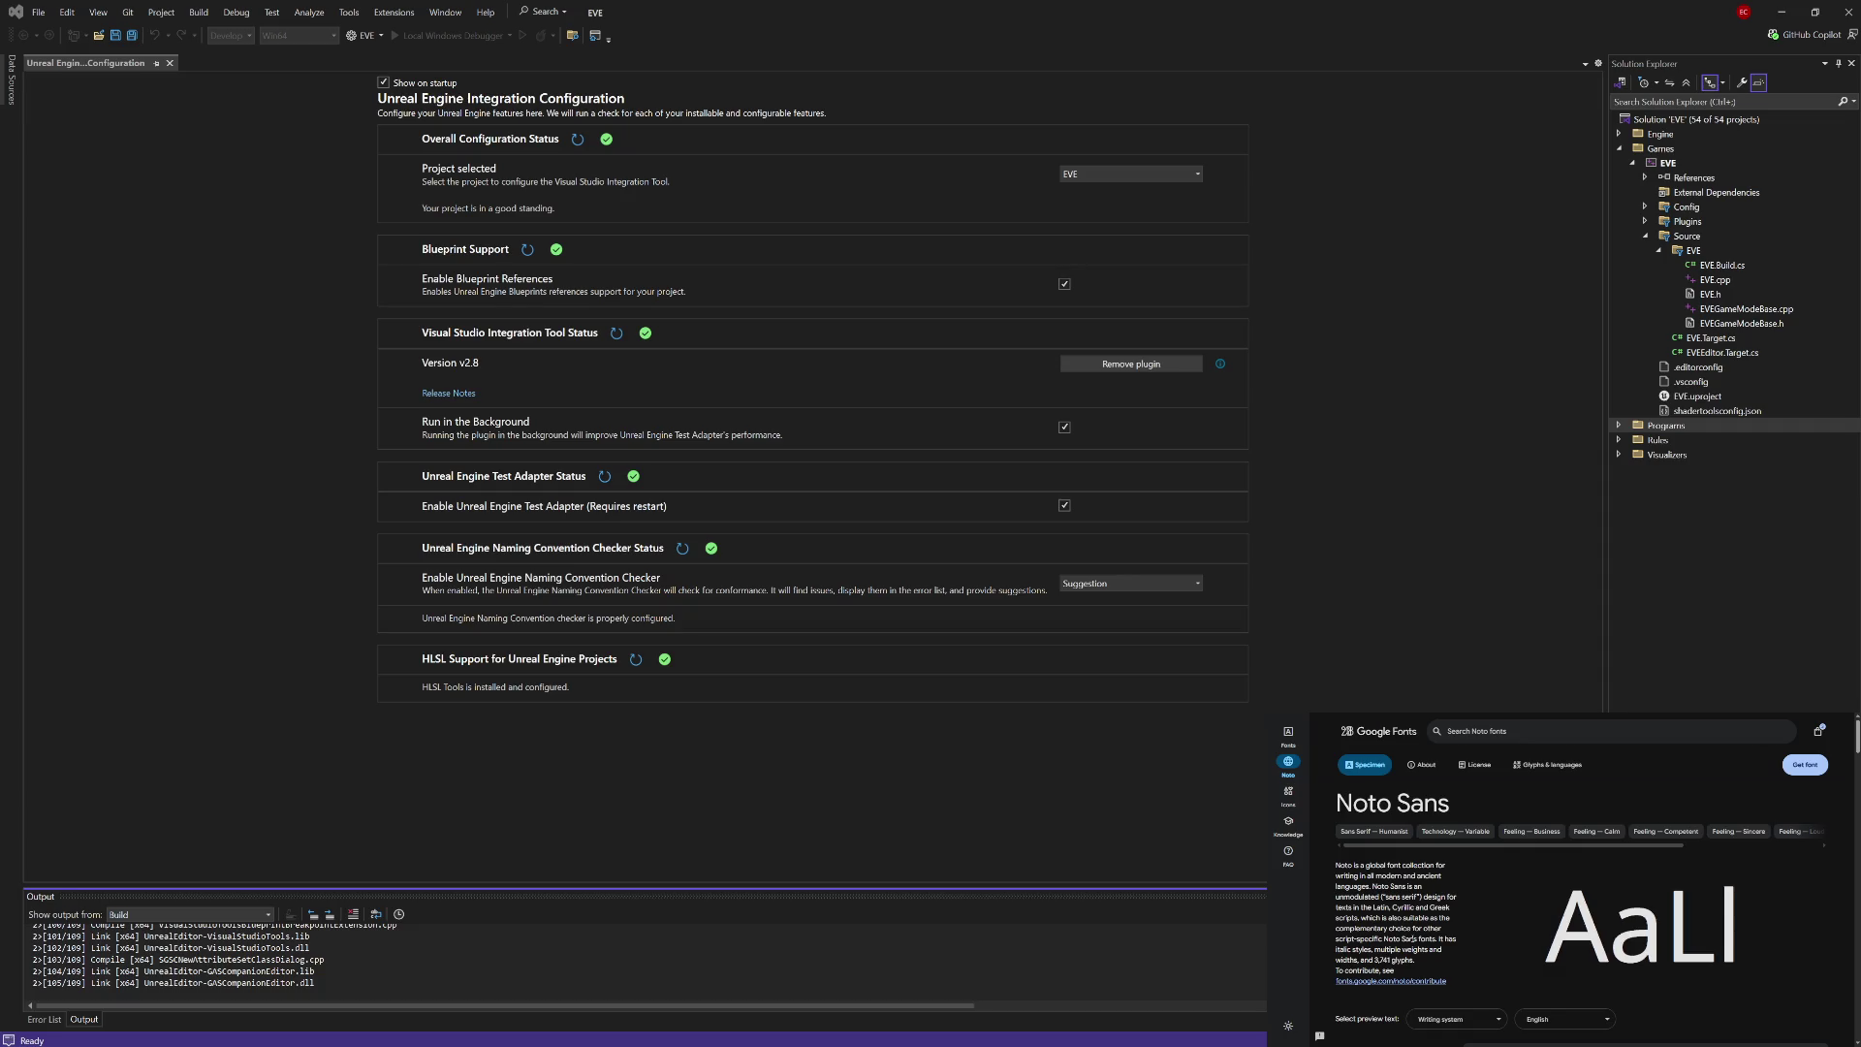
pyautogui.scroll(-2, 1426, 928)
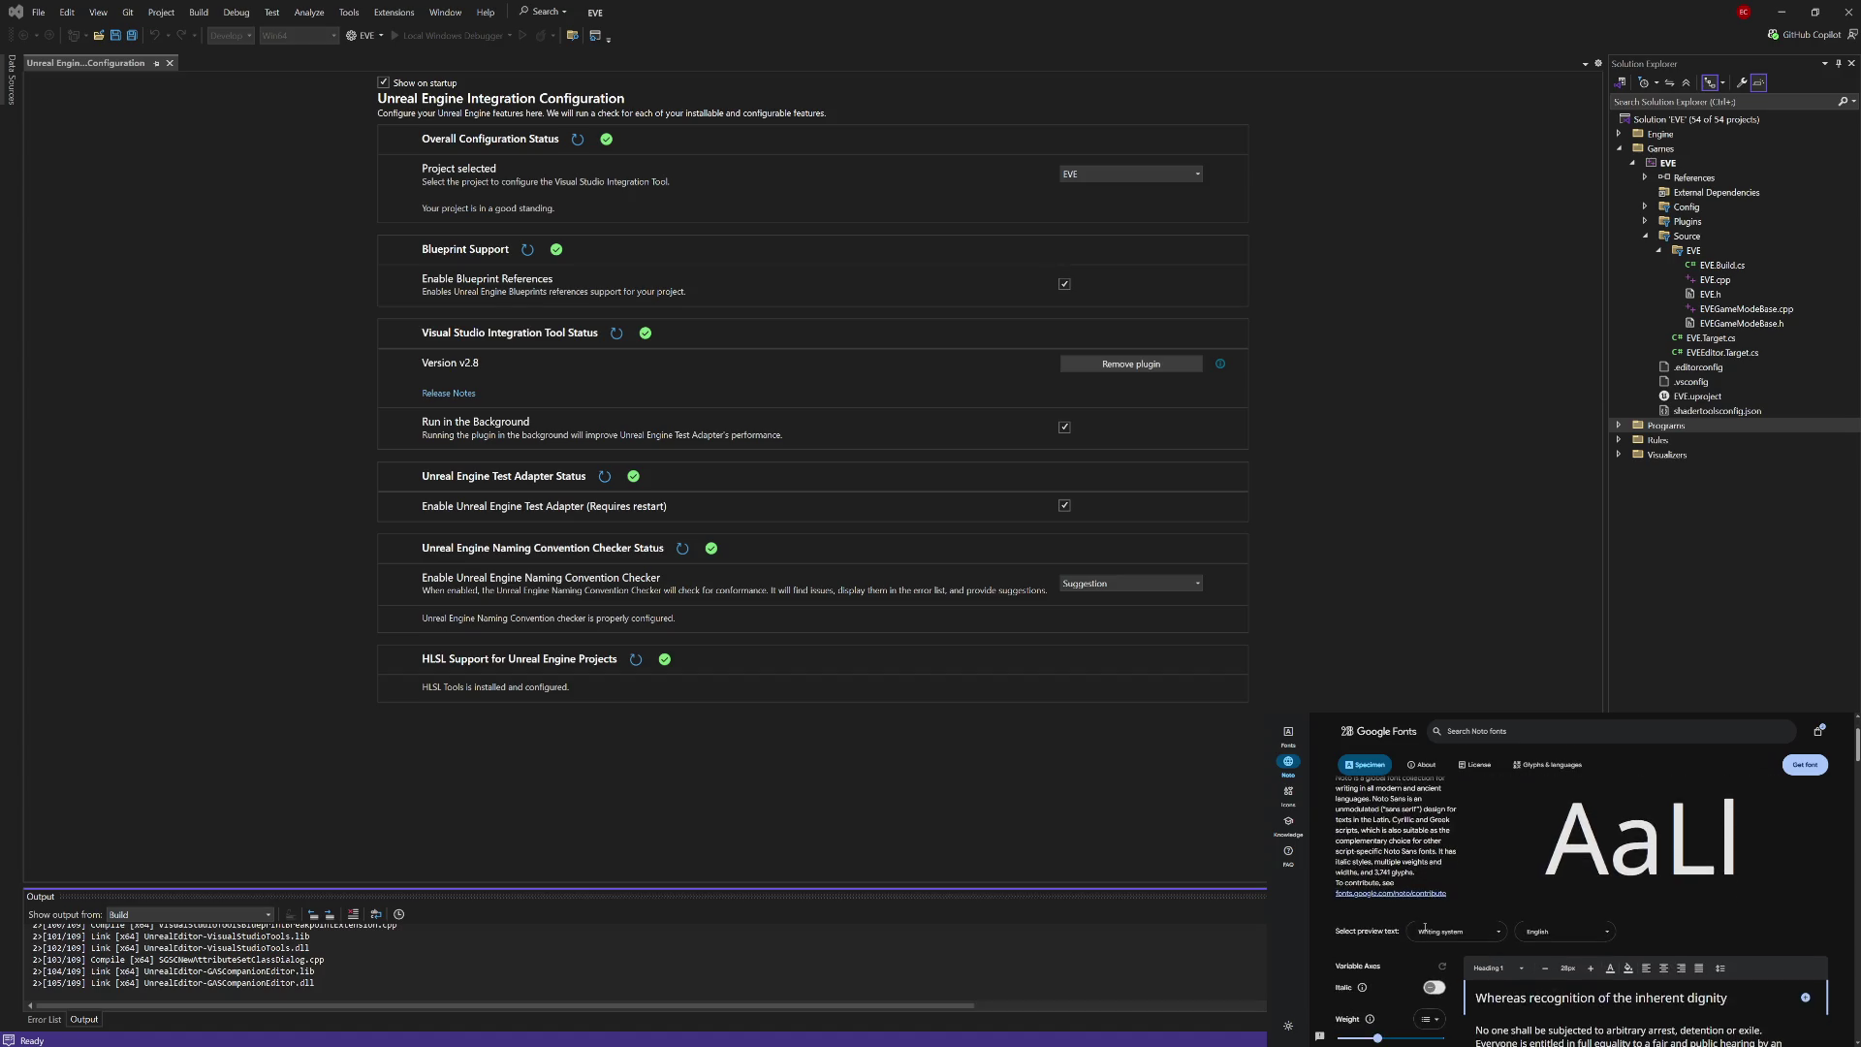
pyautogui.scroll(-2, 1425, 928)
pyautogui.scroll(-1, 1493, 912)
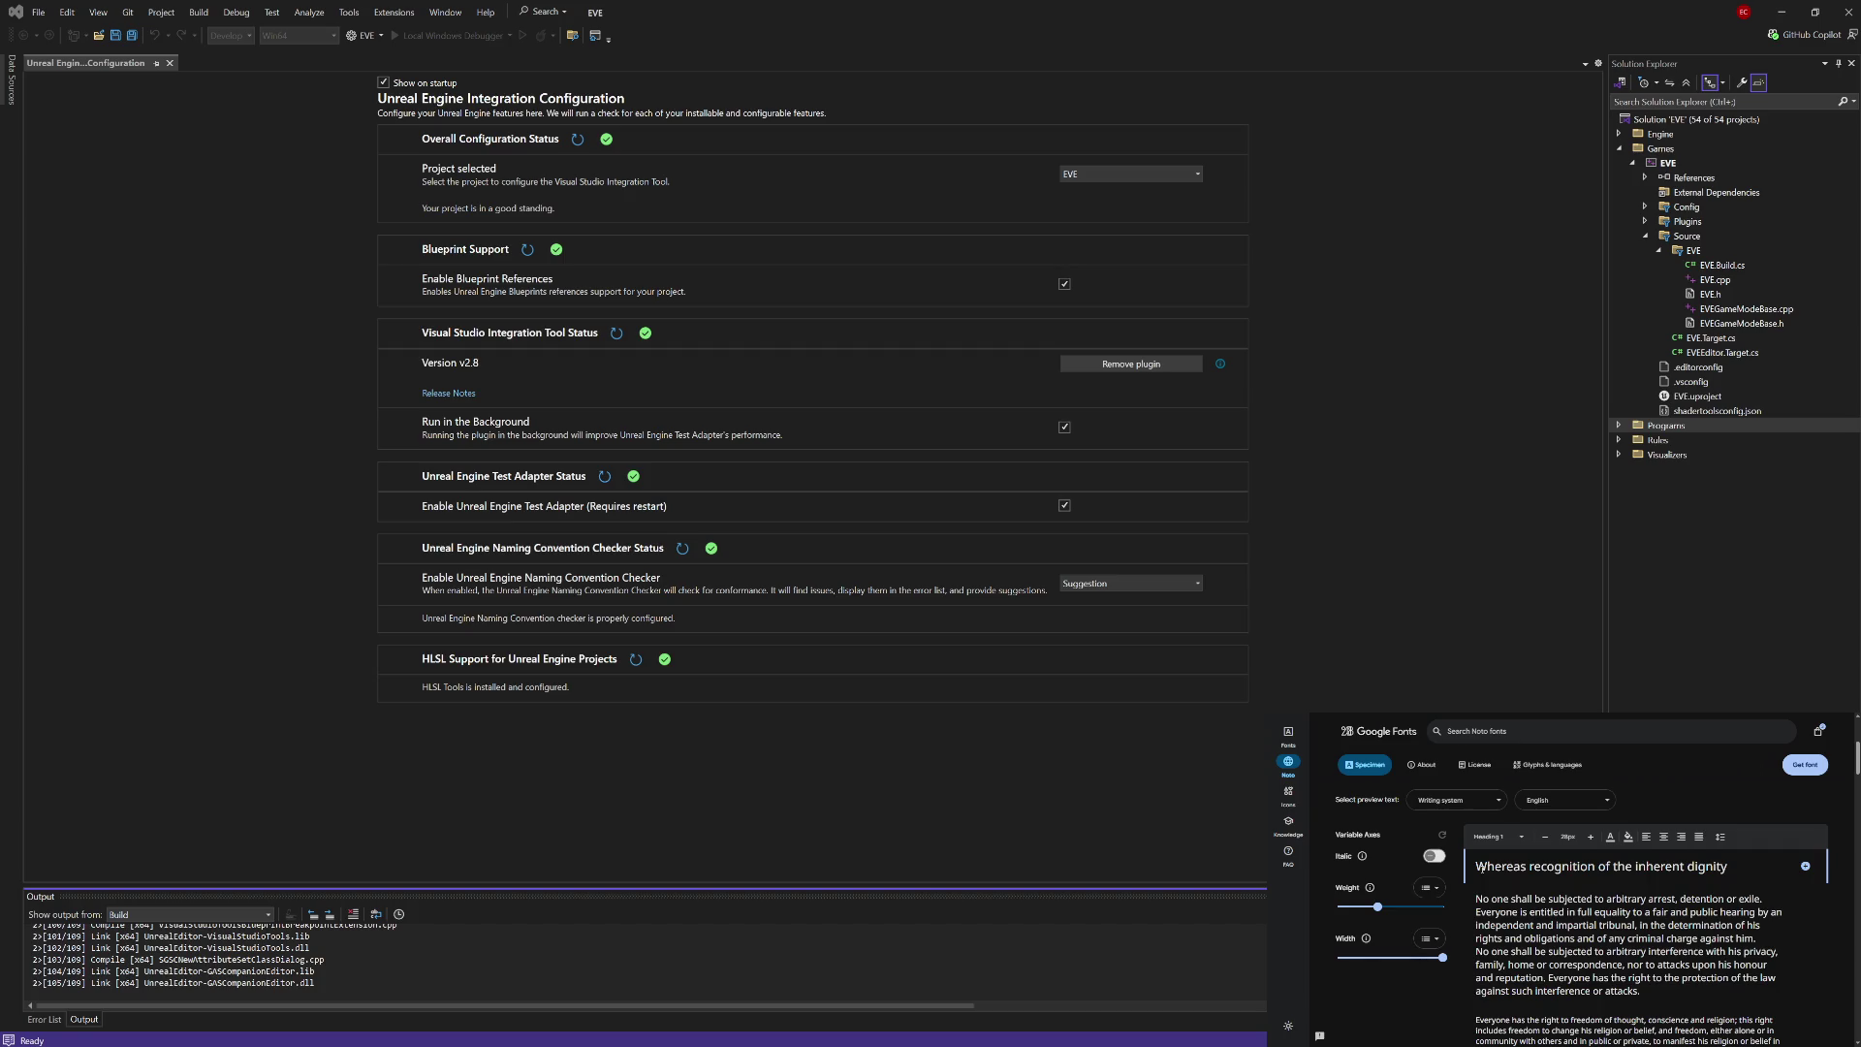
# Step: Go to the Icons page in the Google Fonts sidebar to browse the Material Symbols grid
pyautogui.click(1289, 793)
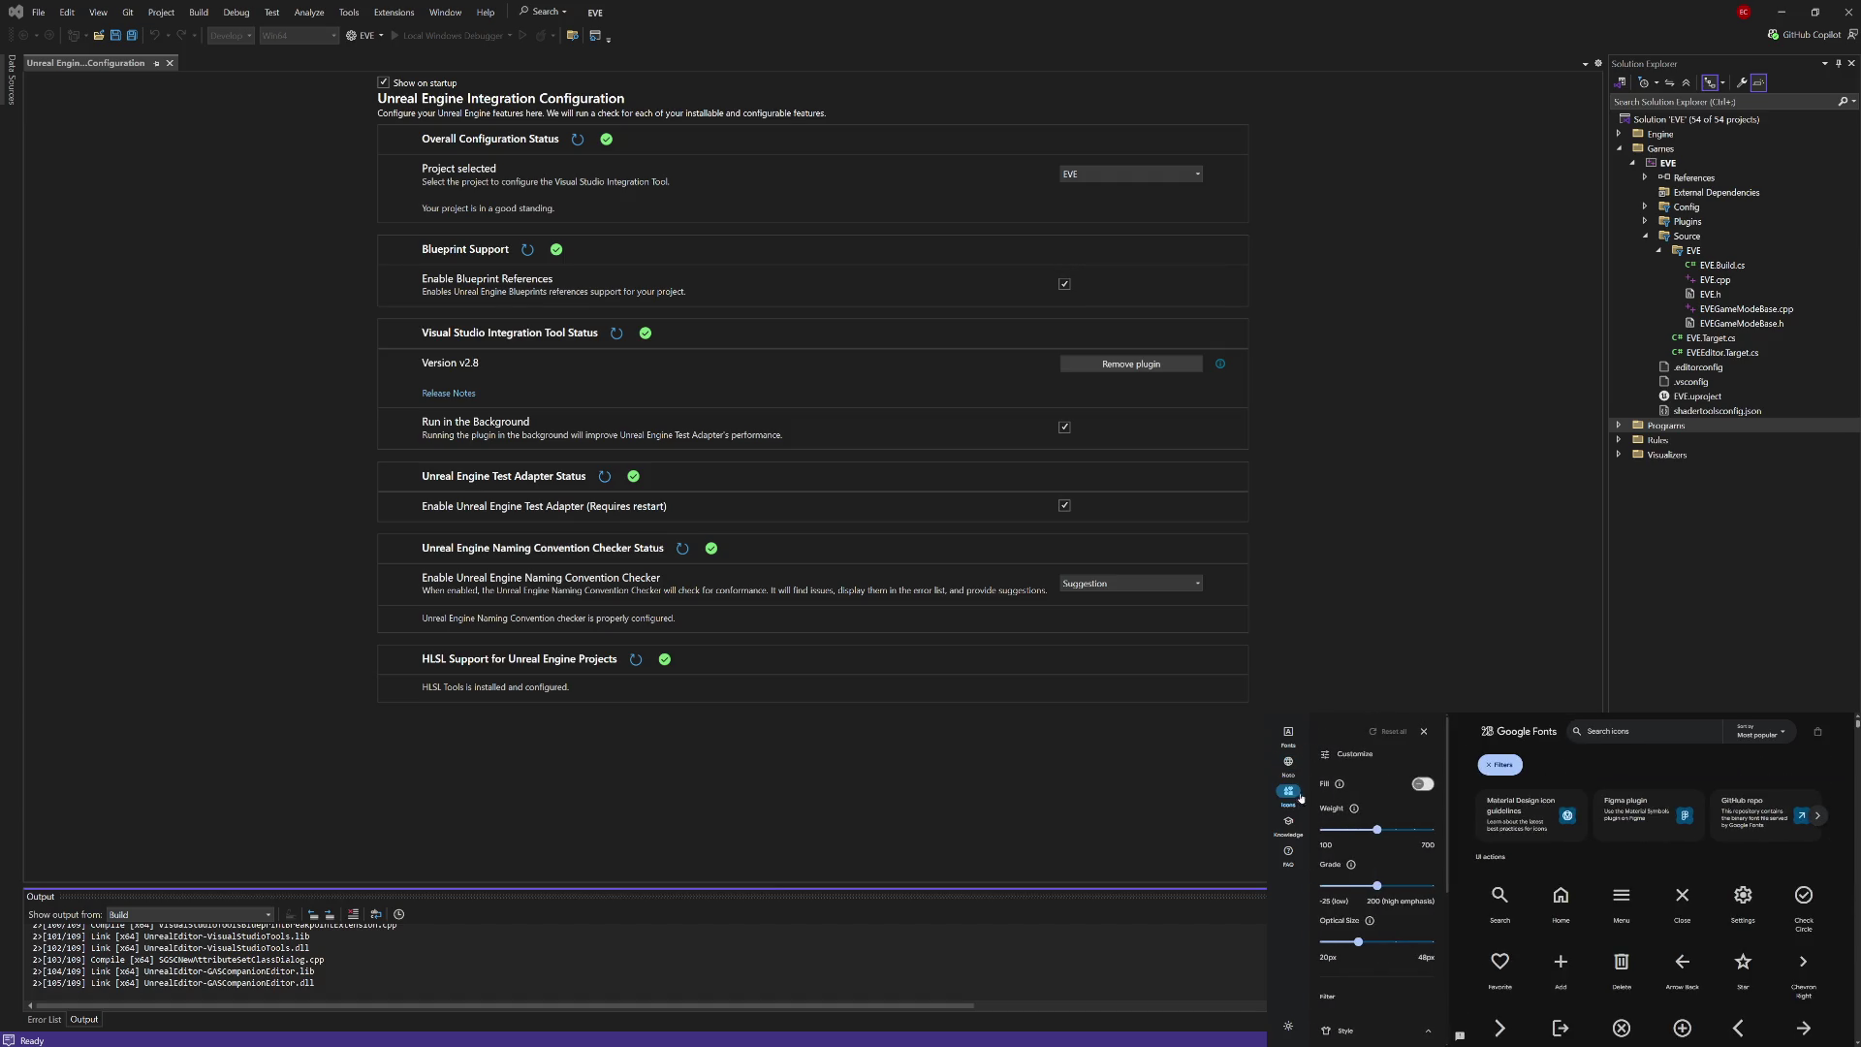
pyautogui.scroll(-5, 1469, 913)
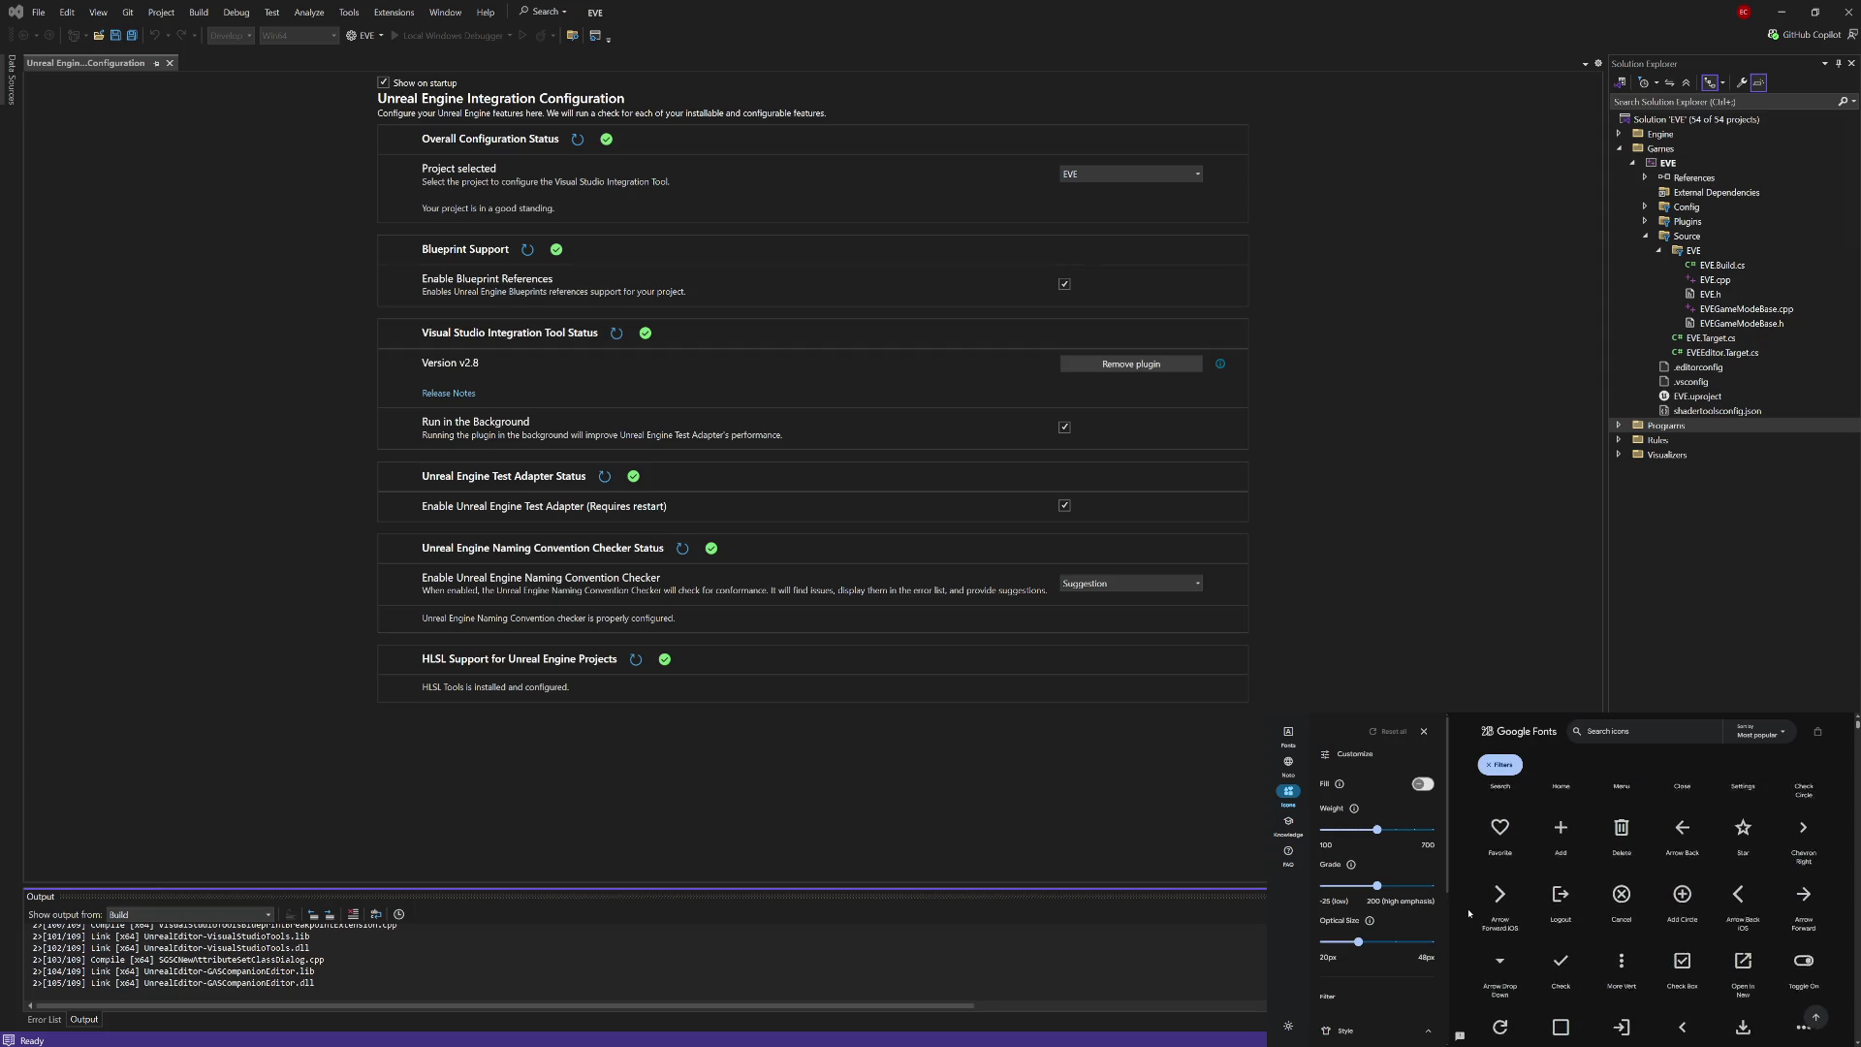
pyautogui.scroll(5, 1469, 914)
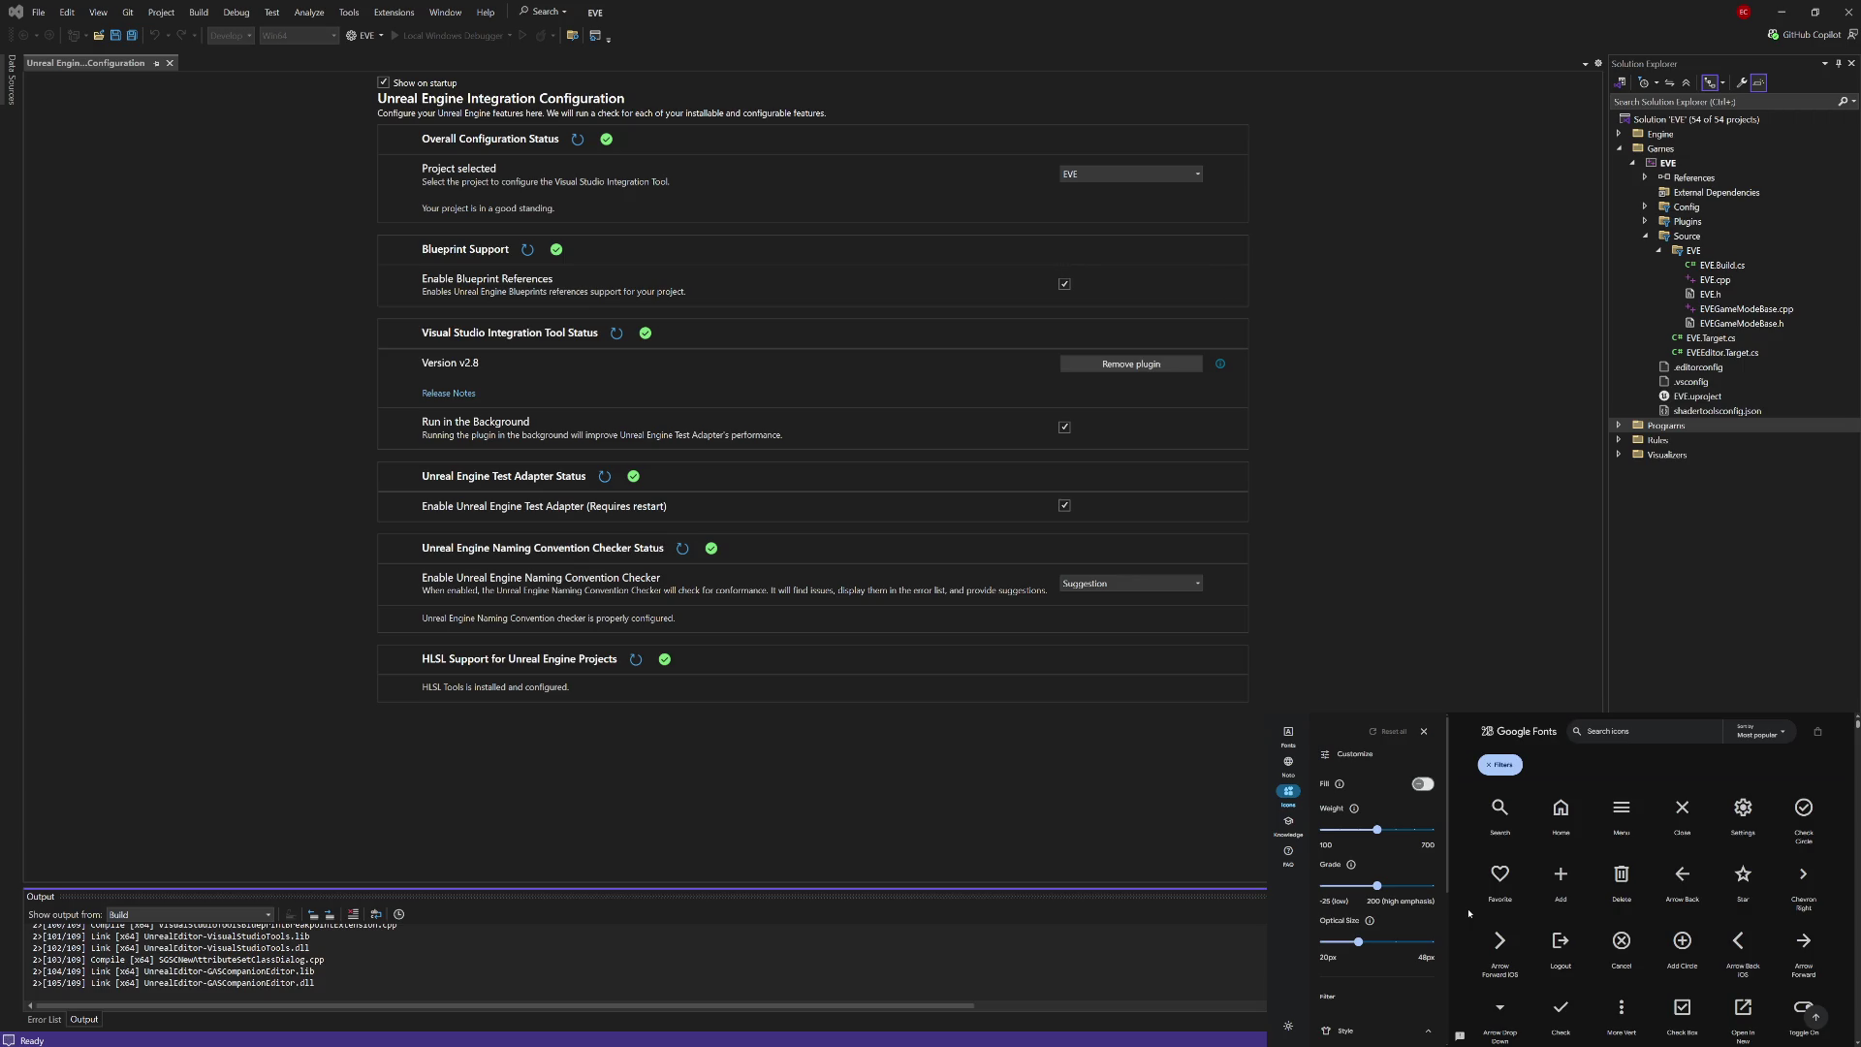
# Step: Review the Arrow Back iOS icon's SVG/PNG downloads and embed code, then close its panel
pyautogui.click(1738, 939)
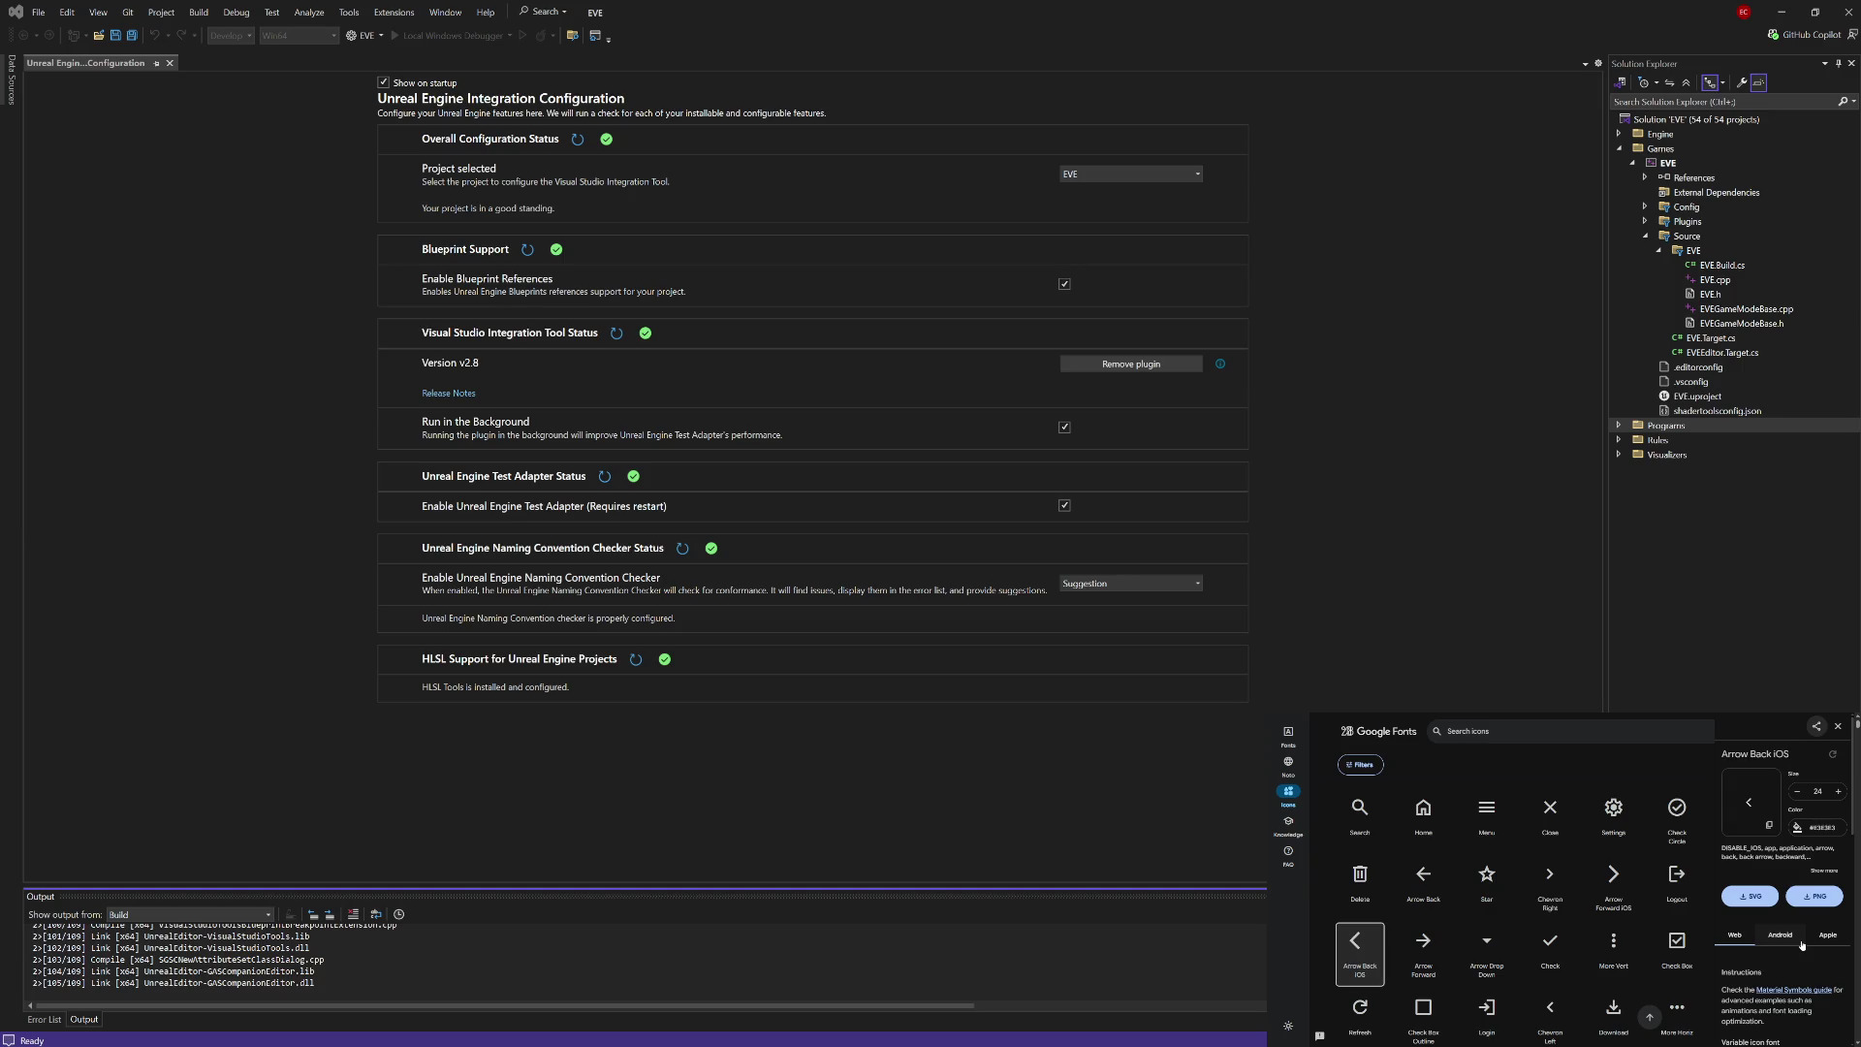
pyautogui.scroll(-3, 1803, 945)
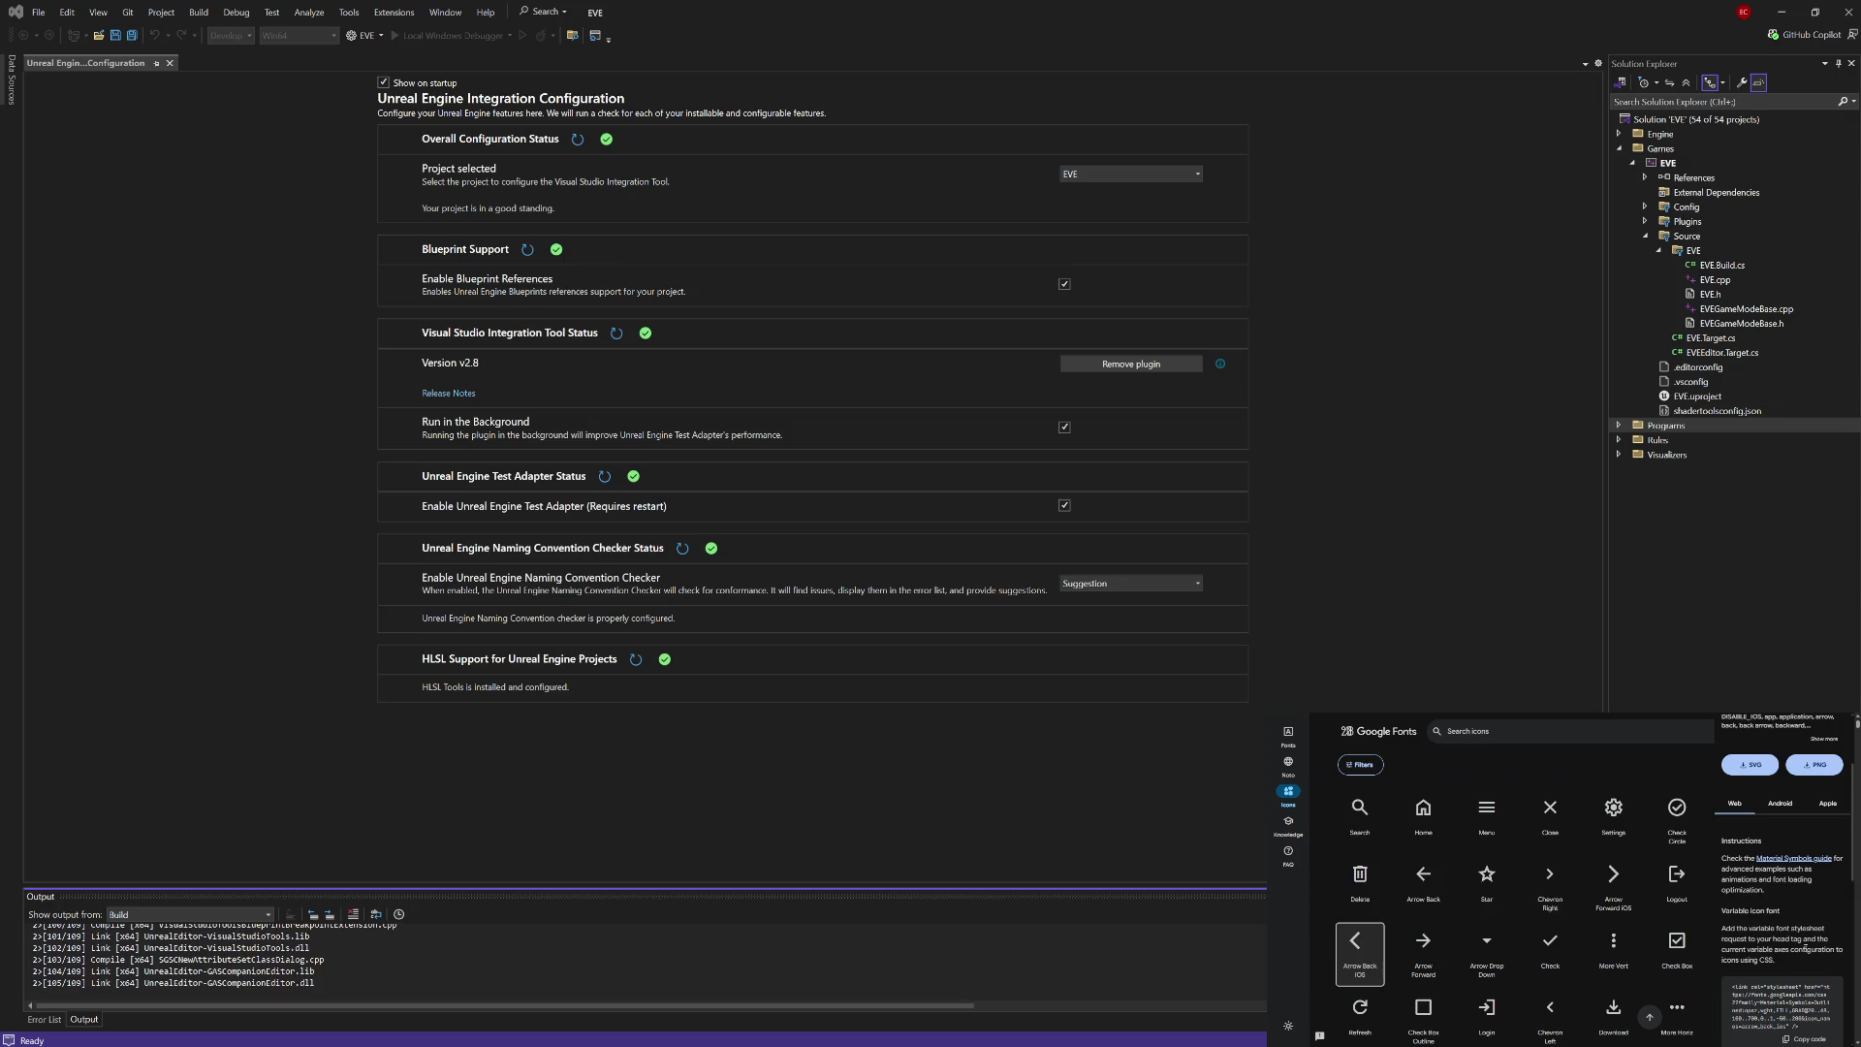
pyautogui.scroll(-4, 1805, 951)
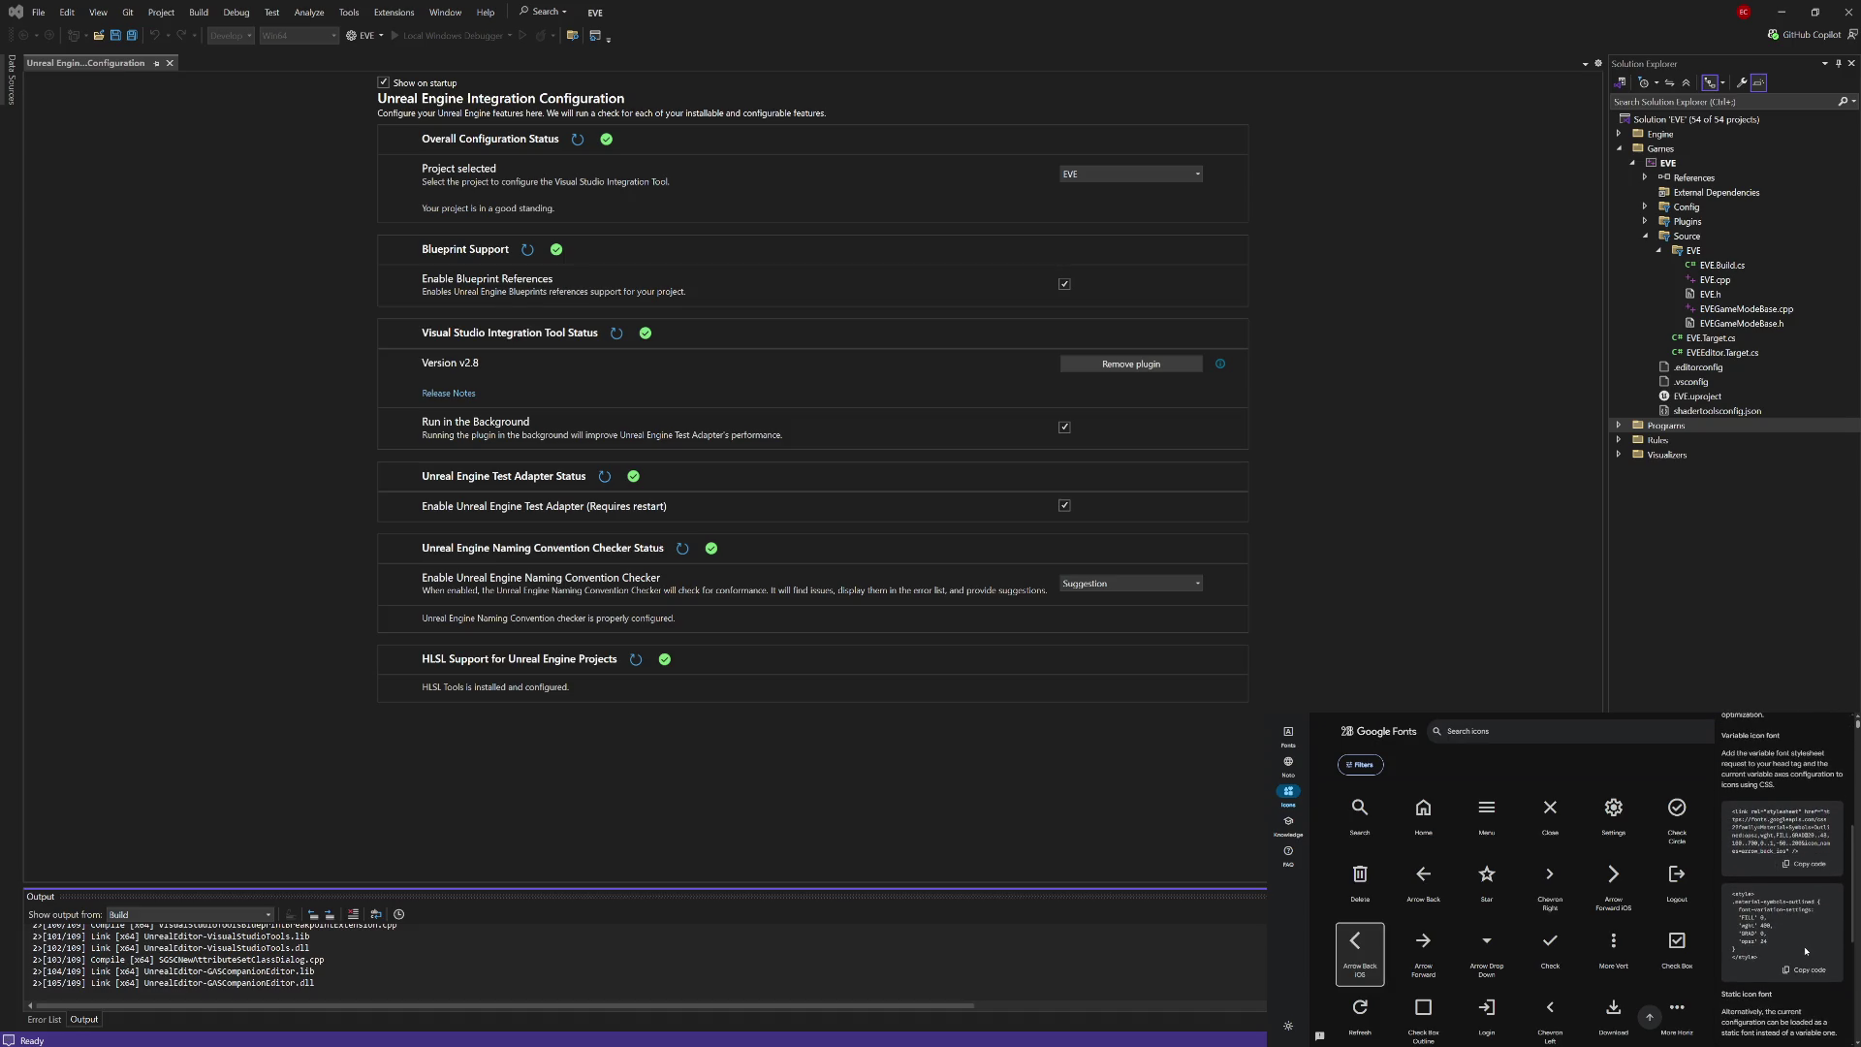
pyautogui.scroll(-1, 1805, 951)
pyautogui.scroll(-4, 1806, 951)
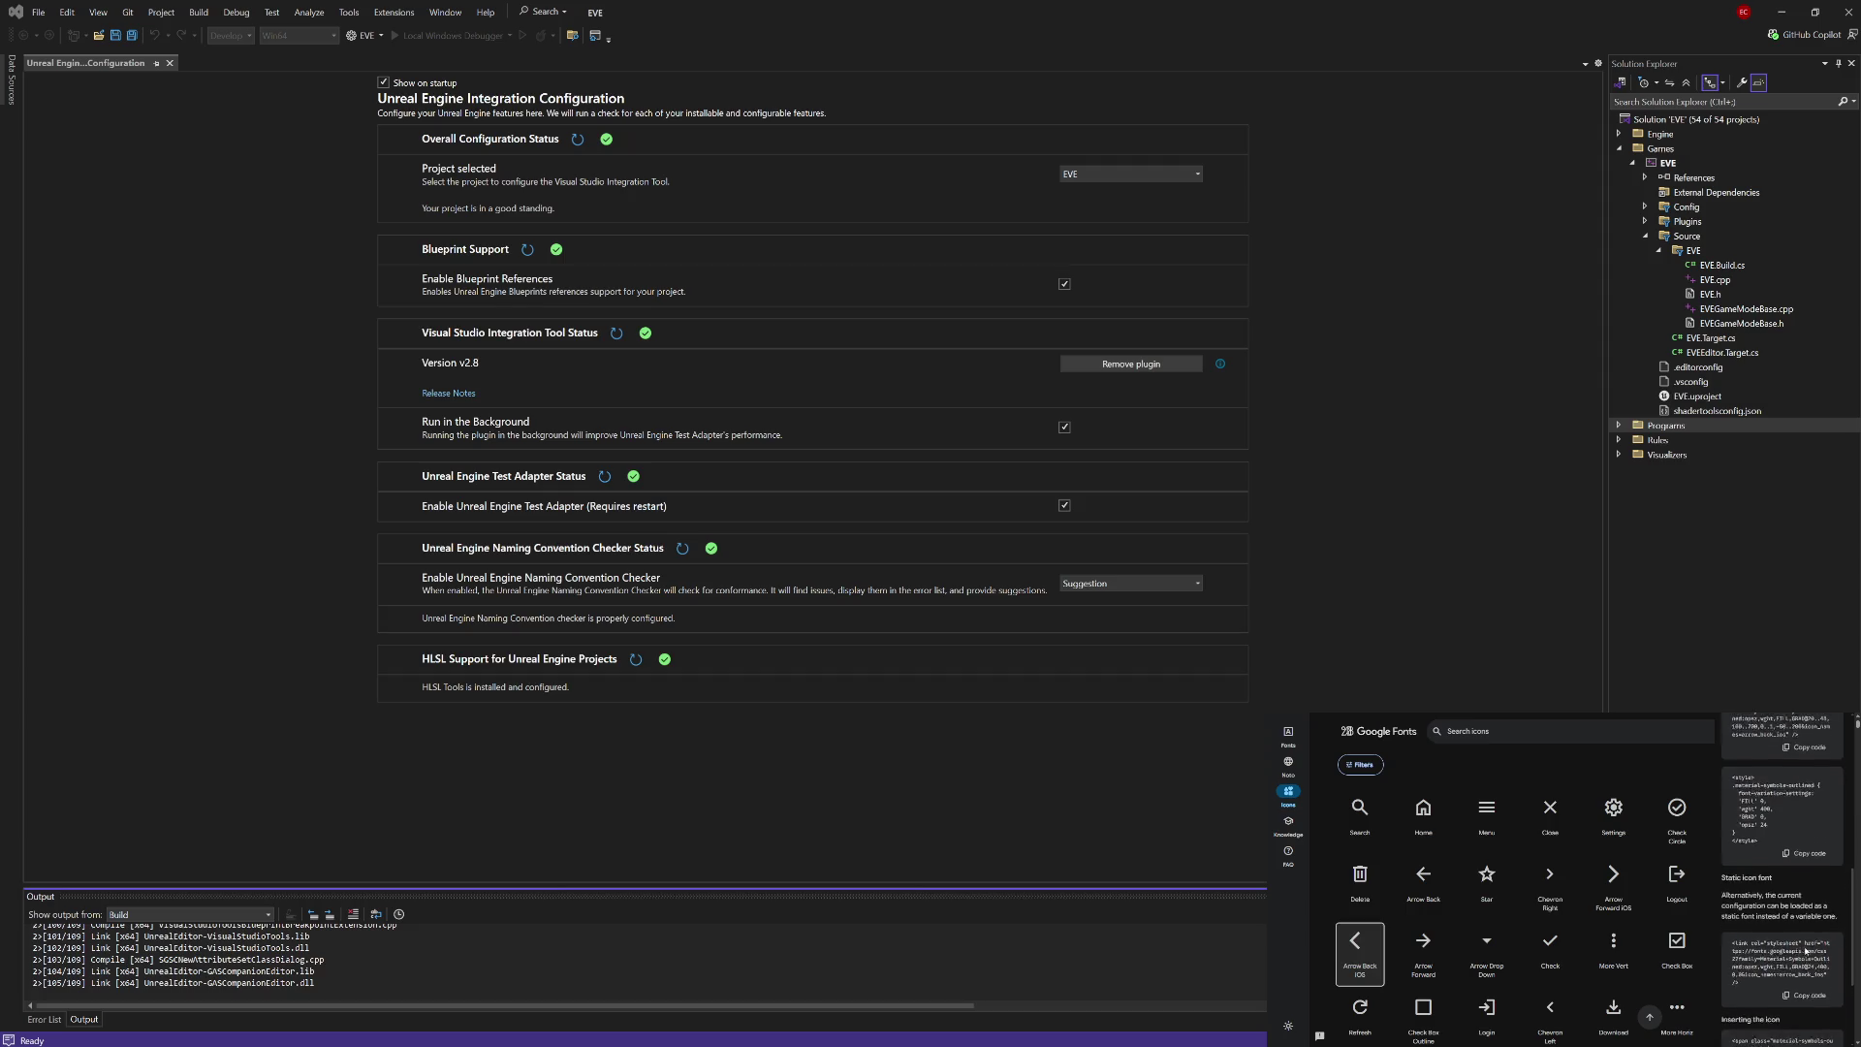
pyautogui.scroll(-4, 1805, 951)
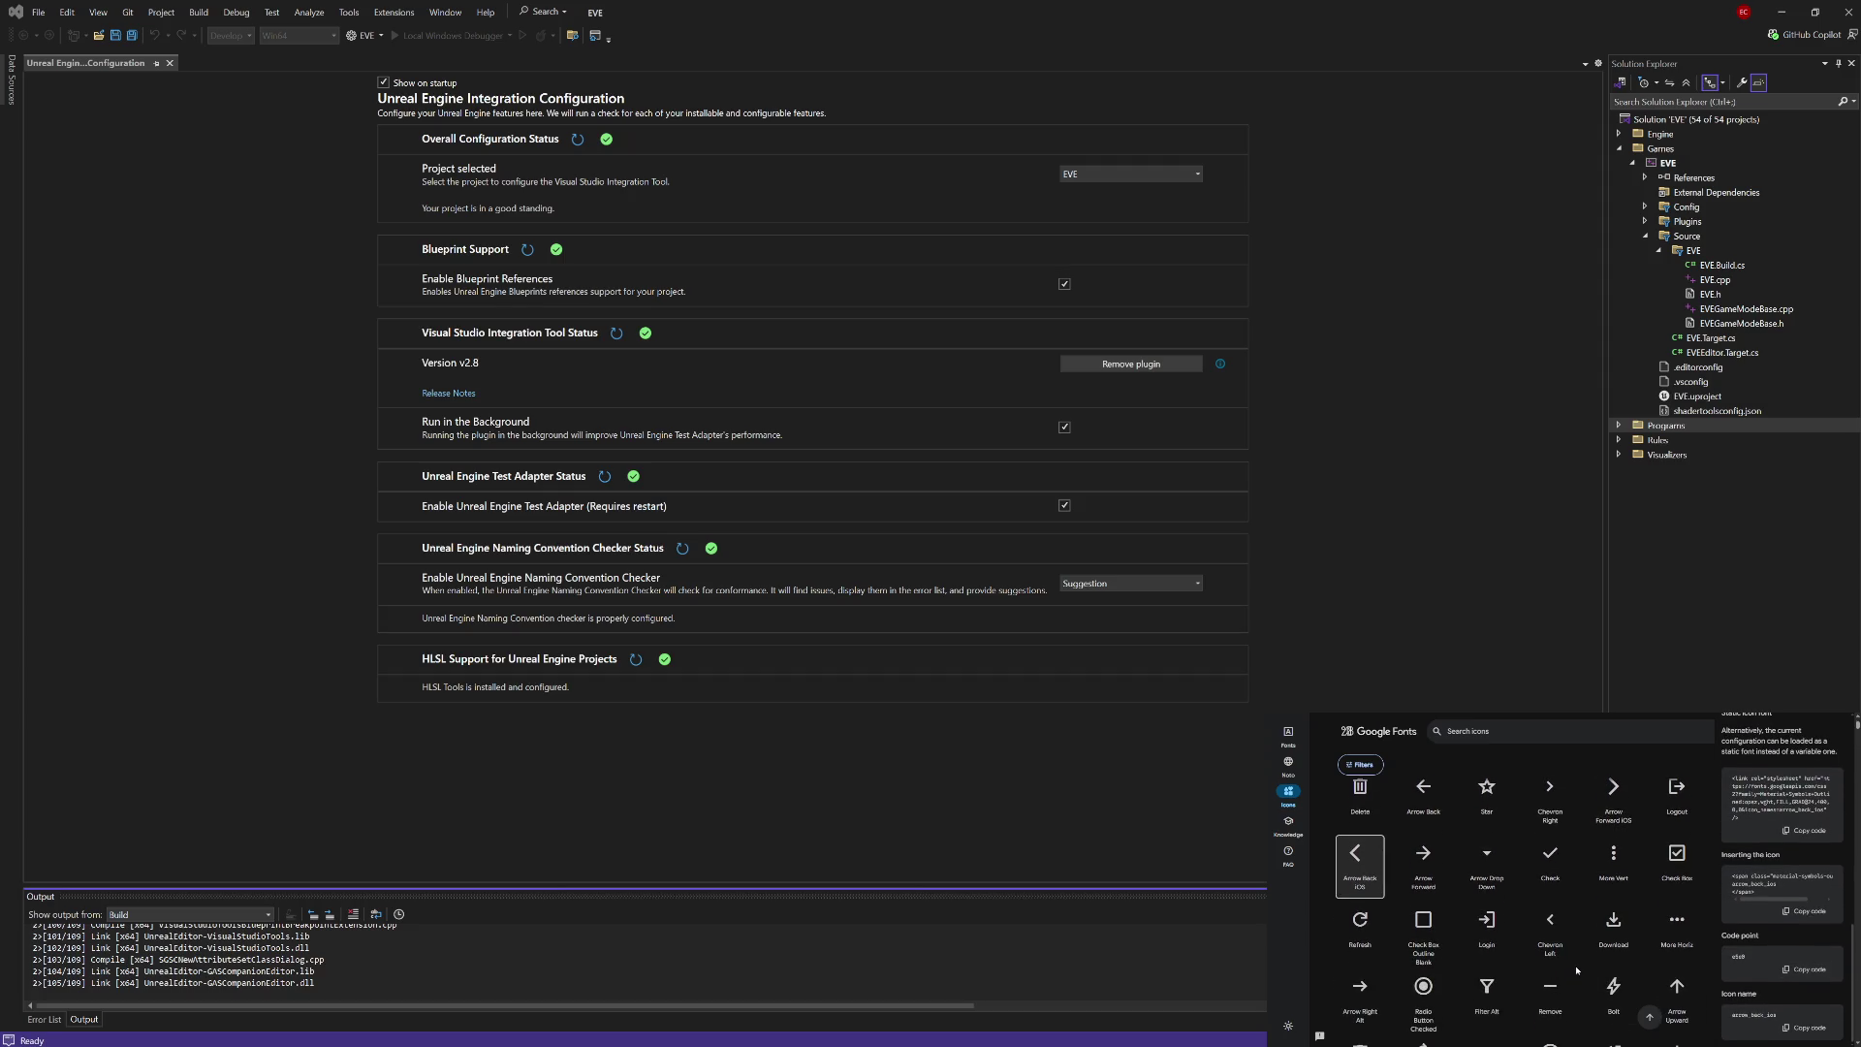
pyautogui.scroll(1, 1576, 970)
pyautogui.scroll(1, 1576, 970)
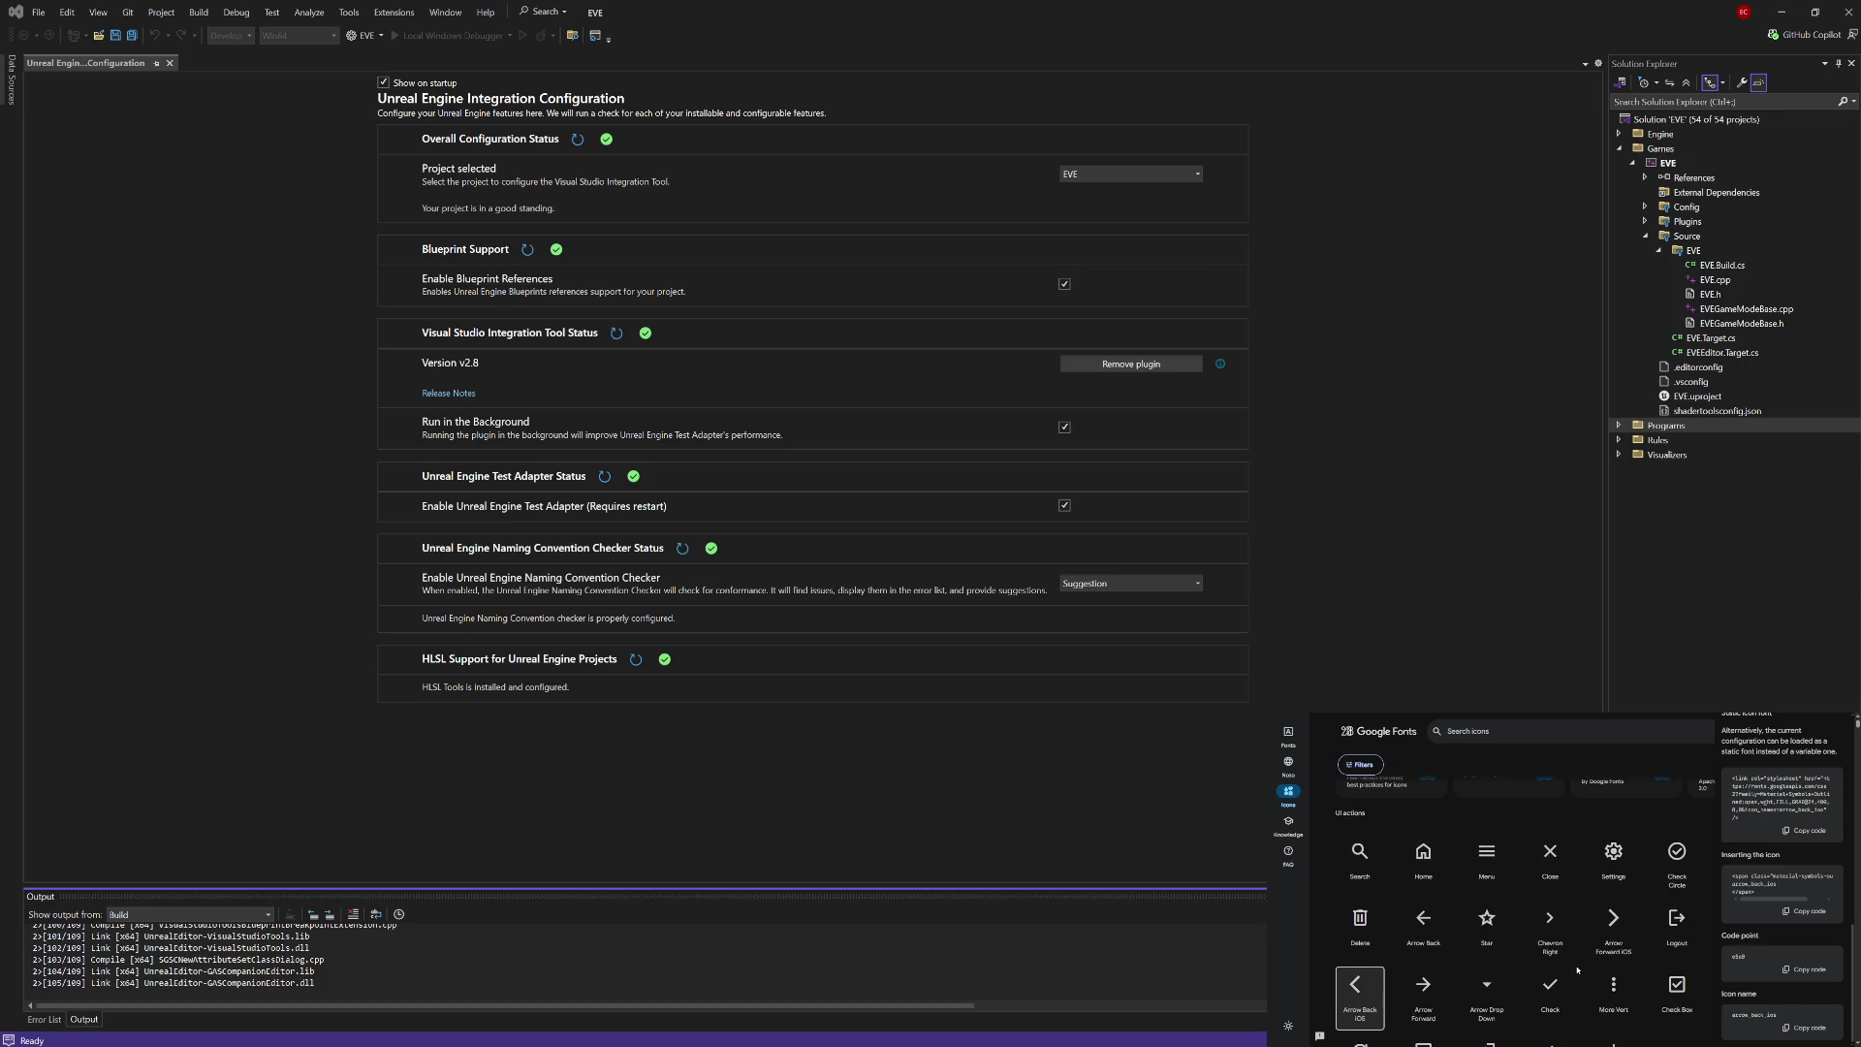
pyautogui.scroll(10, 1763, 965)
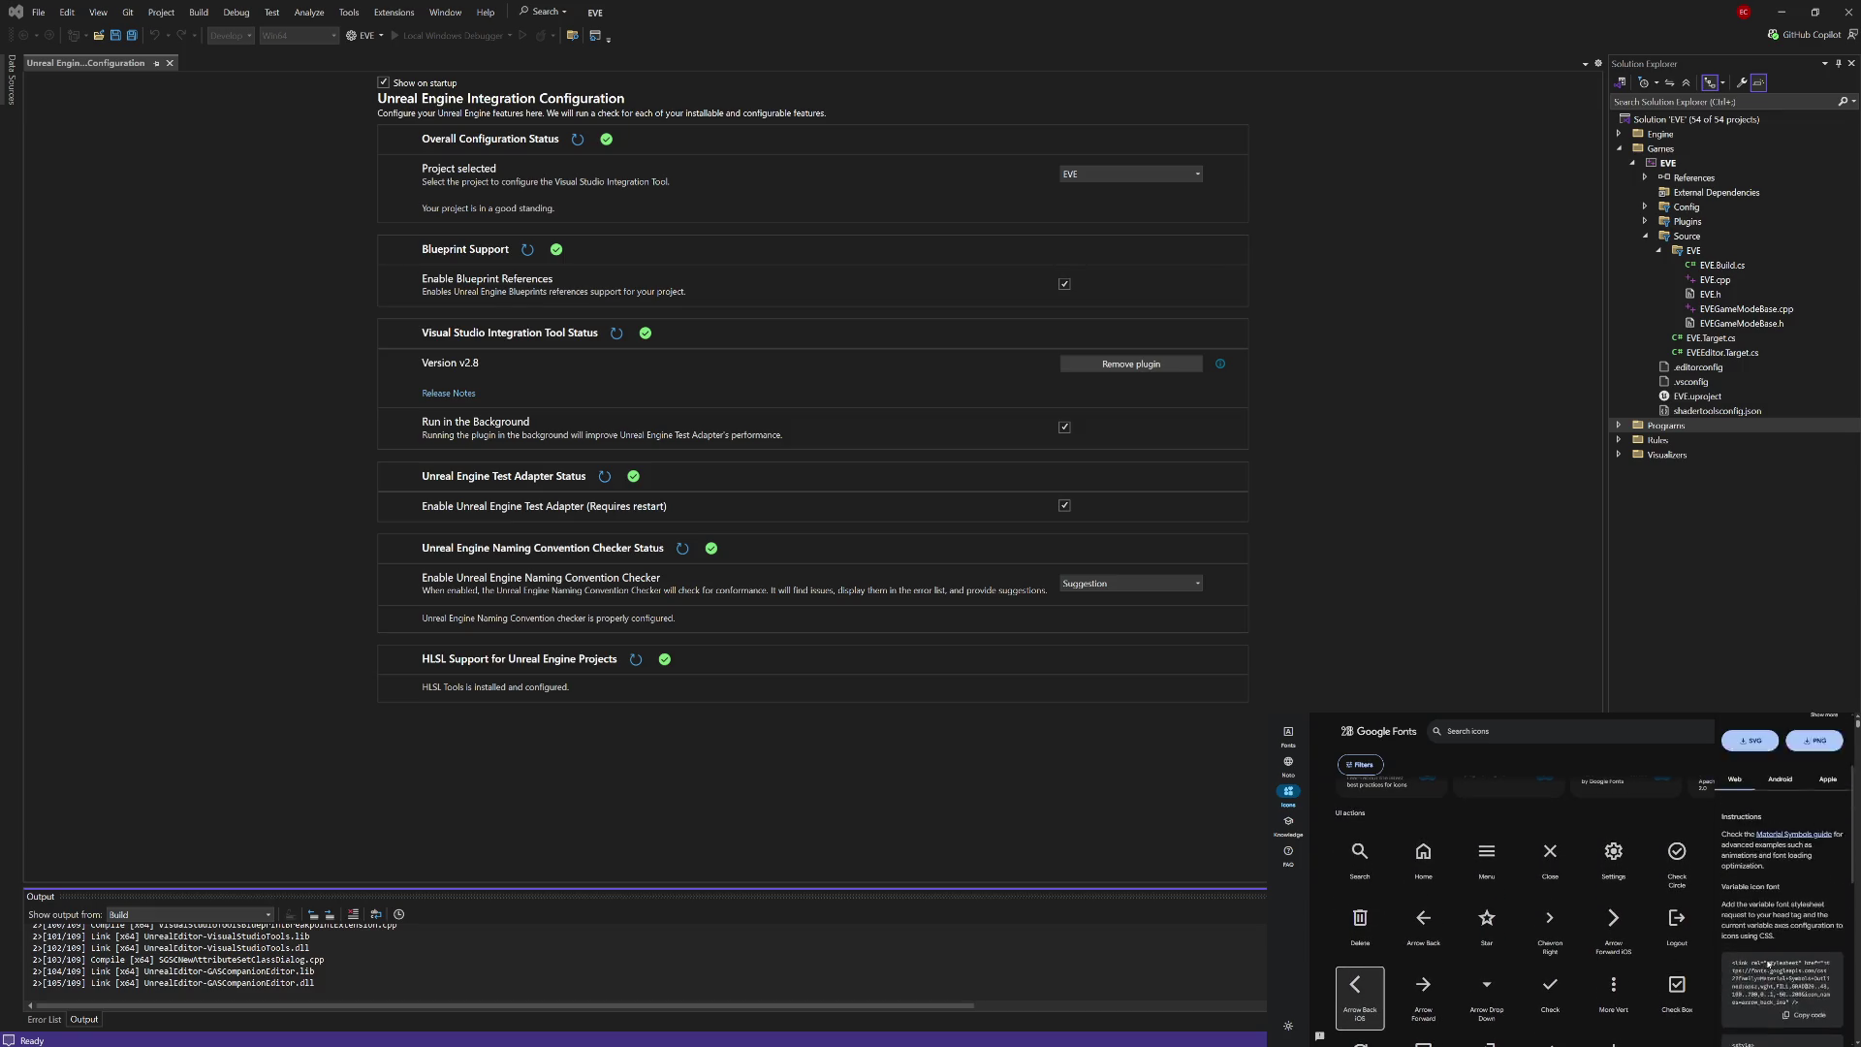
pyautogui.scroll(3, 1768, 965)
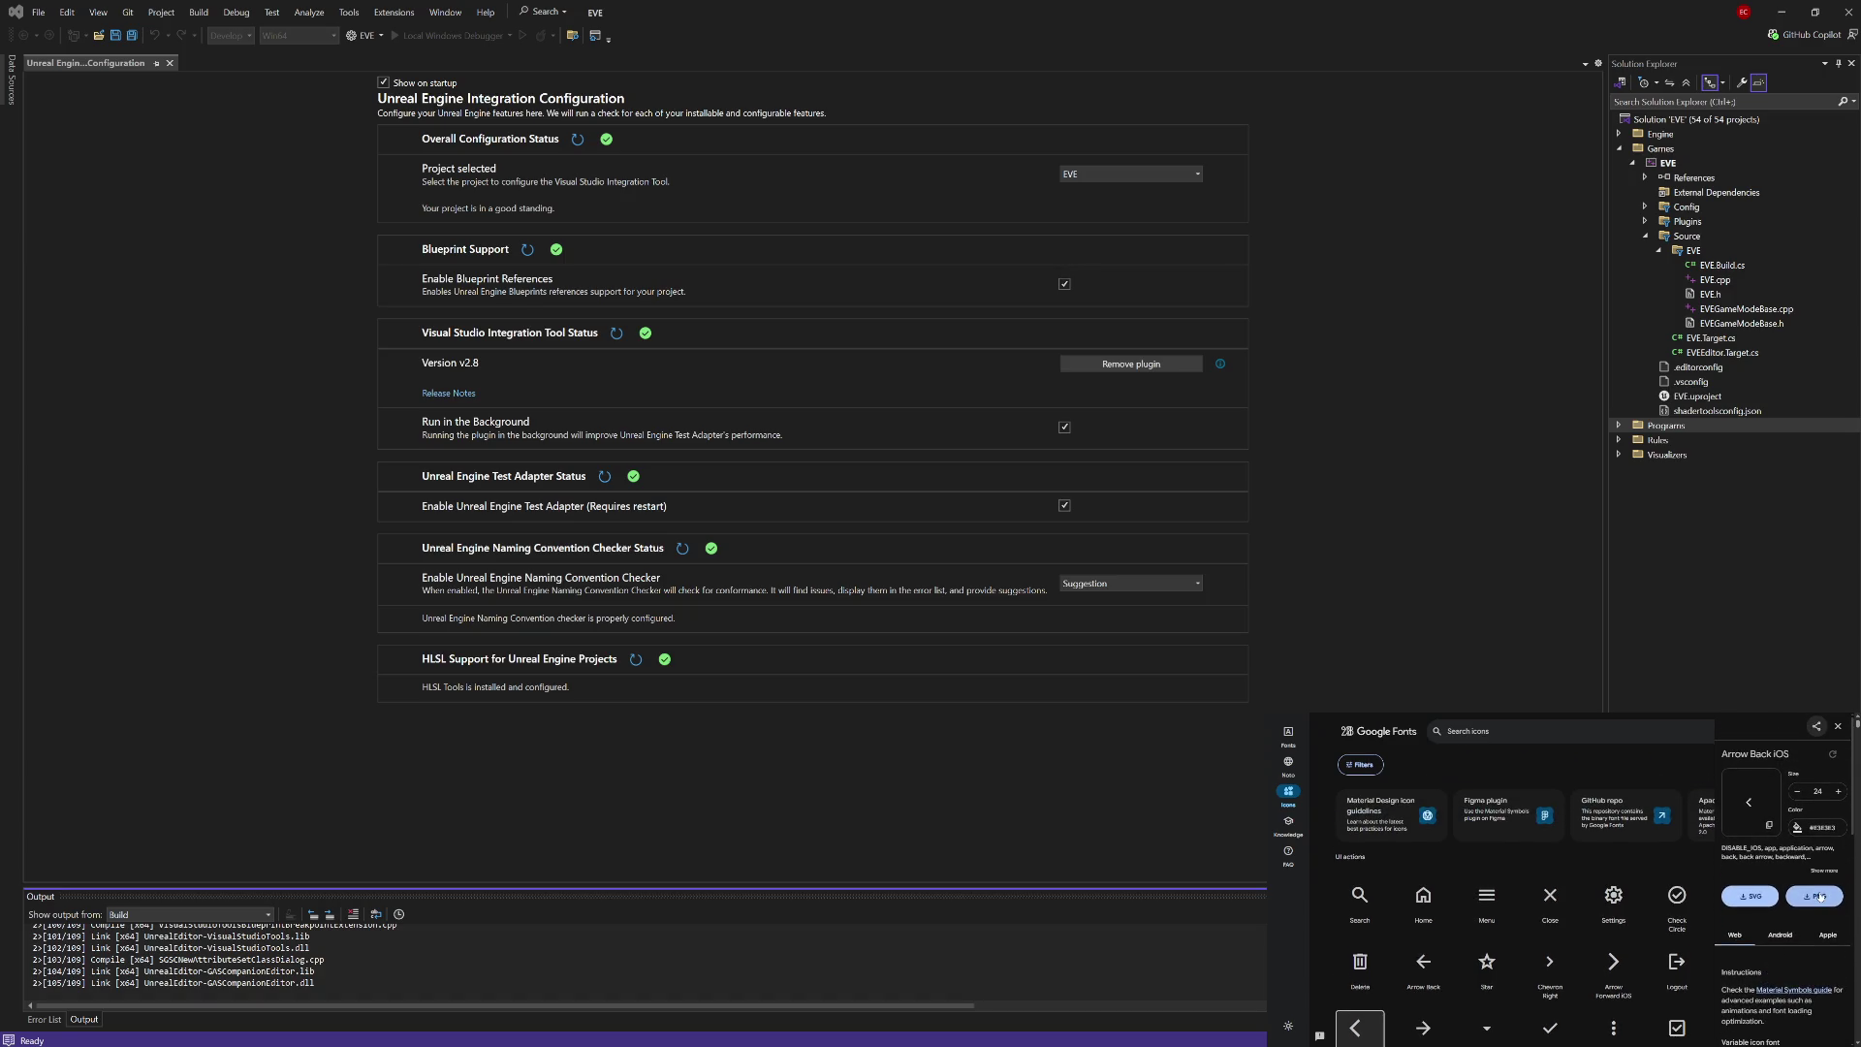
pyautogui.scroll(-2, 1633, 912)
pyautogui.scroll(-2, 1633, 912)
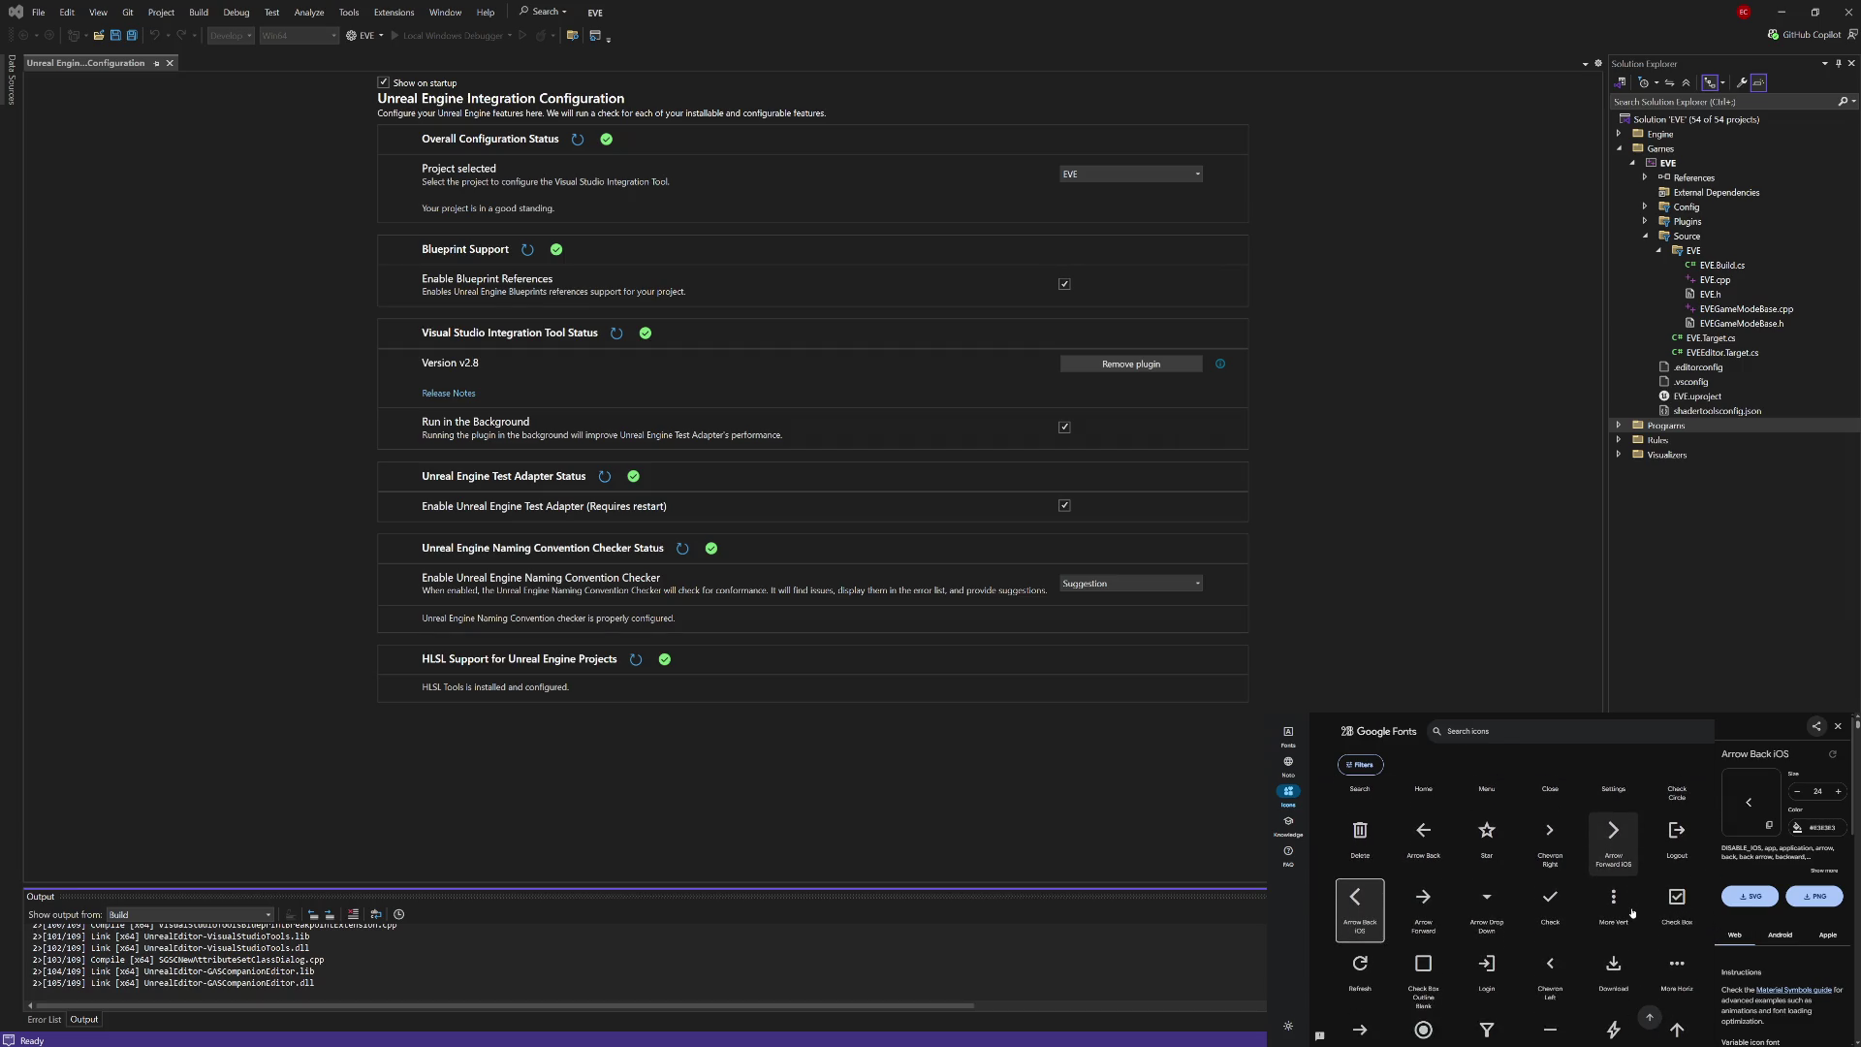
pyautogui.click(1841, 727)
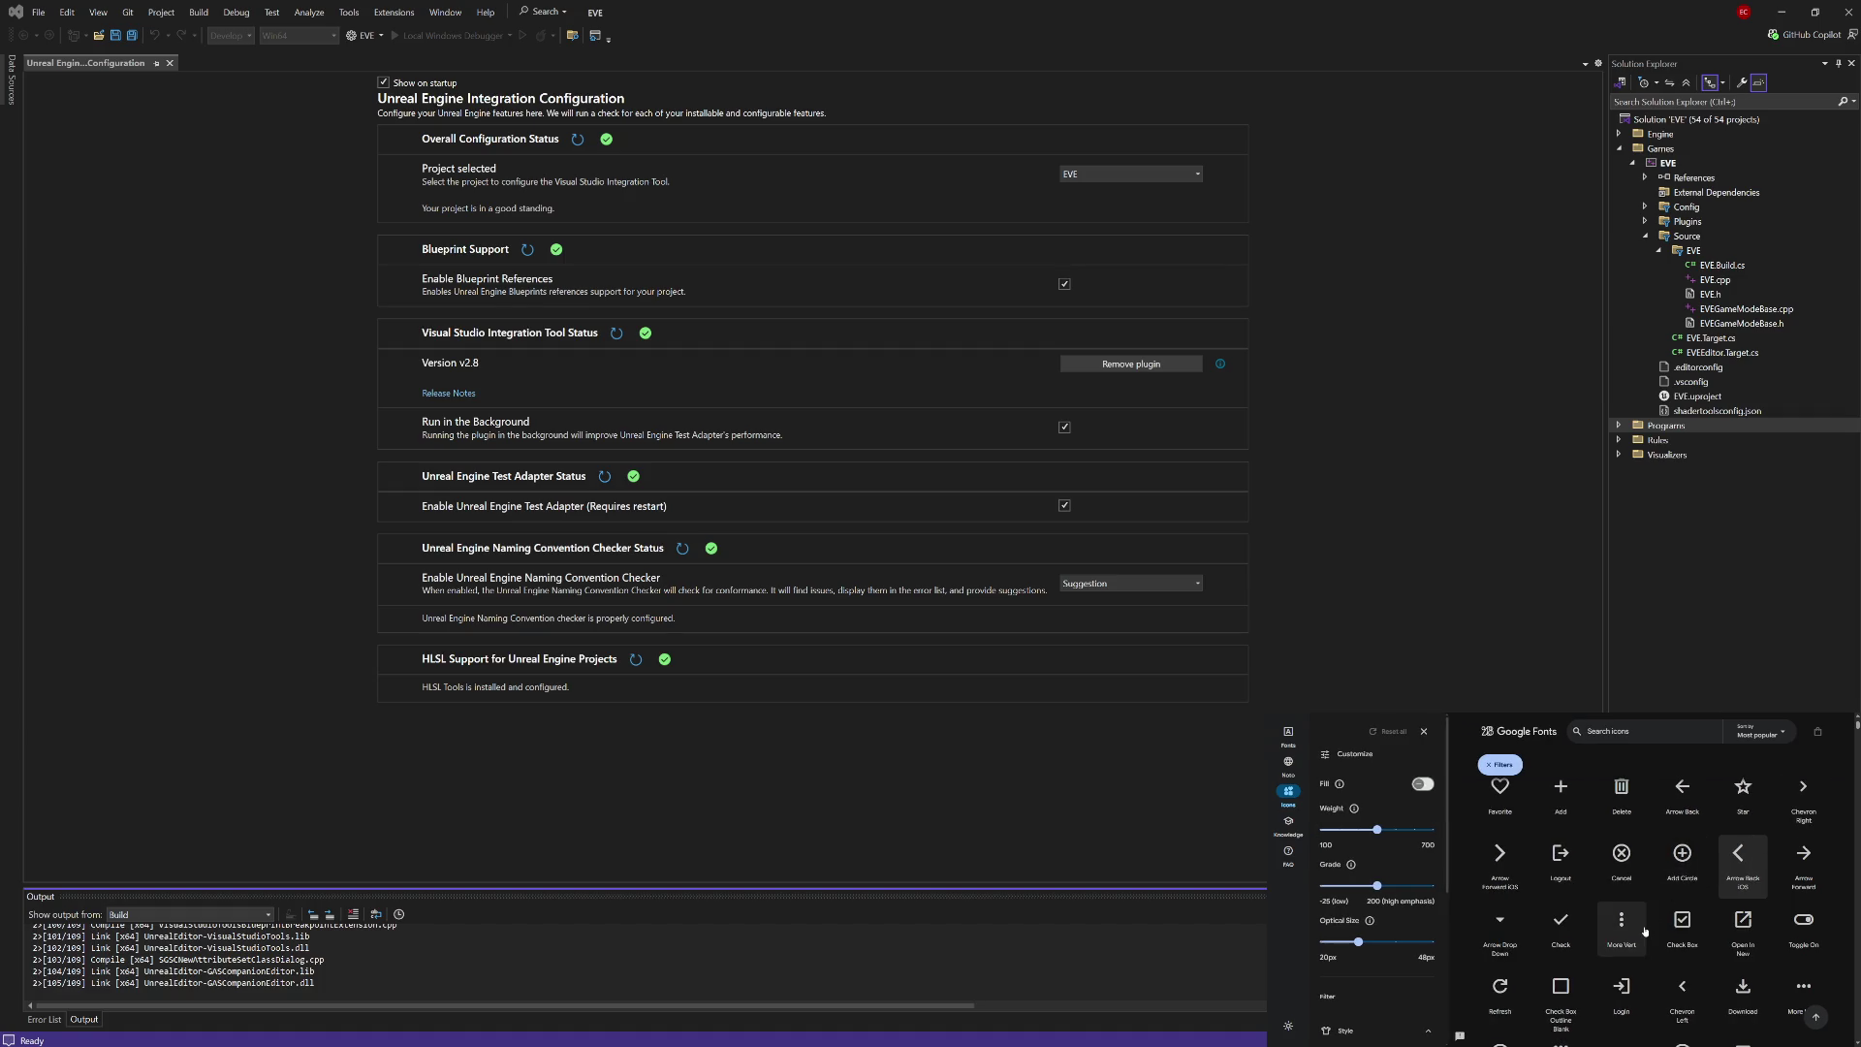
pyautogui.scroll(-5, 1410, 909)
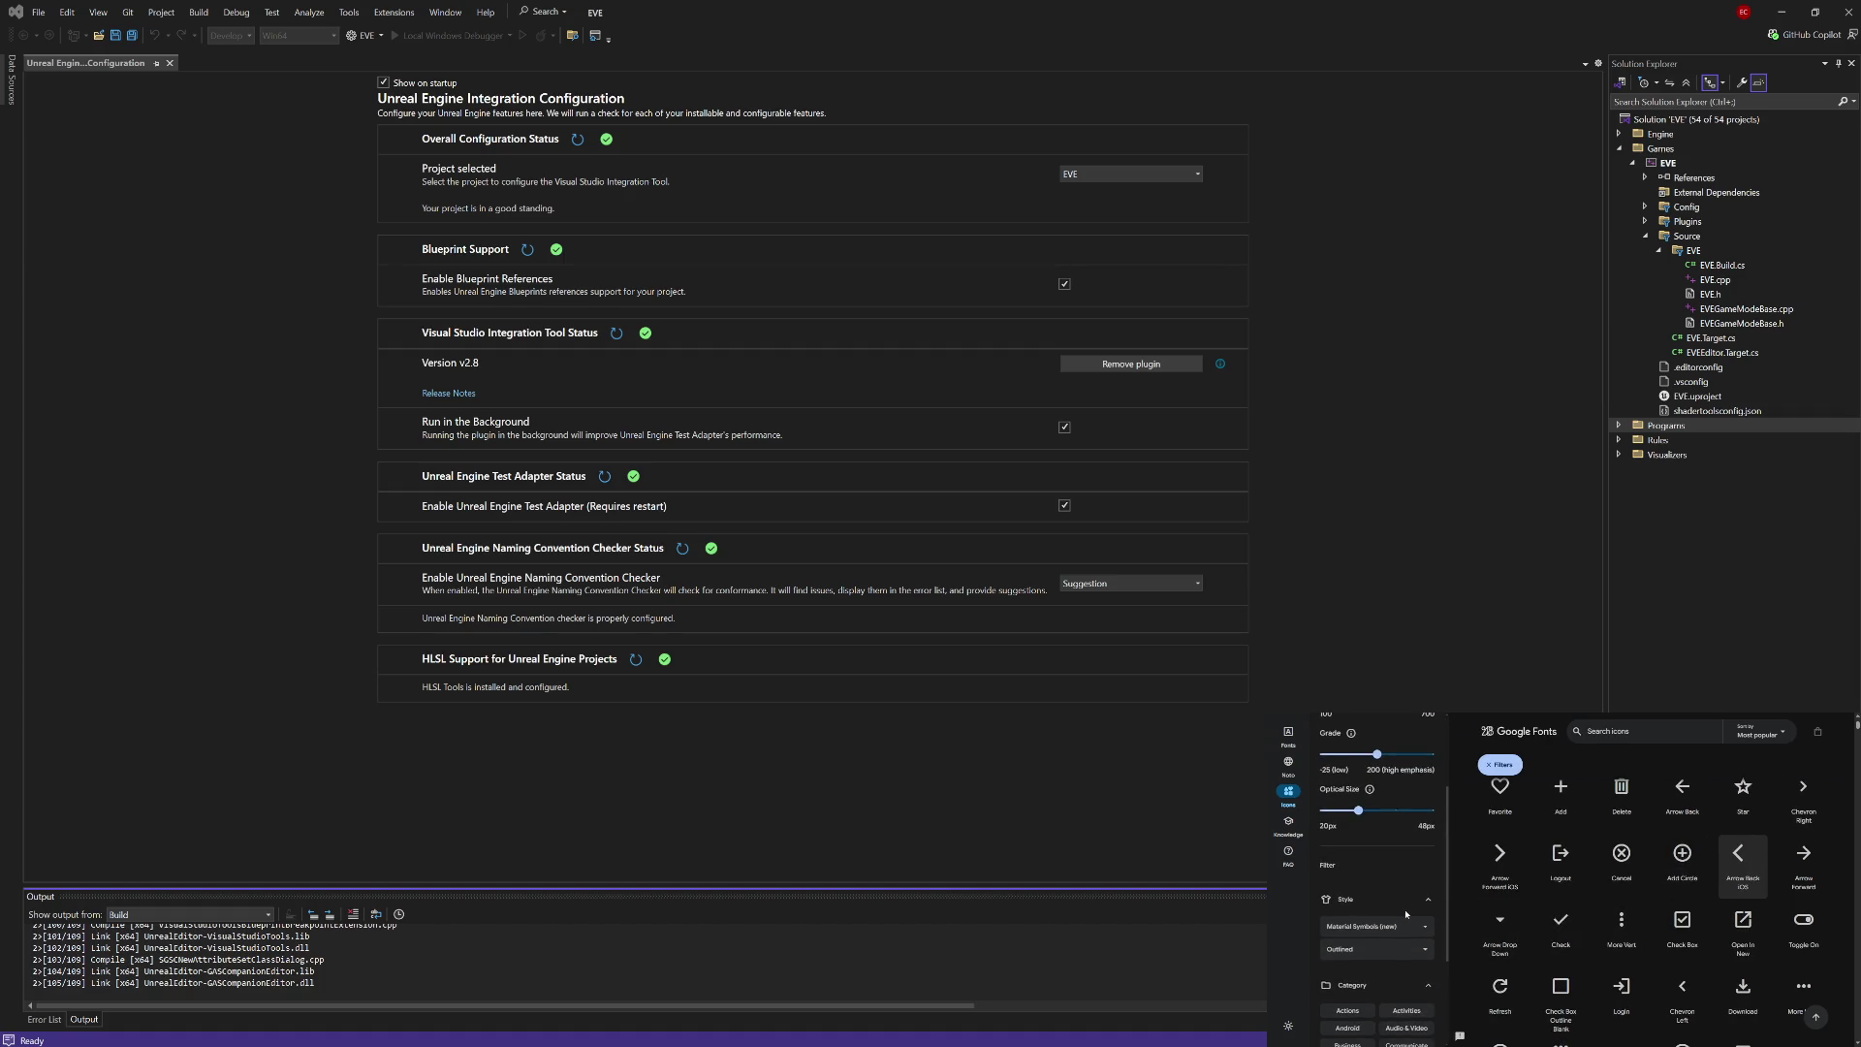
pyautogui.scroll(2, 1406, 914)
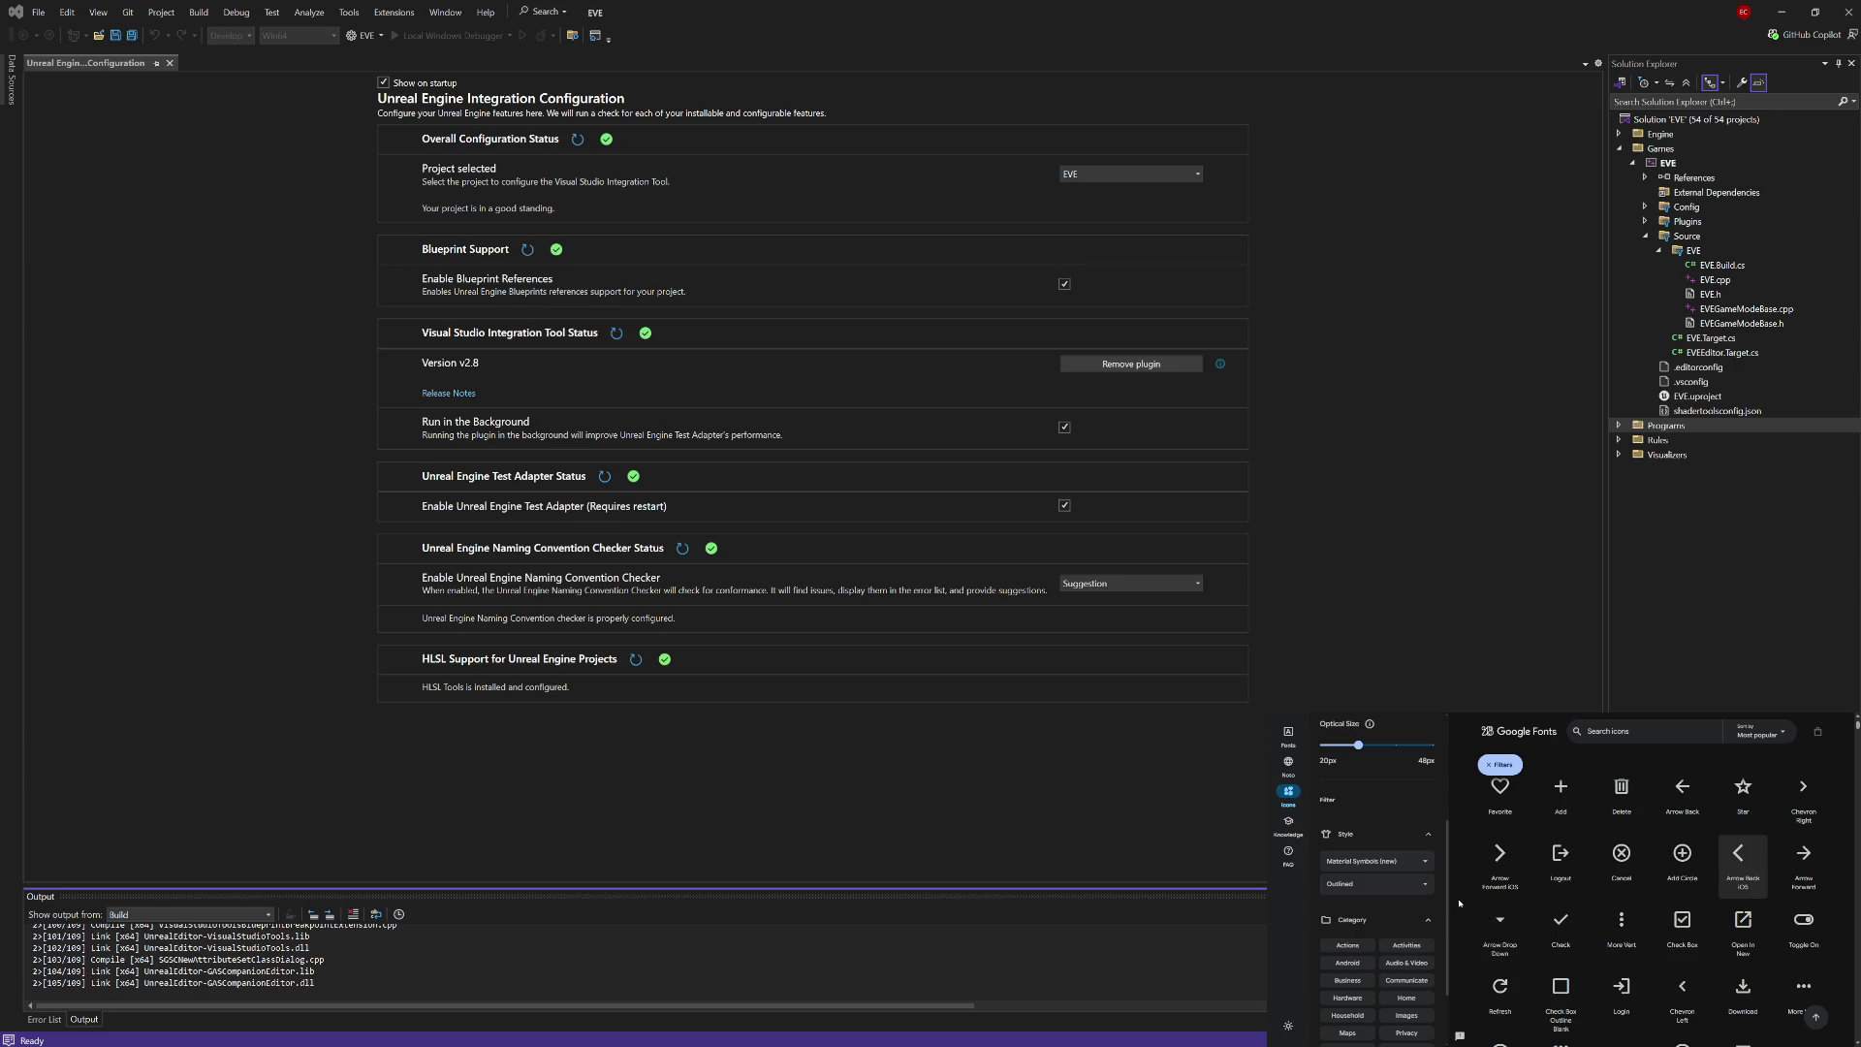
pyautogui.scroll(3, 1469, 902)
pyautogui.scroll(-1, 1474, 897)
pyautogui.scroll(1, 1460, 880)
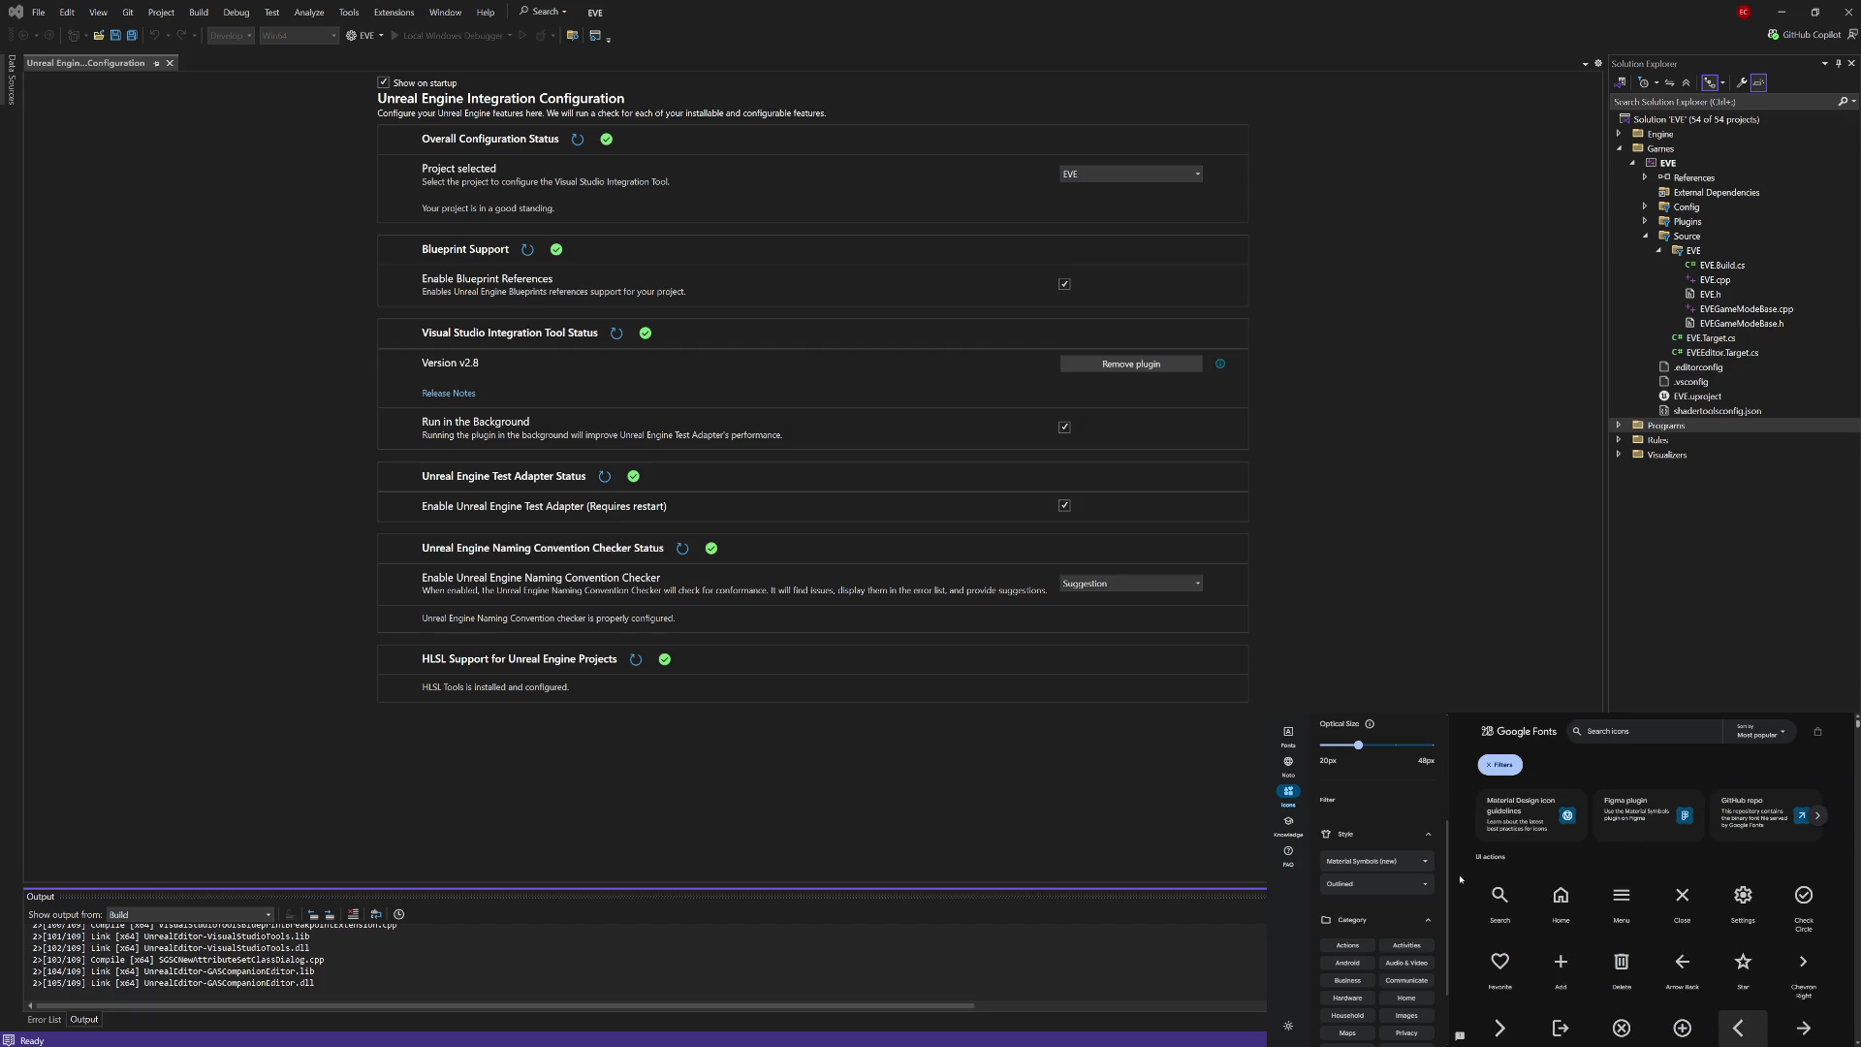
# Step: Search the Material Symbols icons for 'arrow'
pyautogui.click(1614, 731)
pyautogui.write('arrow')
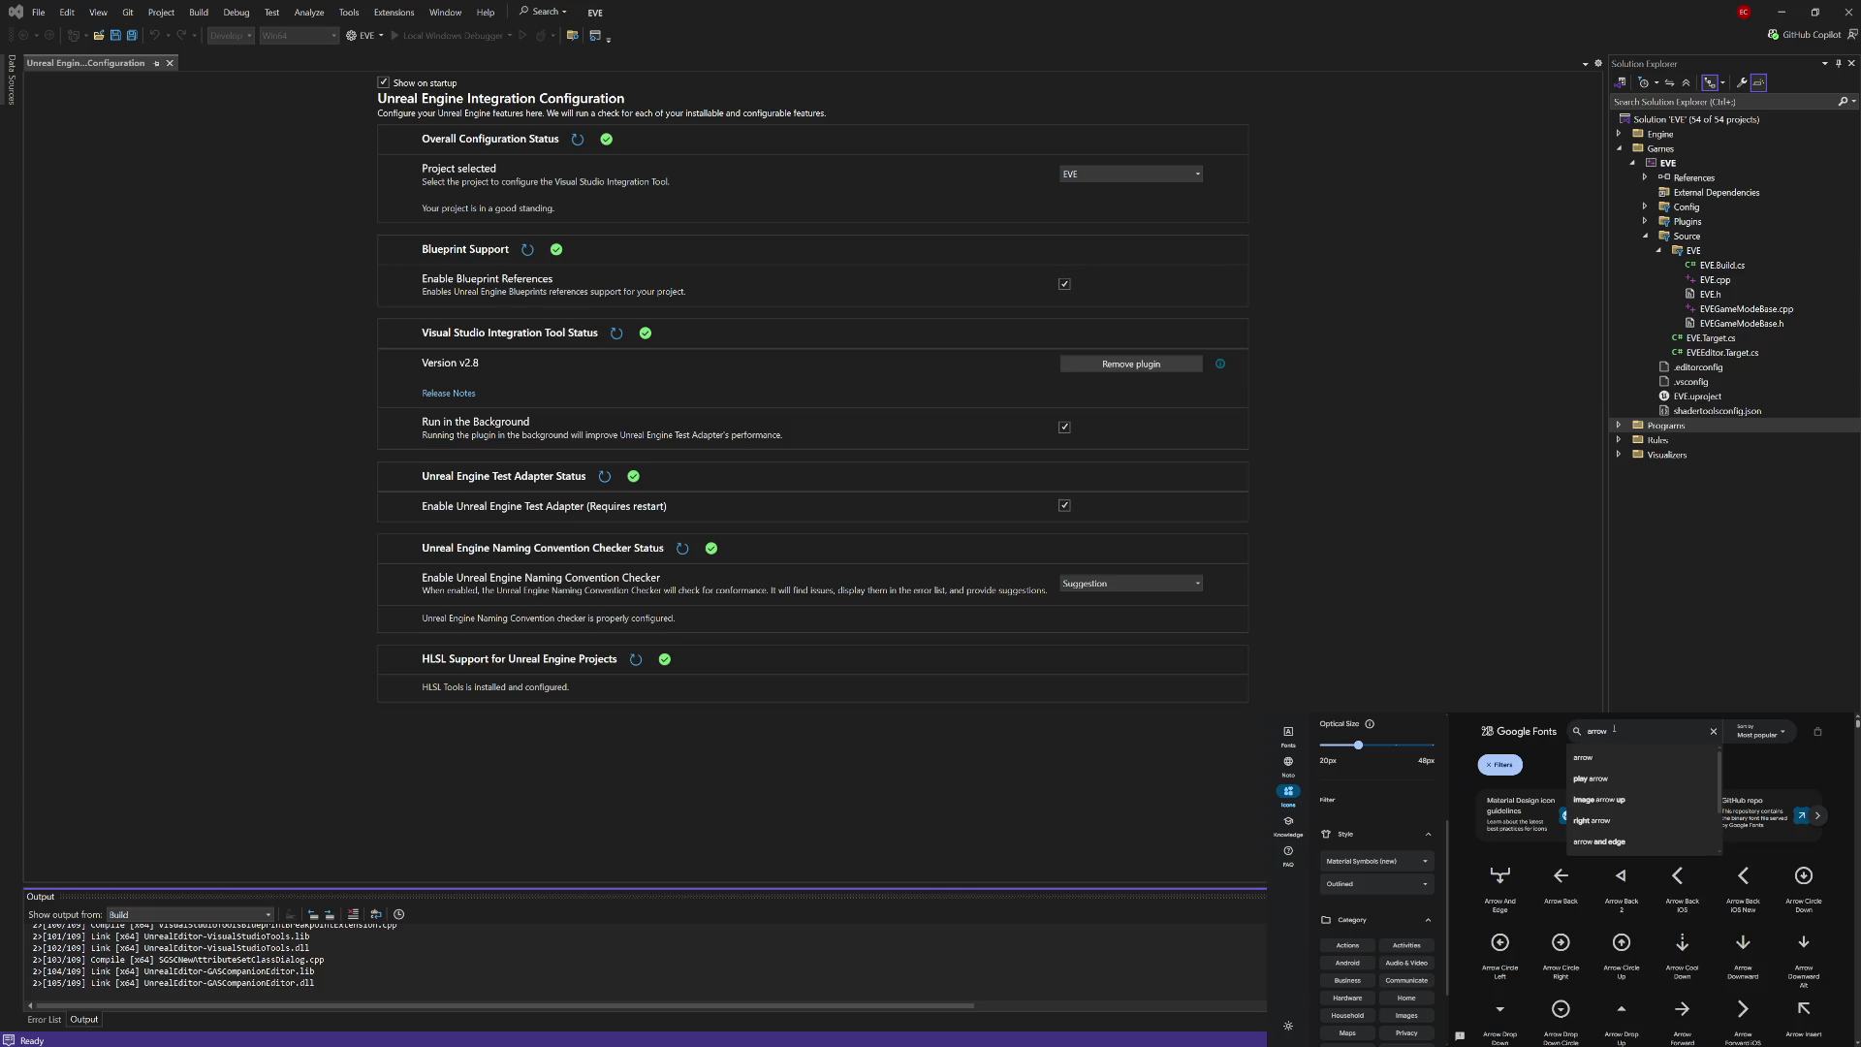
pyautogui.press('Return')
# Step: Scroll the arrow results from the Keyboard and Line arrows down to the Move icons
pyautogui.scroll(-1, 1466, 836)
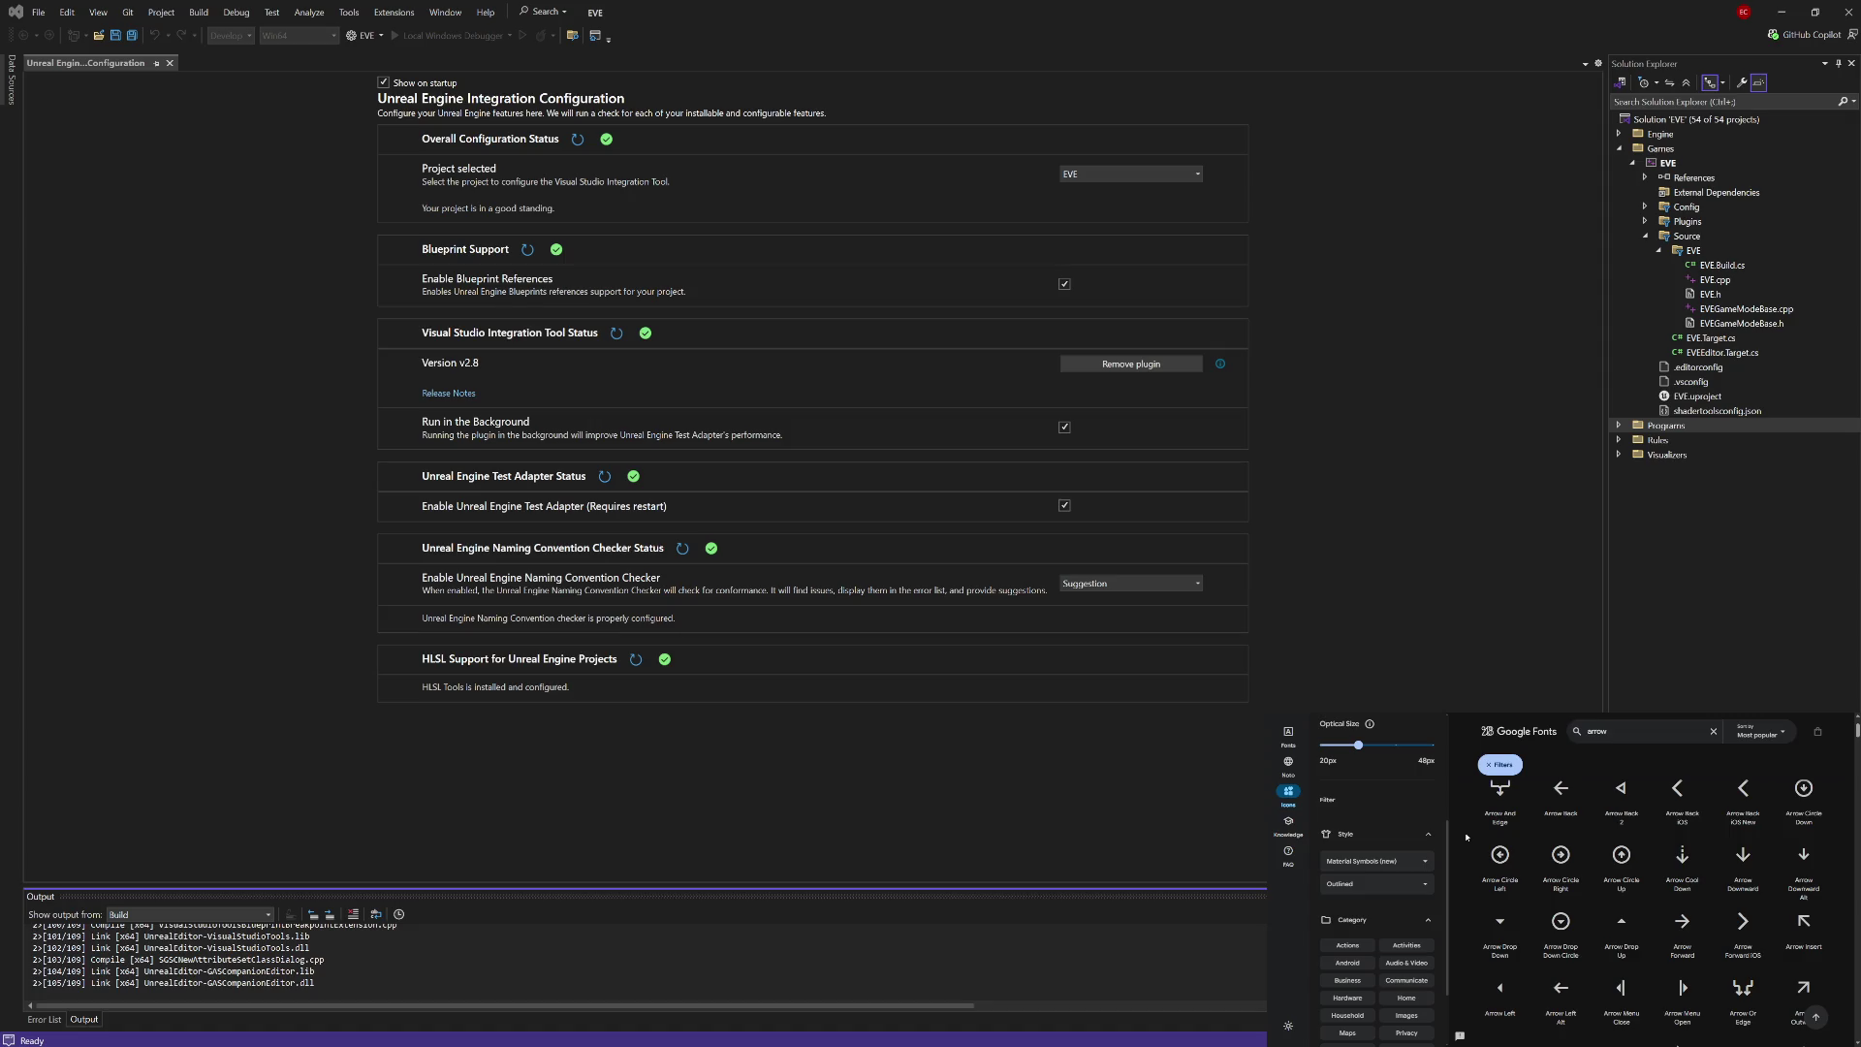
pyautogui.scroll(-5, 1466, 837)
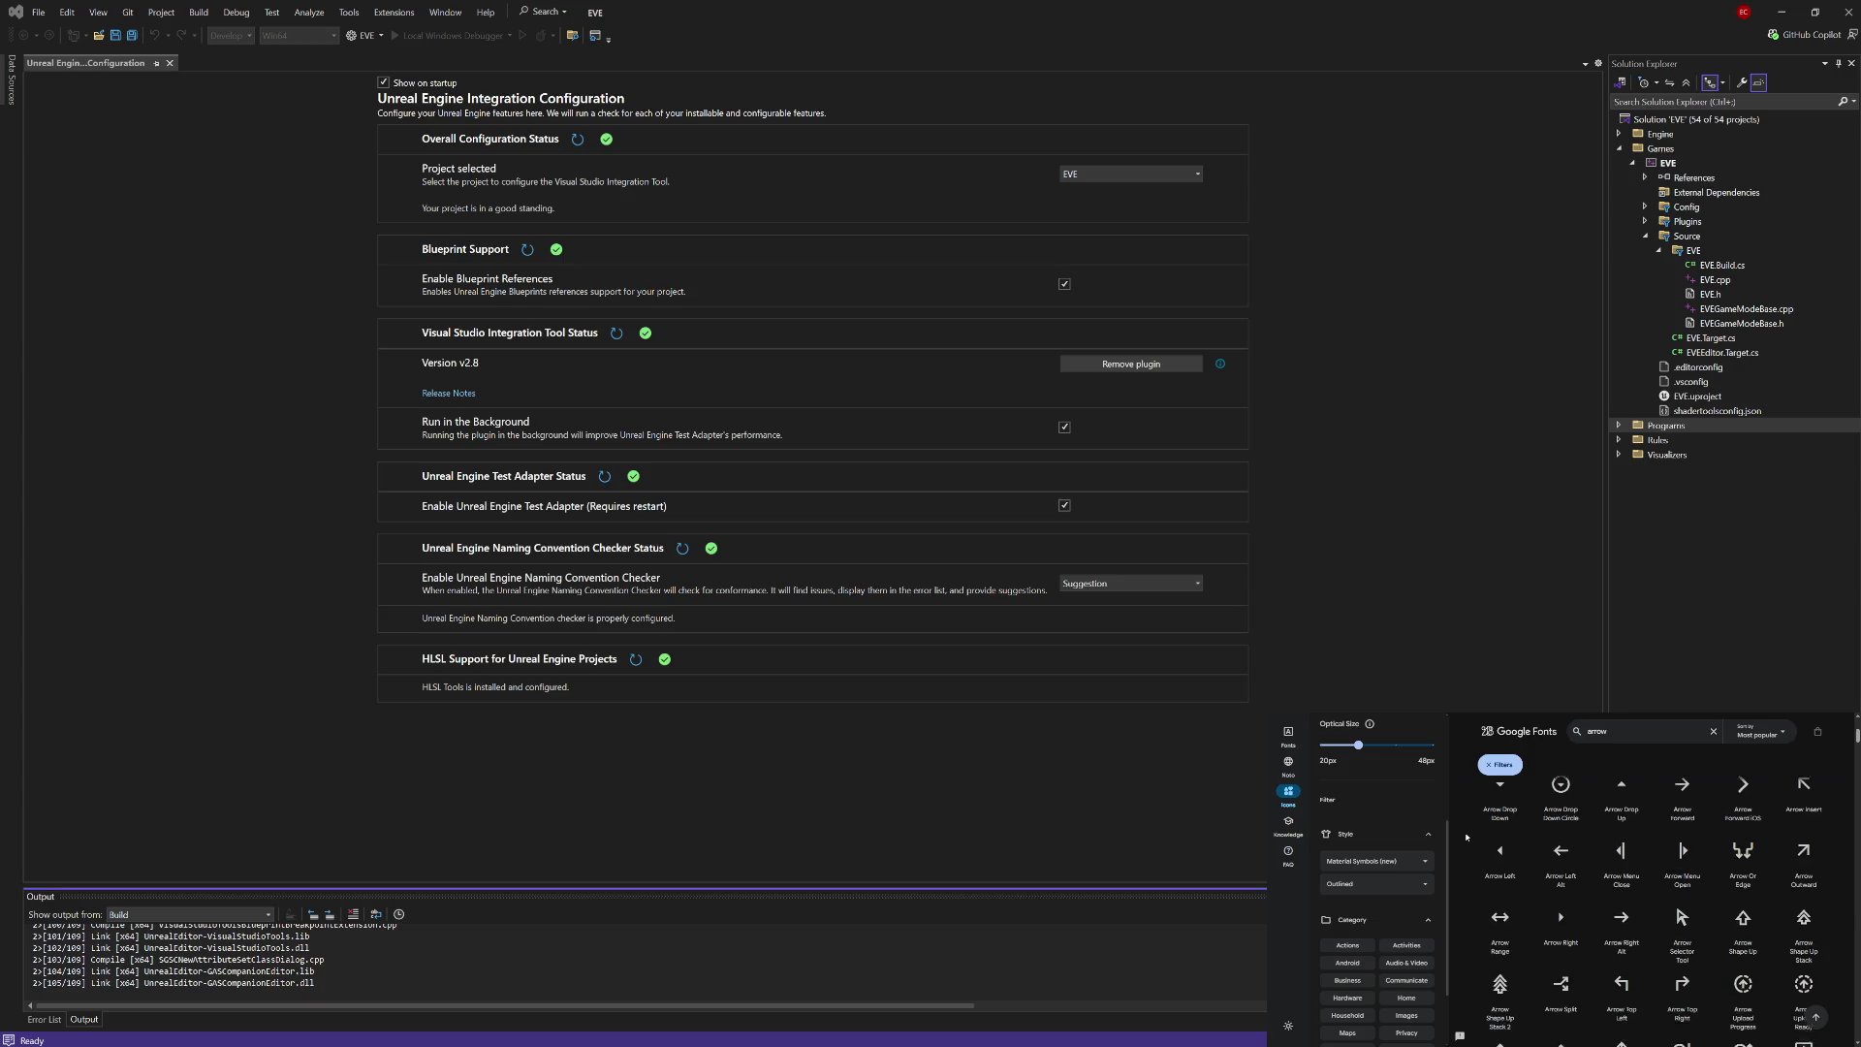
pyautogui.scroll(-3, 1466, 837)
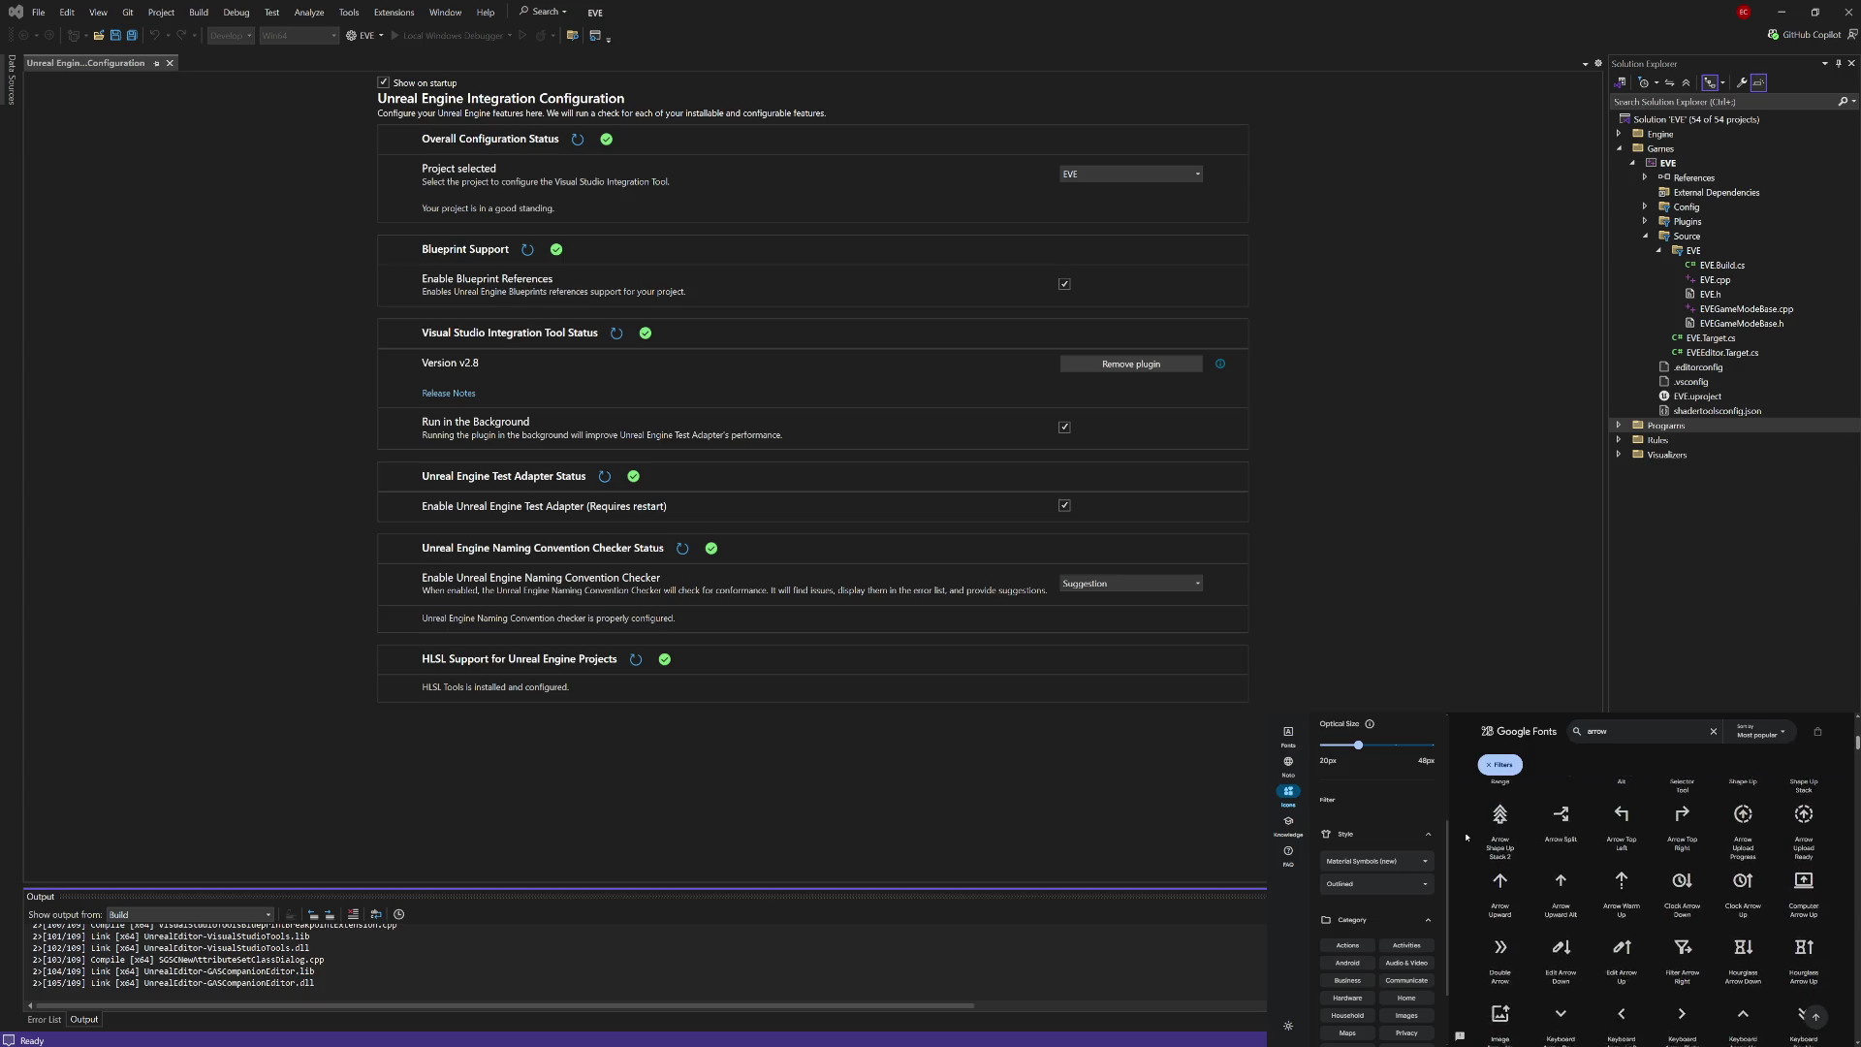
pyautogui.scroll(-5, 1466, 837)
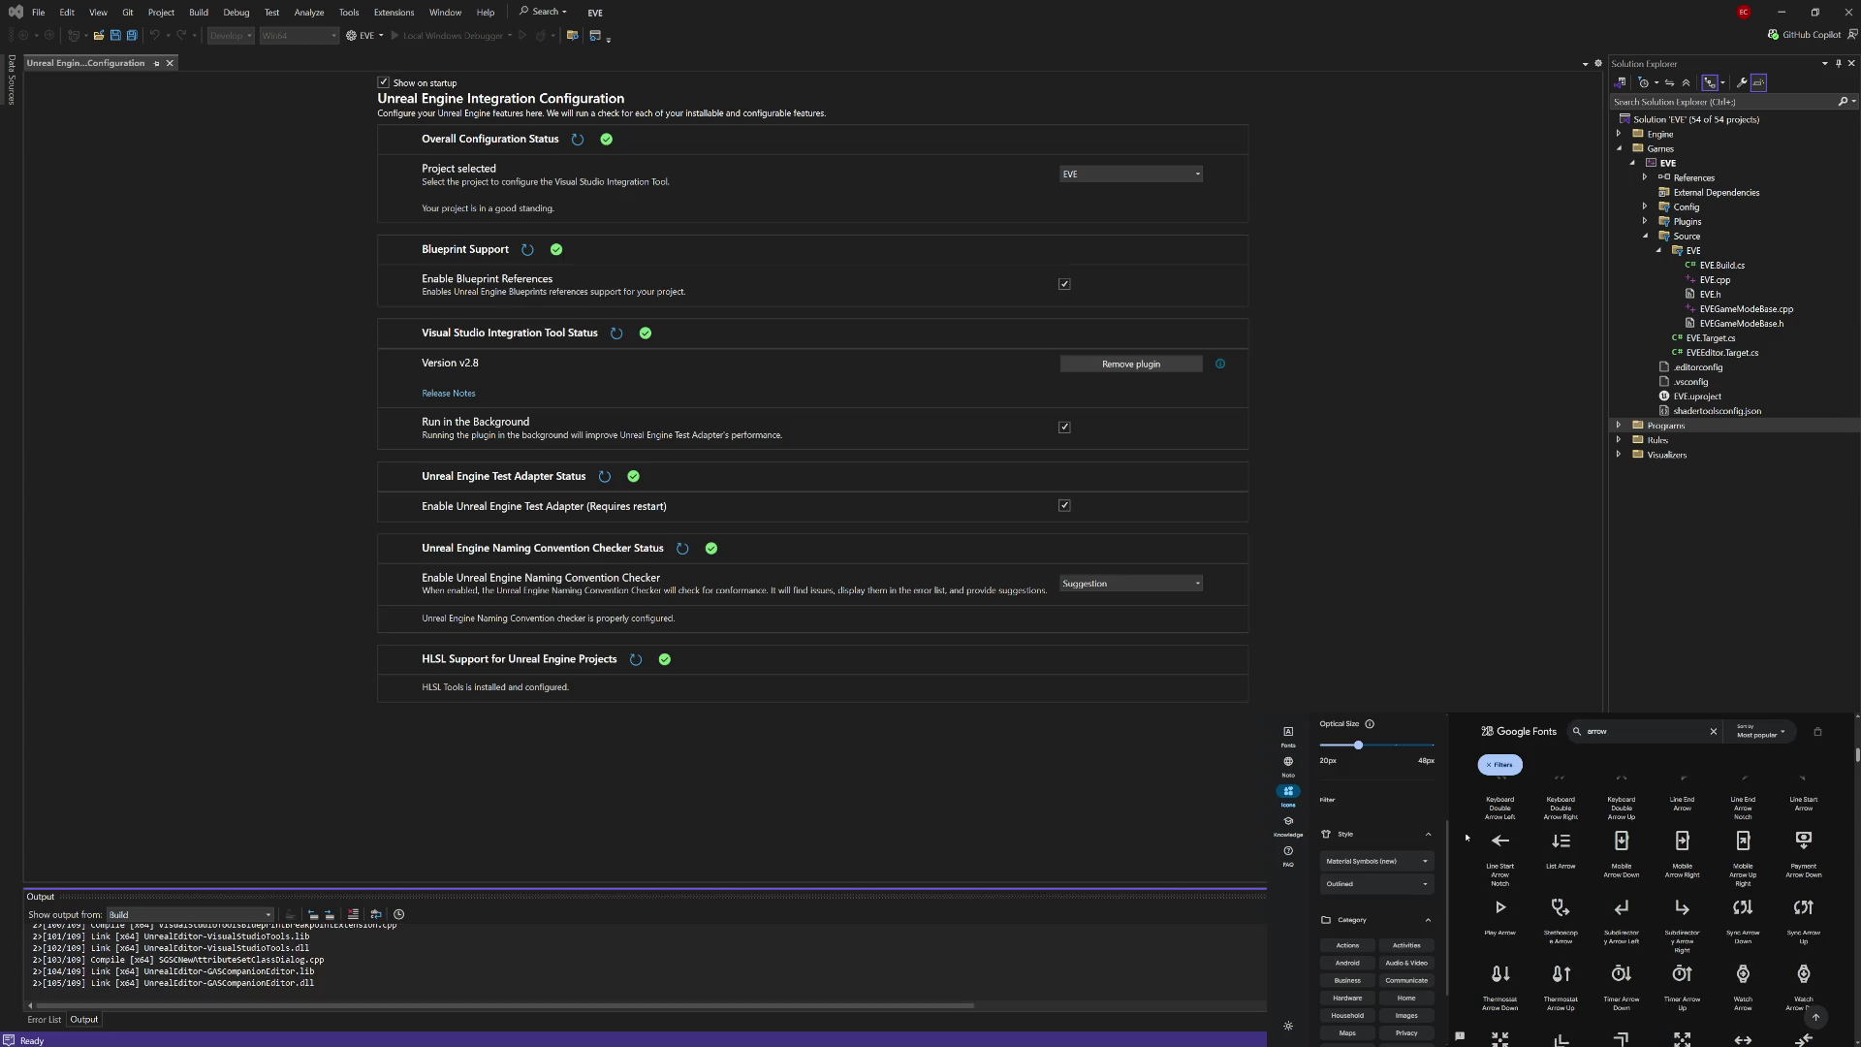
pyautogui.scroll(-3, 1466, 838)
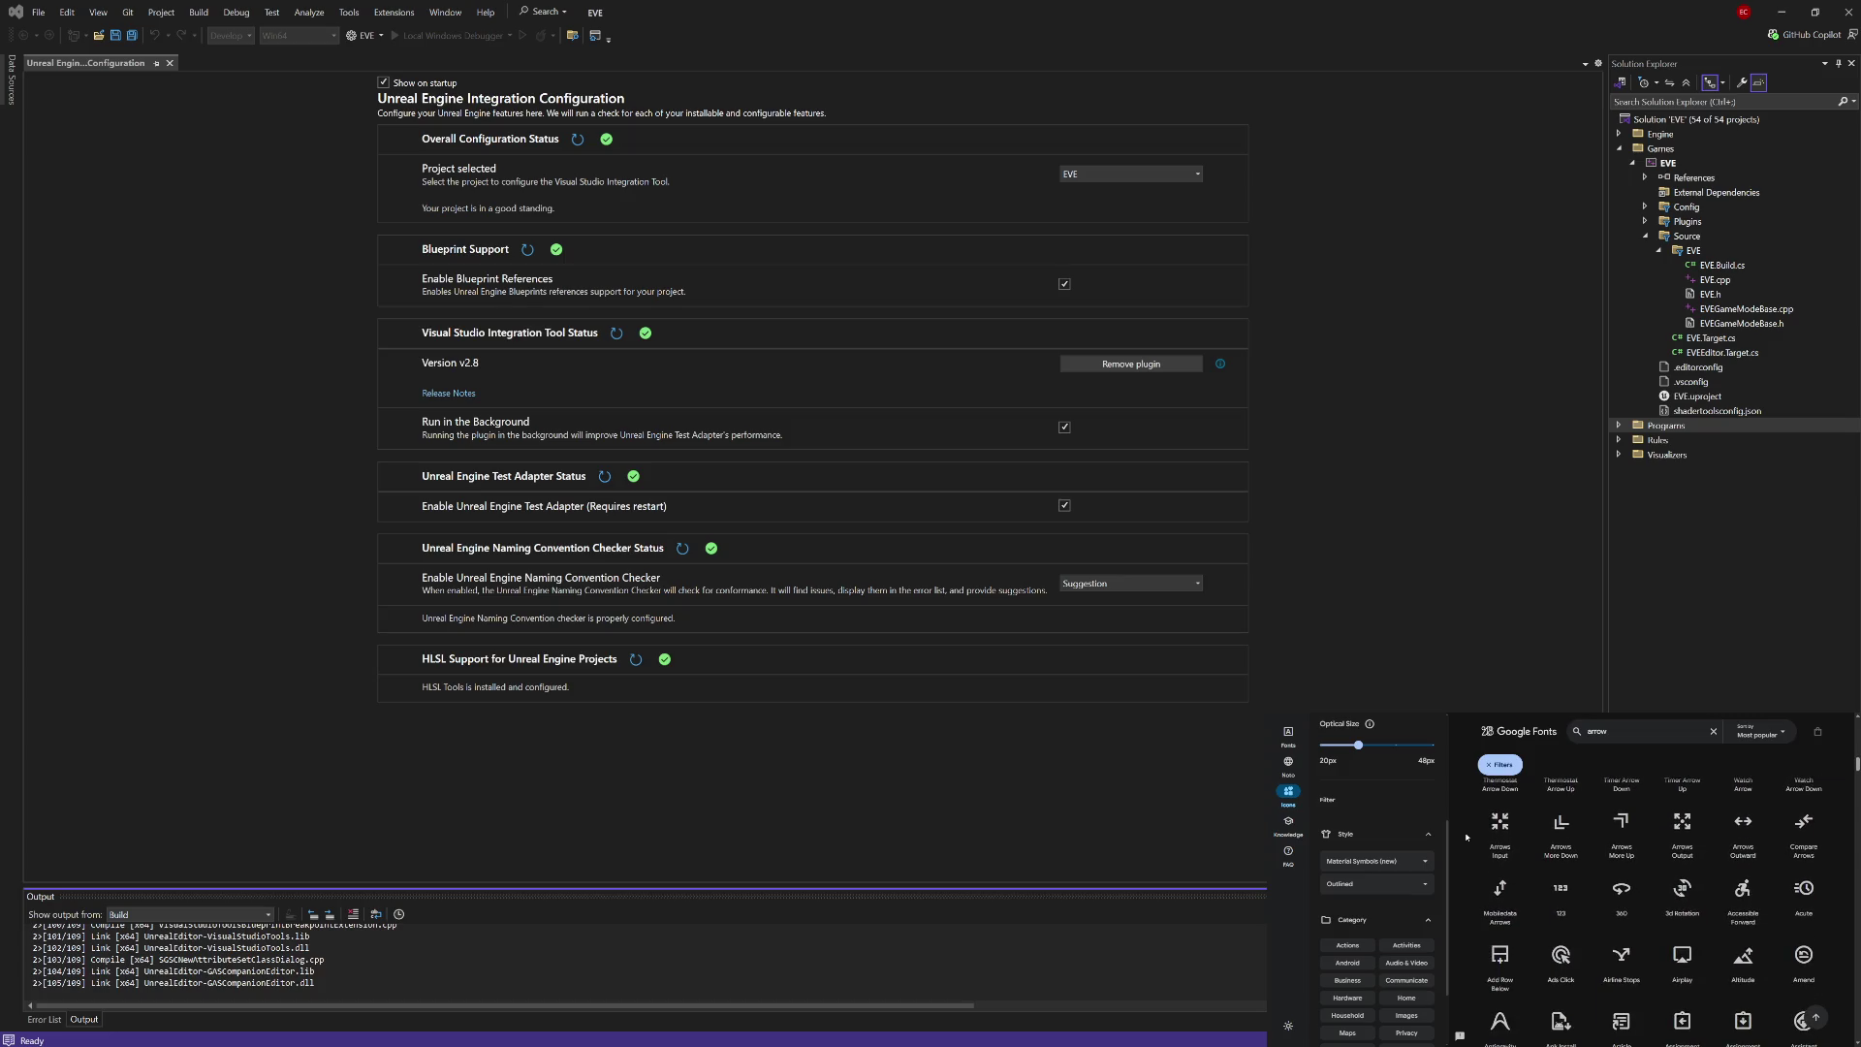
pyautogui.scroll(-3, 1465, 836)
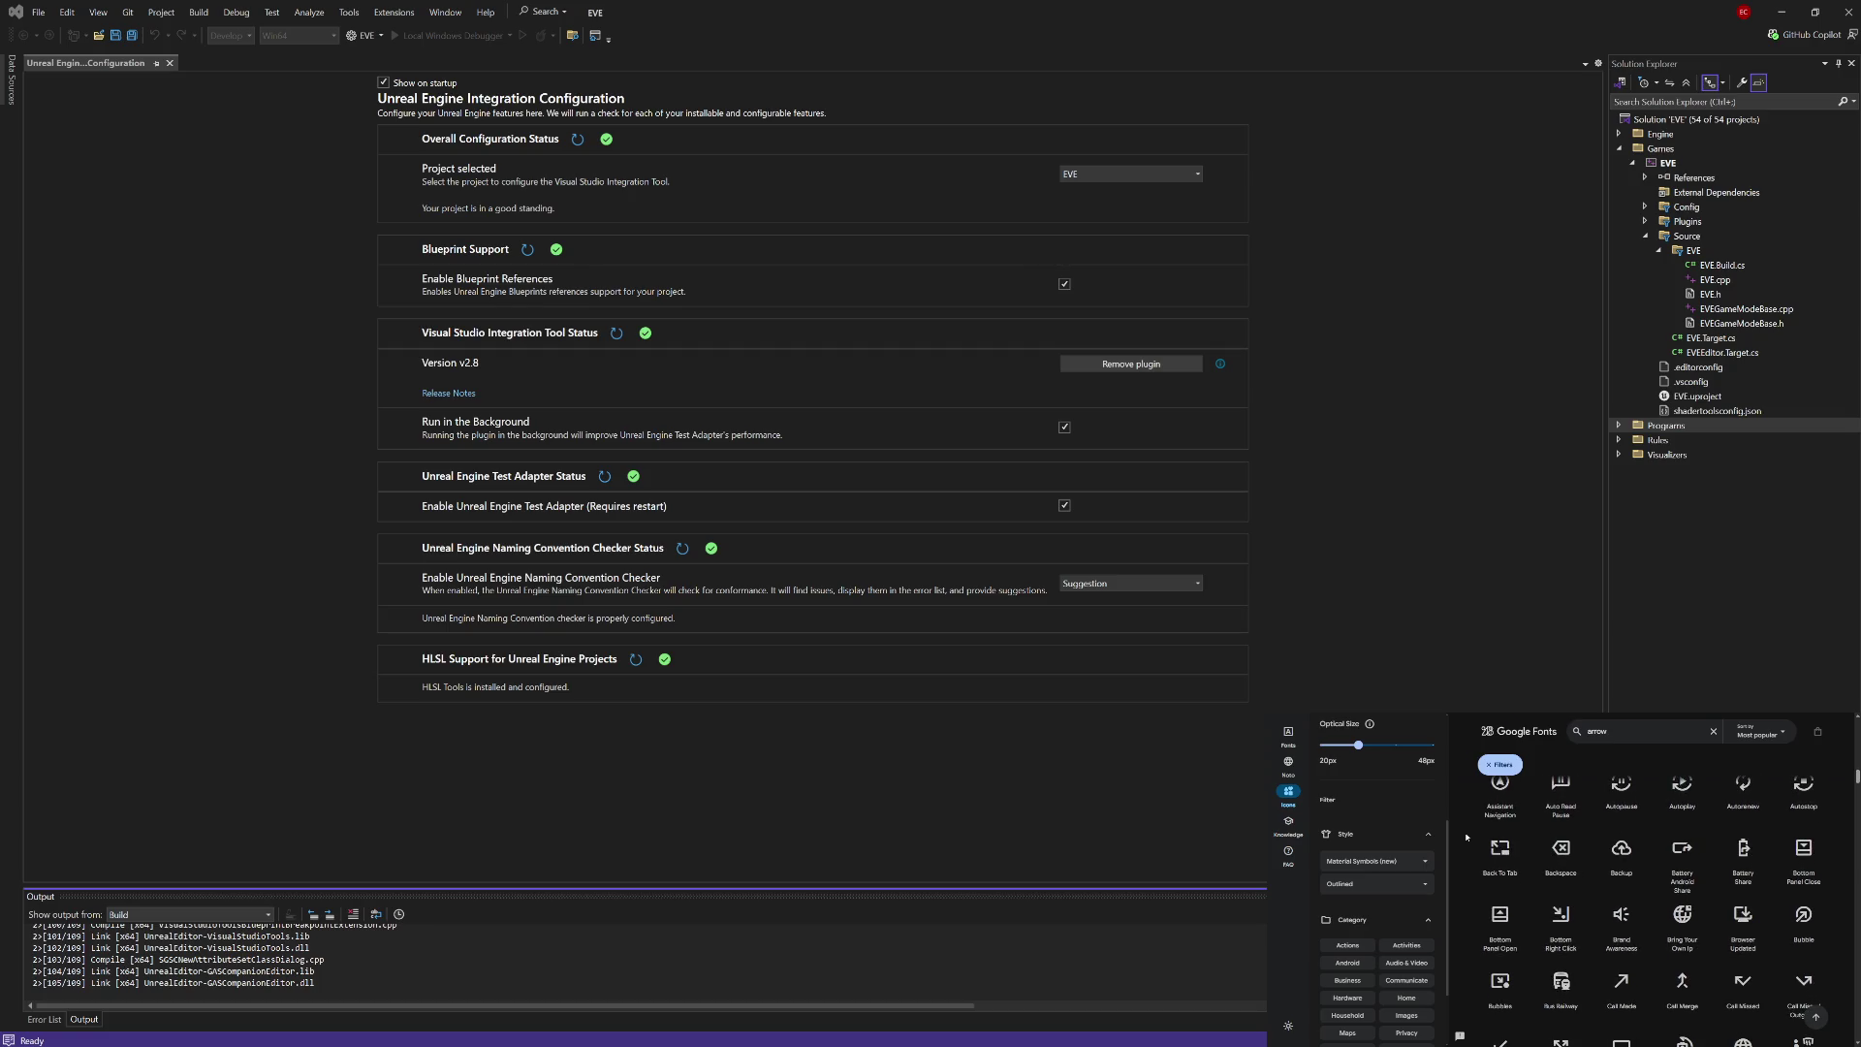
pyautogui.scroll(-4, 1466, 837)
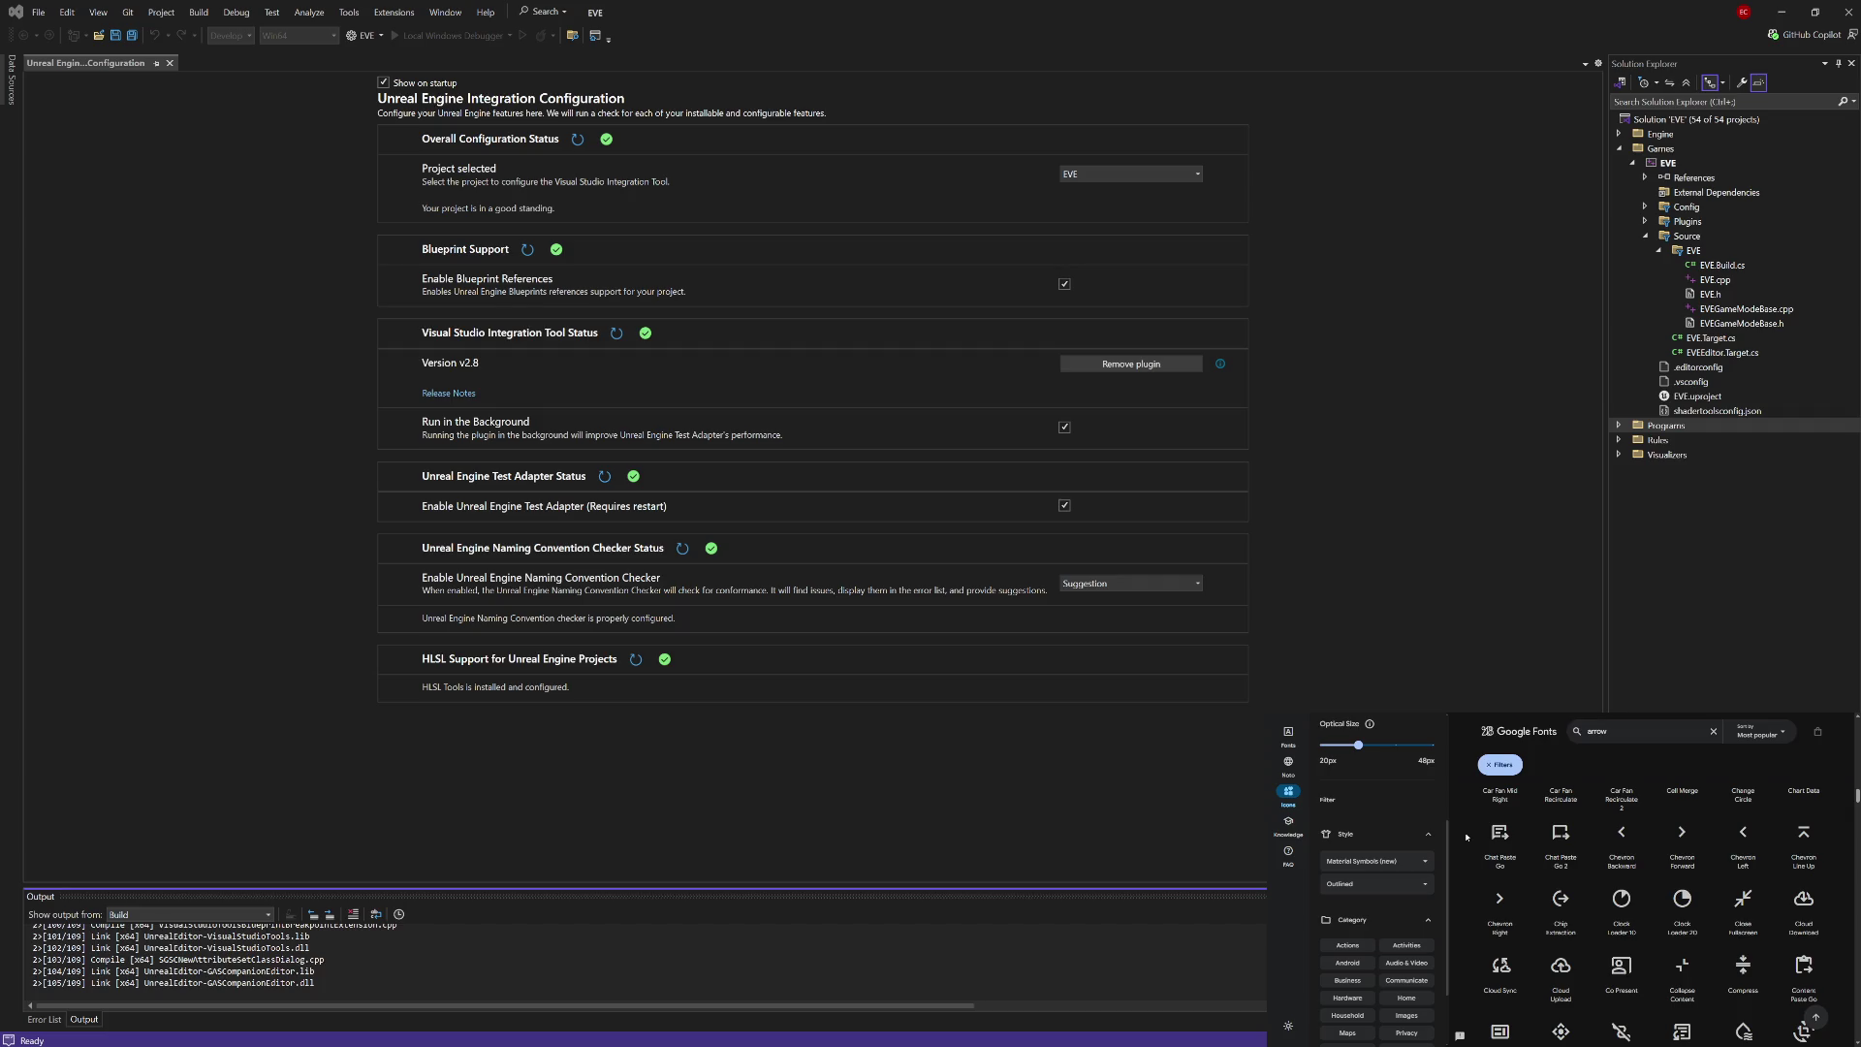
pyautogui.scroll(-1, 1467, 837)
pyautogui.scroll(-1, 1467, 837)
pyautogui.scroll(-2, 1467, 837)
pyautogui.scroll(-1, 1467, 838)
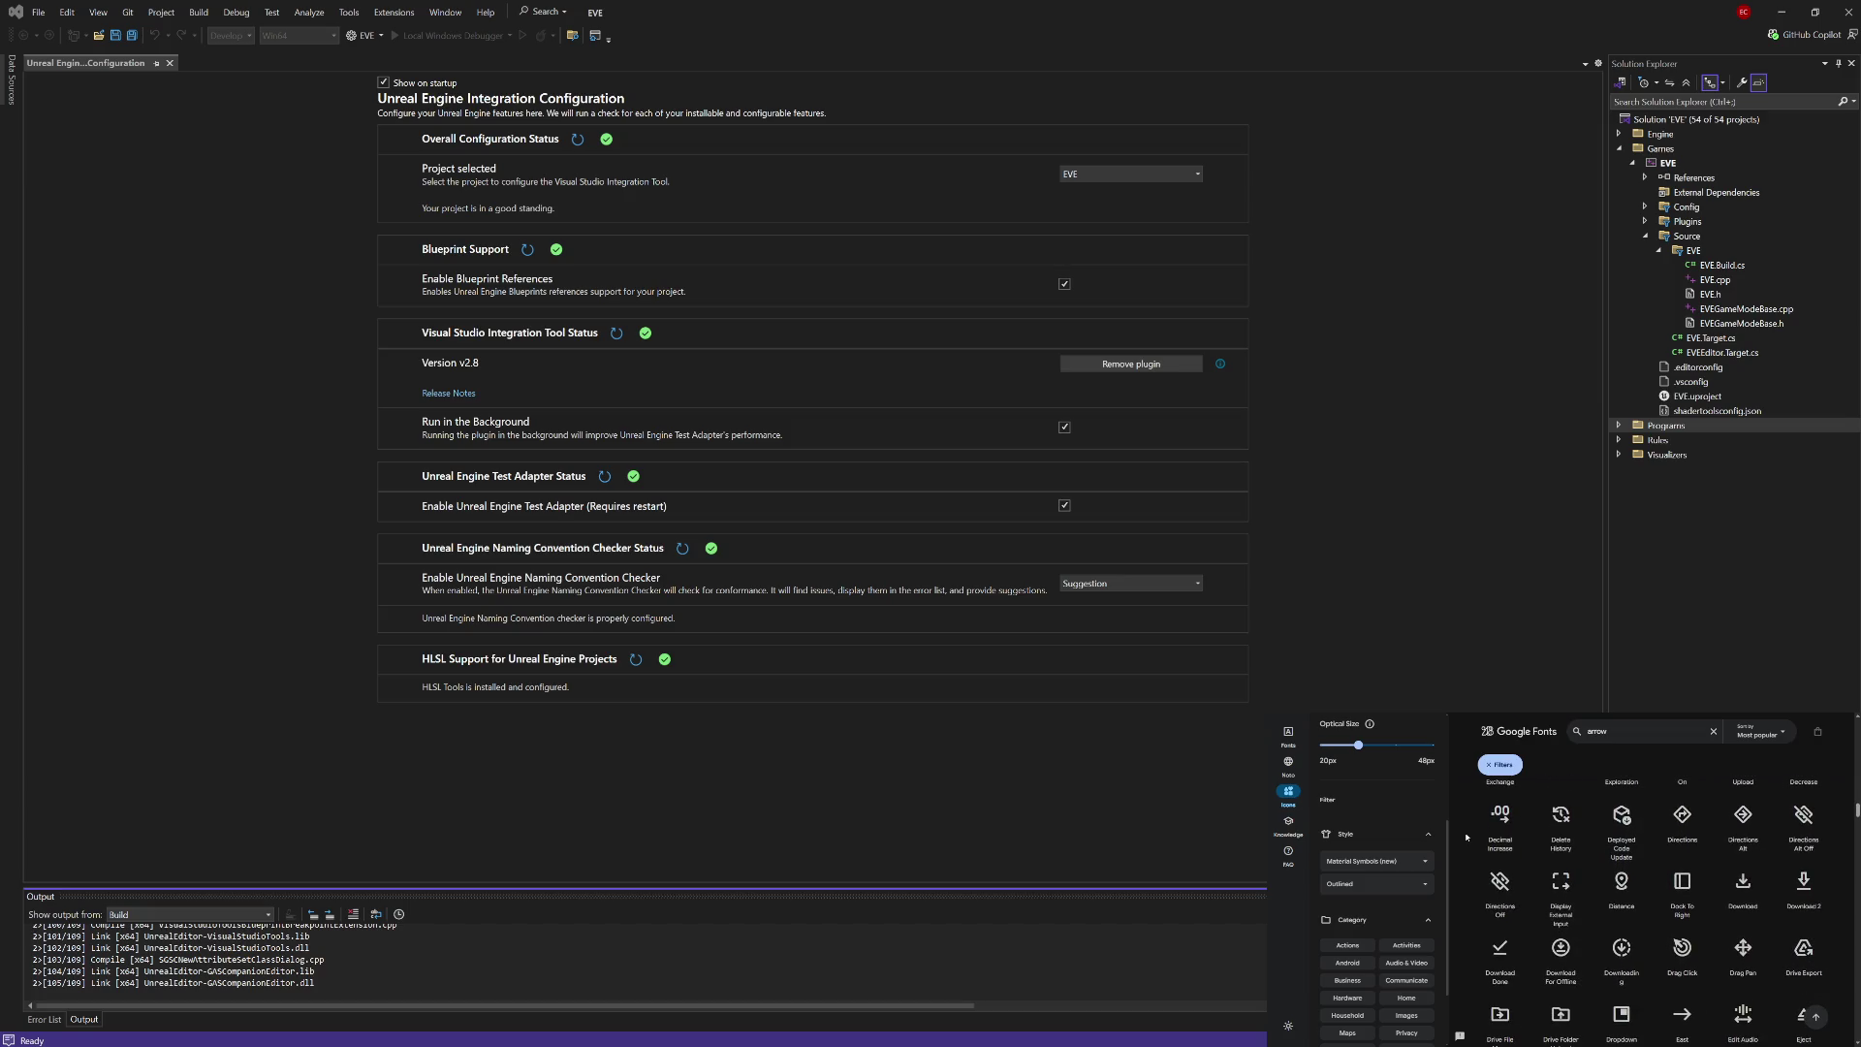
pyautogui.scroll(-2, 1467, 838)
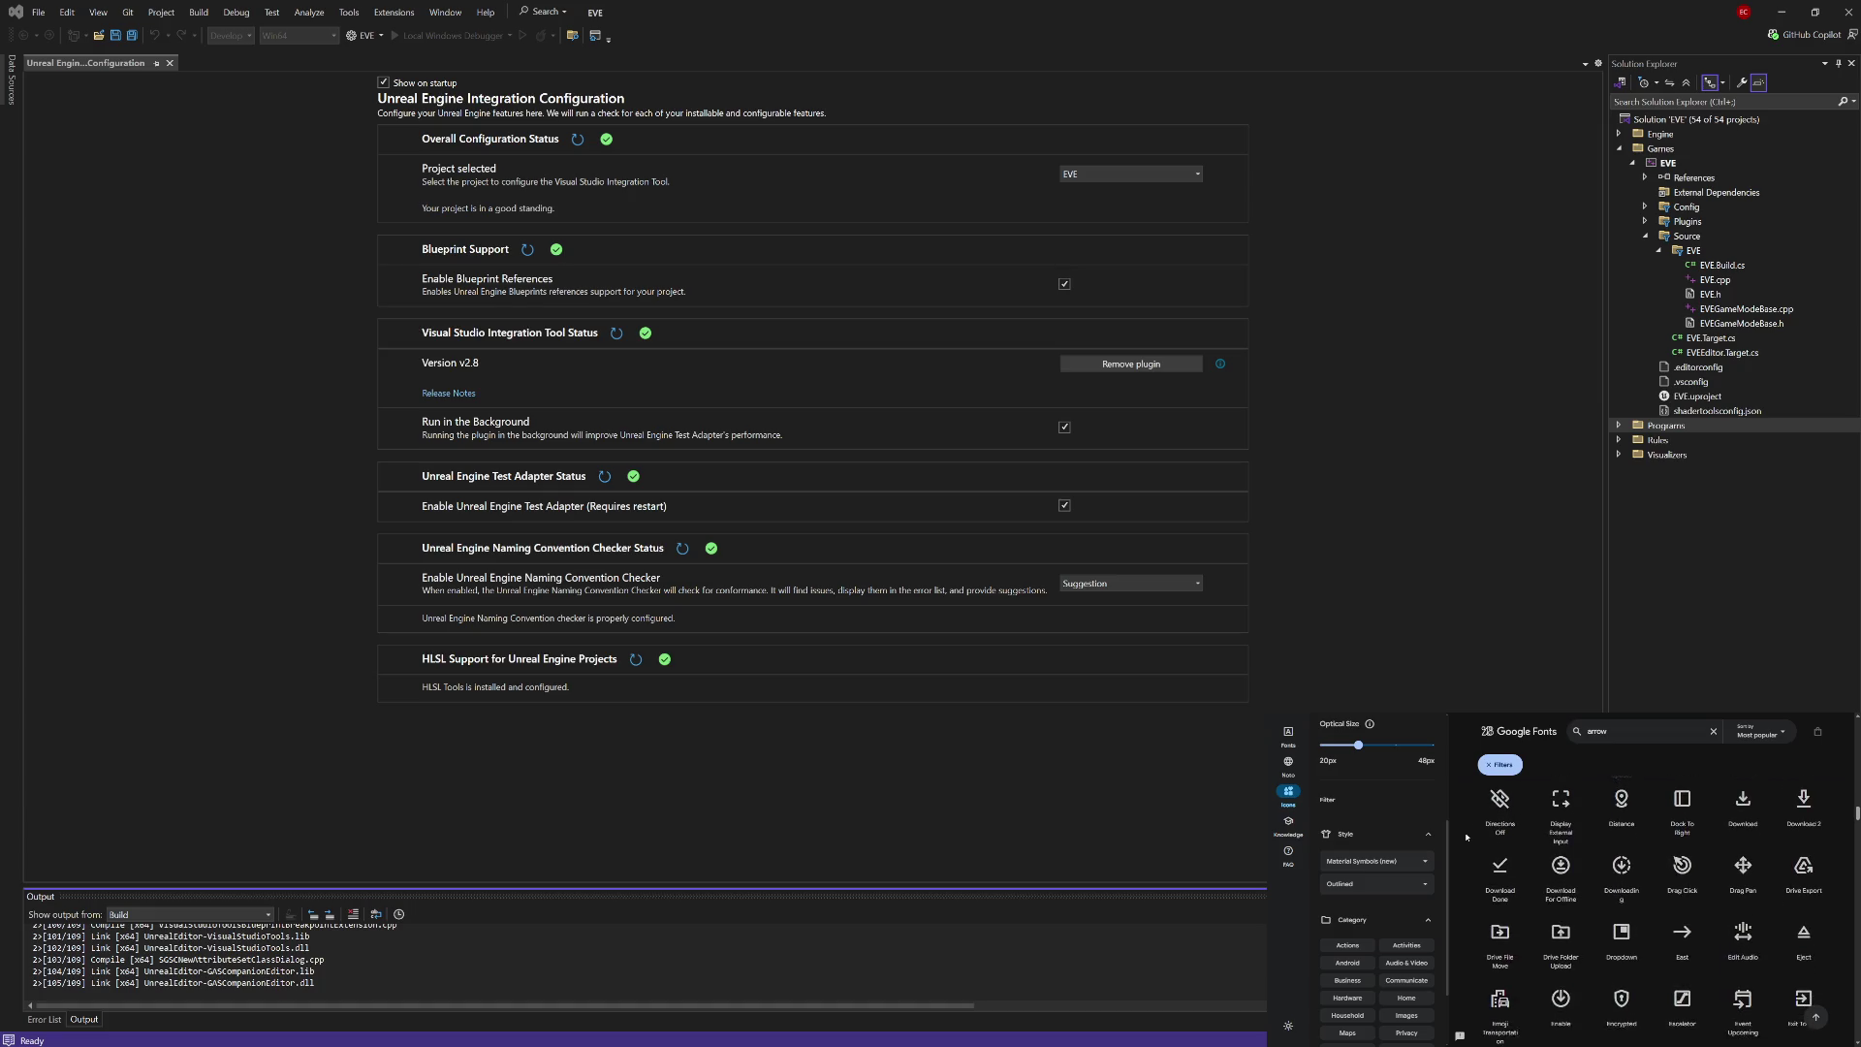
pyautogui.scroll(-2, 1467, 838)
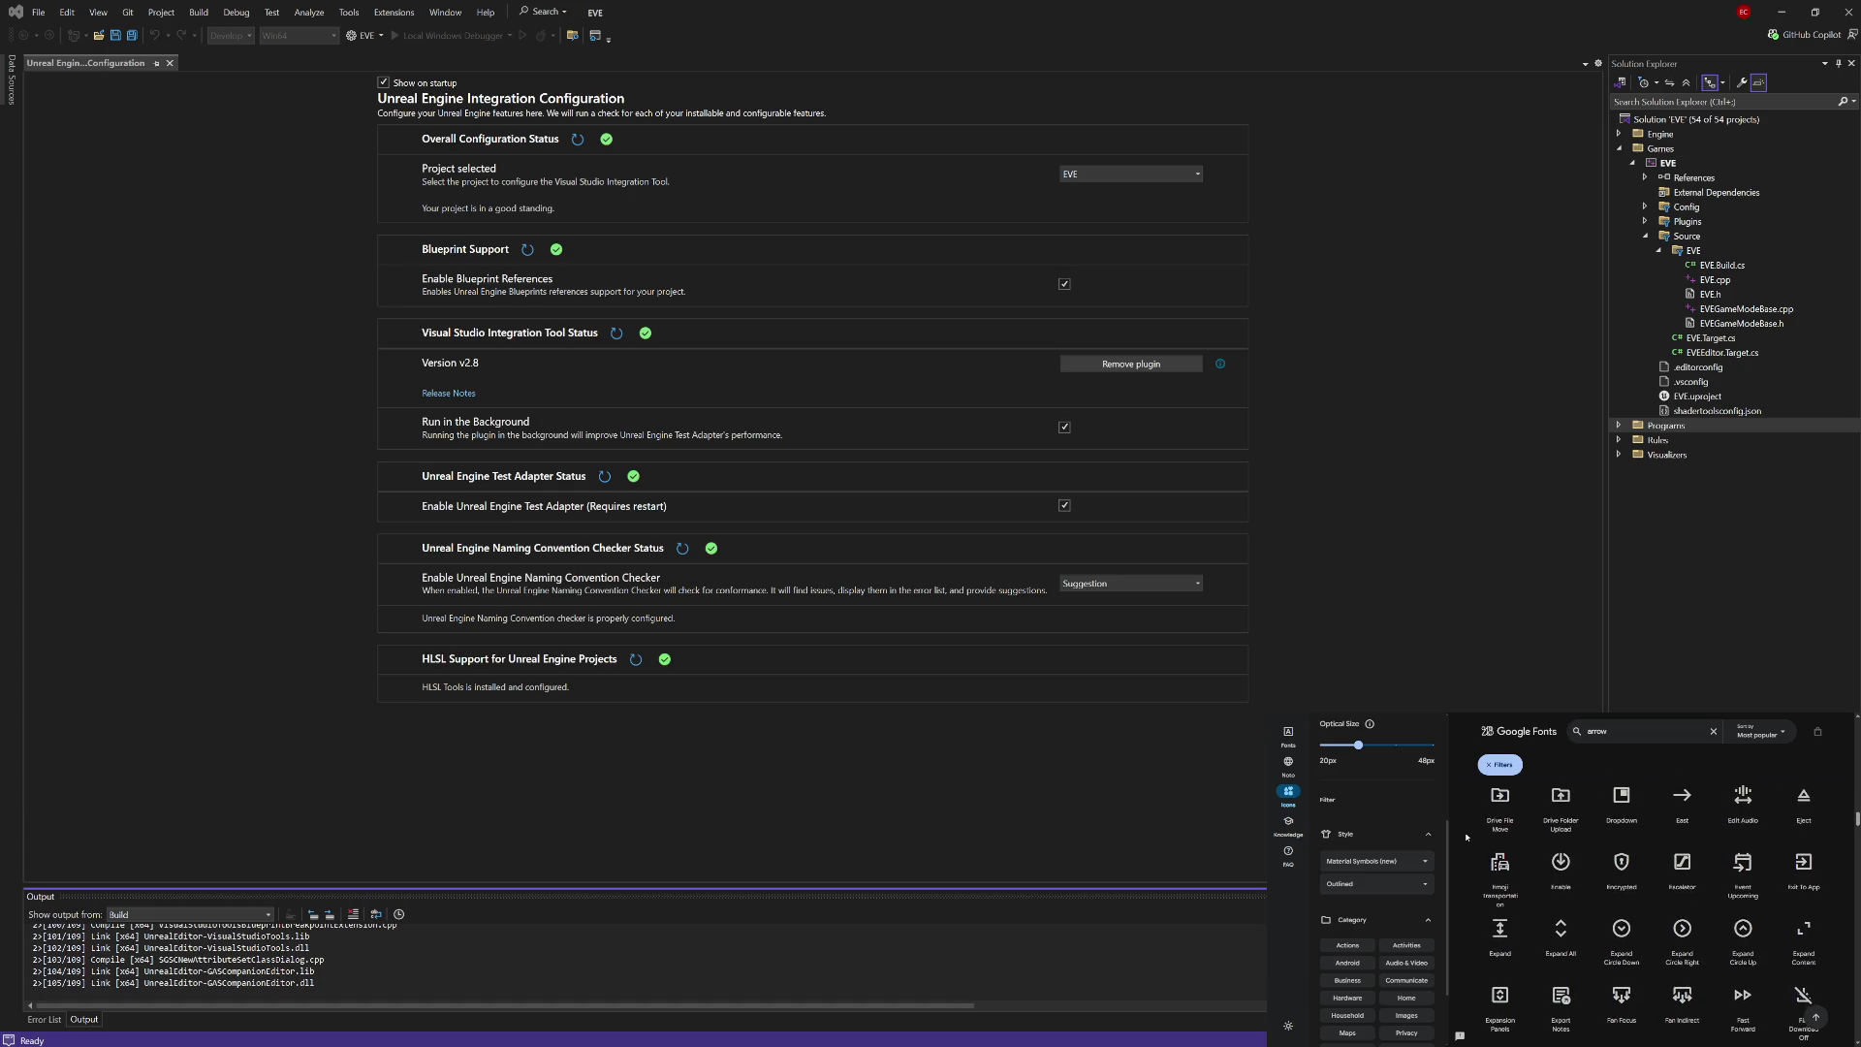
pyautogui.scroll(-1, 1467, 838)
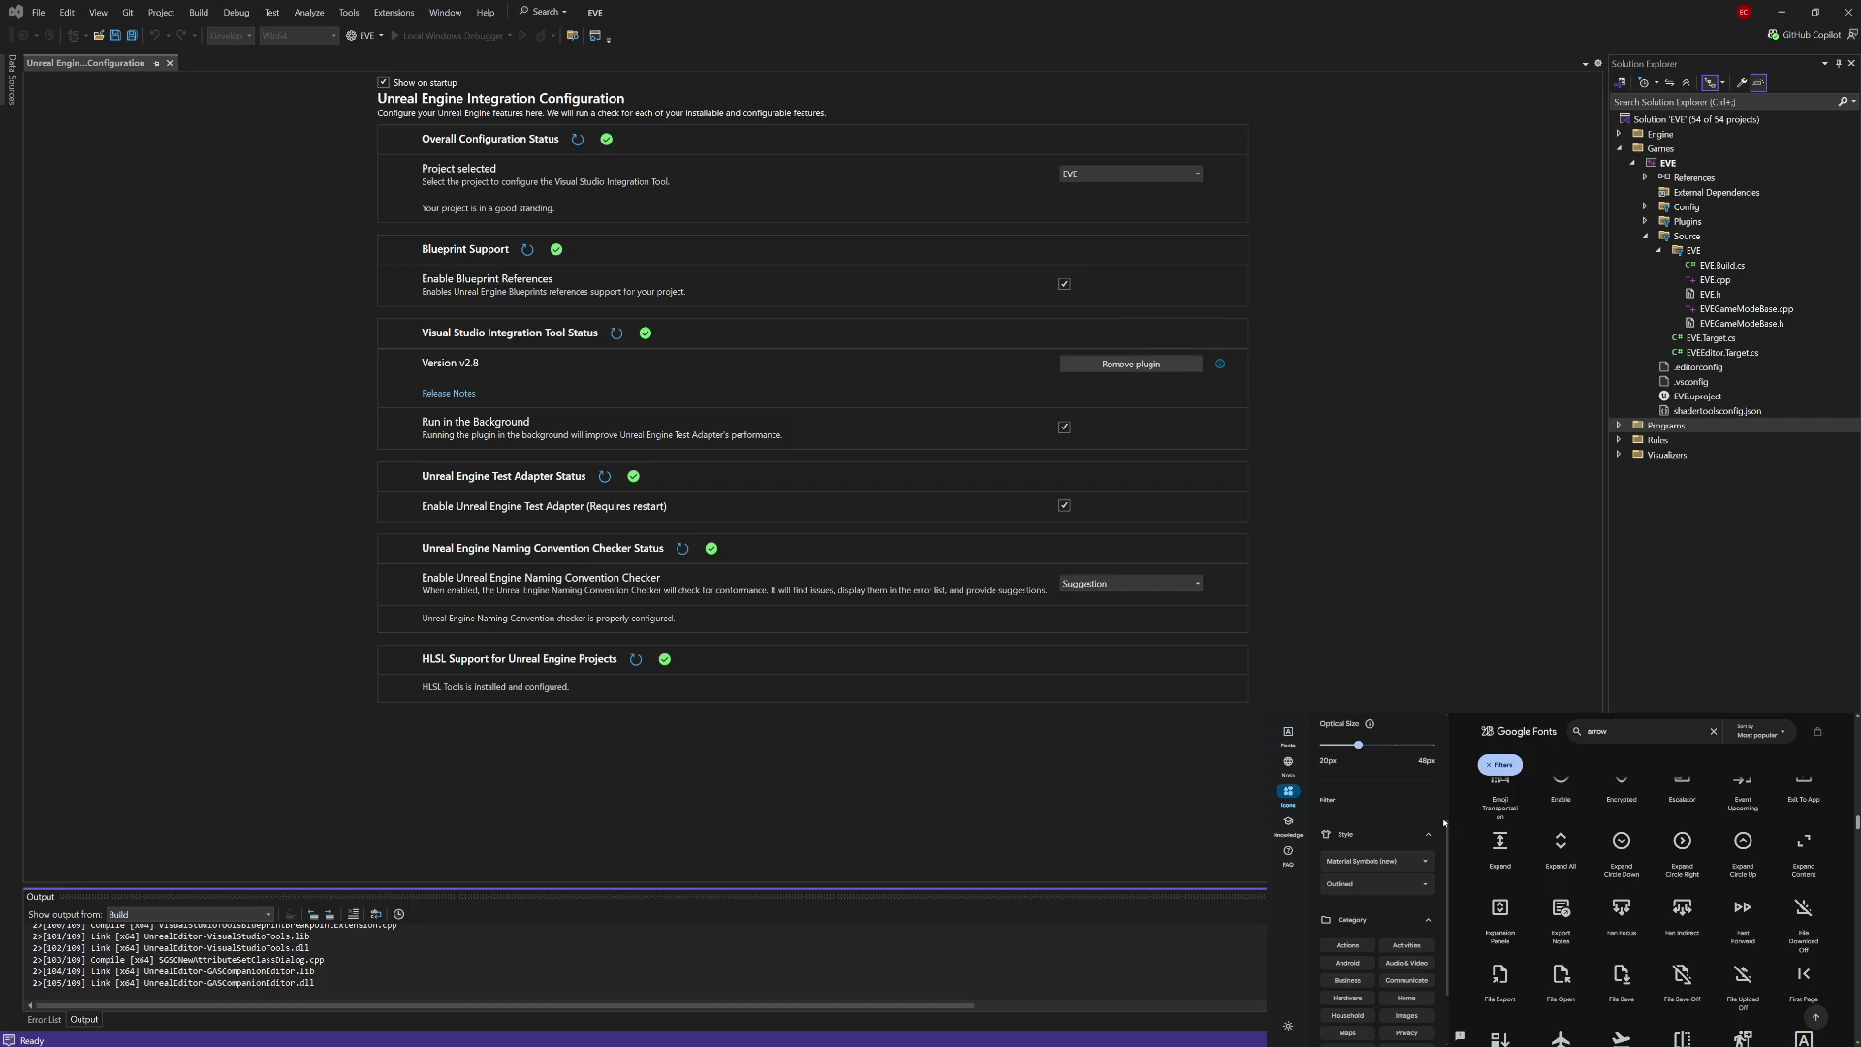
pyautogui.scroll(-5, 1468, 894)
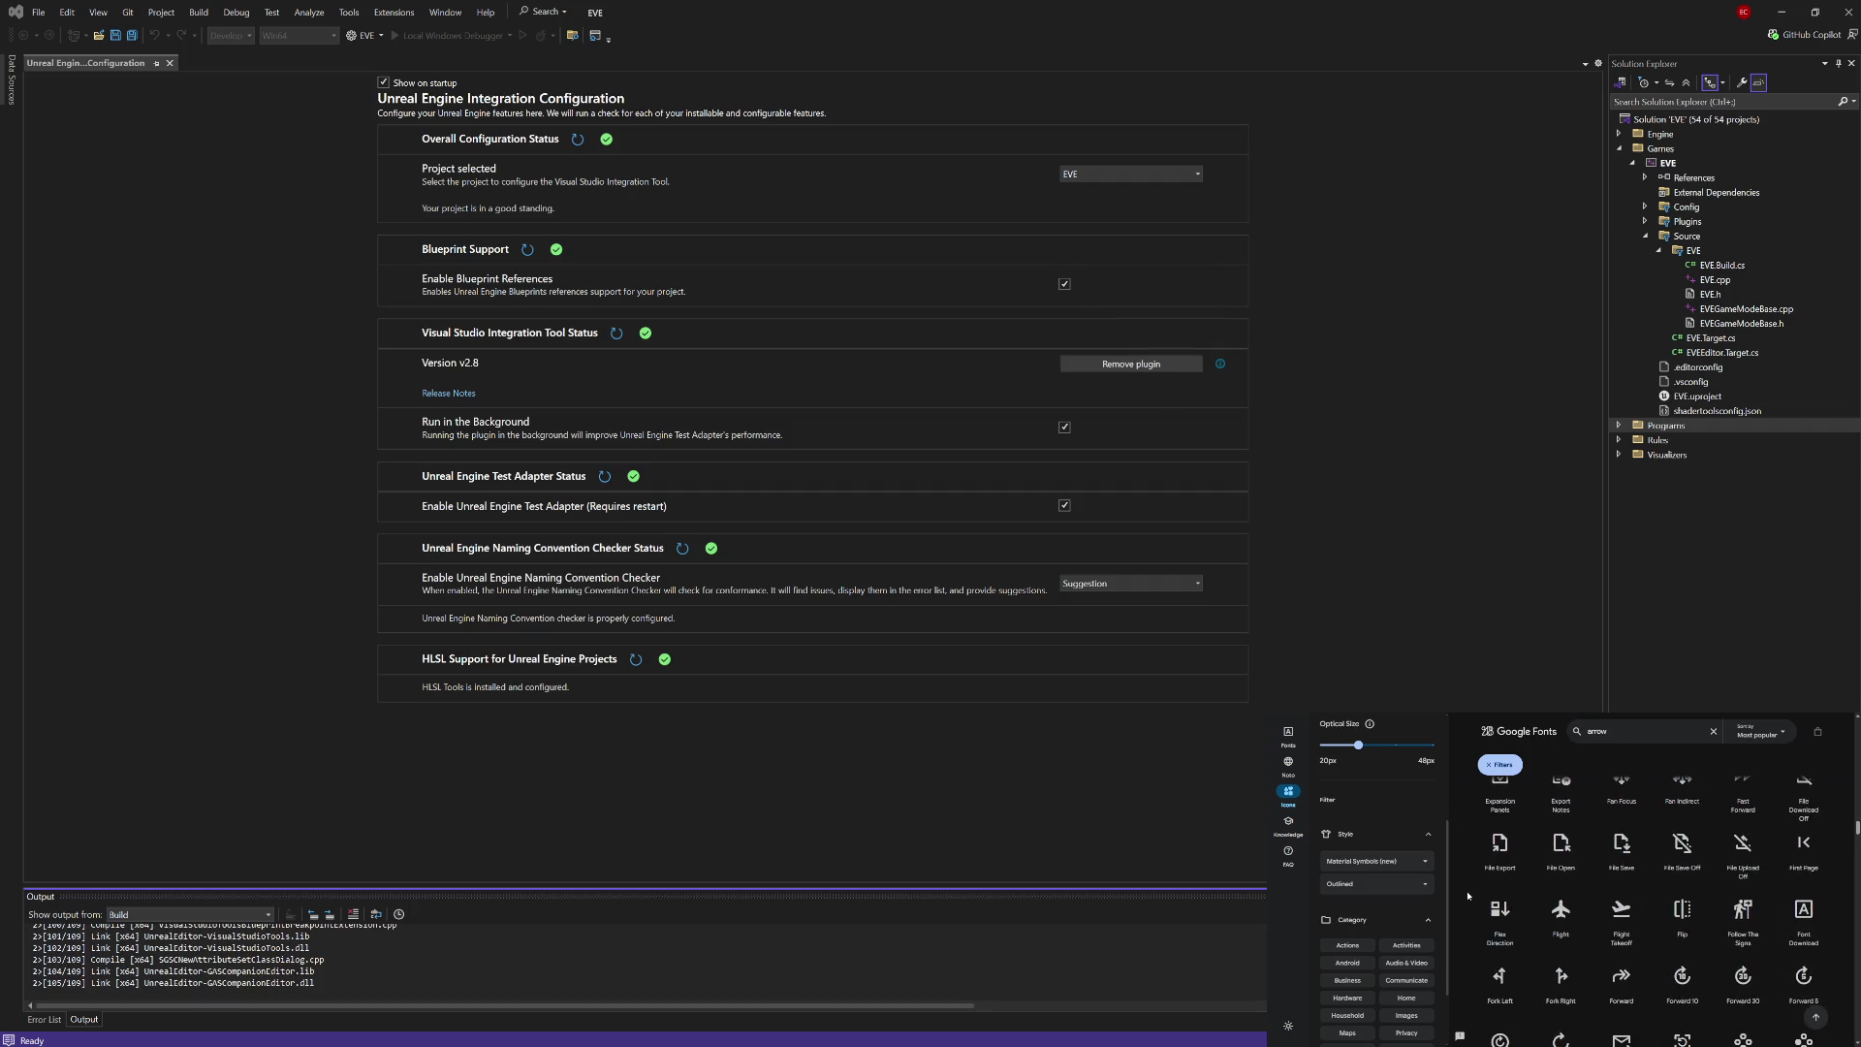
pyautogui.scroll(-1, 1468, 895)
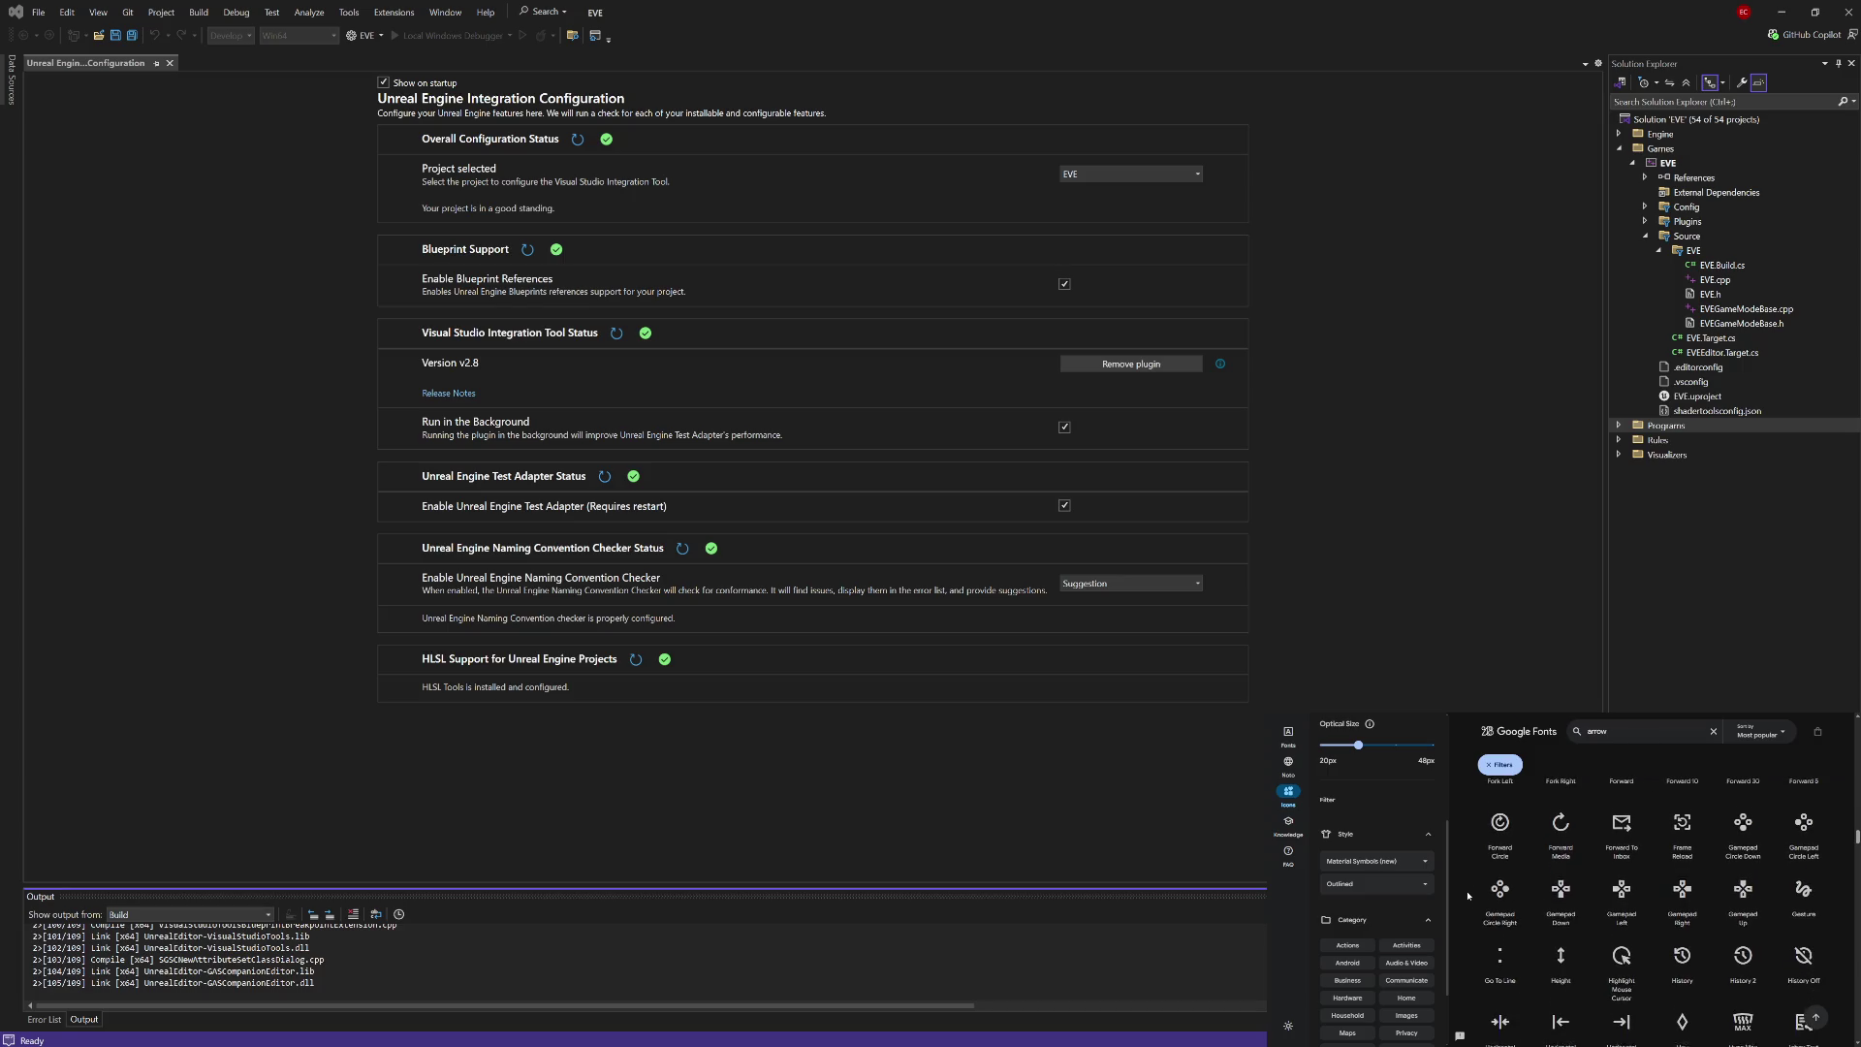
pyautogui.scroll(1, 1468, 894)
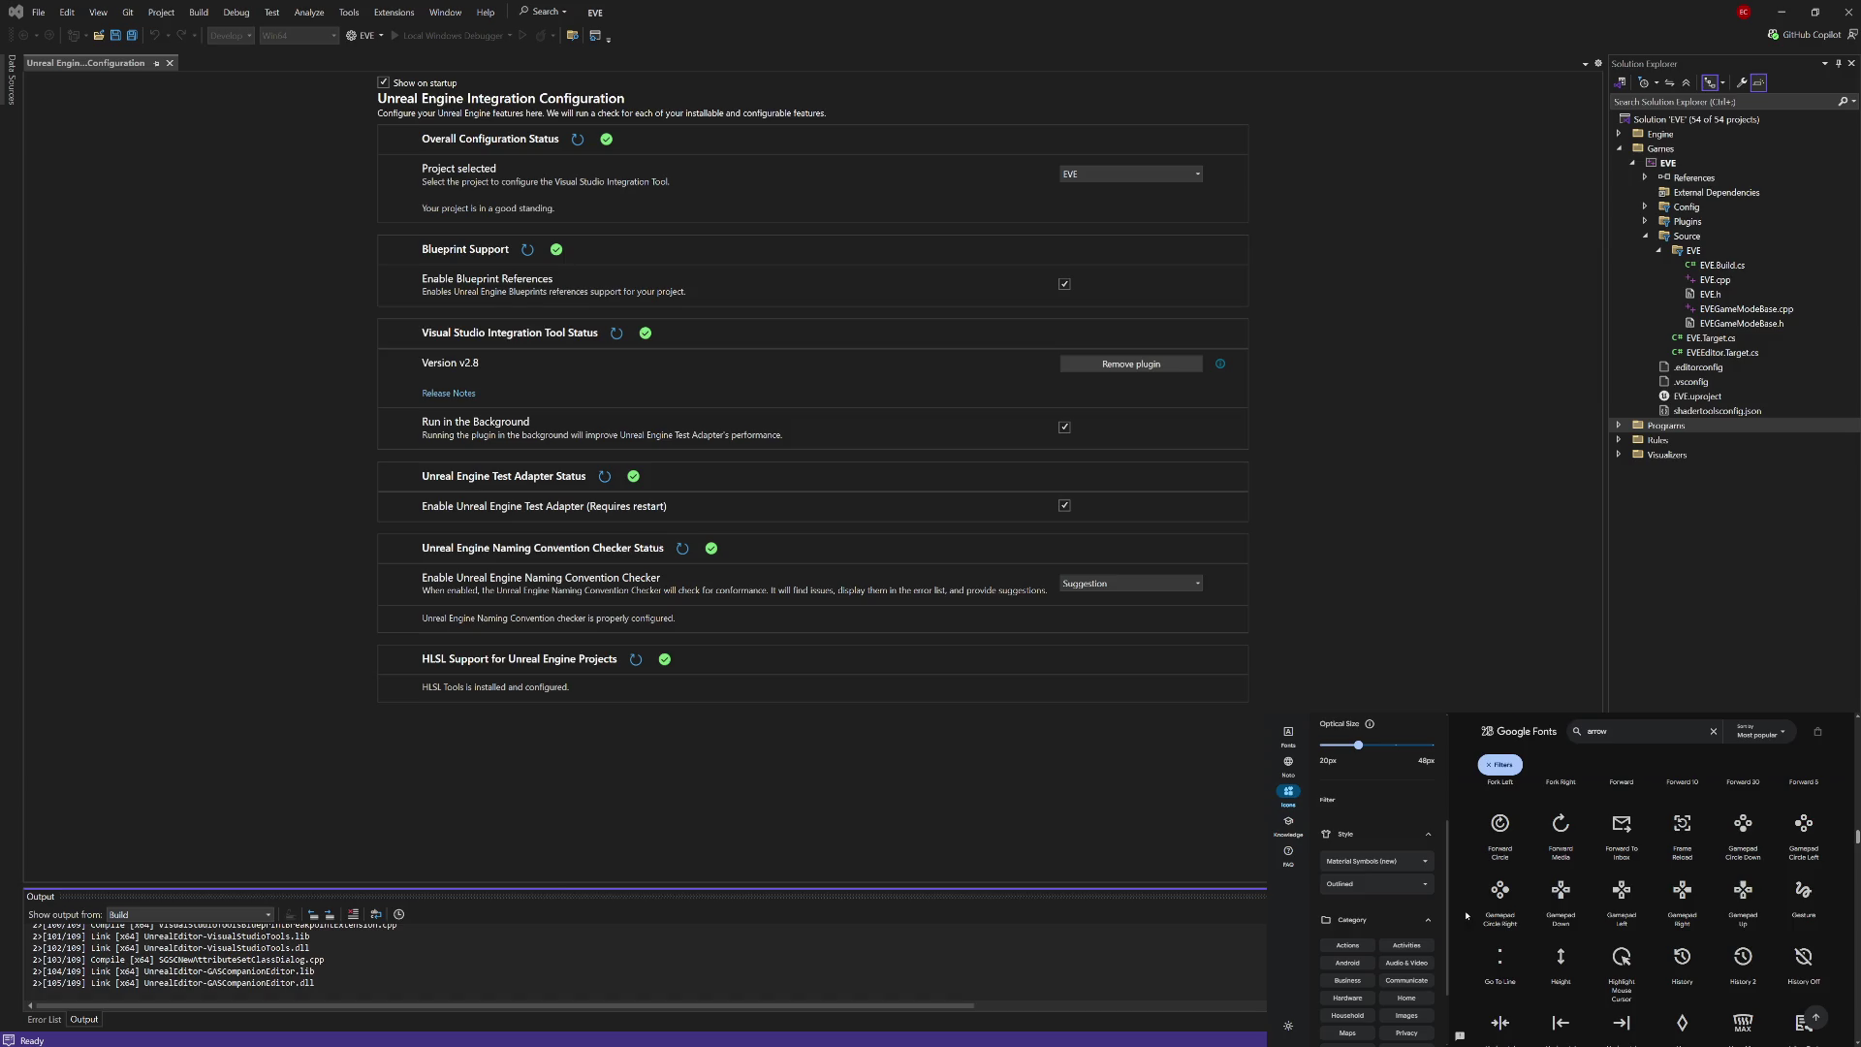
pyautogui.scroll(-3, 1466, 915)
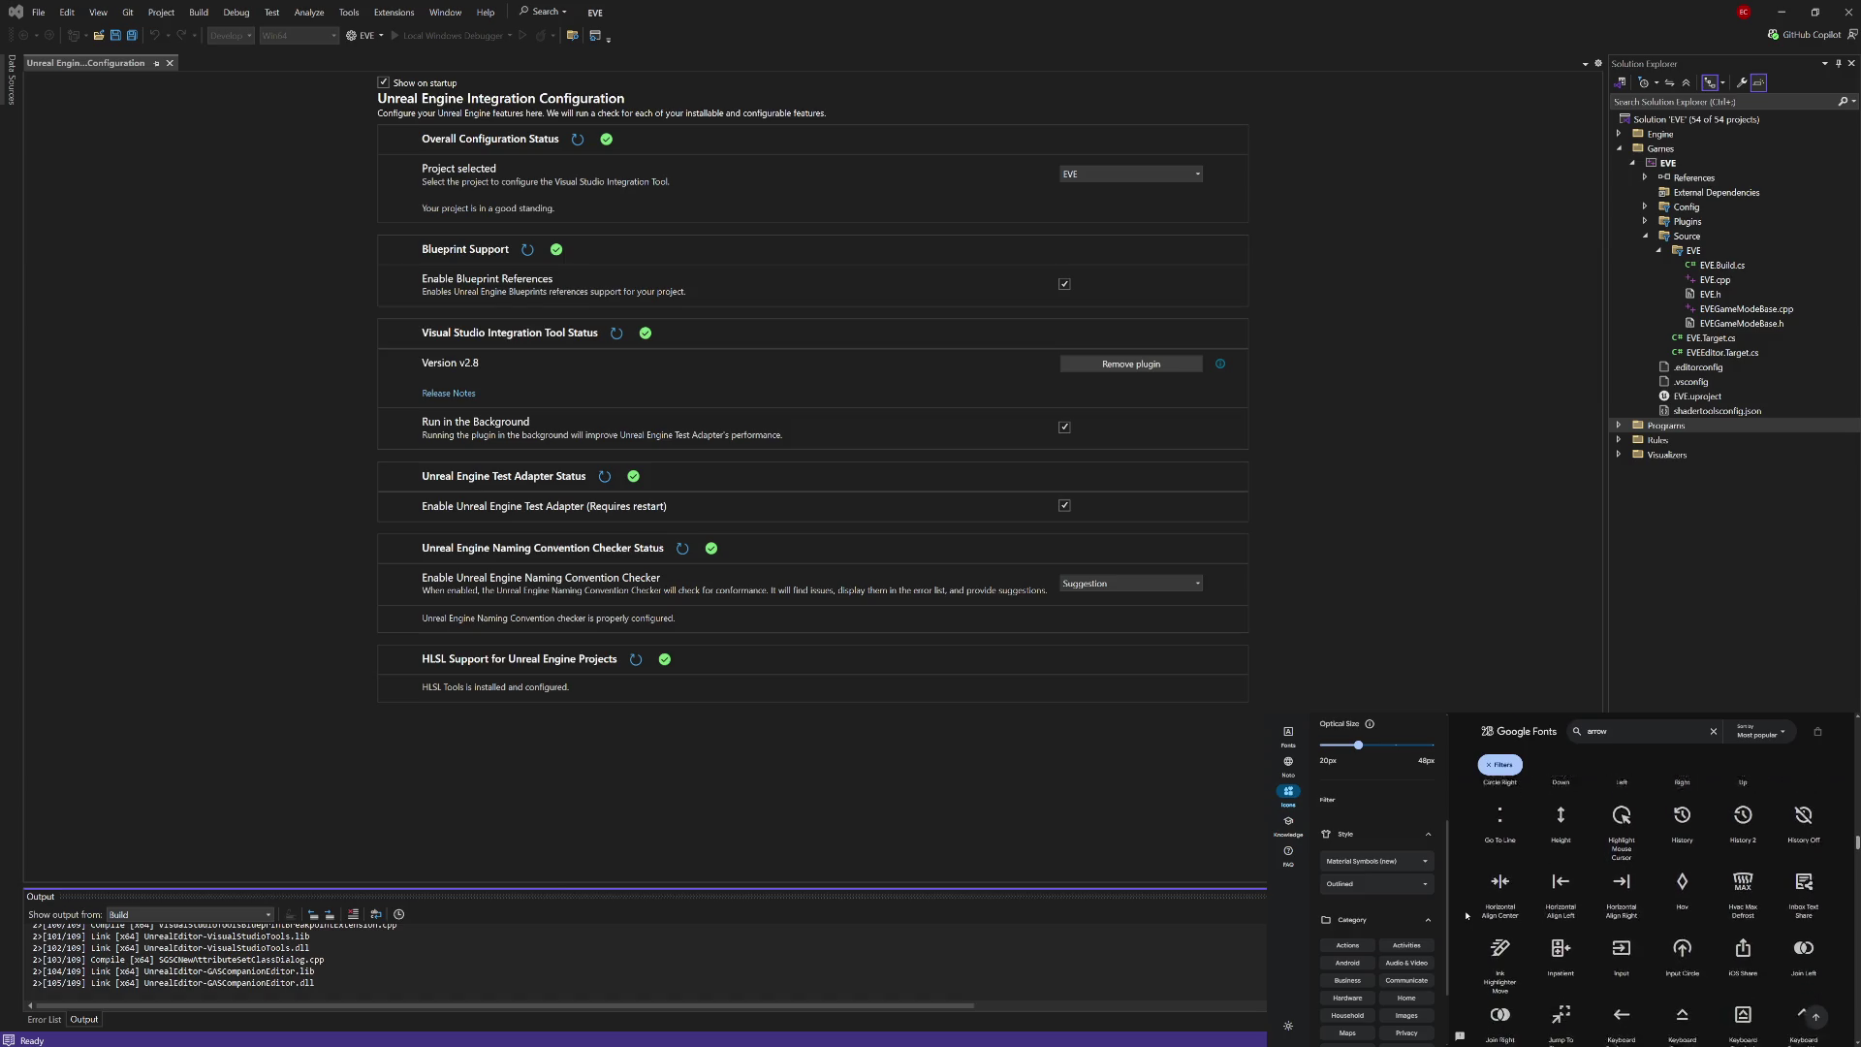
pyautogui.scroll(-5, 1467, 915)
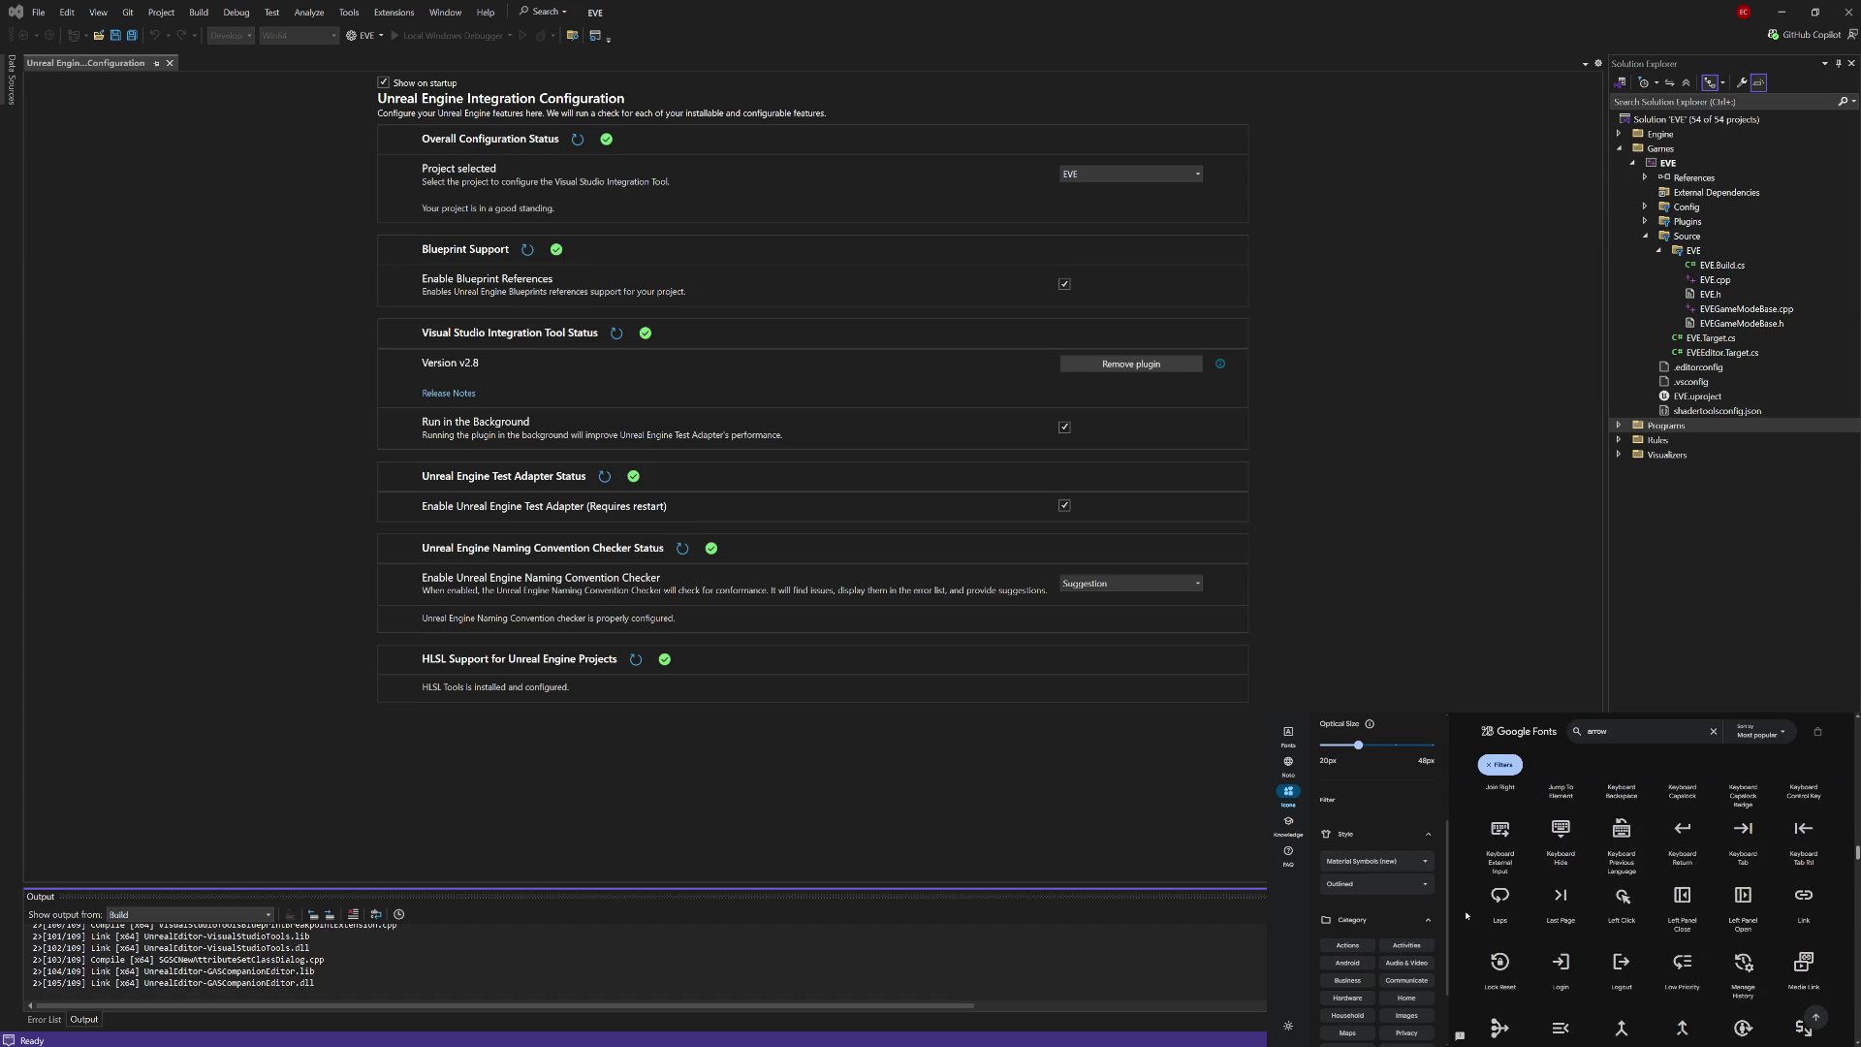
pyautogui.scroll(-3, 1467, 915)
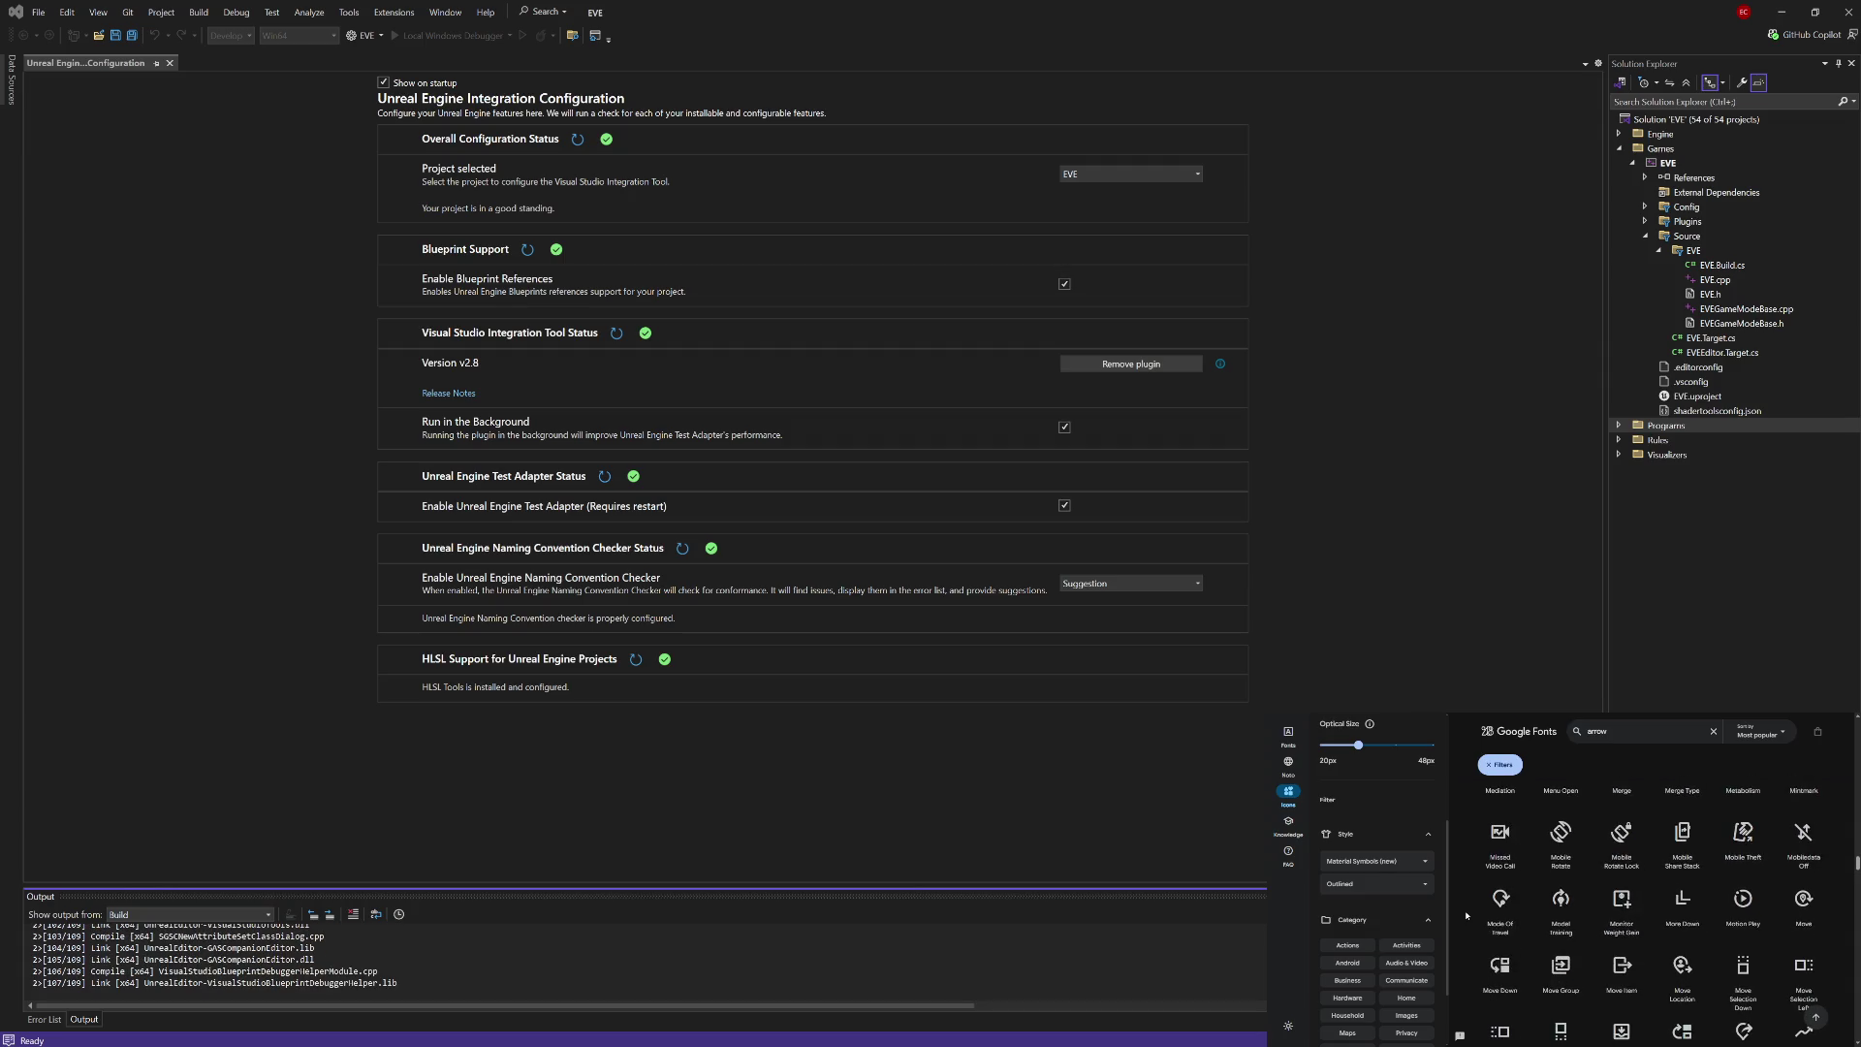
pyautogui.scroll(-1, 1467, 916)
pyautogui.scroll(-2, 1466, 915)
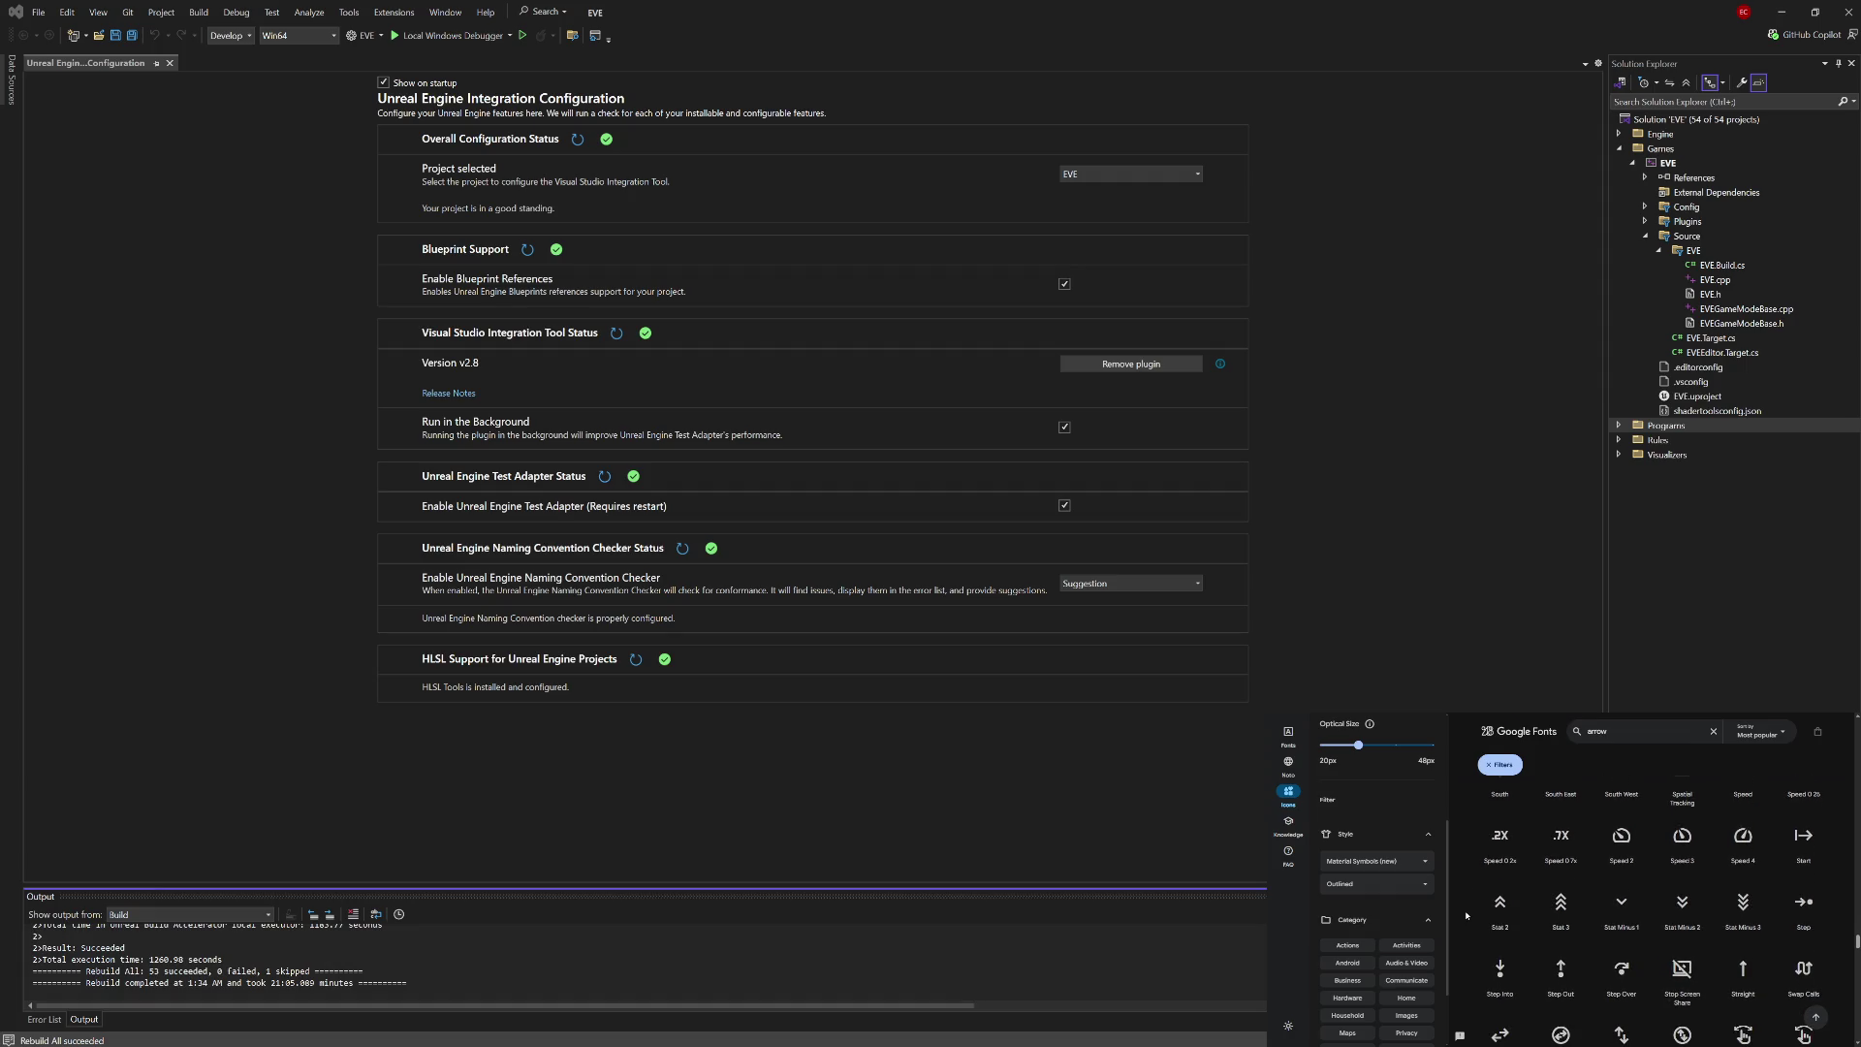
# Step: Scroll the arrow icons down to Text Rotation while the EVE rebuild finishes: 53 succeeded, 1 skipped
pyautogui.scroll(-5, 1467, 914)
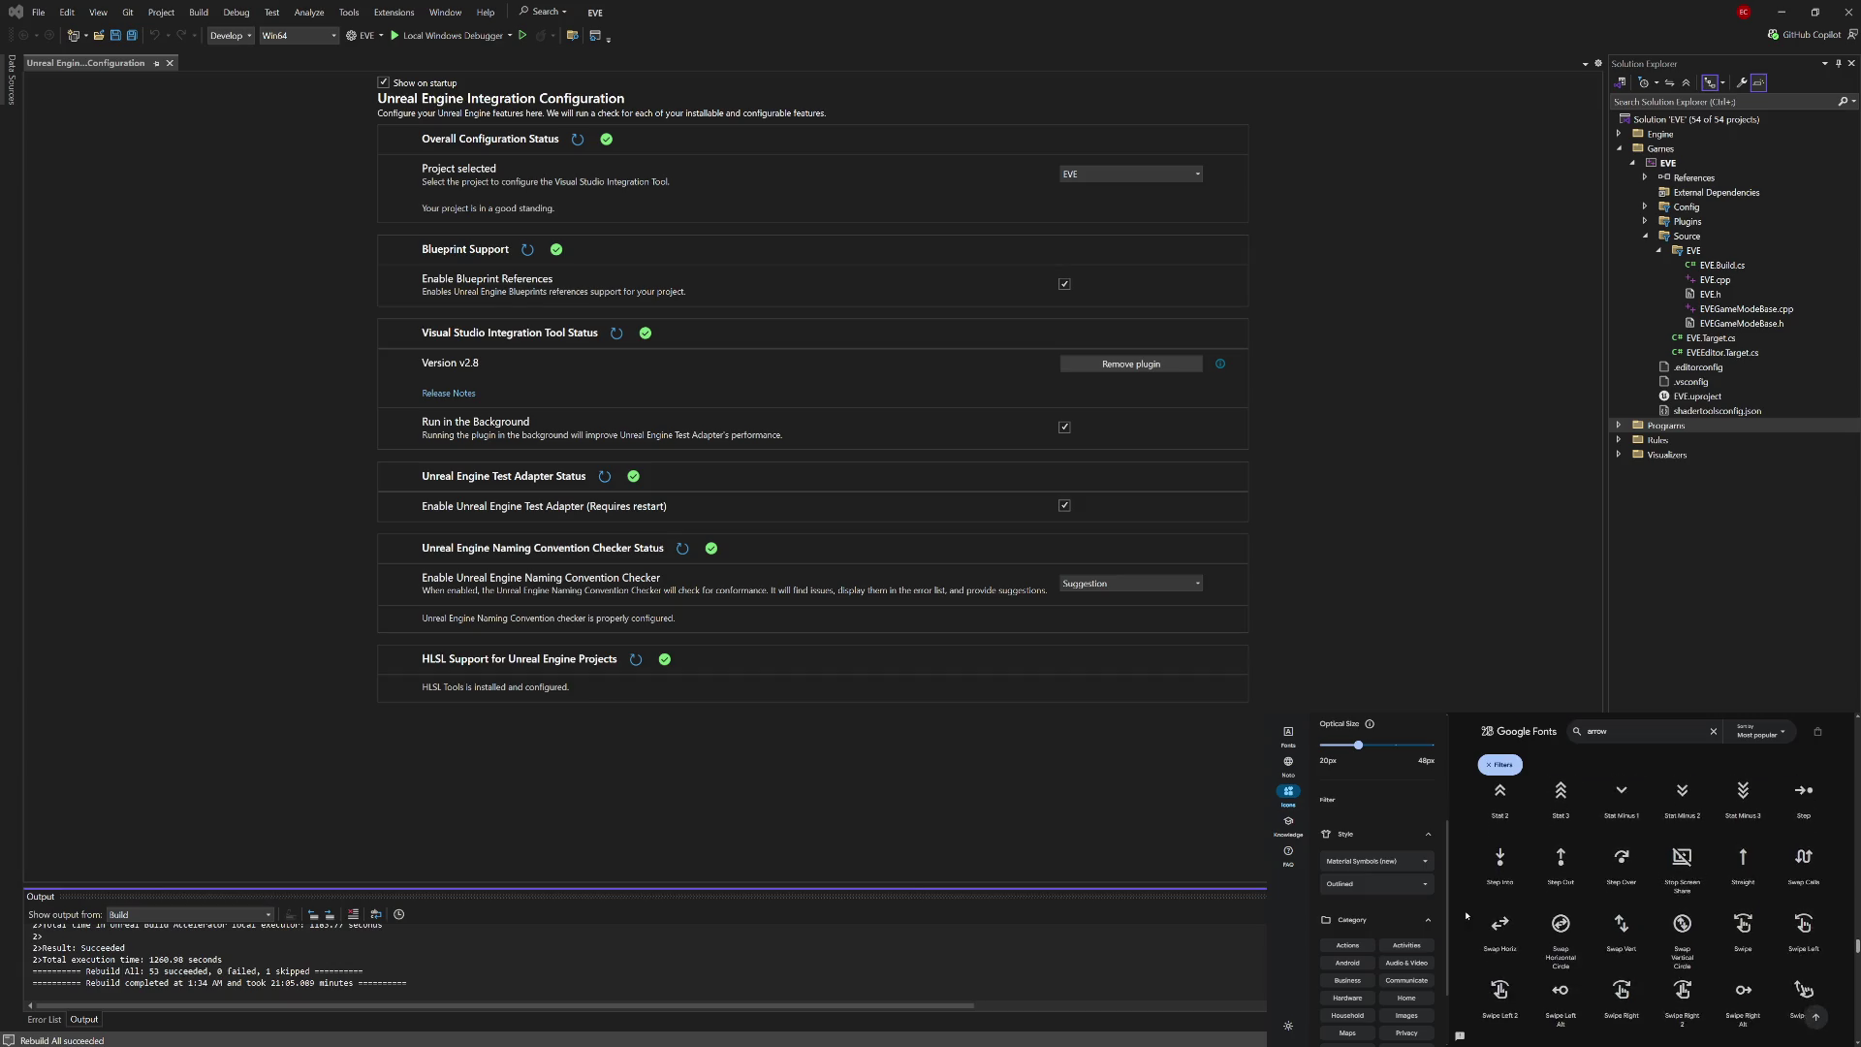
pyautogui.scroll(-4, 1467, 914)
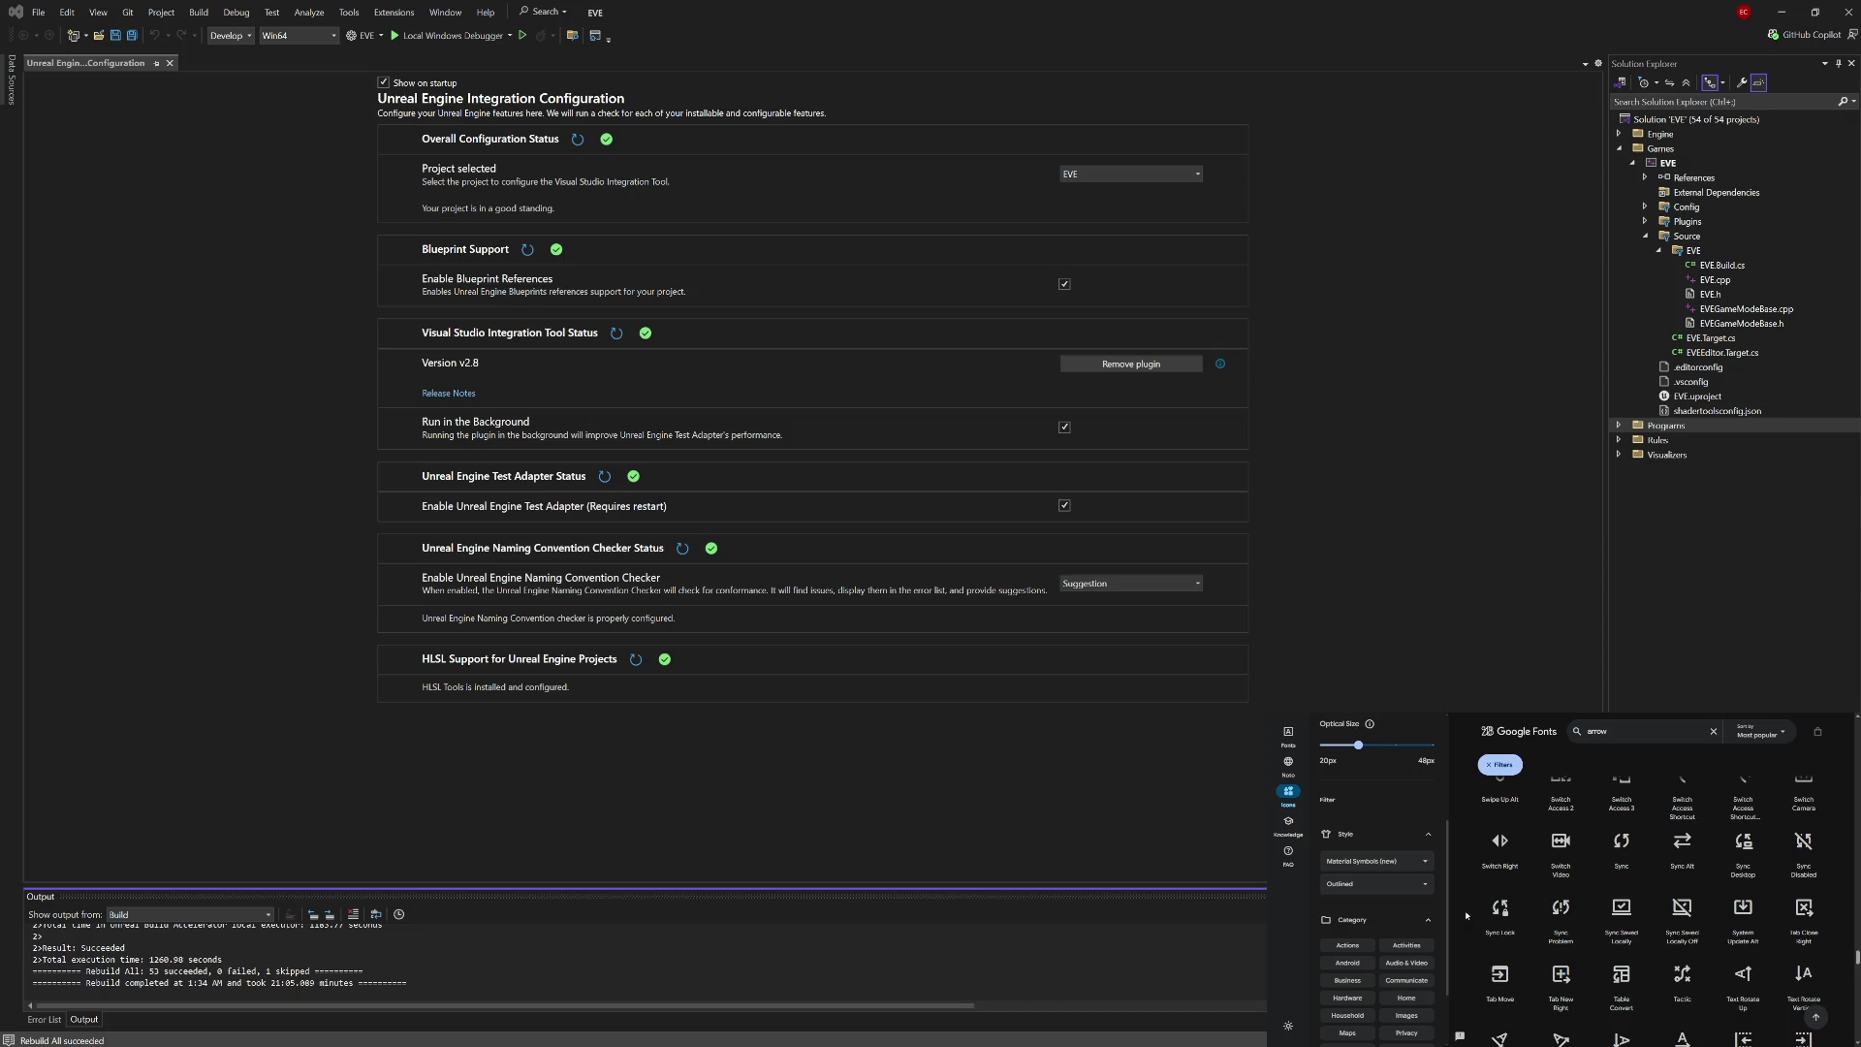
pyautogui.scroll(-2, 1467, 915)
pyautogui.scroll(-2, 1467, 914)
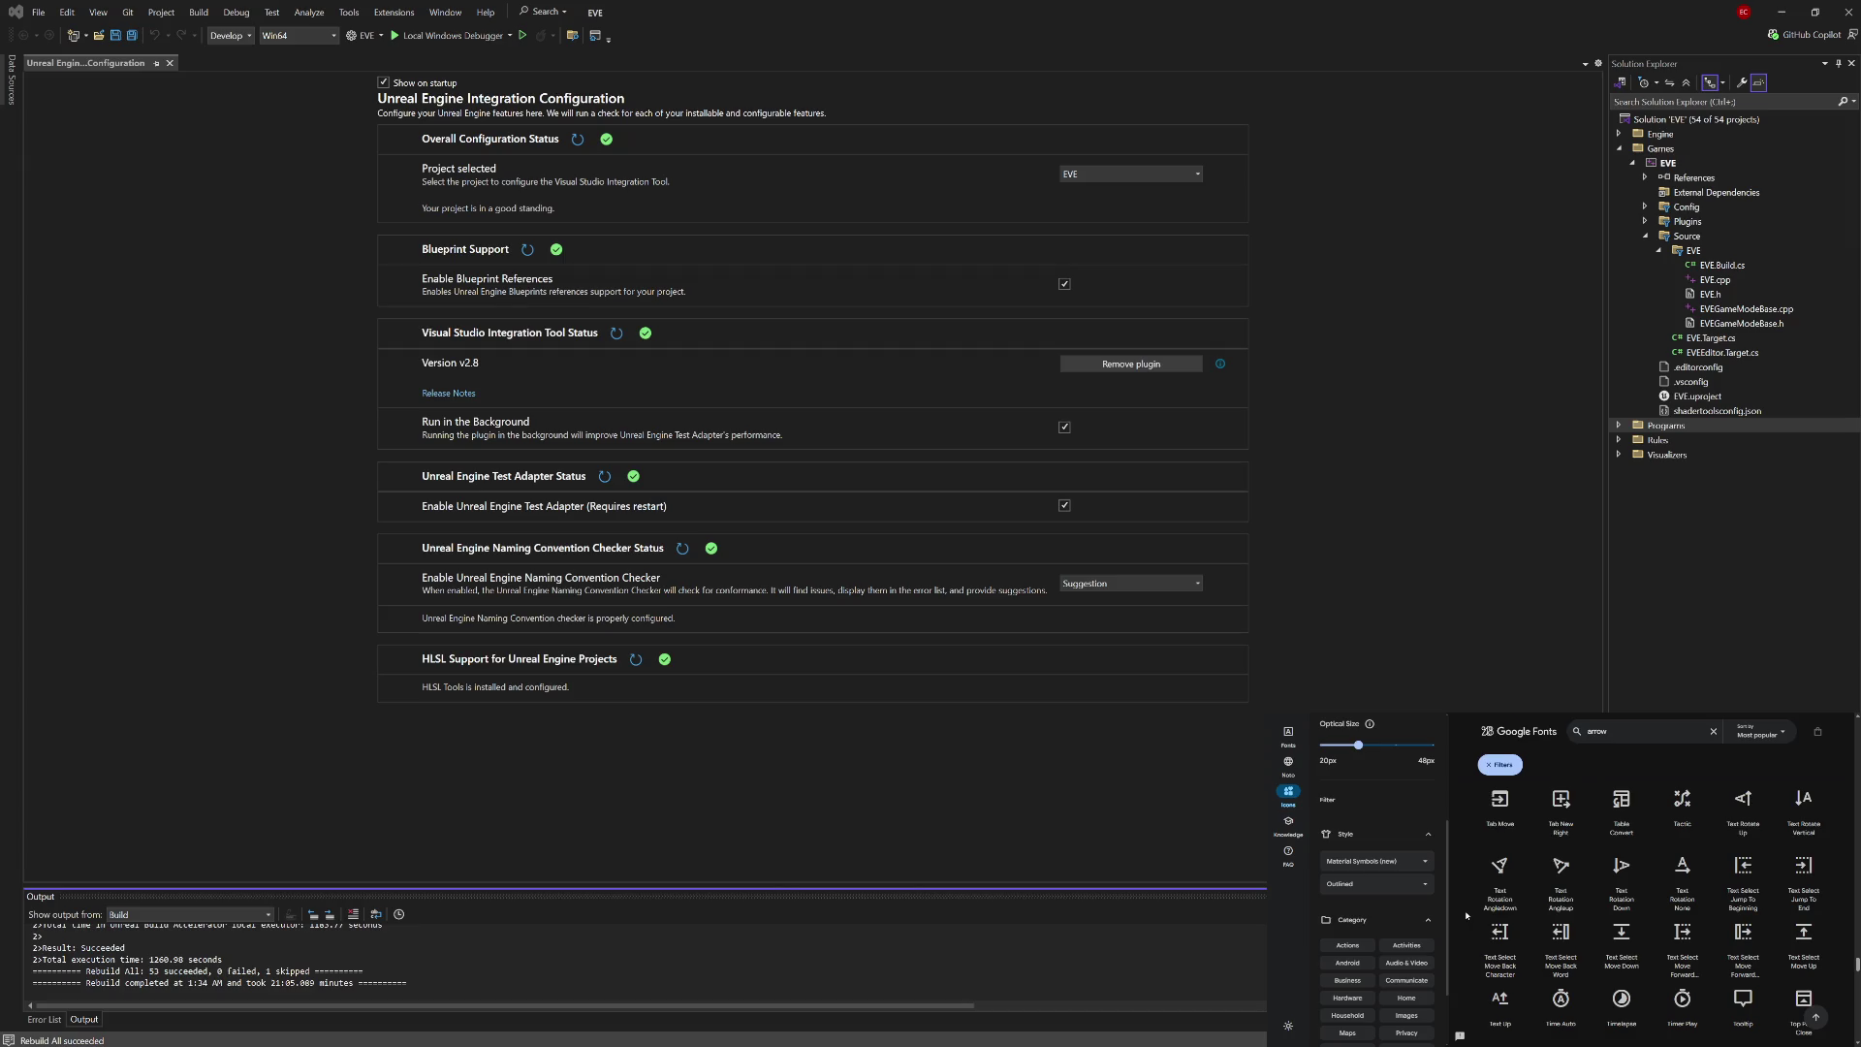